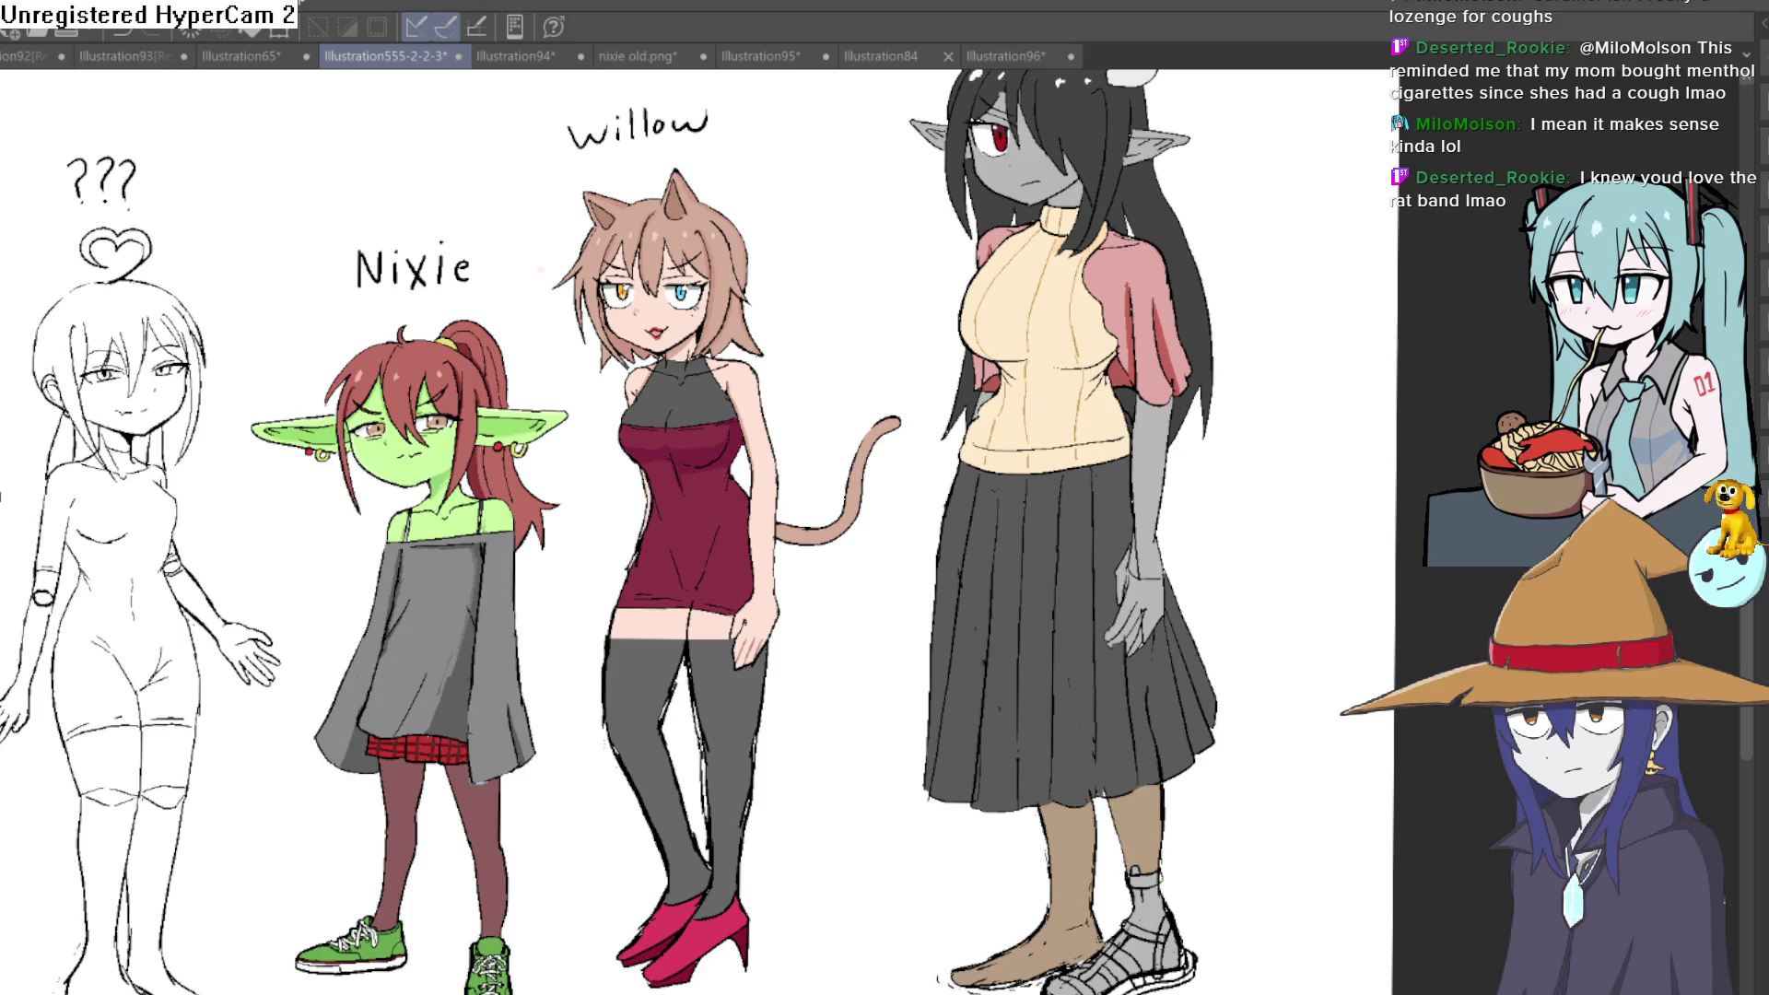
Bucket-fill the two gaps between the tall girl's sandal straps with her skin tone
scroll(1231, 600, down, 5)
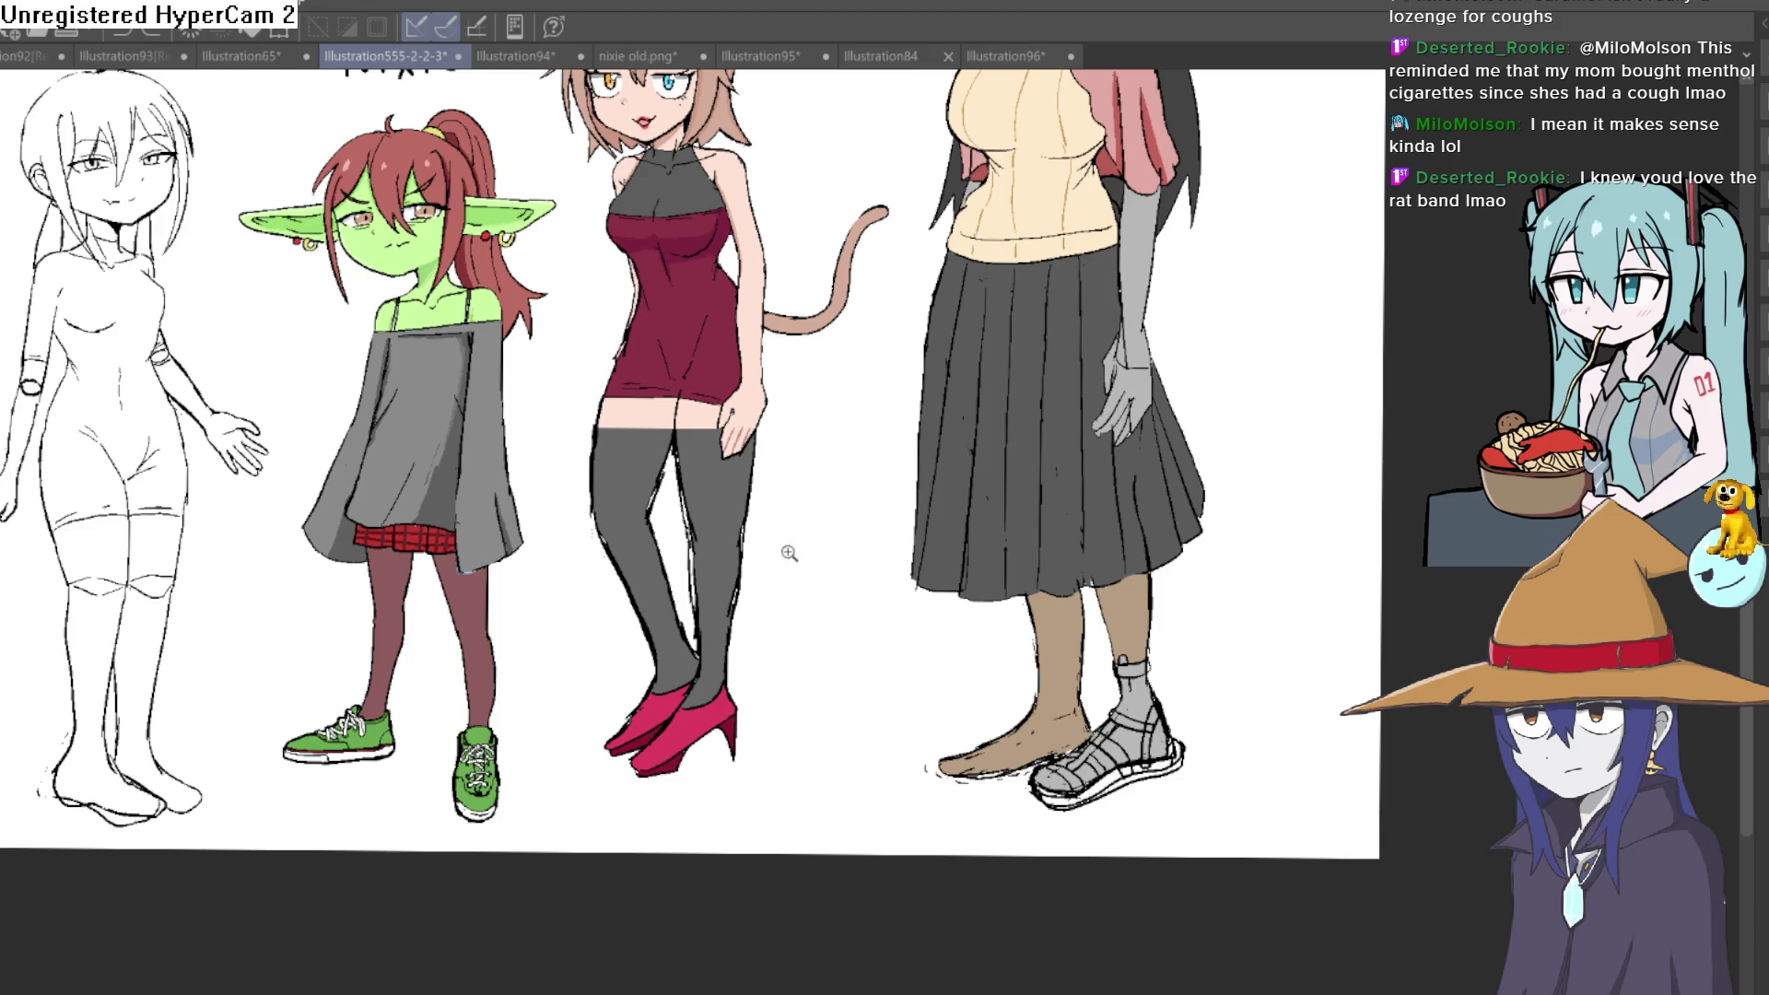
scroll(1112, 642, up, 3)
drag(1186, 596, 1181, 569)
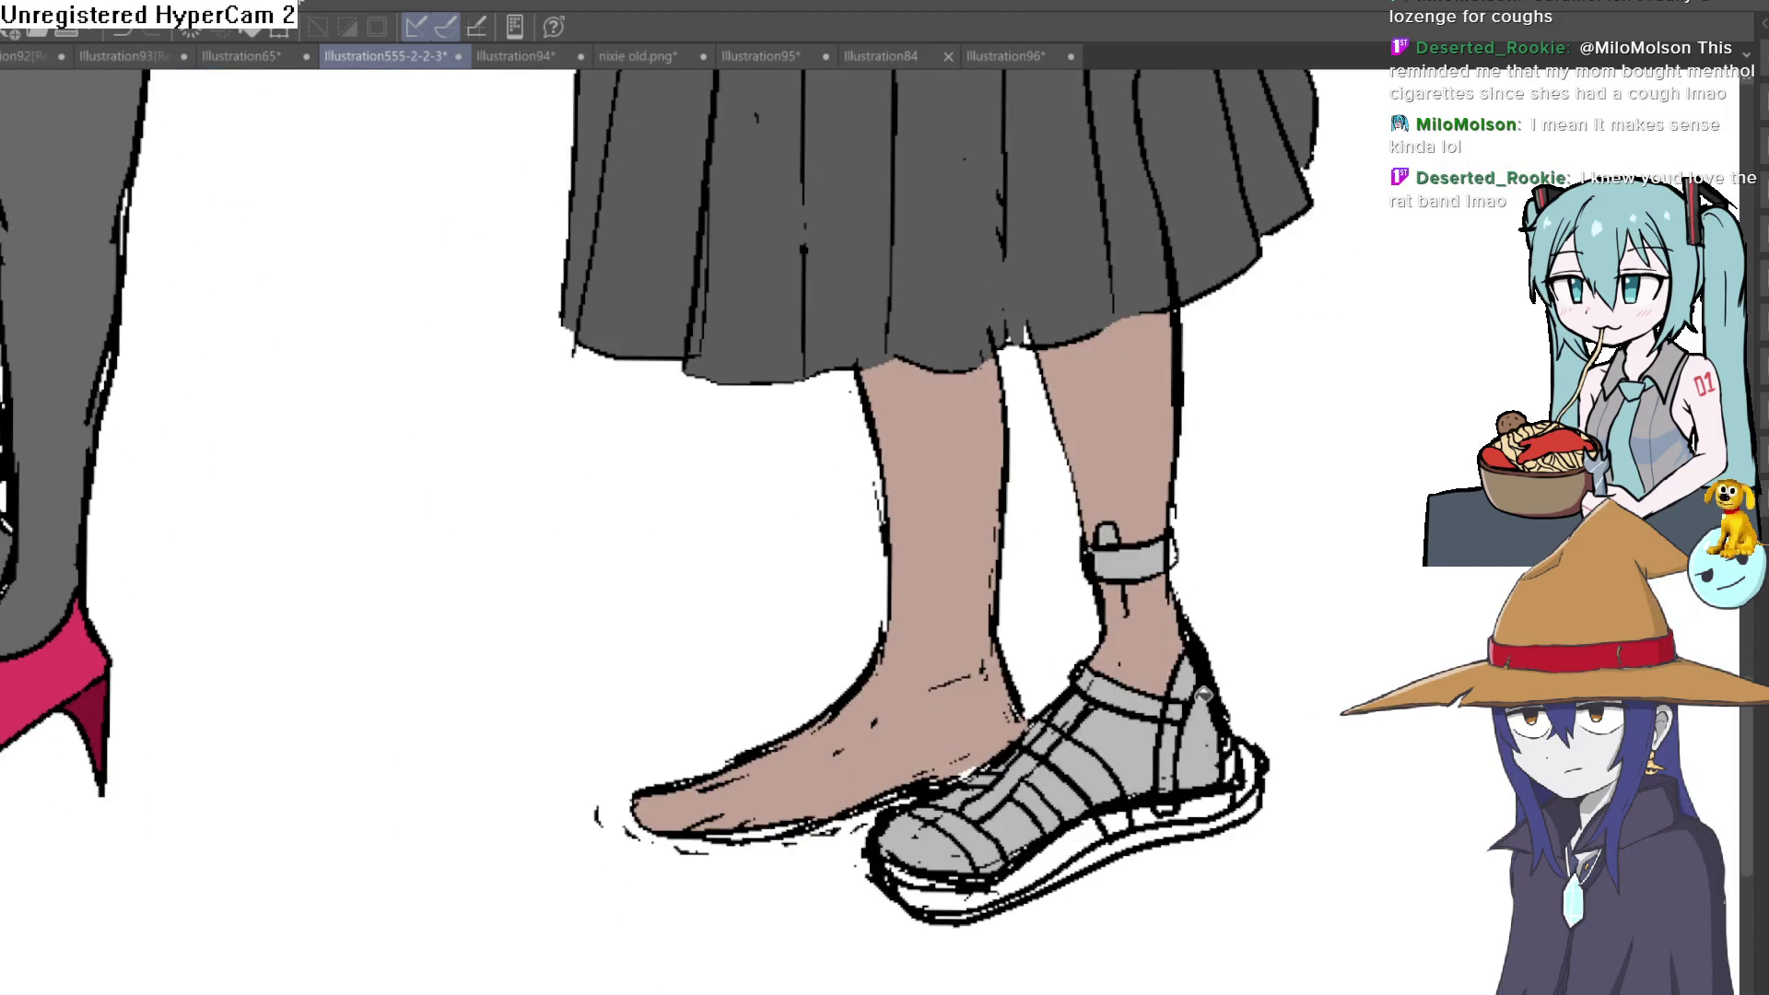
click(1059, 790)
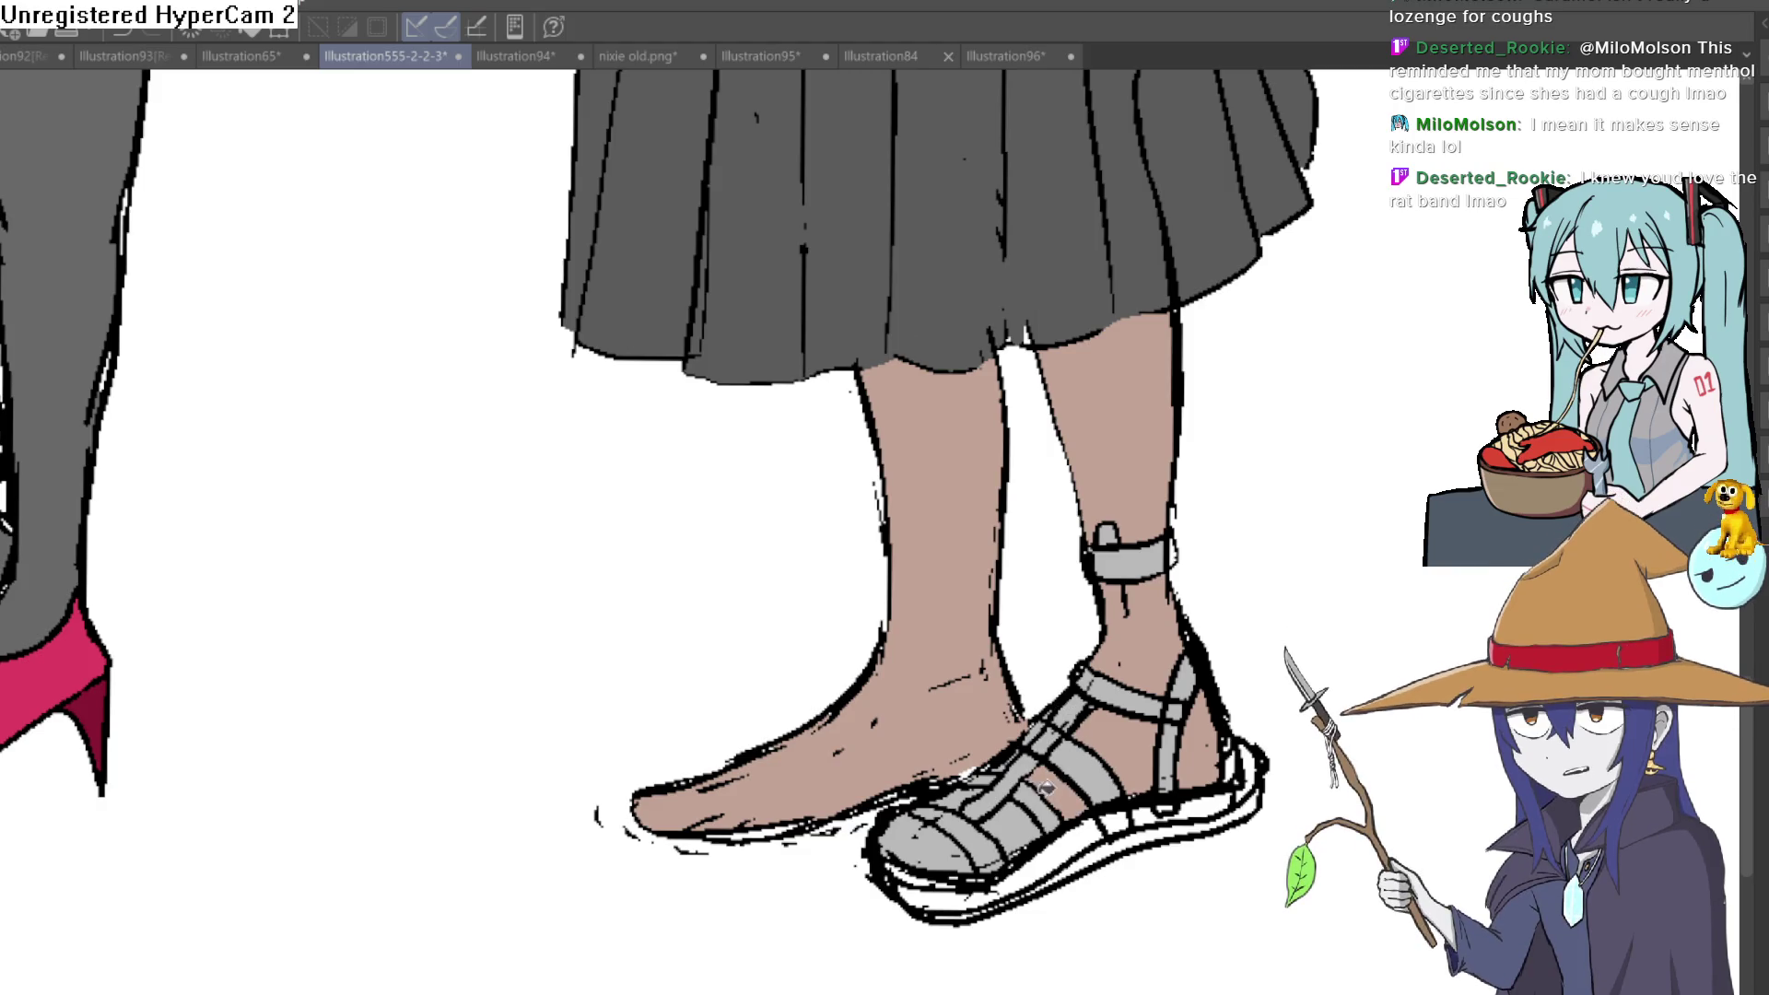
click(1011, 829)
scroll(942, 837, down, 5)
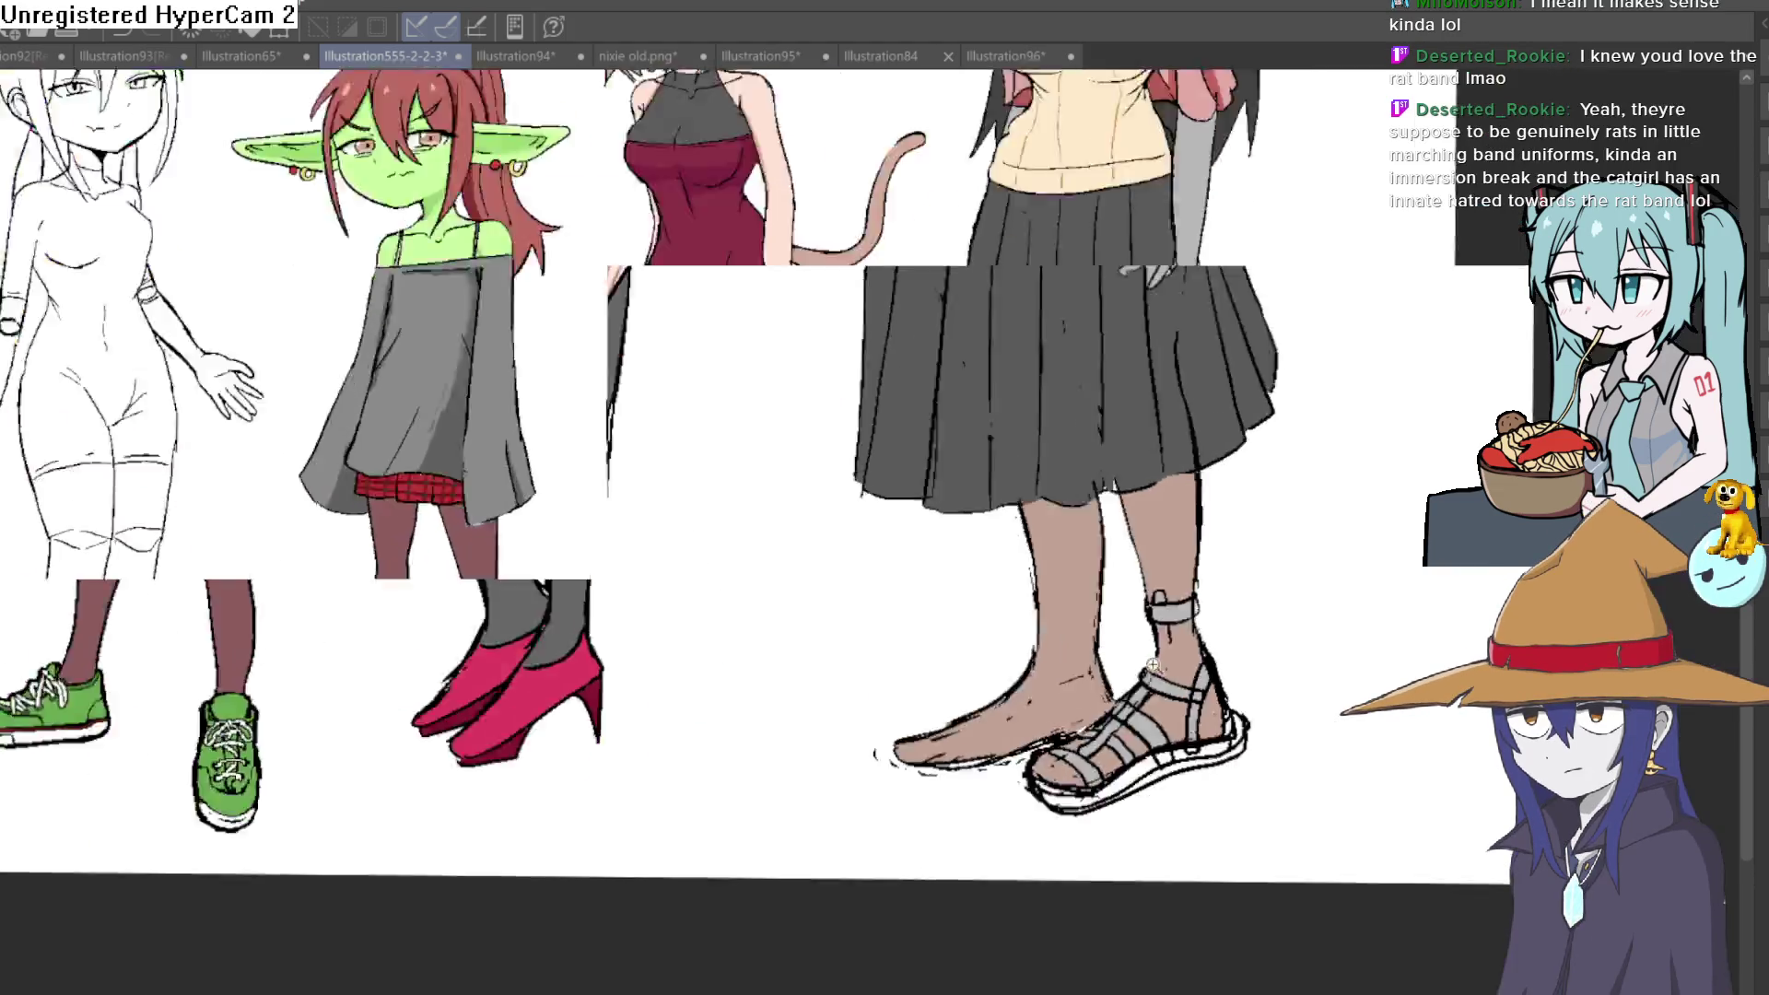
drag(1177, 558, 1129, 621)
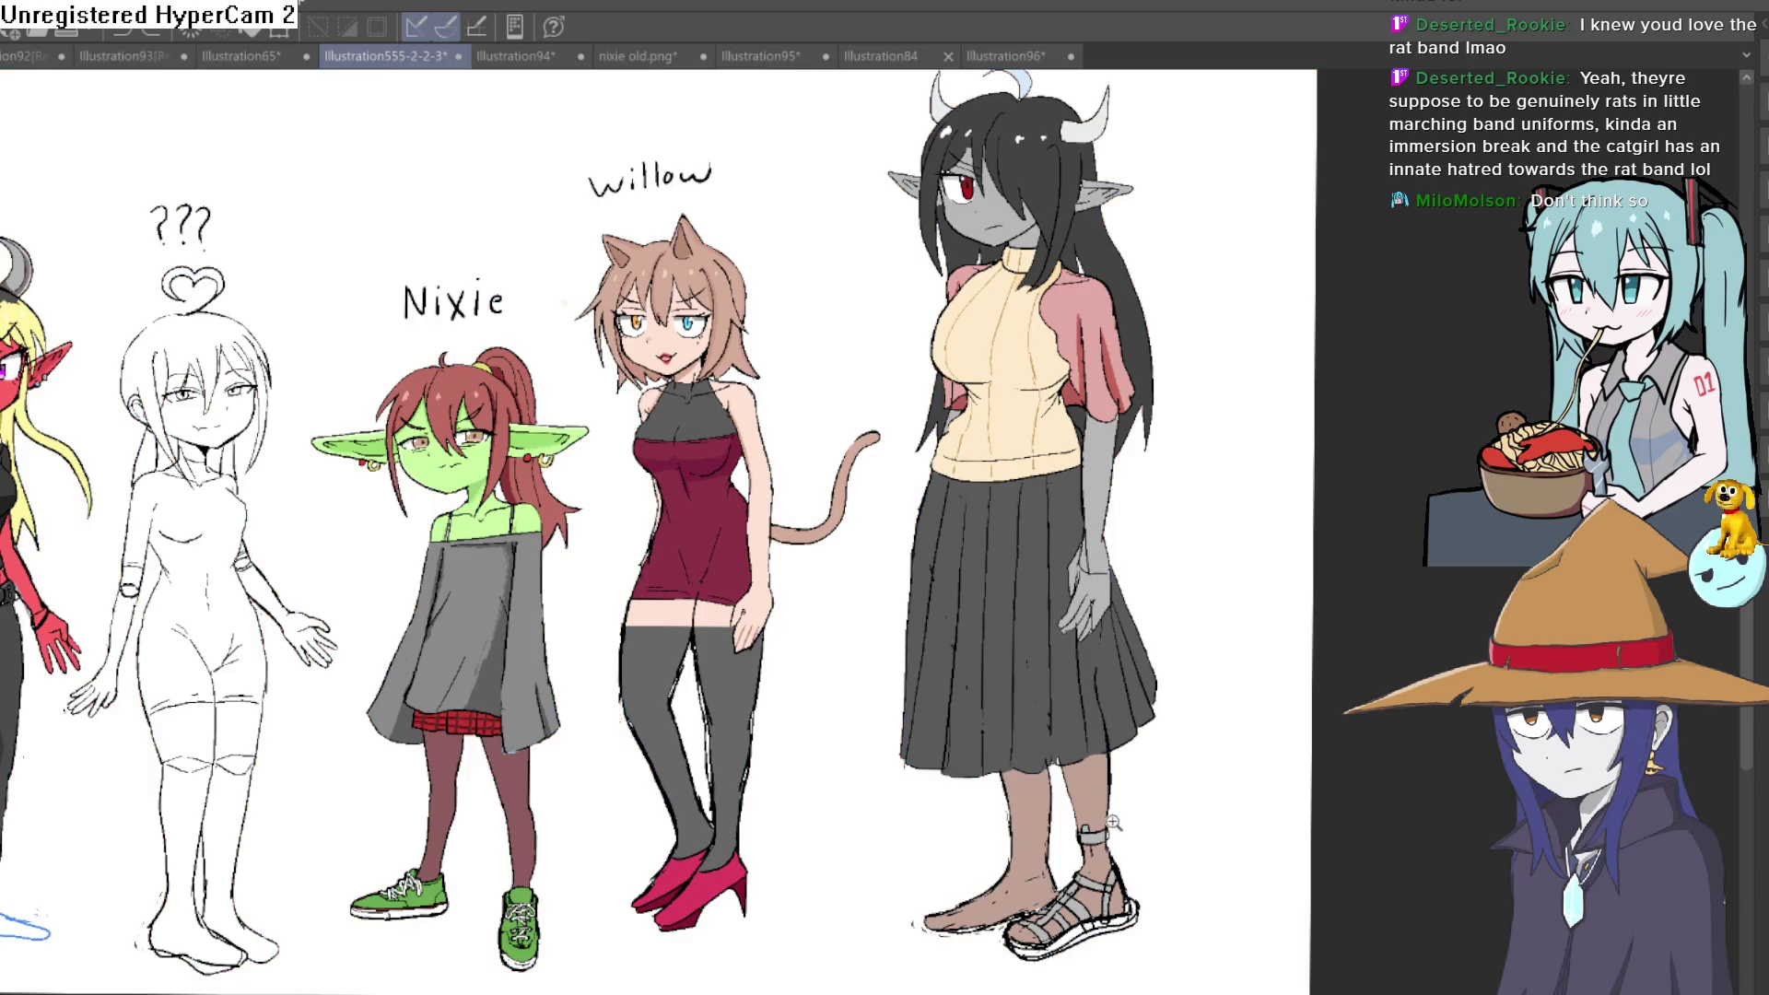
Zoom in on the two right-hand characters, framing their torsos and then their feet
mouse_move(1113, 822)
mouse_down()
mouse_move(1121, 782)
mouse_move(654, 710)
mouse_up()
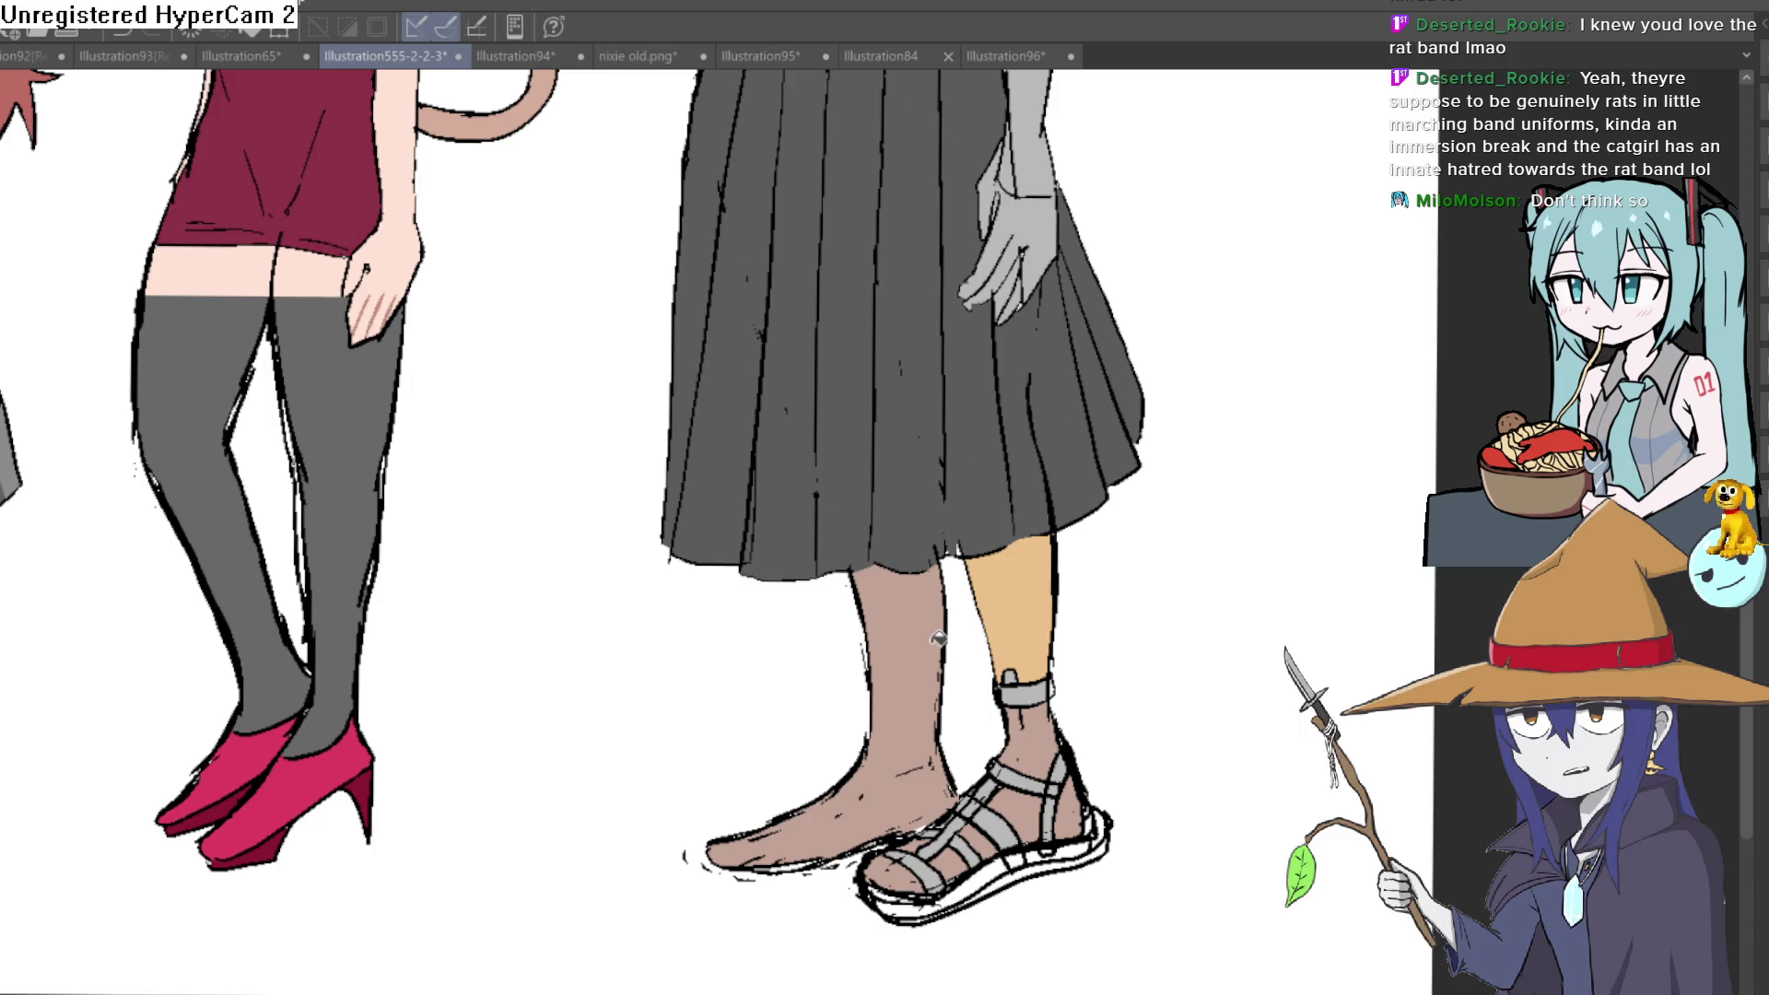
drag(1209, 448, 1170, 673)
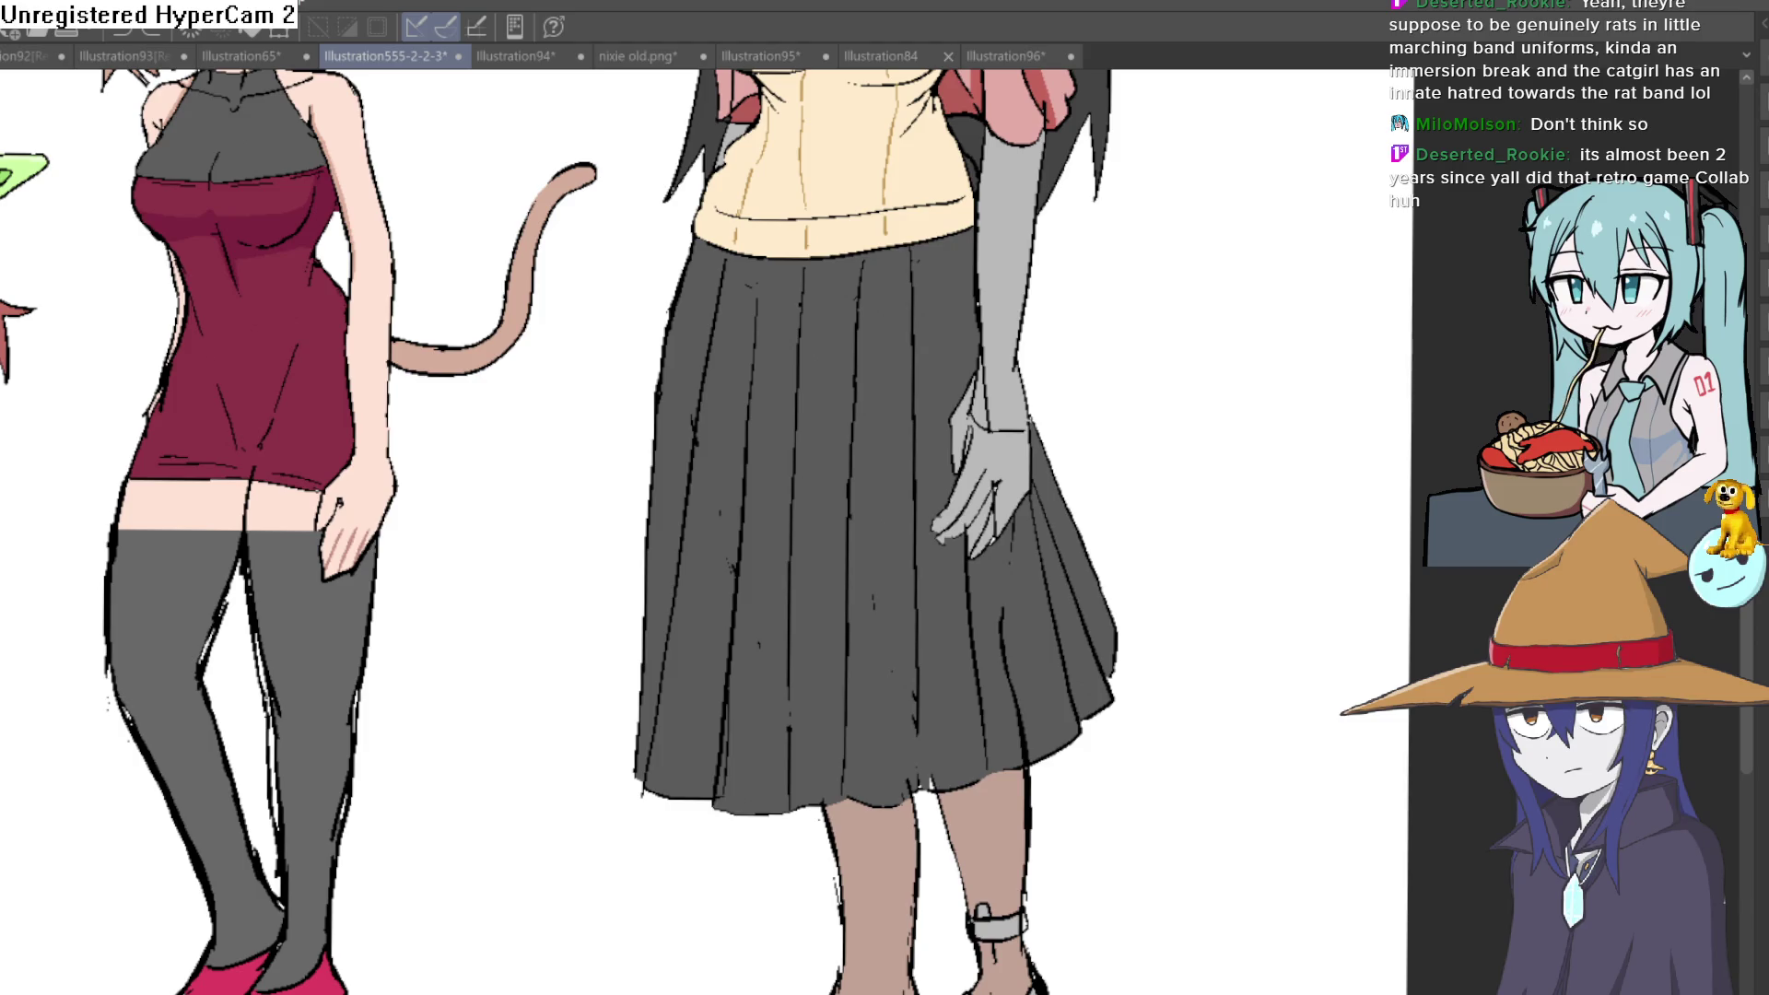
drag(1183, 613, 1212, 403)
Fill Raven's leg and foot skin regions grey
scroll(1212, 402, down, 5)
scroll(1143, 498, up, 3)
scroll(1136, 665, down, 4)
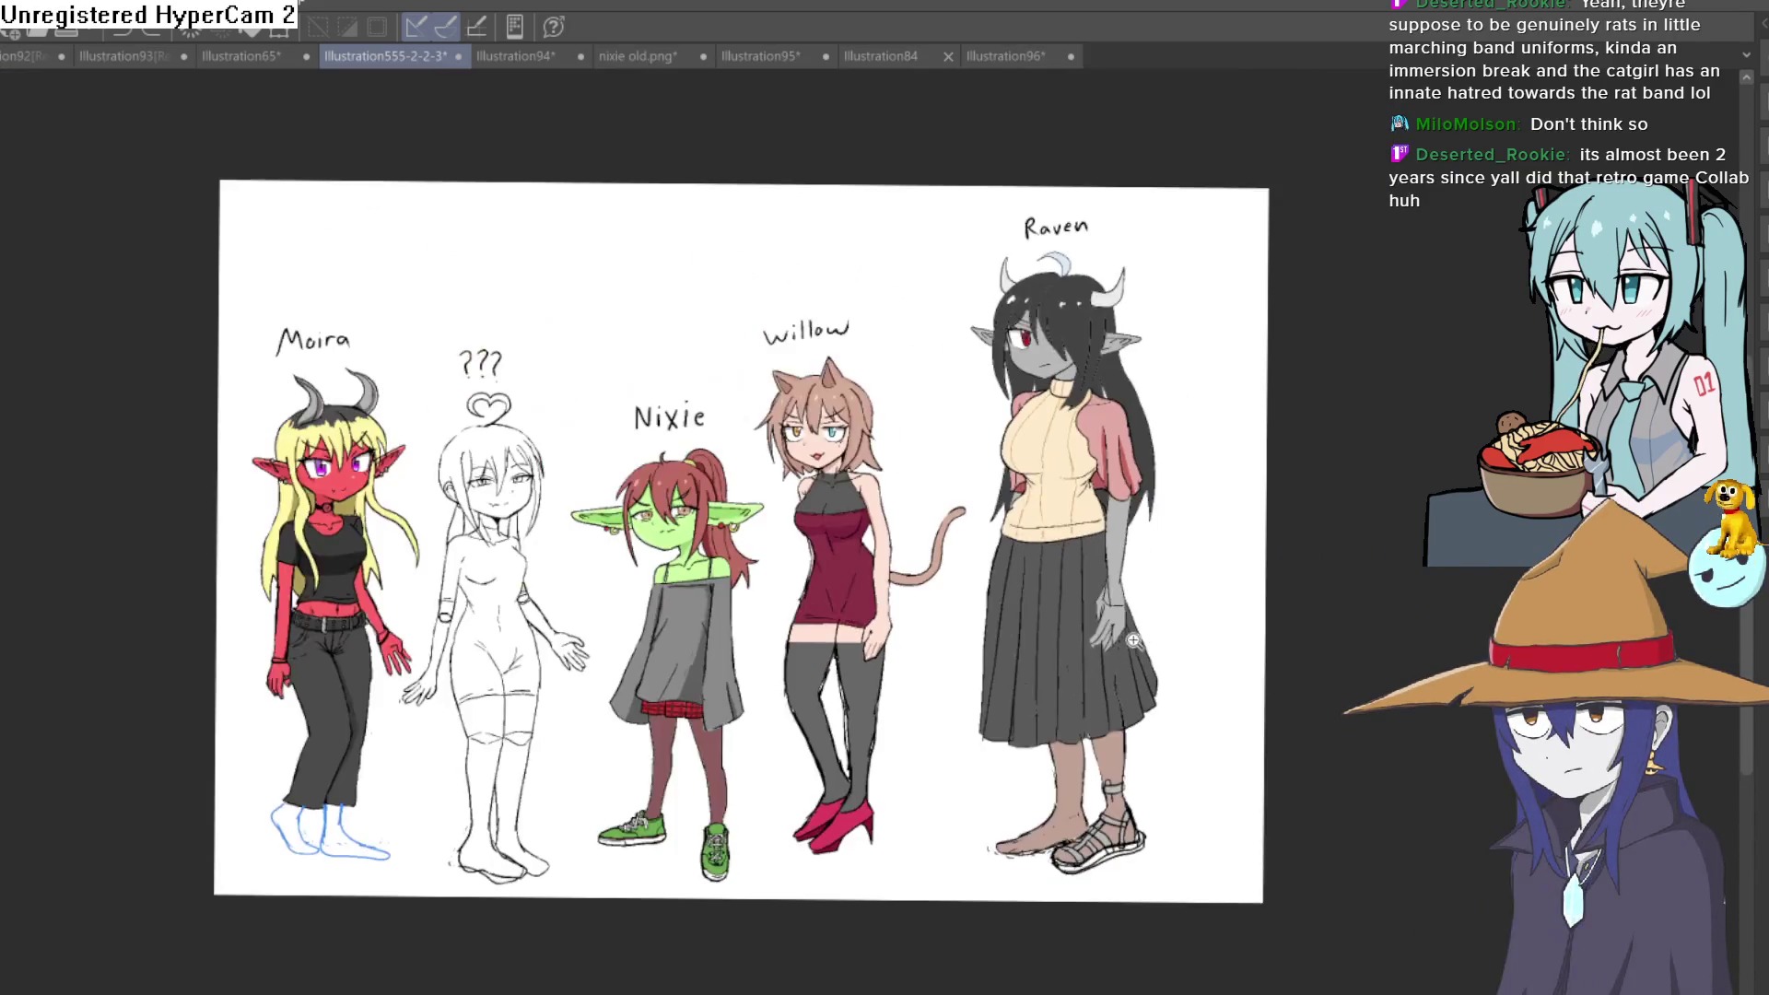
scroll(1147, 590, up, 5)
scroll(1152, 571, down, 5)
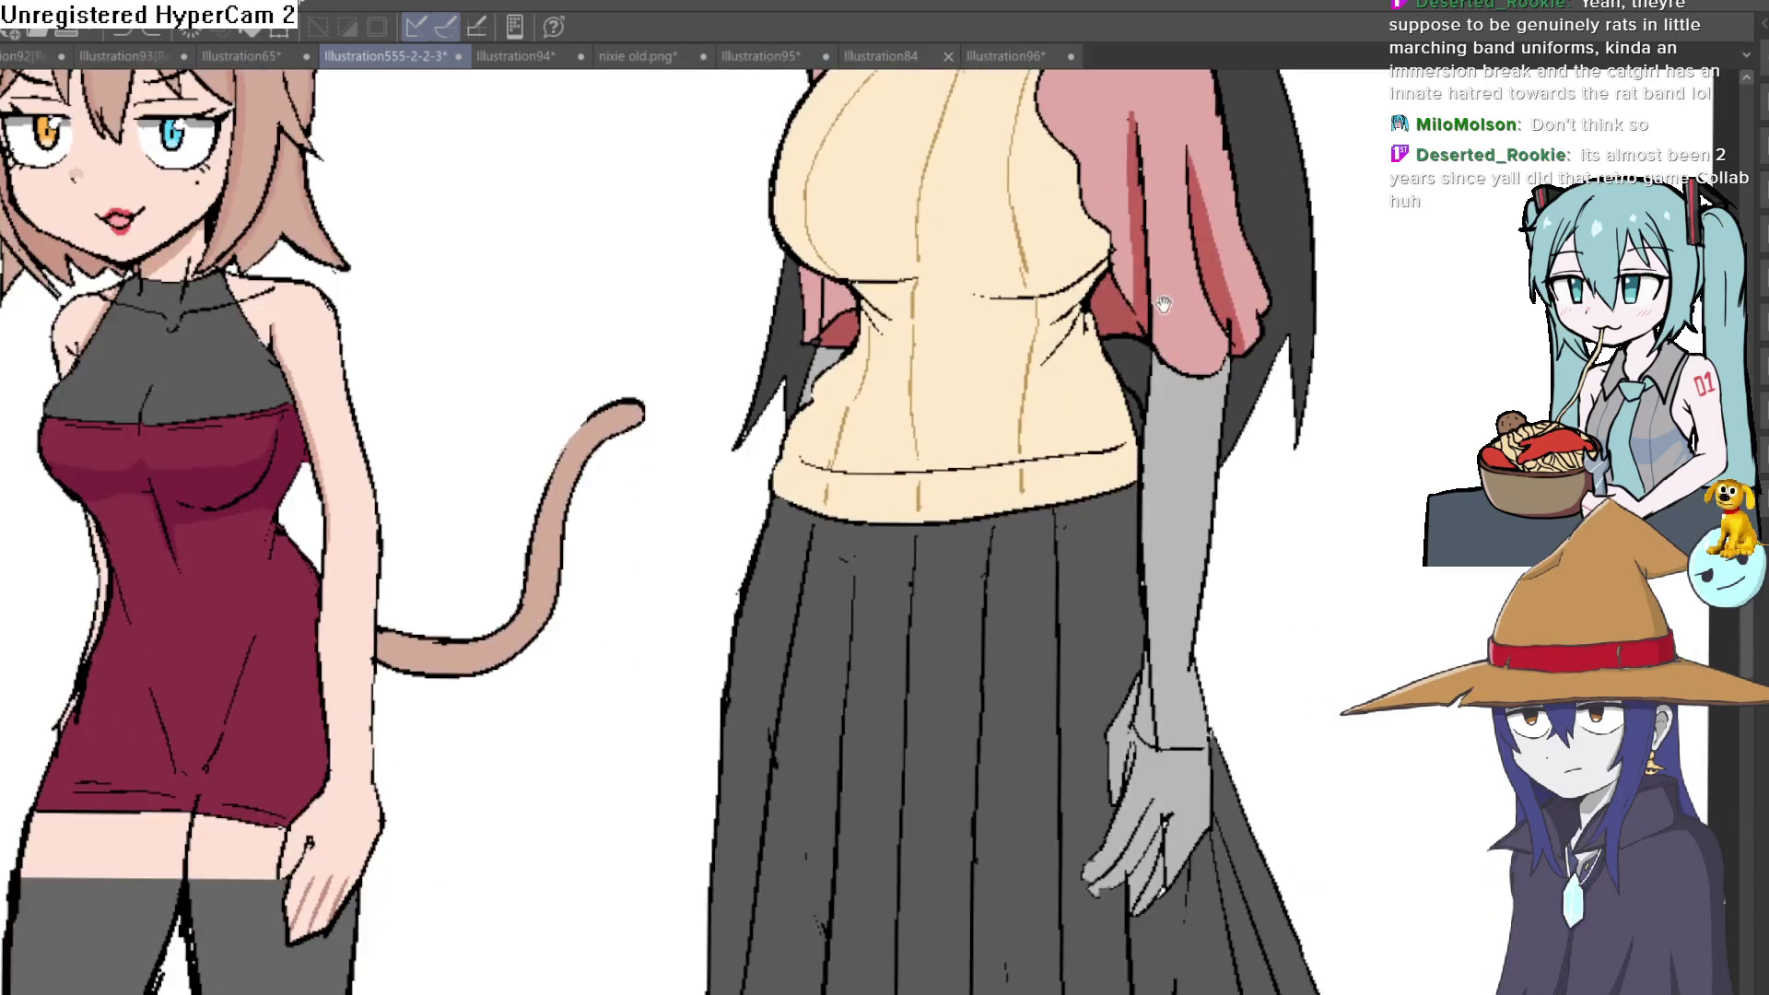
scroll(945, 588, down, 4)
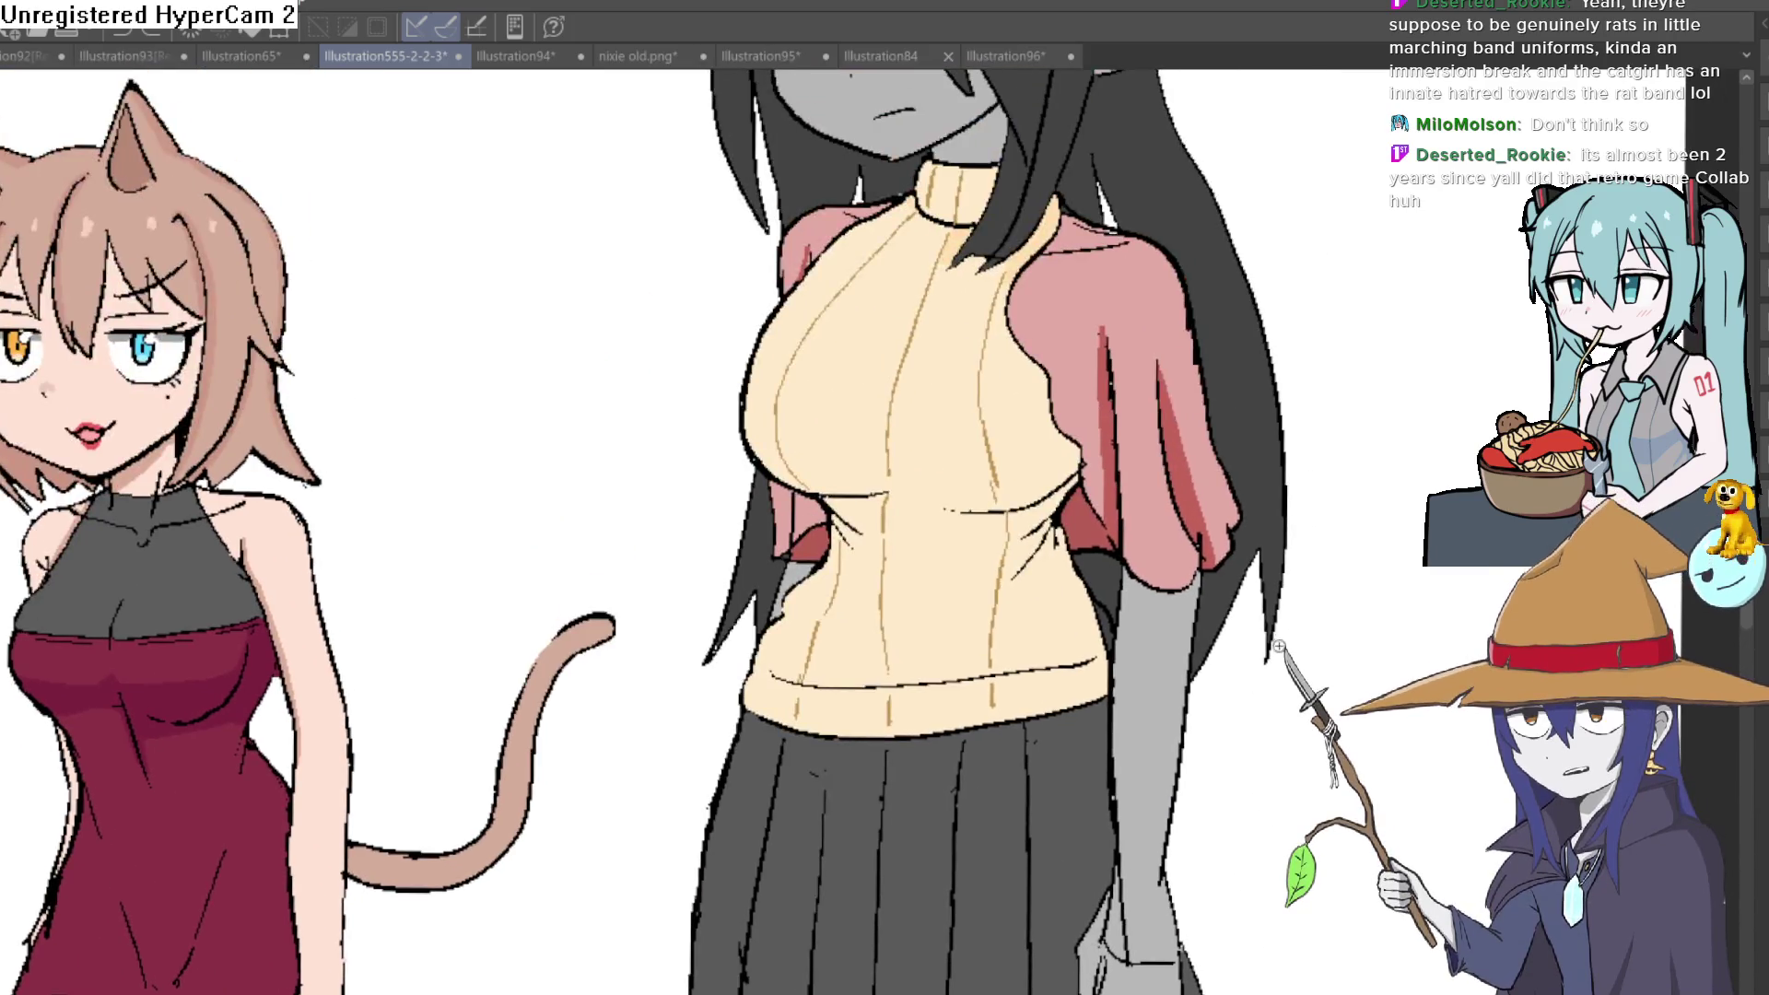
scroll(1138, 468, up, 2)
scroll(1138, 468, down, 5)
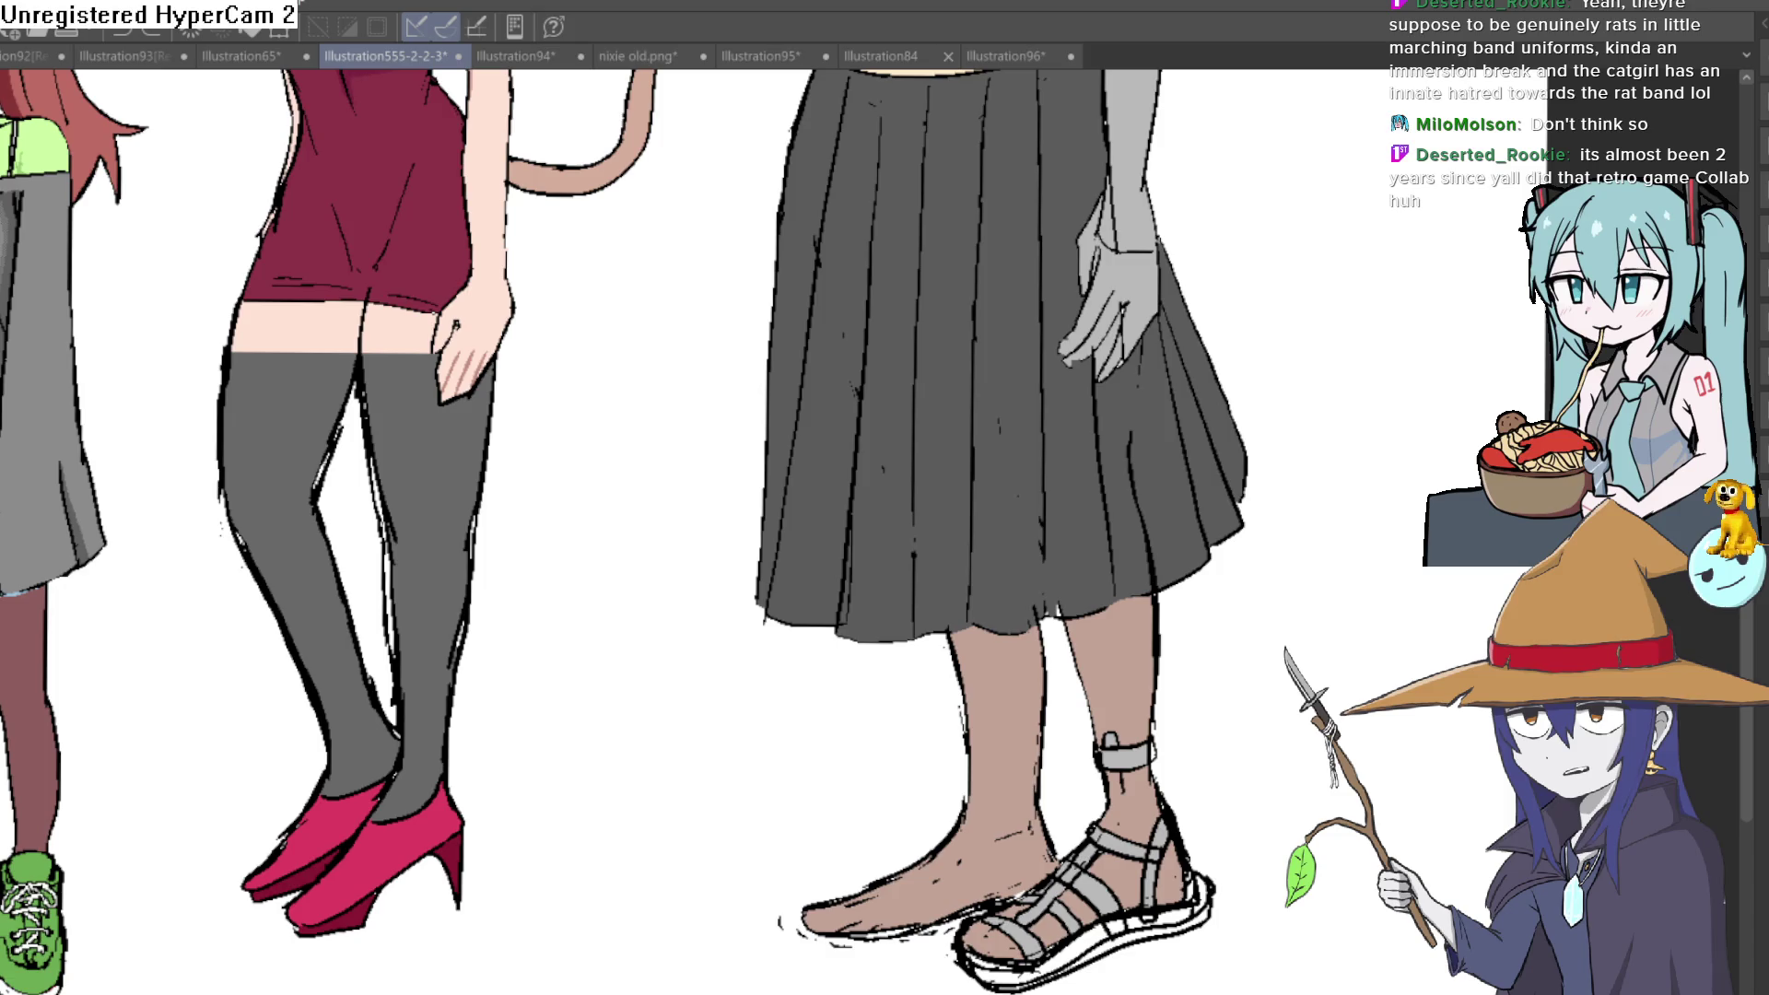
click(912, 774)
click(1110, 664)
click(1128, 806)
click(1175, 871)
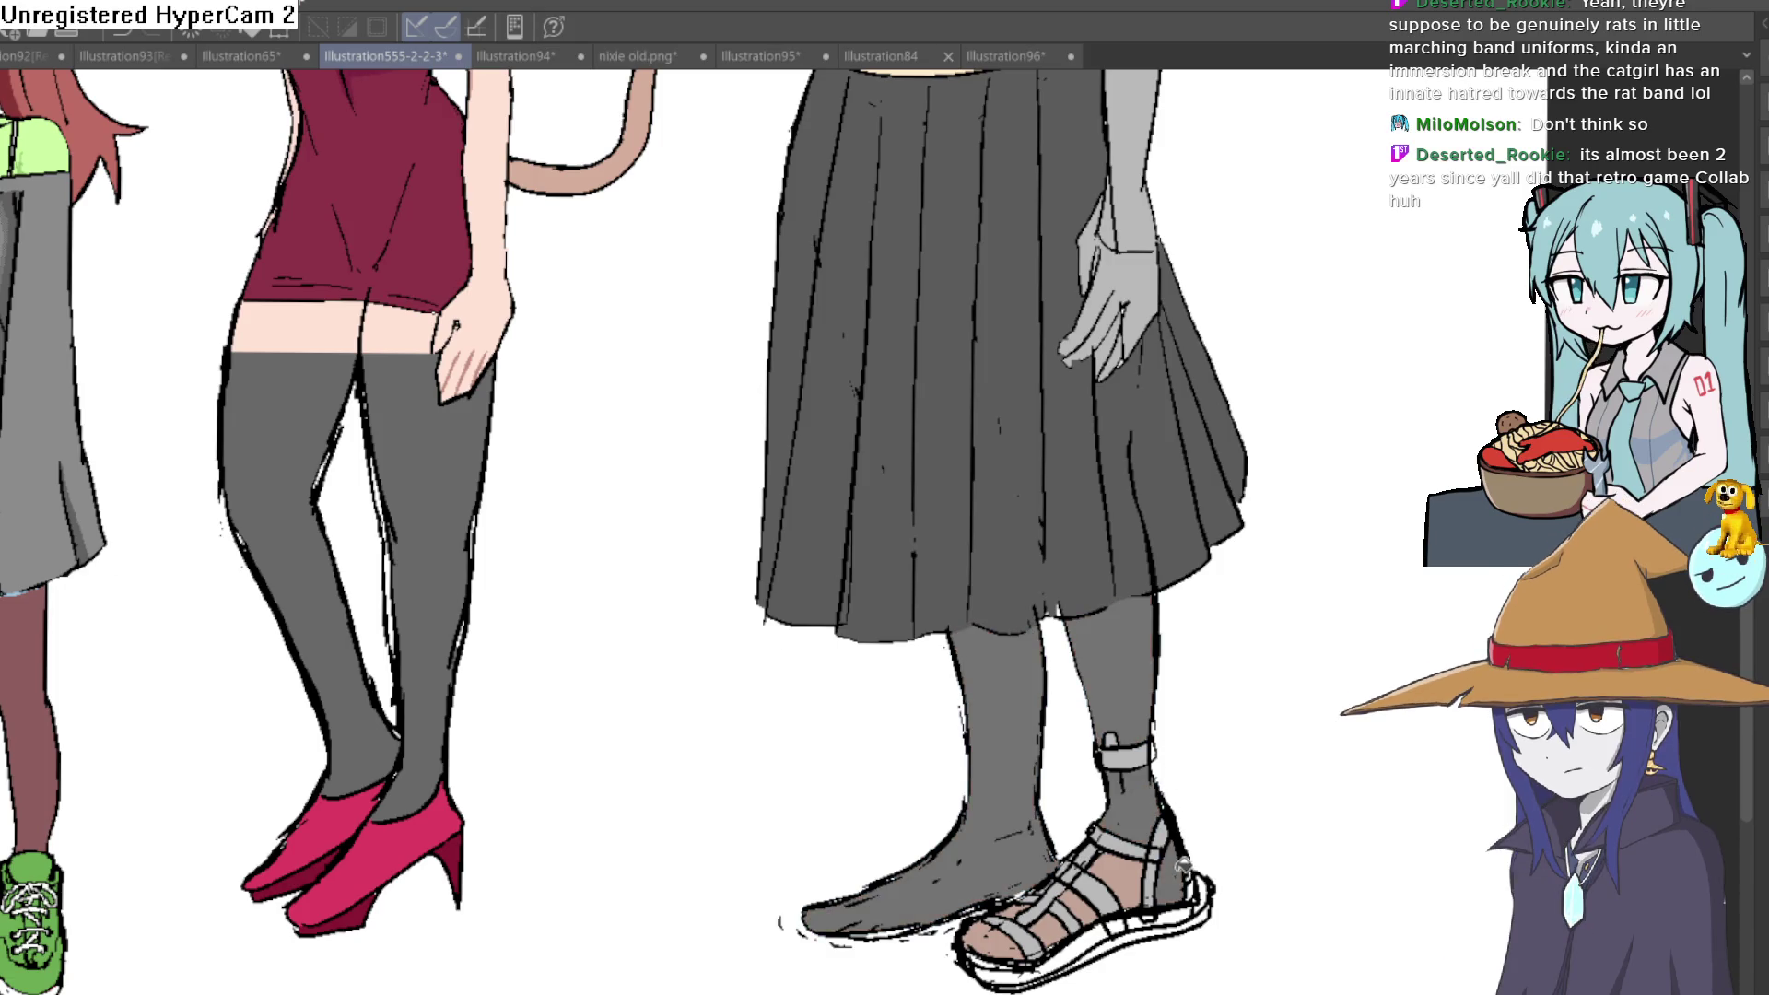
click(1121, 882)
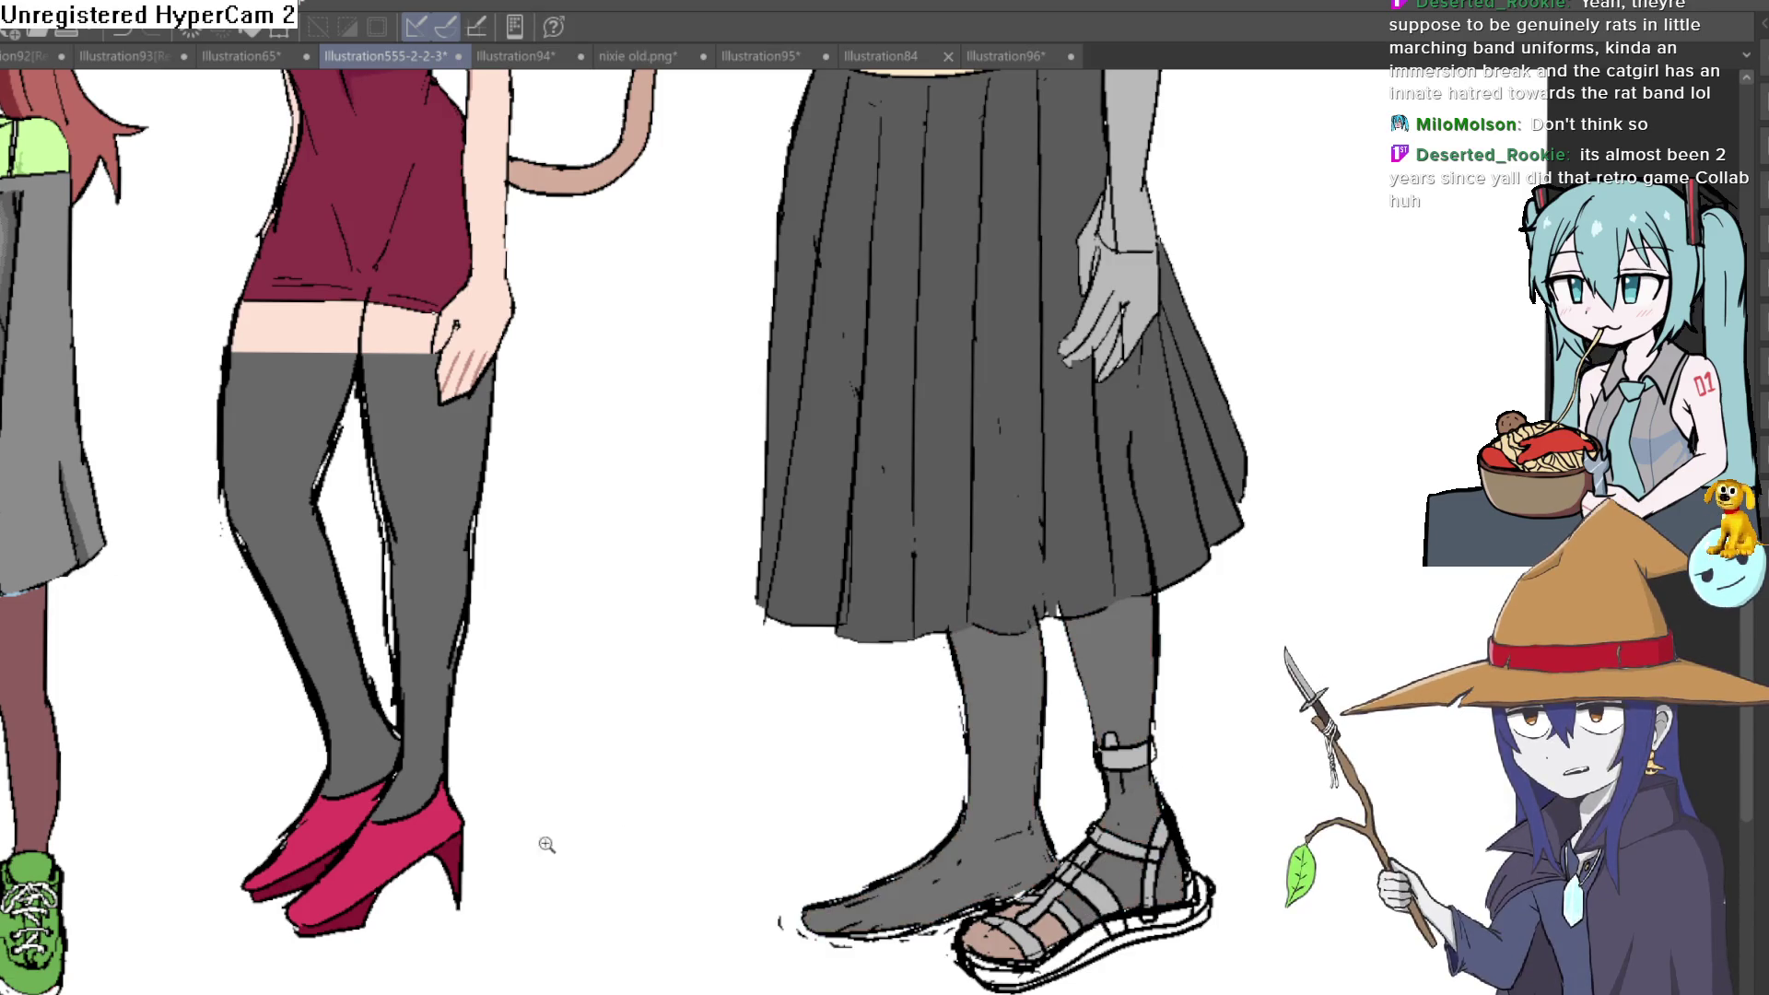
Fill the side sandal straps, ankle strap and knob dark grey
scroll(1121, 881, up, 3)
click(1123, 871)
click(1037, 862)
click(1023, 848)
click(1078, 815)
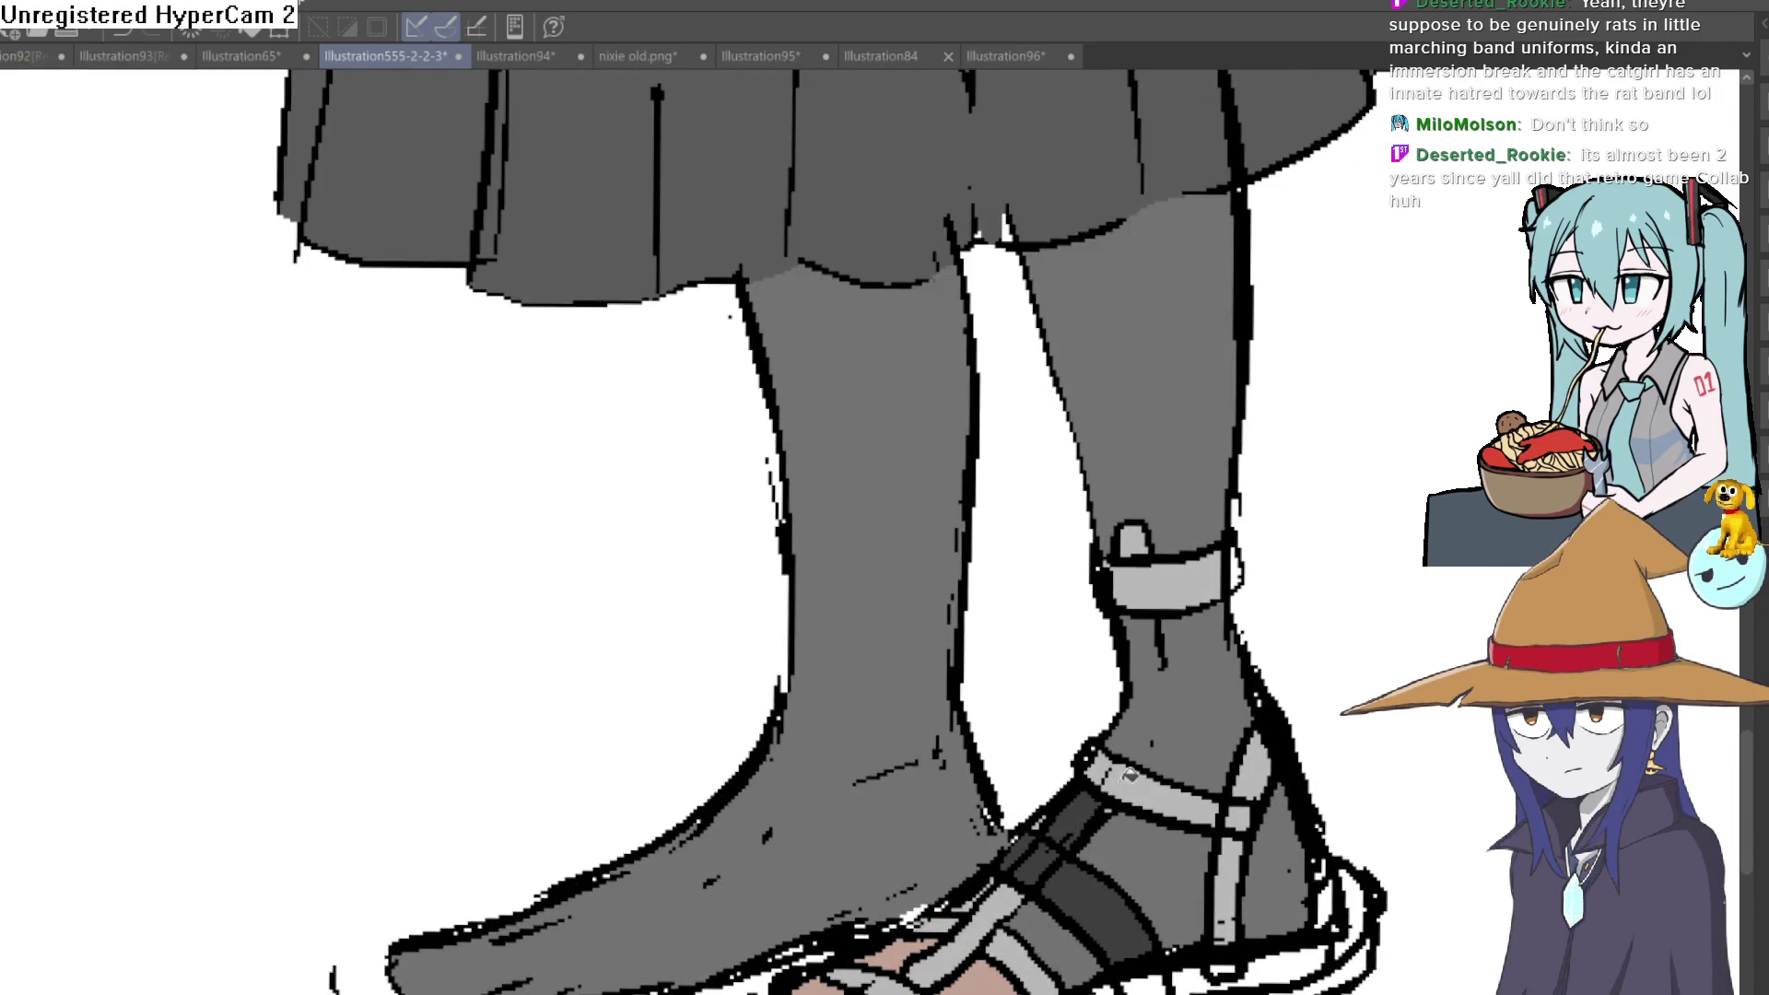
click(1152, 787)
click(1192, 580)
click(1134, 541)
click(1257, 765)
click(1248, 811)
click(1229, 889)
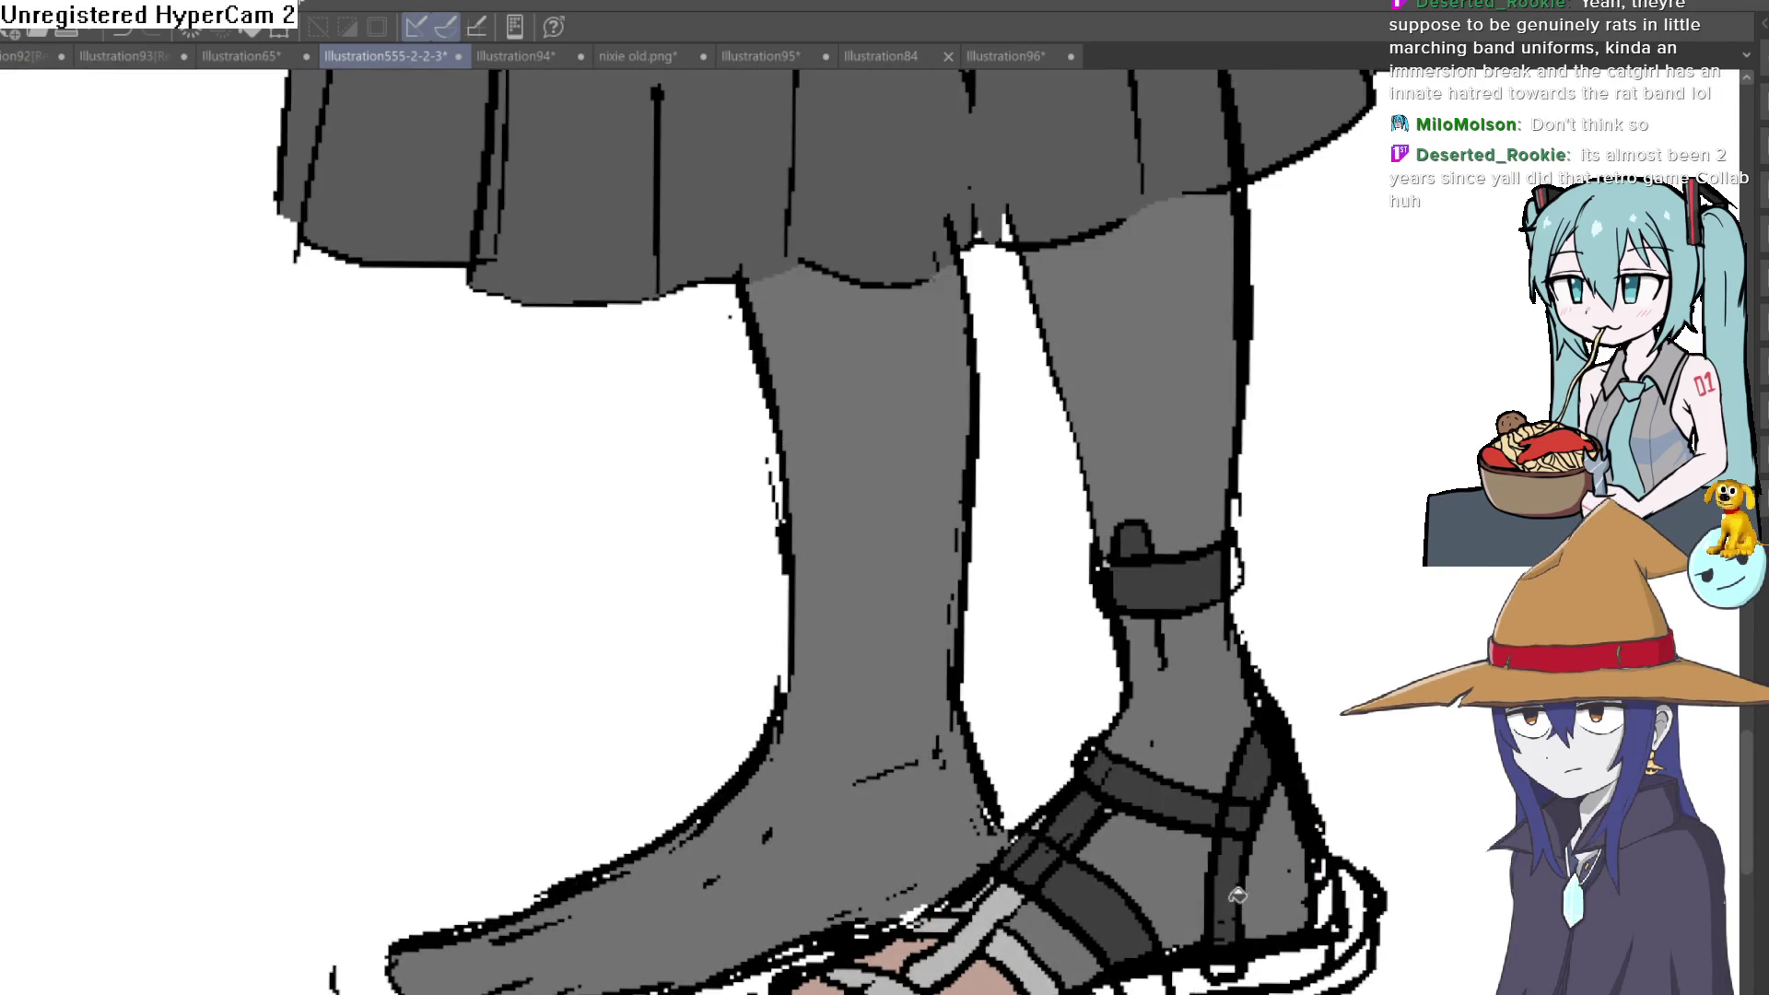
Fill the front toe straps and remaining lower sandal segments dark grey
drag(1230, 889, 1267, 709)
click(1059, 799)
click(1009, 760)
click(977, 751)
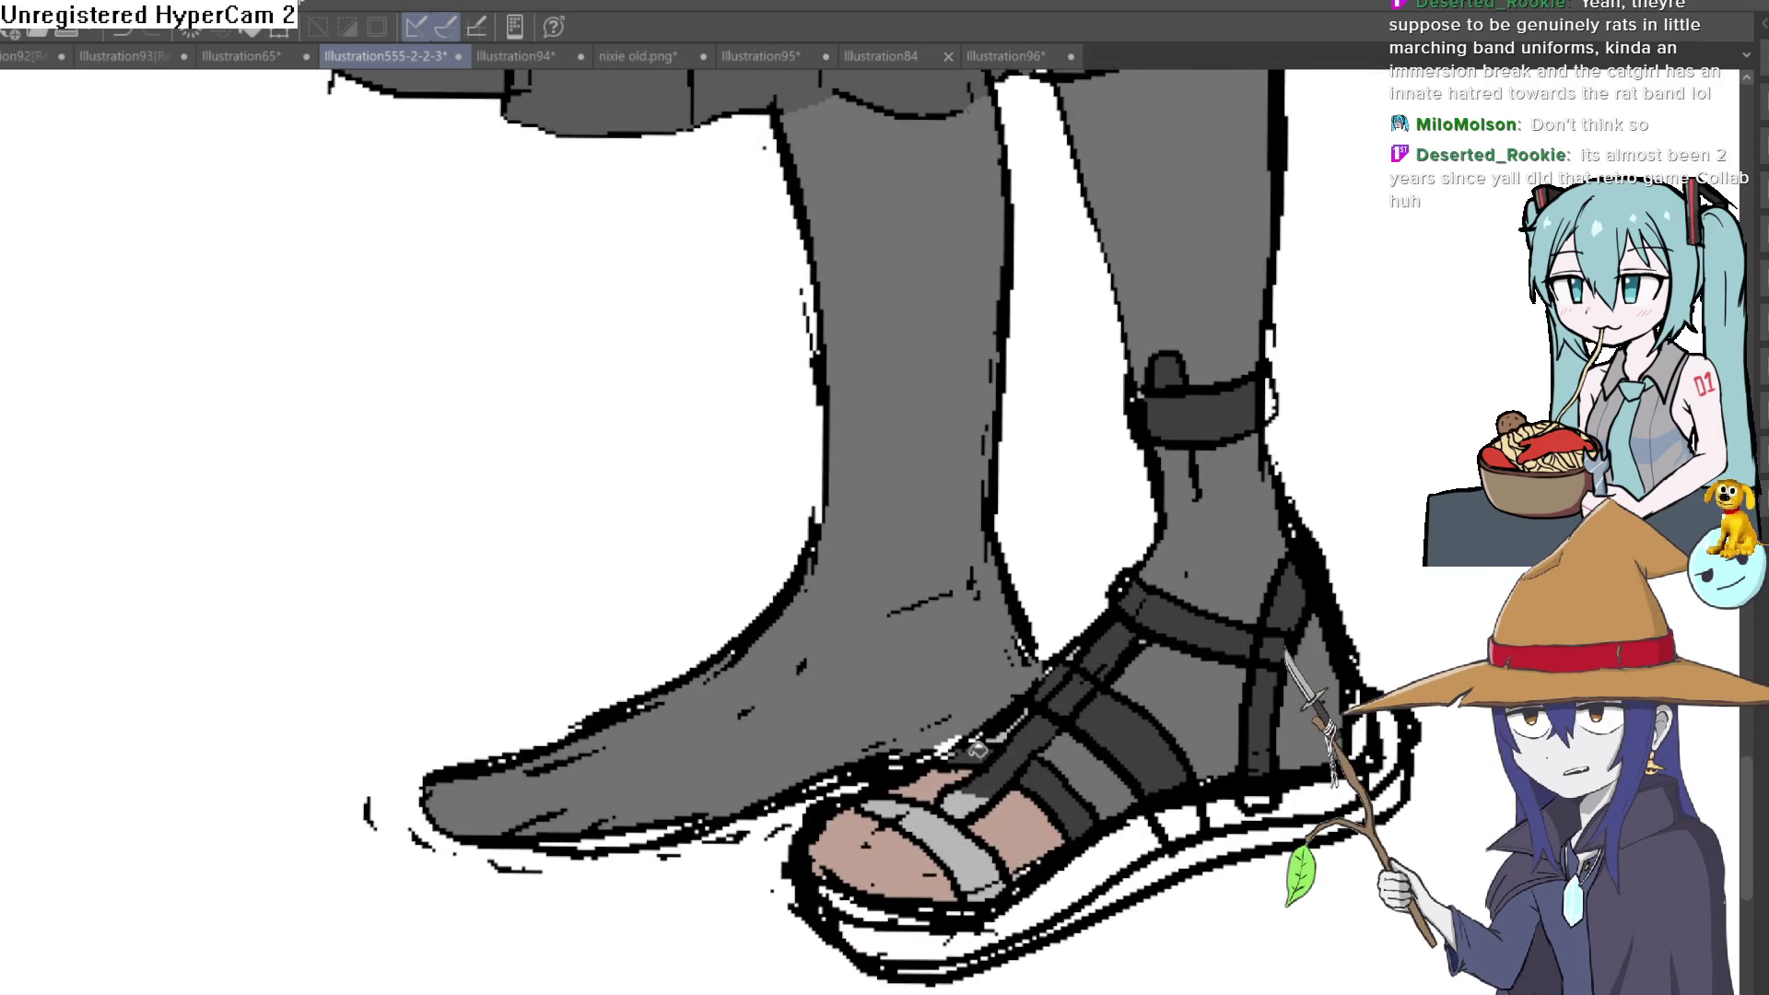
click(961, 809)
click(961, 817)
click(1002, 871)
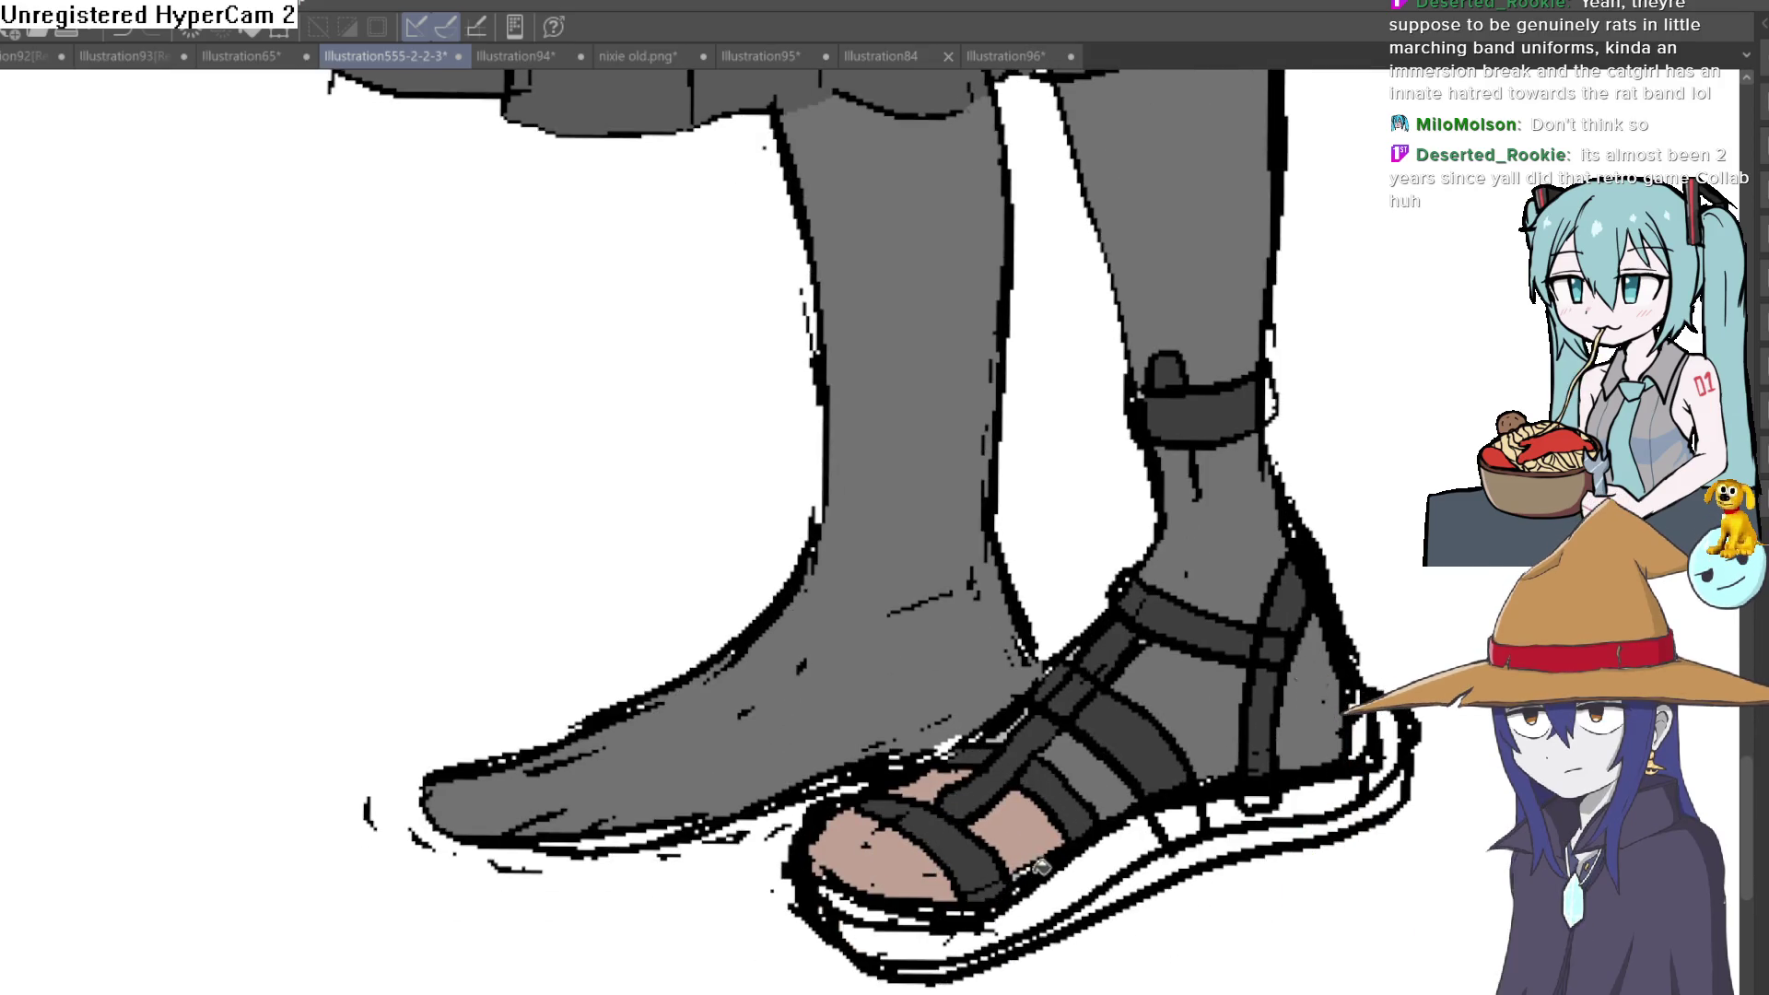
click(1110, 861)
Fill the thin white strips along the heel, sole and toe dark grey
click(1273, 791)
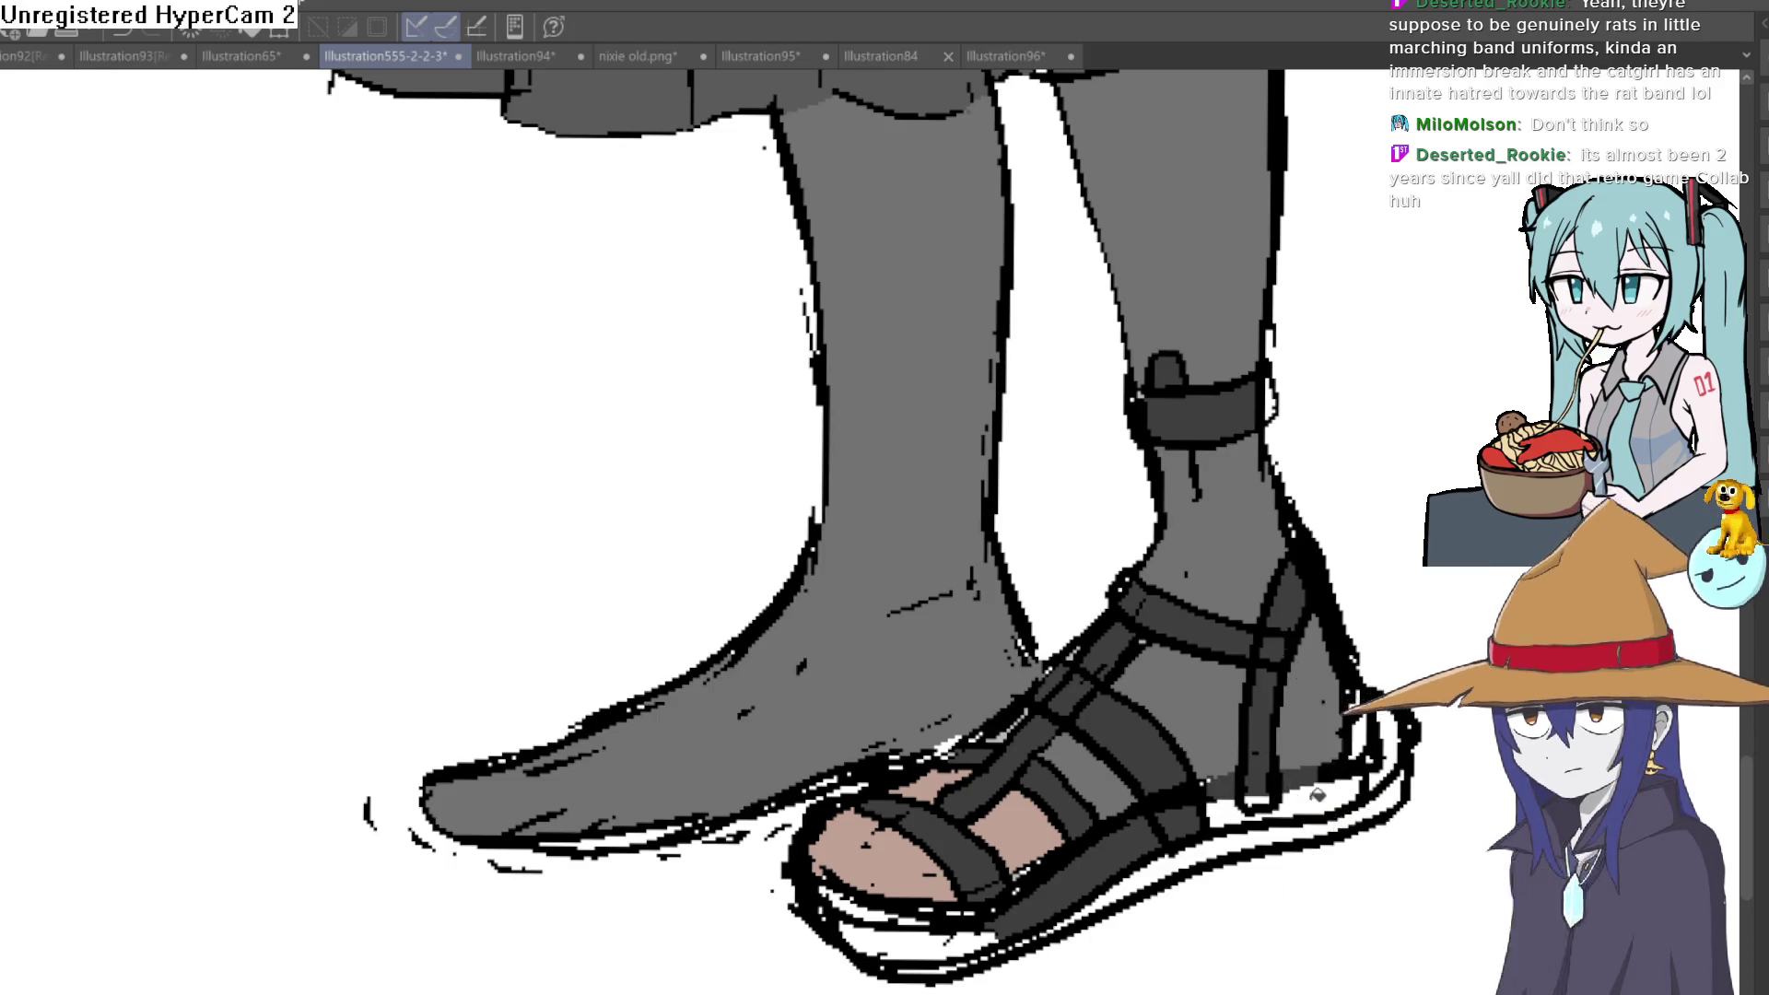
click(1271, 804)
click(1183, 834)
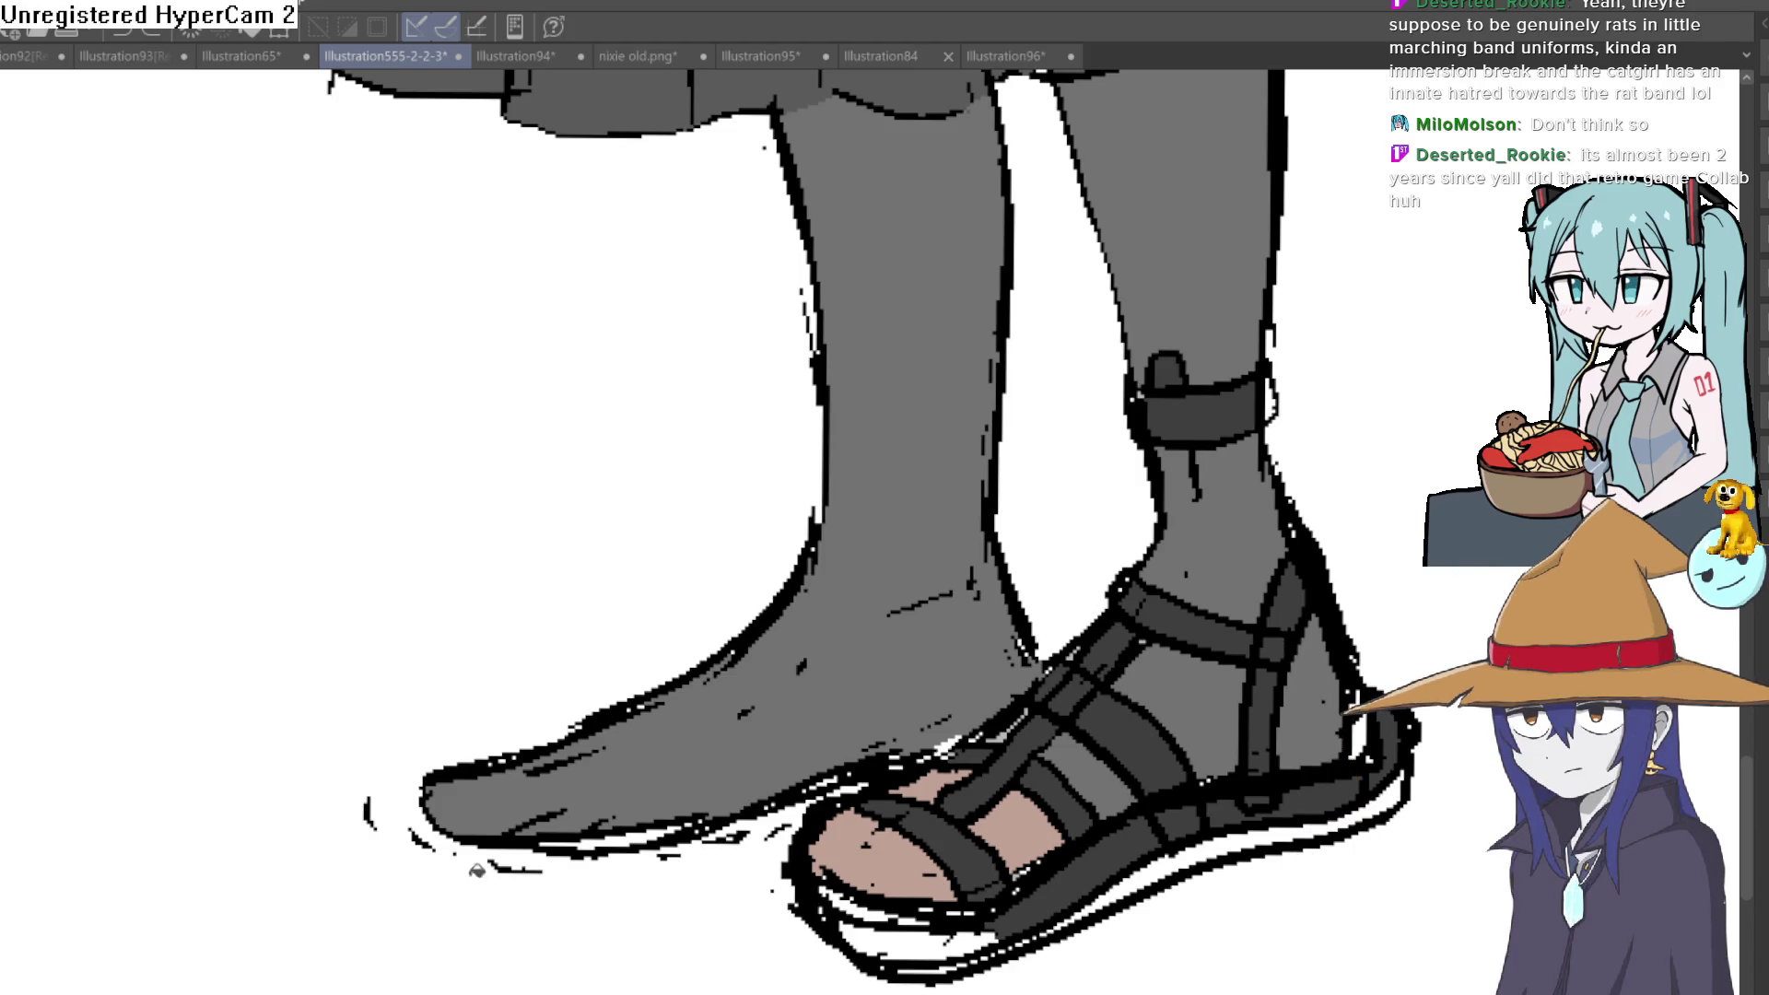
click(1306, 820)
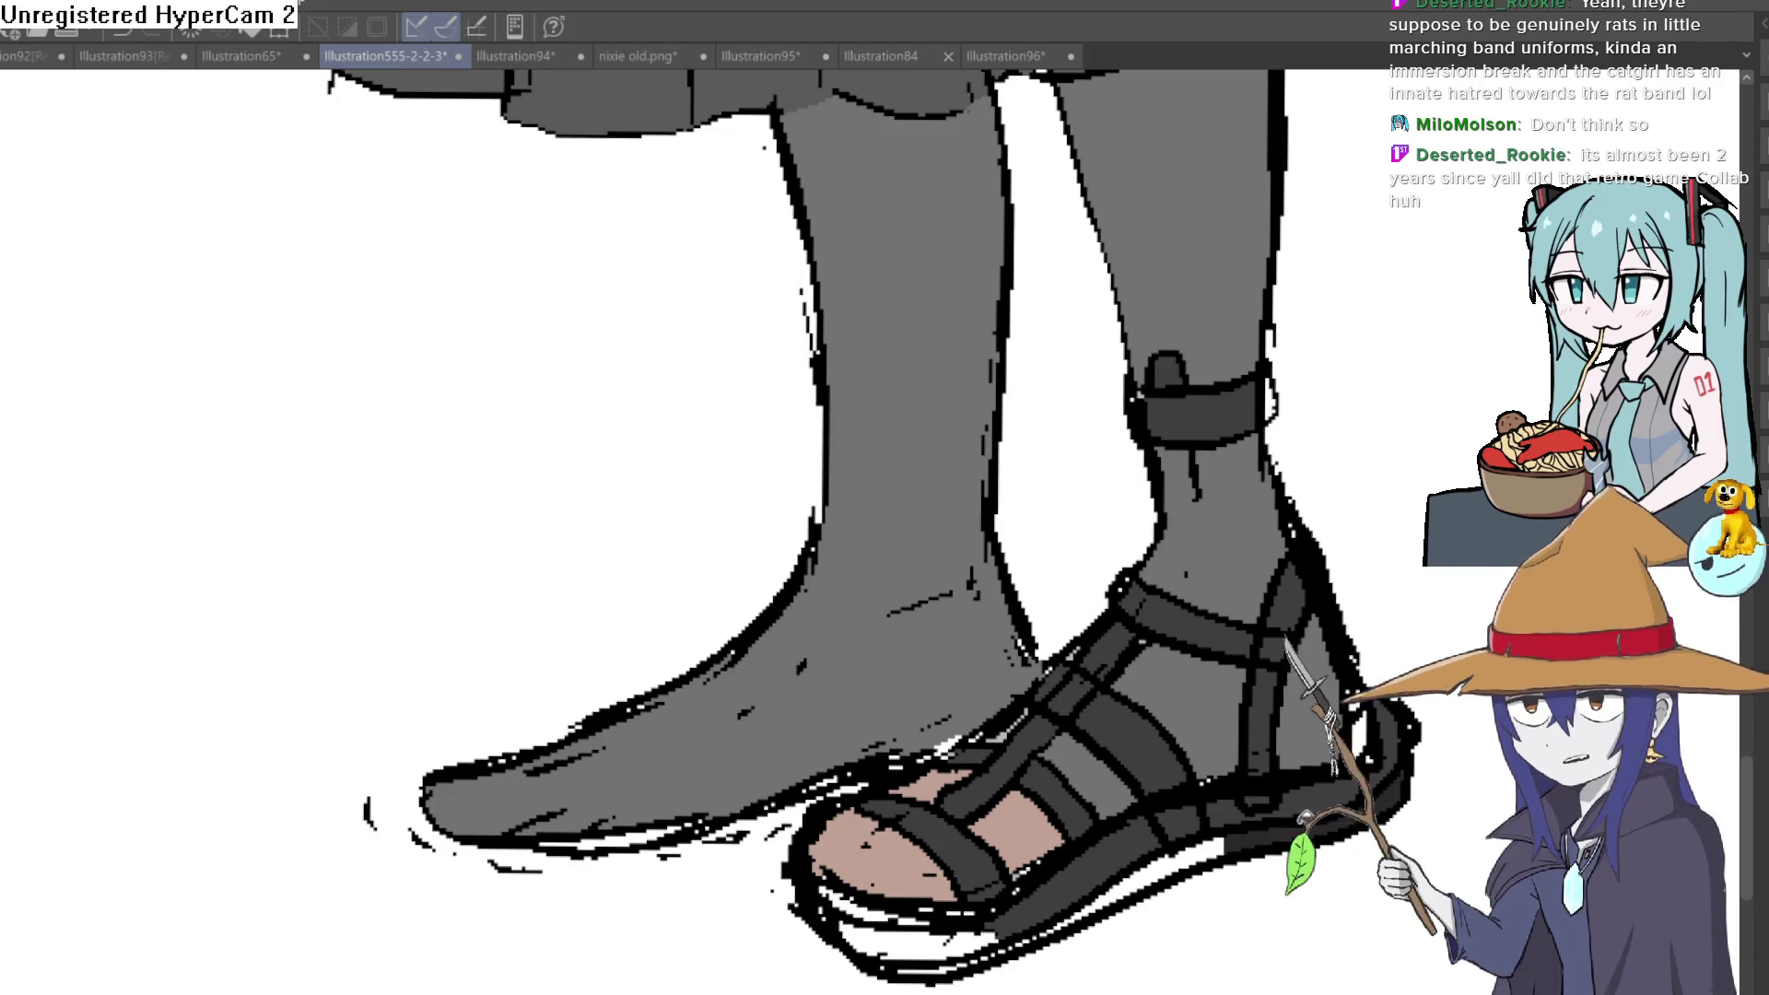
click(1128, 870)
click(939, 923)
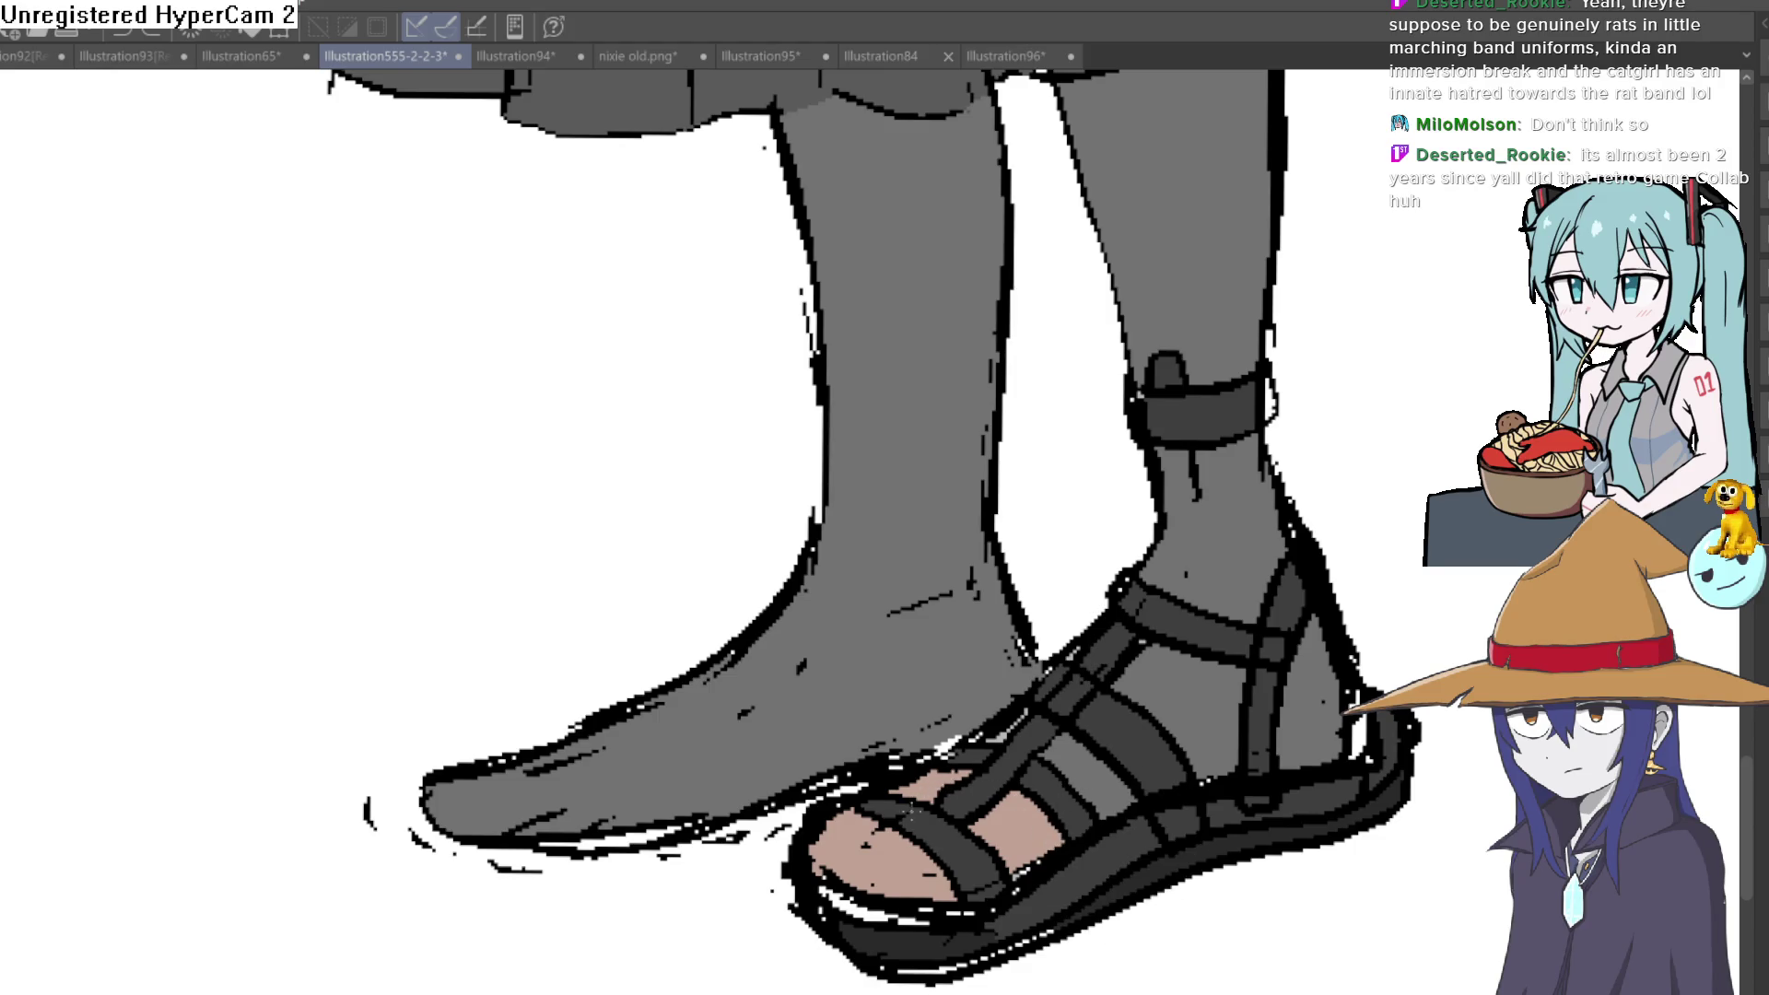
scroll(1062, 758, down, 2)
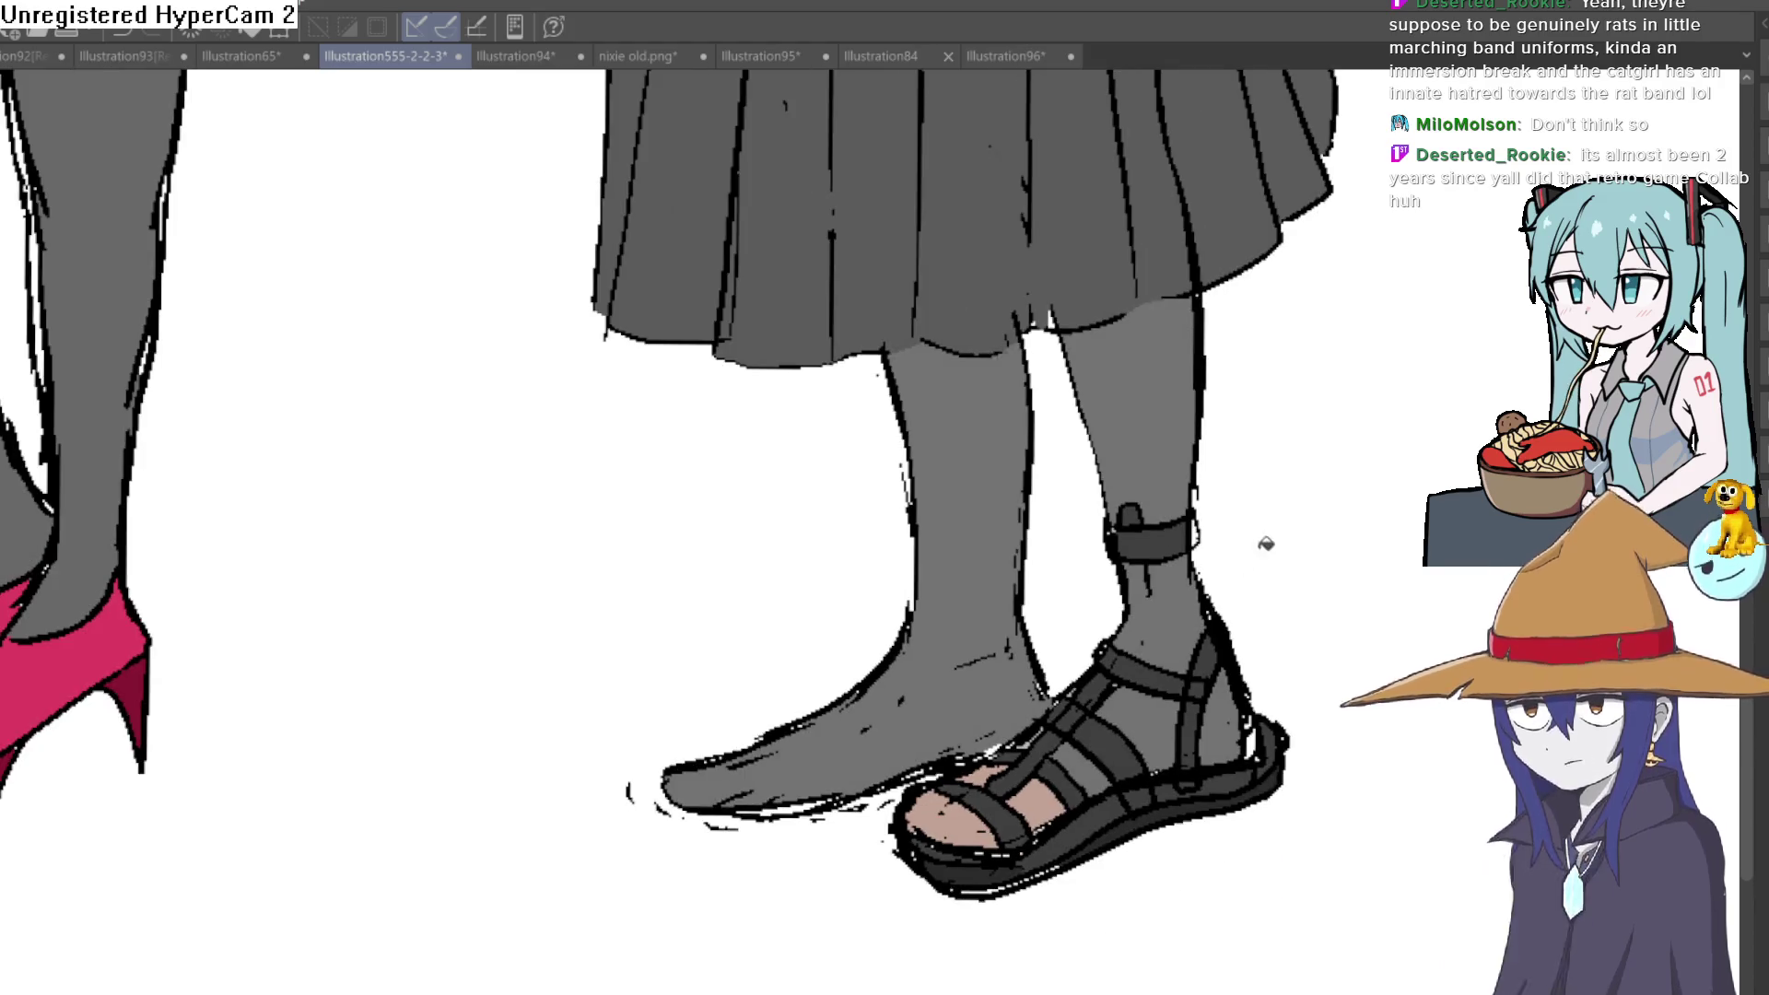
scroll(1250, 555, down, 1)
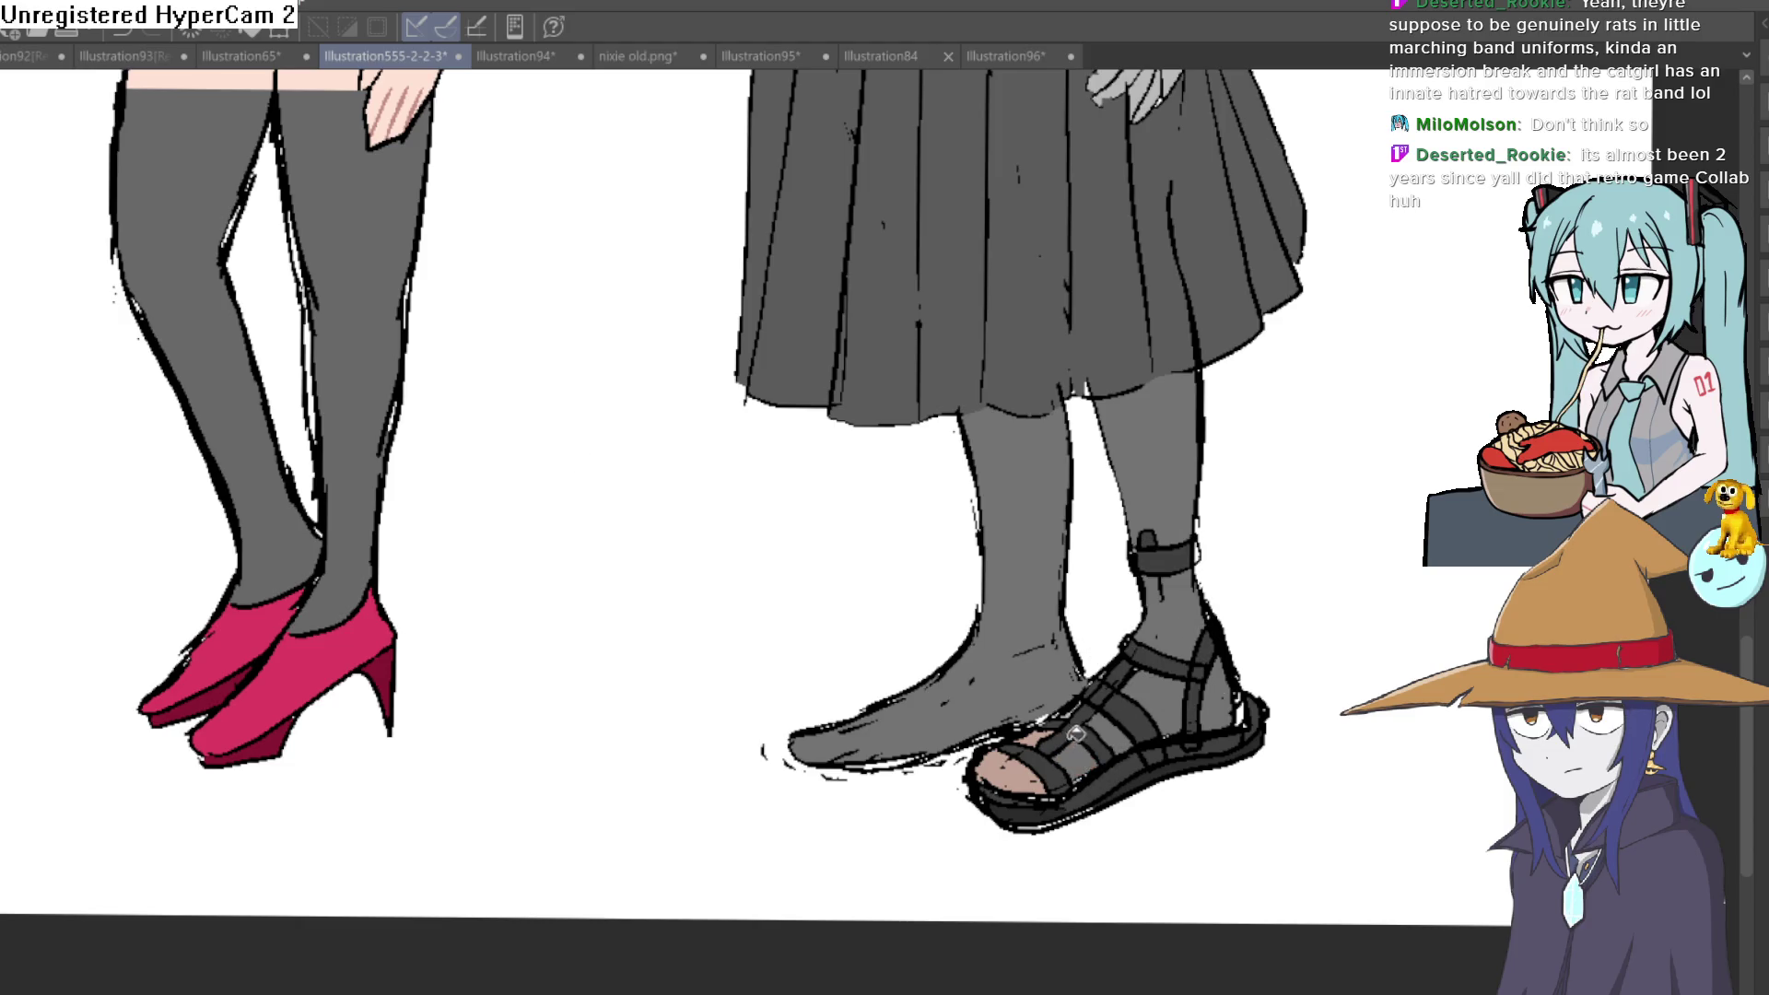
scroll(1283, 659, down, 2)
scroll(1216, 762, up, 1)
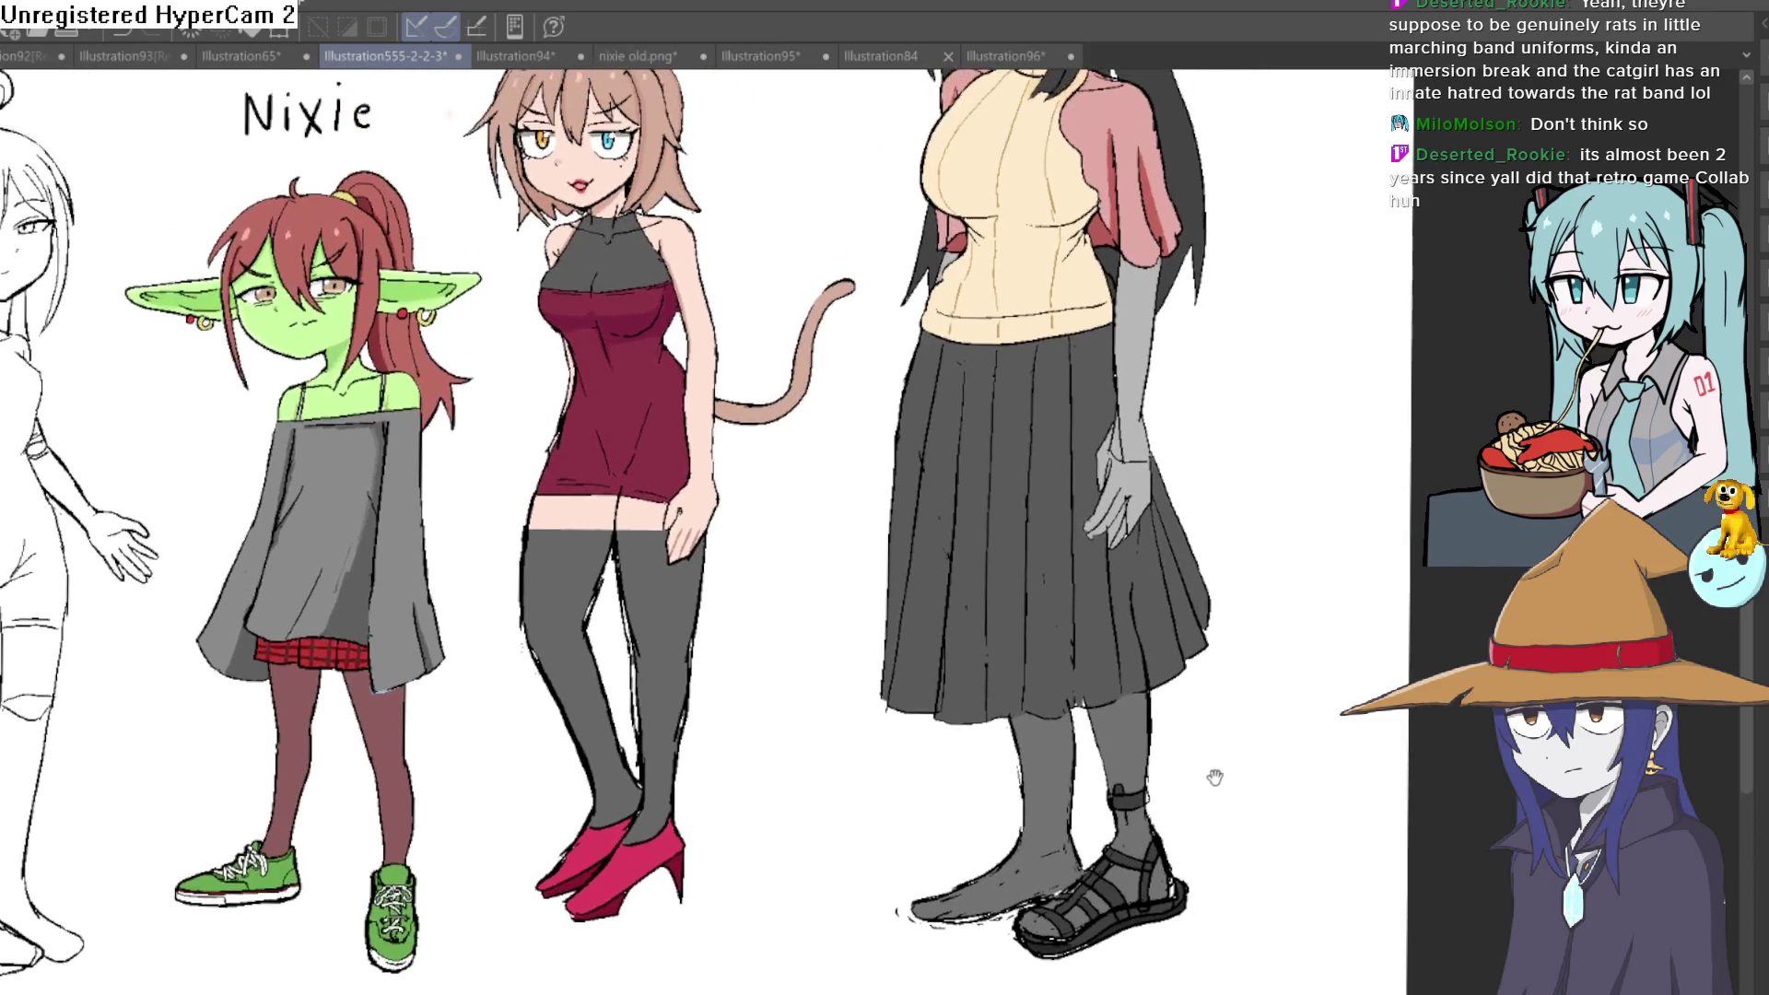
scroll(1198, 728, up, 5)
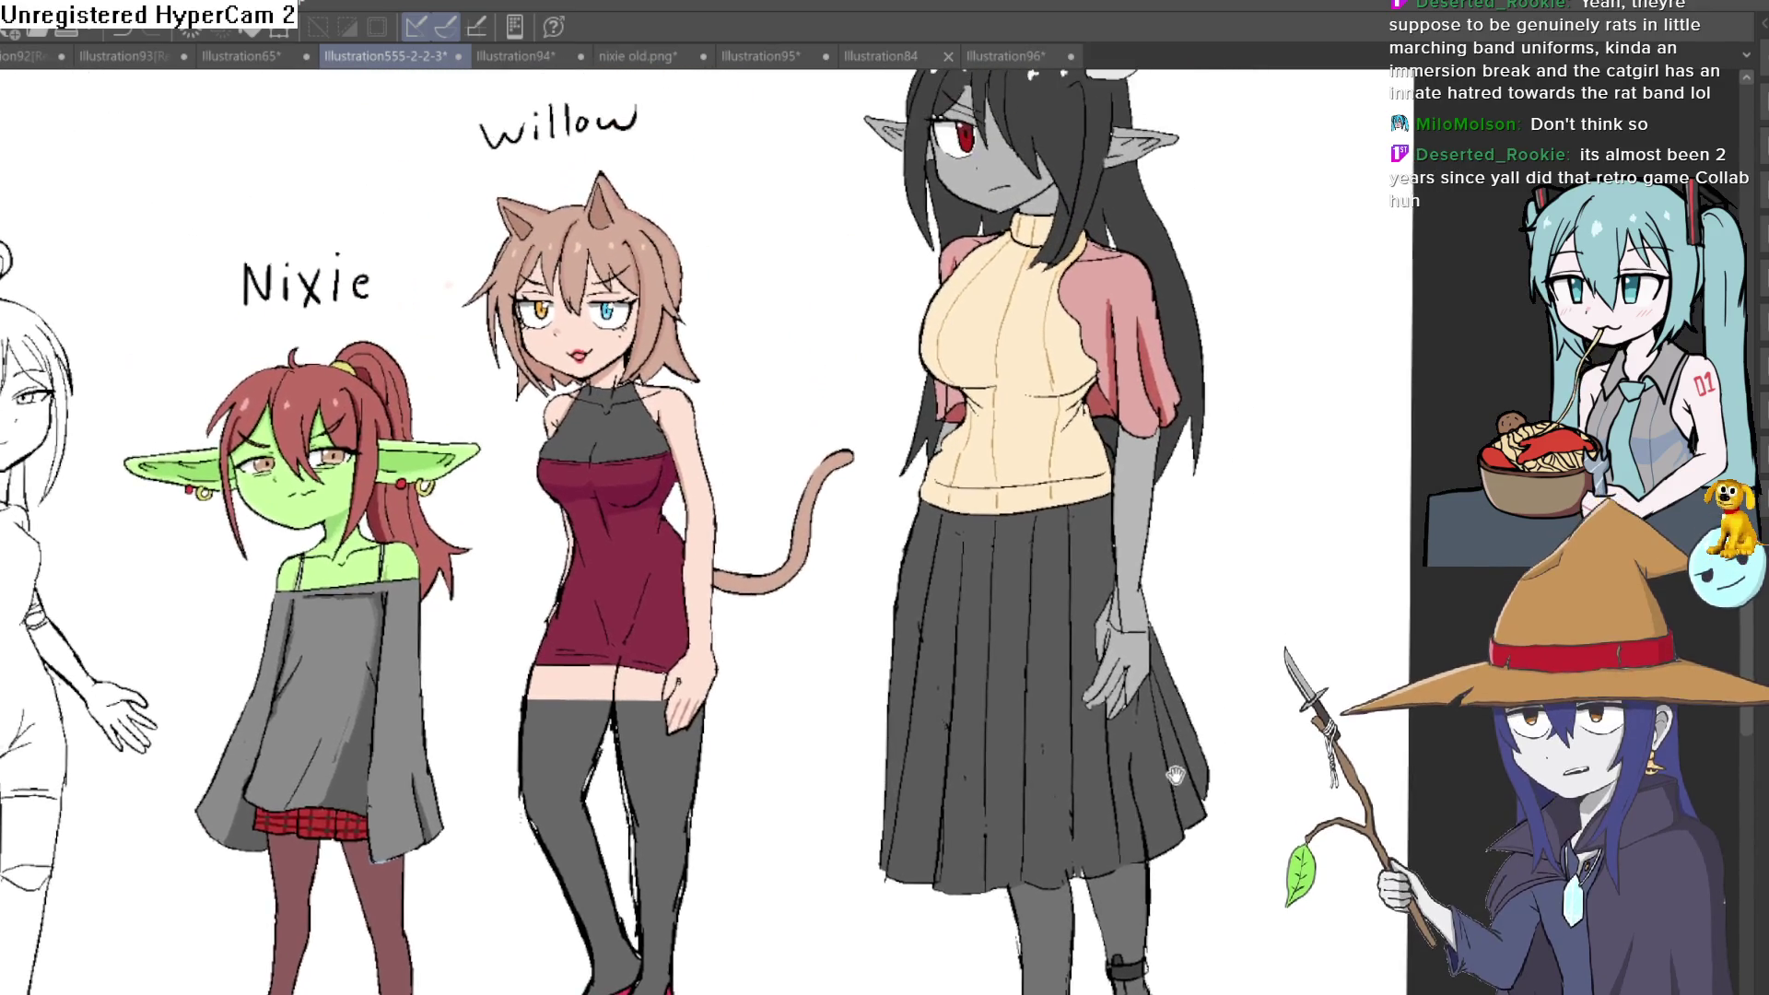
drag(1167, 751, 1106, 719)
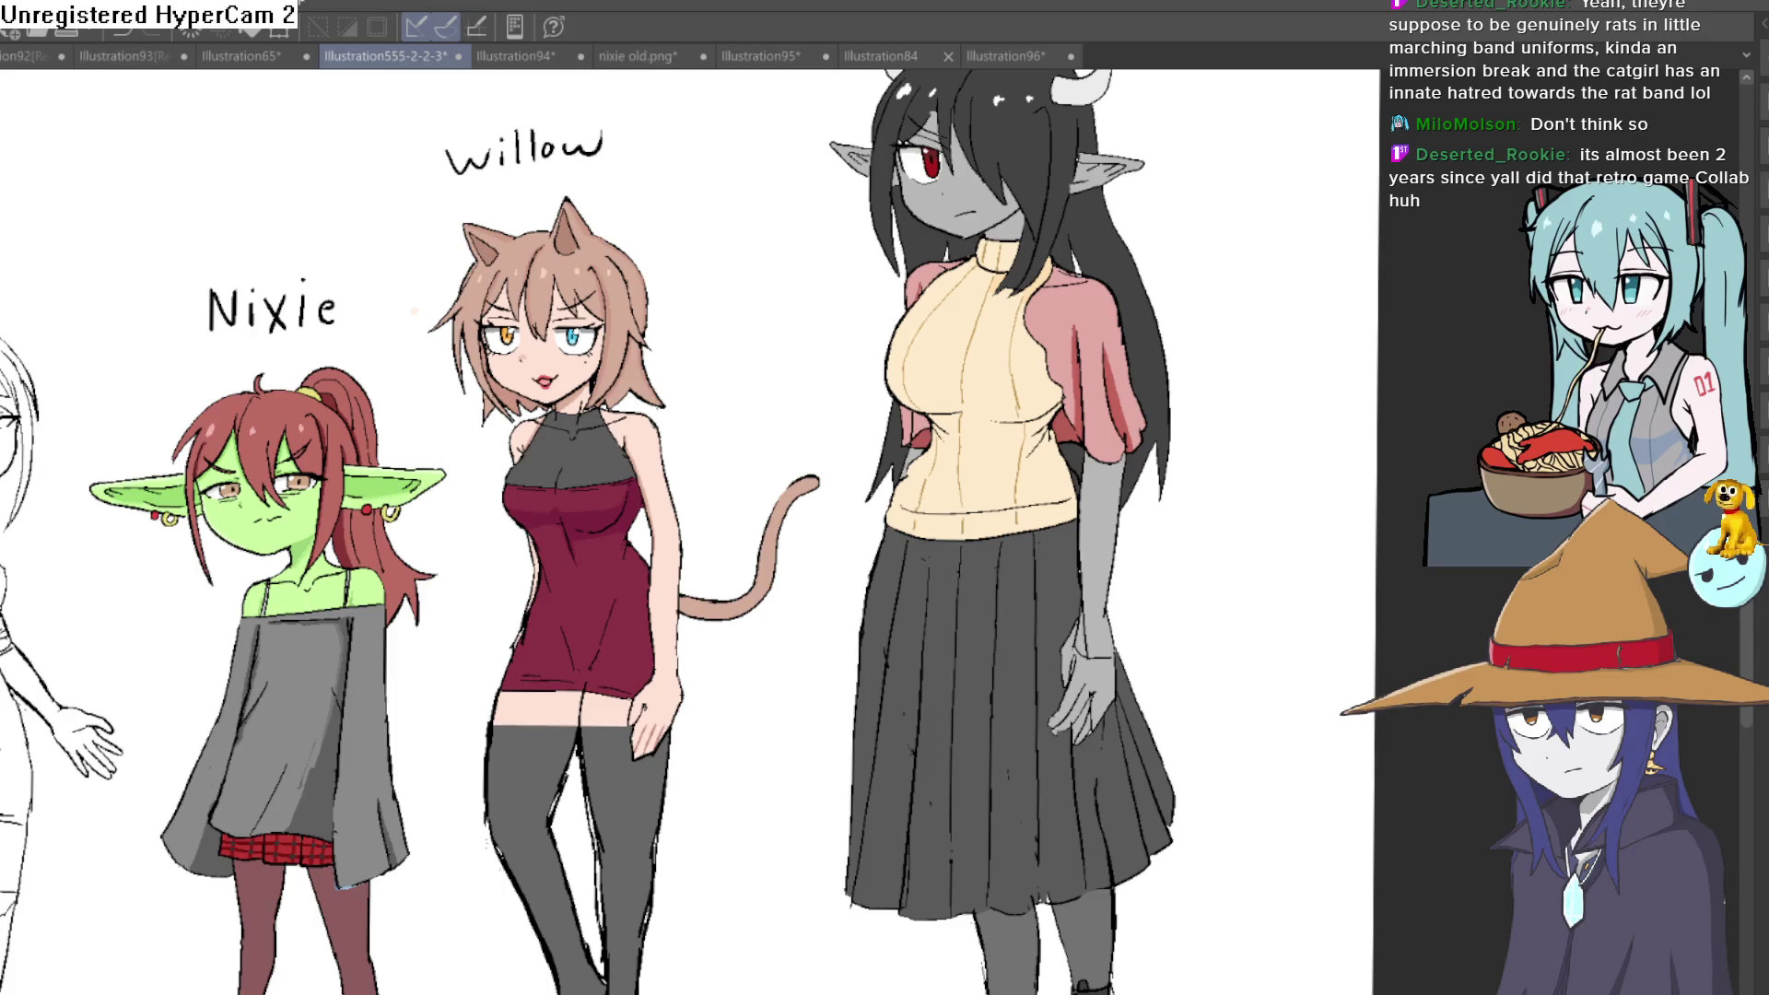
scroll(1180, 362, up, 2)
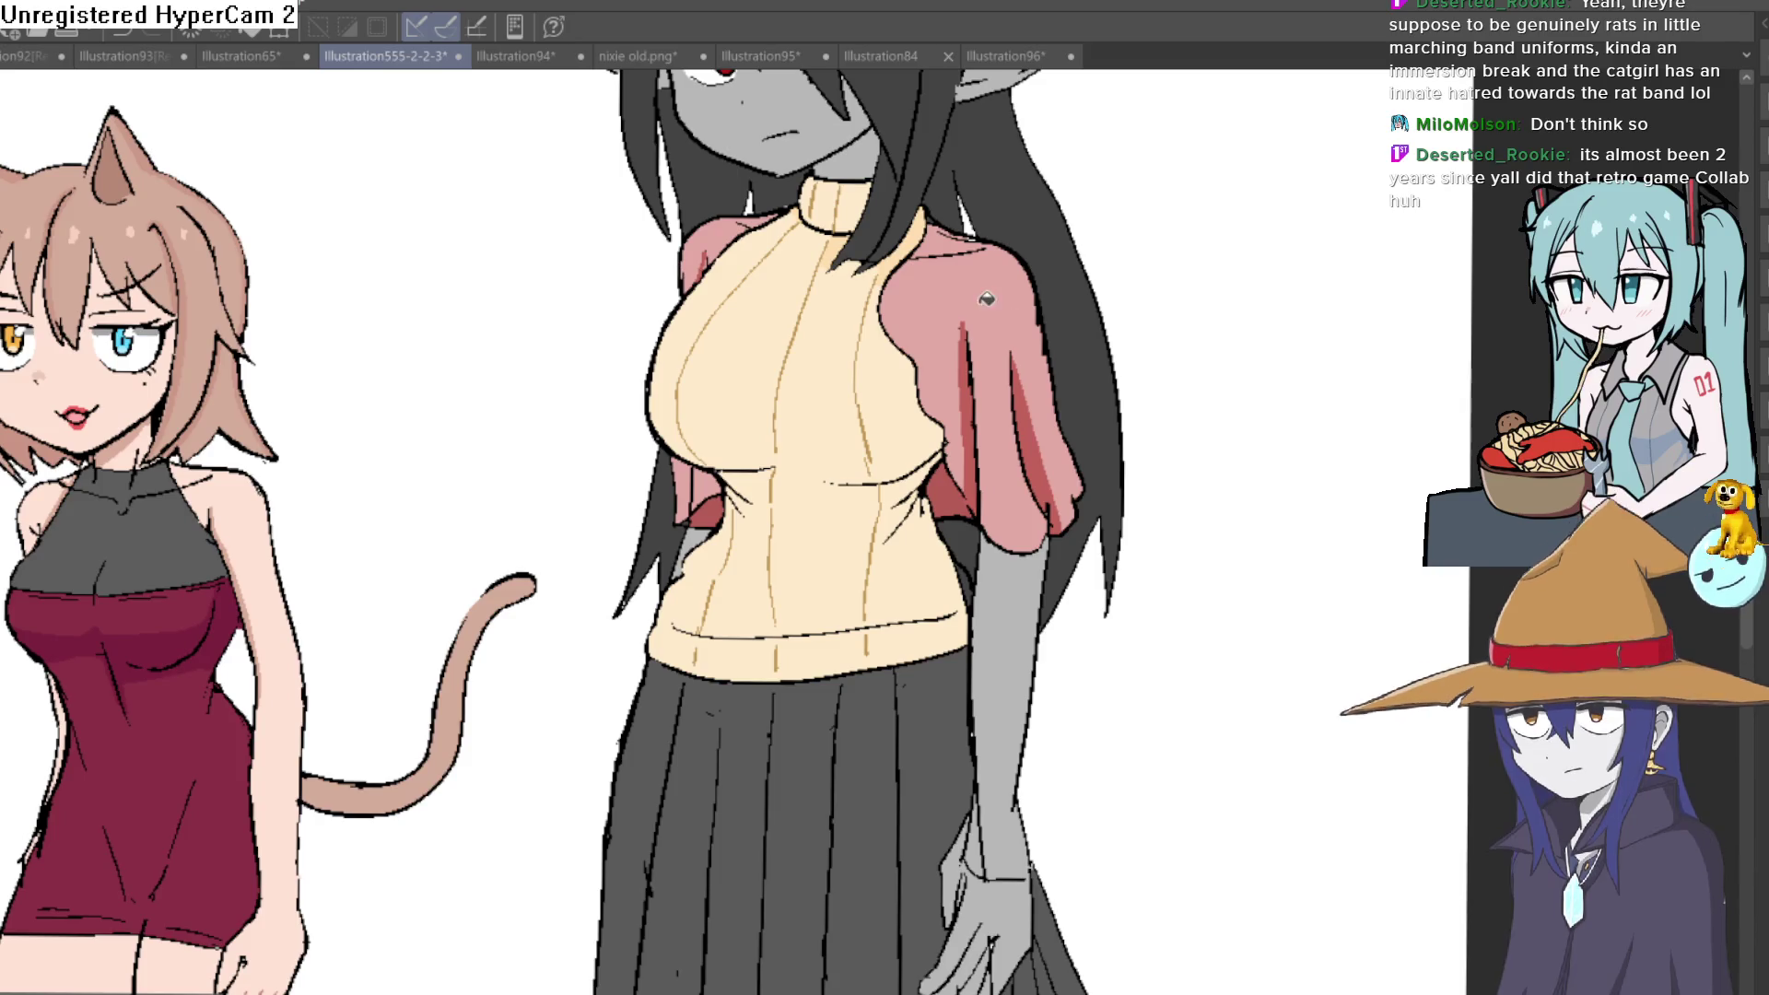
Fill the grey girl's pink sleeve areas grey
click(936, 195)
click(700, 258)
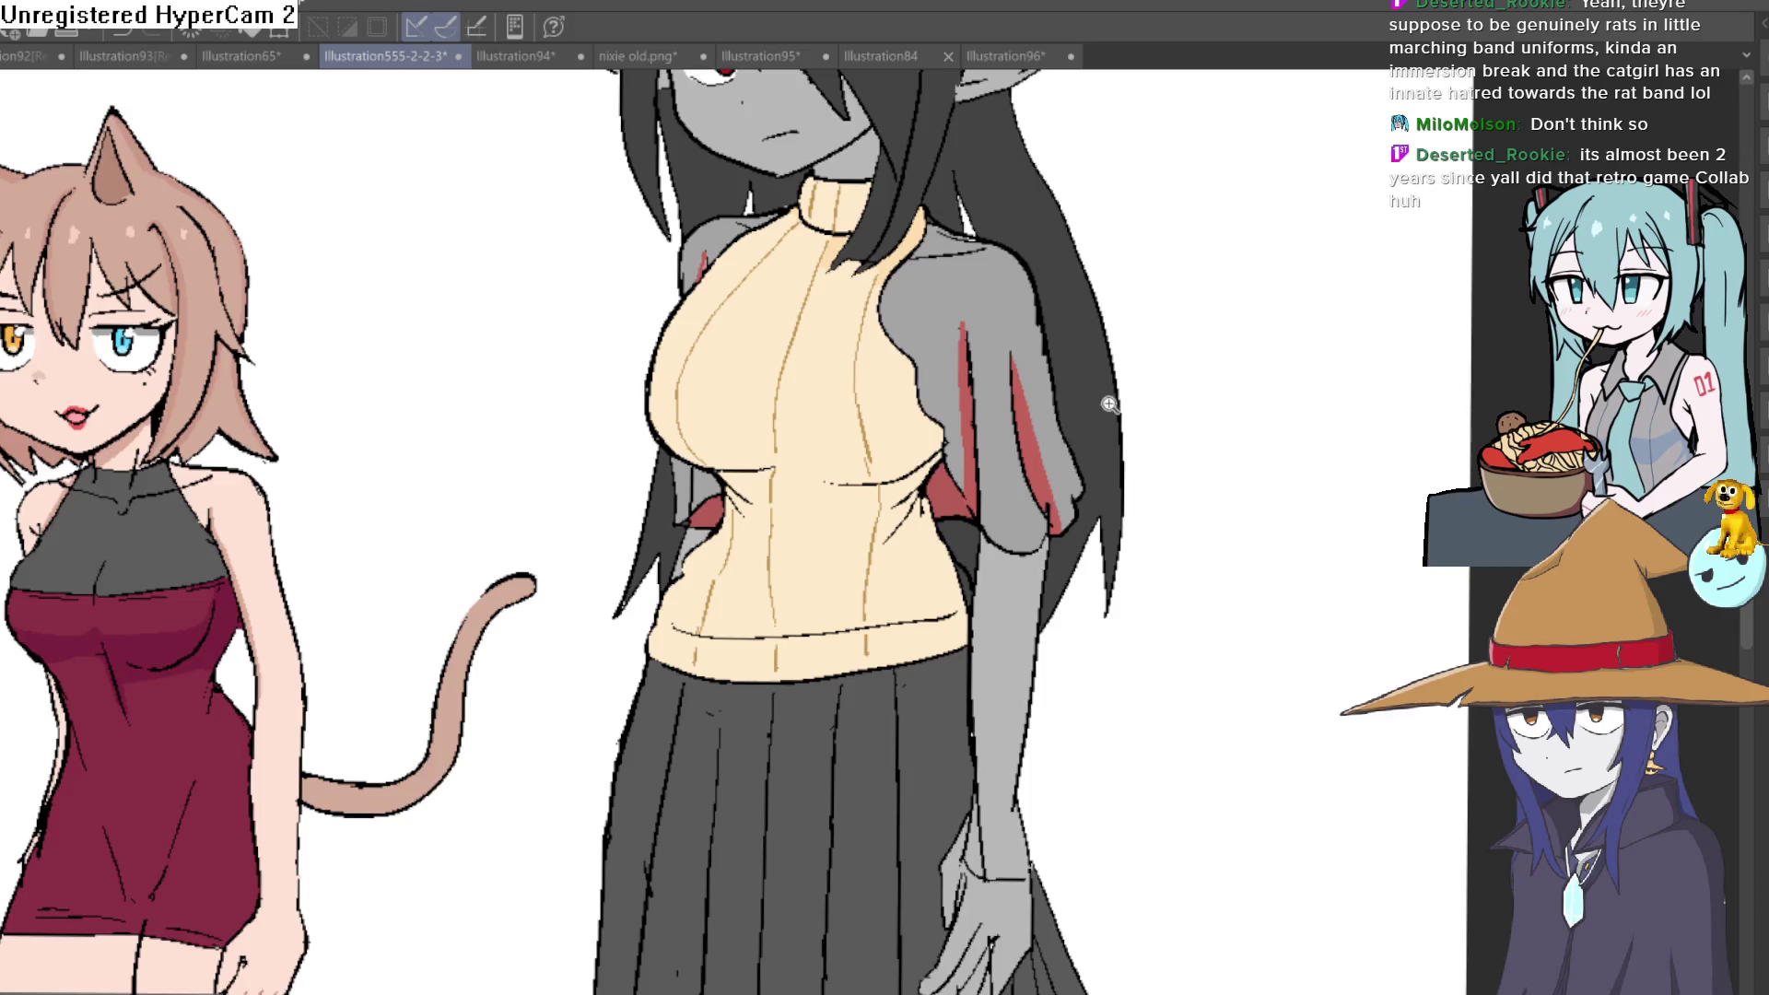
scroll(1102, 406, down, 3)
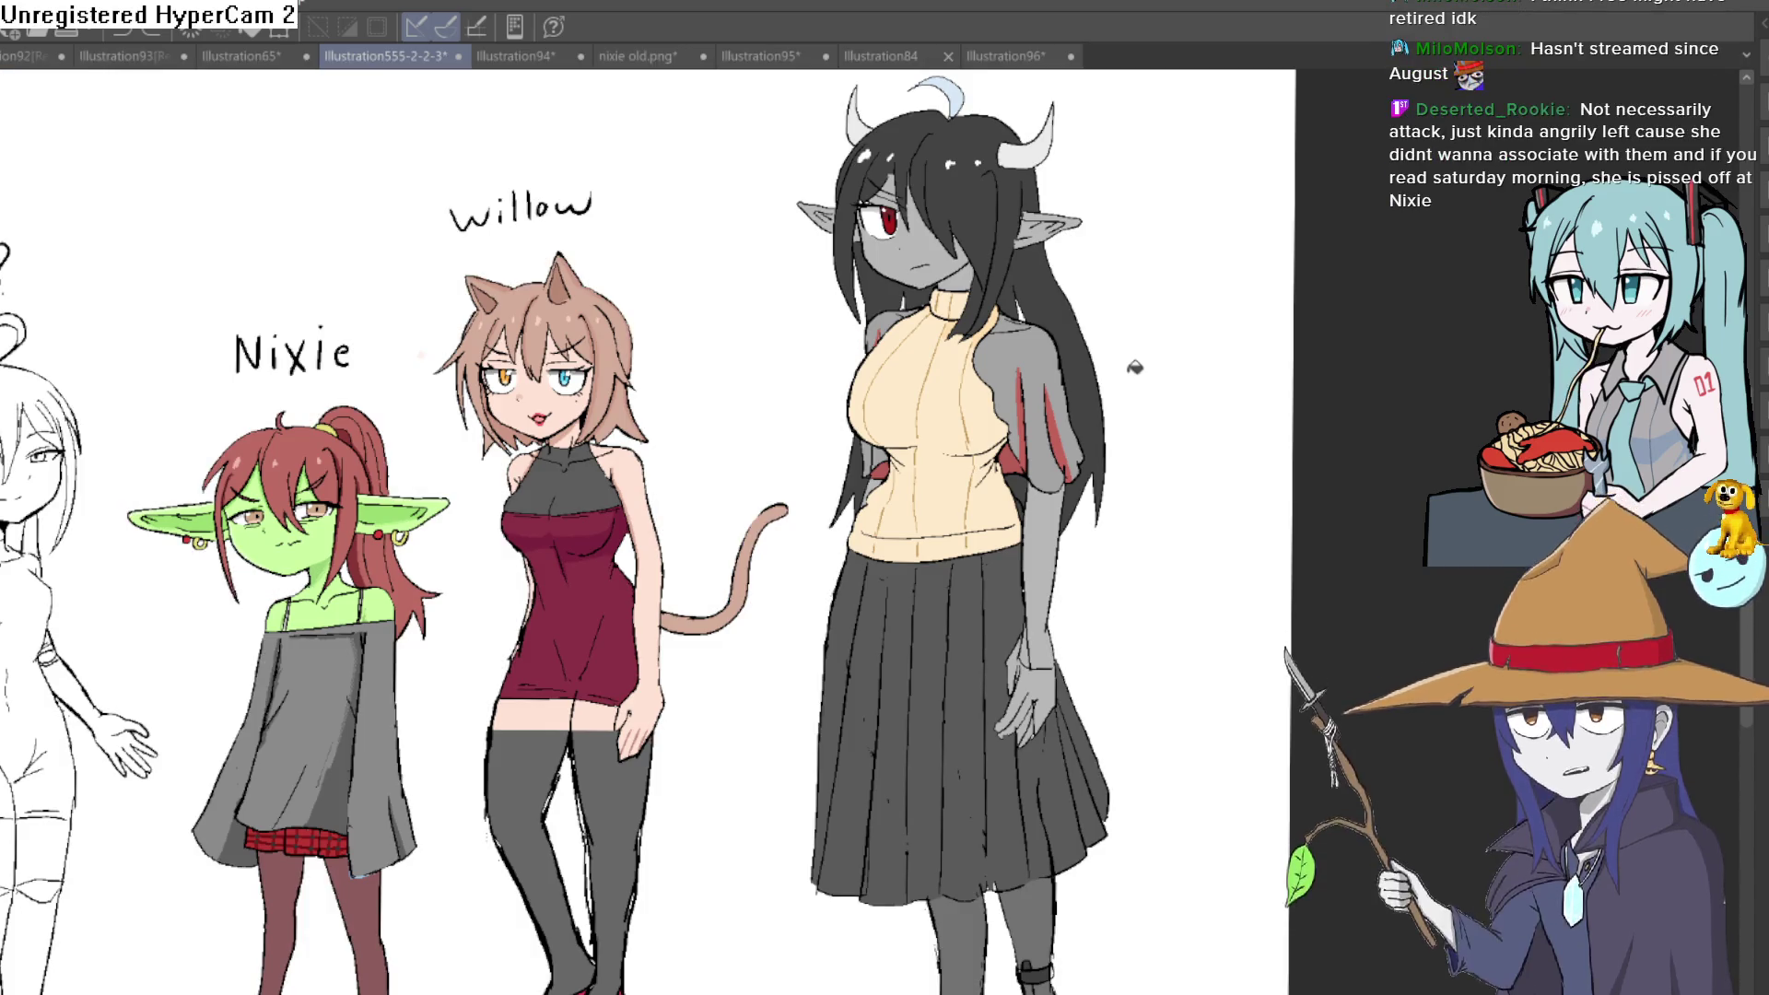
scroll(1124, 387, up, 3)
Bucket-fill two of Raven's grey hair strips with light grey
drag(1118, 406, 1046, 351)
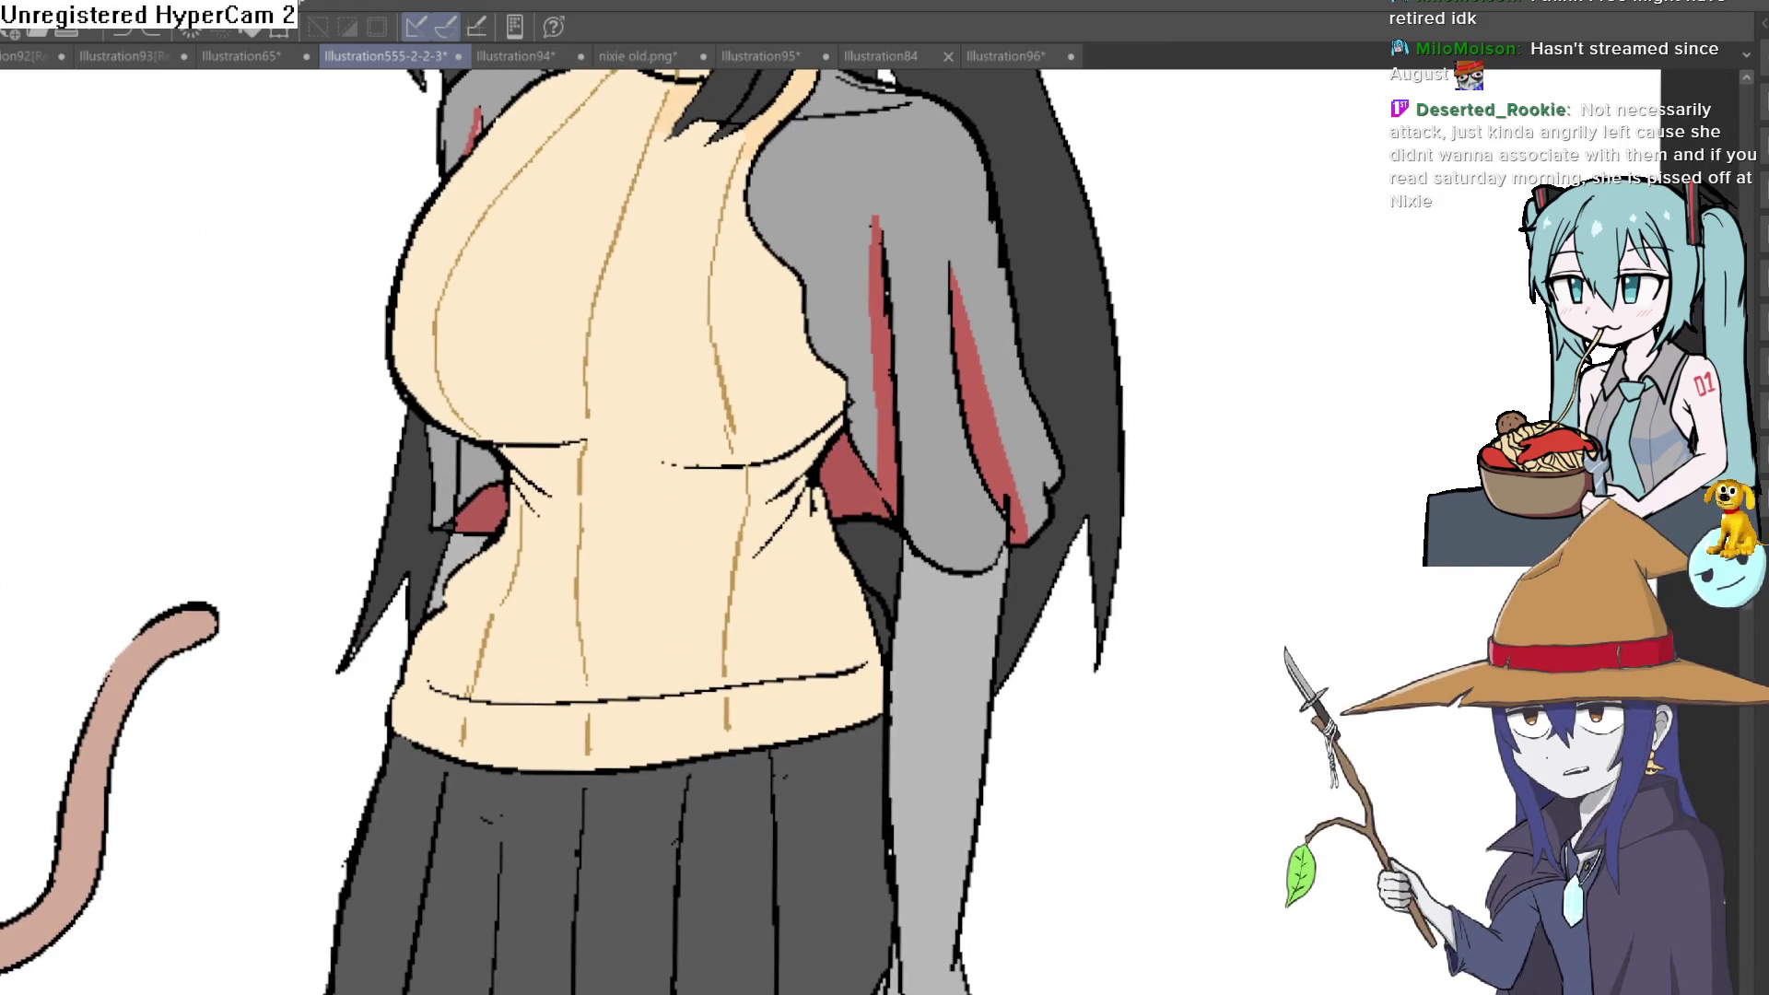
scroll(987, 394, up, 2)
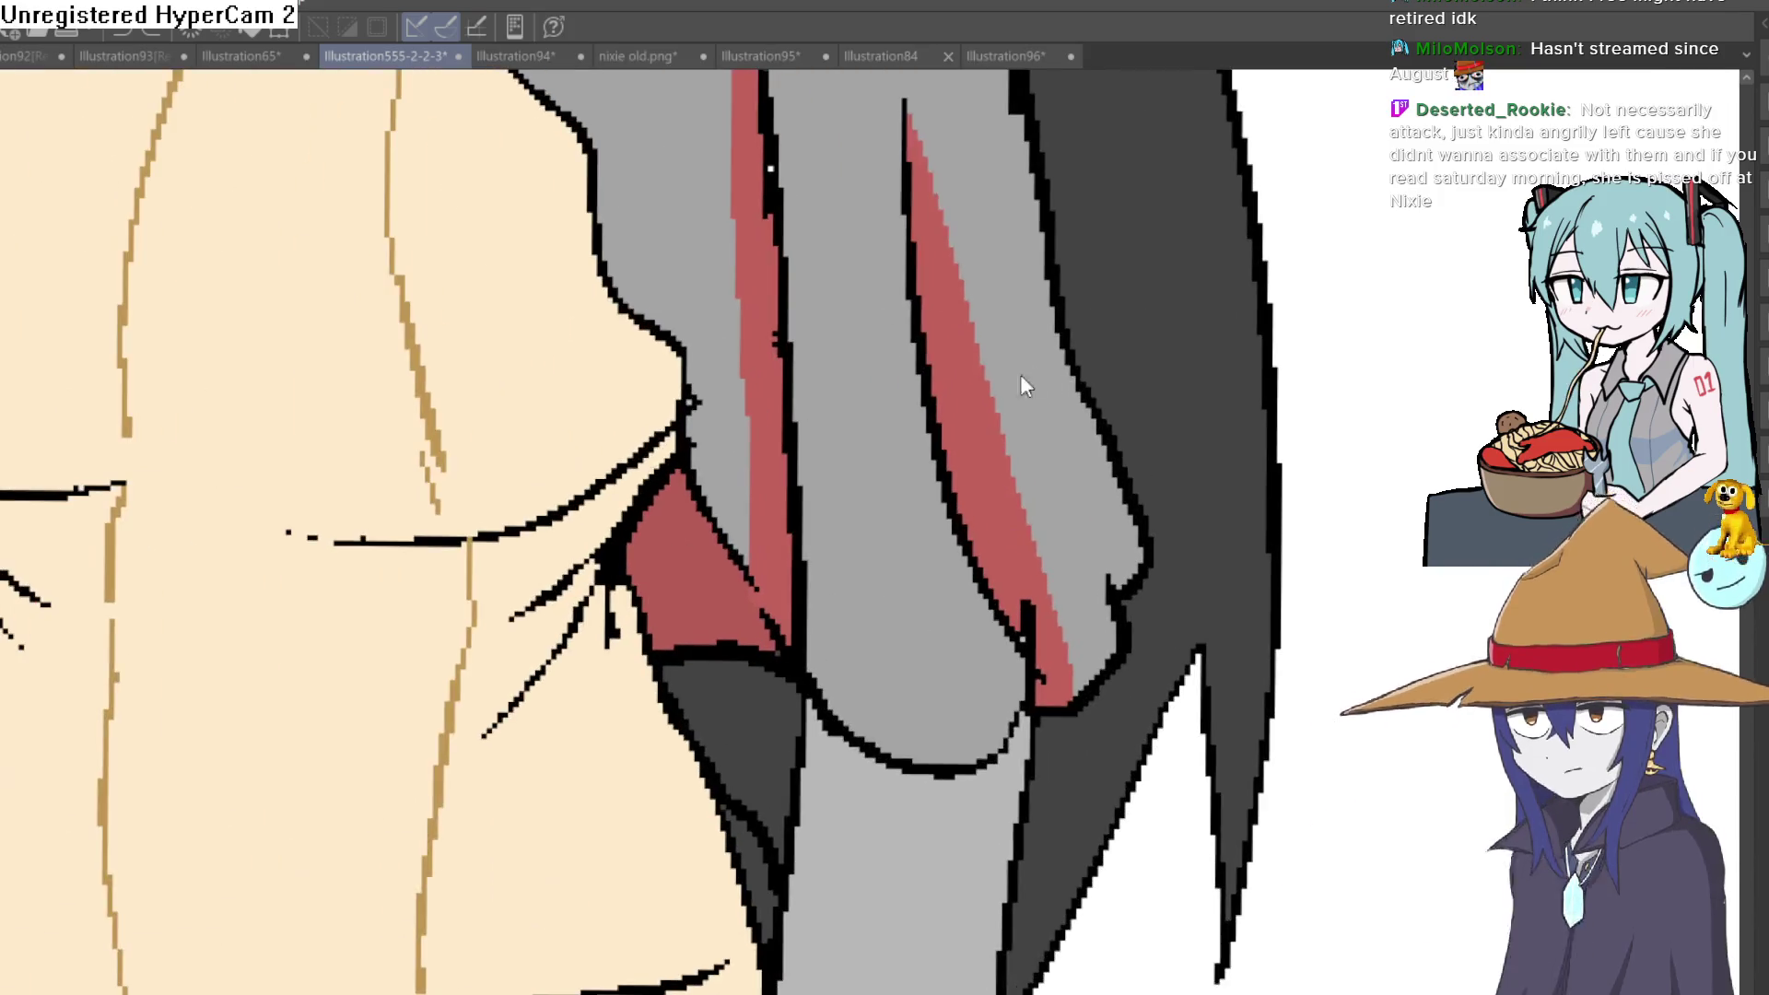
click(967, 313)
click(774, 336)
scroll(840, 308, down, 4)
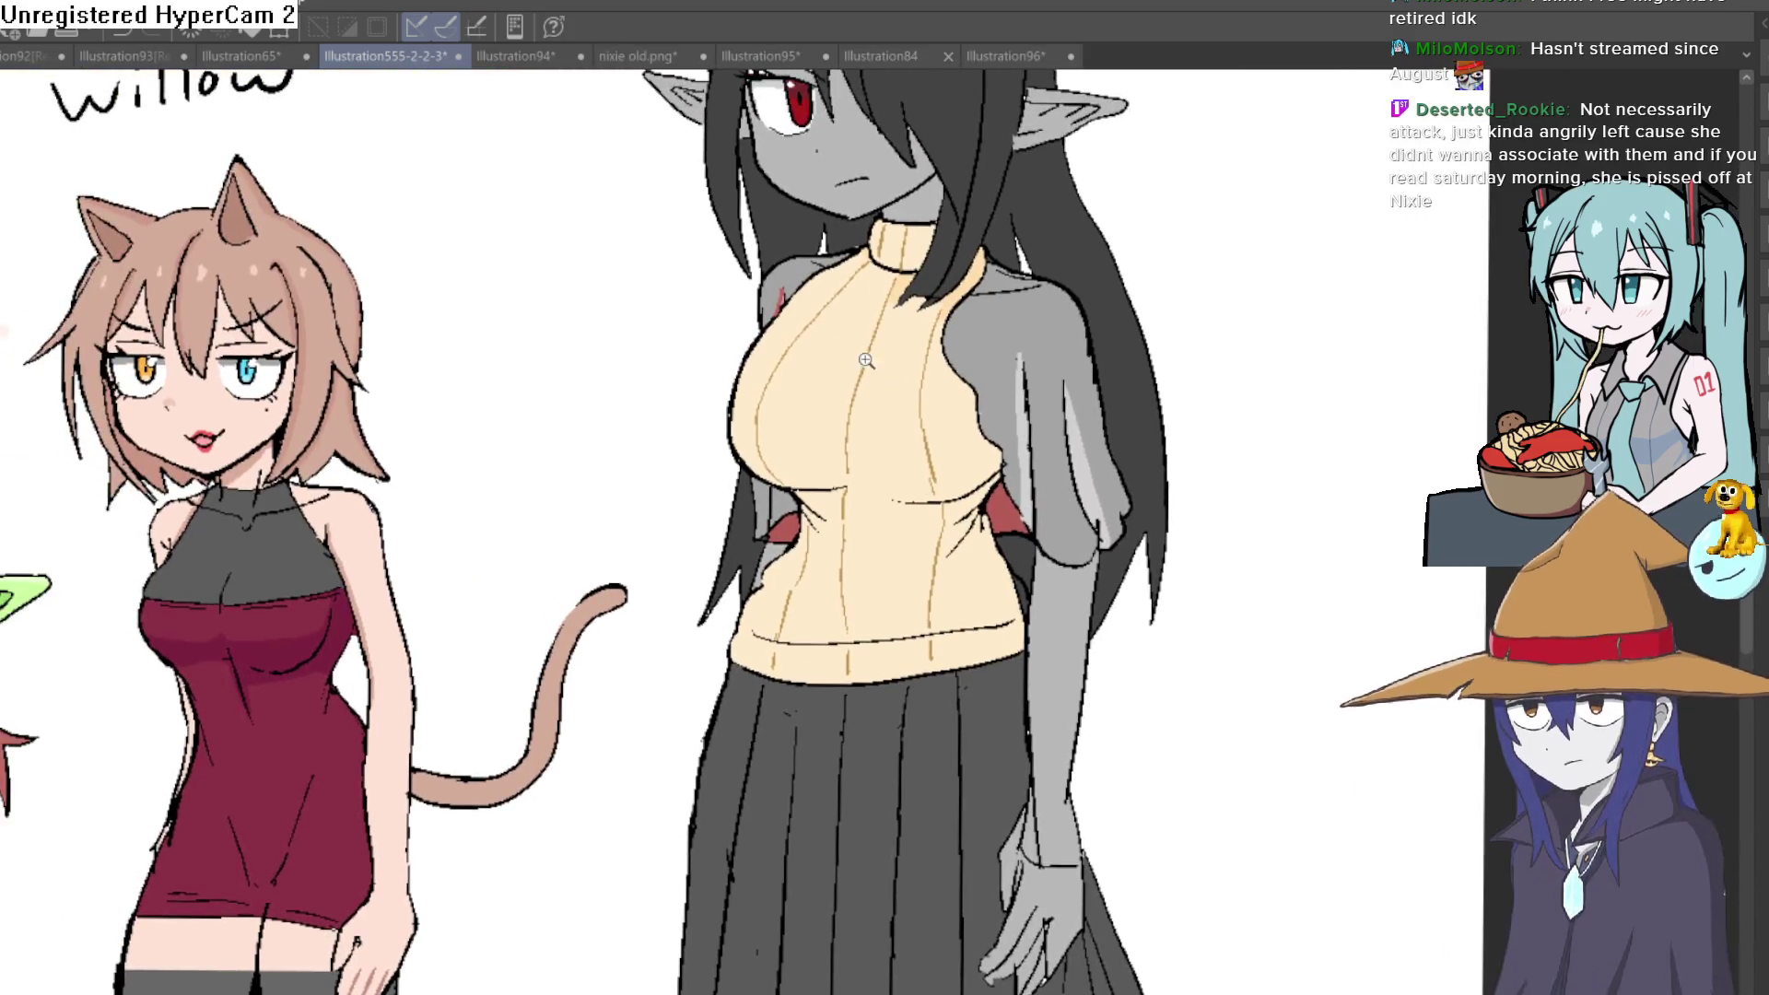
scroll(875, 238, up, 4)
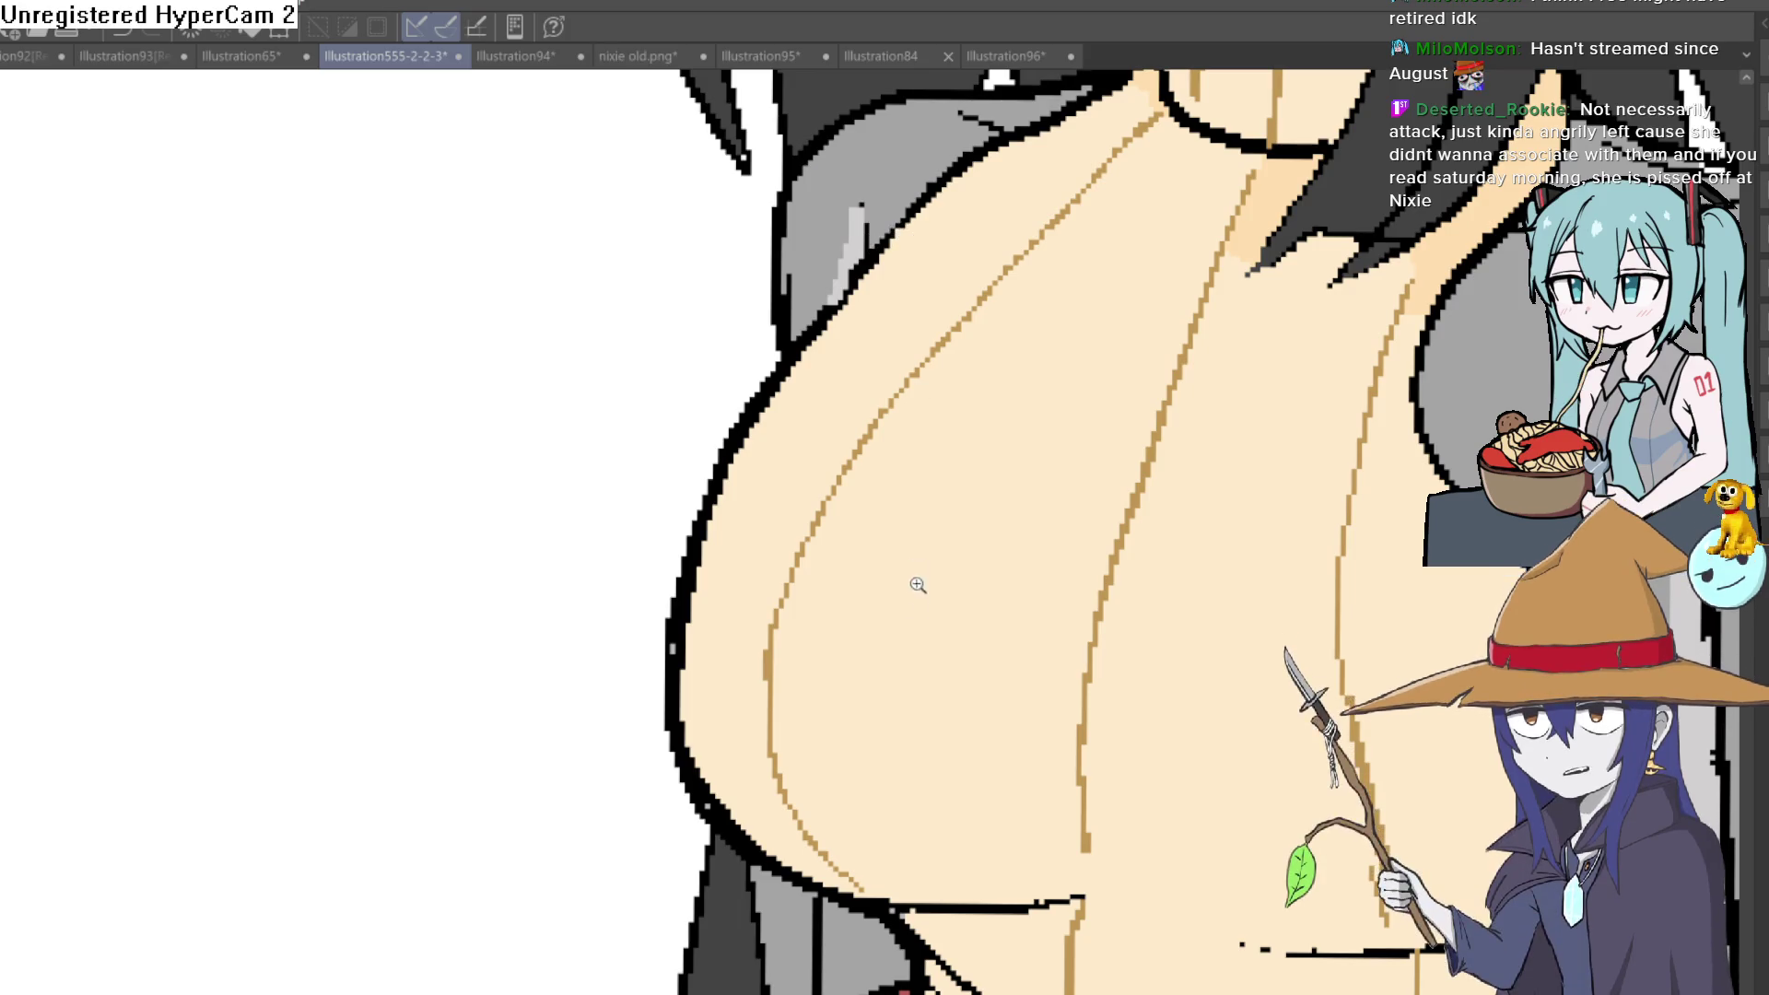
scroll(916, 565, down, 2)
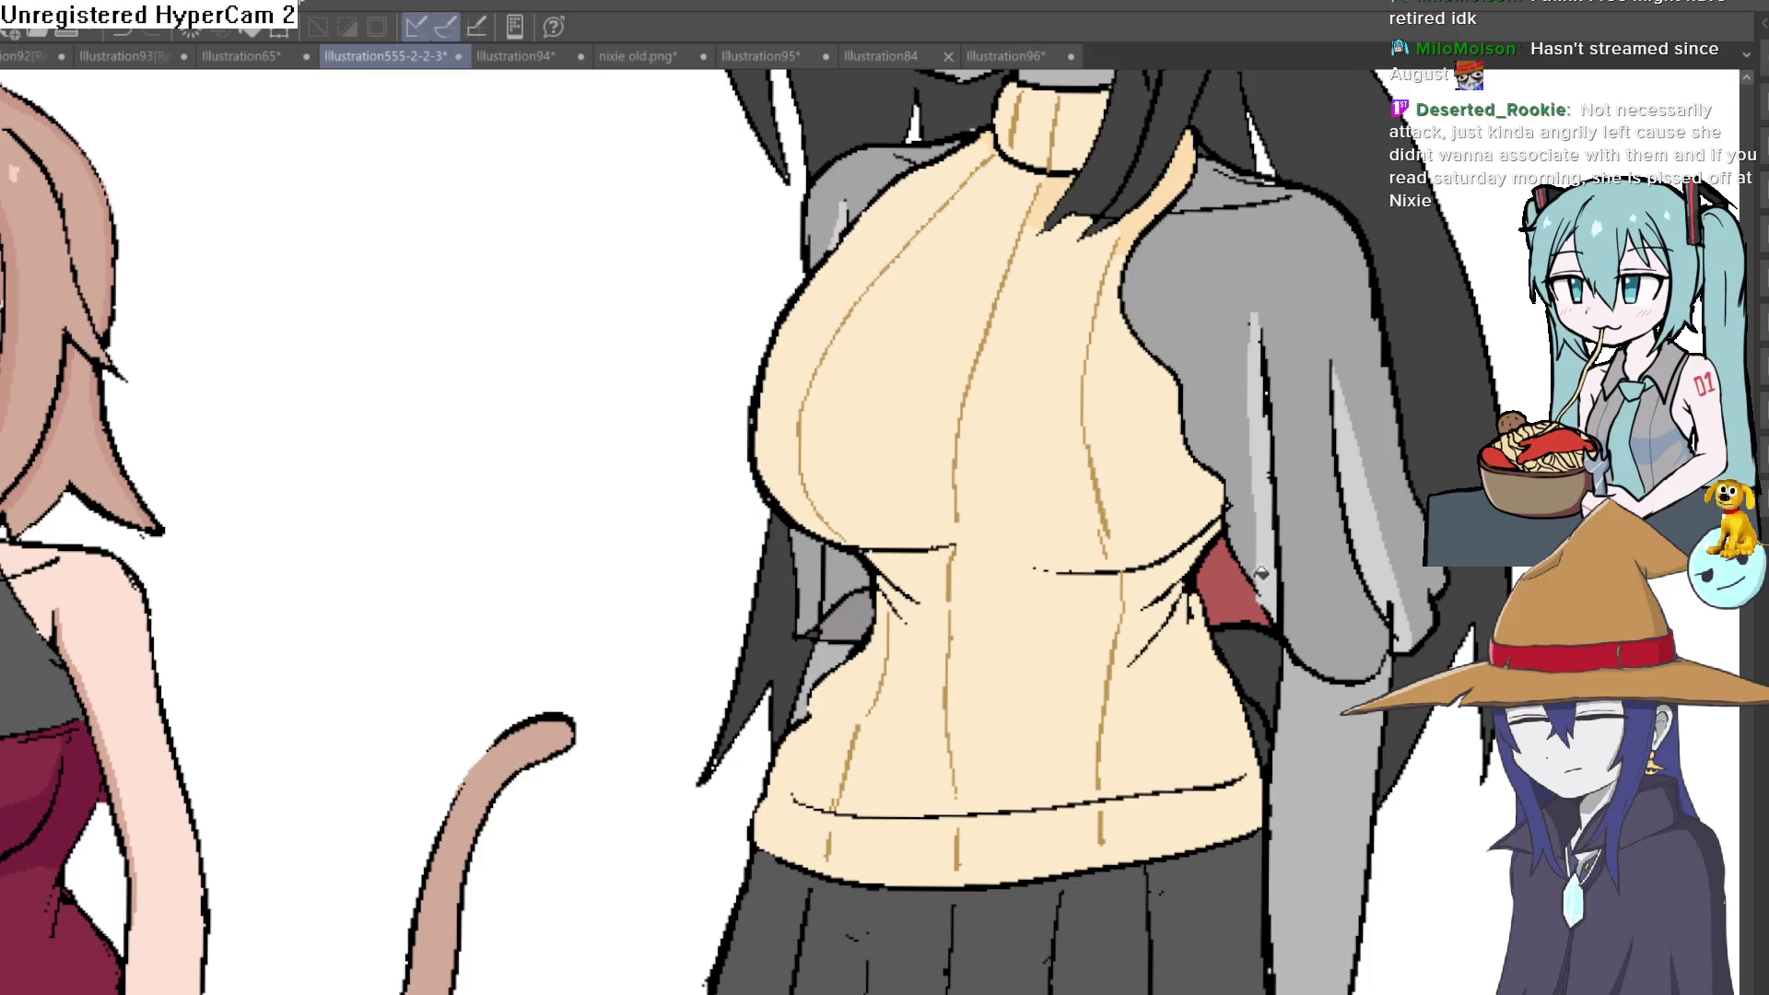
scroll(1474, 544, down, 1)
Bucket-fill Raven's sleeve with a darker mauve-grey
drag(879, 532, 783, 581)
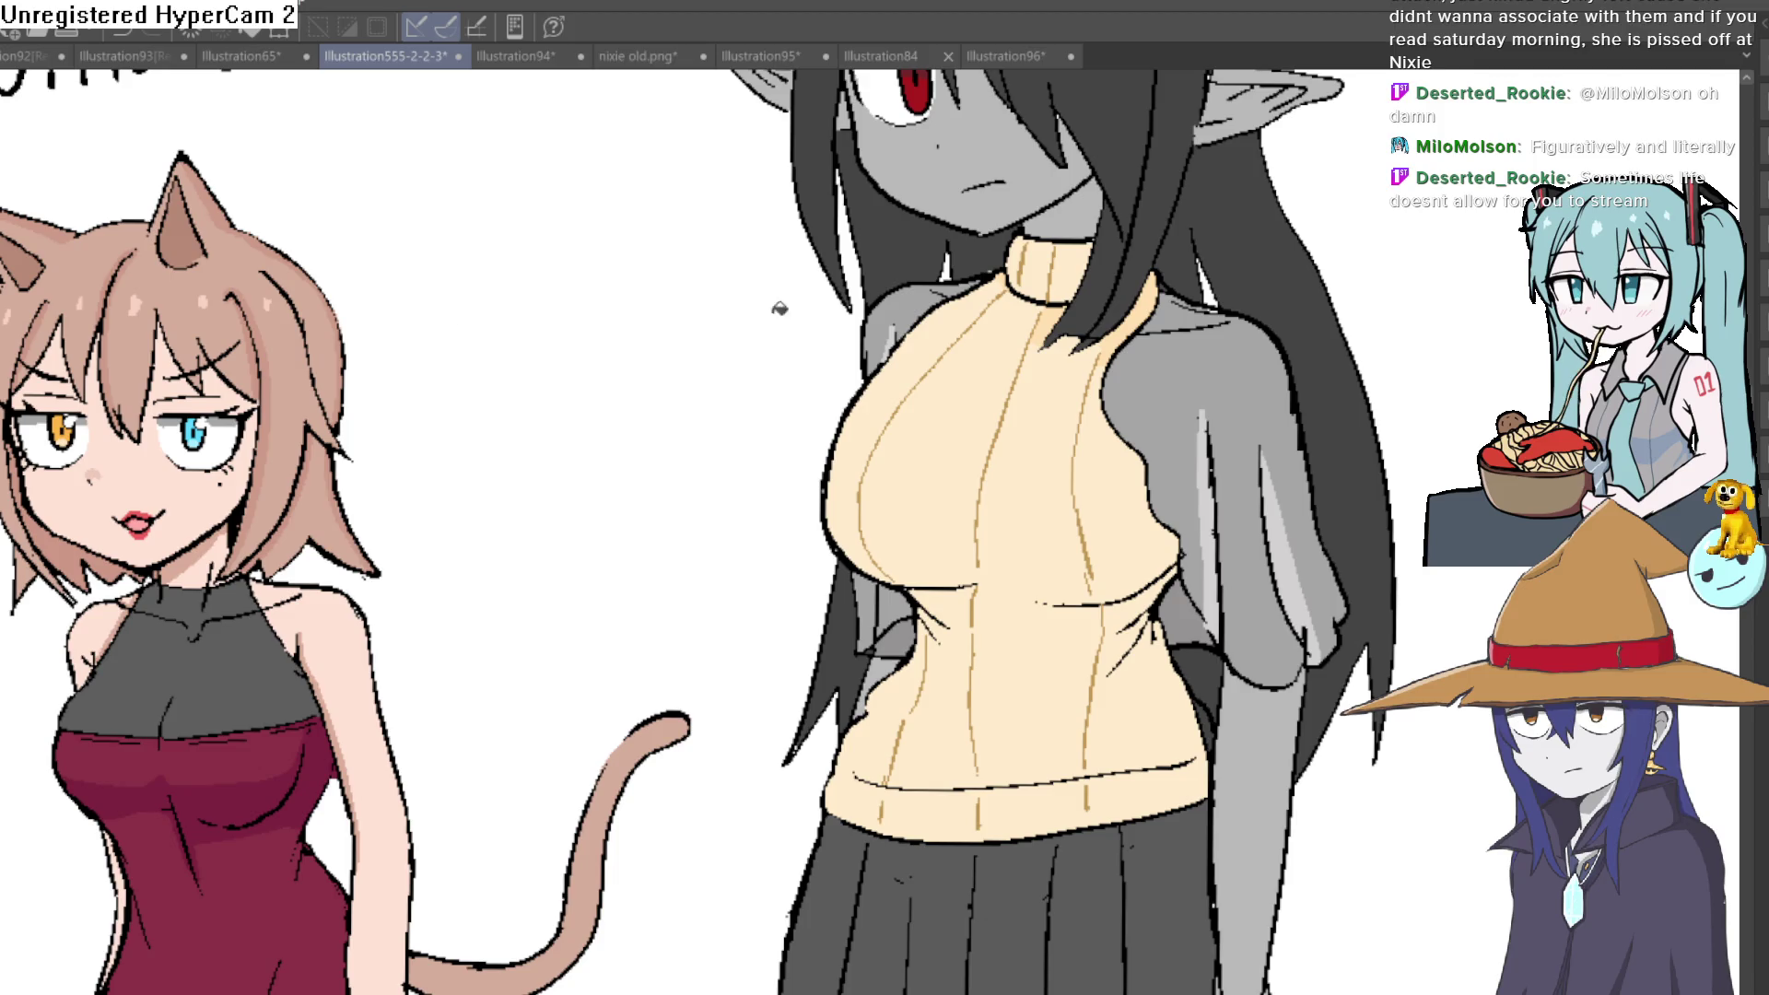
click(1189, 333)
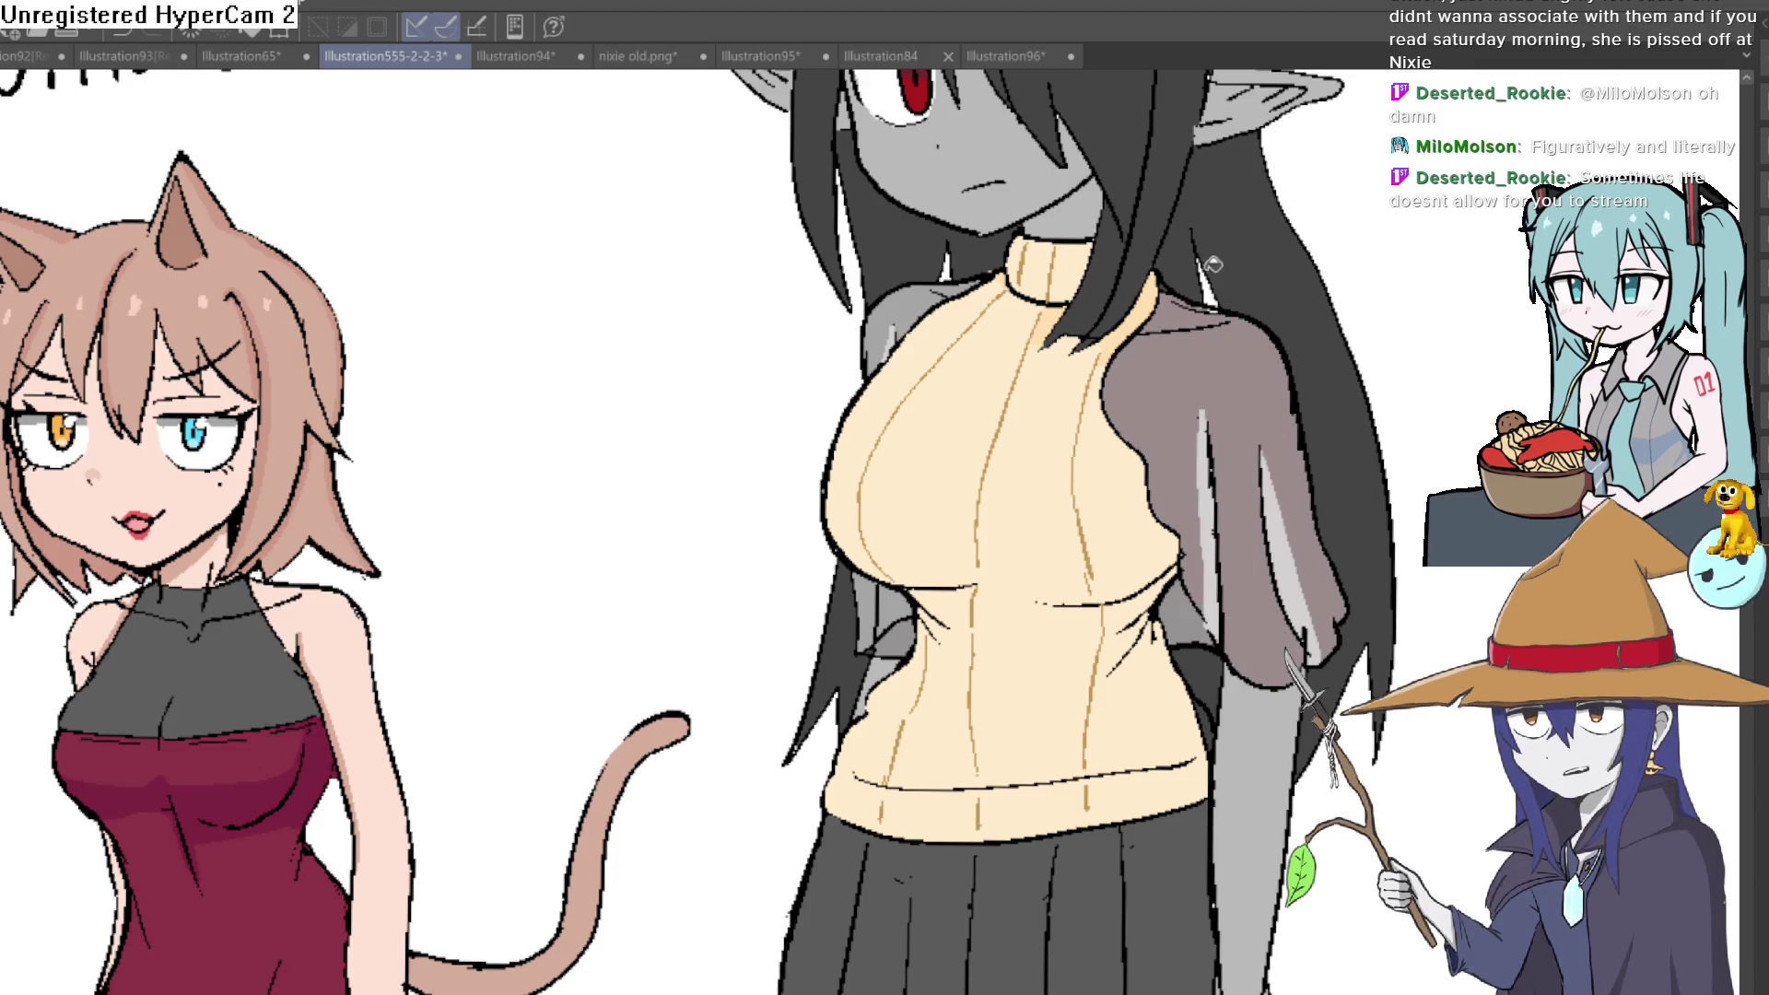
mouse_move(877, 601)
mouse_down()
mouse_move(808, 608)
mouse_move(1004, 645)
mouse_move(1195, 539)
mouse_up()
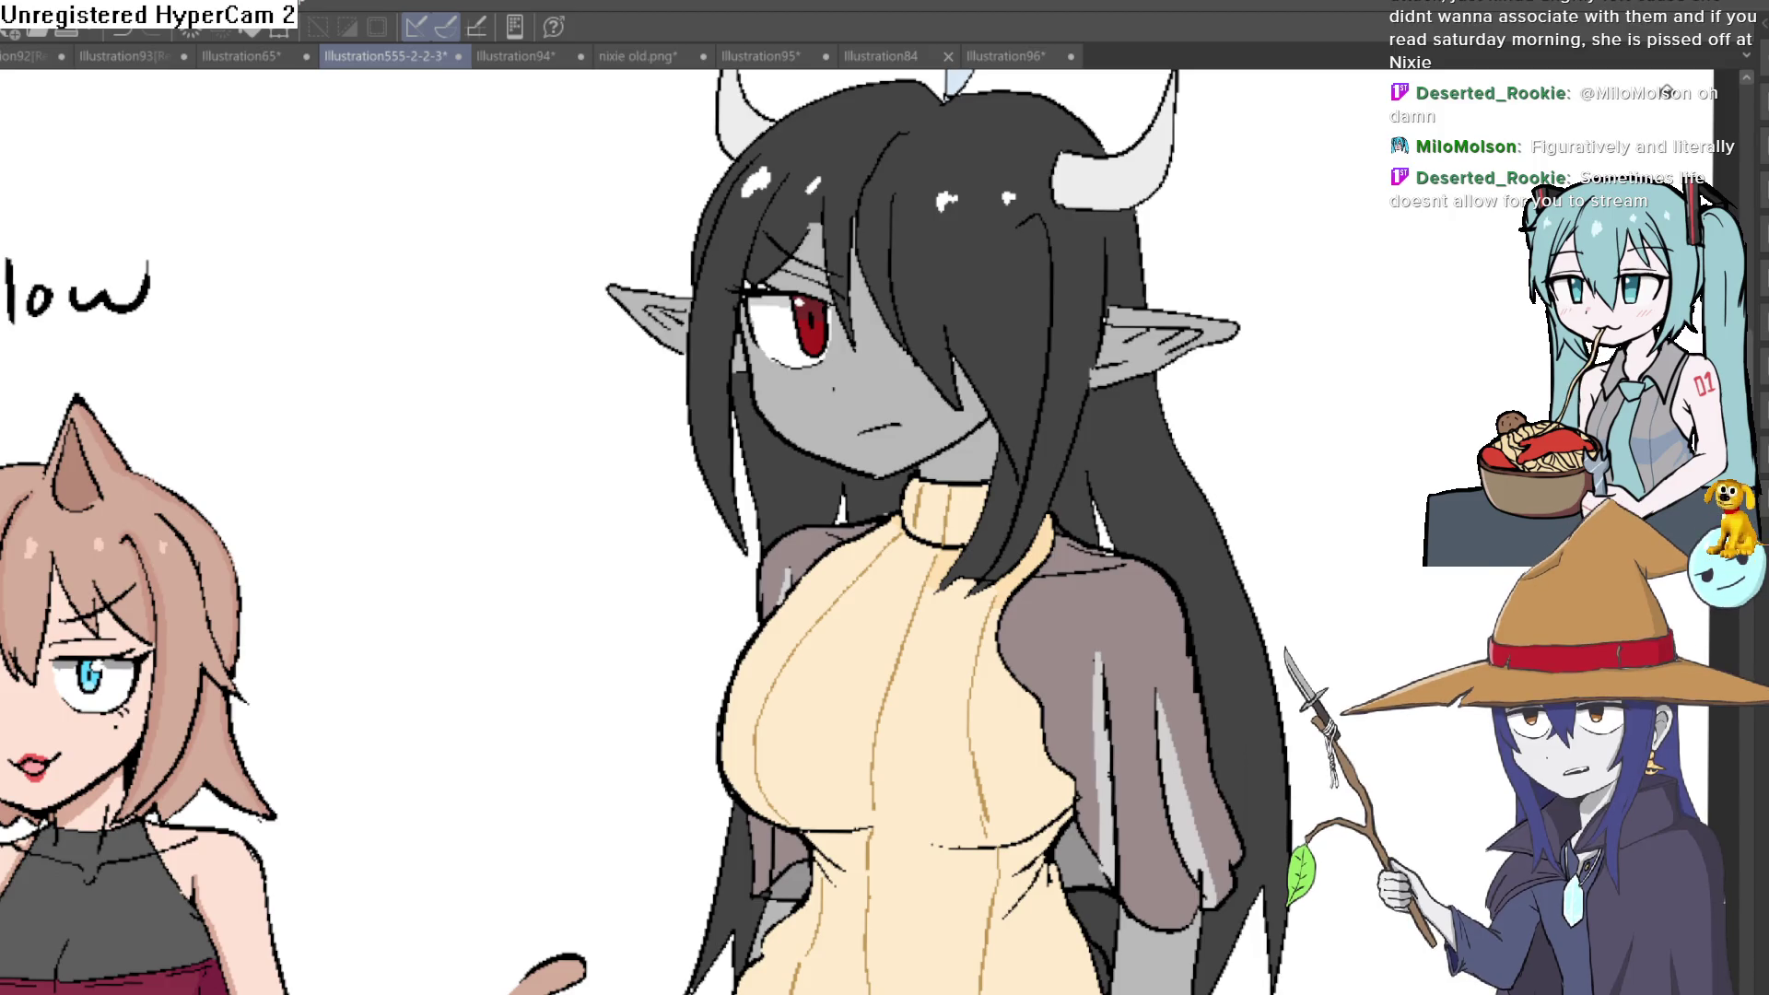
Paint over the light line running down Raven's sleeve
scroll(1186, 686, down, 2)
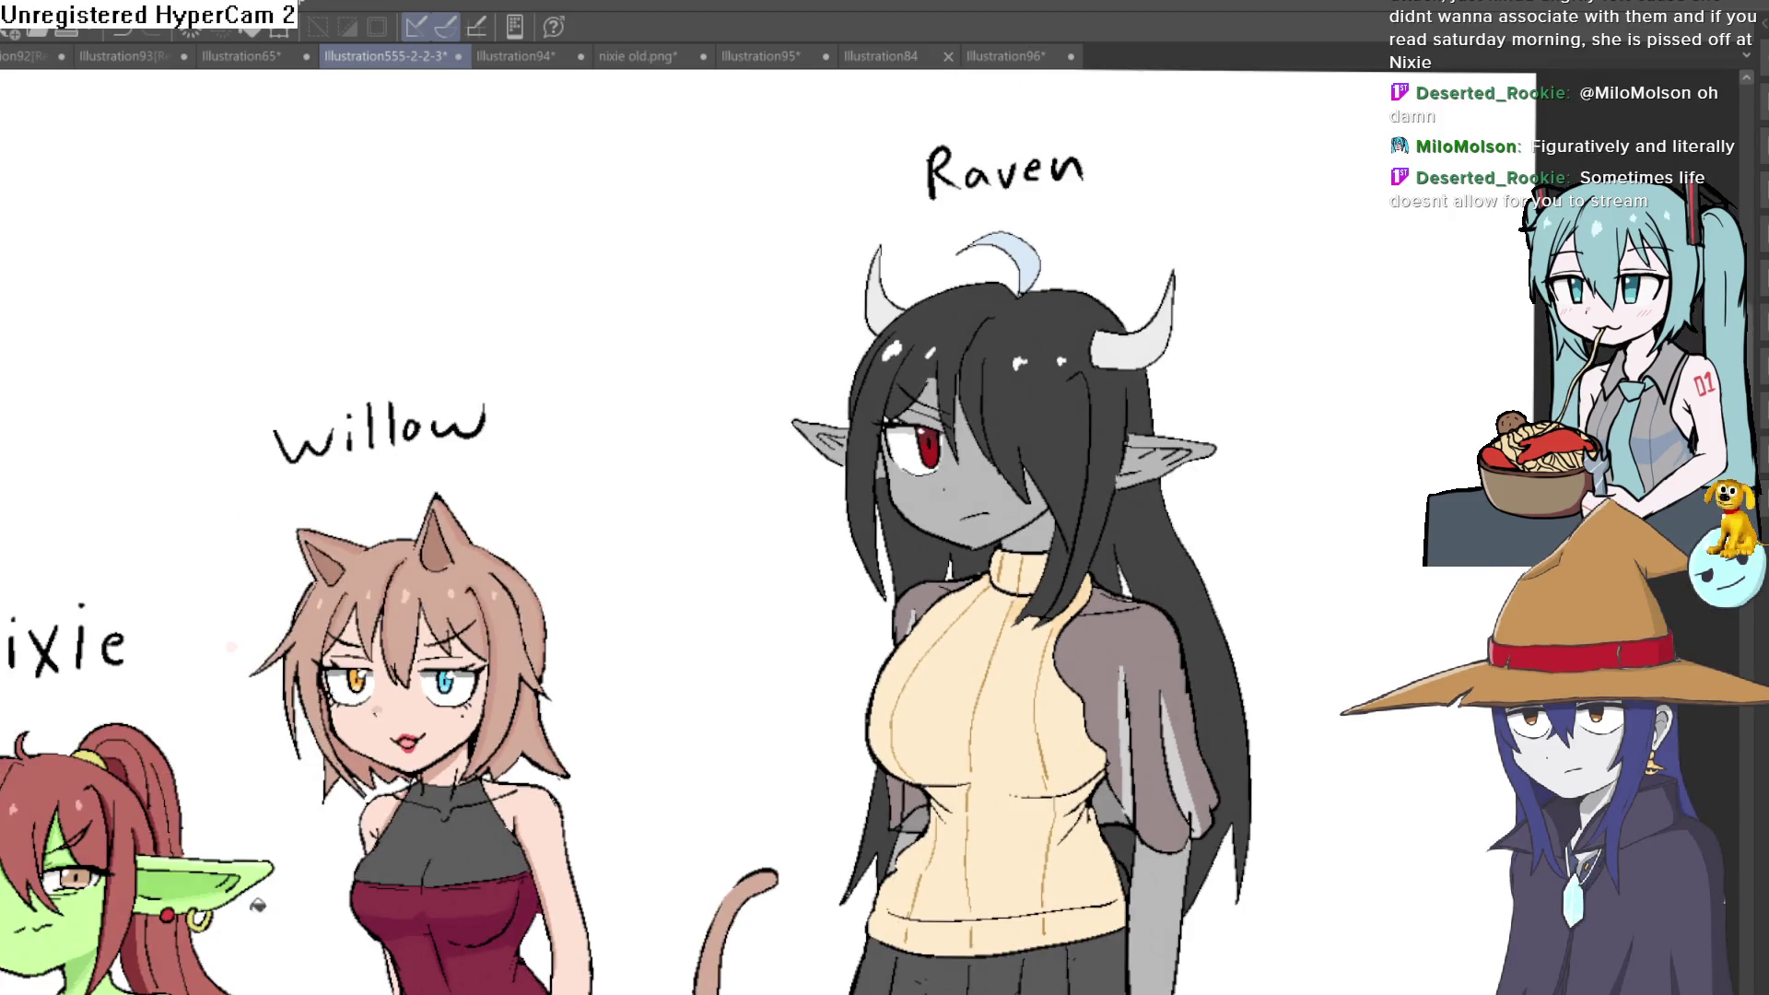
drag(1122, 665, 1131, 822)
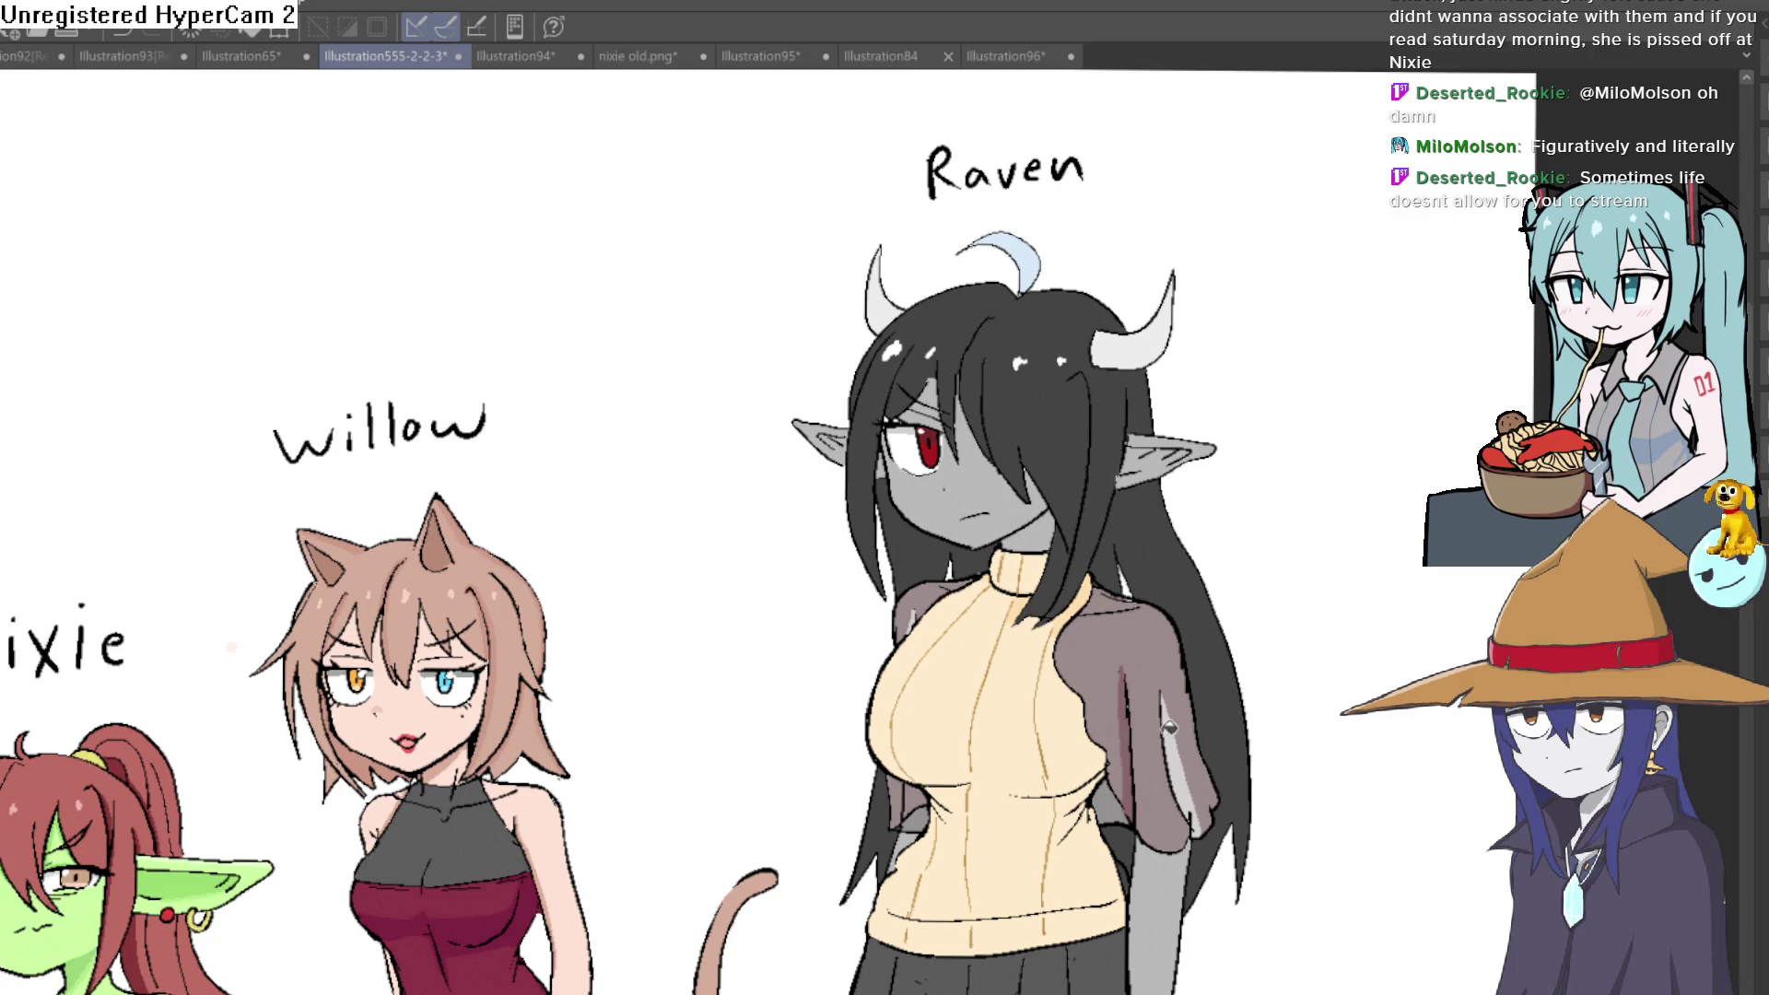
drag(1162, 696, 1195, 829)
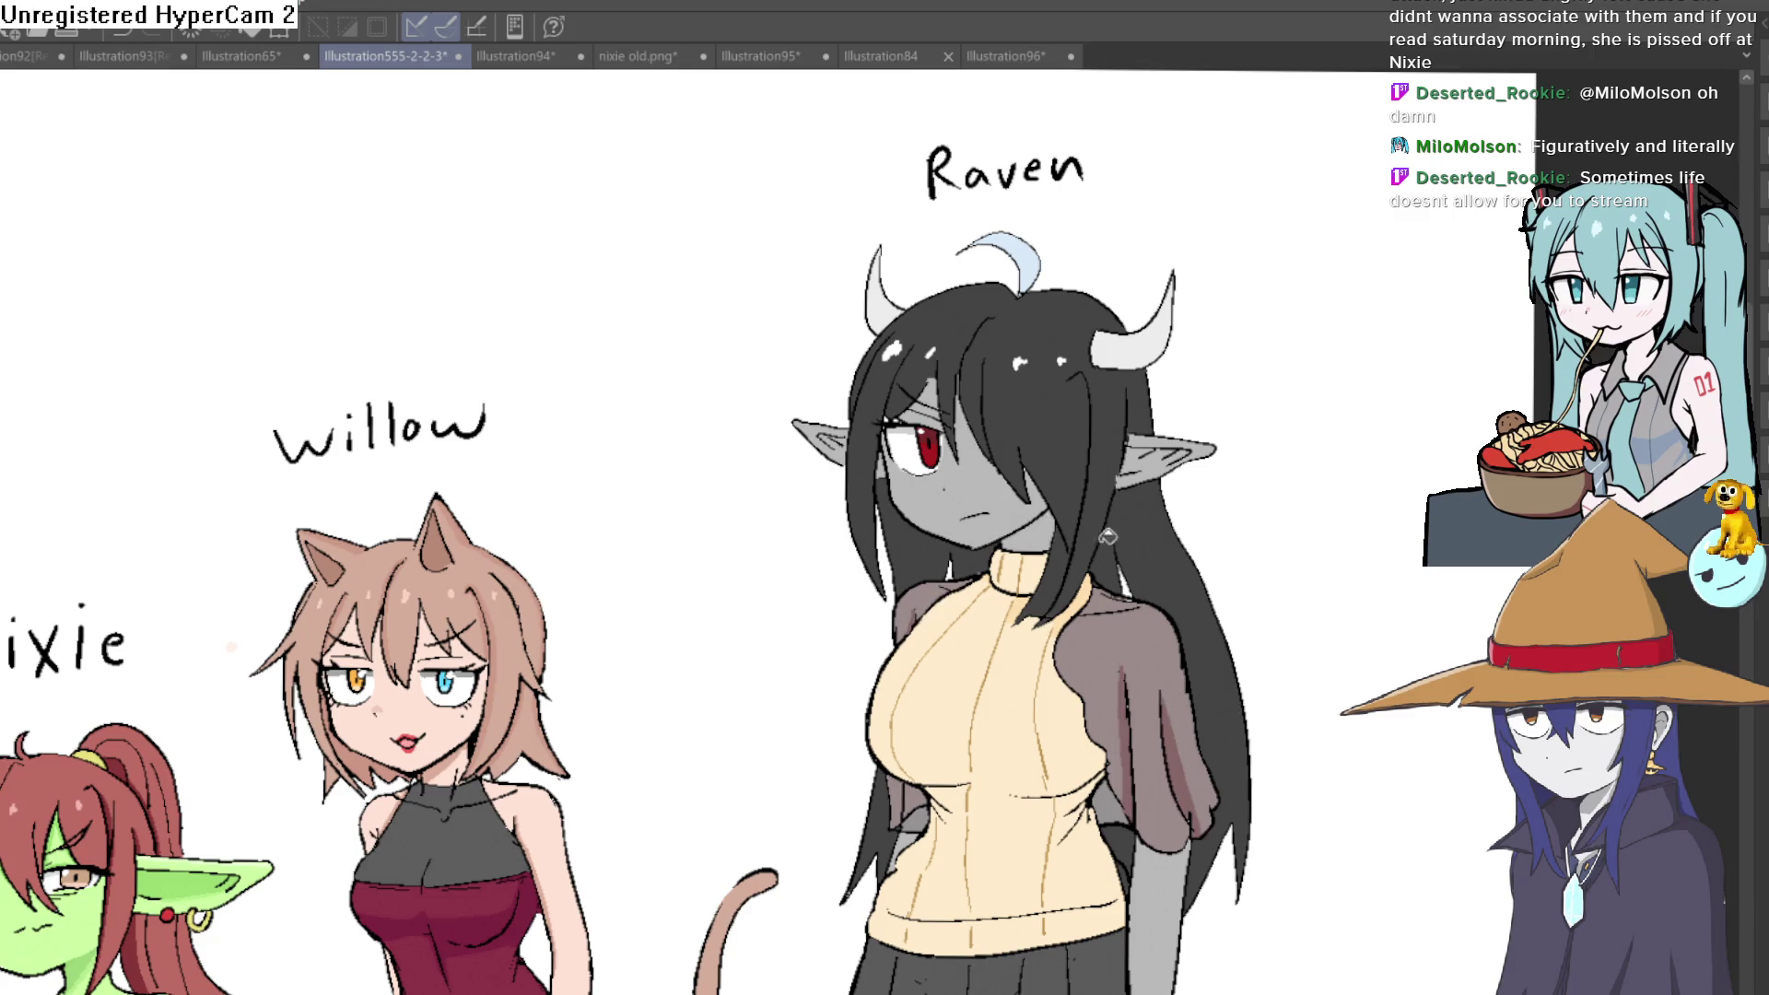
Rotate, pan and zoom the view to frame Nixie, Willow and Raven together
drag(1082, 439, 1050, 425)
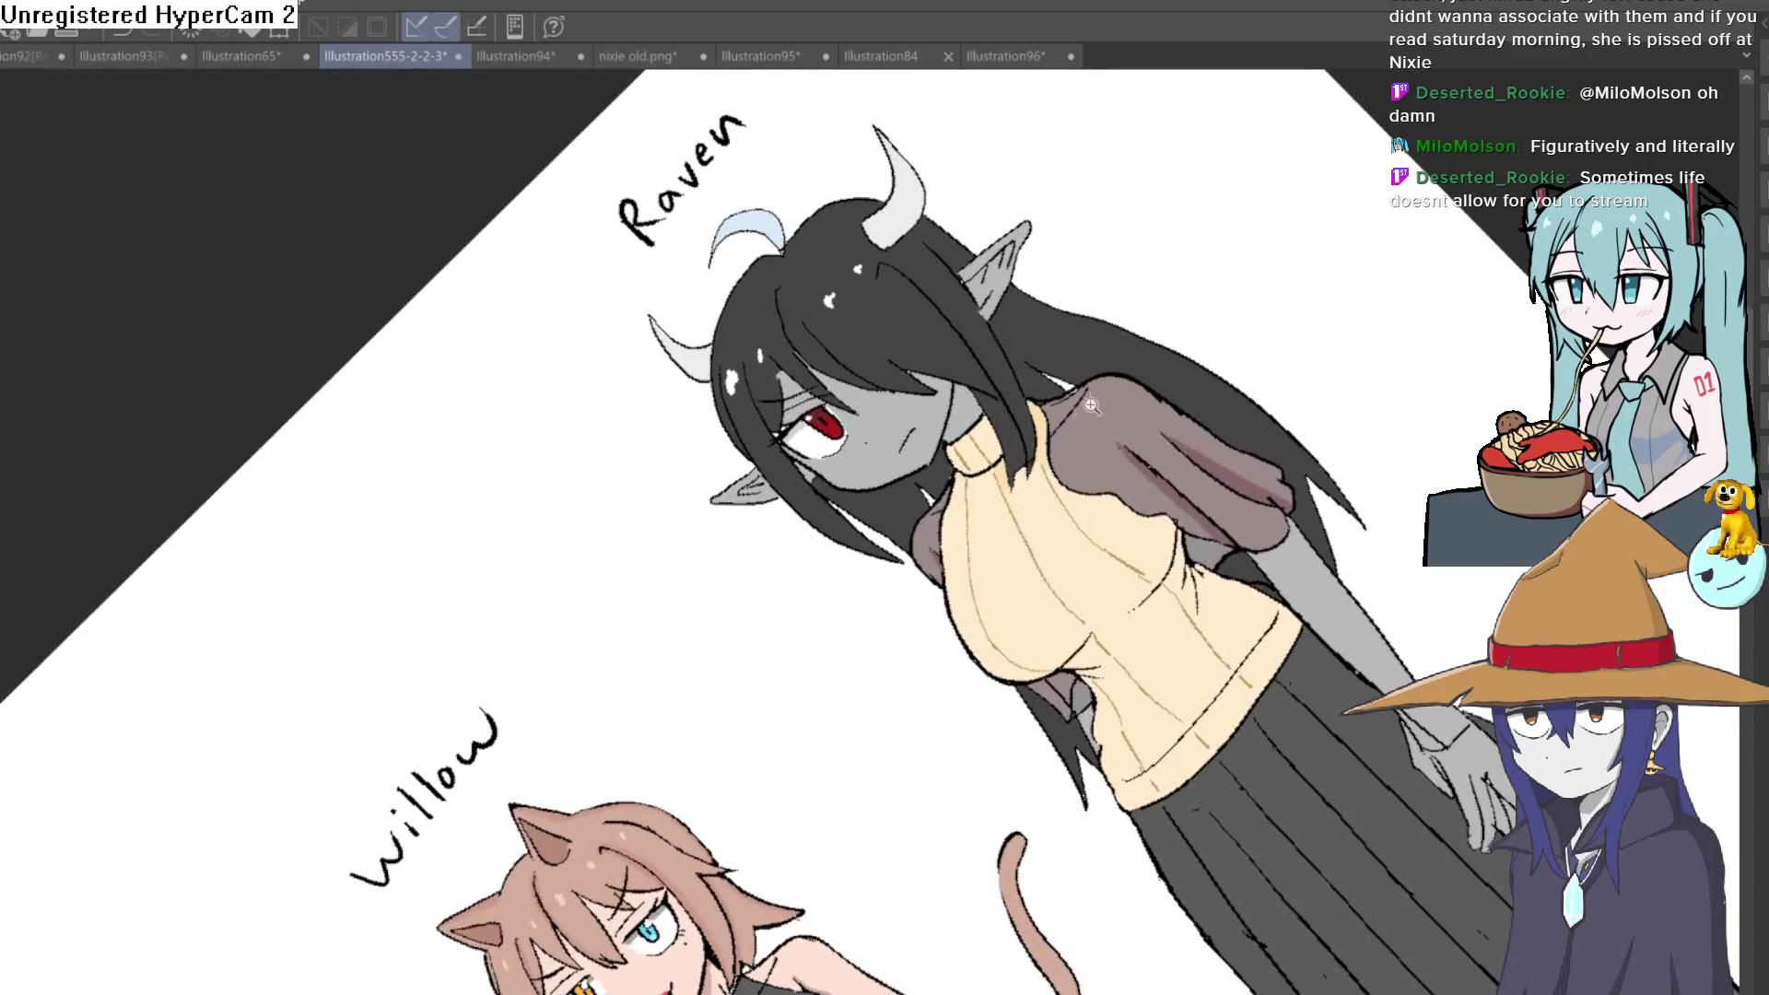
scroll(1048, 424, up, 5)
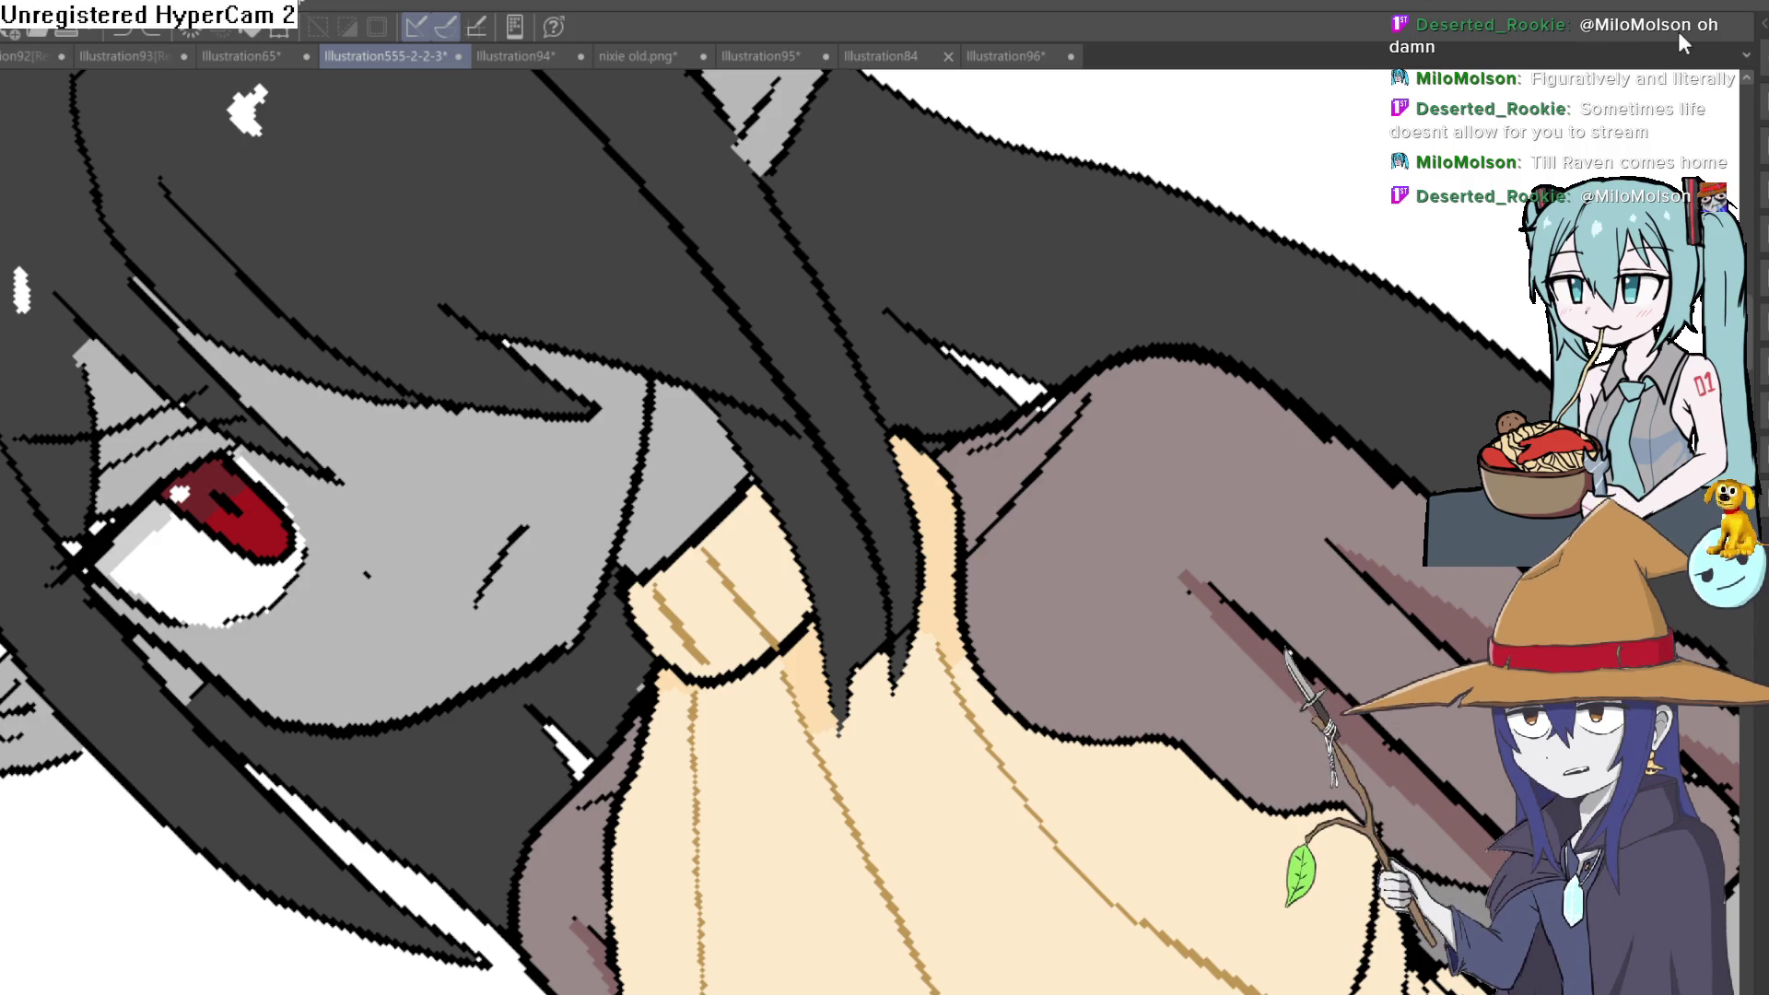
mouse_move(1301, 483)
mouse_down()
mouse_move(1275, 407)
mouse_move(1419, 513)
mouse_up()
scroll(1221, 587, down, 5)
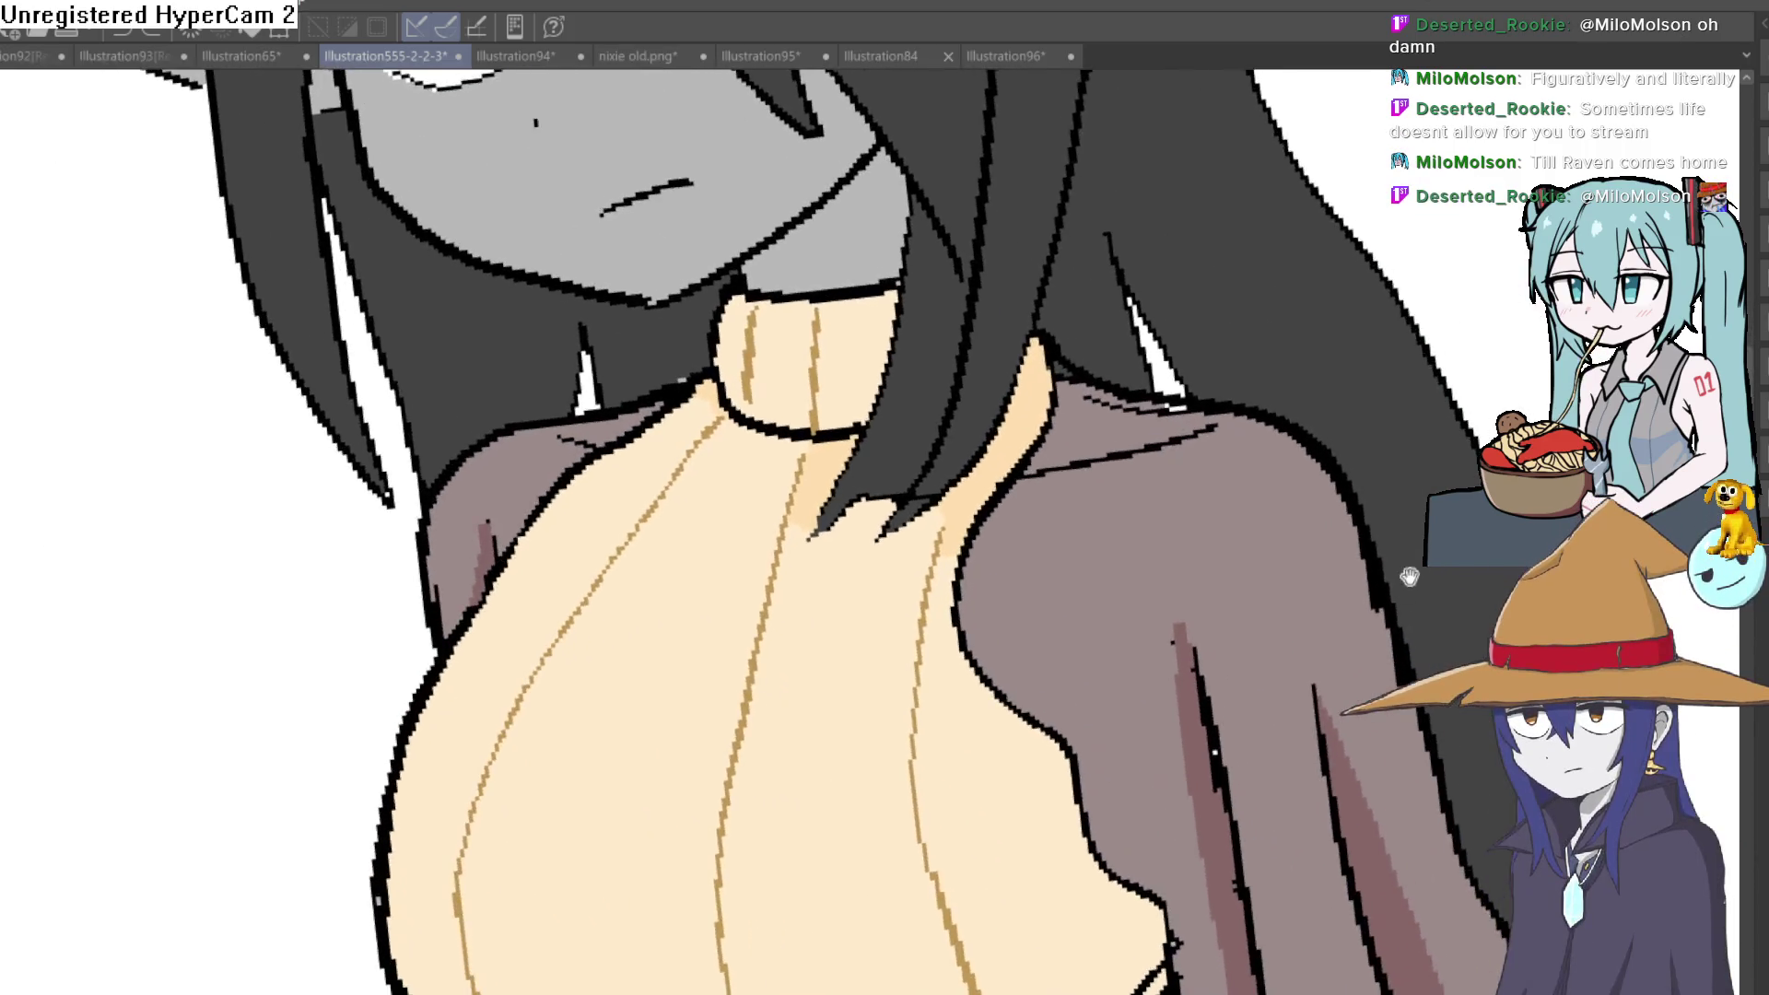
scroll(1220, 587, up, 5)
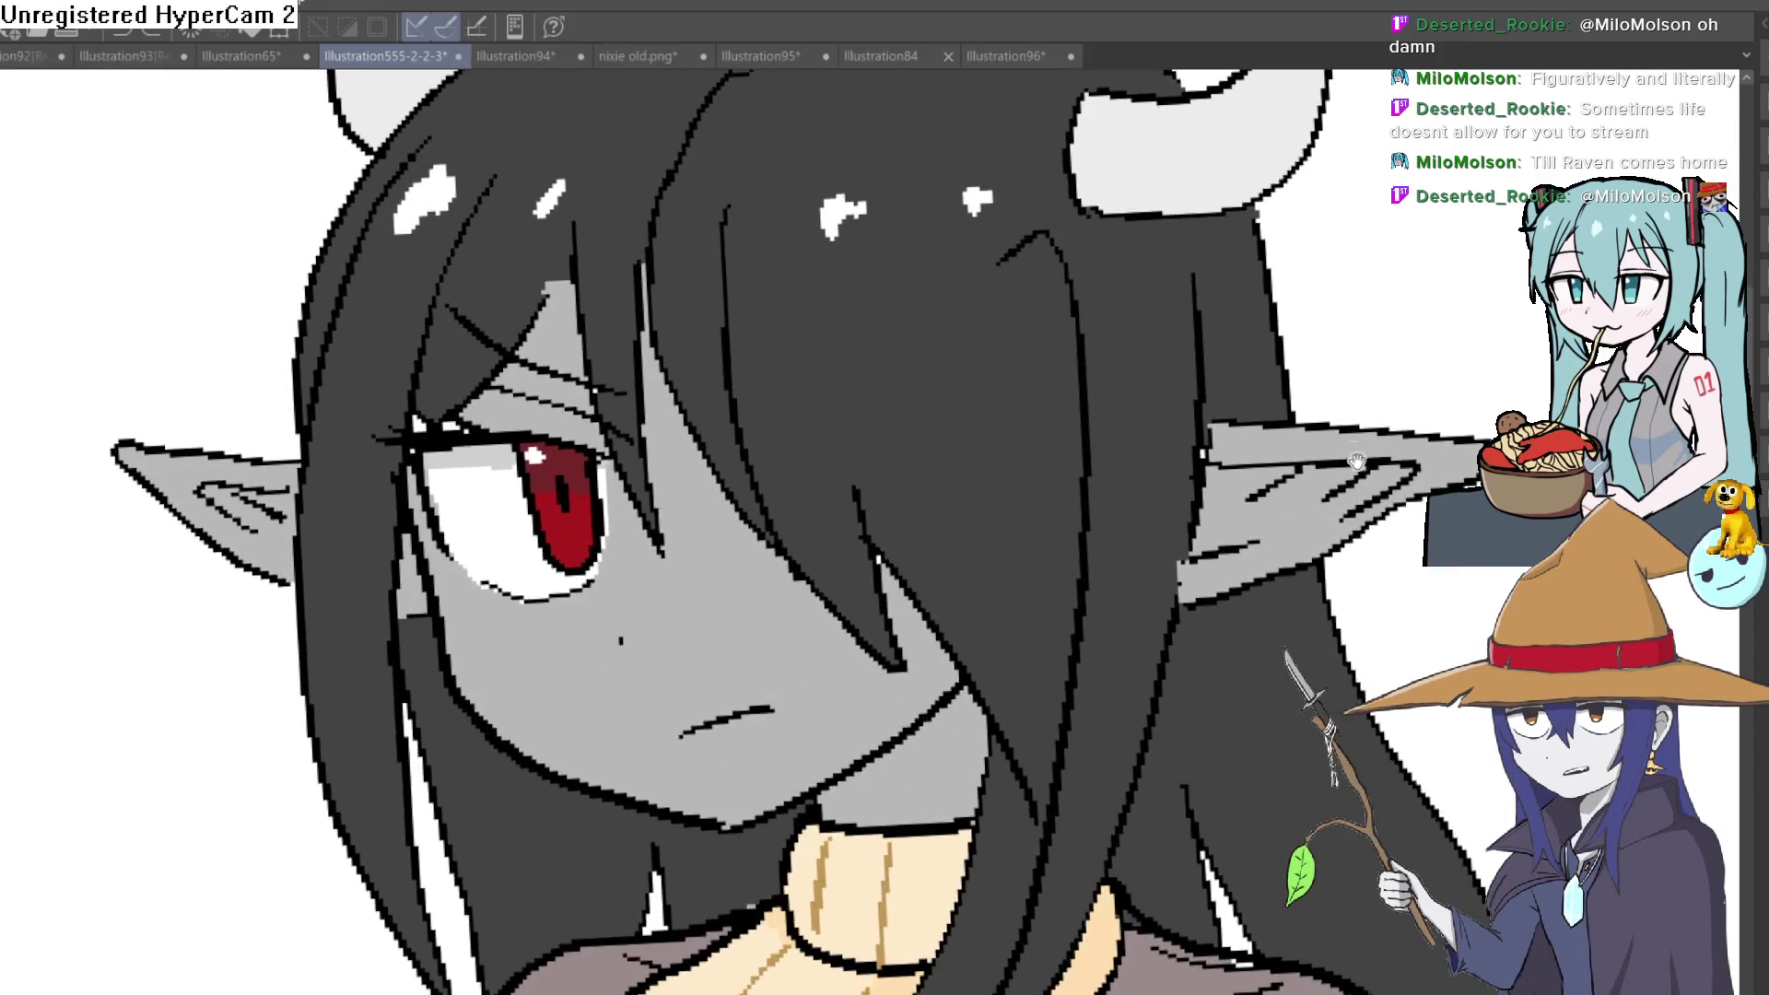
scroll(1327, 541, down, 5)
scroll(1326, 541, down, 3)
mouse_move(1327, 541)
mouse_down()
mouse_move(1238, 462)
mouse_move(1244, 498)
mouse_up()
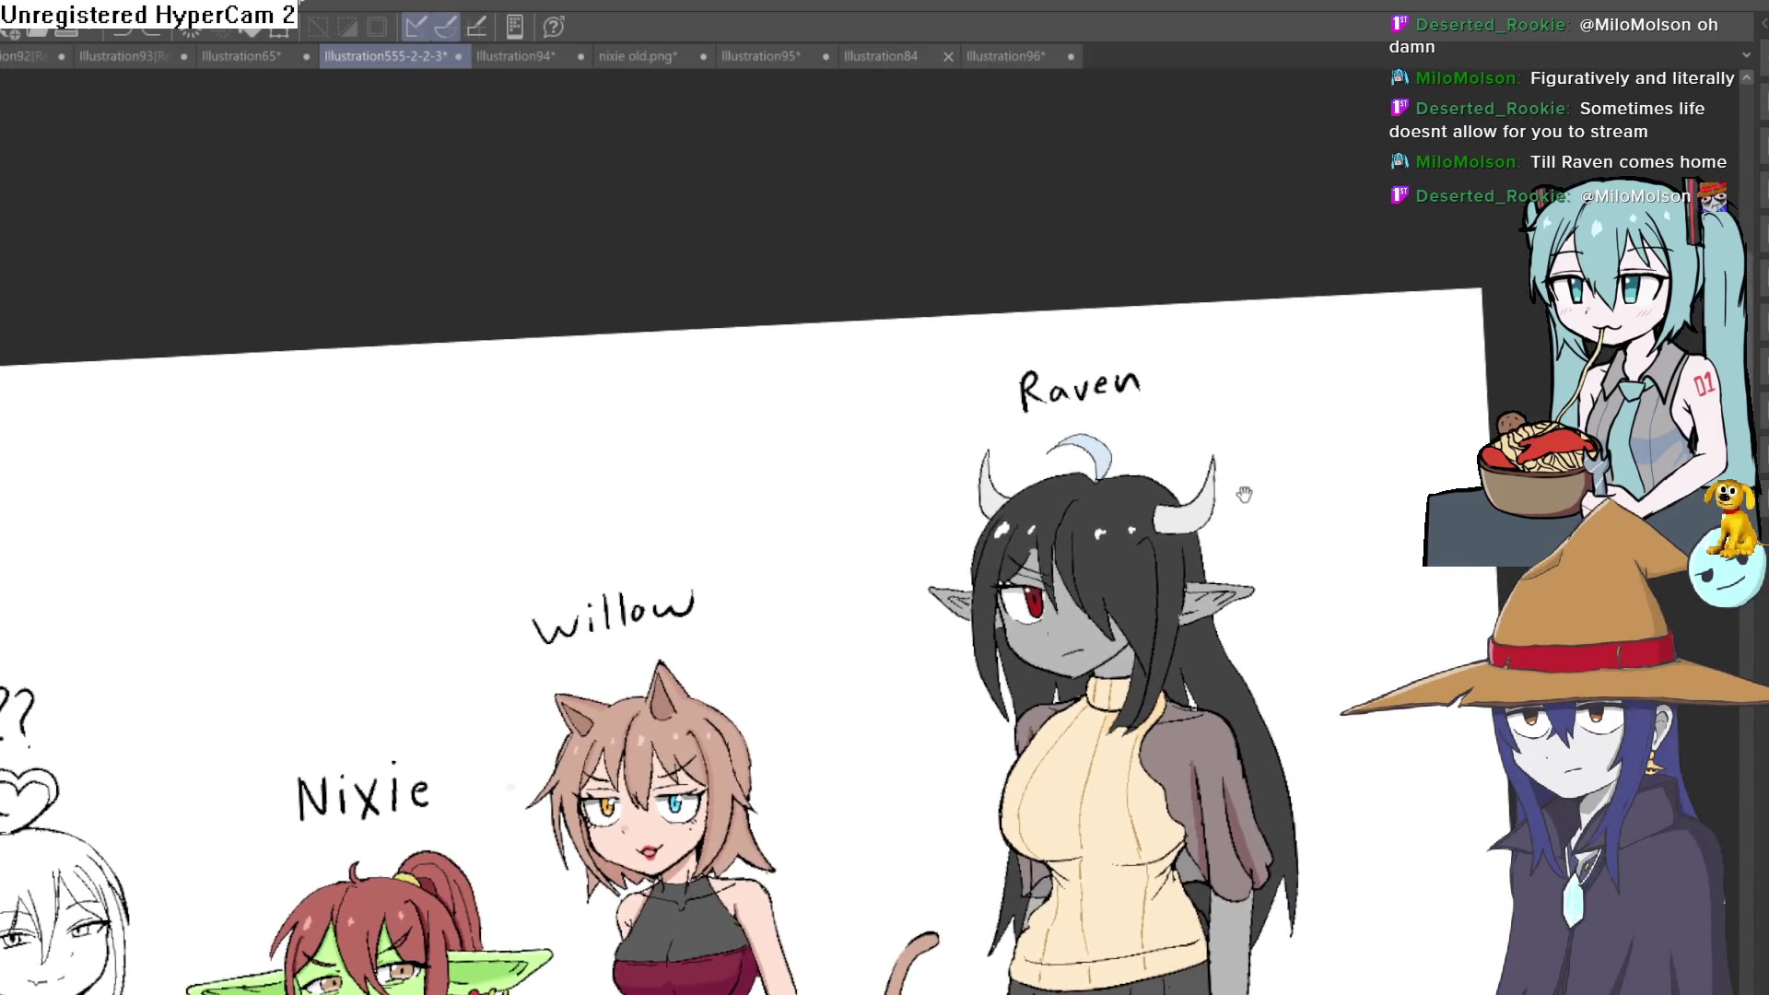
scroll(1214, 512, up, 2)
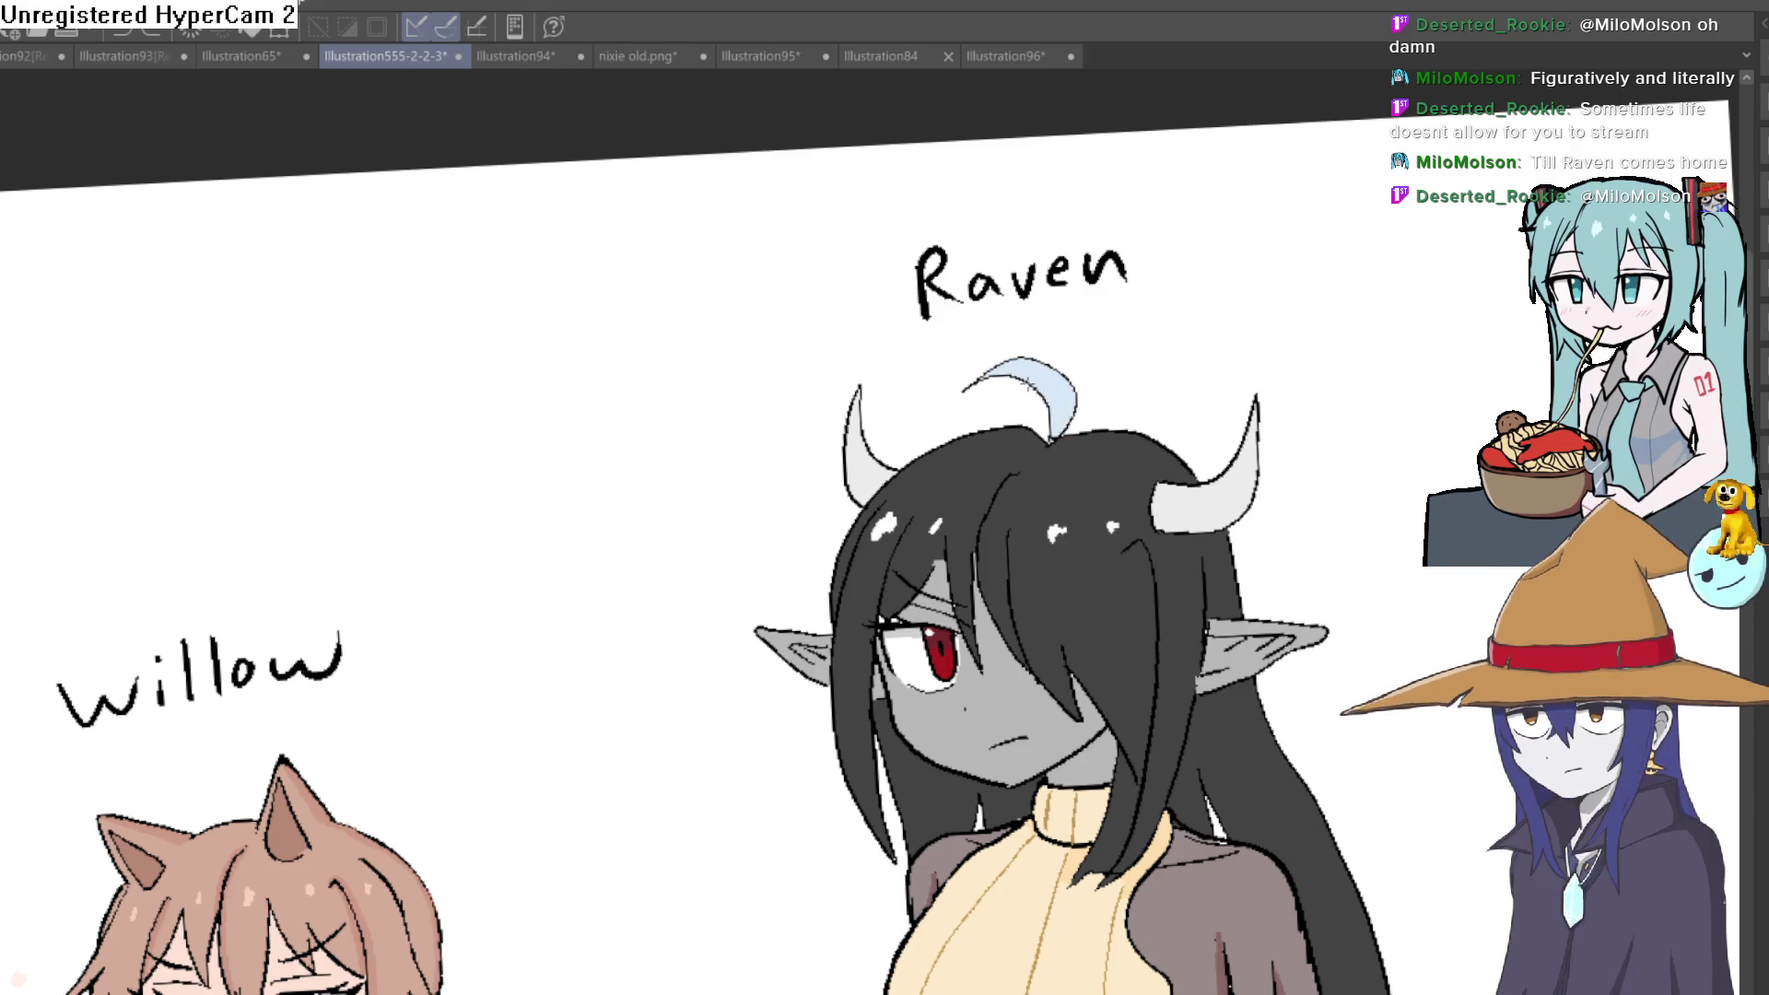
drag(1132, 496, 1115, 553)
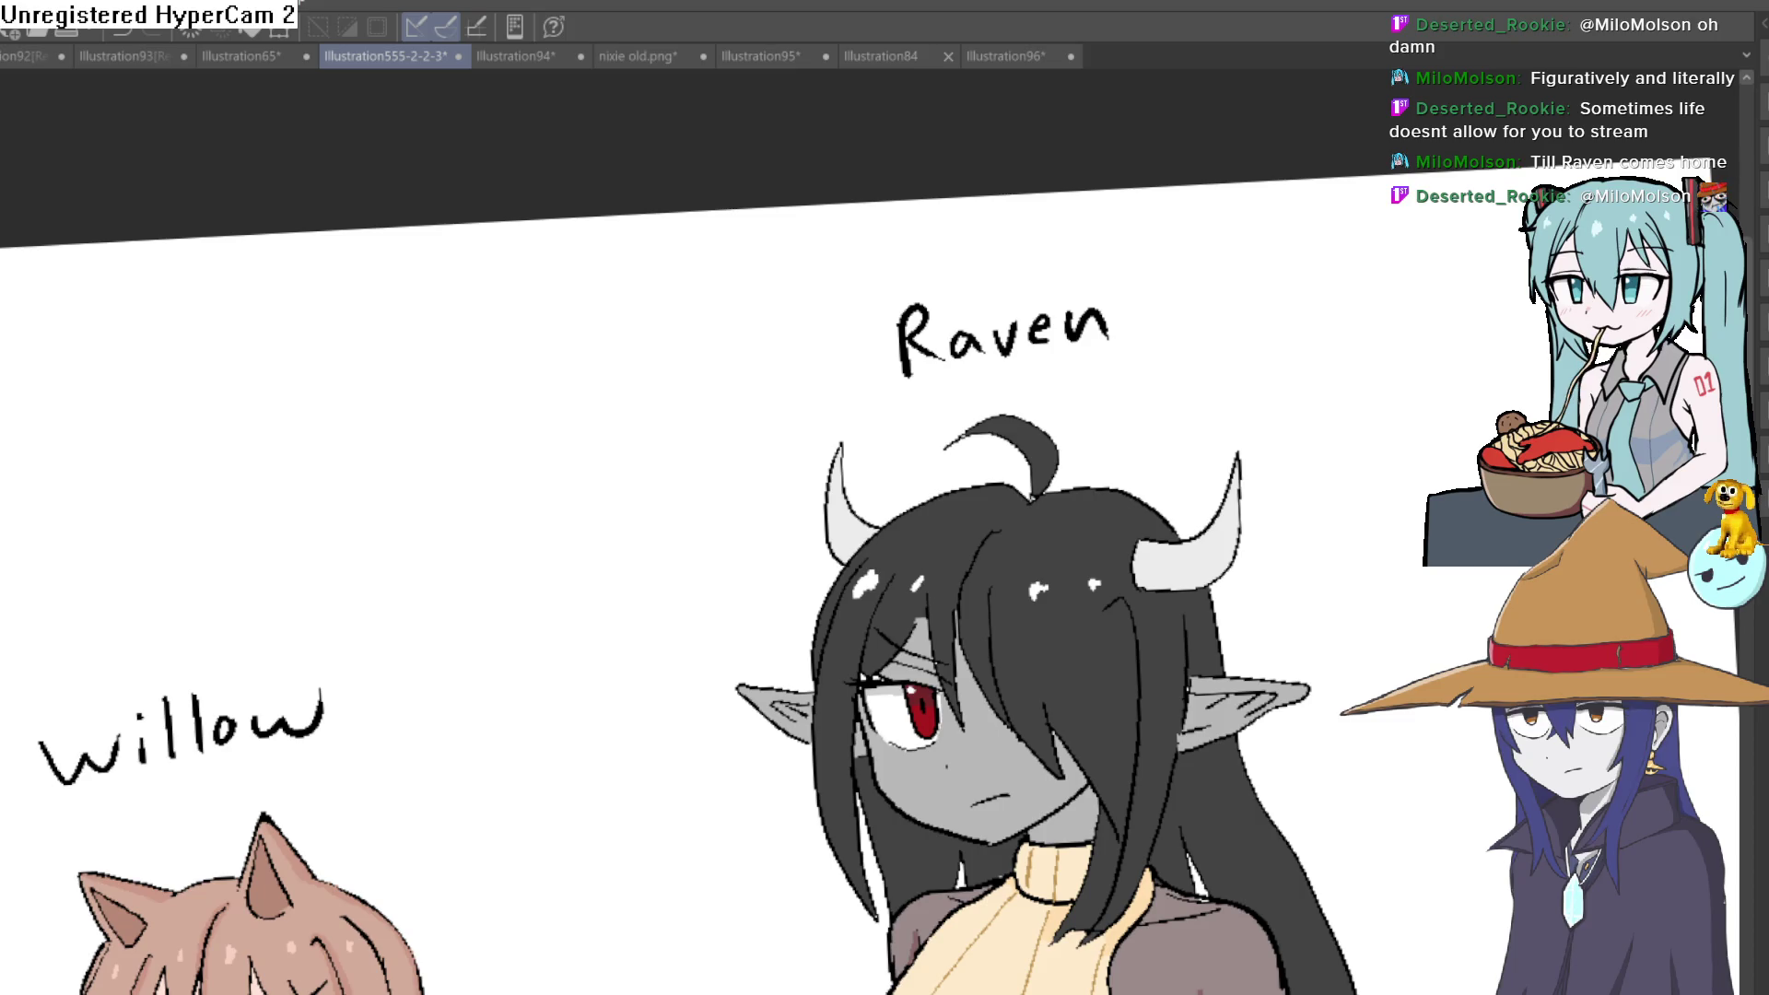
scroll(1231, 637, down, 2)
drag(1231, 637, 1235, 342)
drag(1318, 586, 1314, 360)
mouse_move(1332, 490)
mouse_down()
mouse_move(1326, 410)
mouse_move(1321, 467)
mouse_up()
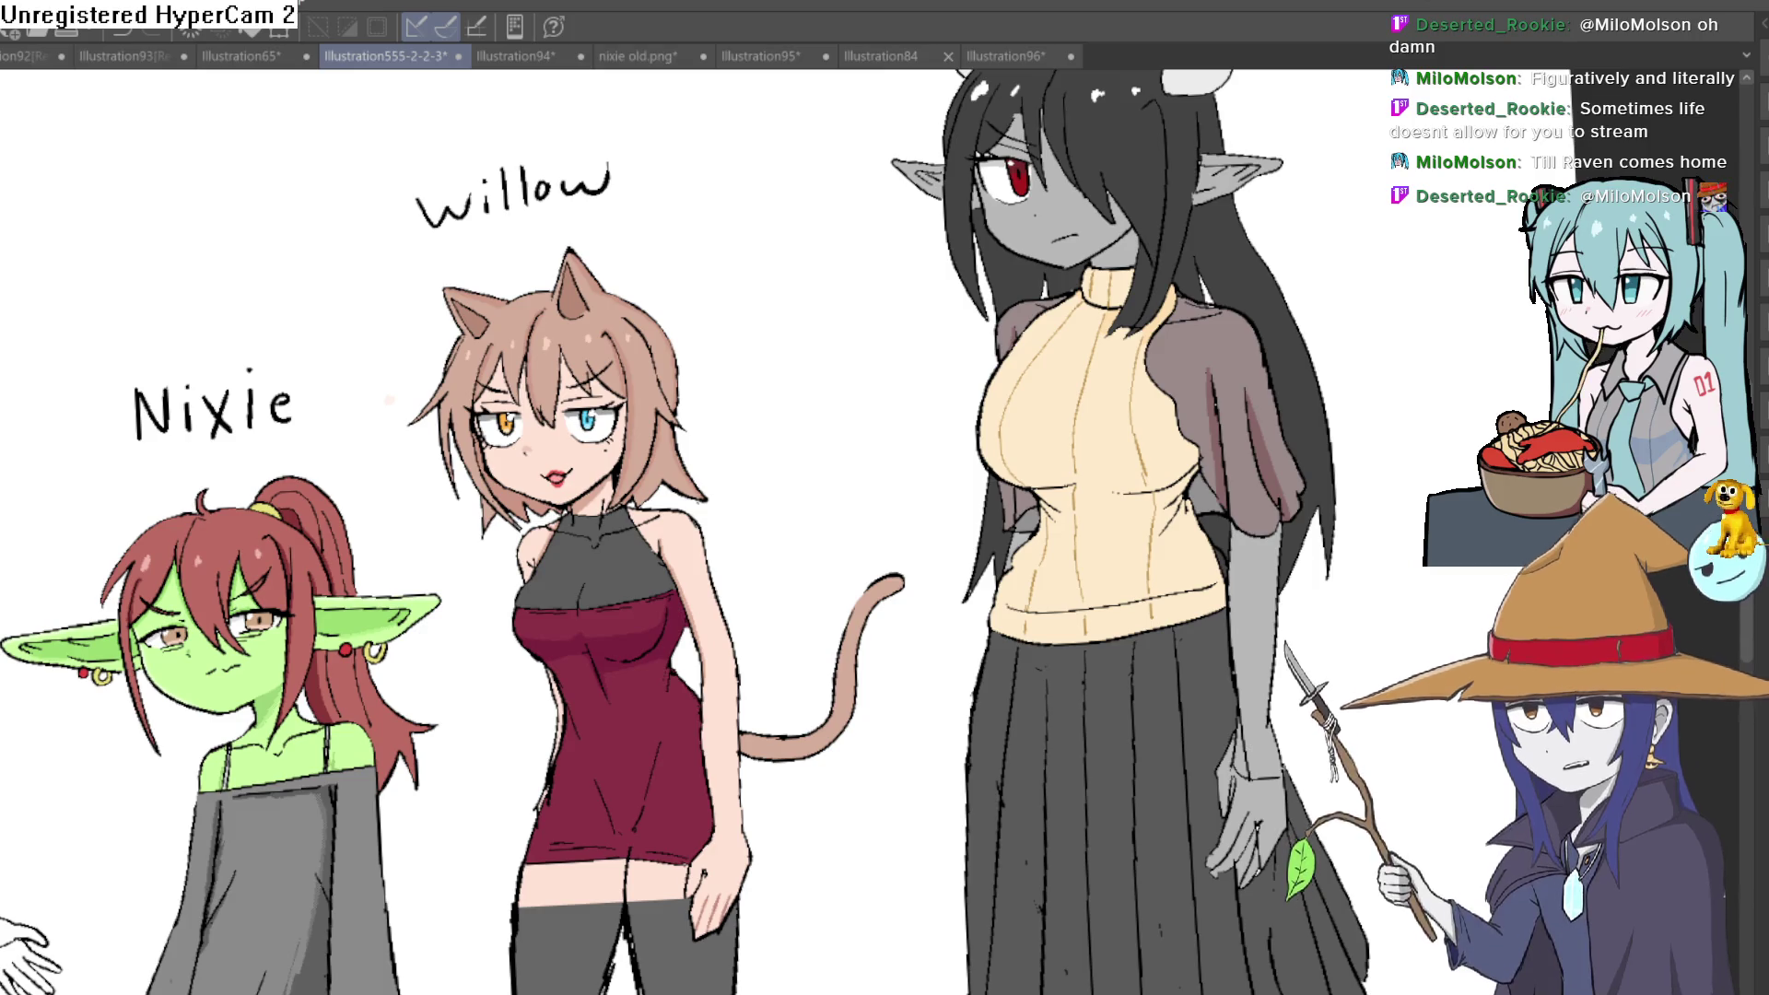
Fill Raven's right sleeve brown, paint out its dark line, and rotate the view upright
click(1205, 354)
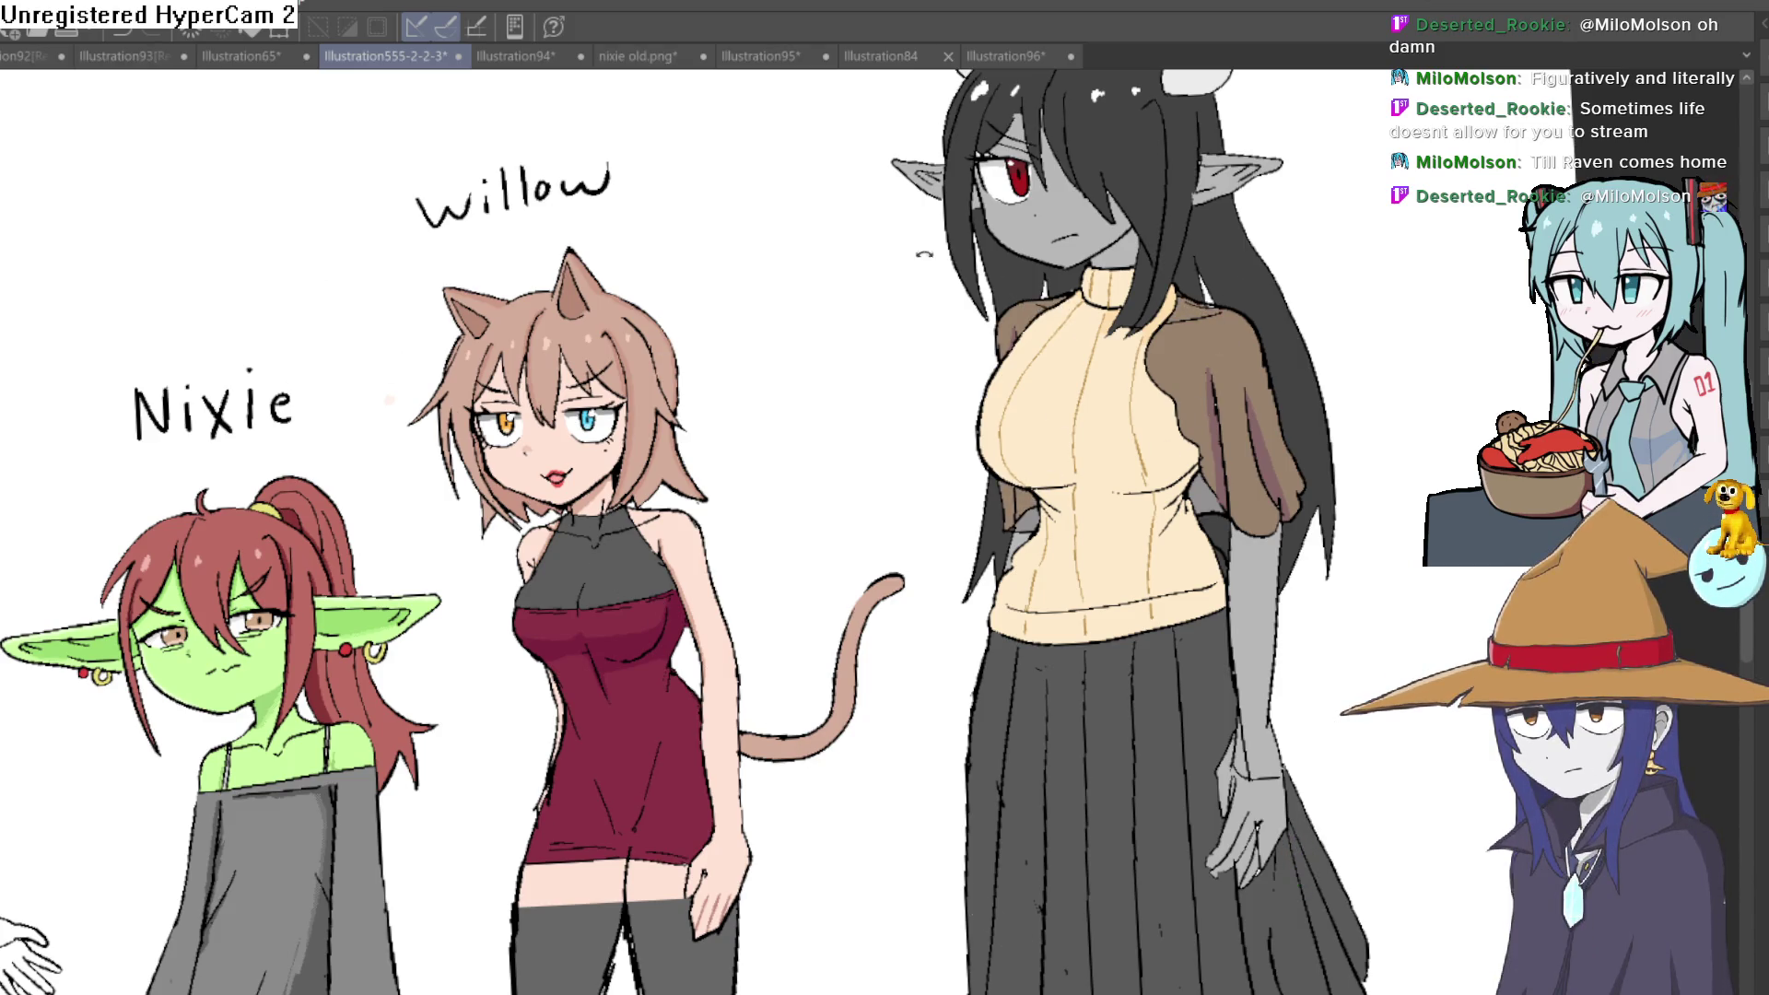
scroll(826, 245, up, 10)
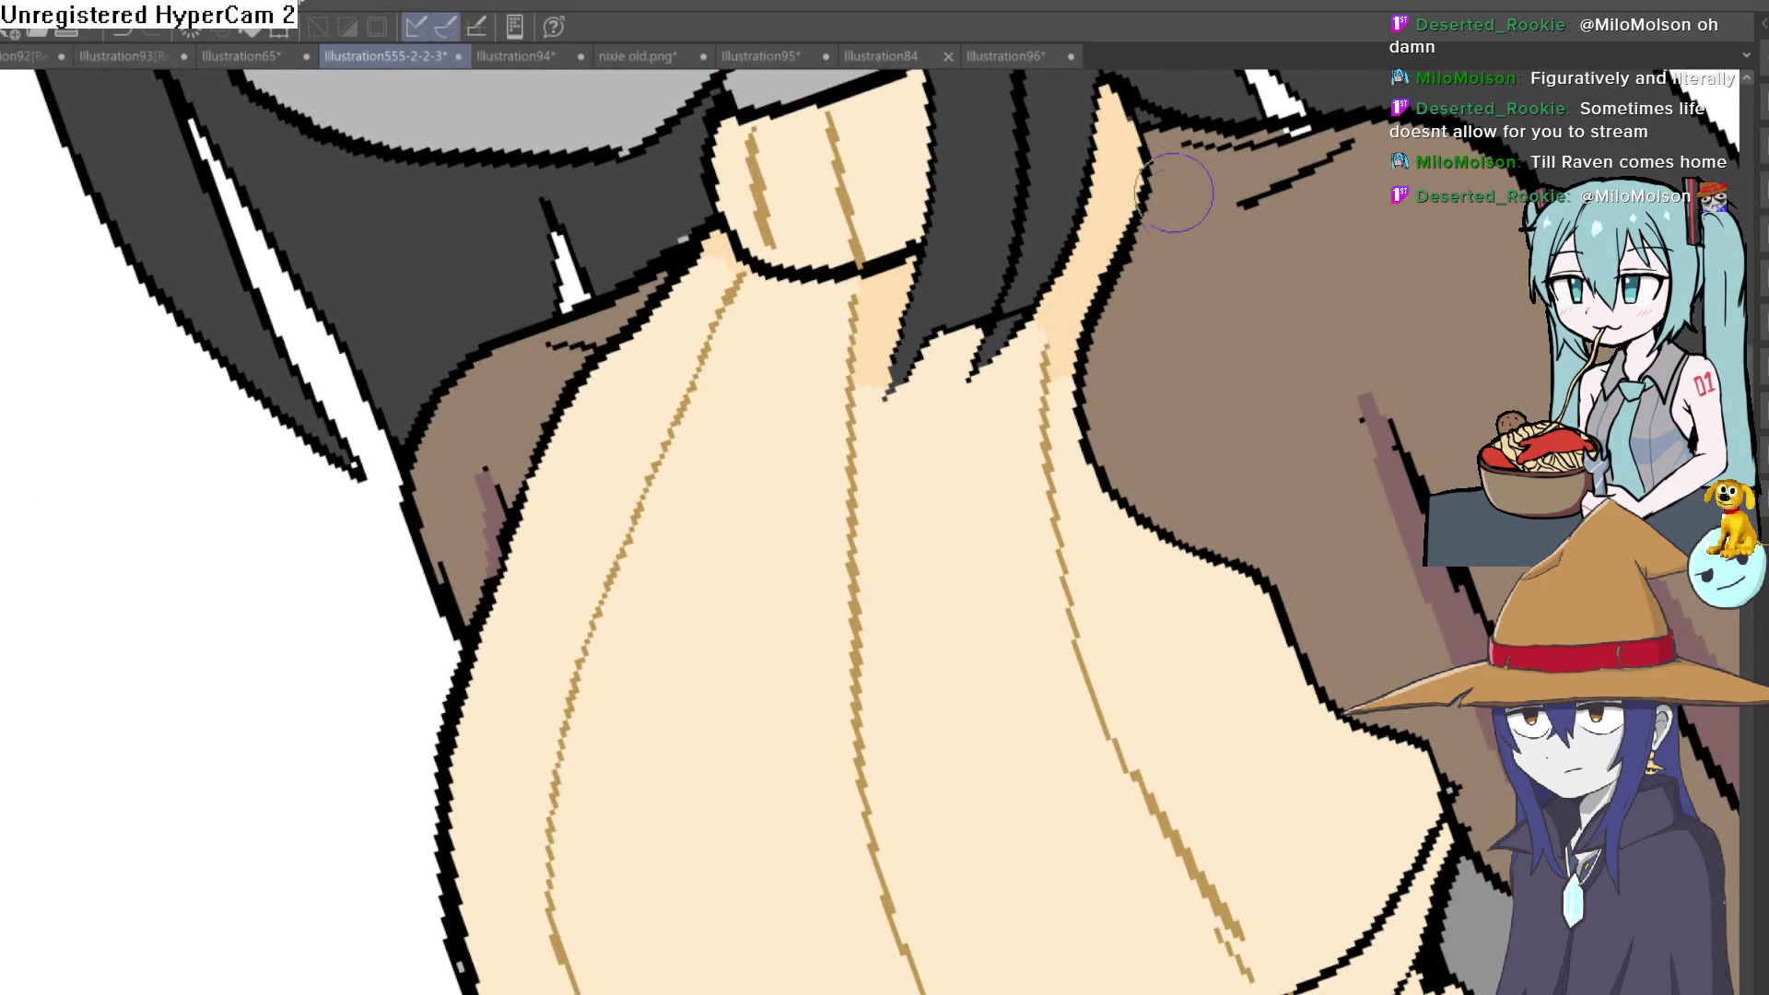
mouse_move(1147, 120)
mouse_down()
mouse_move(1247, 169)
mouse_move(1227, 162)
mouse_move(1271, 150)
mouse_up()
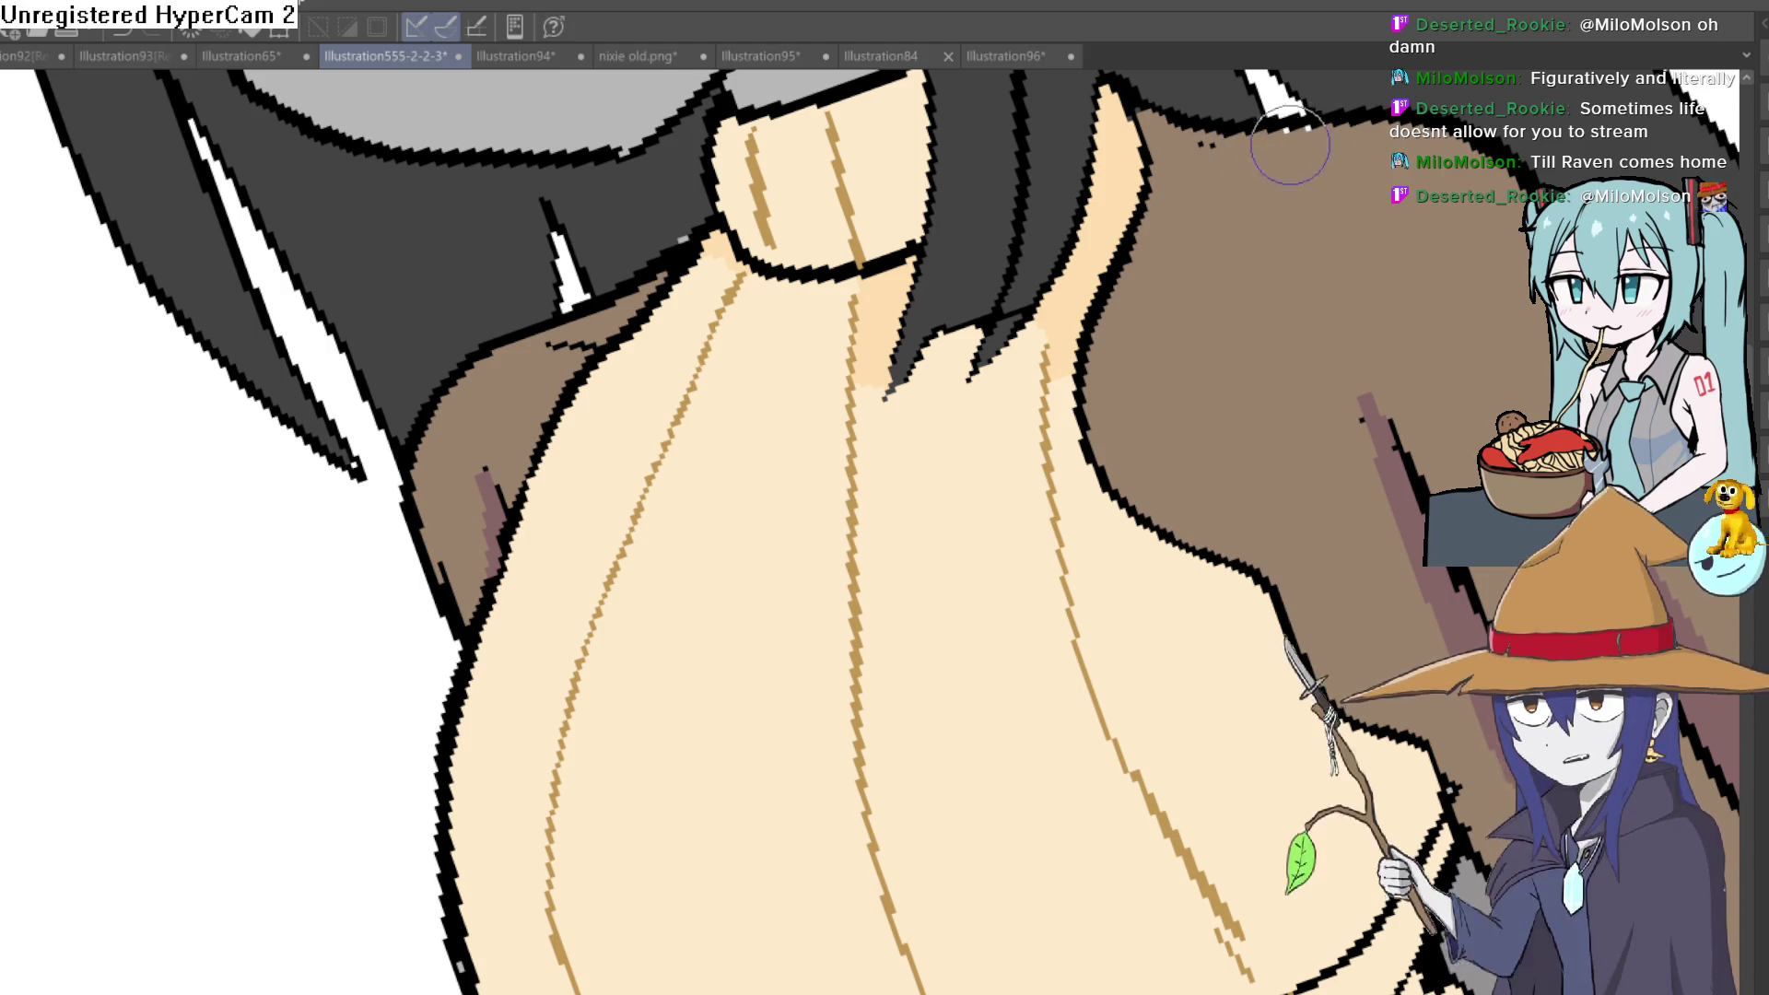
key(minus)
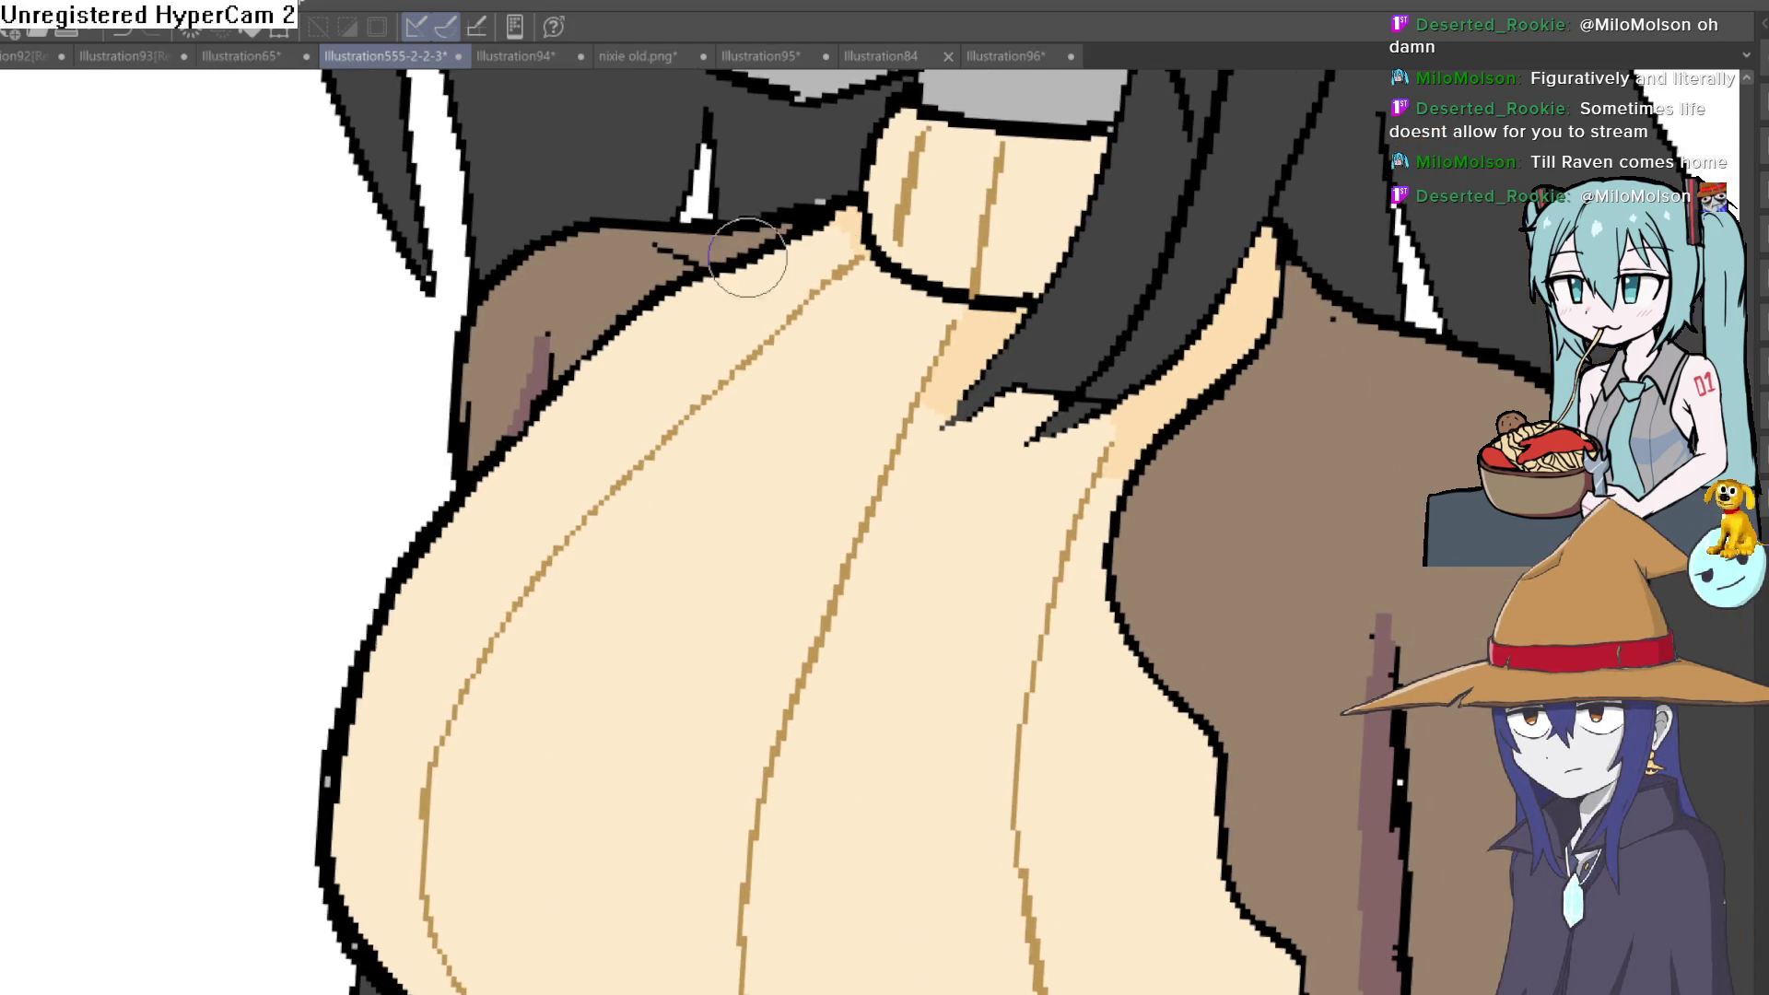
scroll(691, 263, down, 6)
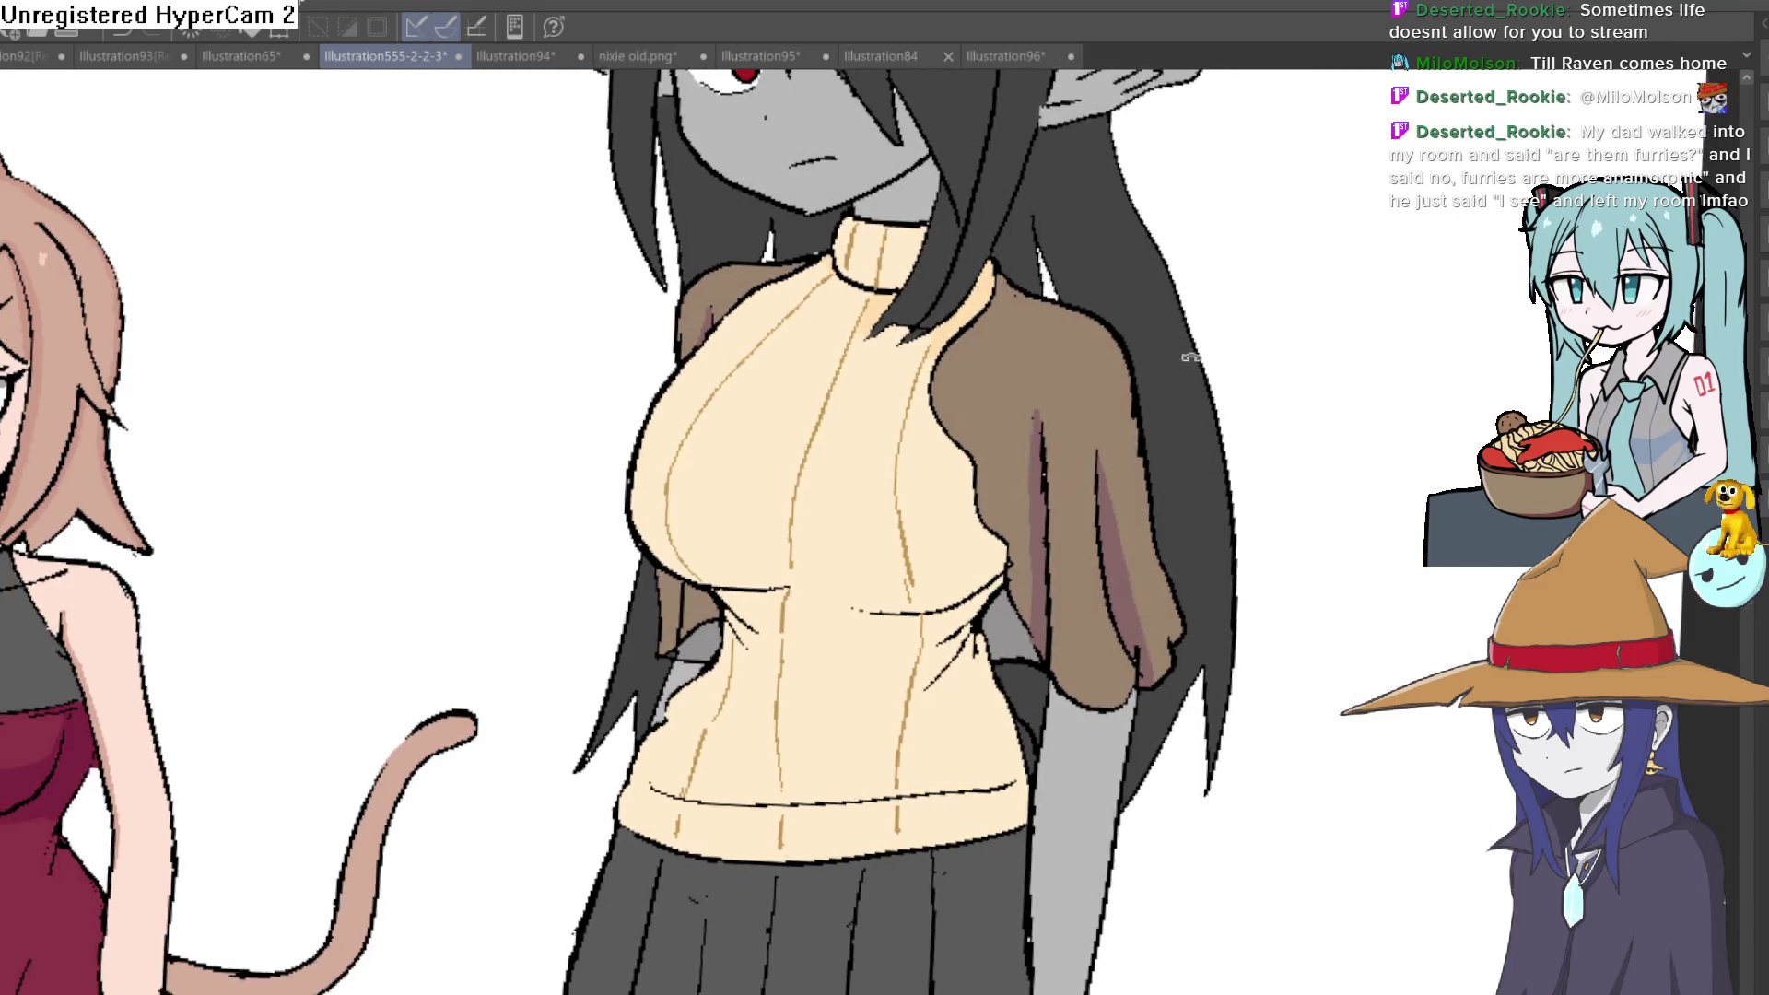
scroll(1211, 304, down, 10)
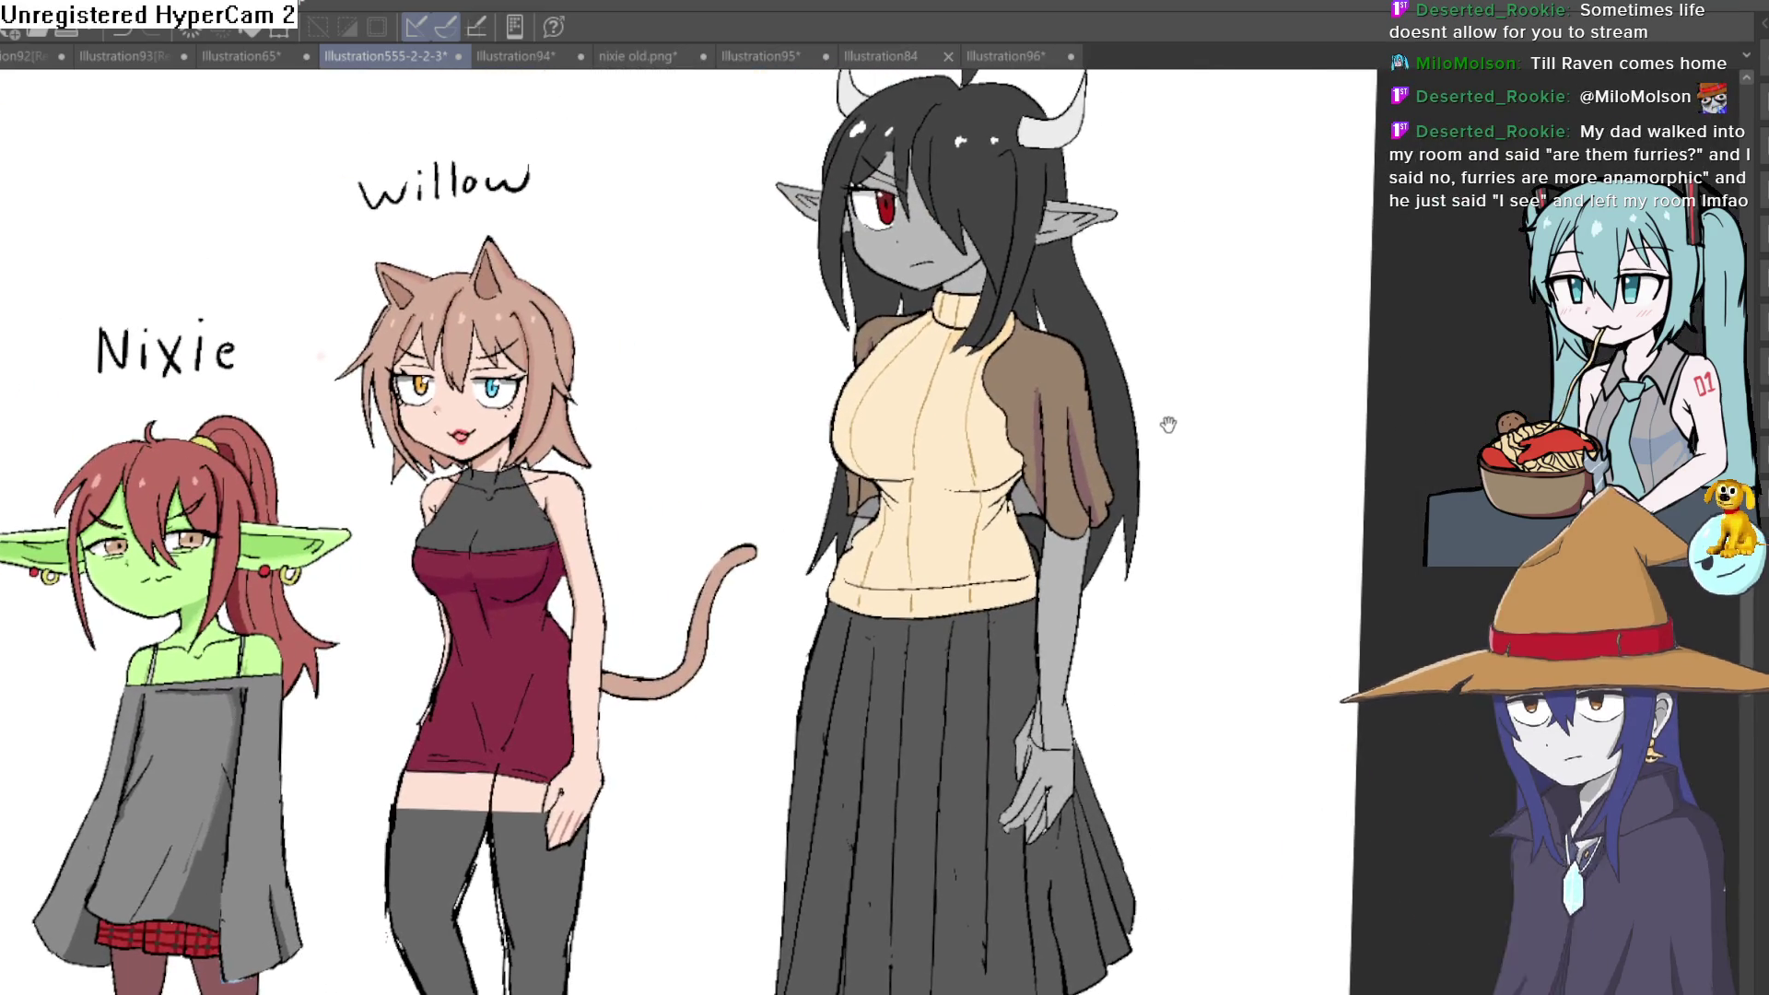
scroll(1106, 405, up, 5)
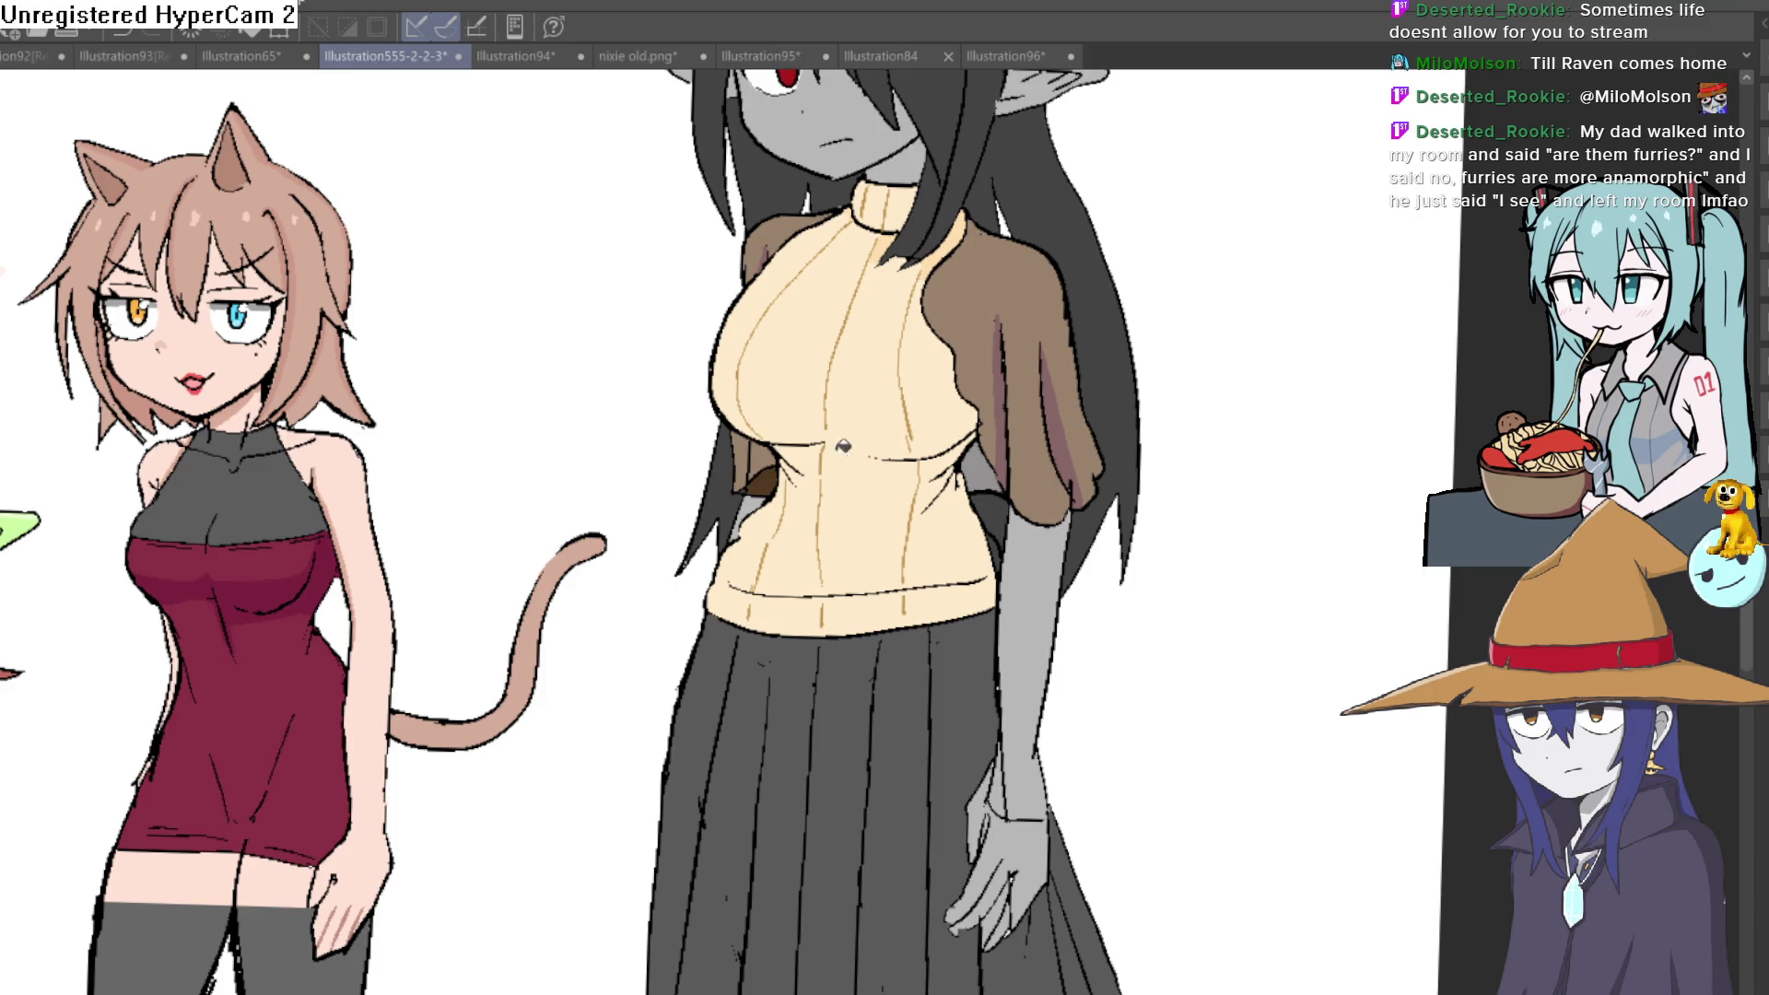
scroll(984, 469, down, 4)
scroll(1120, 565, up, 2)
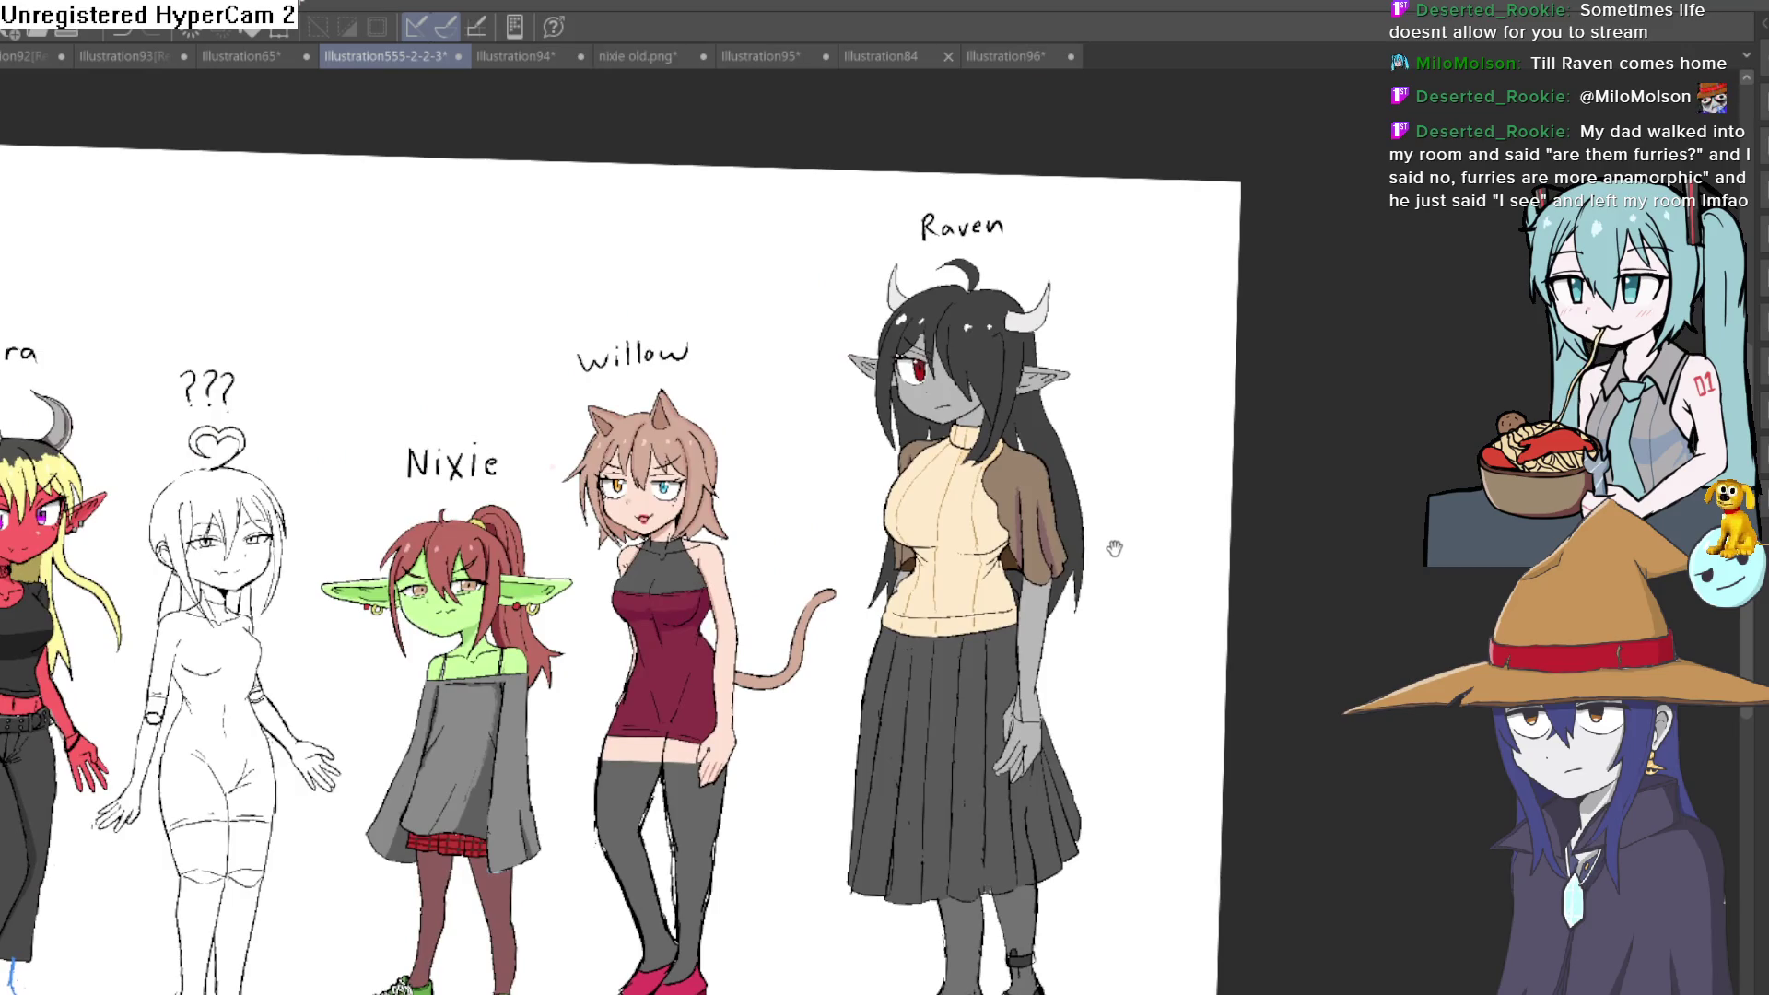
mouse_move(1094, 547)
mouse_down()
mouse_move(1099, 534)
mouse_move(1113, 651)
mouse_move(1074, 651)
mouse_move(1079, 683)
mouse_up()
scroll(1004, 565, up, 5)
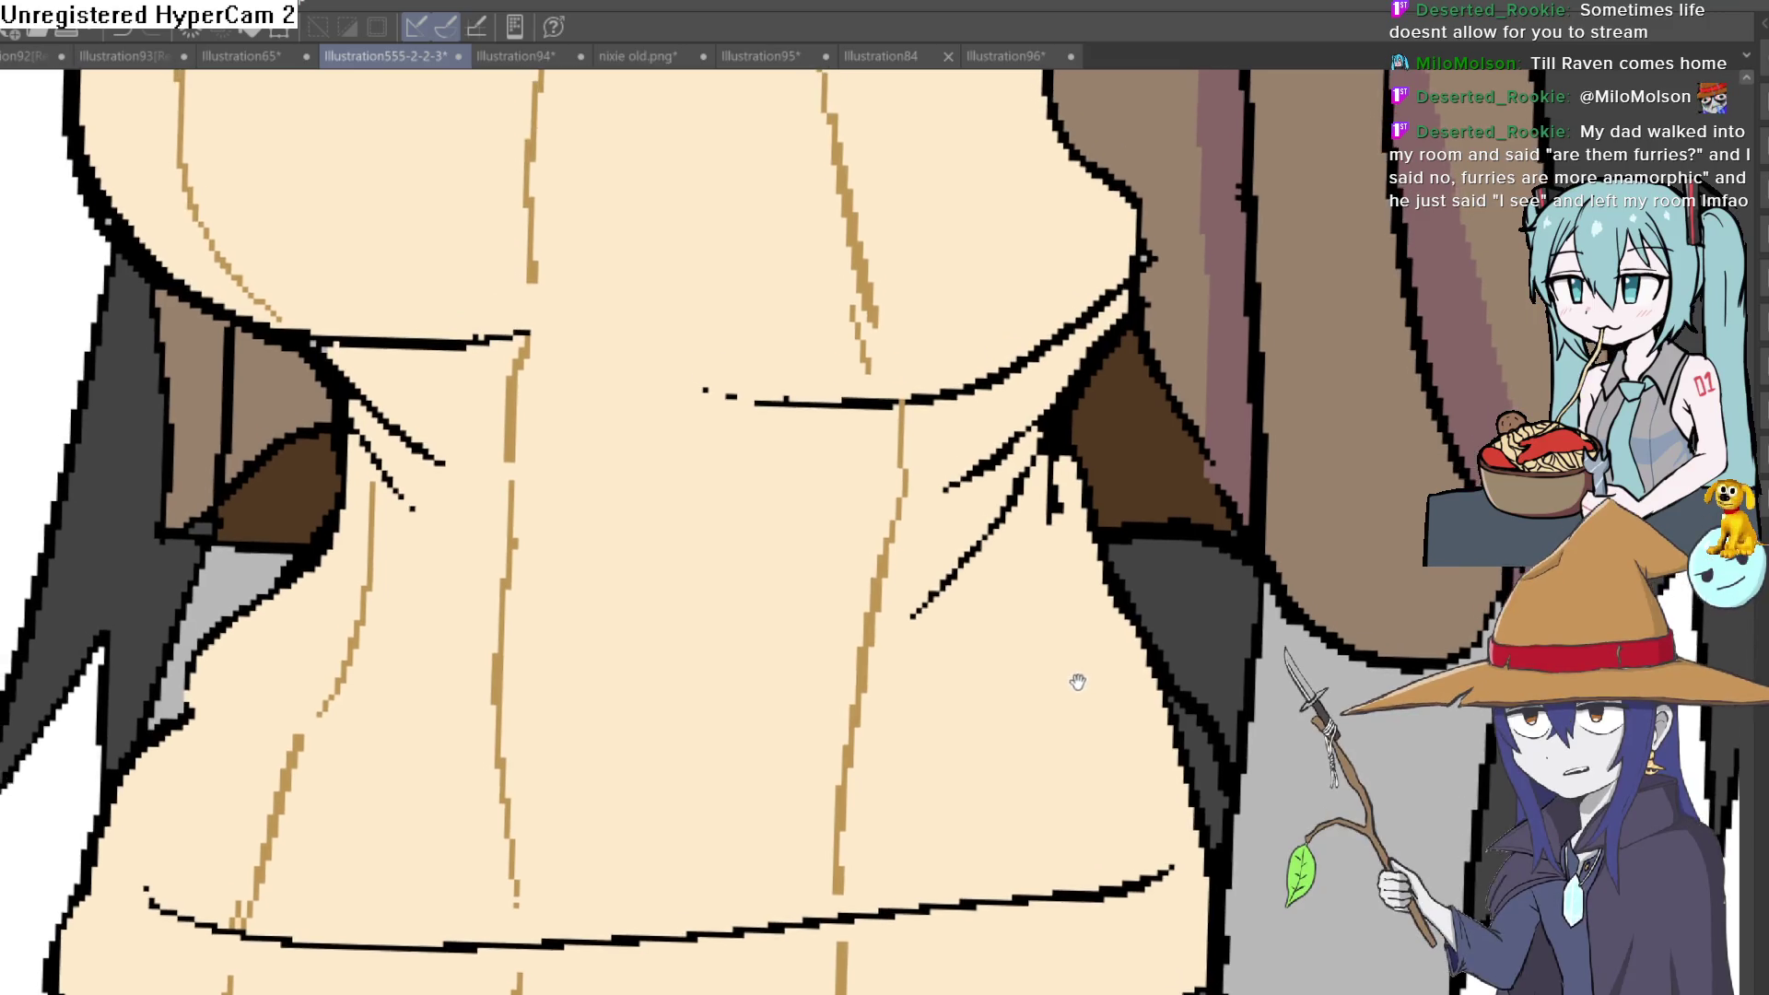
drag(947, 636, 1011, 525)
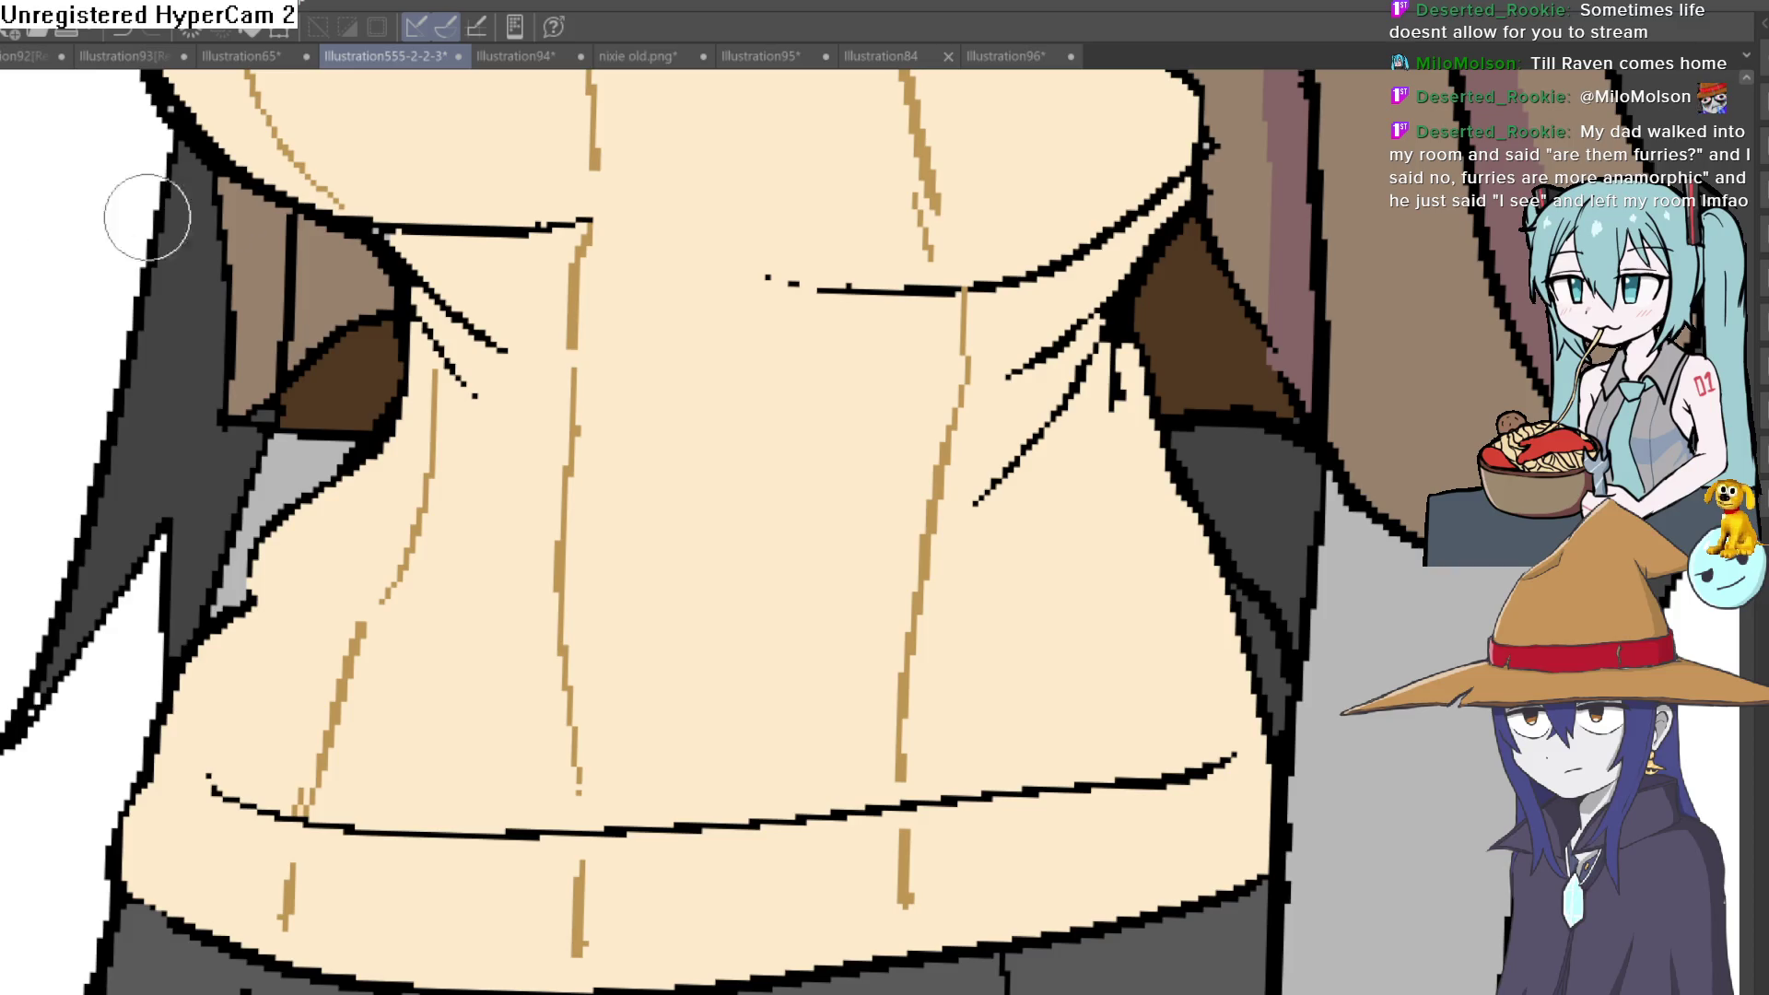
scroll(1236, 542, down, 5)
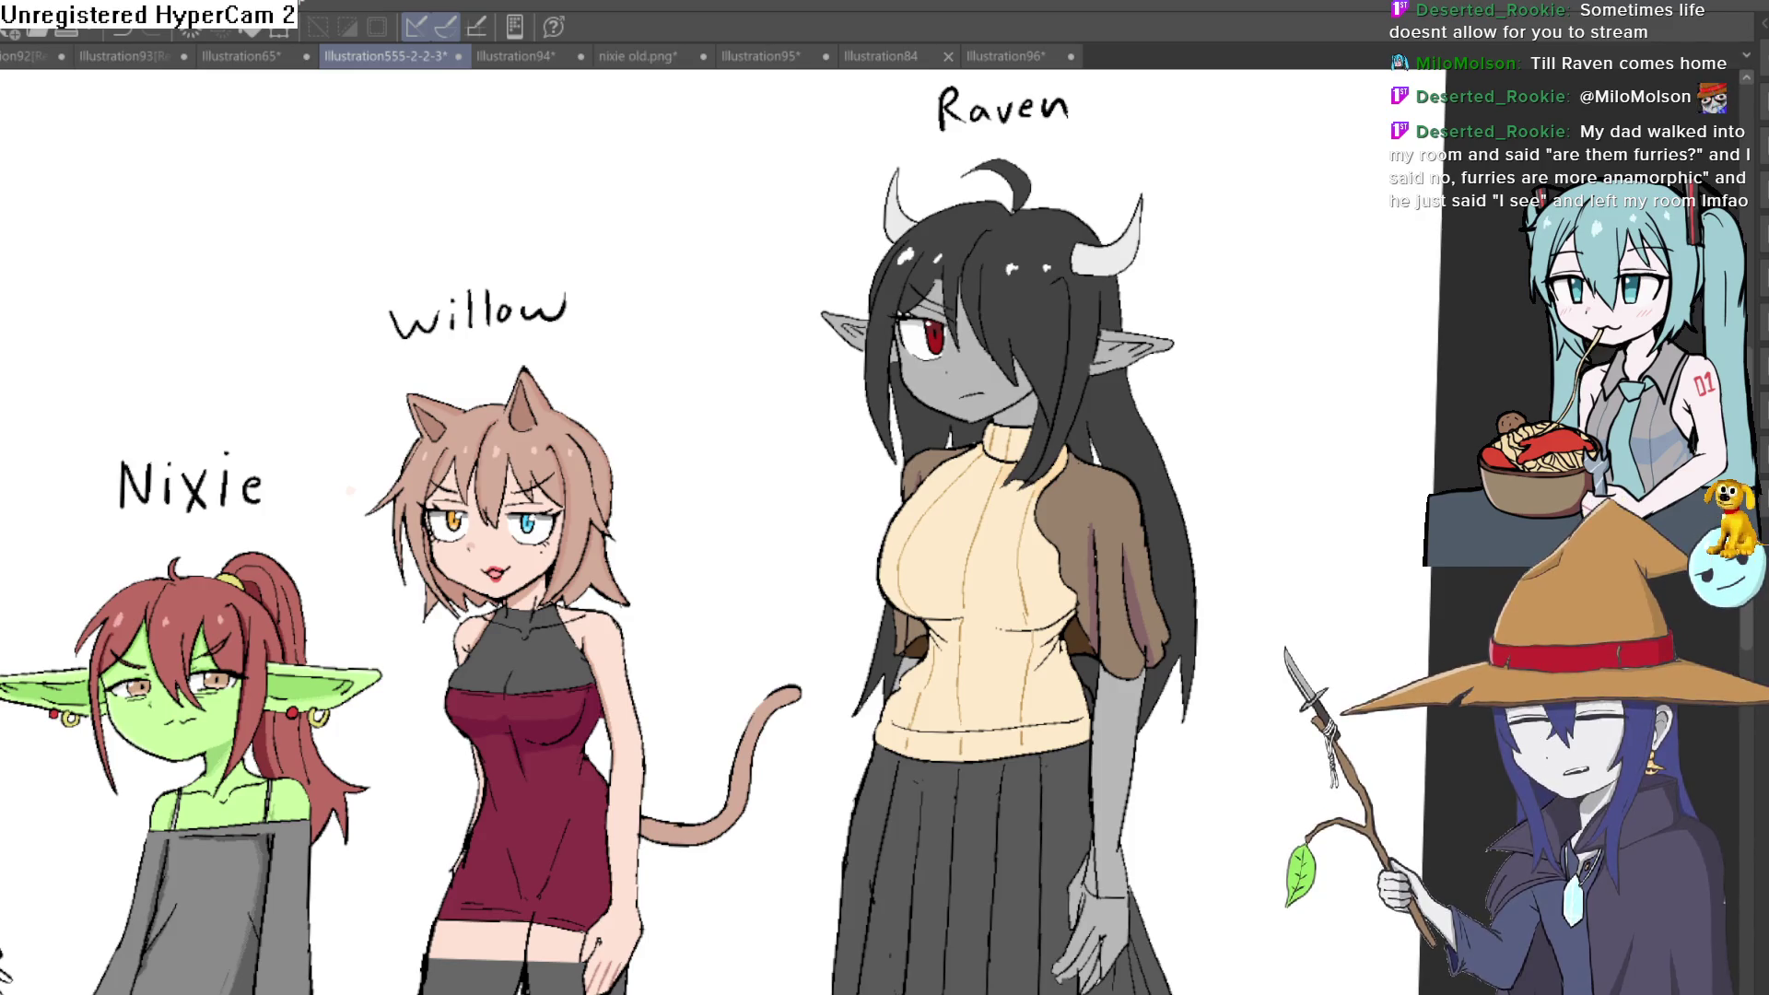
Erase the stray black outline pixels on the right waist of Raven's cream sweater
drag(1011, 658, 1010, 410)
scroll(1010, 410, up, 5)
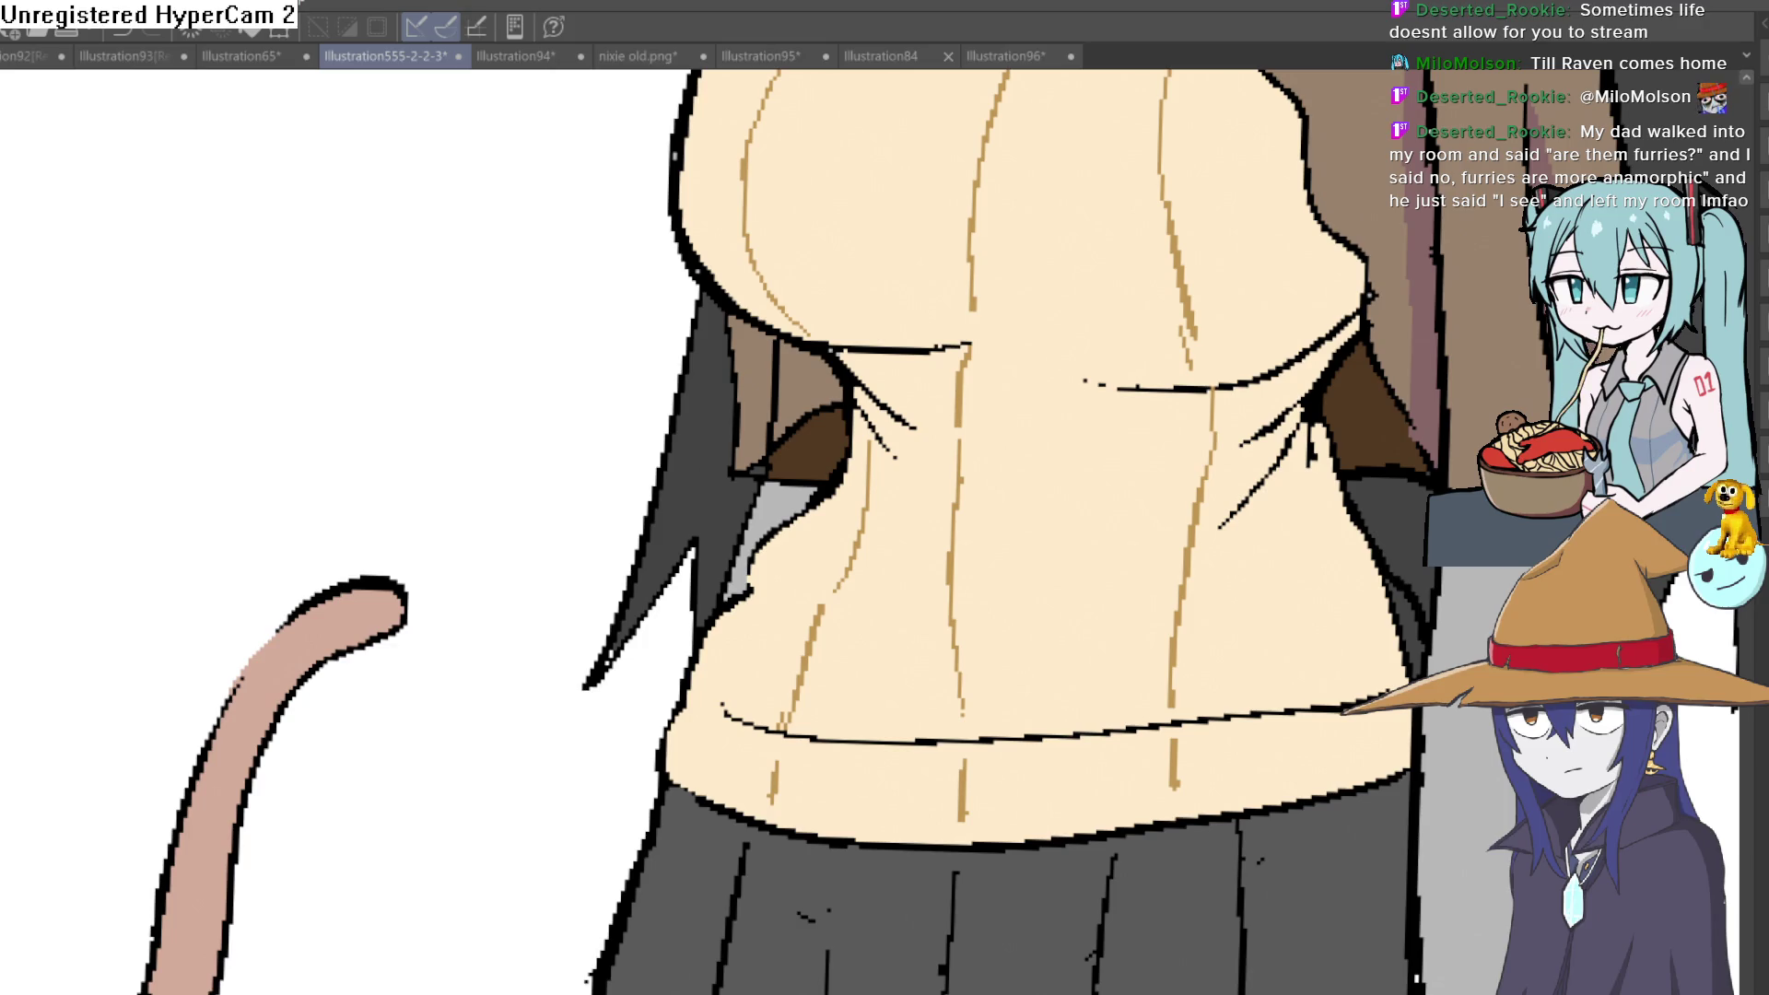
mouse_move(469, 348)
mouse_down()
mouse_move(818, 604)
mouse_move(1077, 673)
mouse_up()
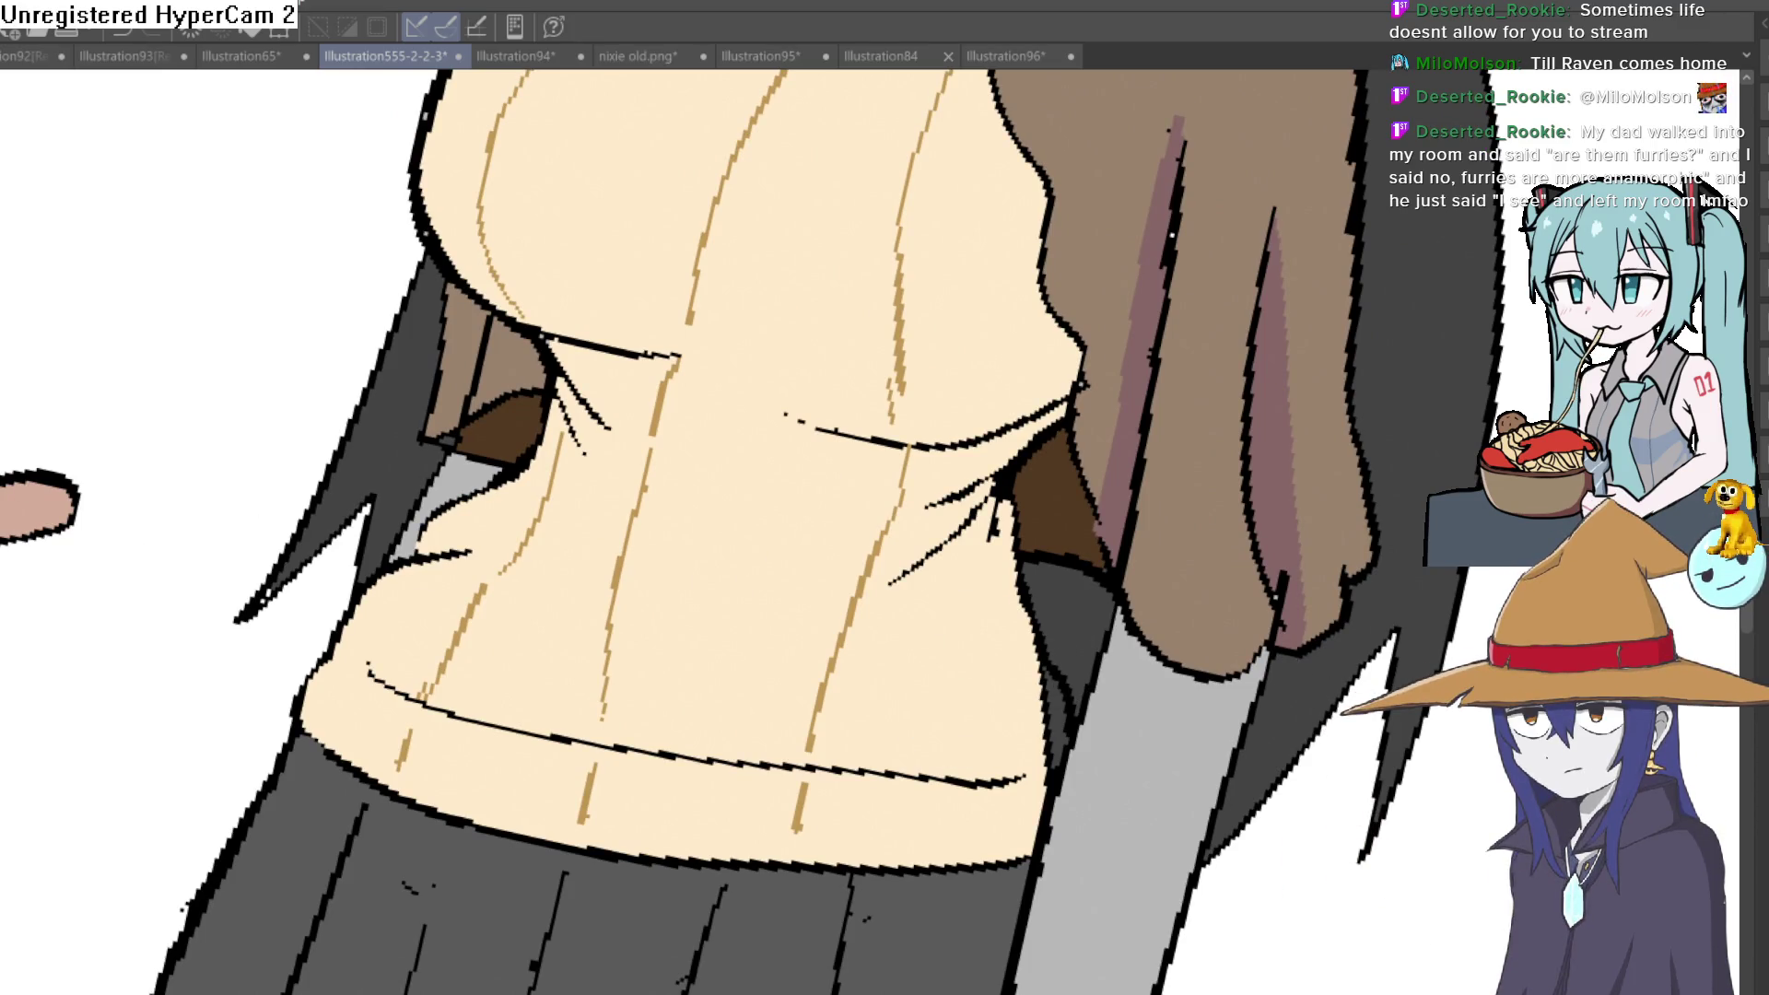
scroll(884, 516, down, 2)
scroll(1045, 653, up, 5)
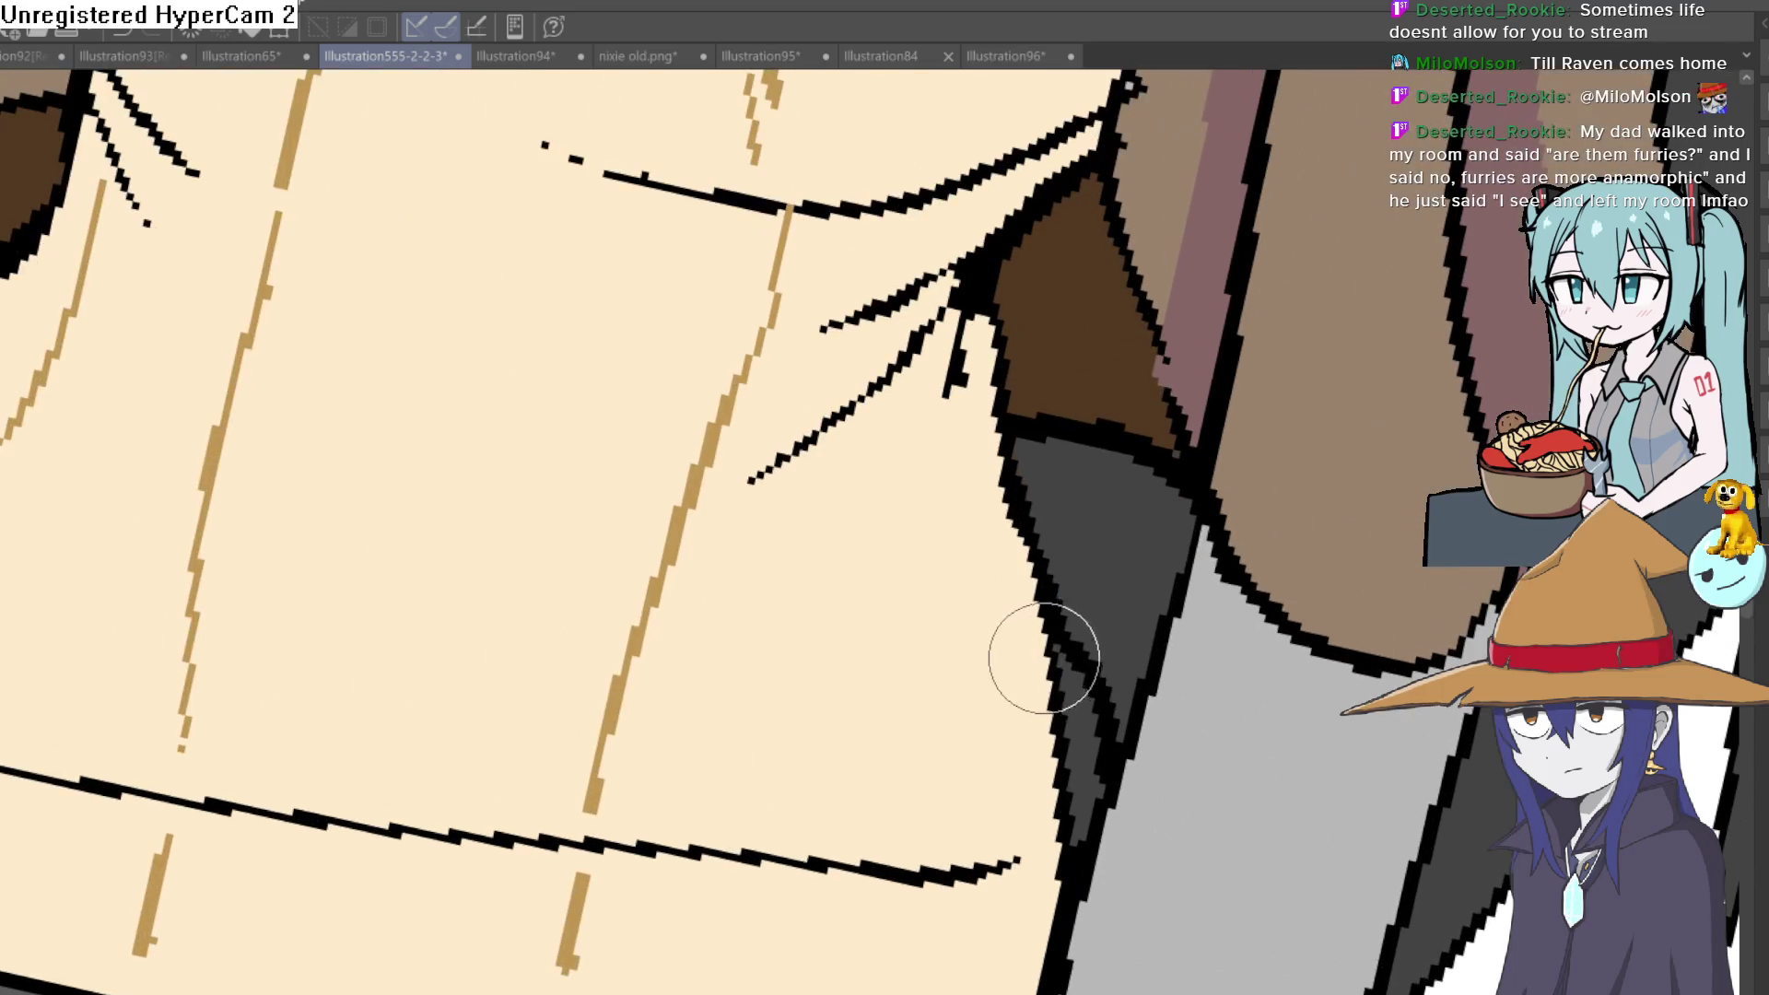
mouse_move(1045, 653)
mouse_down()
mouse_move(1075, 734)
mouse_move(1057, 827)
mouse_up()
drag(1060, 700, 1090, 672)
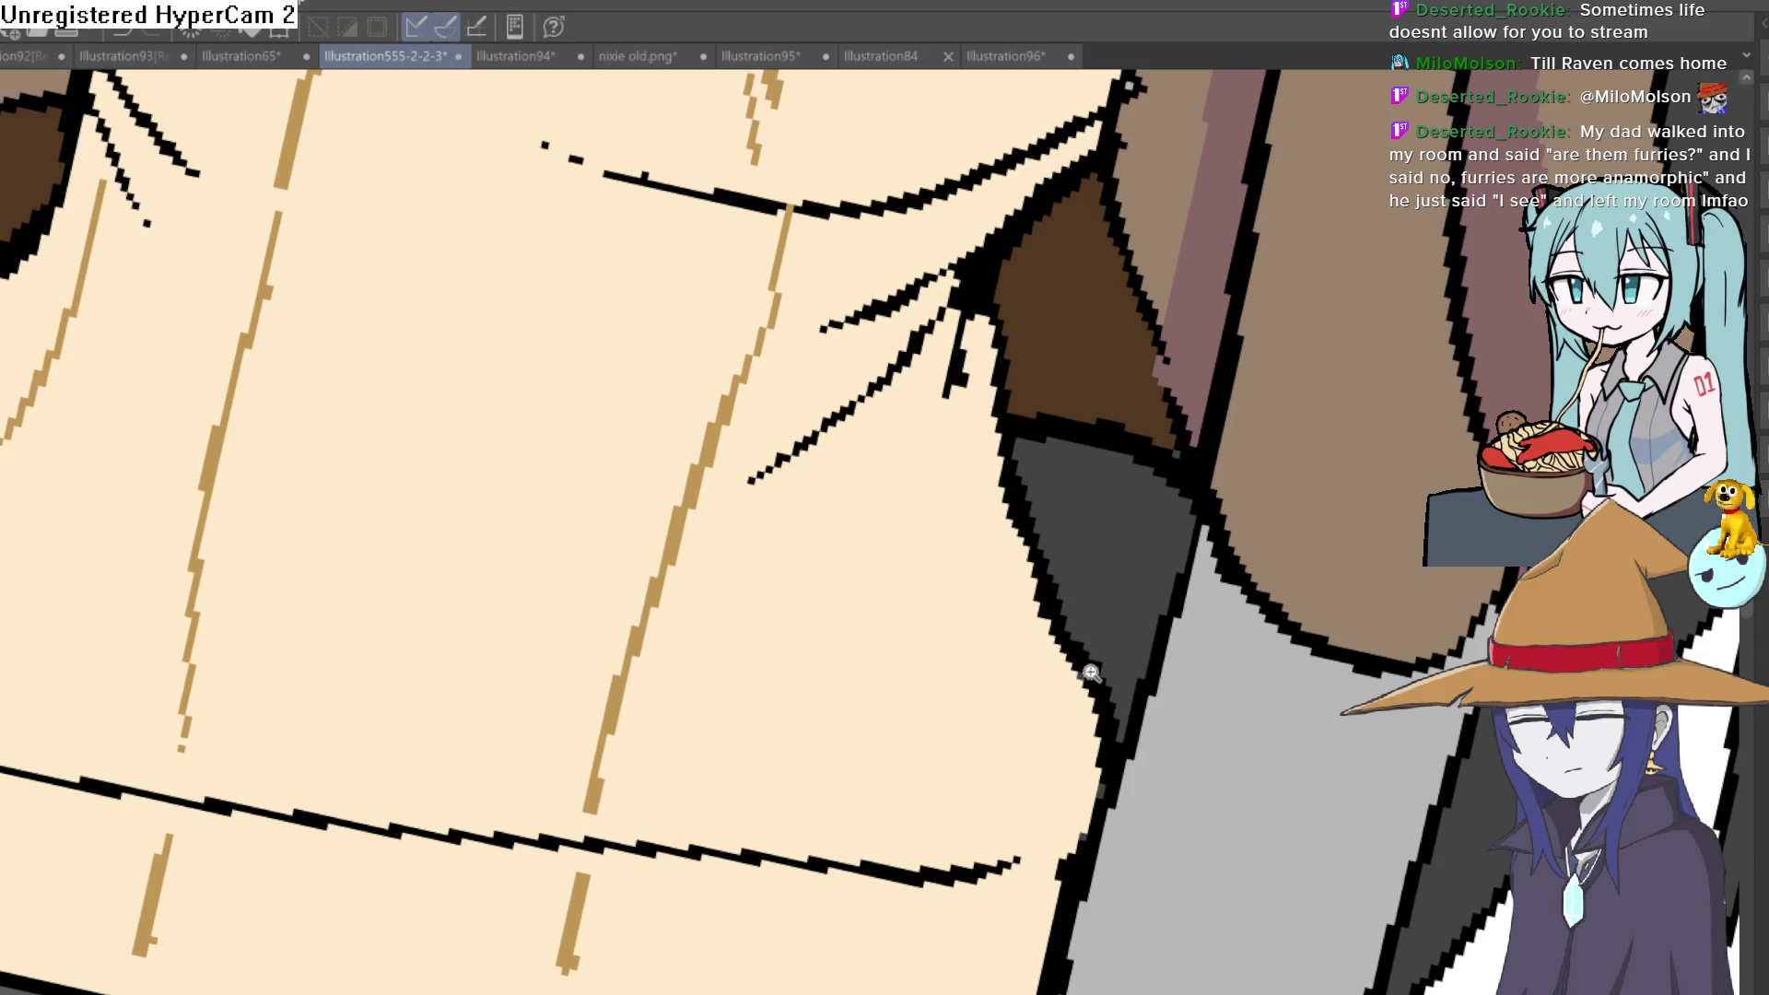
scroll(1090, 672, down, 5)
scroll(820, 563, up, 5)
scroll(819, 564, down, 3)
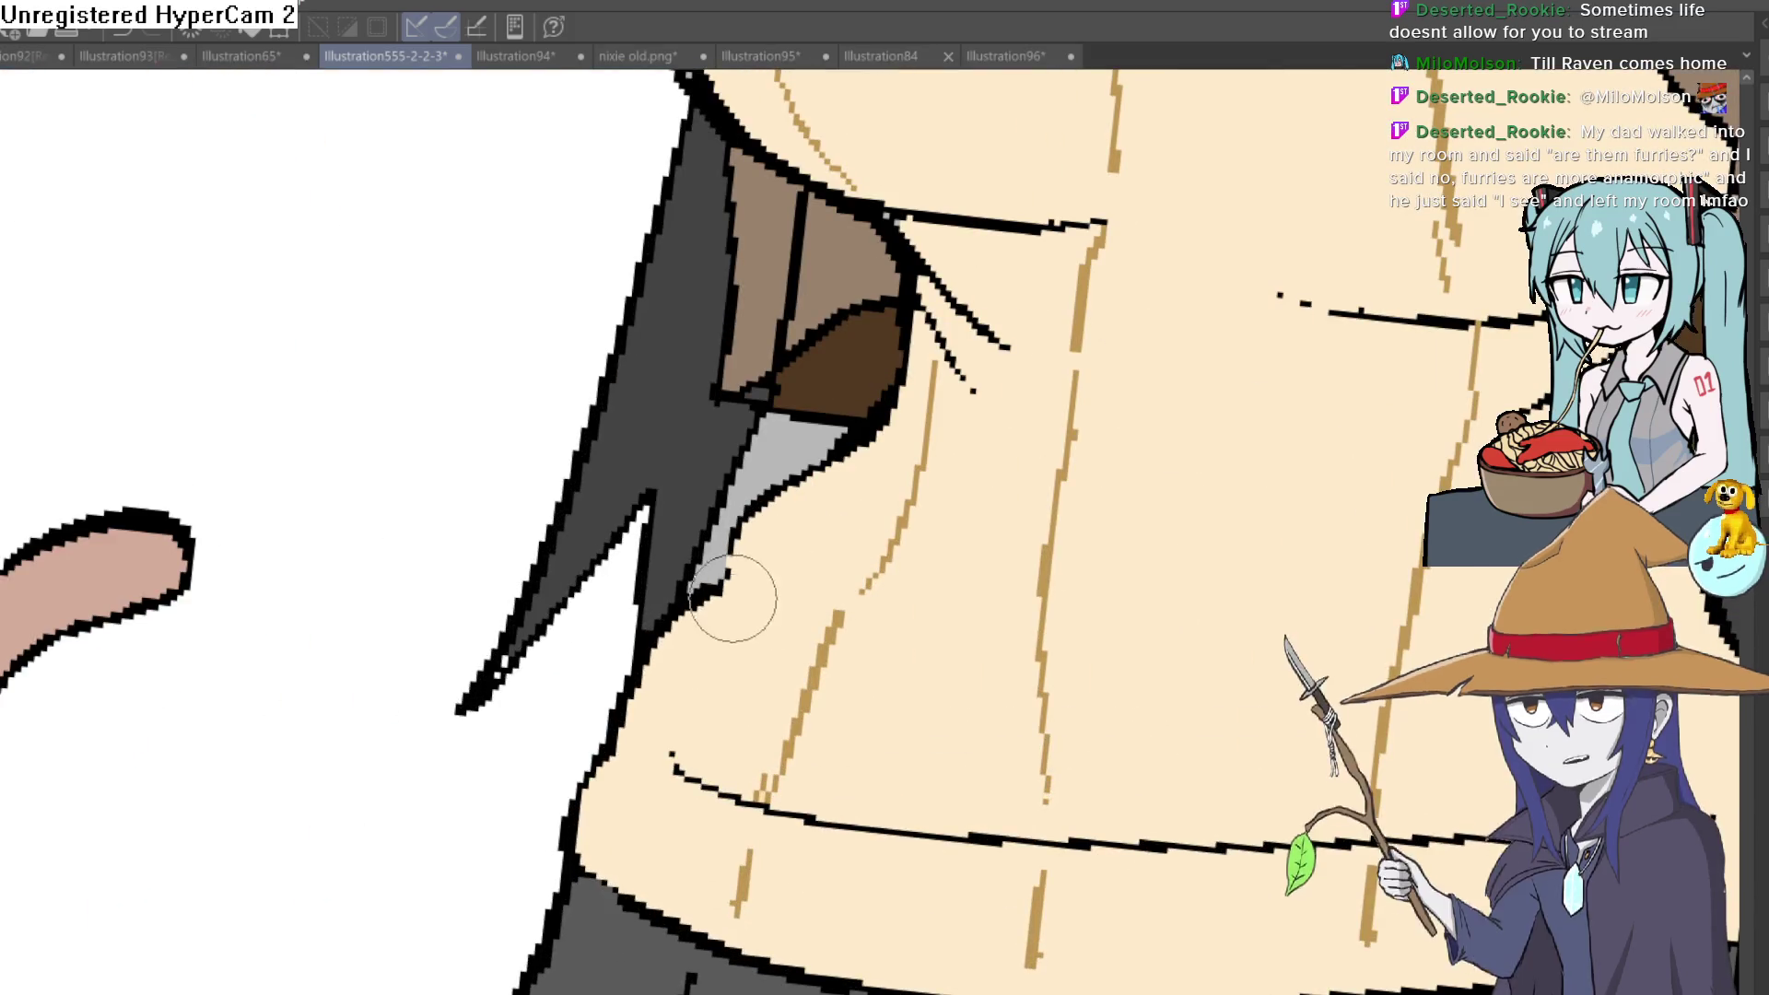
scroll(790, 525, down, 3)
scroll(1156, 506, down, 4)
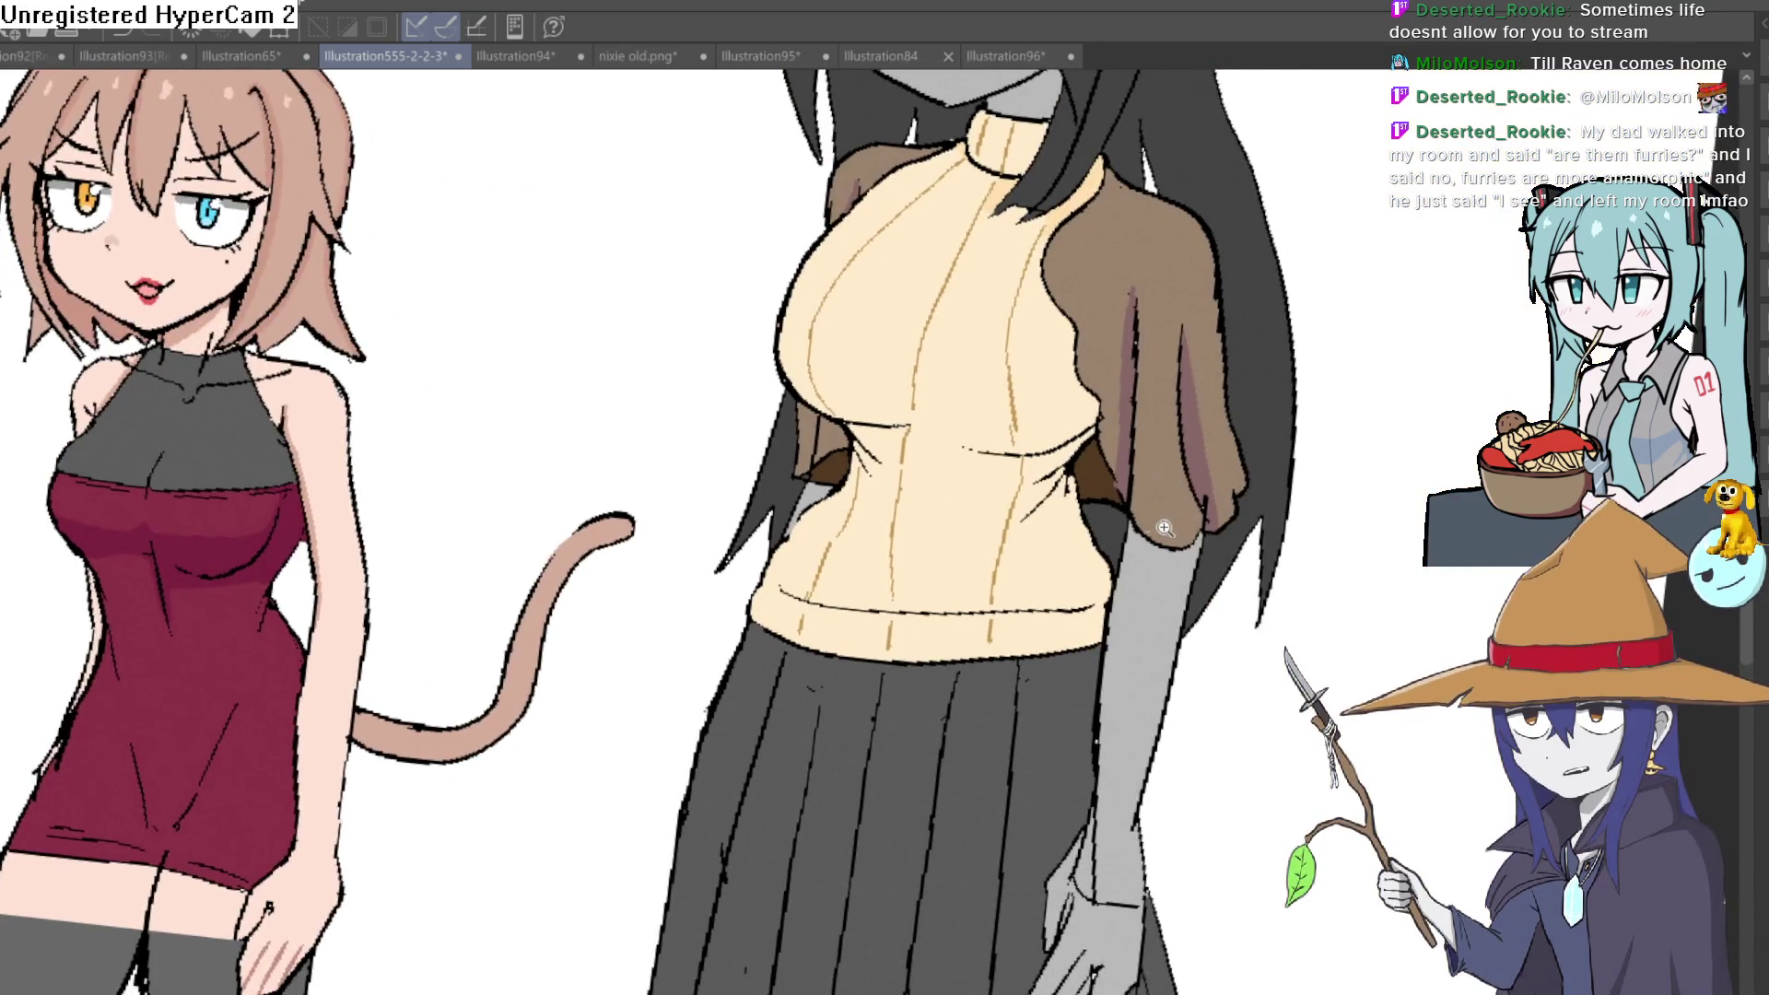
mouse_move(1116, 566)
mouse_down()
mouse_move(1076, 546)
mouse_move(1109, 498)
mouse_up()
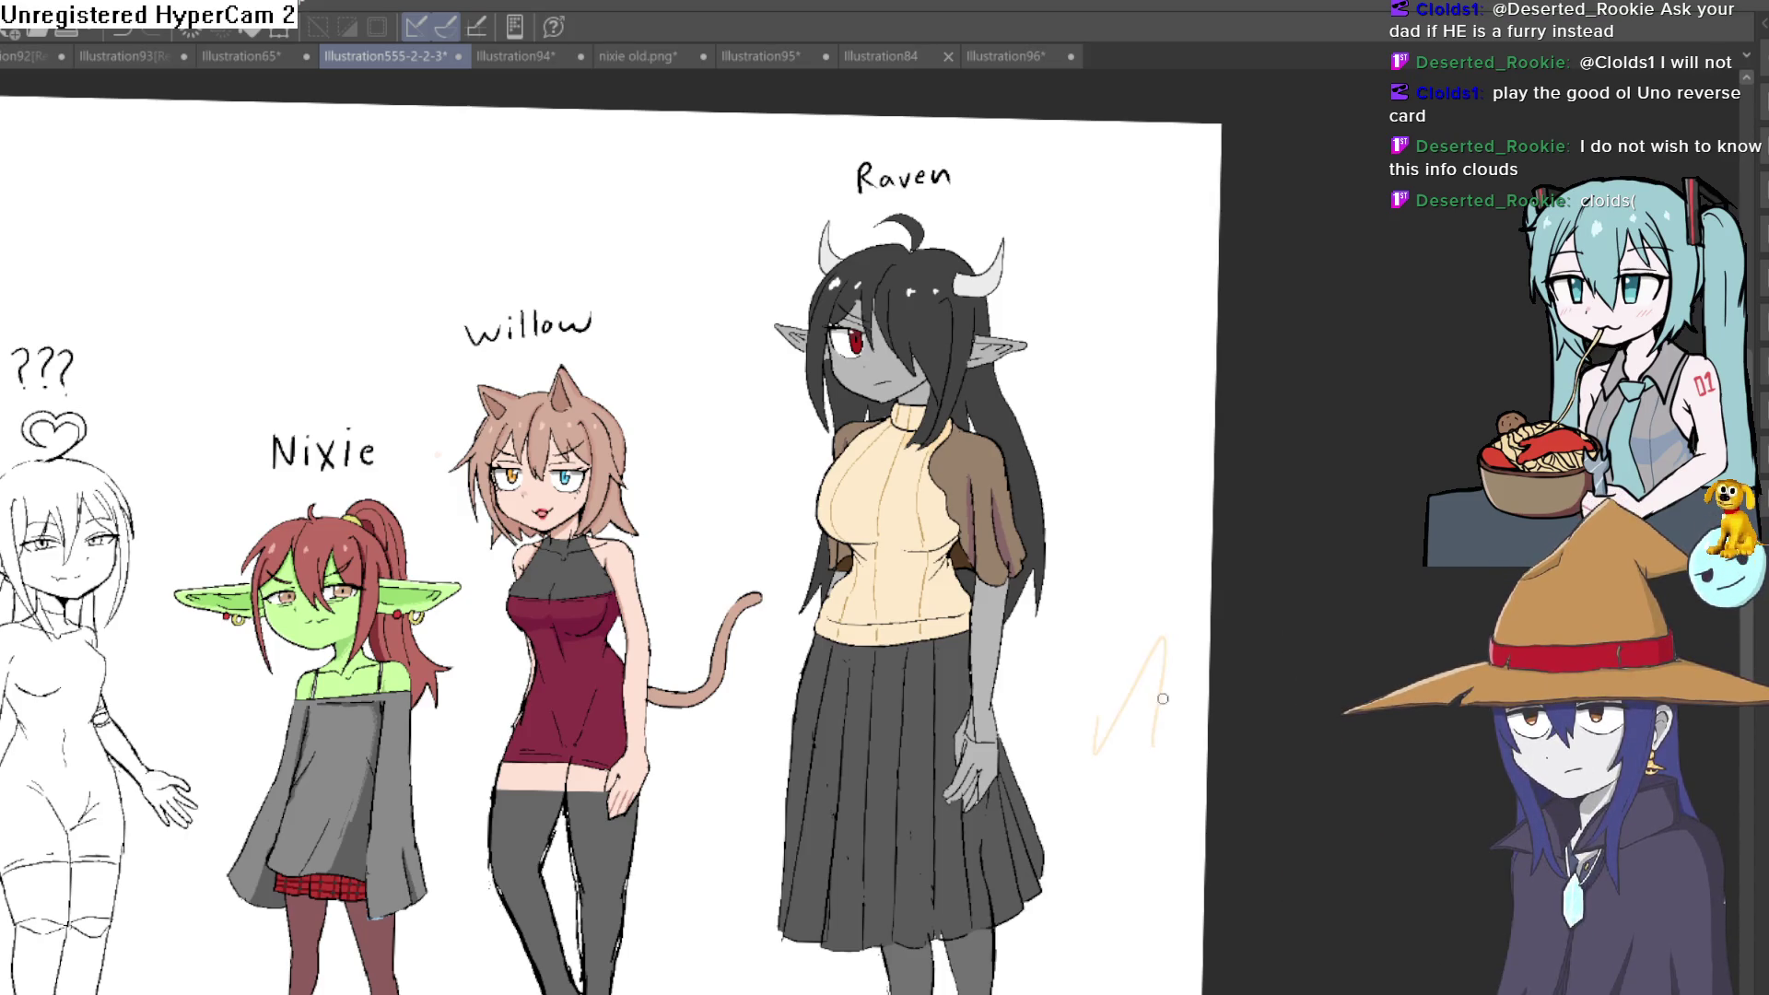
Undo the faint stroke beside Raven and zoom onto her skirt, discarding a test beige line
drag(1125, 710, 1051, 608)
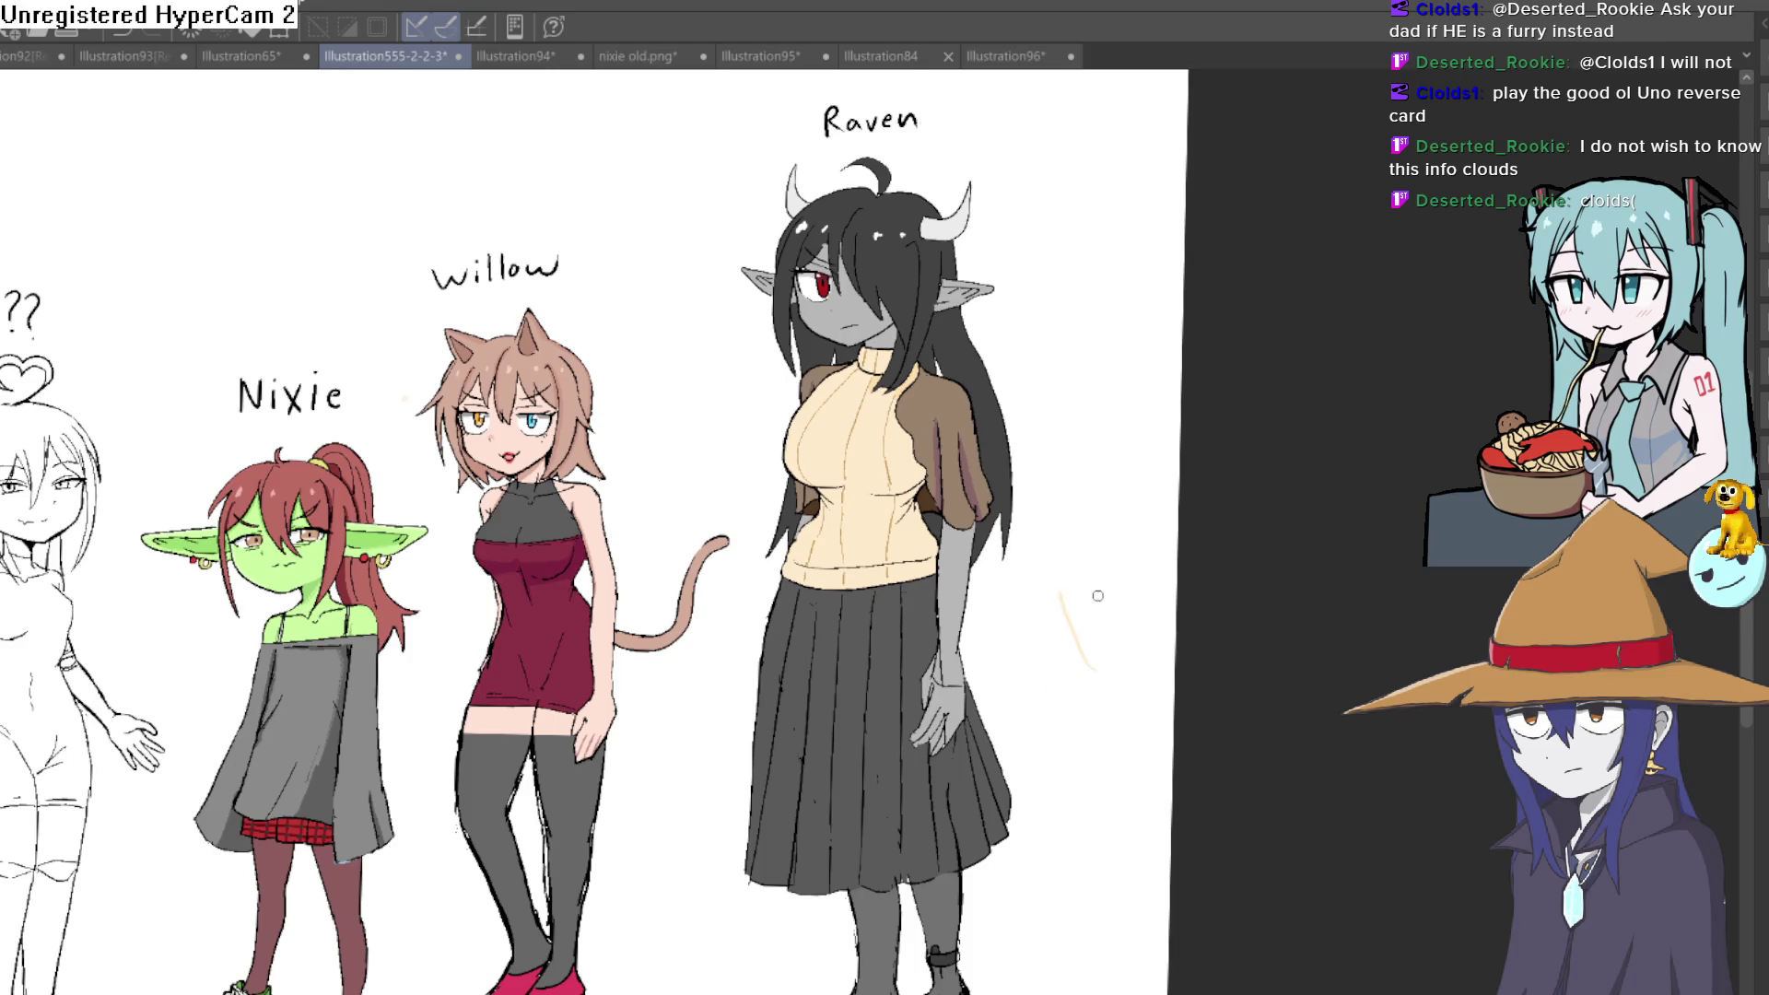
key(ctrl+z)
scroll(1013, 627, down, 1)
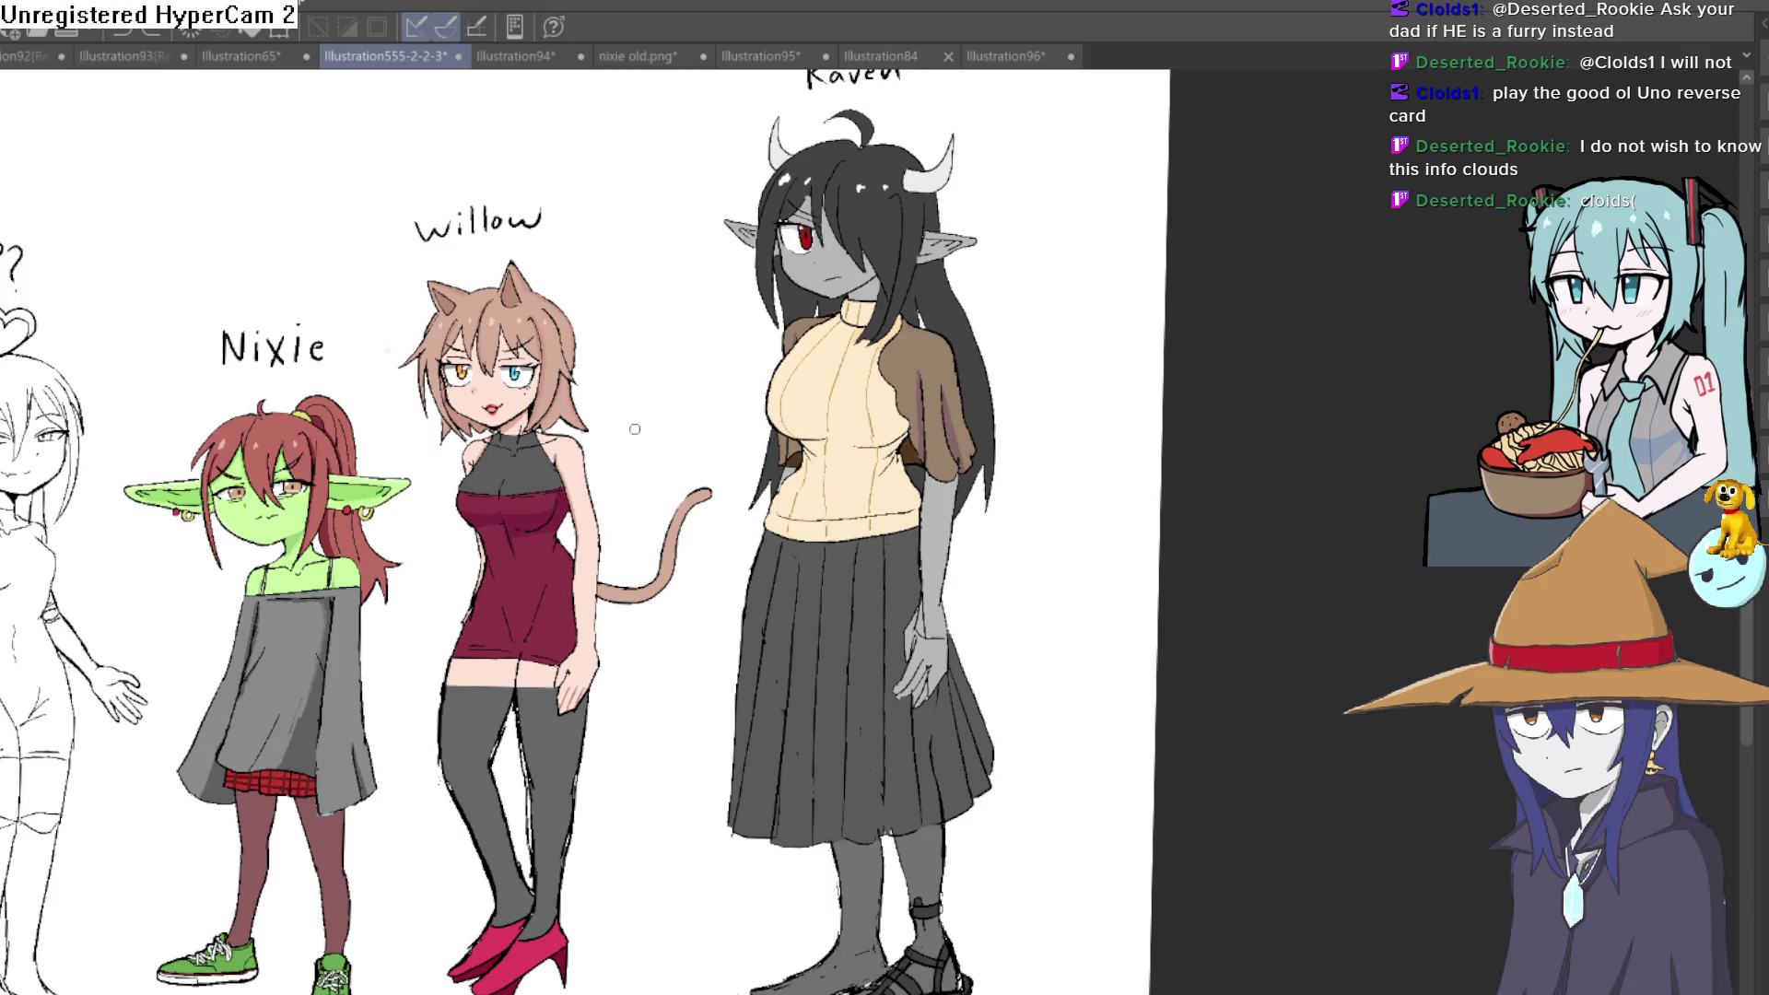
scroll(914, 488, down, 4)
click(915, 487)
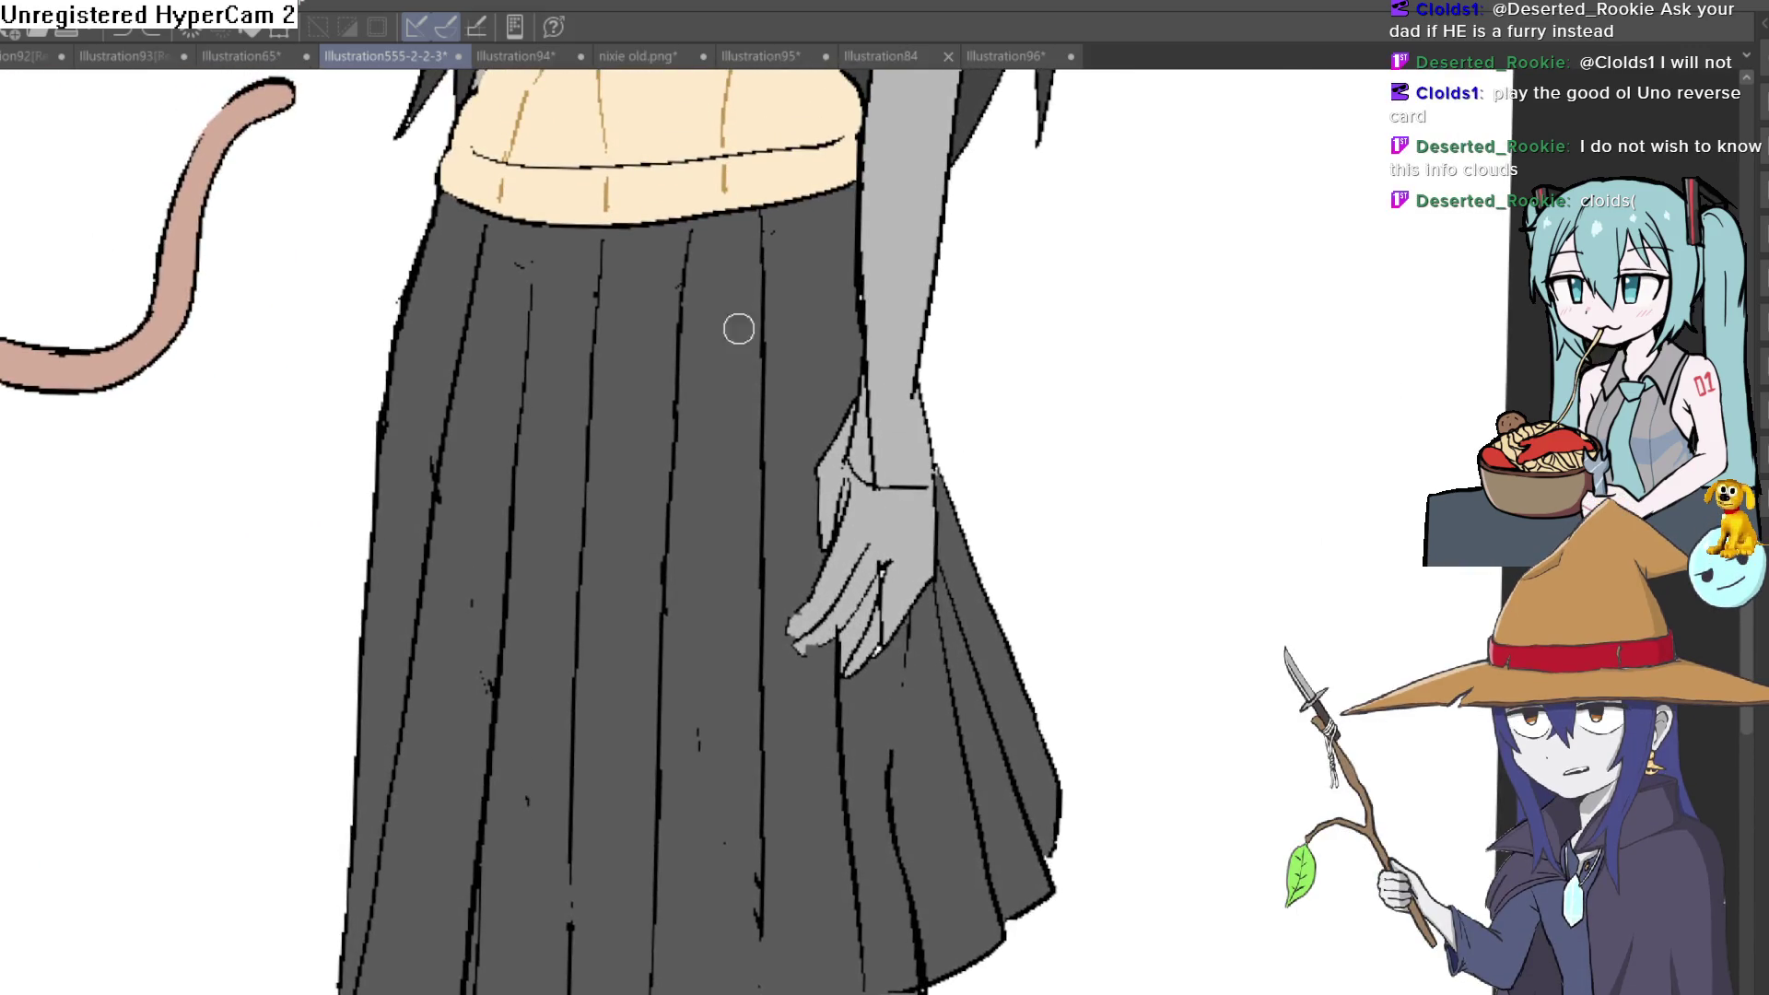
drag(694, 280, 692, 259)
drag(691, 185, 677, 627)
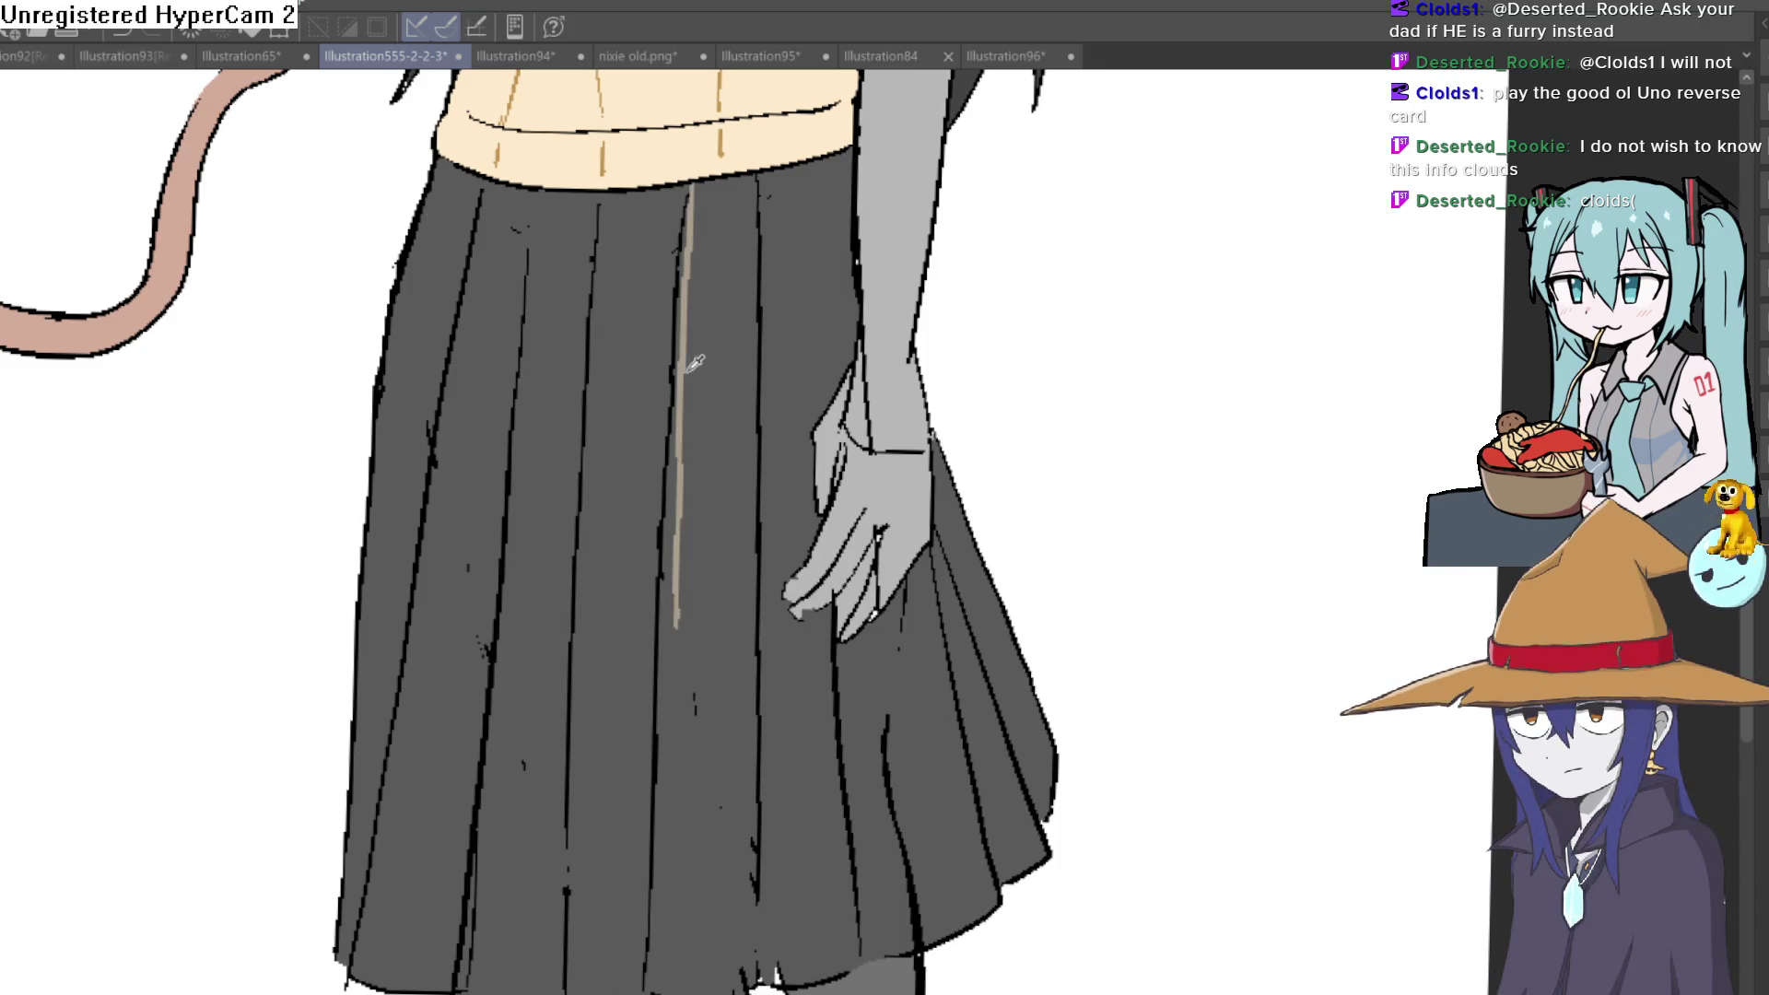
key(ctrl+z)
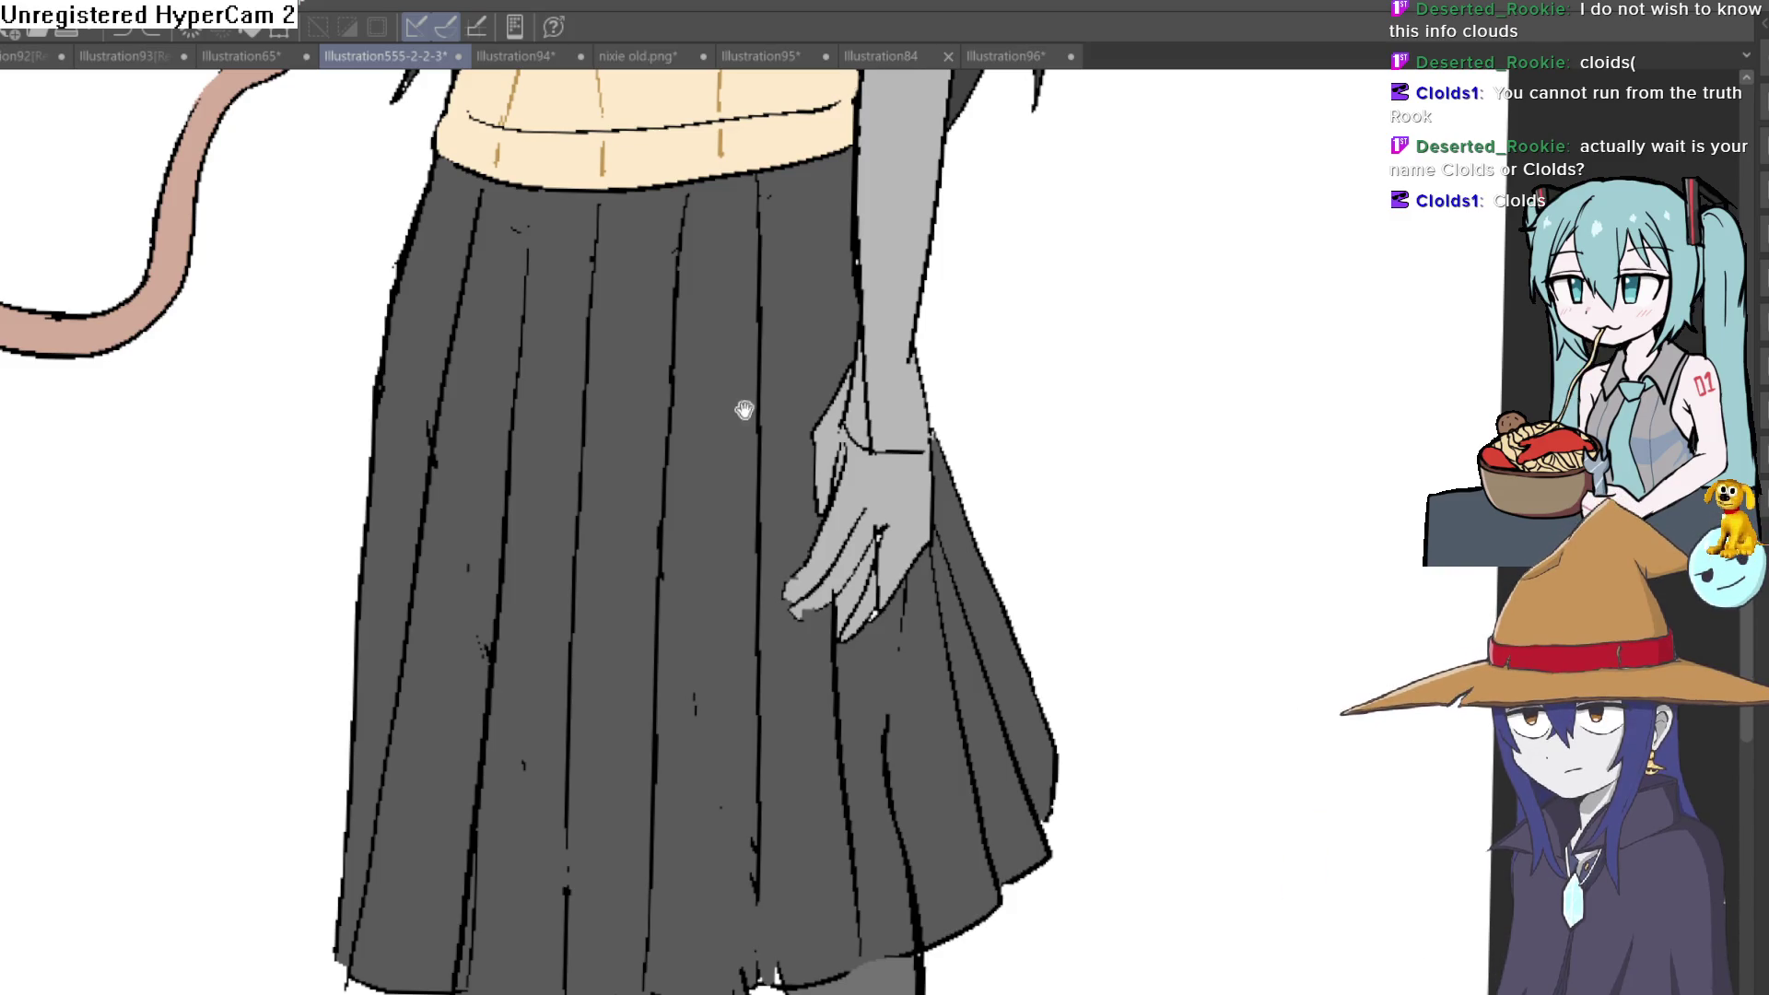
Draw a waist-to-hem pleat line and fill it darker grey, undoing a lighter second pleat
scroll(711, 142, down, 2)
drag(703, 89, 689, 912)
click(661, 765)
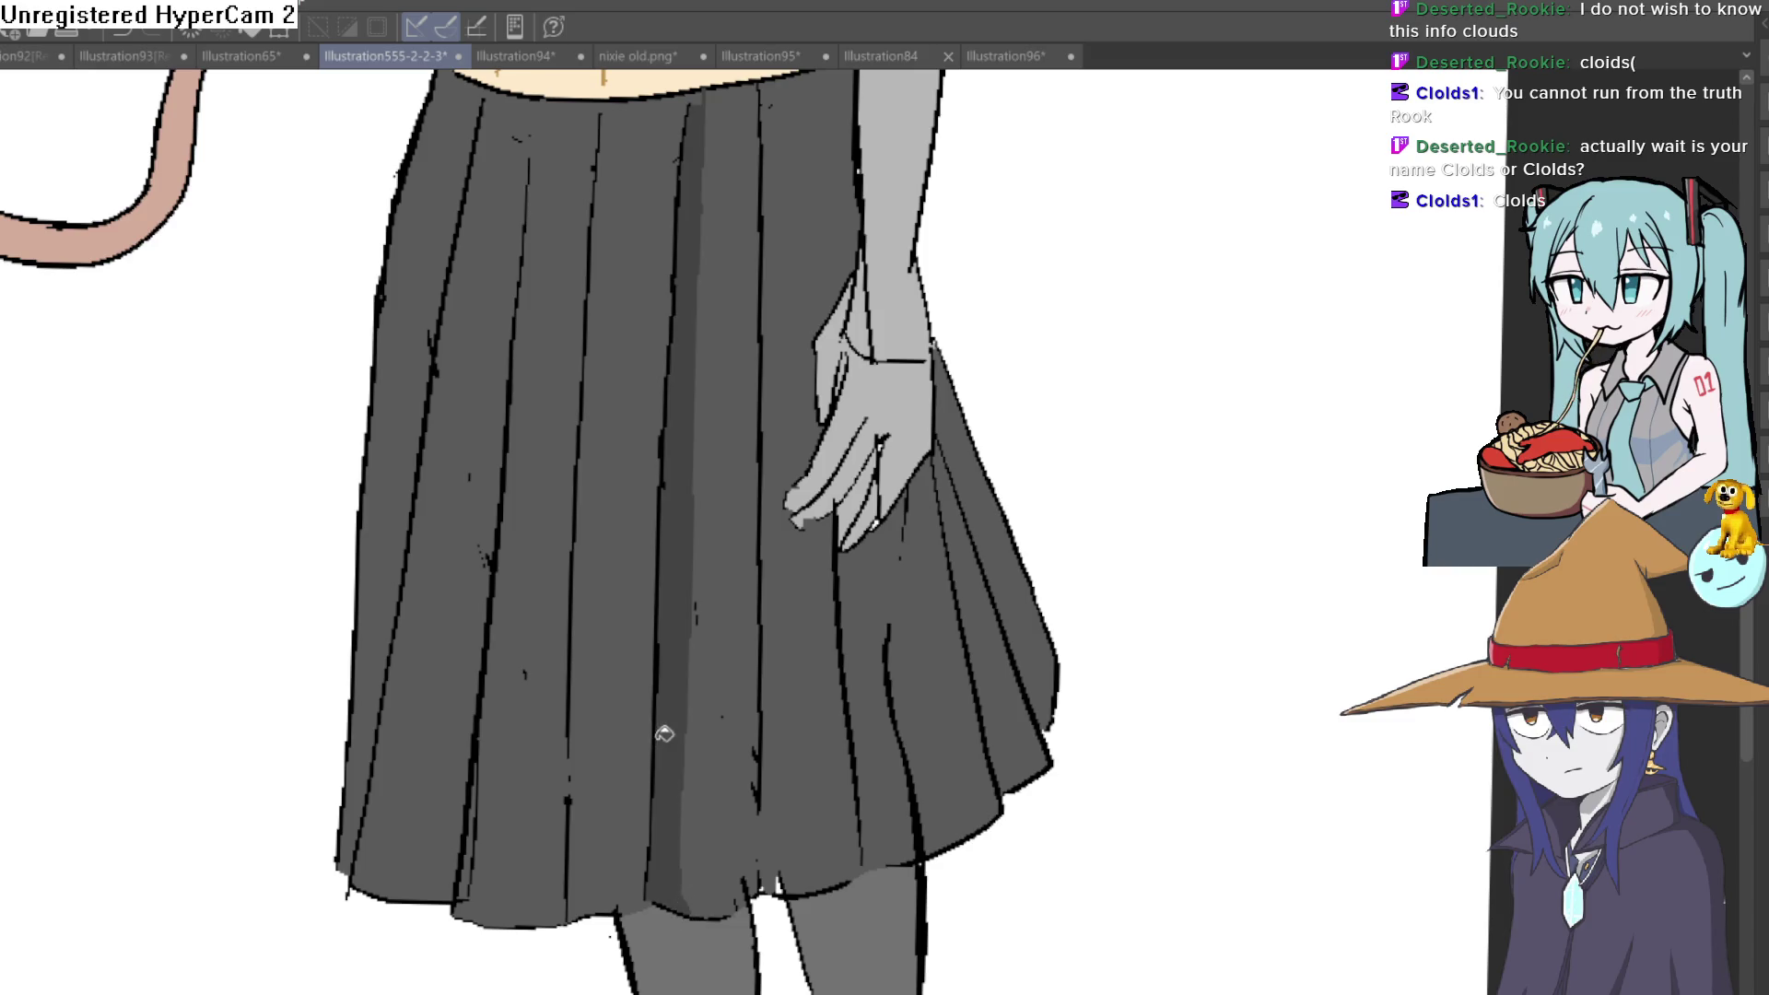
scroll(666, 160, up, 1)
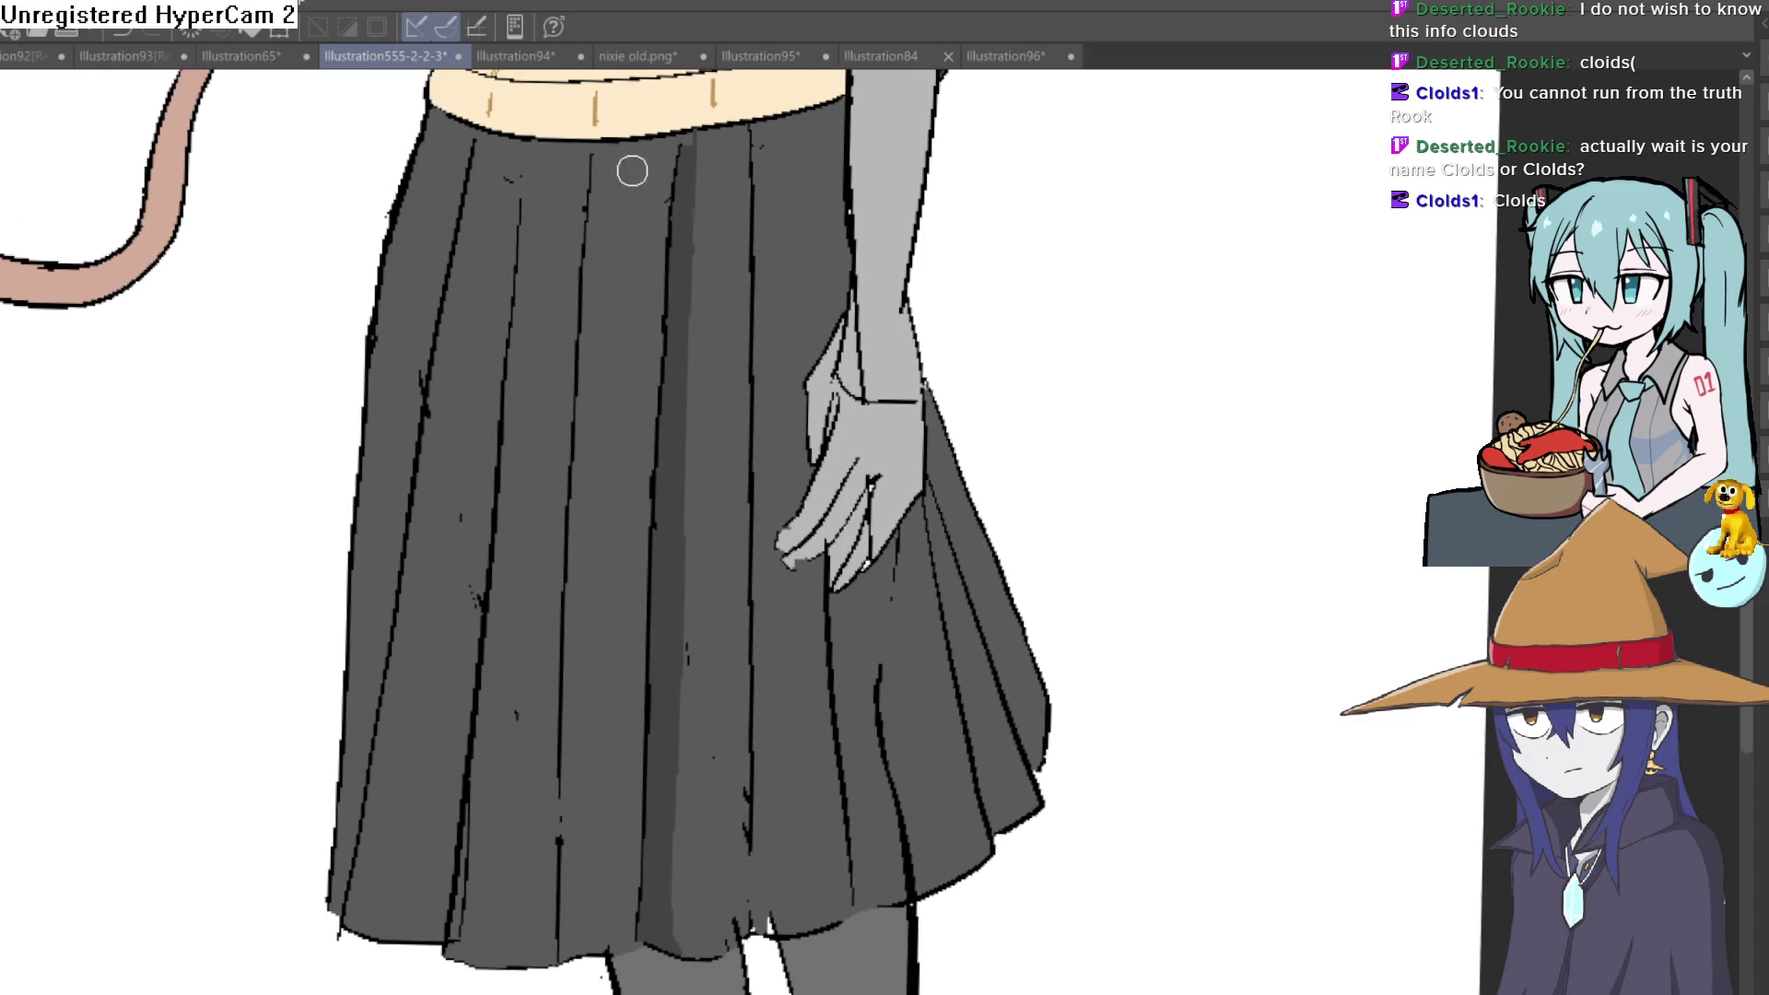
drag(610, 147, 588, 927)
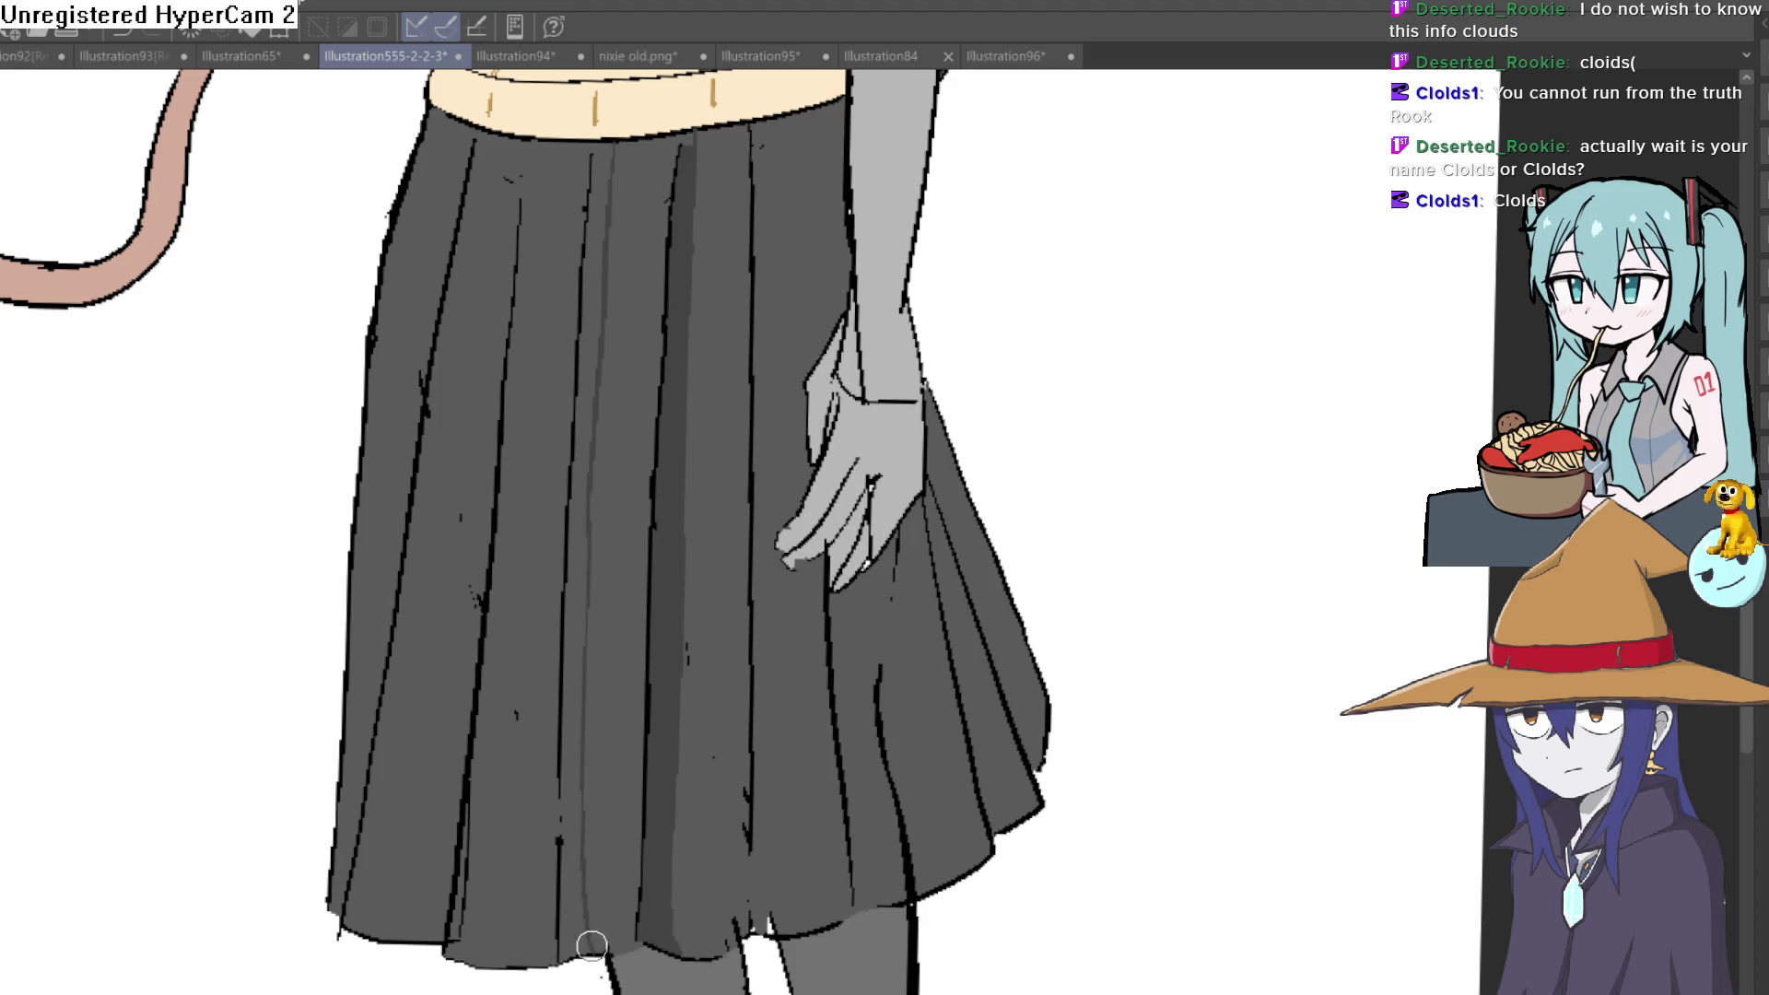
click(579, 810)
key(ctrl+z)
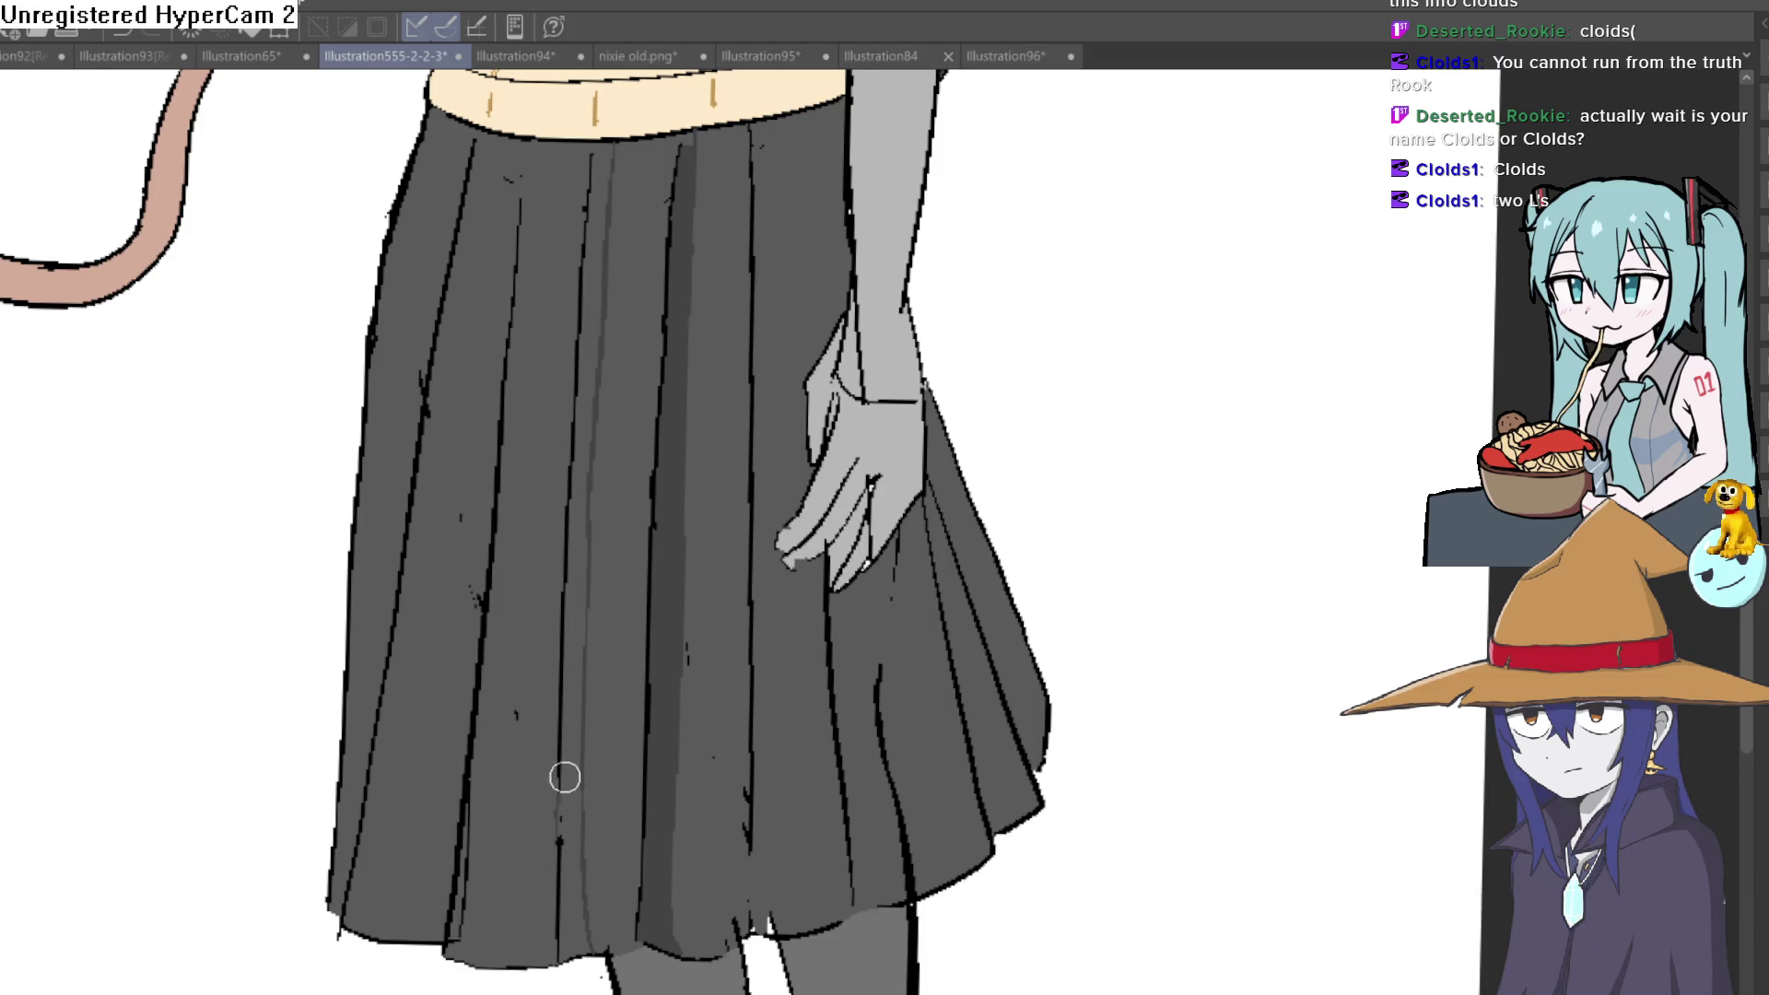
key(ctrl+z)
Draw another dark pleat line down the skirt and fill shading near the hem
scroll(945, 562, up, 2)
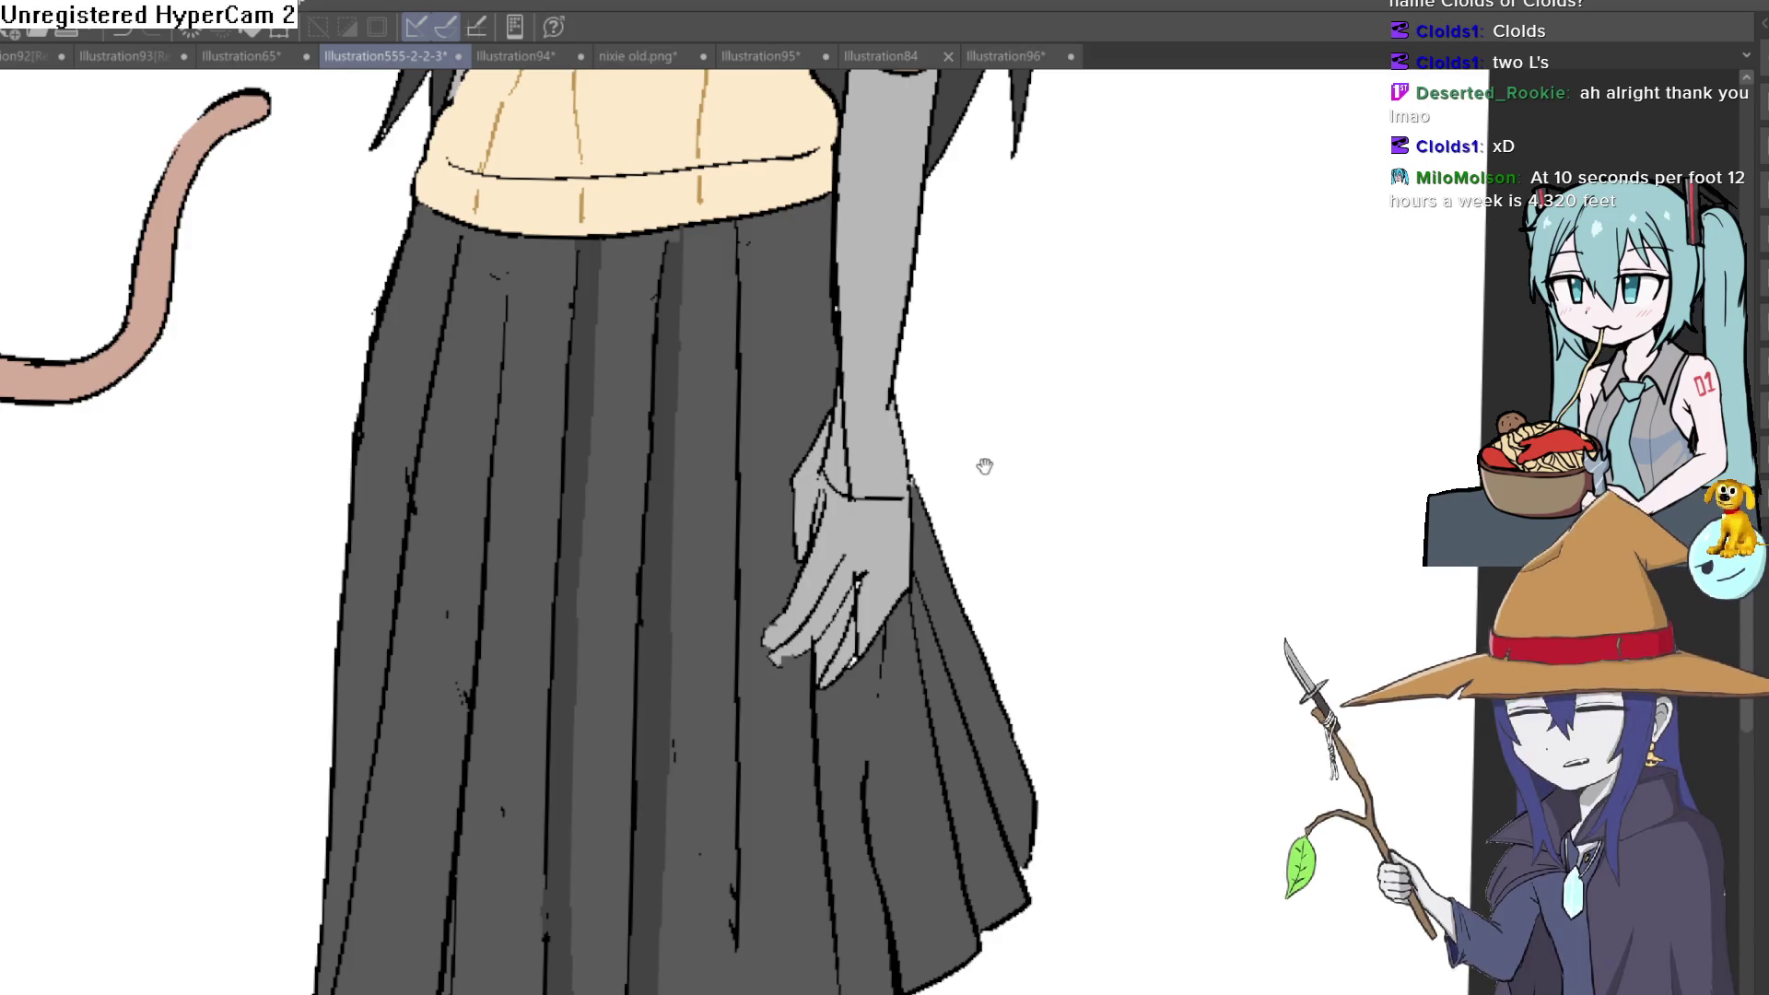
drag(986, 469, 968, 366)
drag(737, 129, 735, 912)
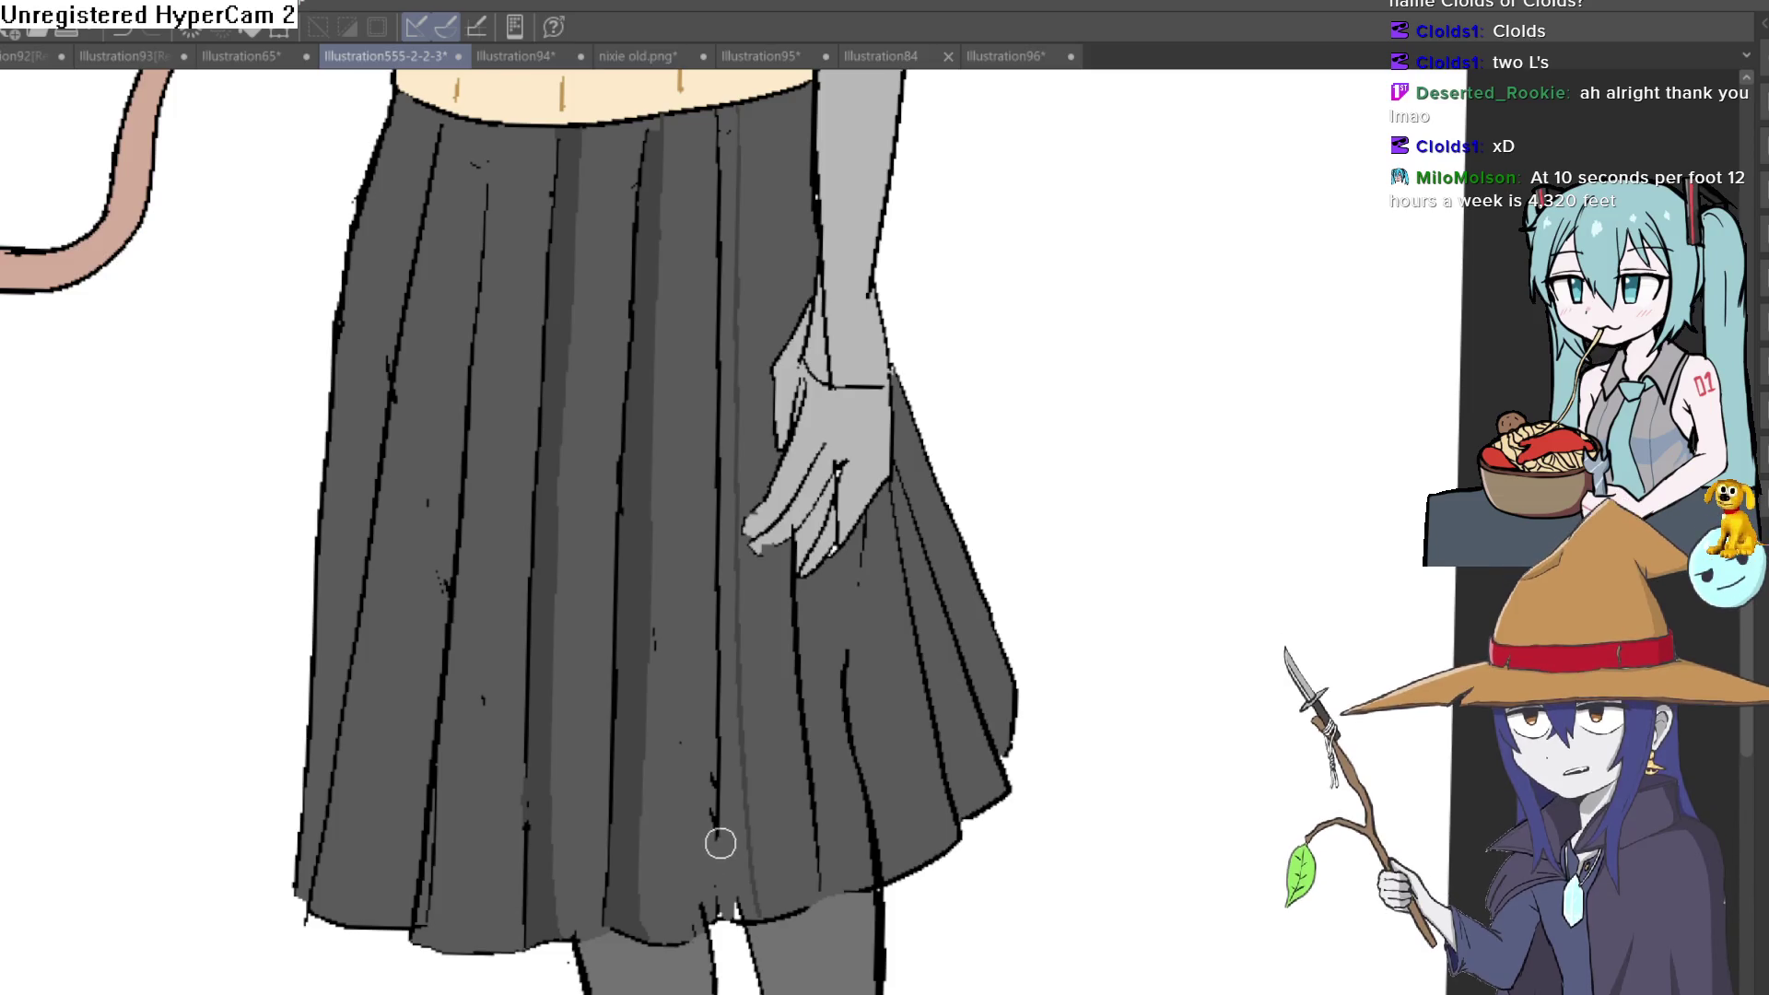
click(722, 900)
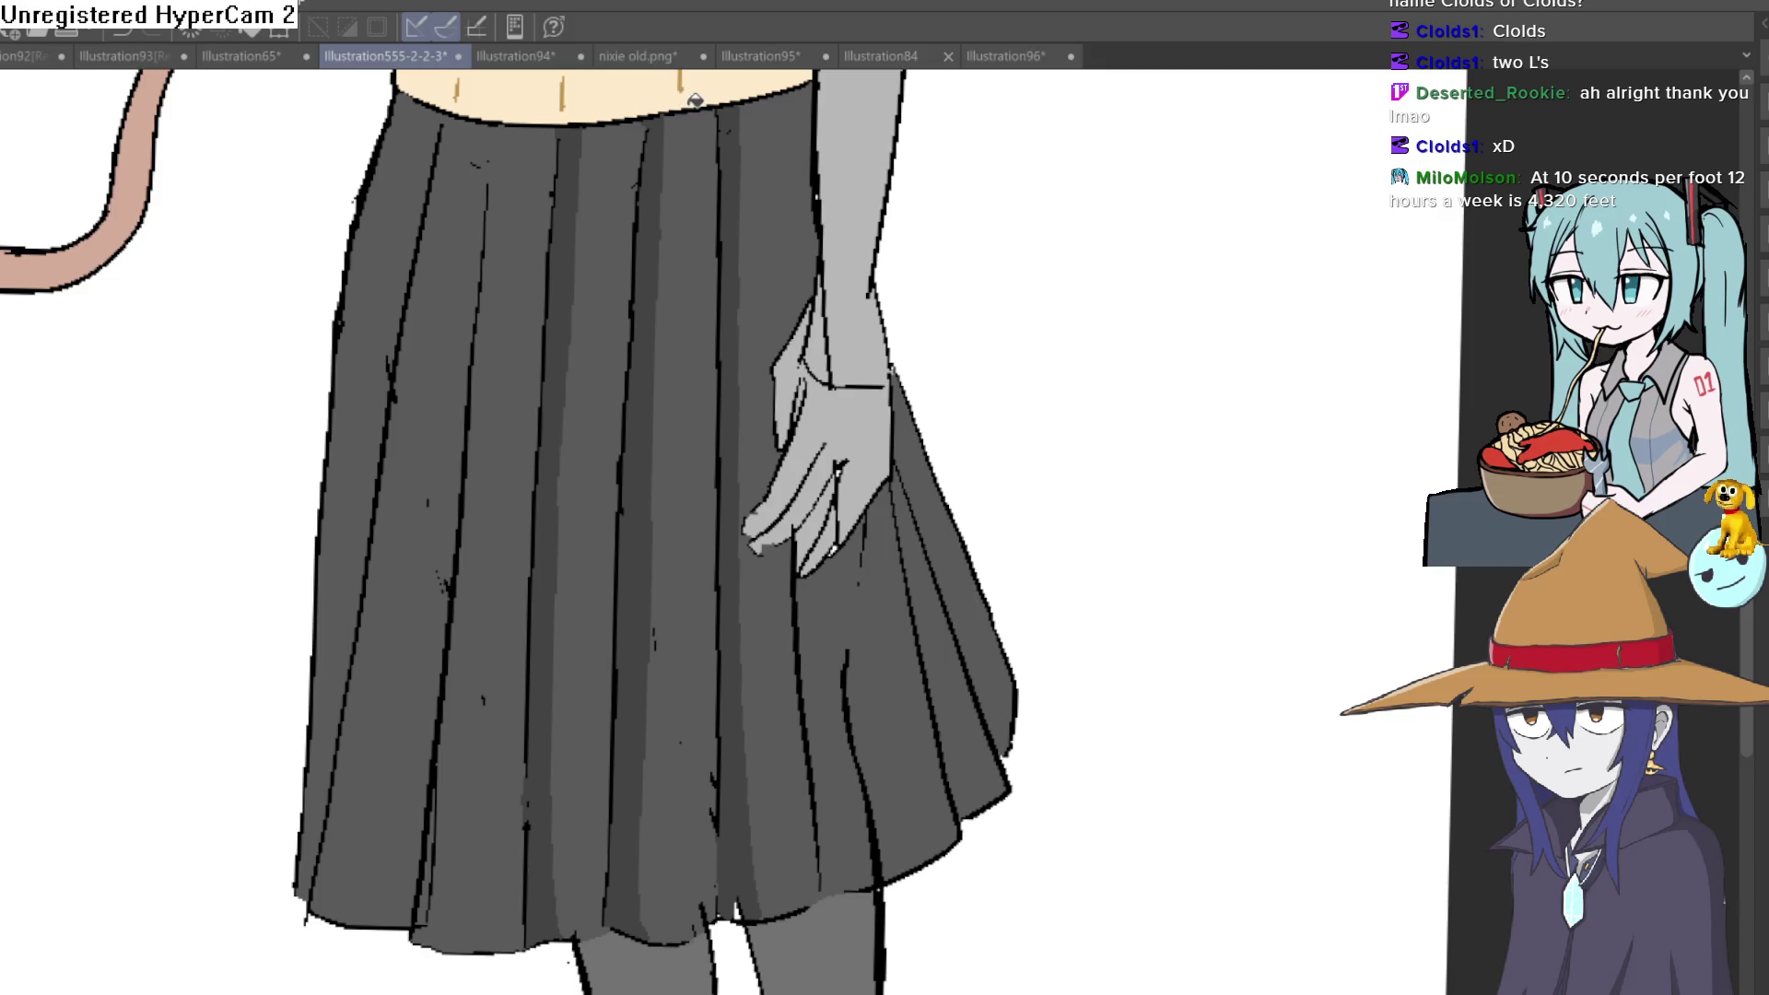
scroll(687, 398, up, 3)
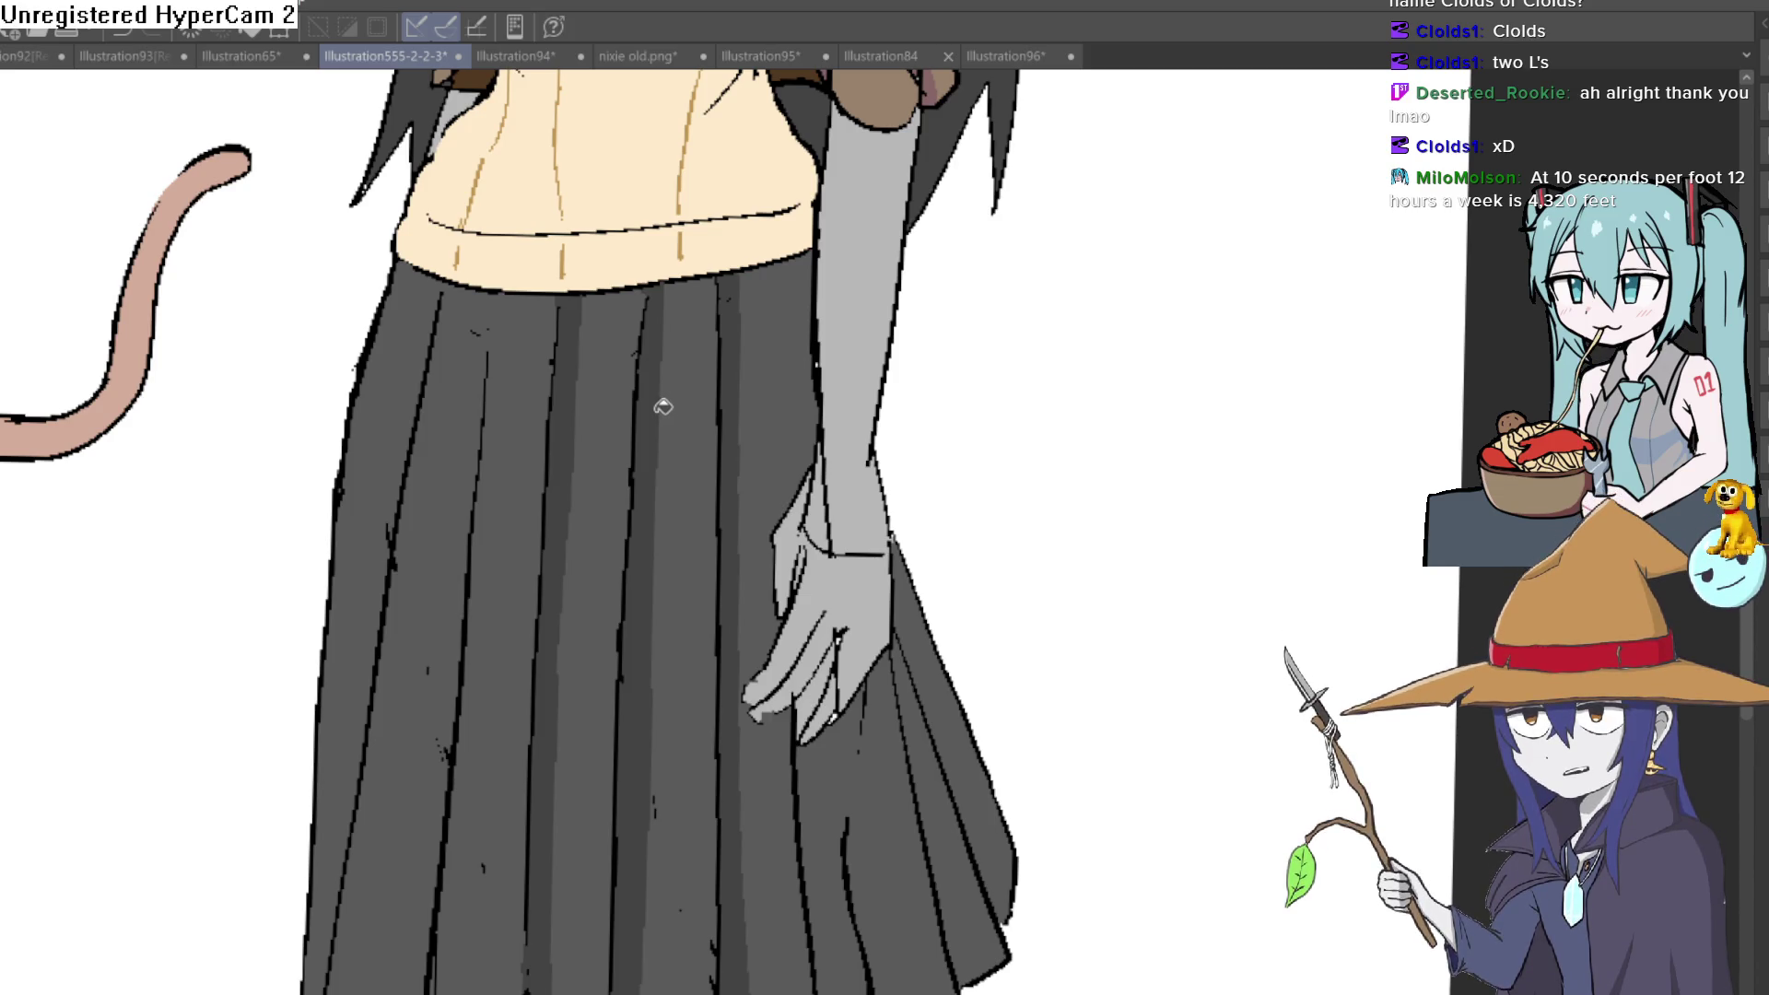
drag(663, 407, 788, 160)
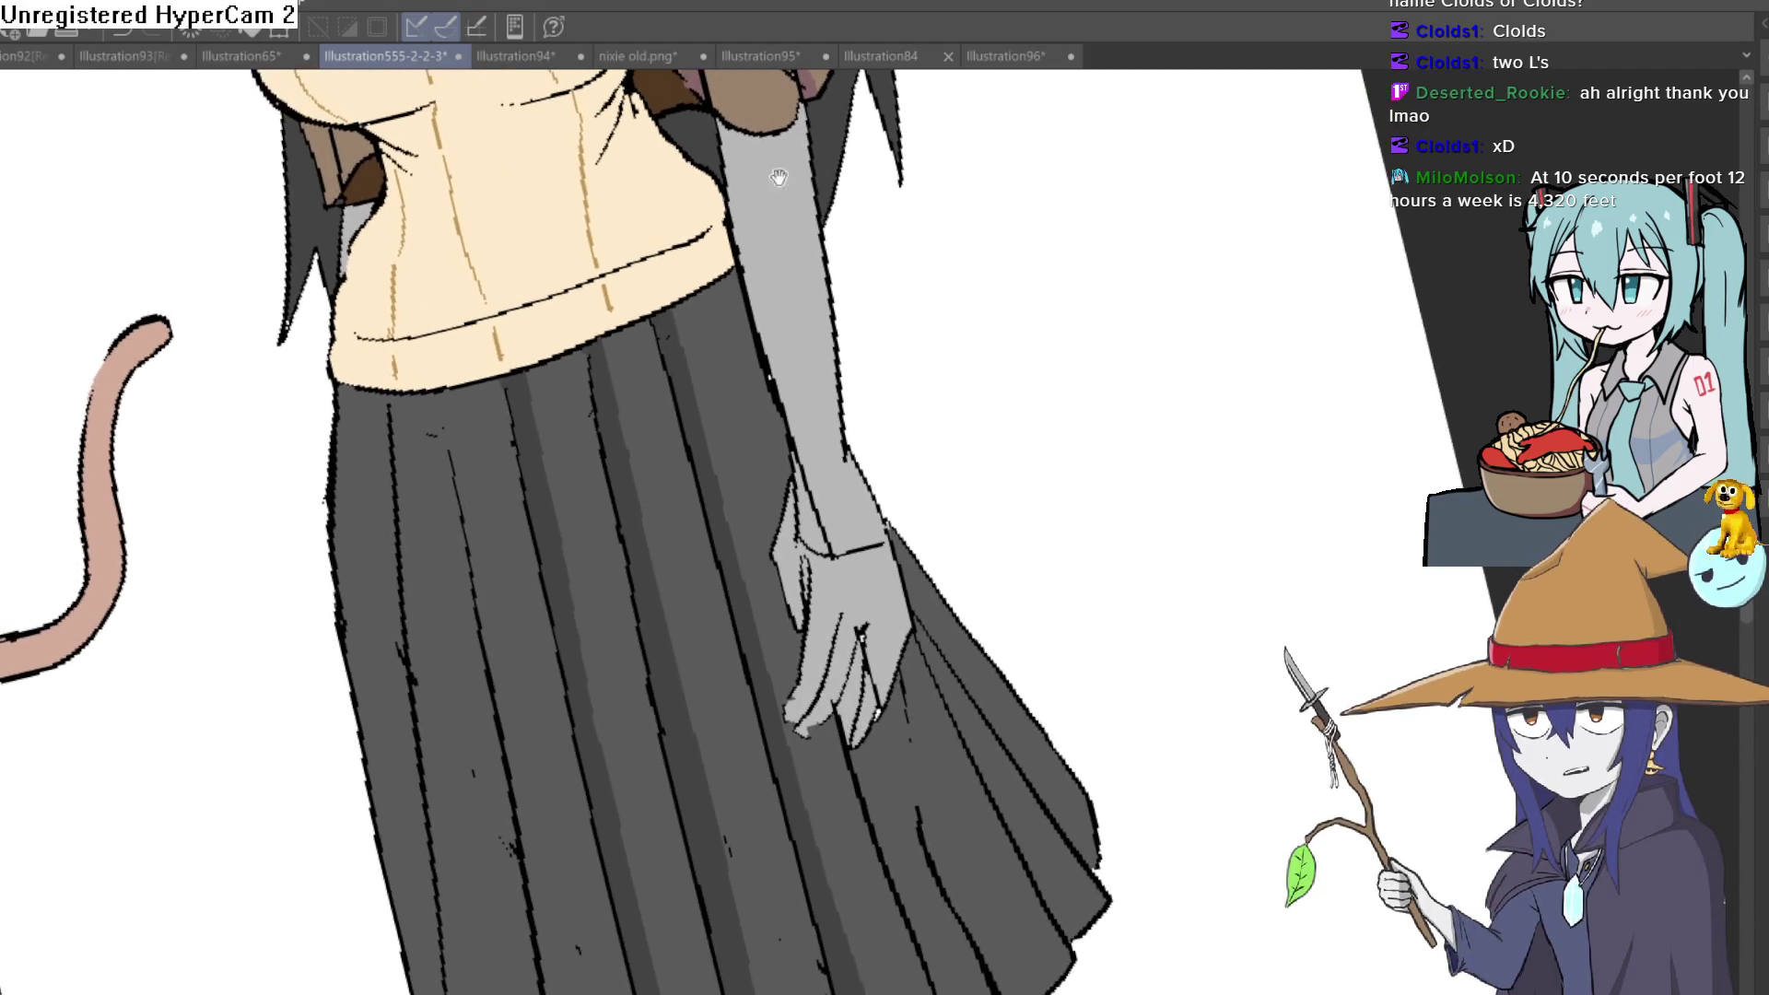
Tilt the canvas clockwise and brush dark grey down the skirt's right edge
mouse_move(782, 277)
mouse_down()
mouse_move(857, 370)
mouse_move(756, 646)
mouse_move(1031, 544)
mouse_move(1037, 525)
mouse_up()
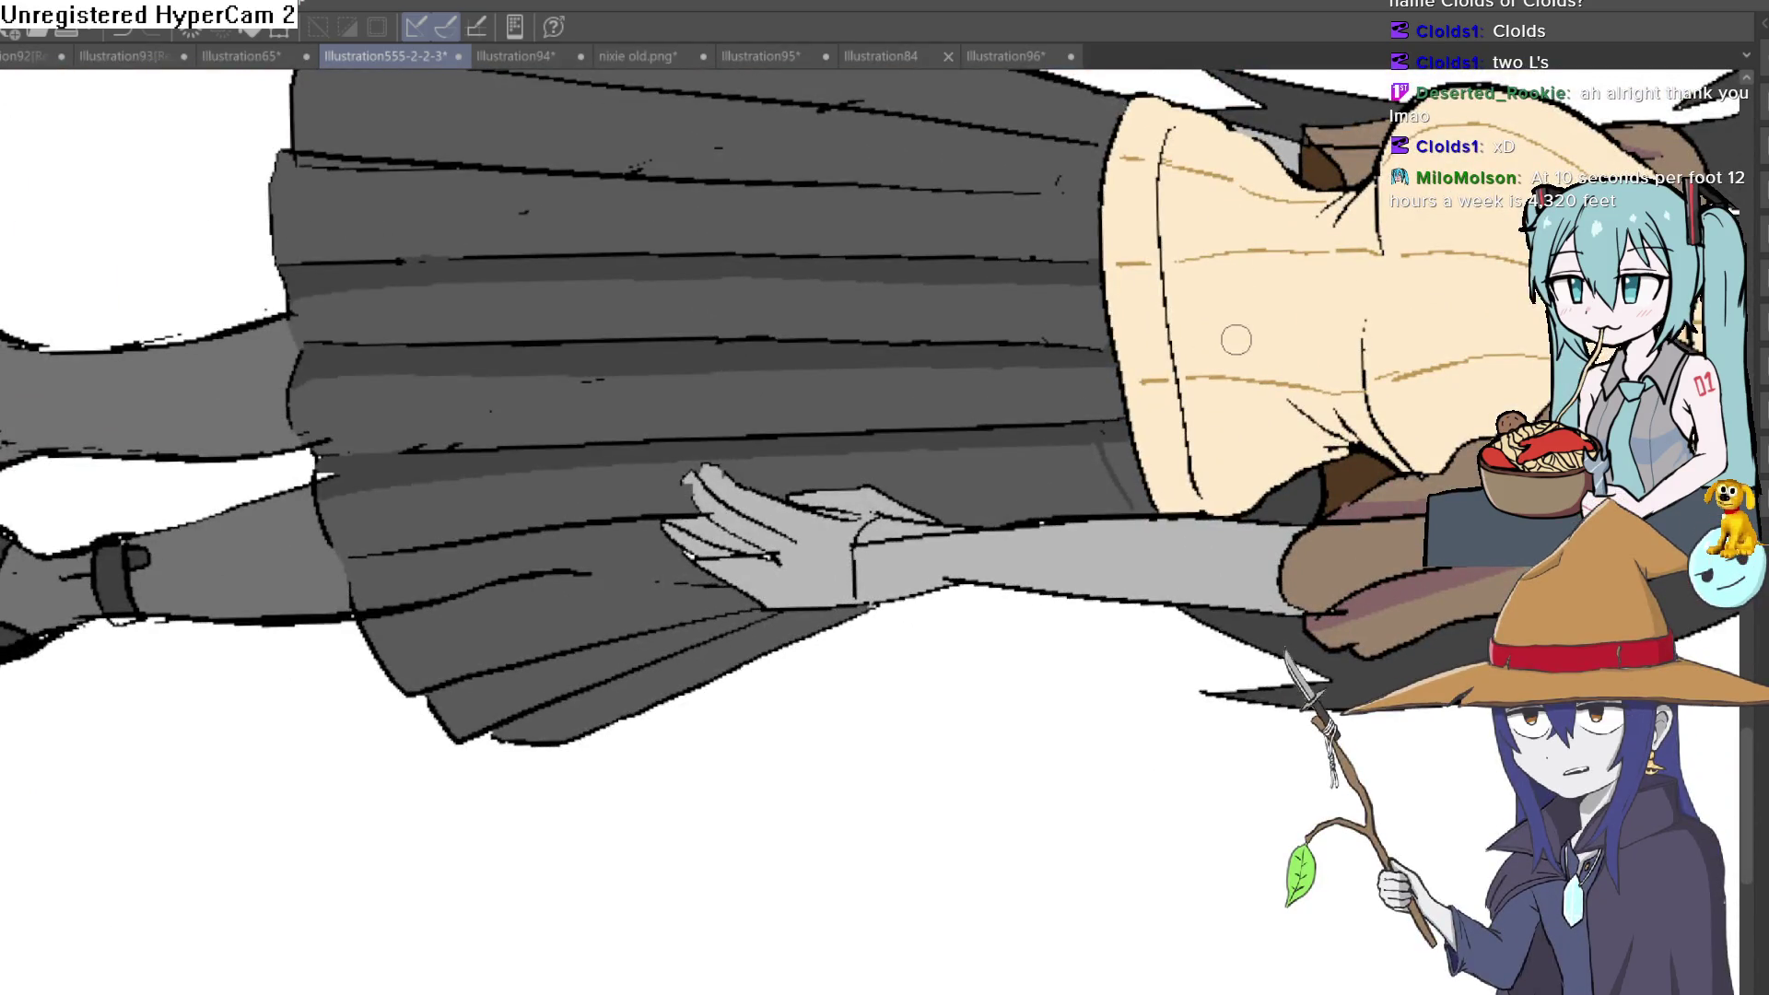
drag(1235, 338, 1180, 434)
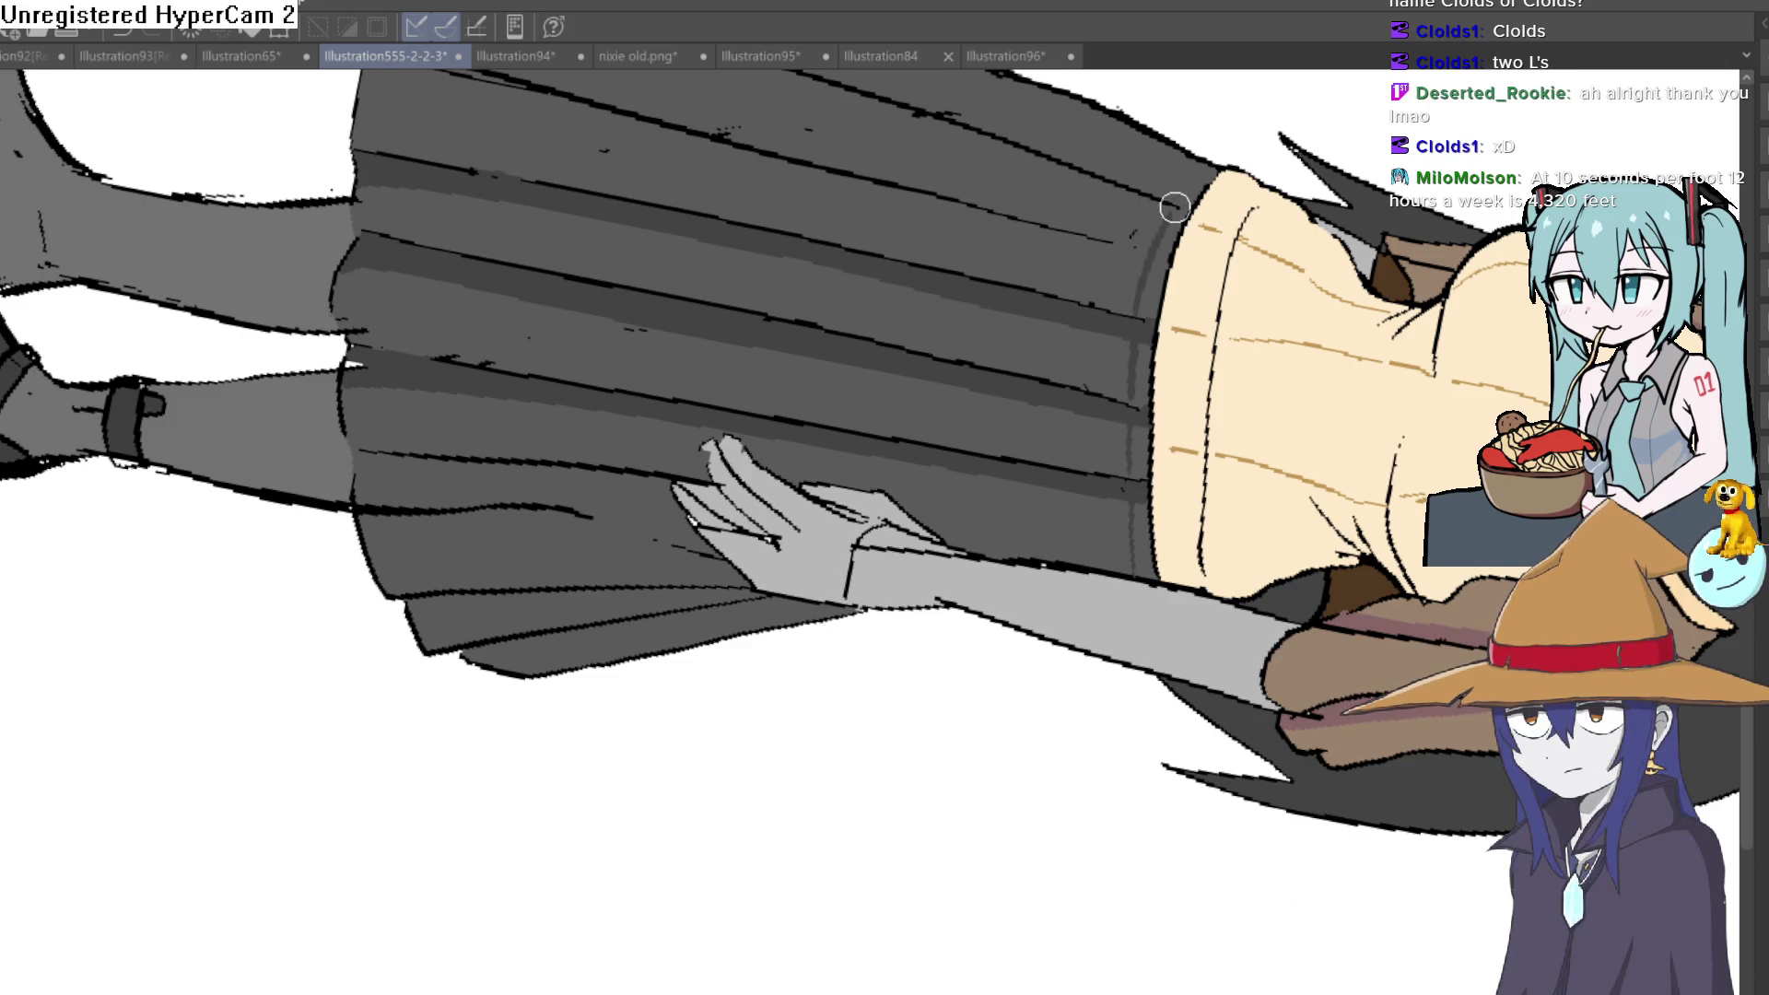
mouse_move(1196, 188)
mouse_down()
mouse_move(1149, 364)
mouse_move(1147, 576)
mouse_up()
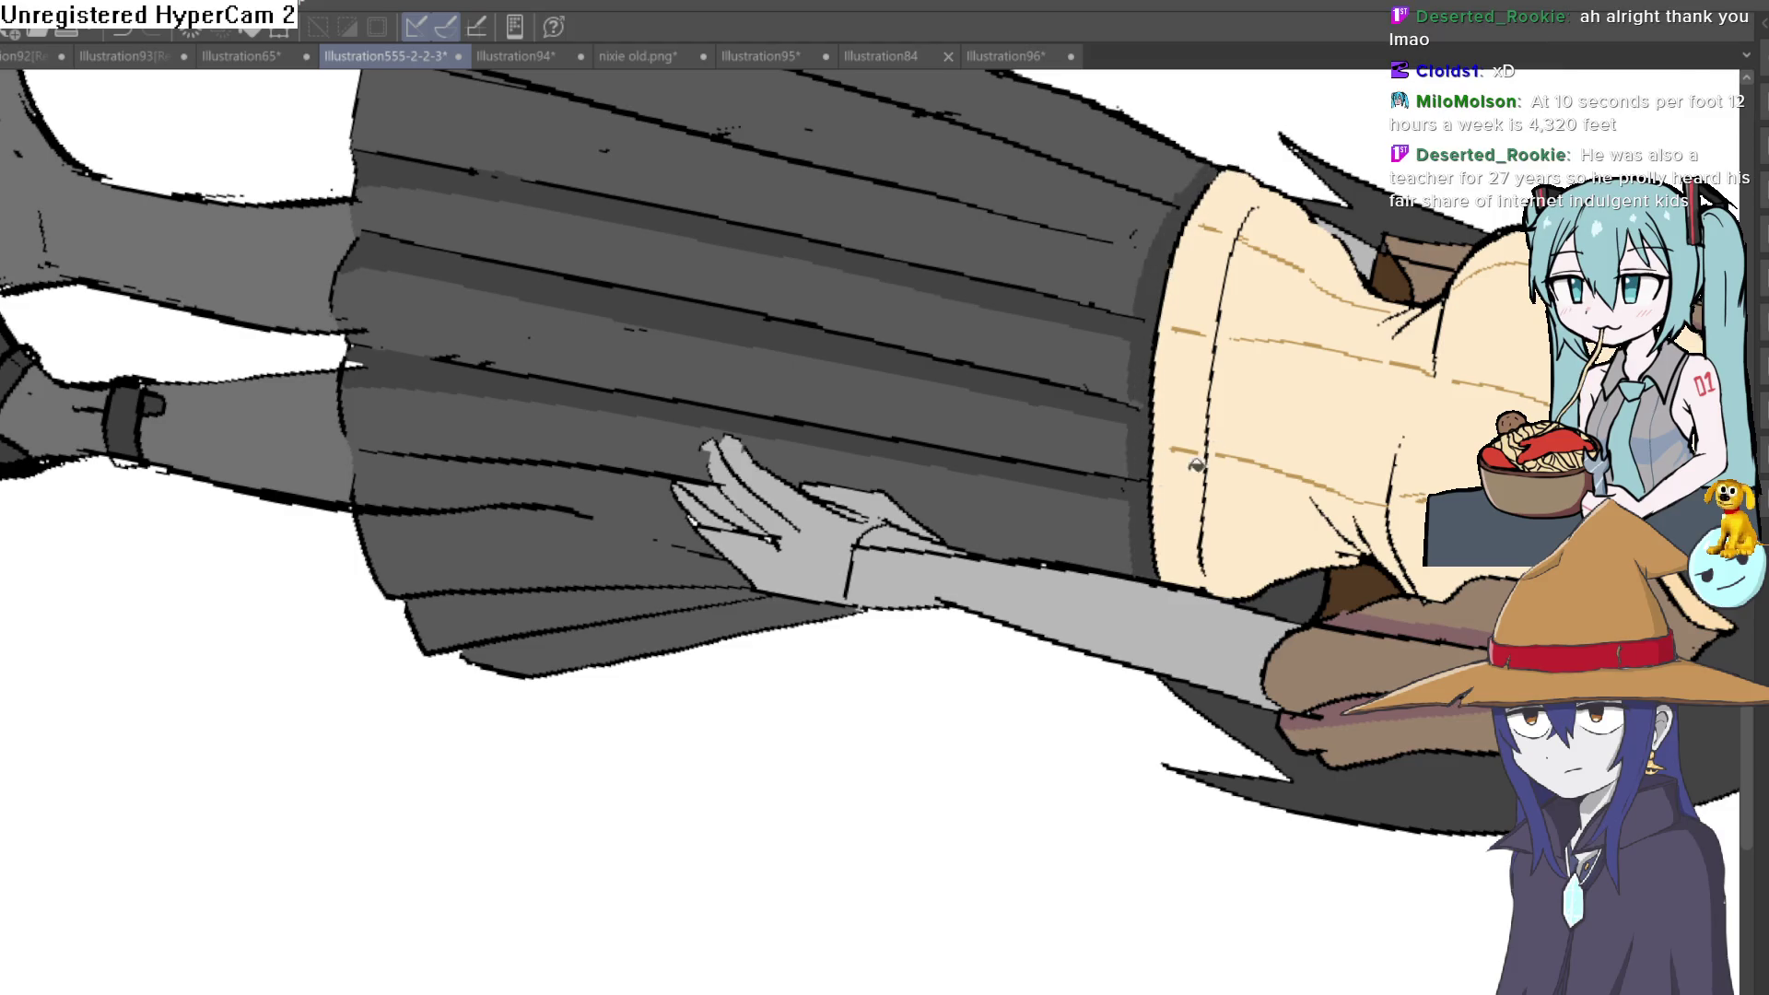
scroll(1181, 479, down, 5)
scroll(986, 381, up, 3)
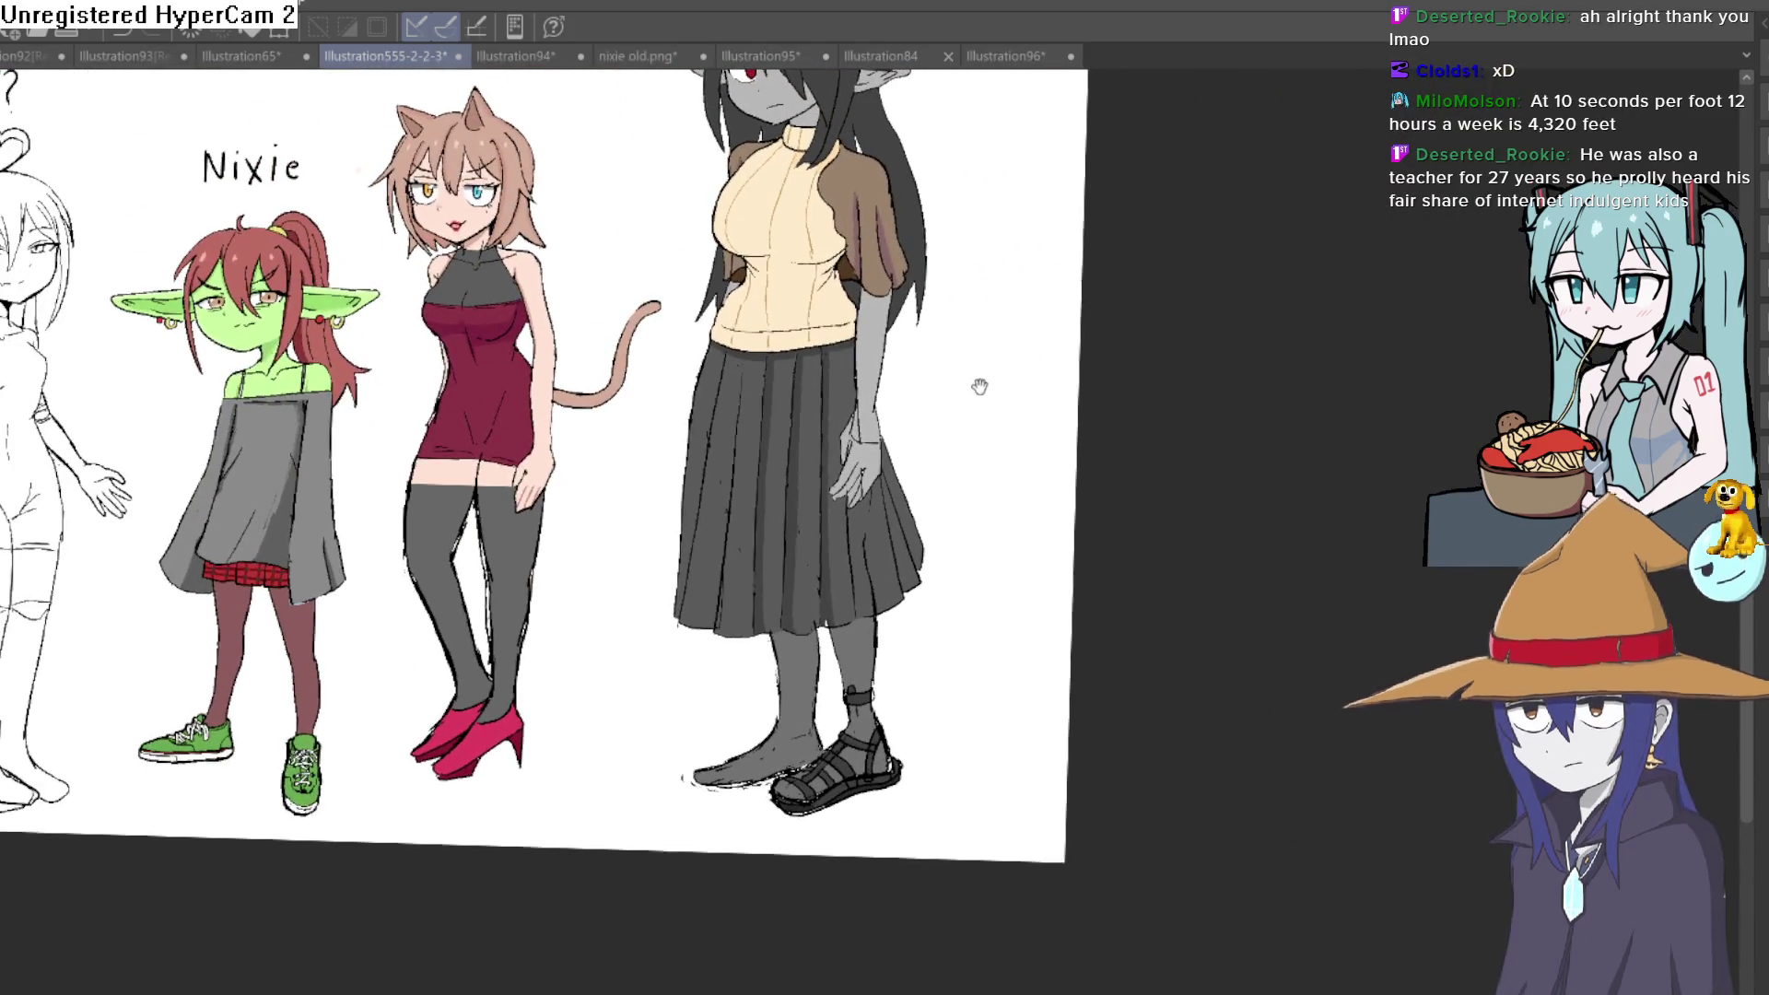
Redraw the outline along Raven's skirt edge with the pen, undoing the two stray trial strokes
drag(986, 381, 980, 350)
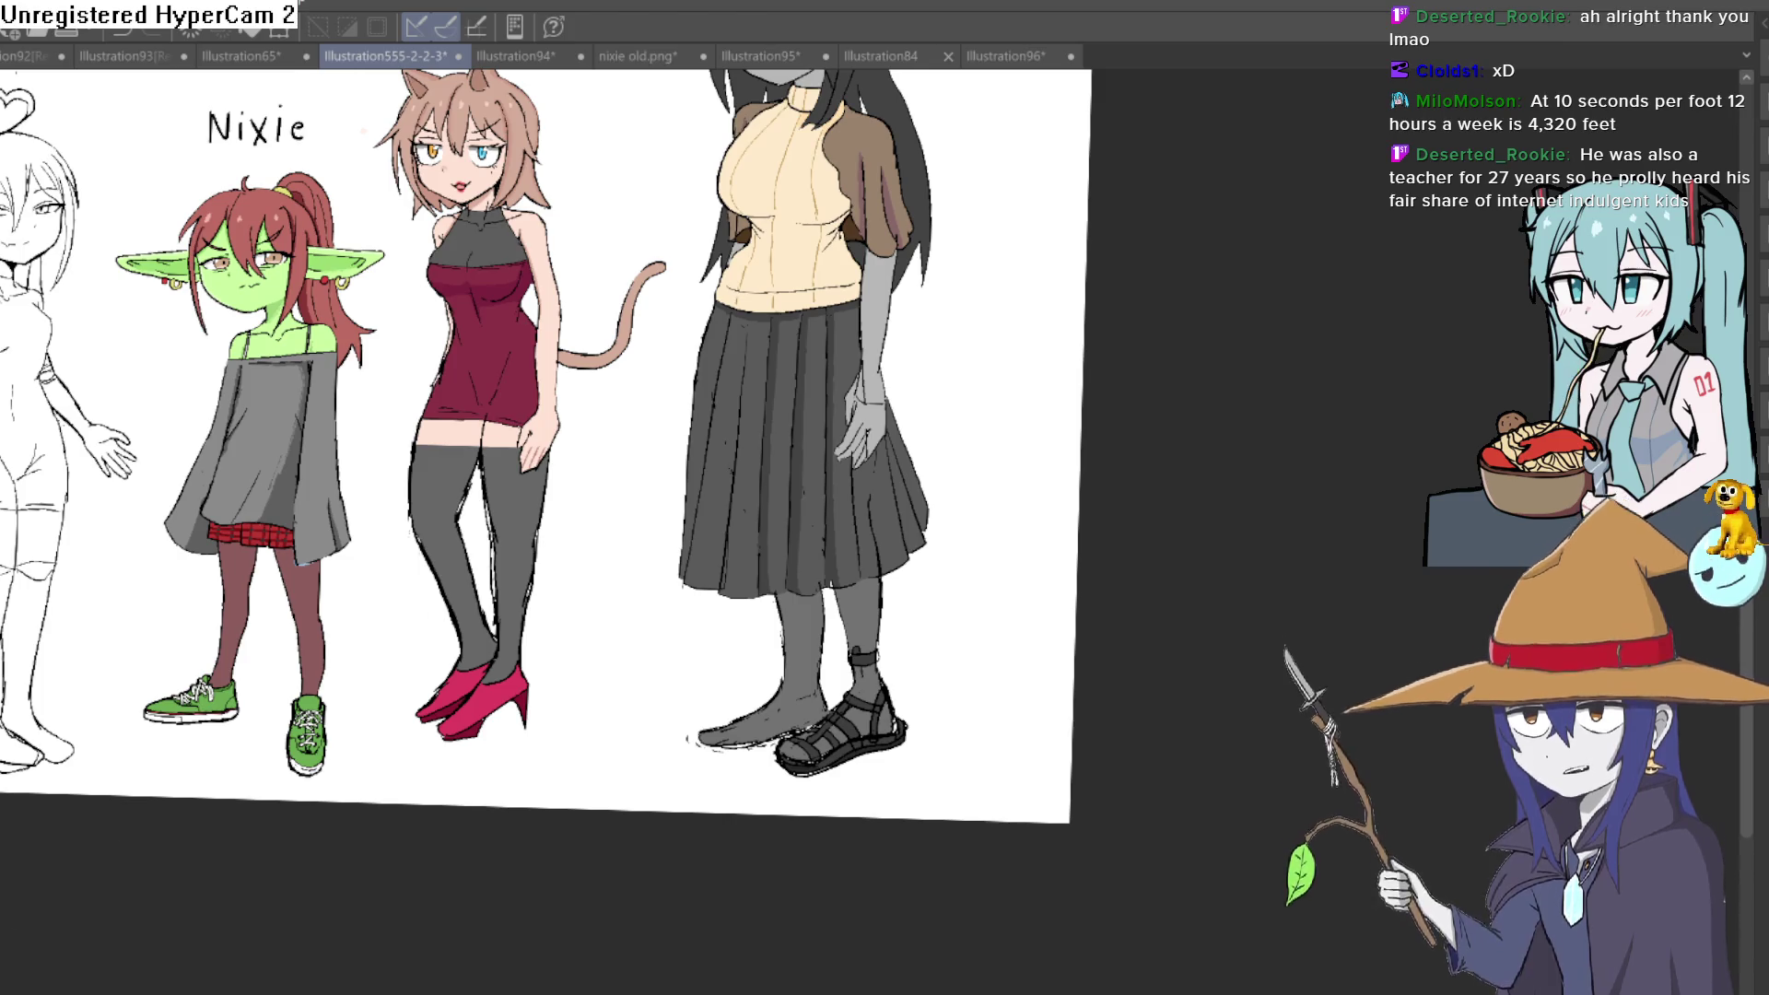
scroll(739, 329, up, 4)
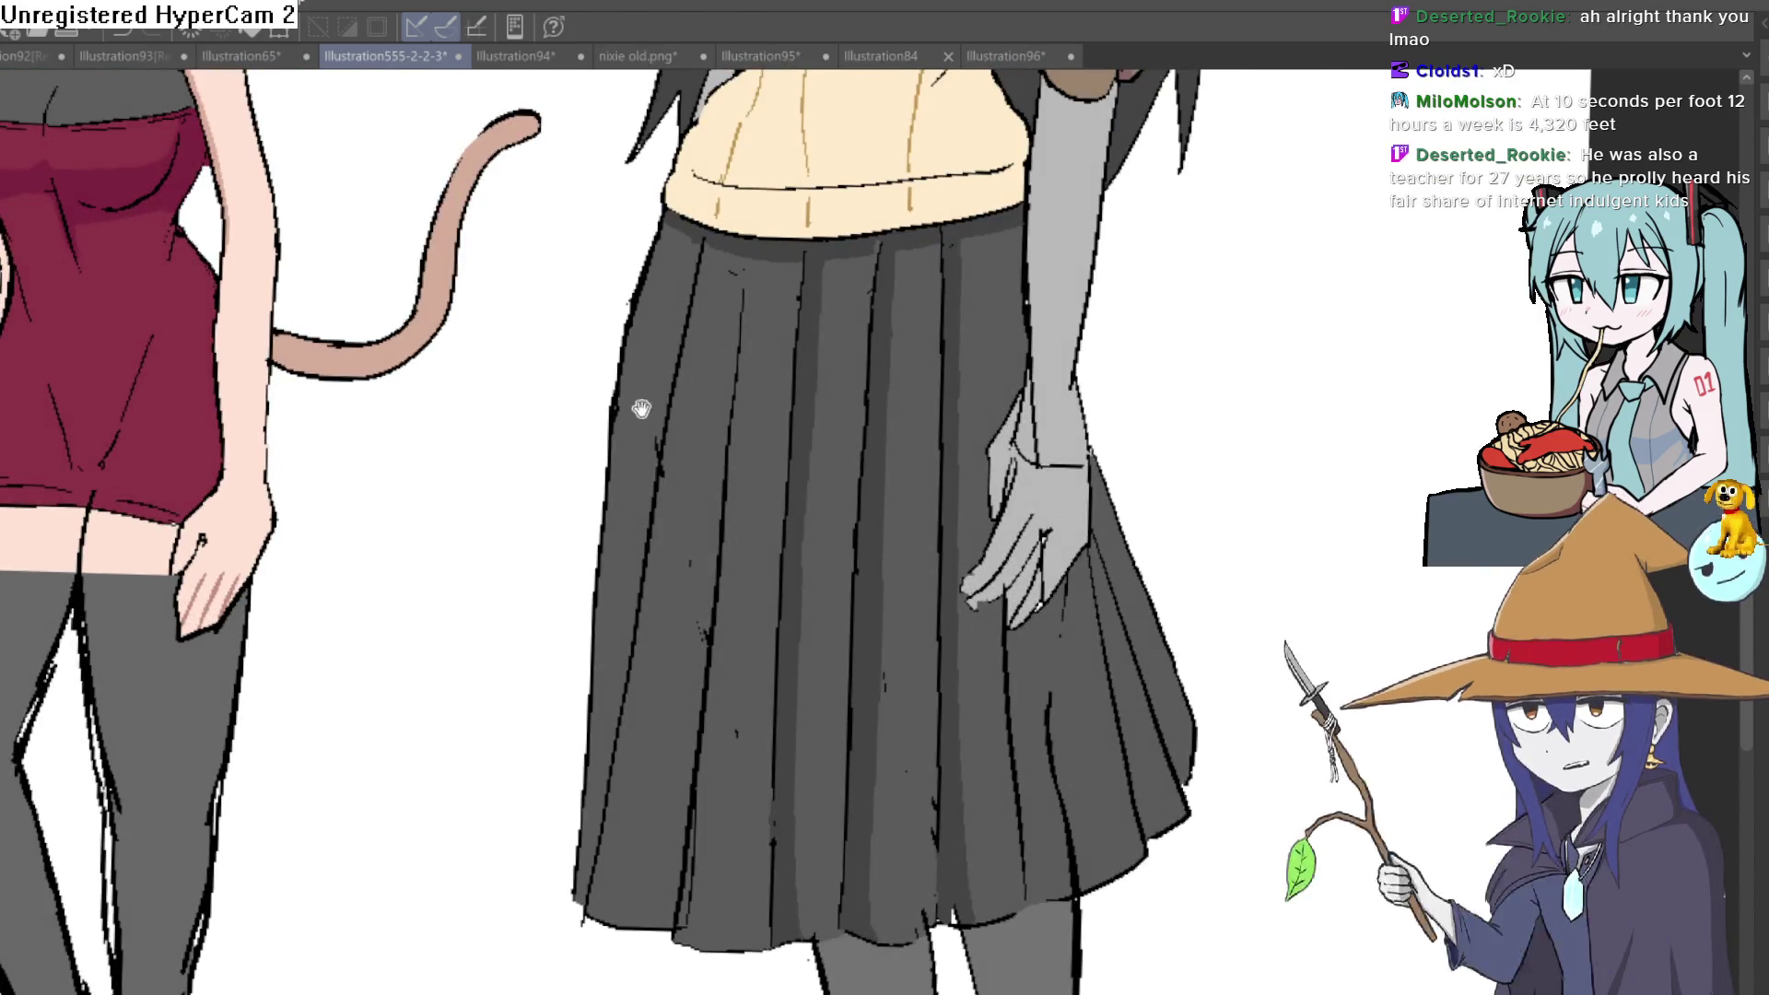
mouse_move(634, 336)
mouse_down()
mouse_move(525, 849)
mouse_move(578, 866)
mouse_up()
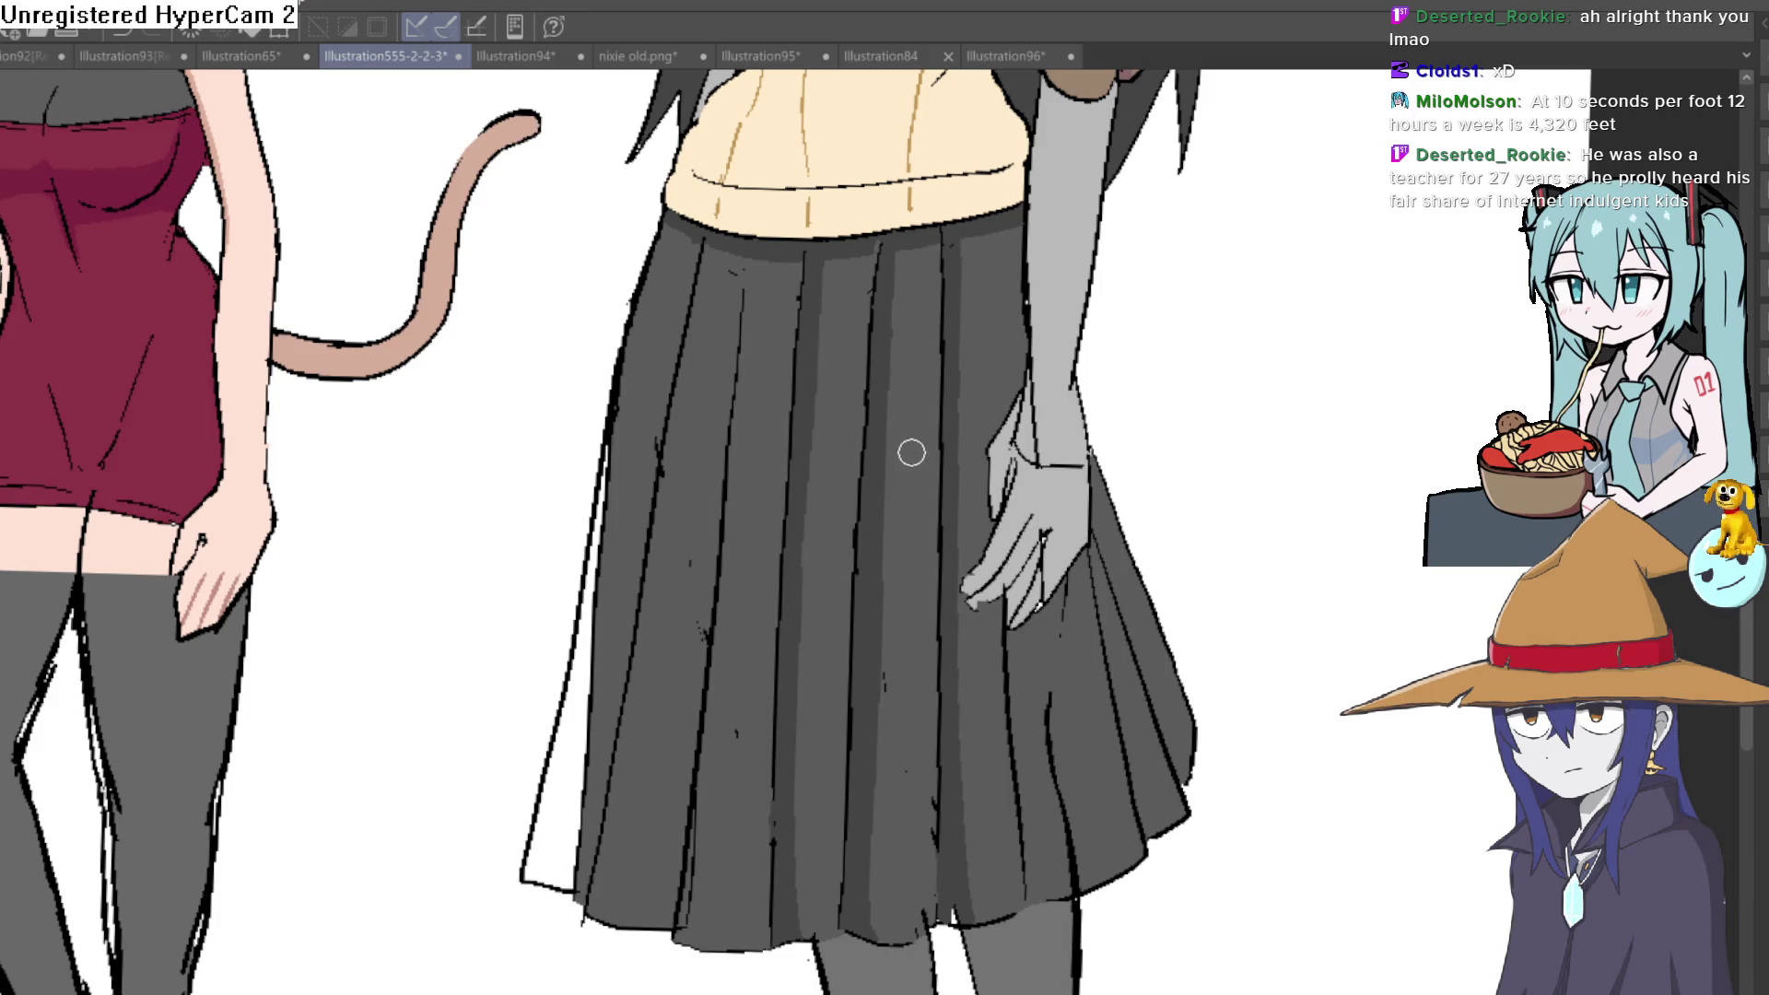
key(ctrl+z)
scroll(969, 369, down, 5)
scroll(871, 489, up, 4)
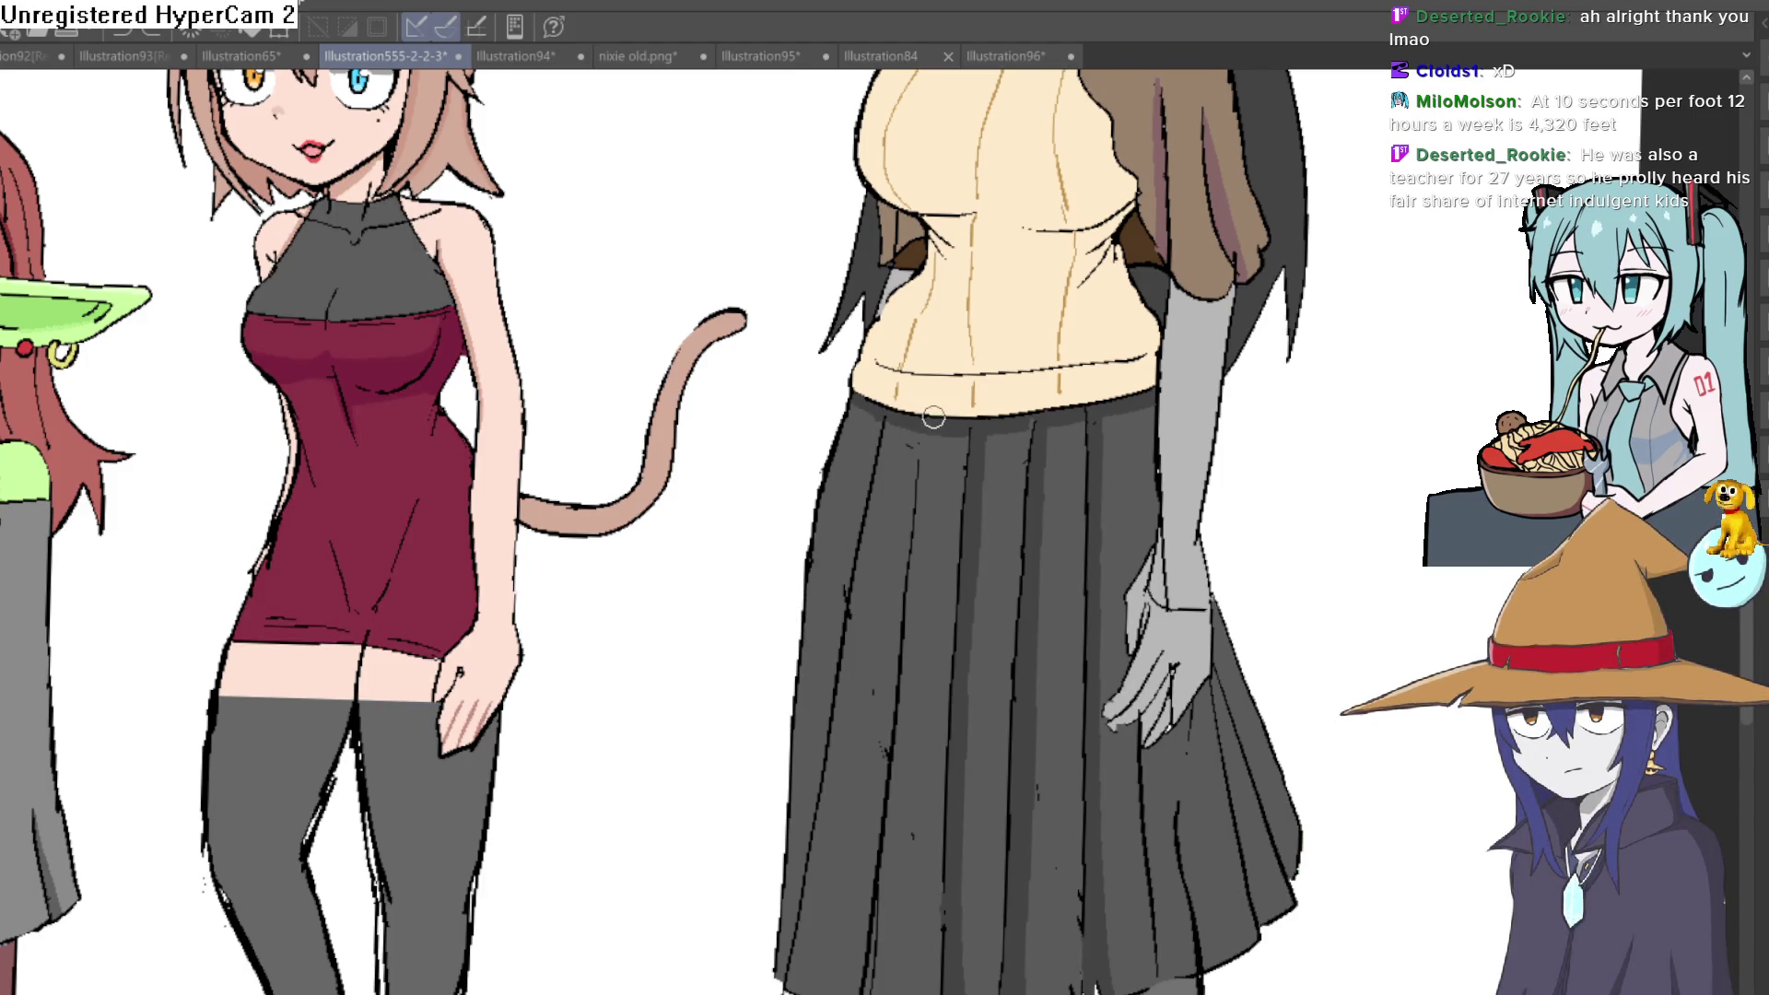
scroll(885, 419, down, 2)
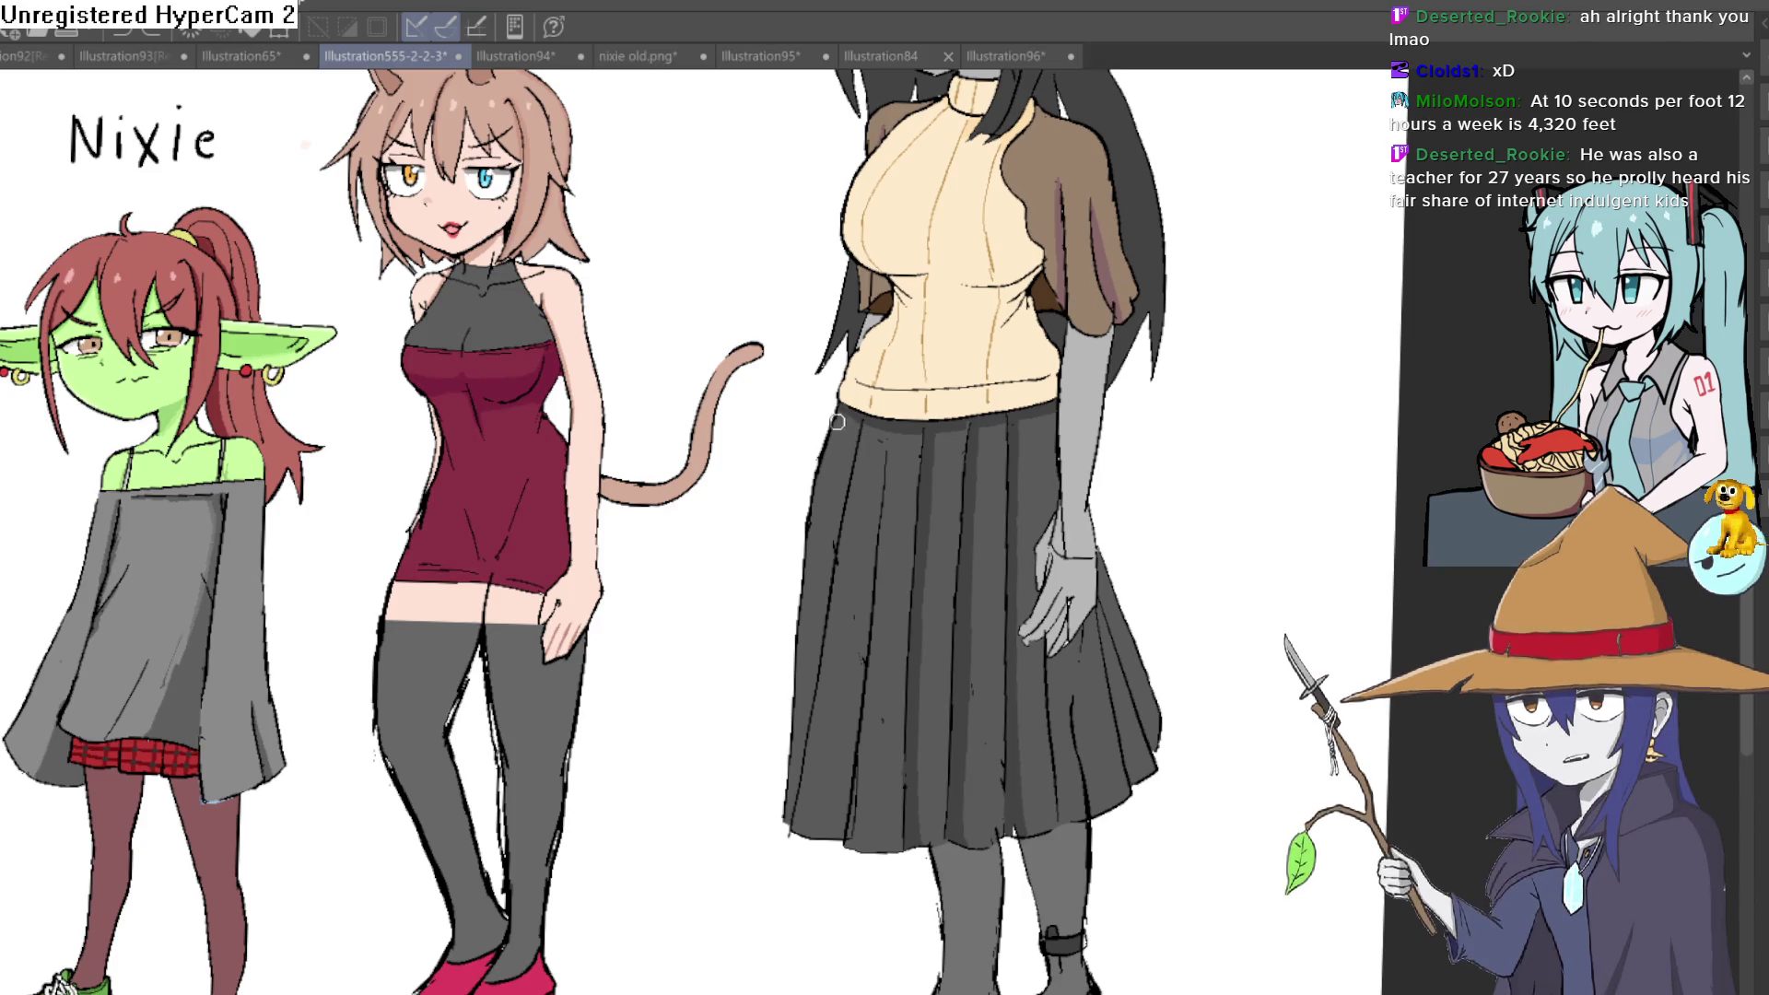
drag(803, 554, 748, 697)
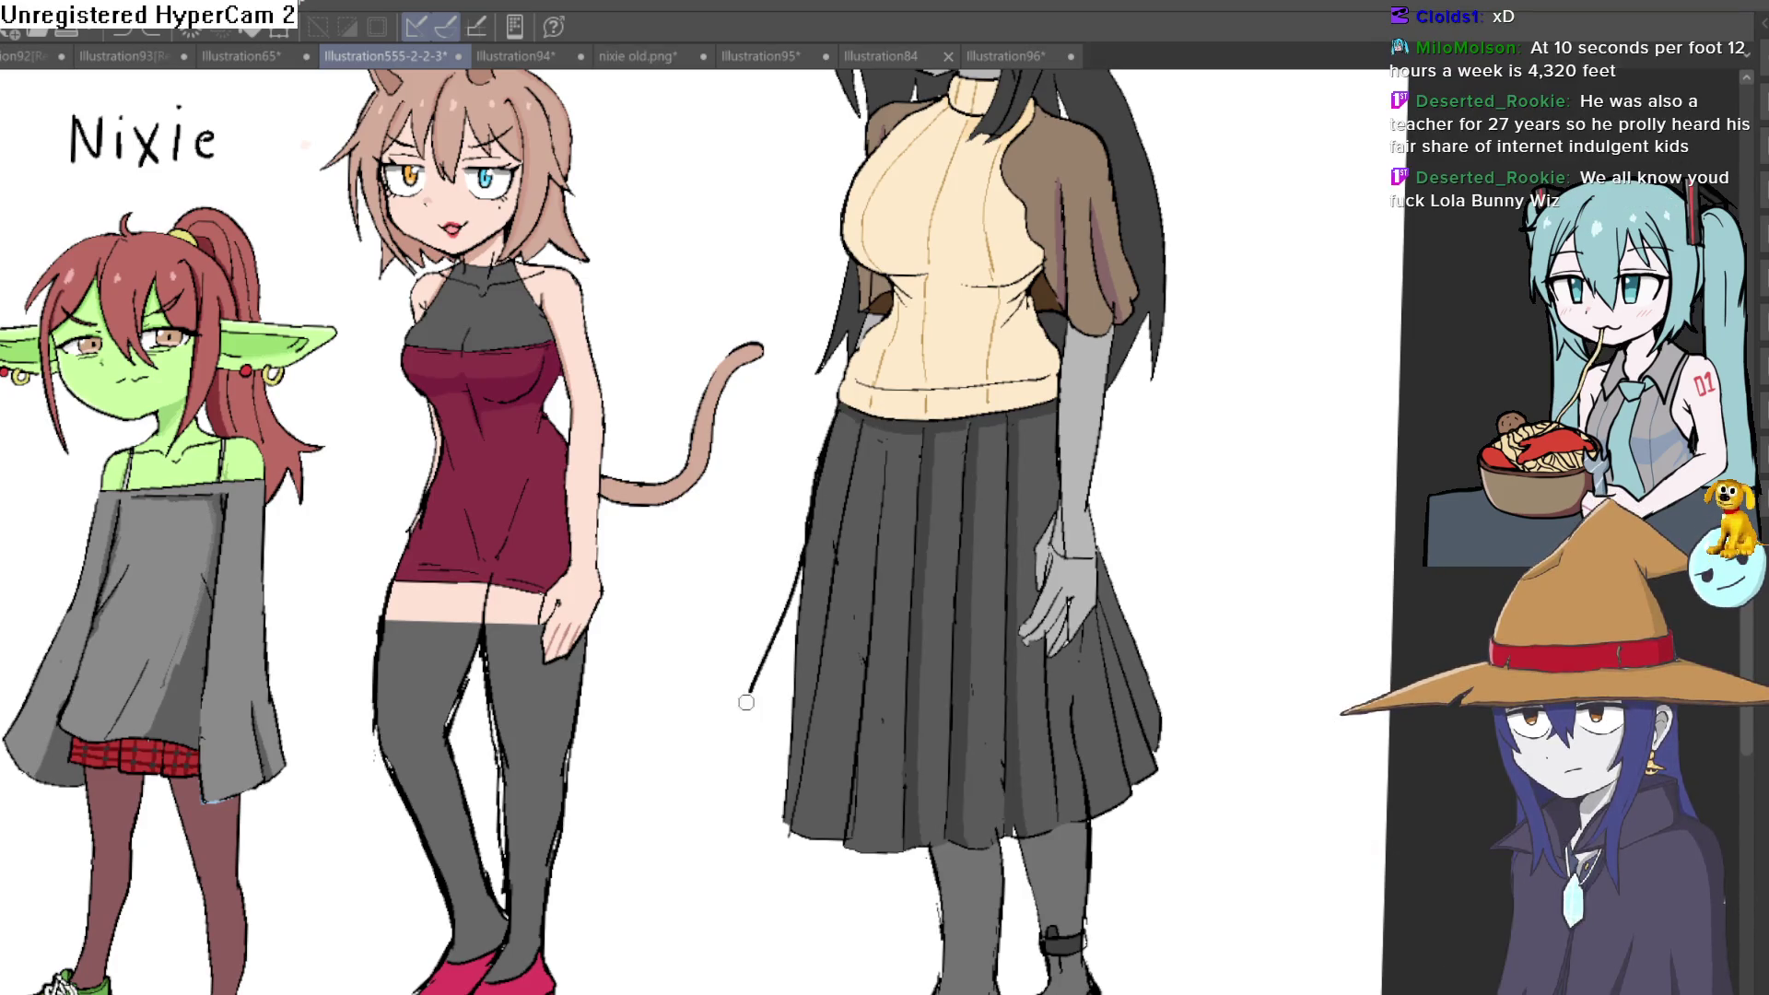
key(ctrl+z)
drag(807, 516, 758, 783)
scroll(758, 783, down, 1)
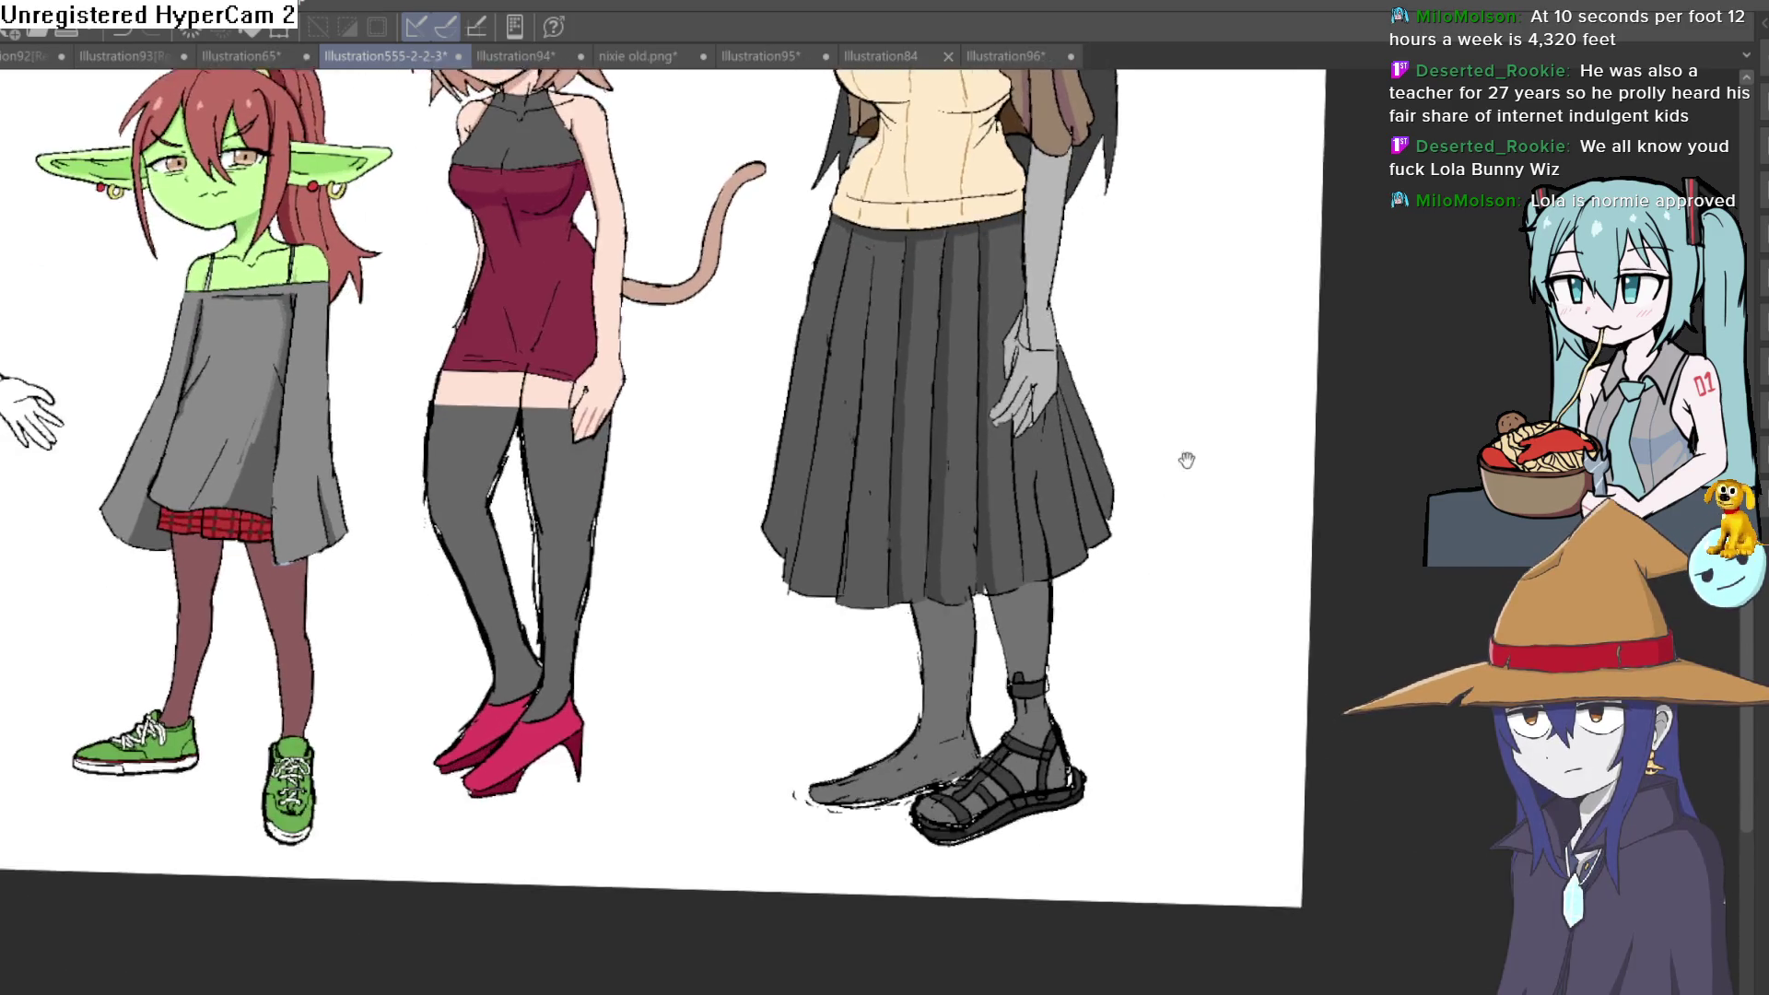
drag(1126, 669, 1184, 461)
scroll(1107, 494, up, 3)
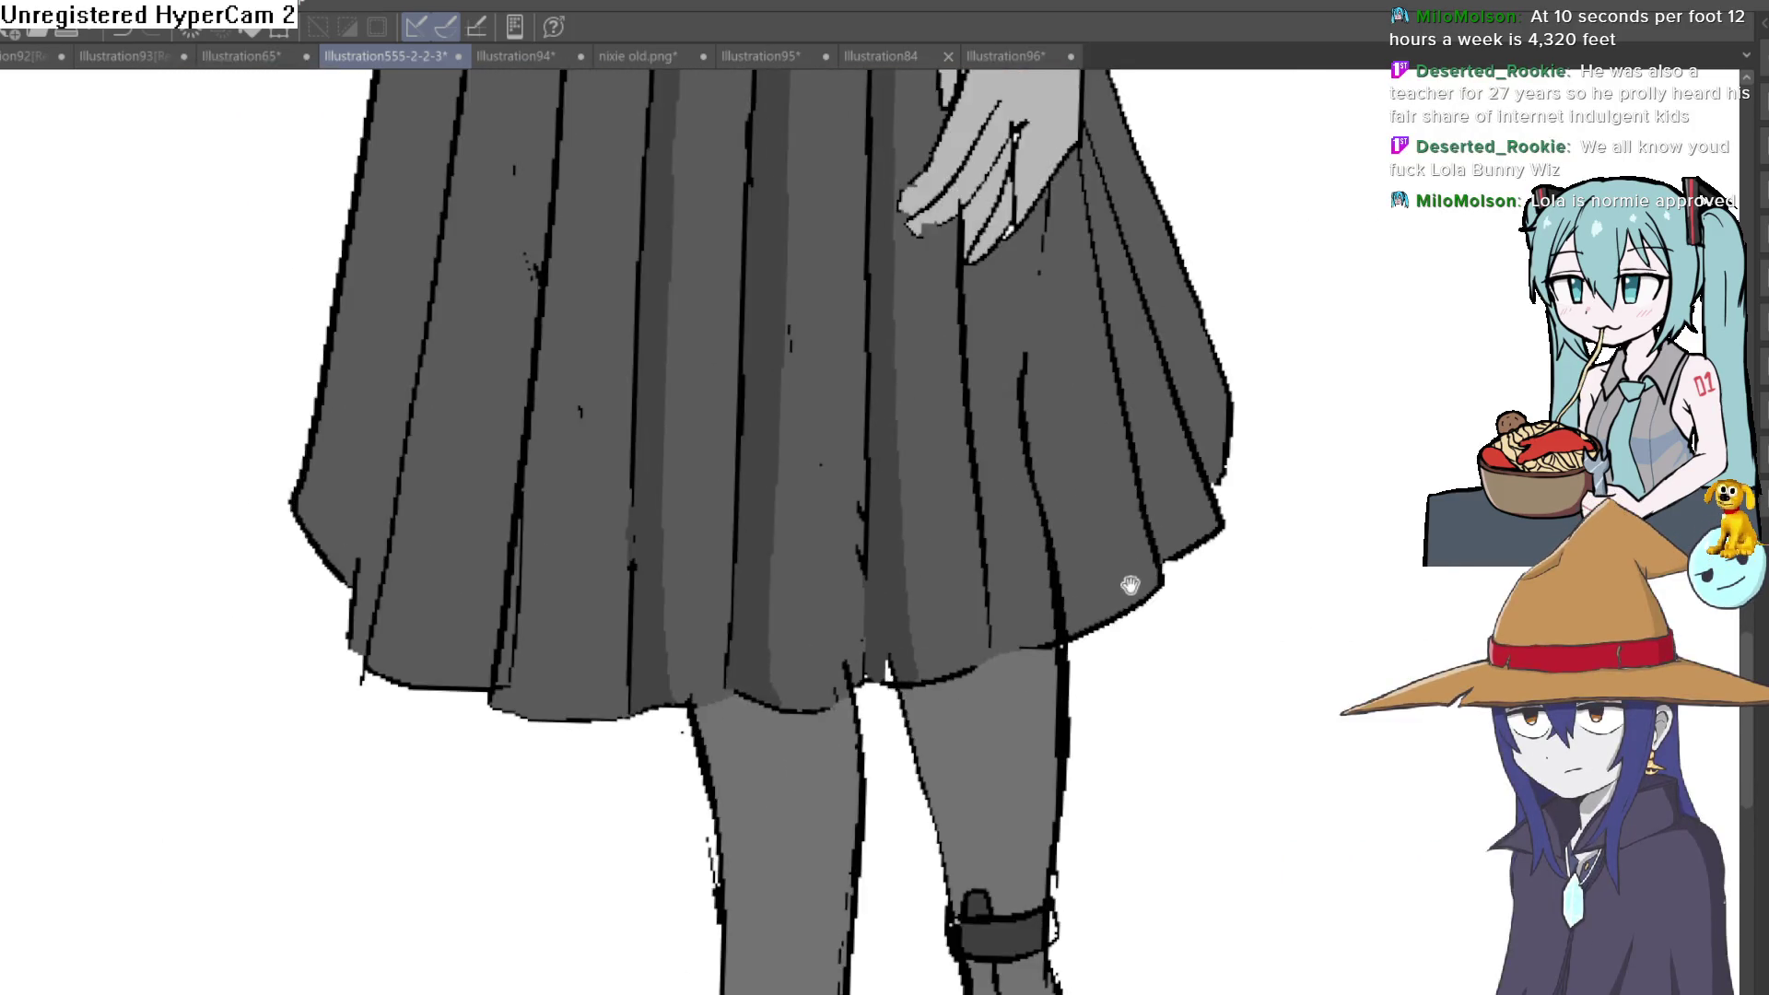
scroll(1125, 584, down, 3)
scroll(1125, 584, up, 1)
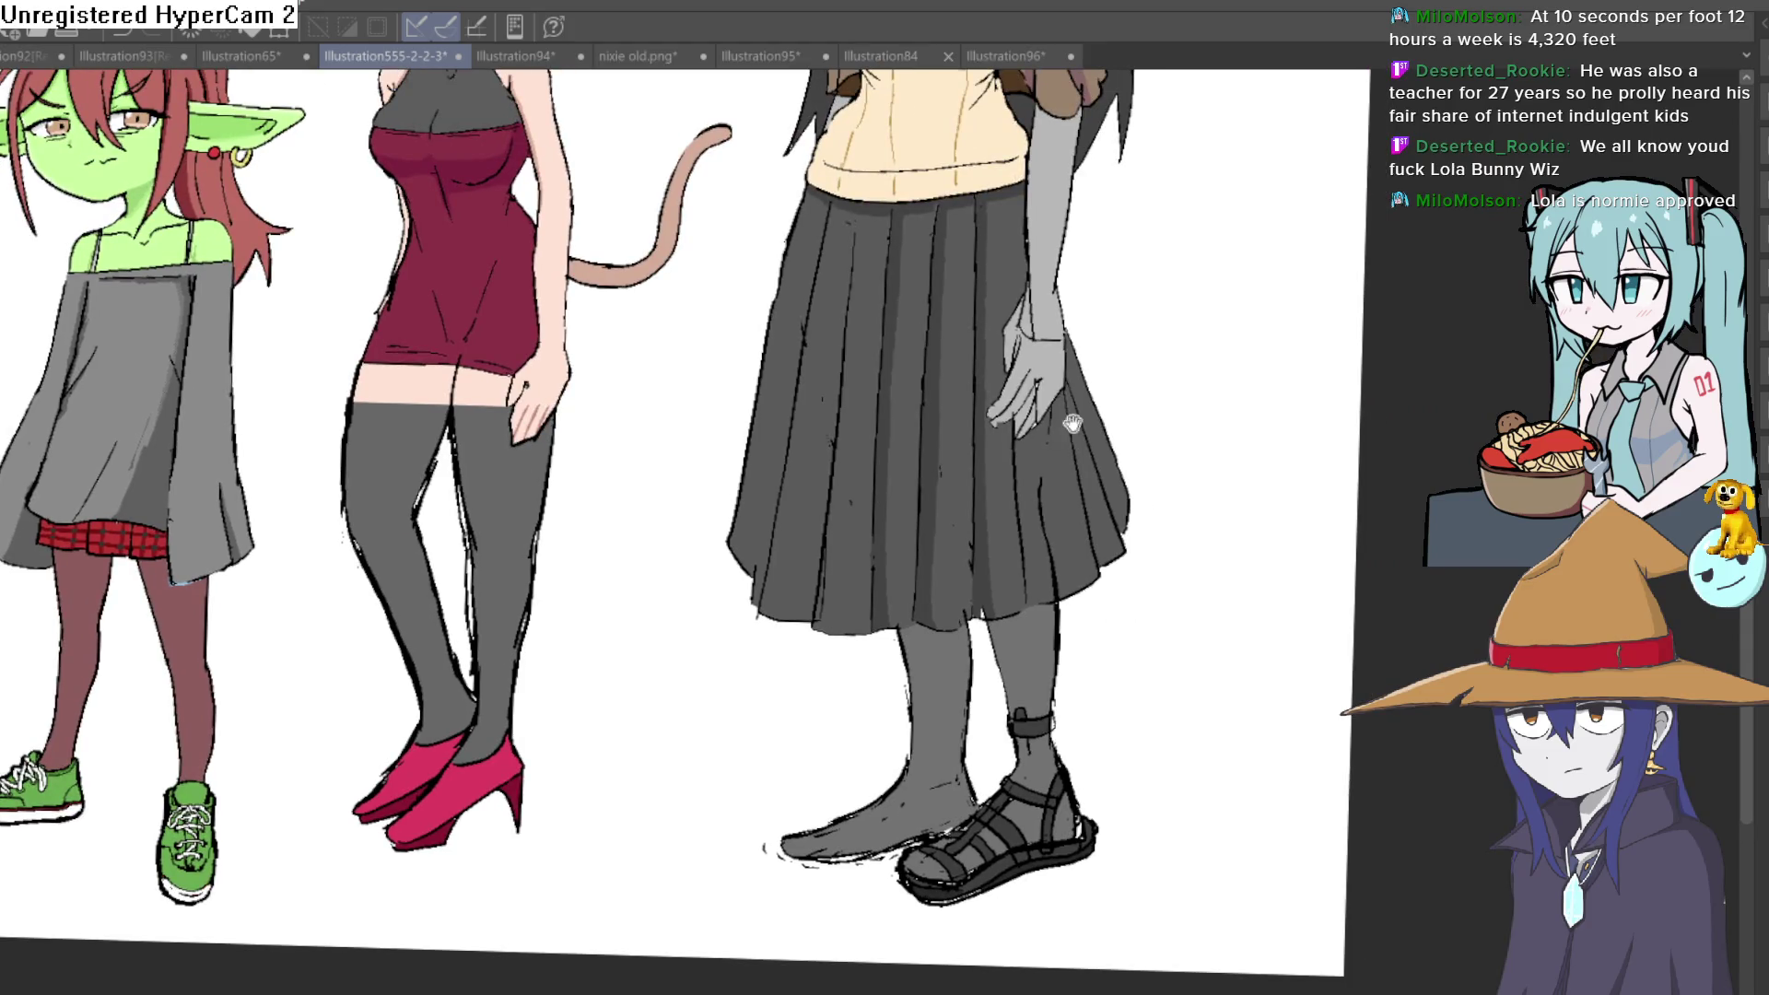
scroll(1034, 409, up, 4)
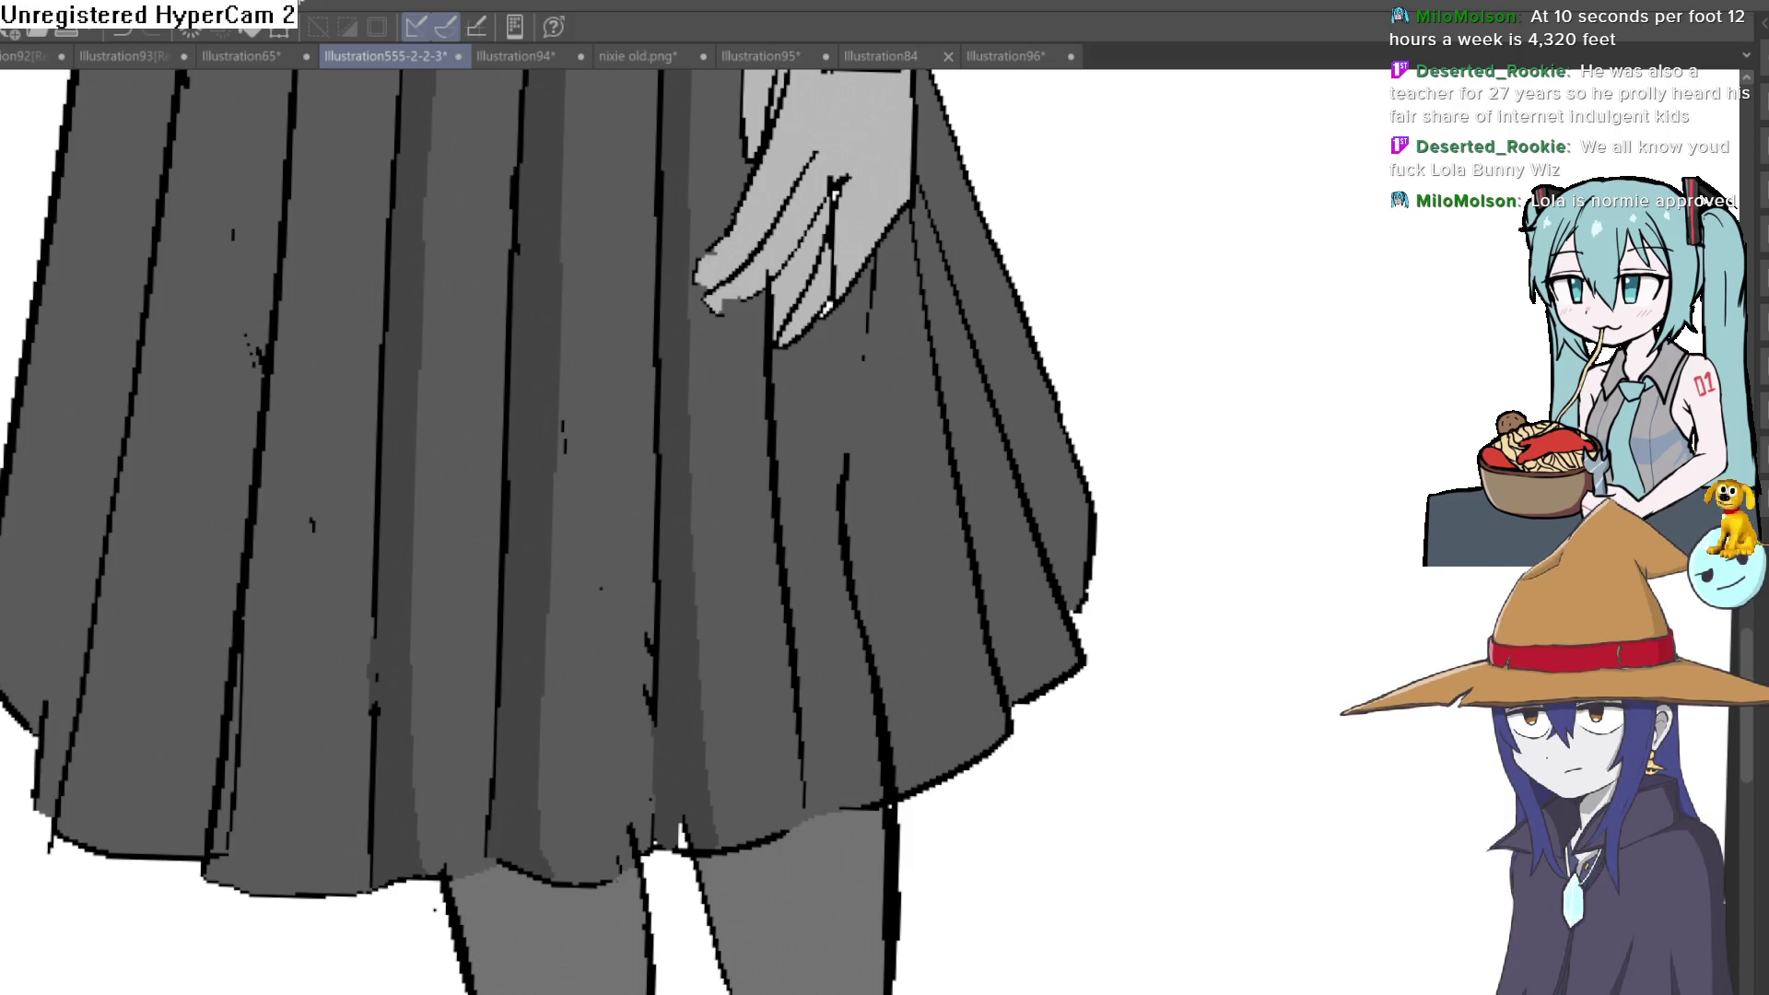
scroll(1007, 407, up, 2)
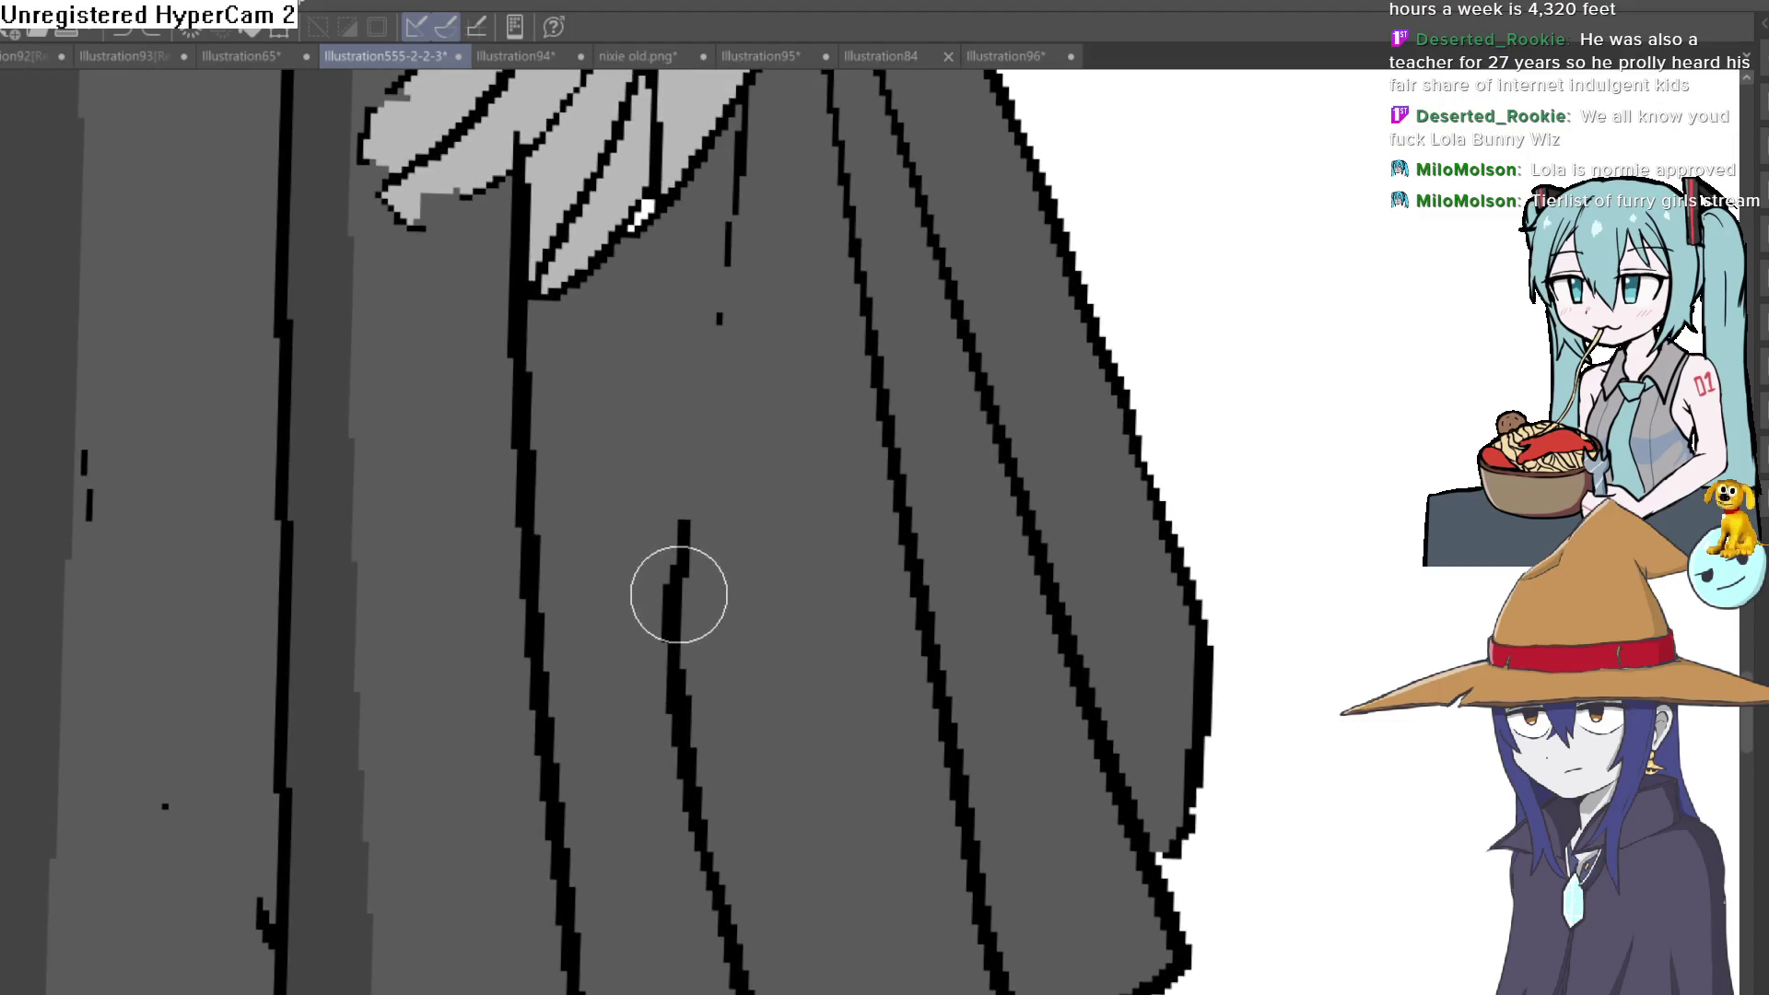
scroll(783, 527, down, 3)
scroll(734, 498, up, 2)
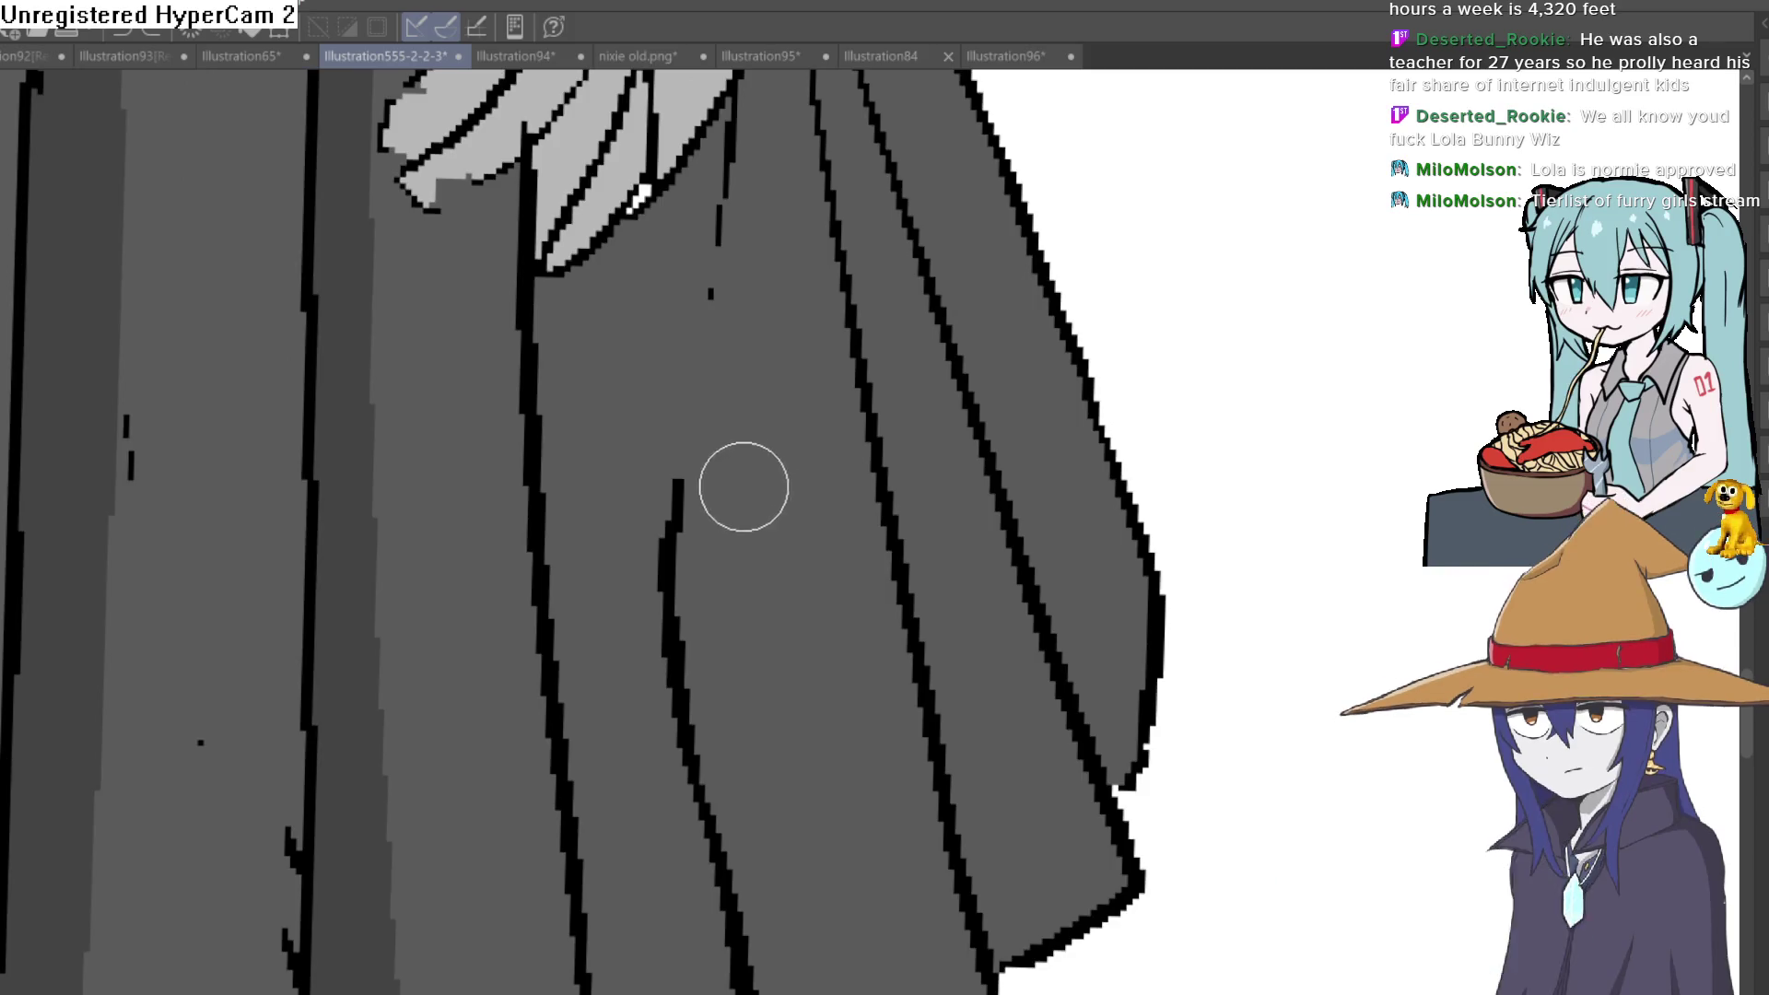
drag(742, 549, 753, 565)
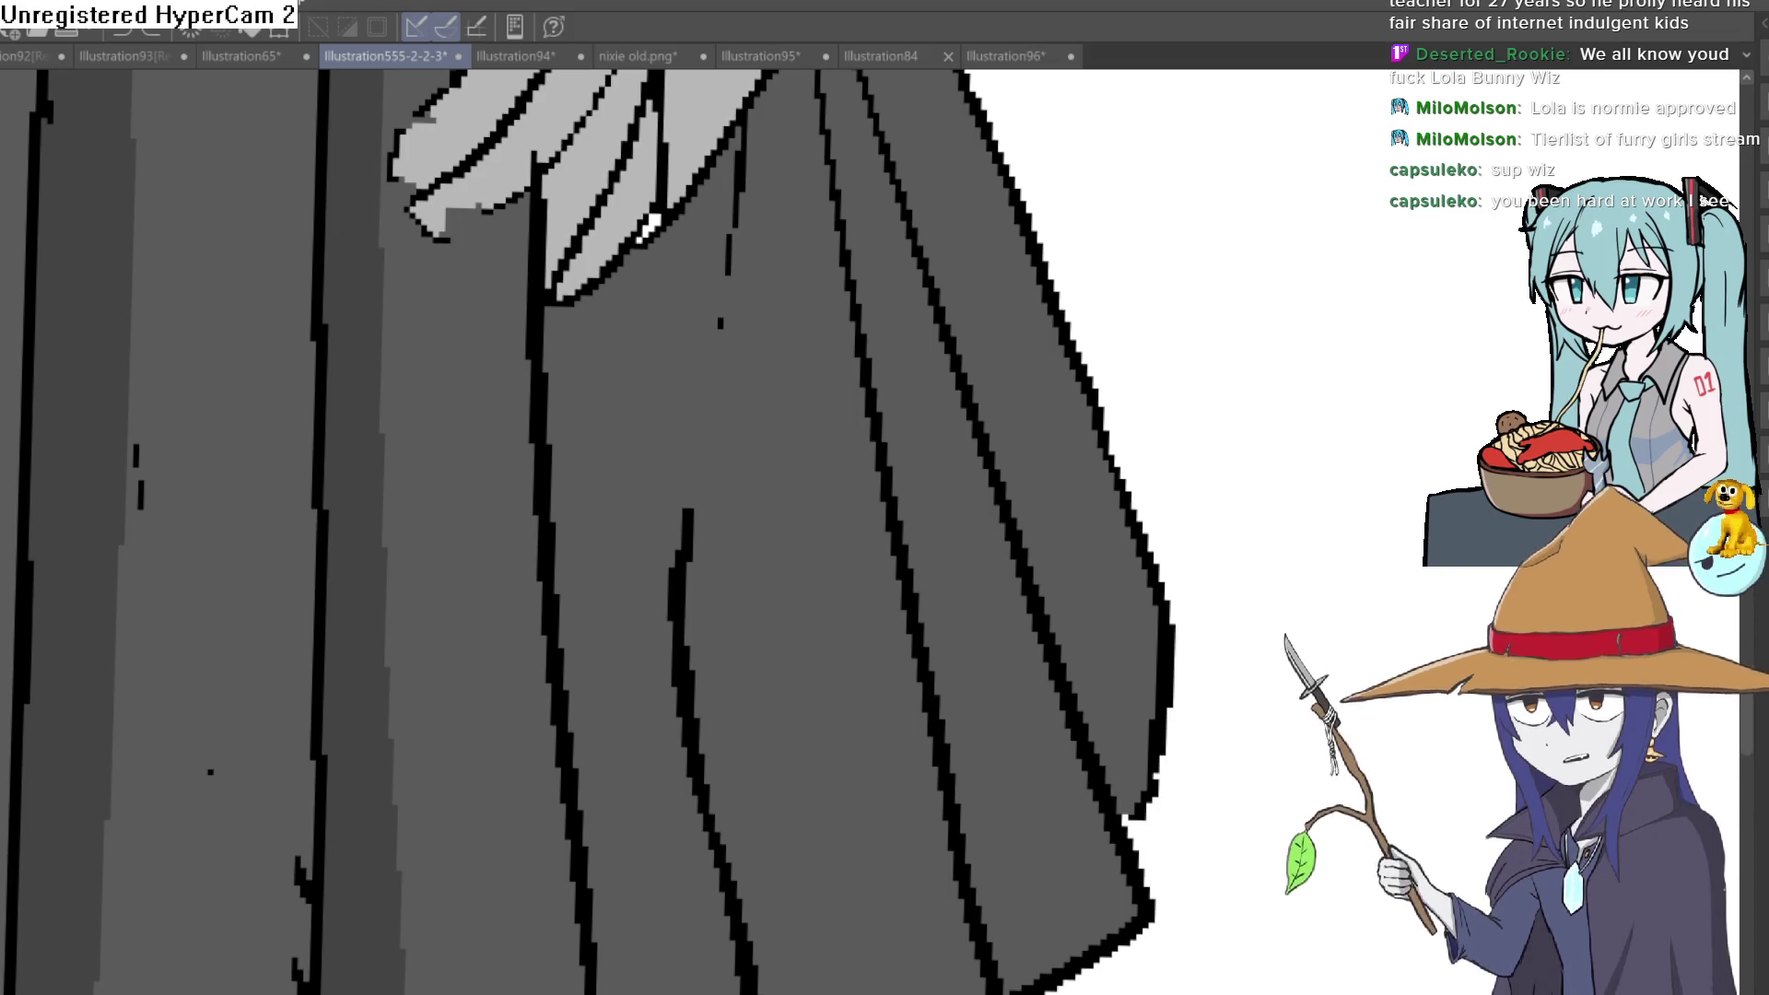
scroll(1235, 392, down, 3)
scroll(1234, 392, down, 3)
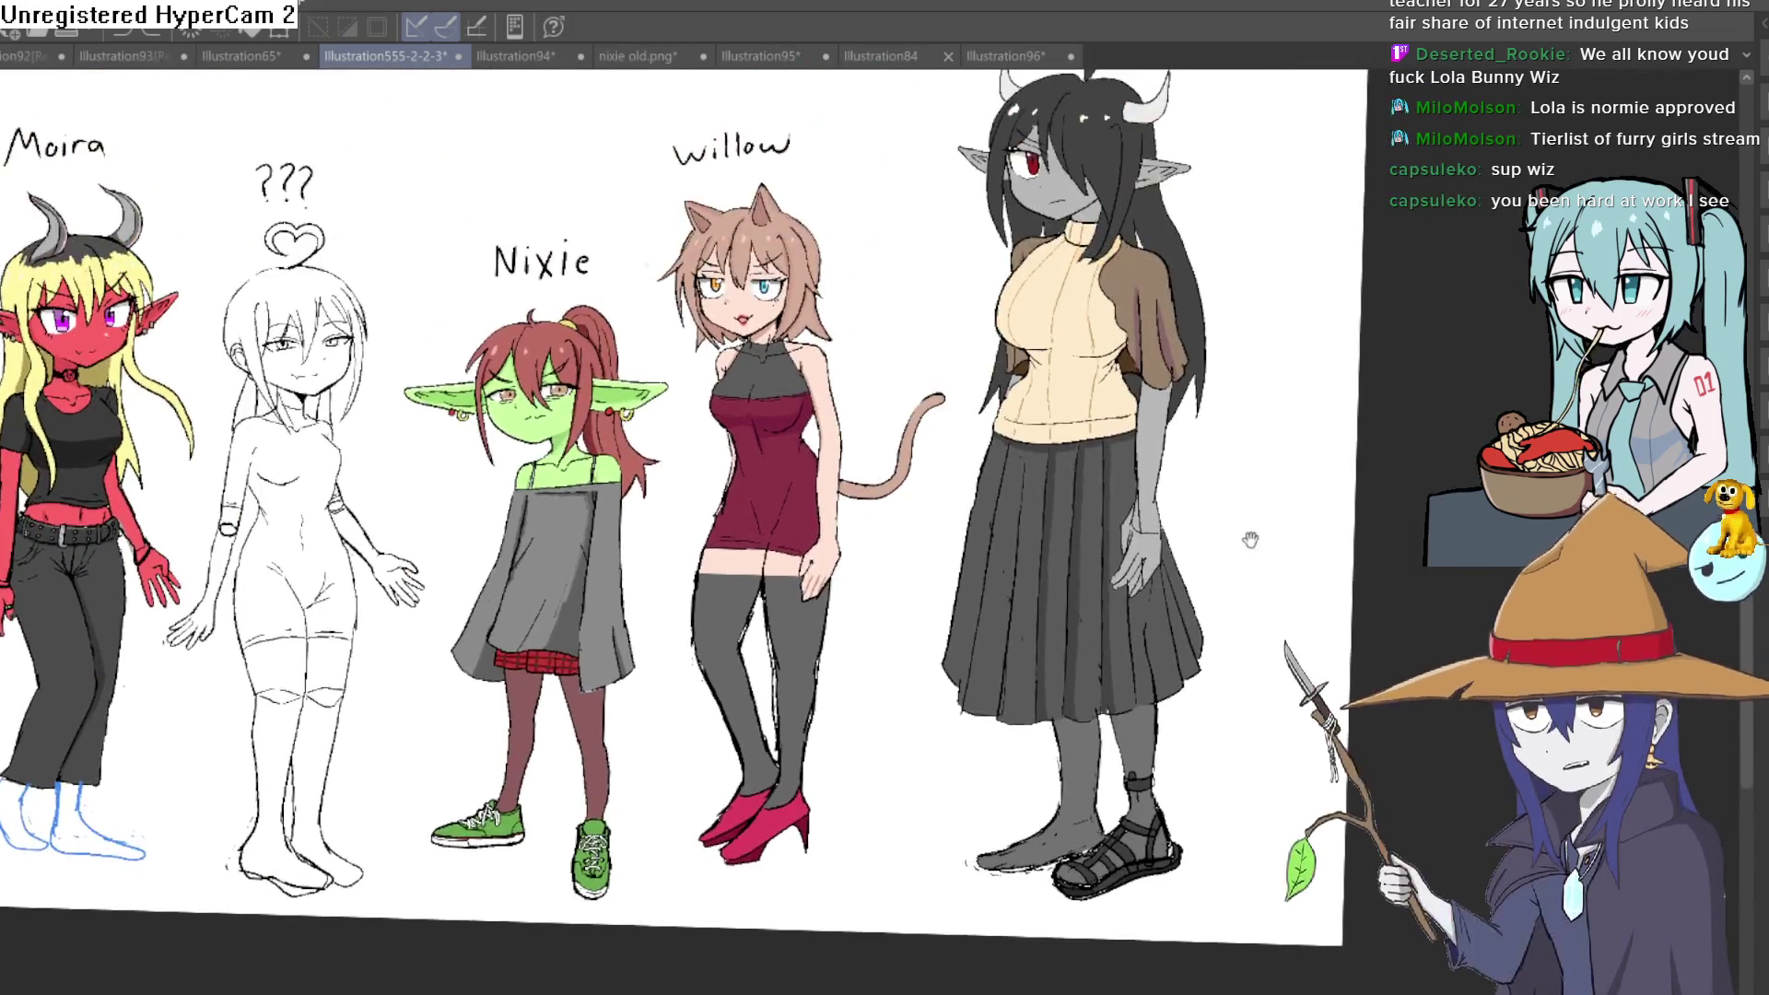
scroll(1140, 488, down, 4)
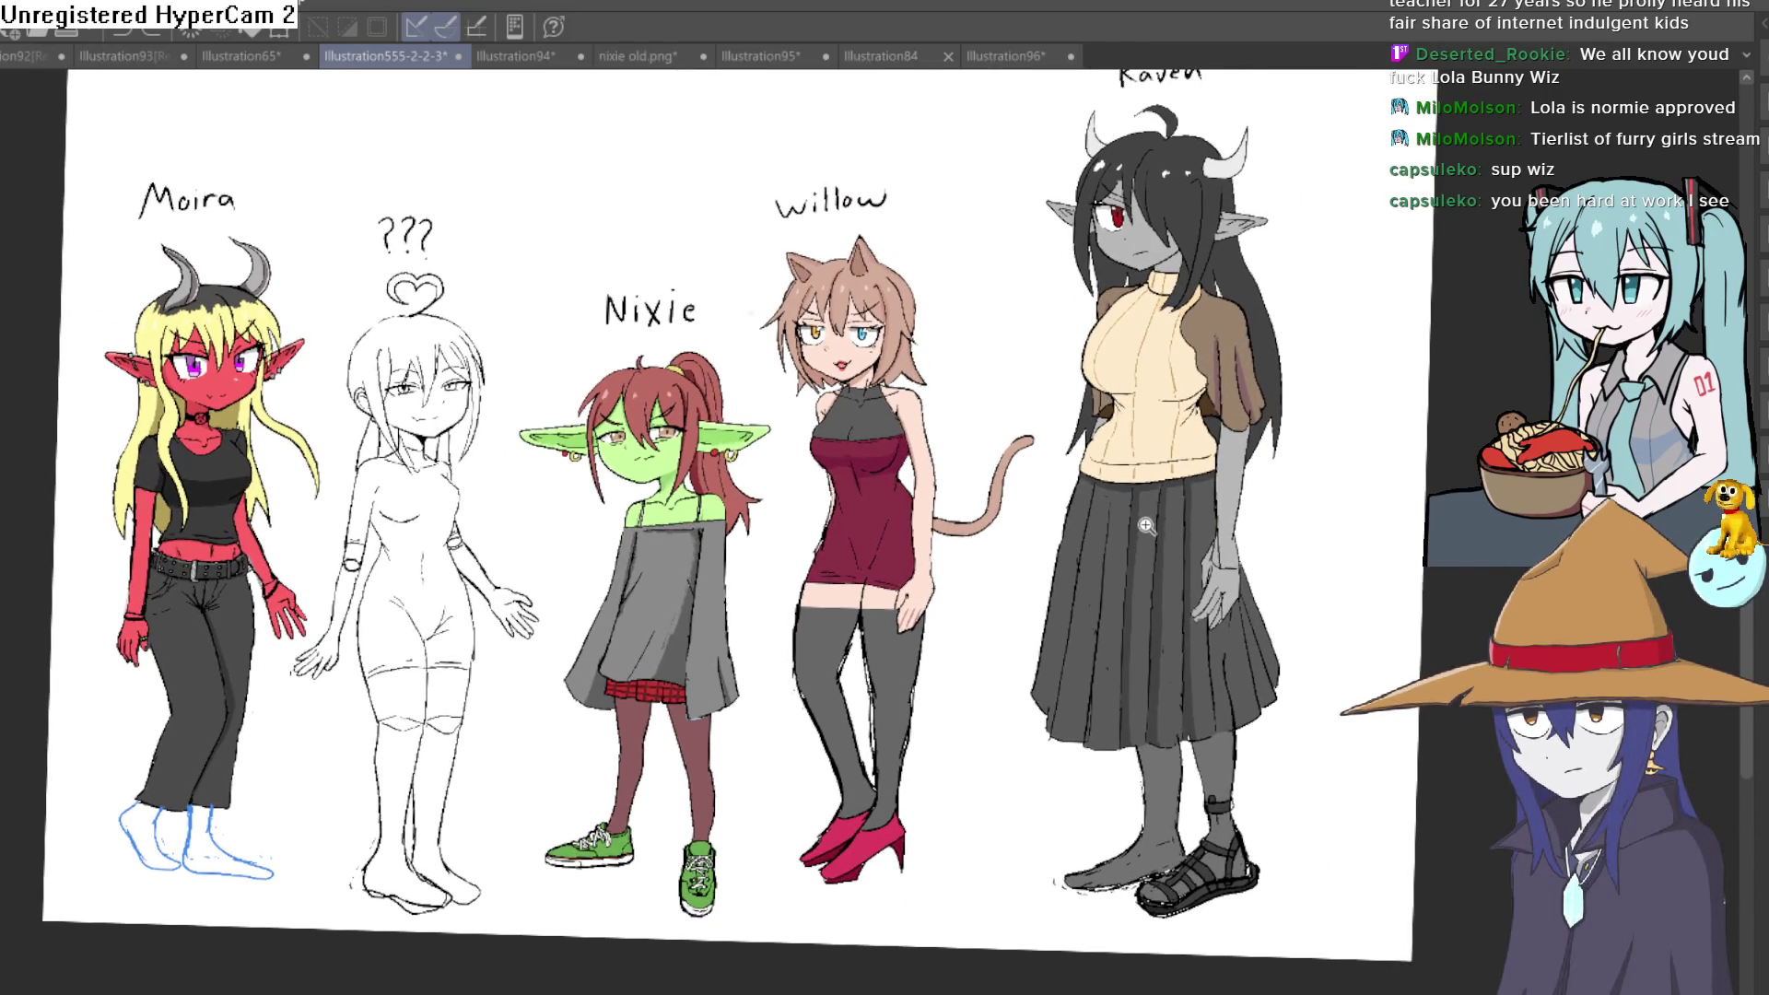
scroll(1156, 475, up, 3)
scroll(1166, 458, up, 5)
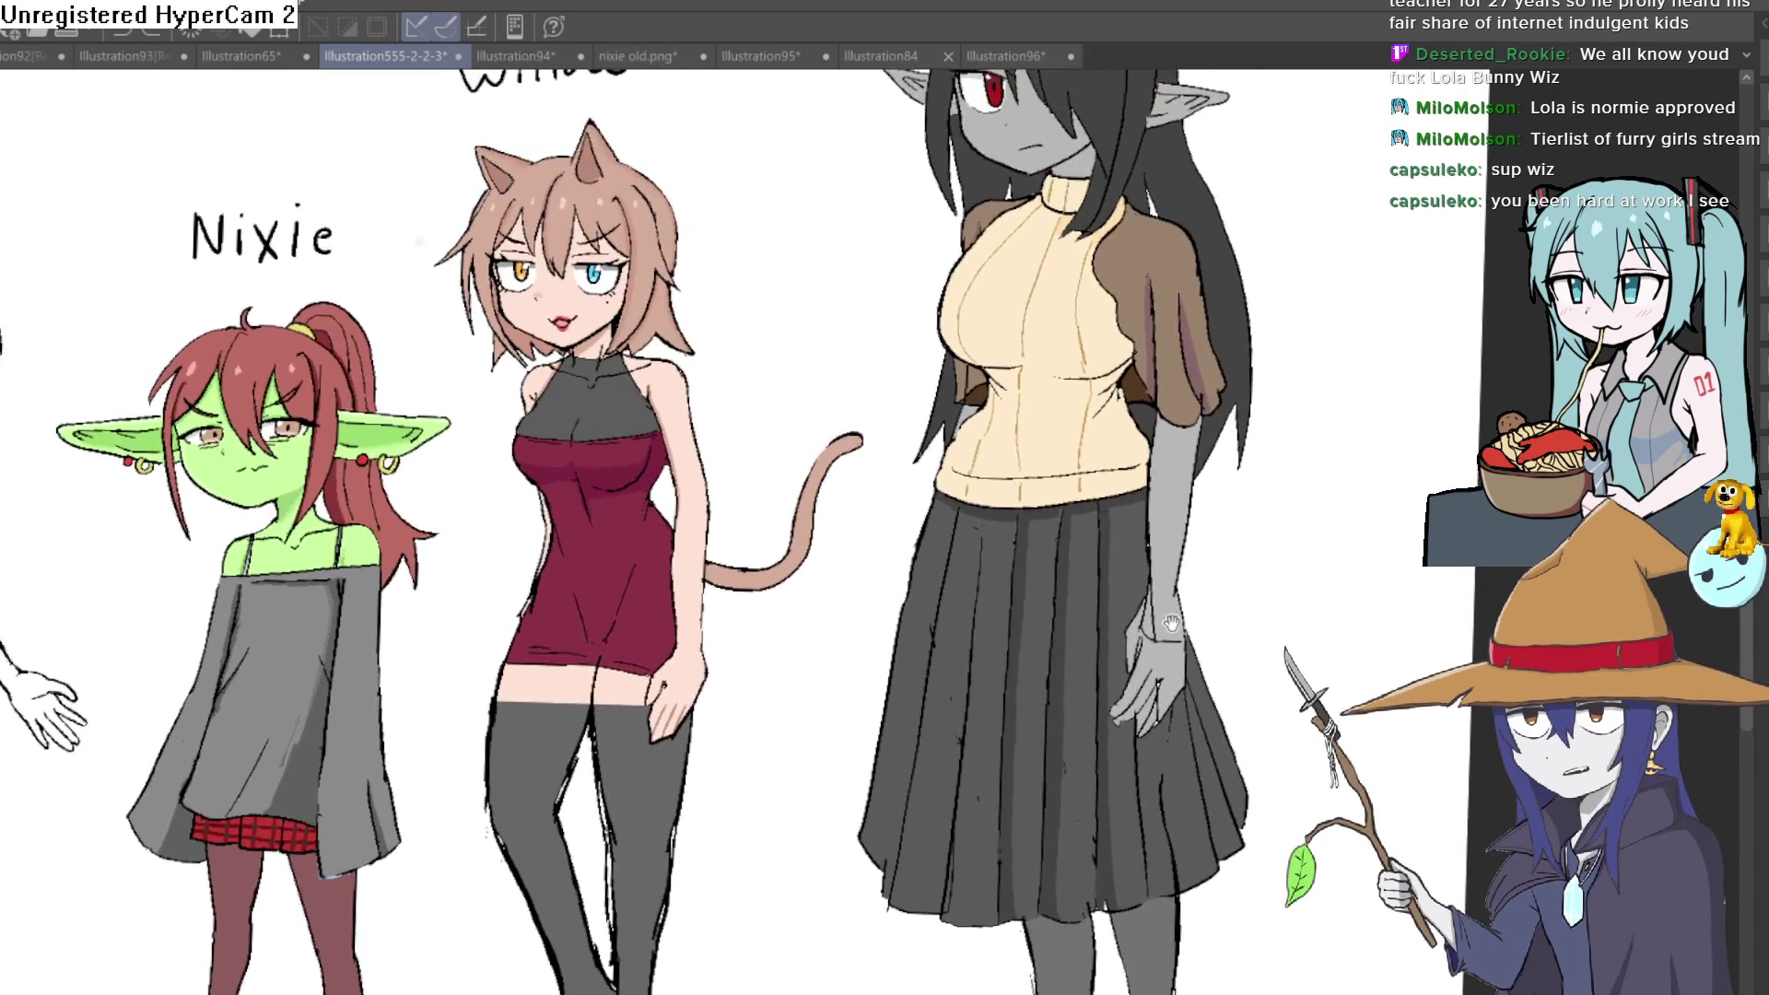
scroll(1222, 515, down, 6)
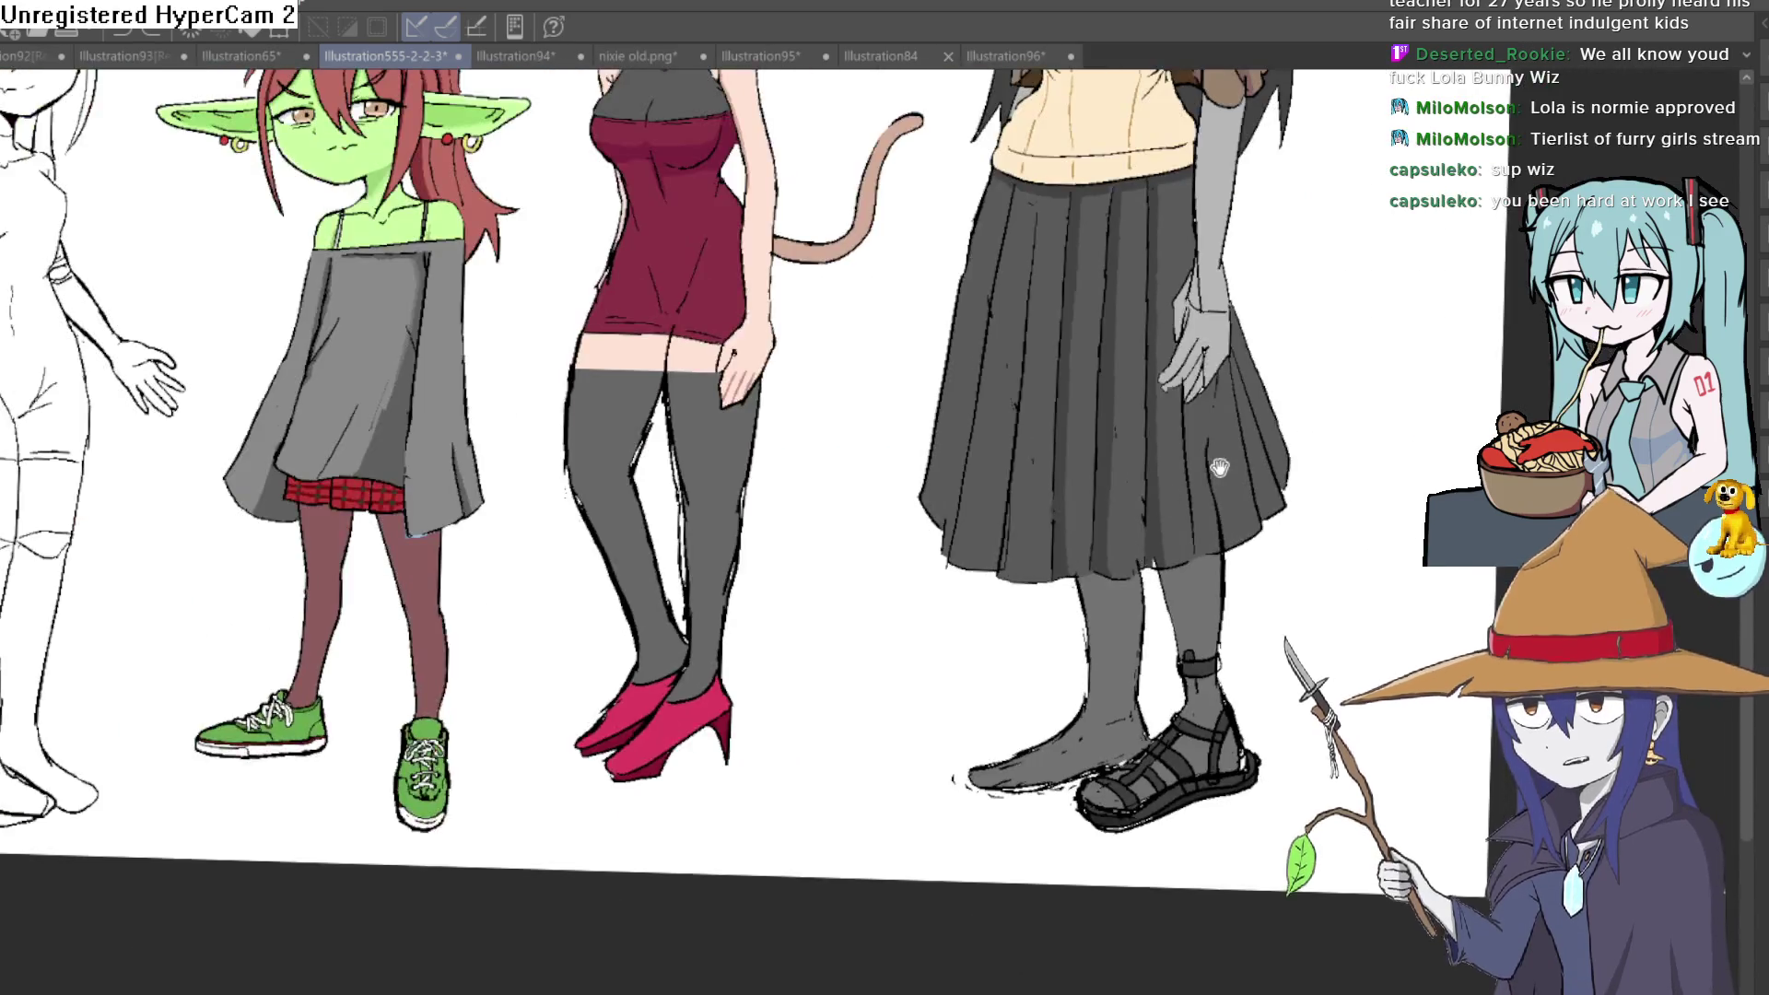
scroll(1198, 498, up, 3)
drag(1177, 529, 1158, 612)
scroll(1323, 334, up, 1)
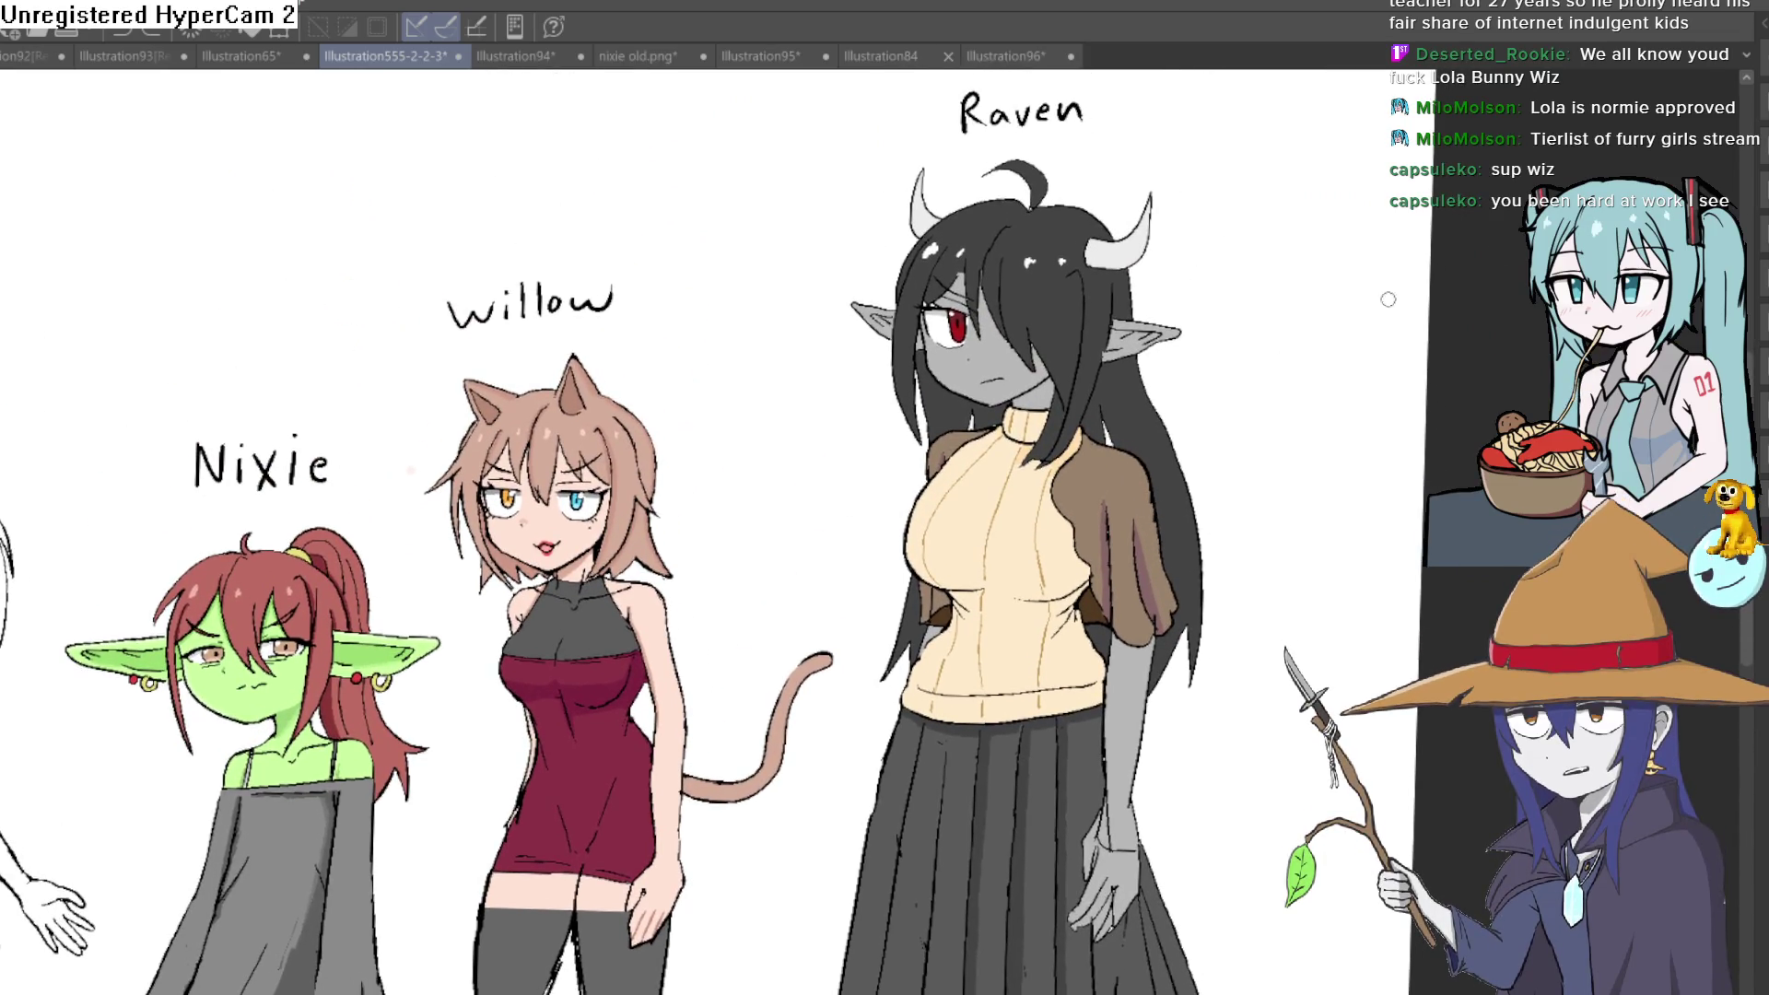
scroll(1322, 334, down, 1)
key(h)
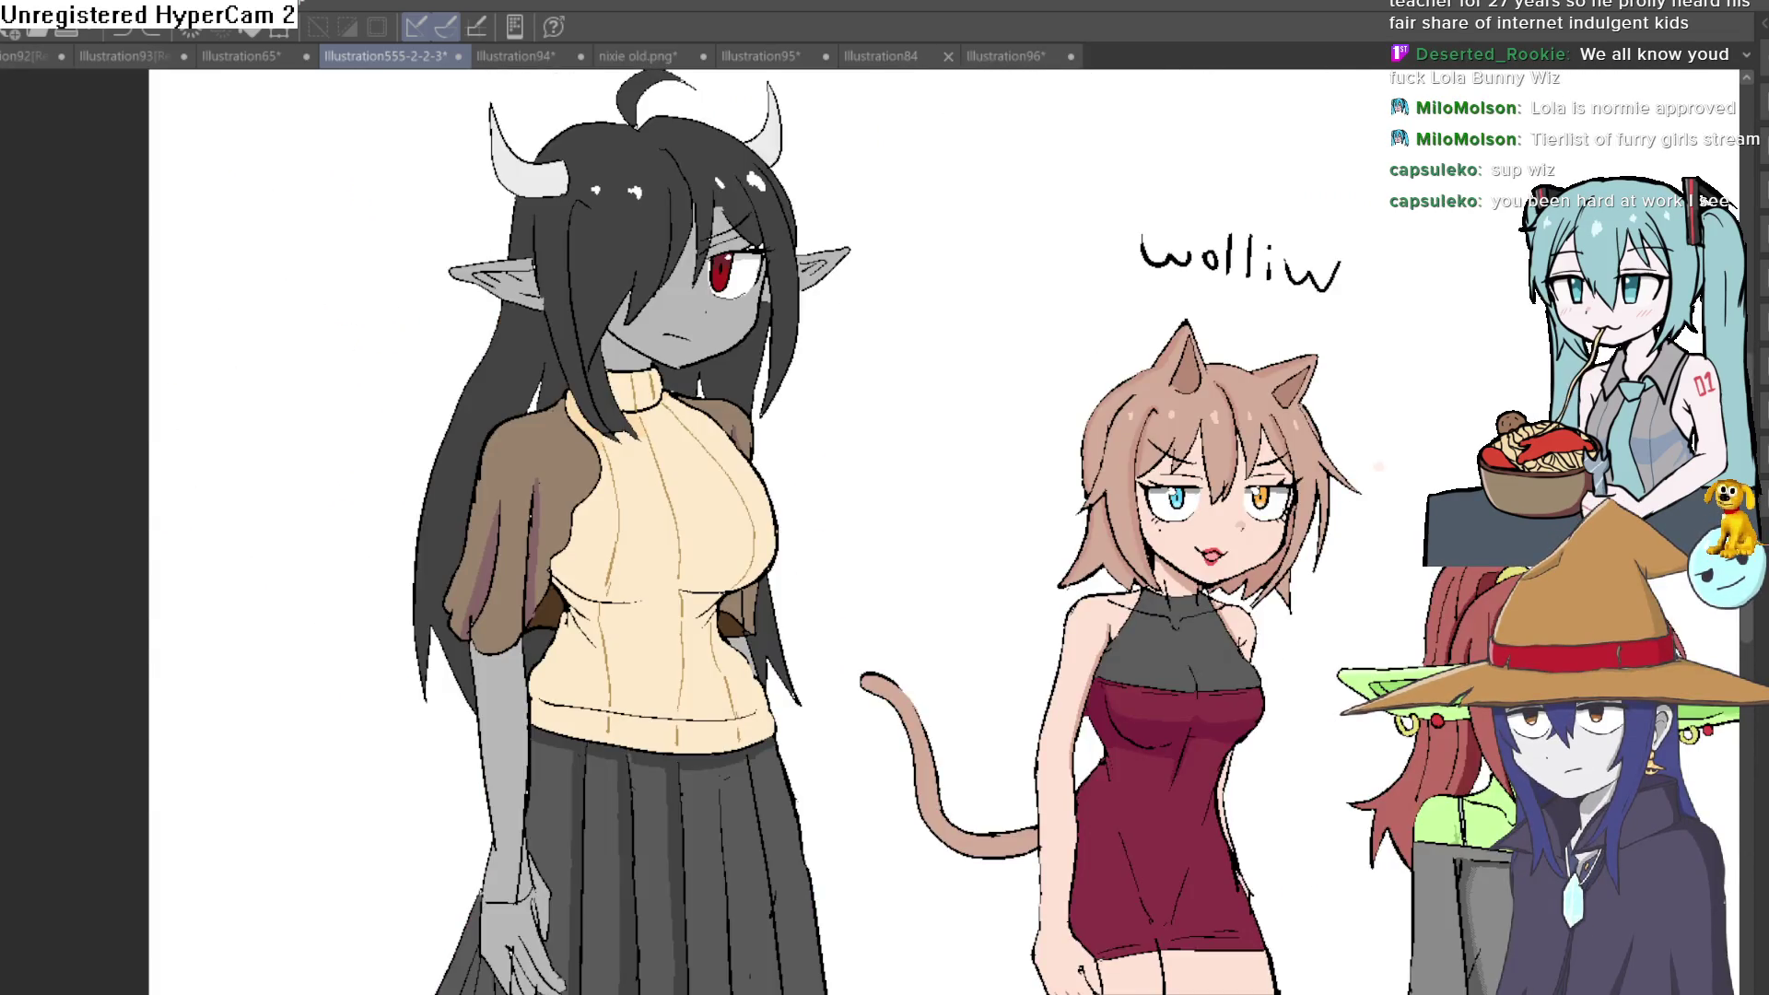
key(h)
drag(1319, 479, 1302, 520)
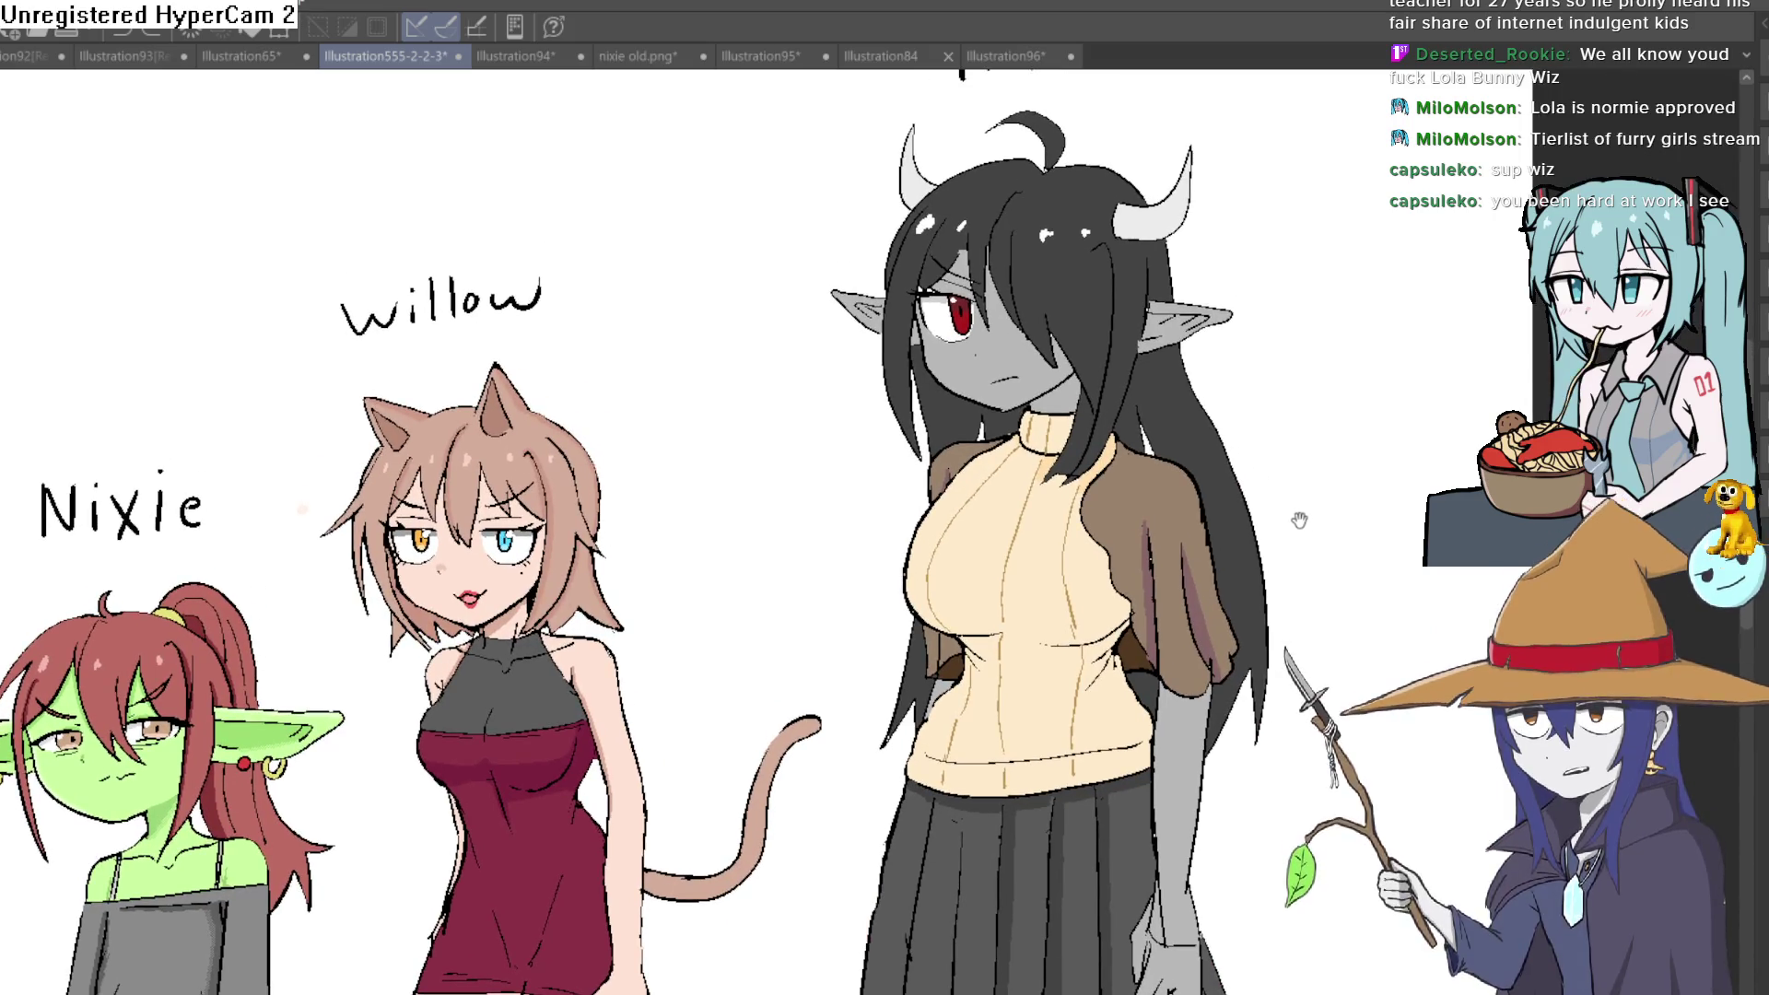
scroll(1142, 562, up, 2)
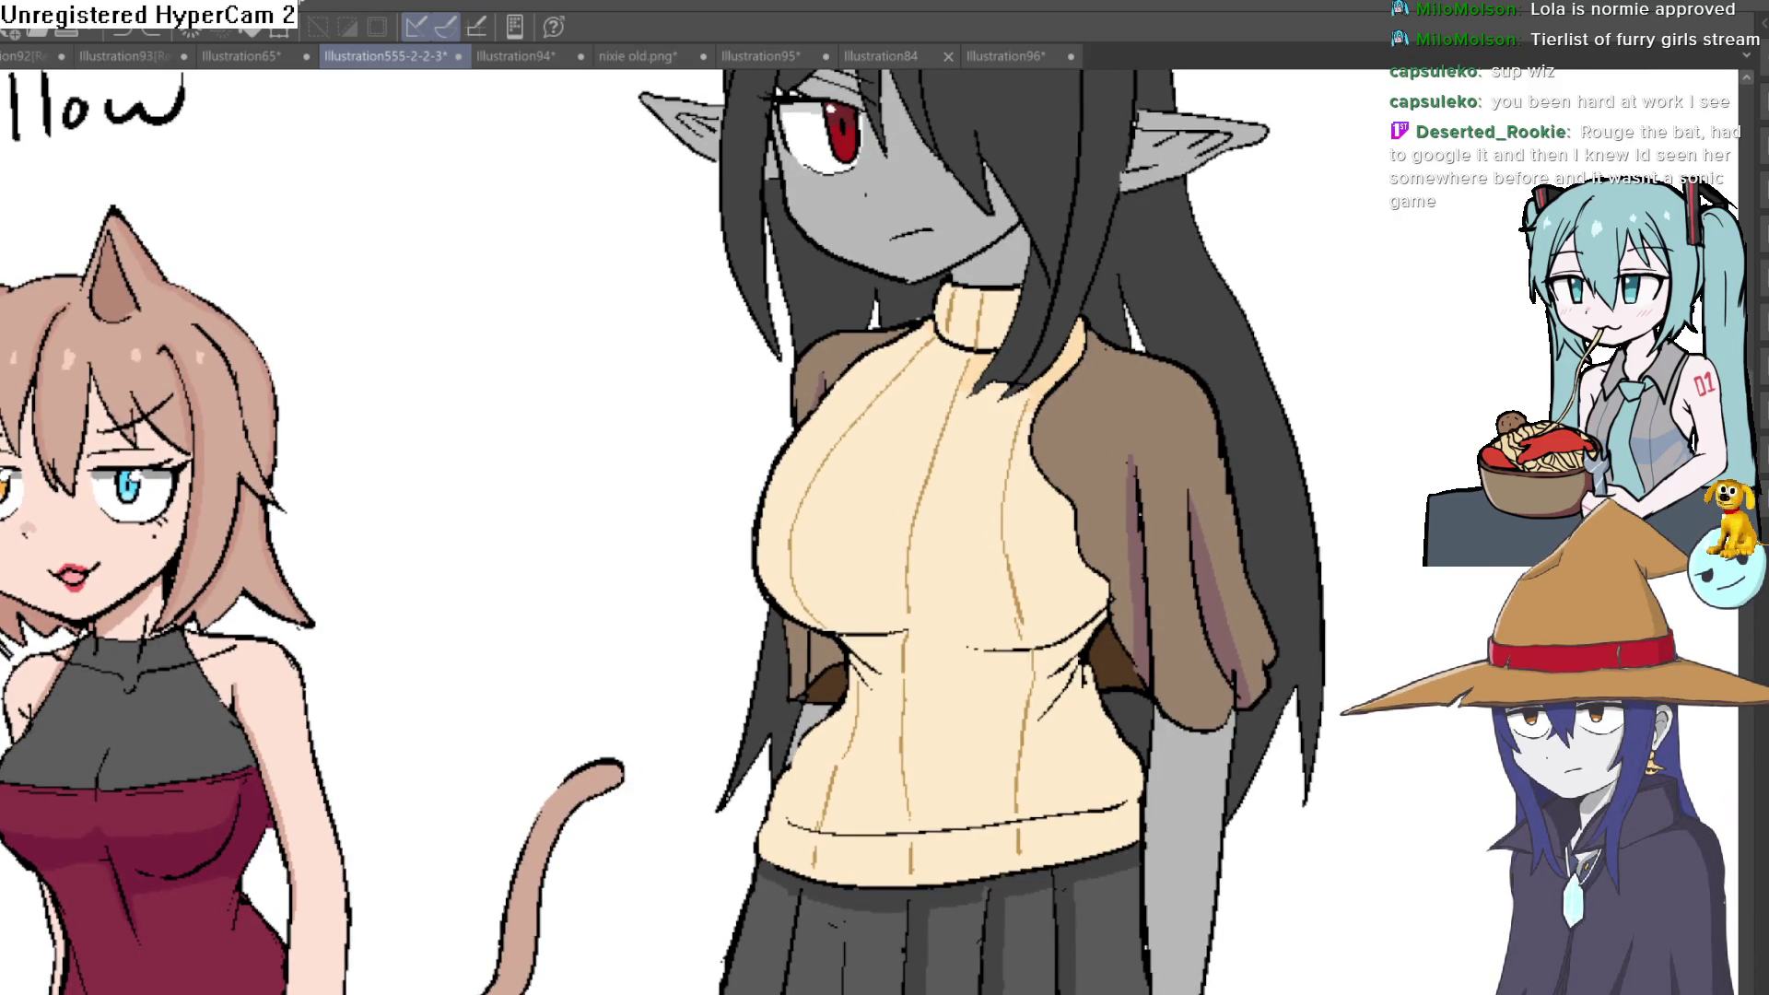
scroll(1064, 310, up, 3)
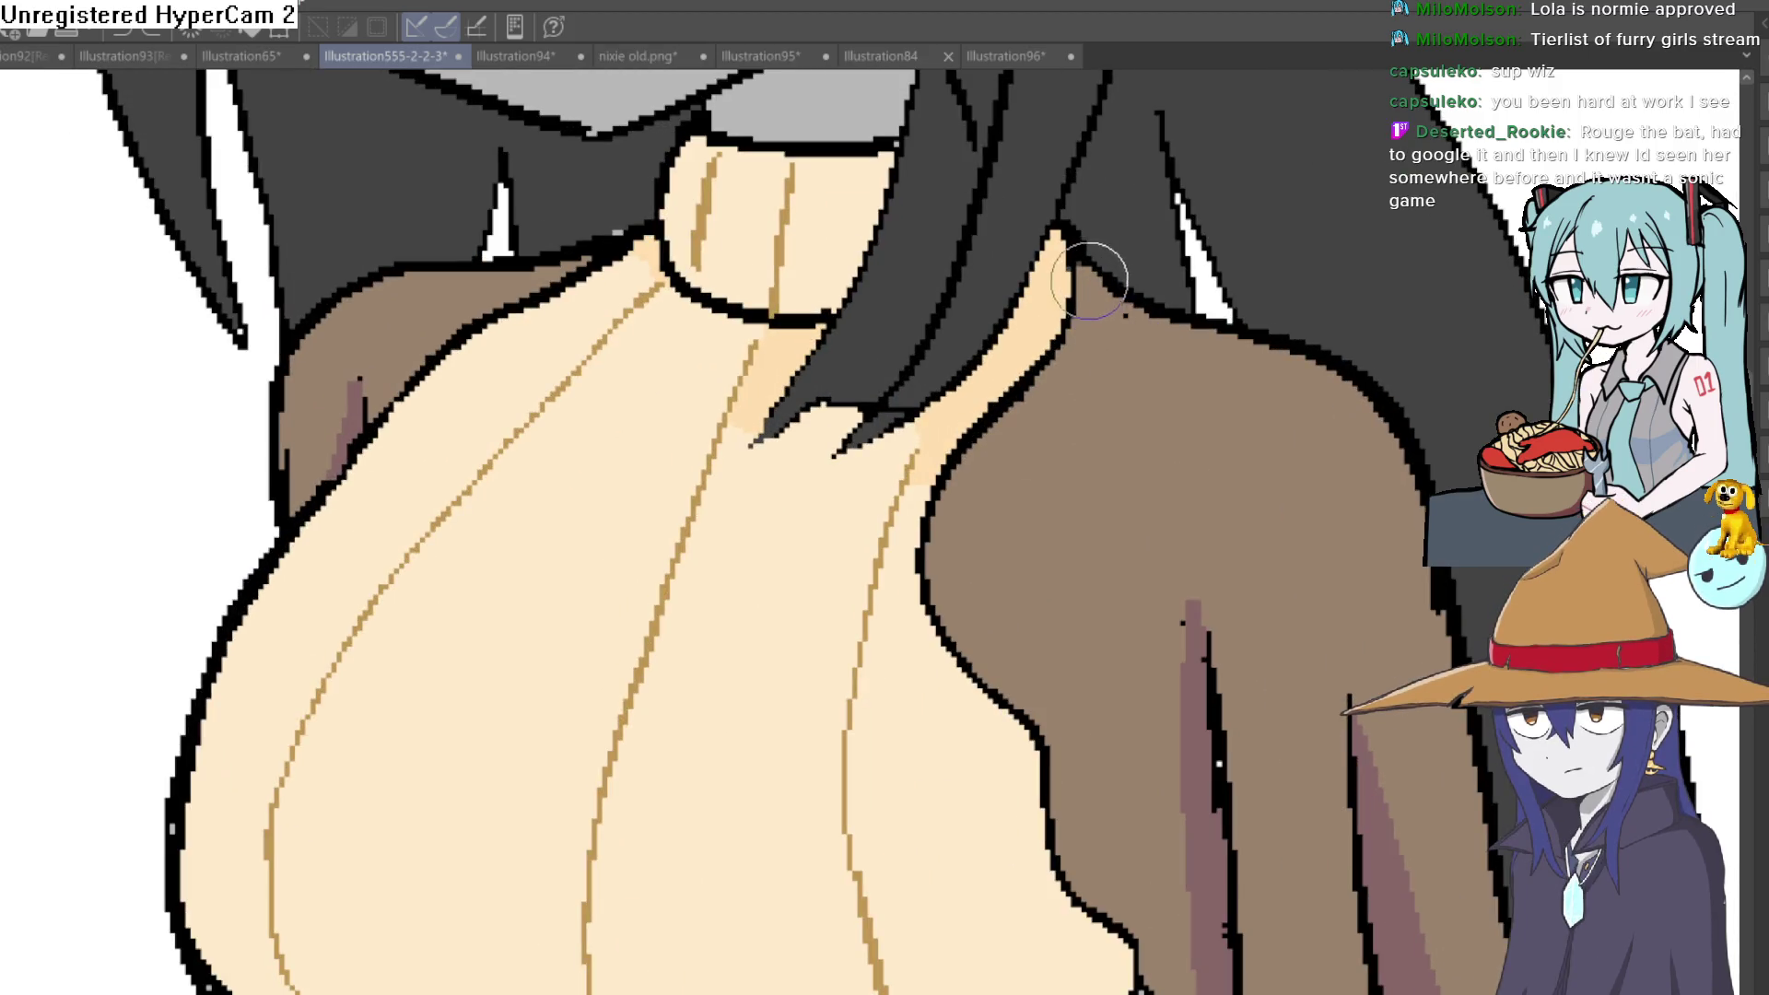
Add a dark brown dab at the top of Raven's sleeve, discarding a stray shoulder stroke
mouse_move(1085, 302)
mouse_down()
mouse_move(947, 513)
mouse_move(940, 603)
mouse_move(936, 533)
mouse_move(959, 639)
mouse_move(1009, 709)
mouse_move(1035, 590)
mouse_move(1016, 516)
mouse_up()
key(ctrl+z)
mouse_move(907, 297)
mouse_down()
mouse_move(890, 406)
mouse_move(1021, 590)
mouse_move(1014, 624)
mouse_move(1100, 784)
mouse_up()
scroll(1100, 784, down, 5)
scroll(1150, 607, up, 5)
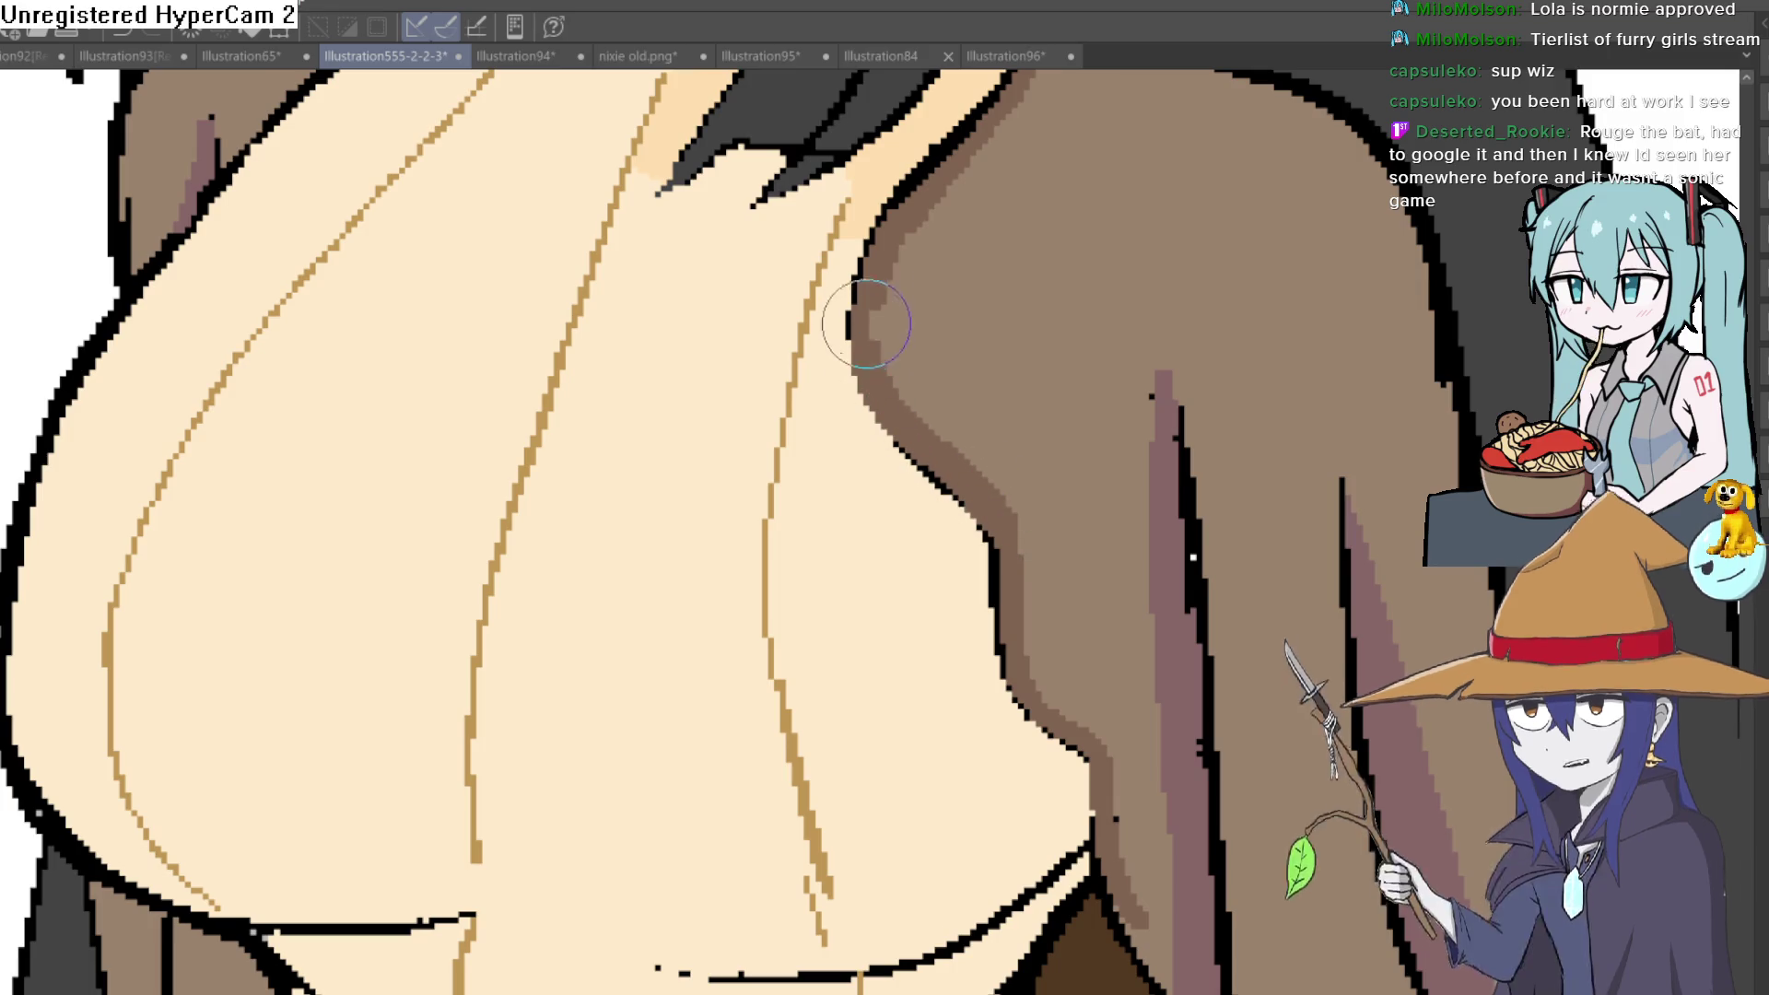
Paint dithered shading down the brown sleeve edge where it meets the cream sweater
drag(977, 161, 901, 347)
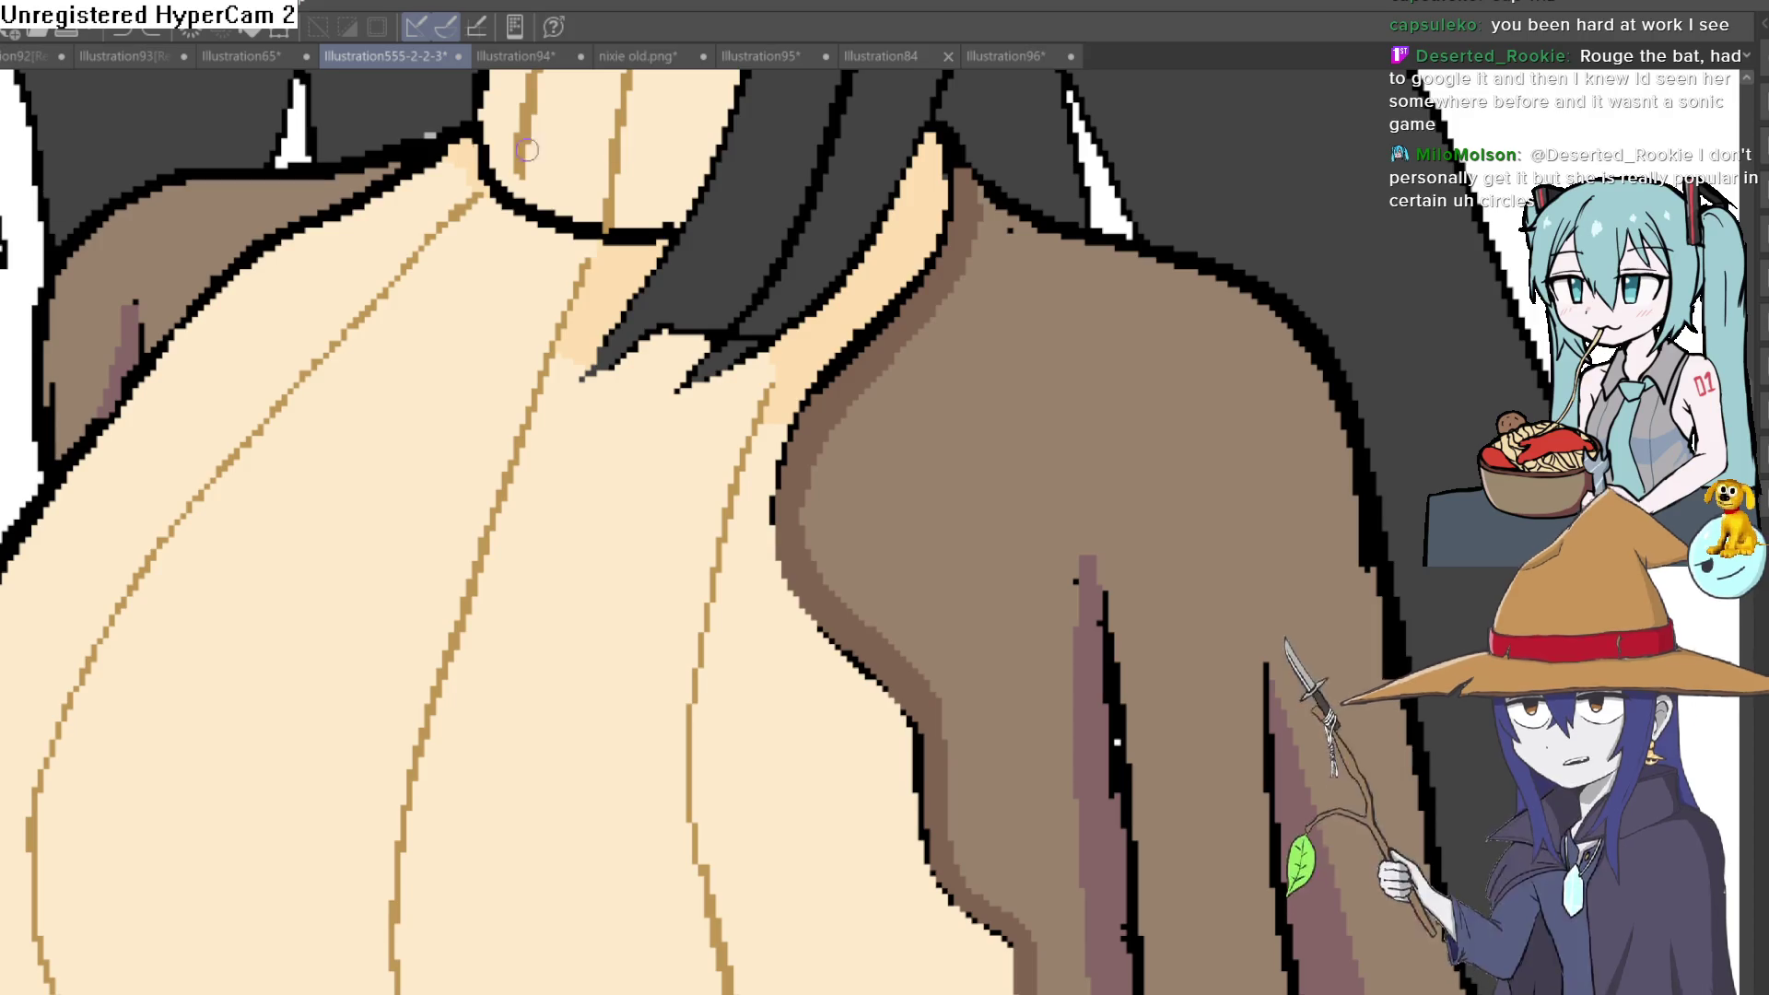
mouse_move(944, 327)
mouse_down()
mouse_move(921, 343)
mouse_move(987, 214)
mouse_move(818, 461)
mouse_move(847, 594)
mouse_move(935, 684)
mouse_up()
scroll(935, 684, down, 5)
drag(930, 493, 967, 650)
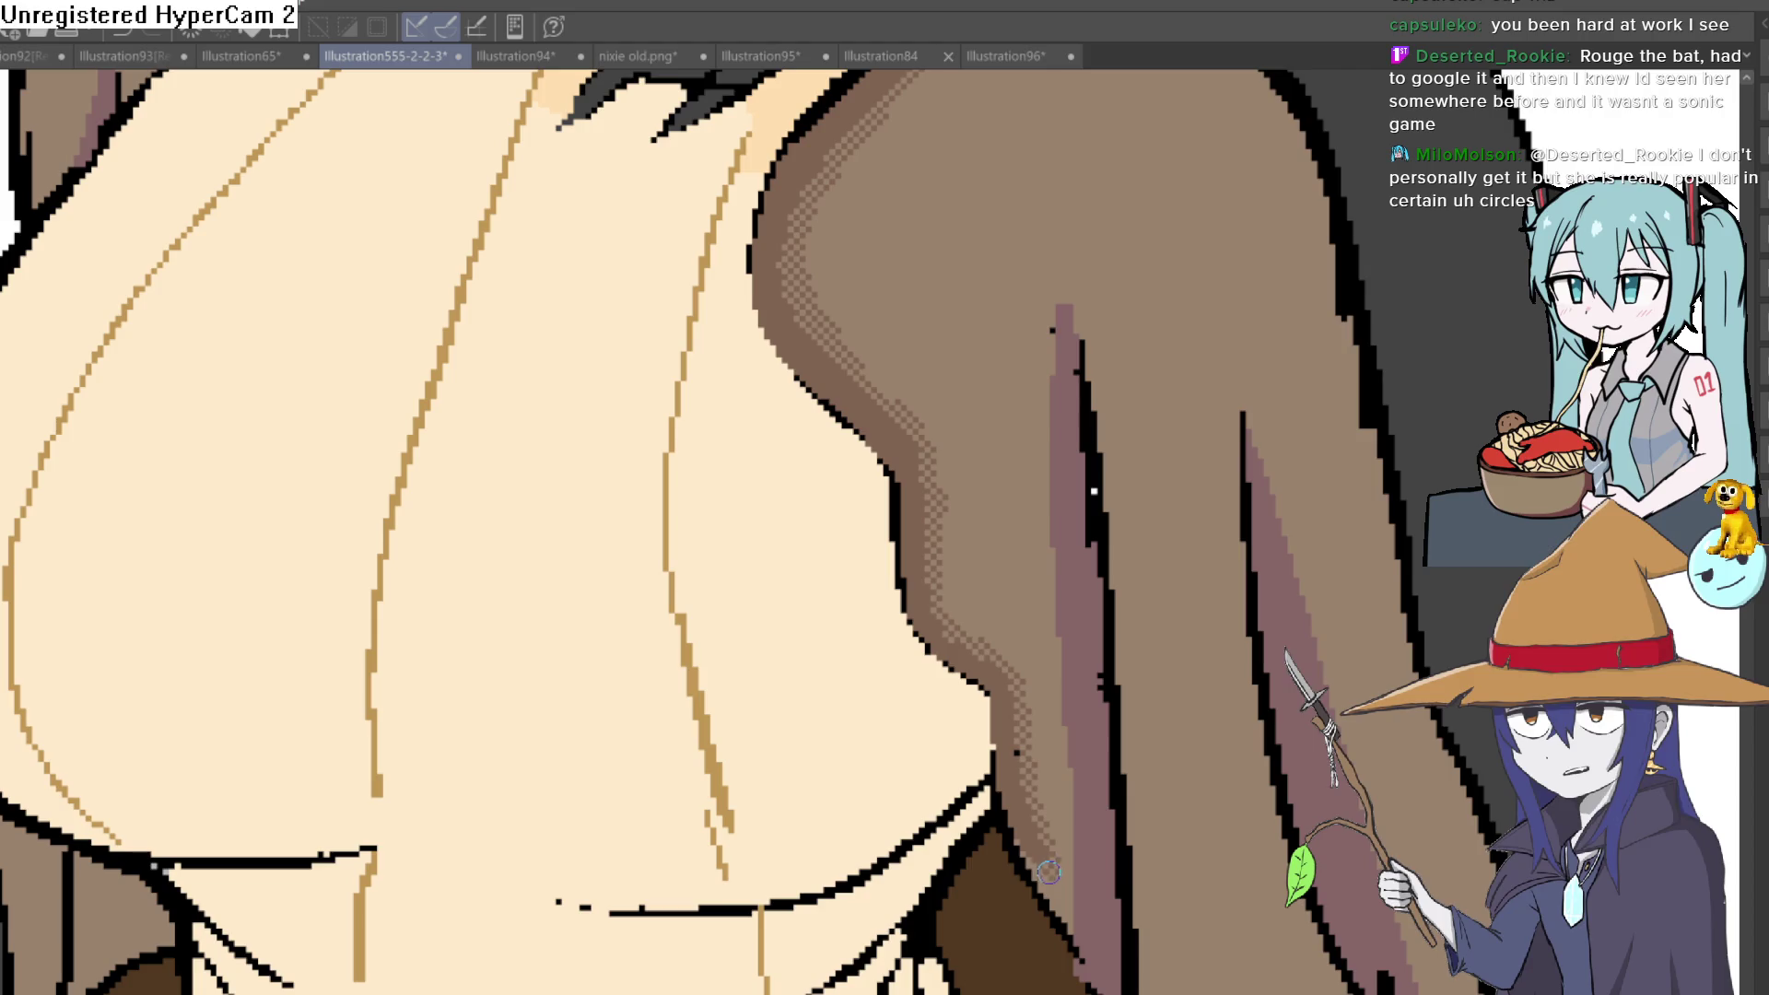
drag(1036, 834, 1073, 925)
scroll(1055, 653, down, 5)
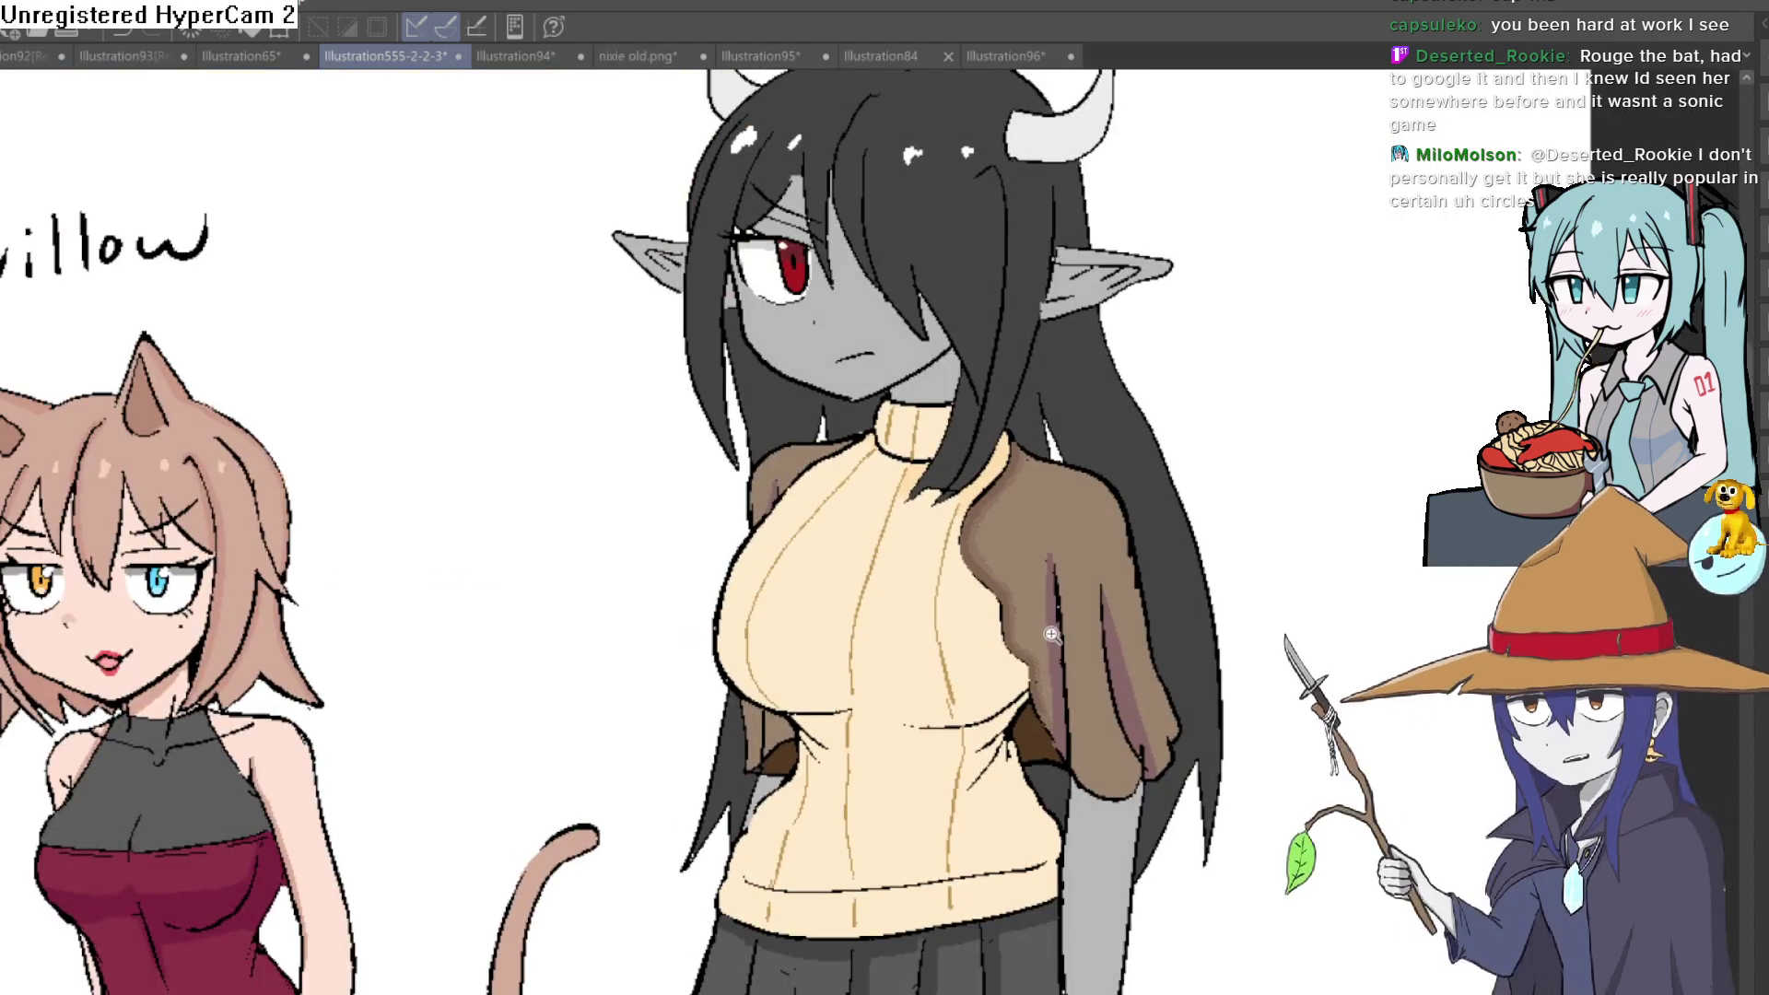
Zoom in and brush dithered shading upward along the brown sleeve's edge
scroll(1023, 636, up, 3)
scroll(1058, 571, down, 1)
scroll(1058, 570, down, 2)
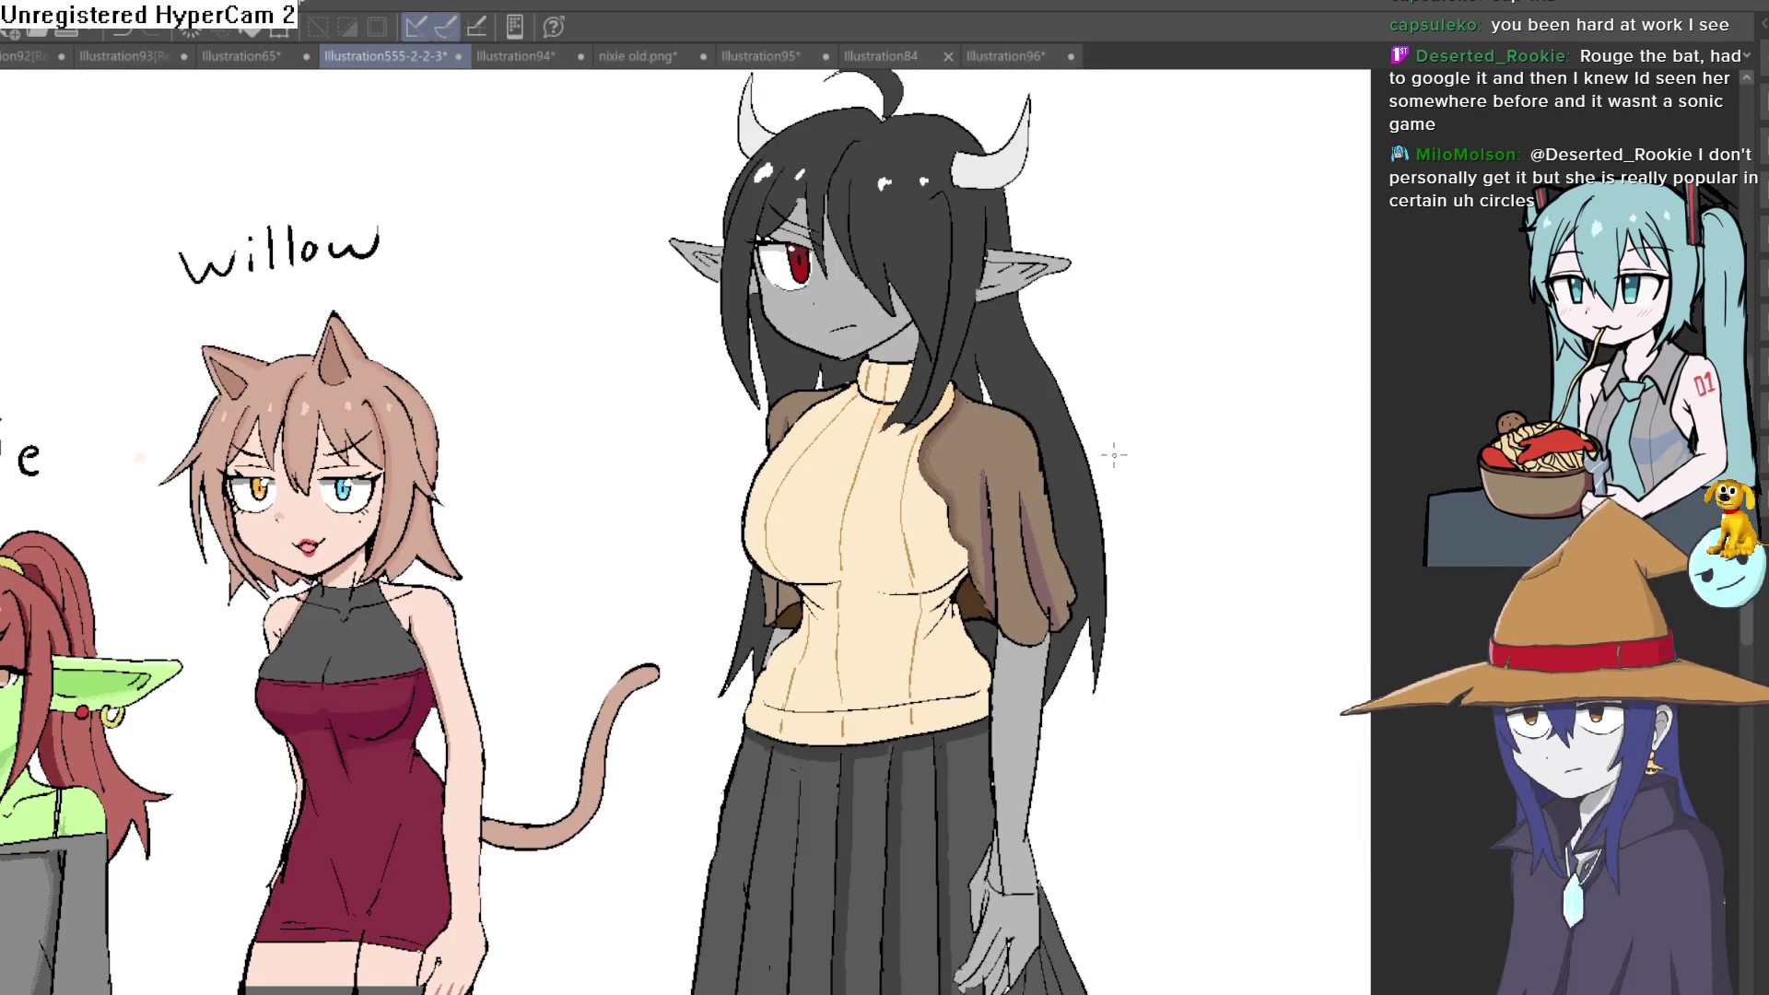
scroll(1058, 482, up, 4)
mouse_move(871, 610)
mouse_down()
mouse_move(811, 521)
mouse_move(765, 387)
mouse_move(870, 213)
mouse_up()
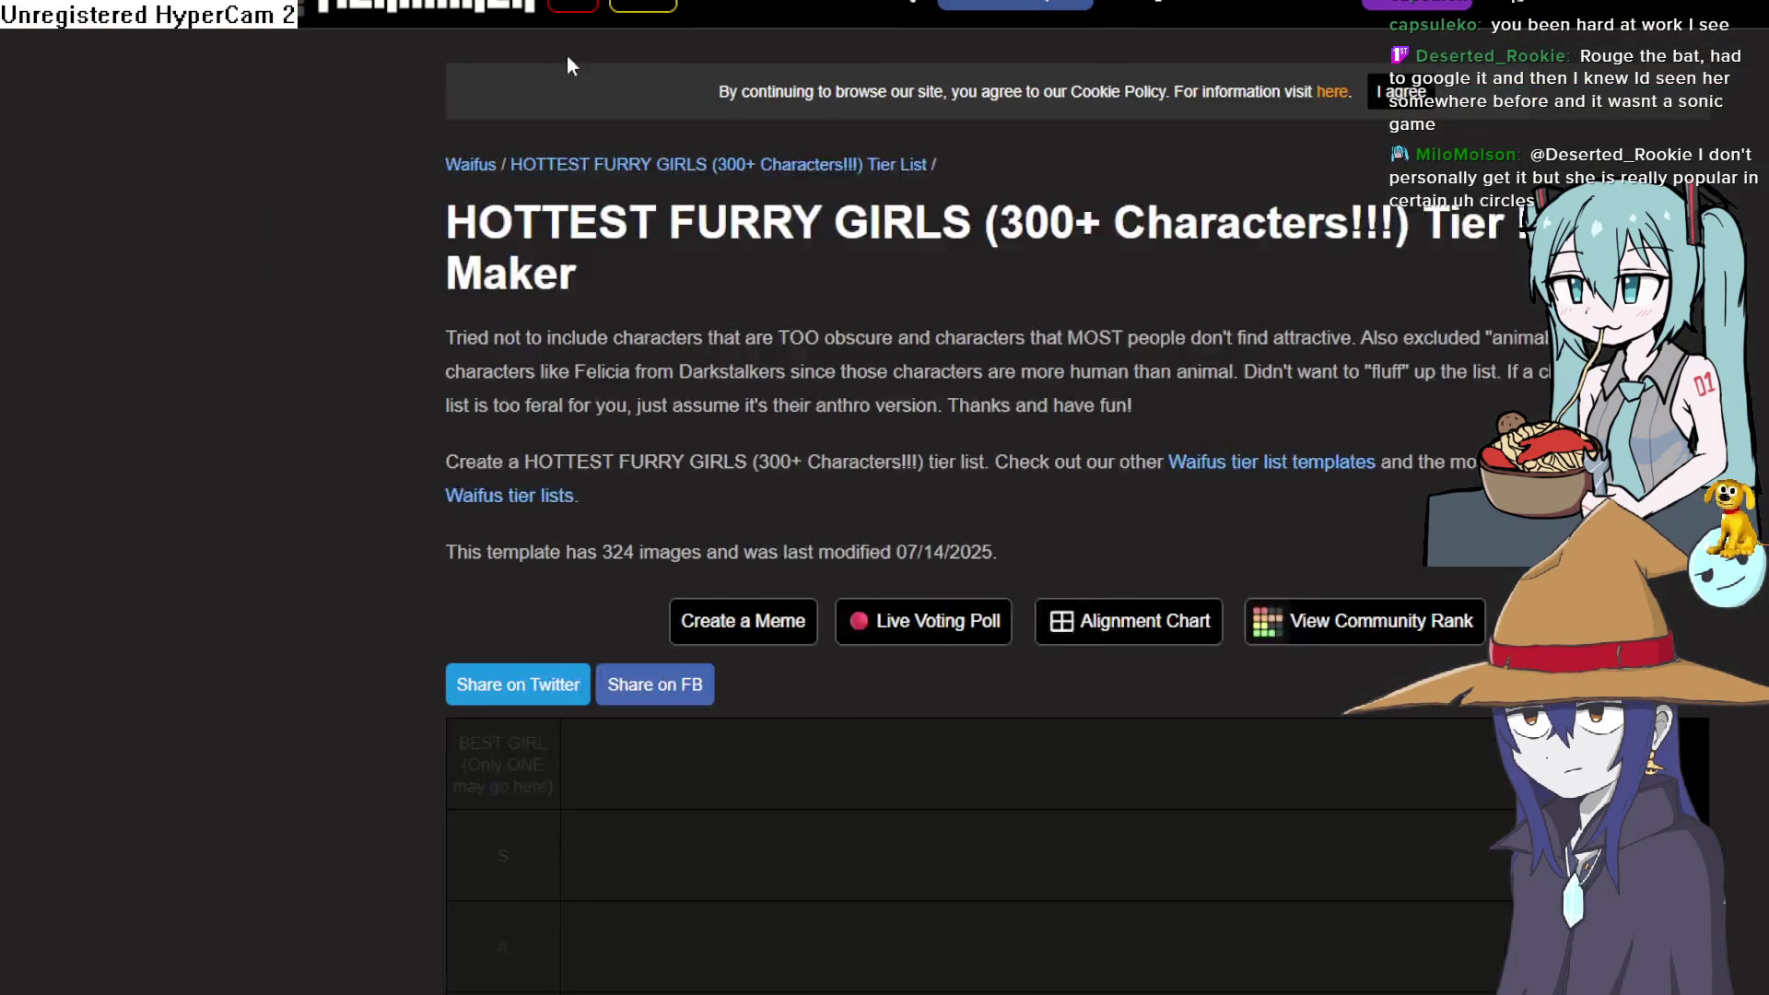
Scroll down through the Pin Images character pool and back up toward the tiers
scroll(955, 279, down, 10)
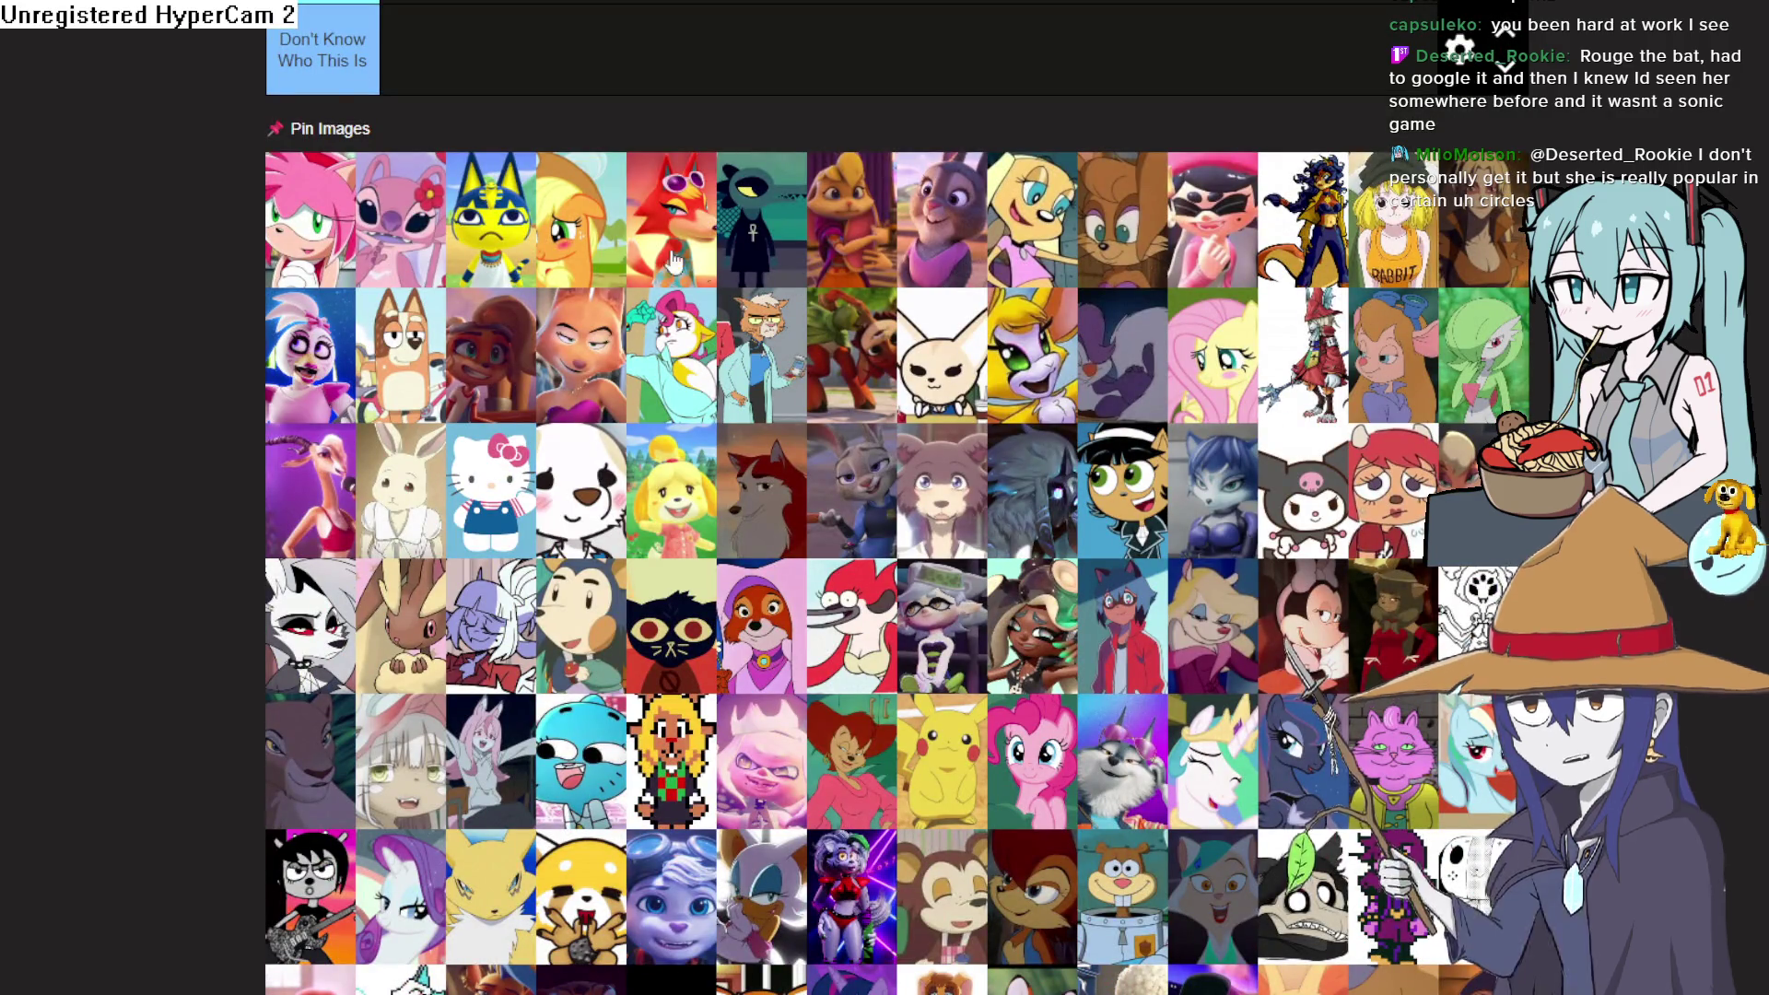
scroll(295, 253, down, 15)
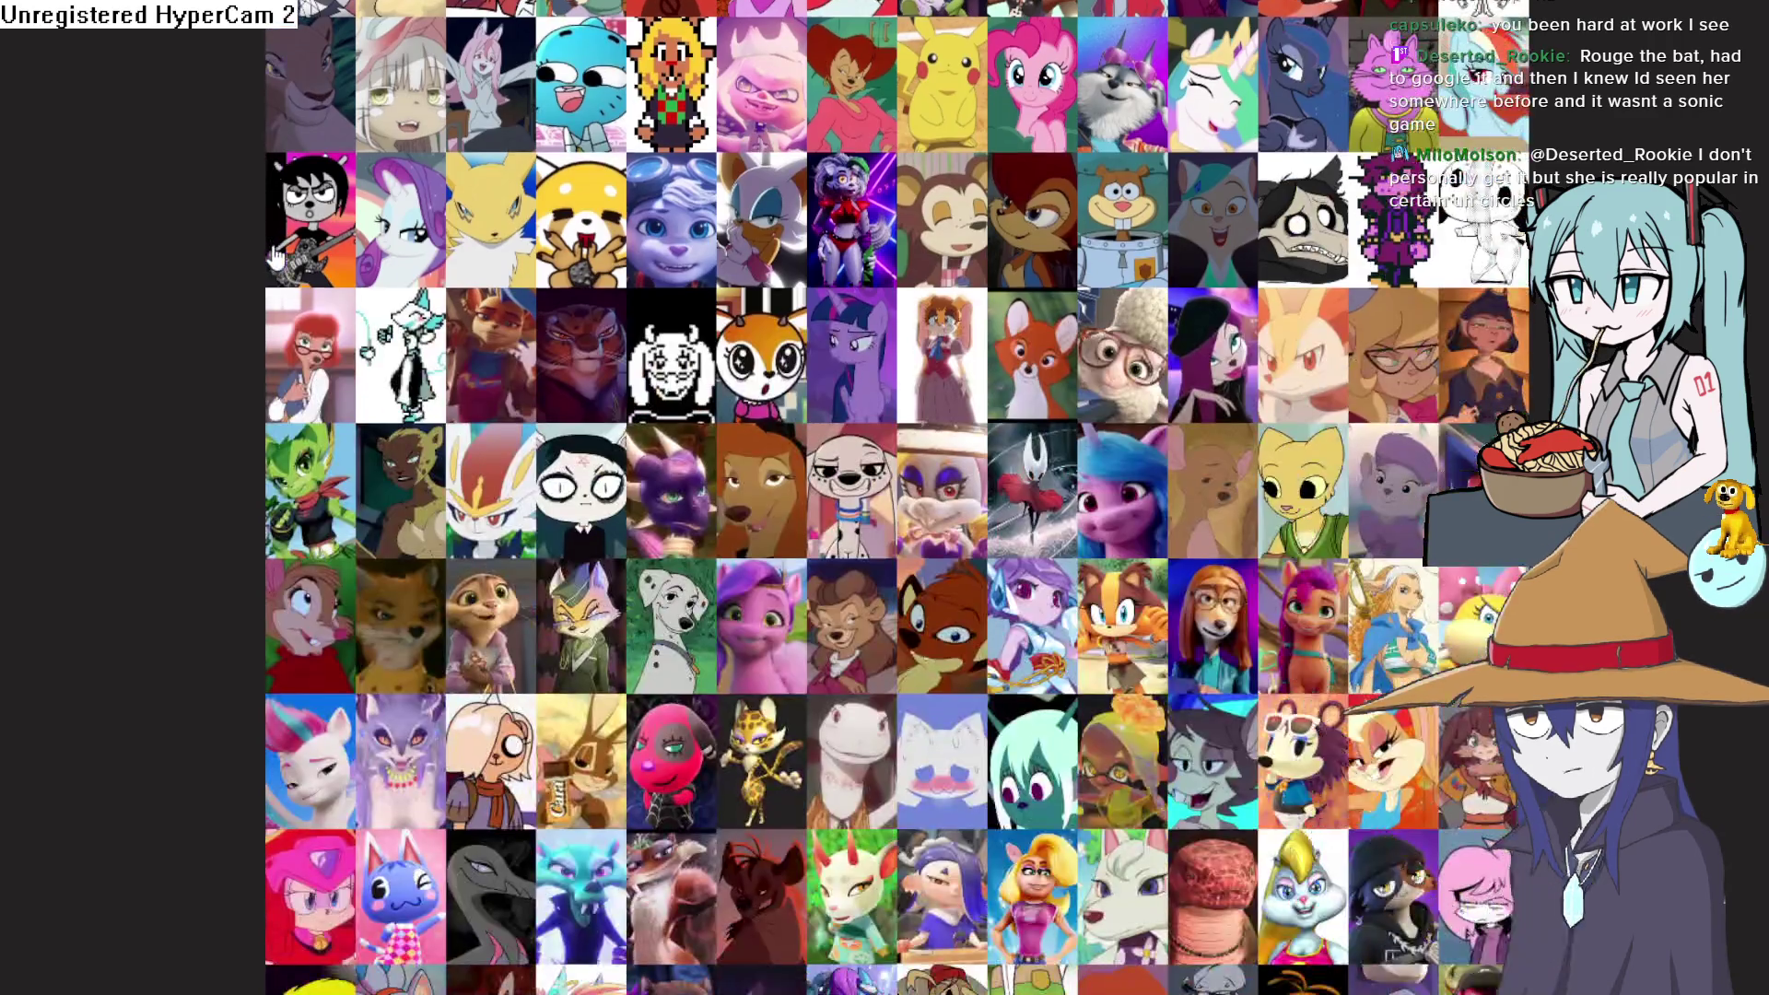
scroll(273, 251, down, 7)
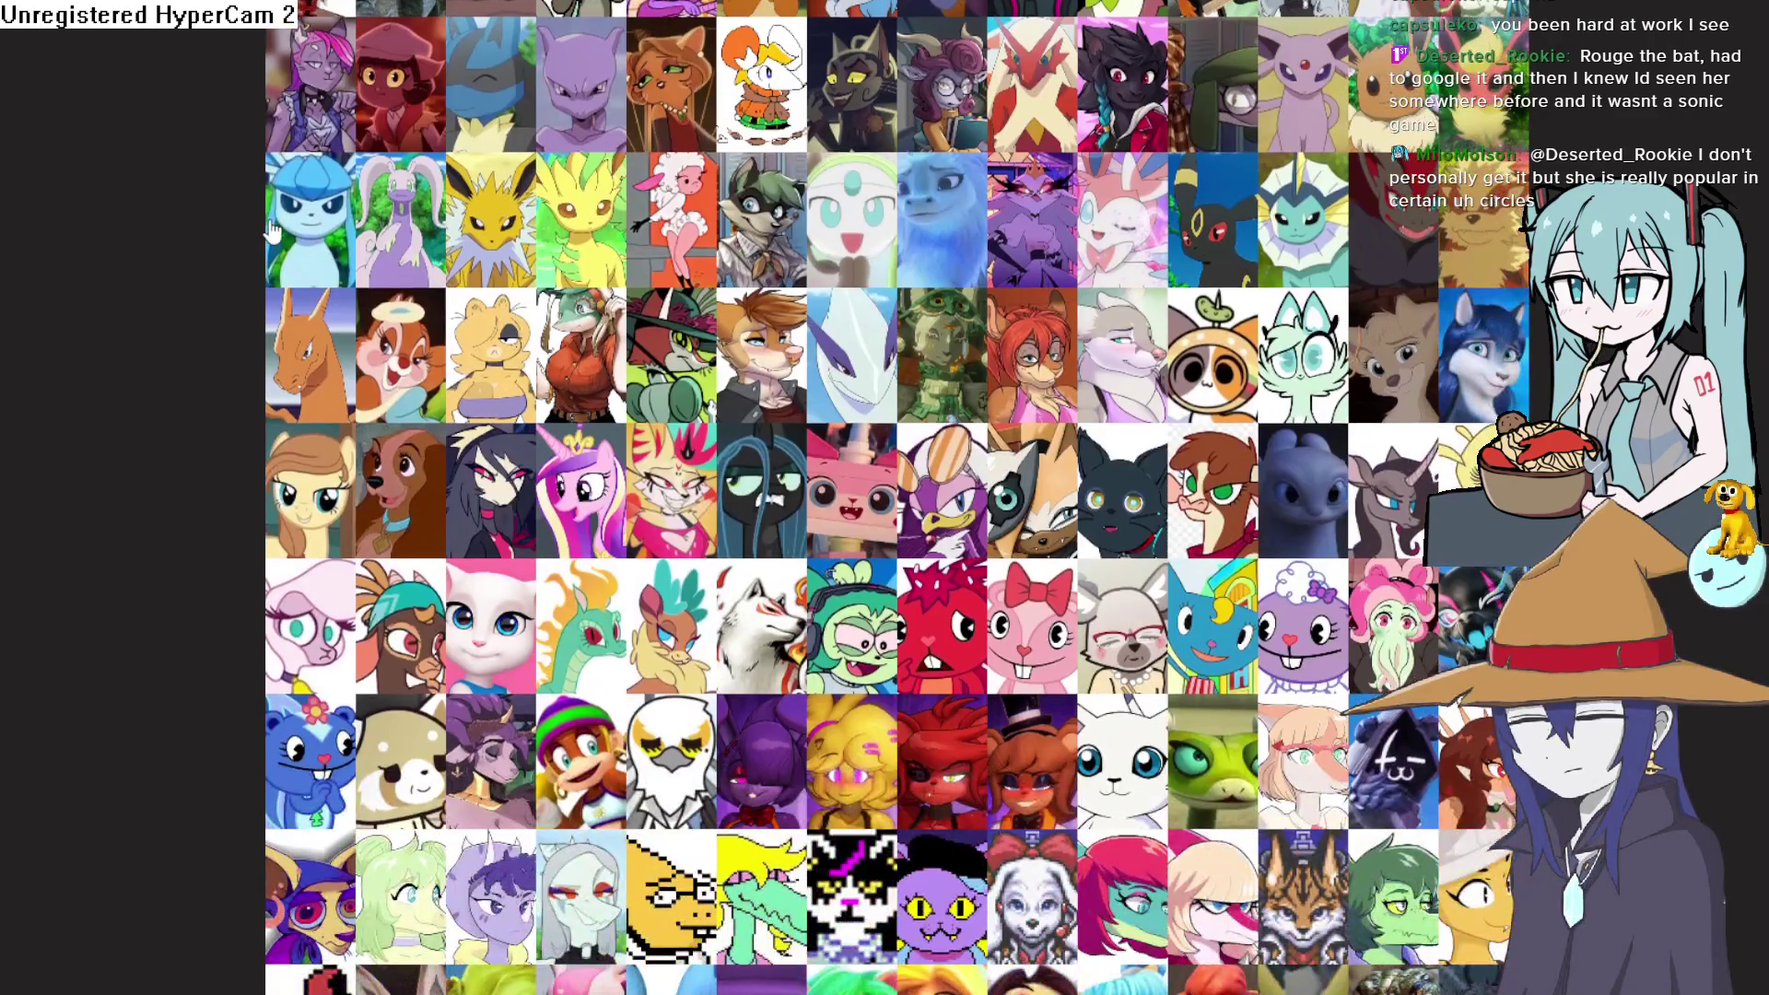
scroll(758, 313, down, 1)
scroll(757, 313, down, 3)
scroll(1010, 320, down, 2)
scroll(1010, 321, up, 3)
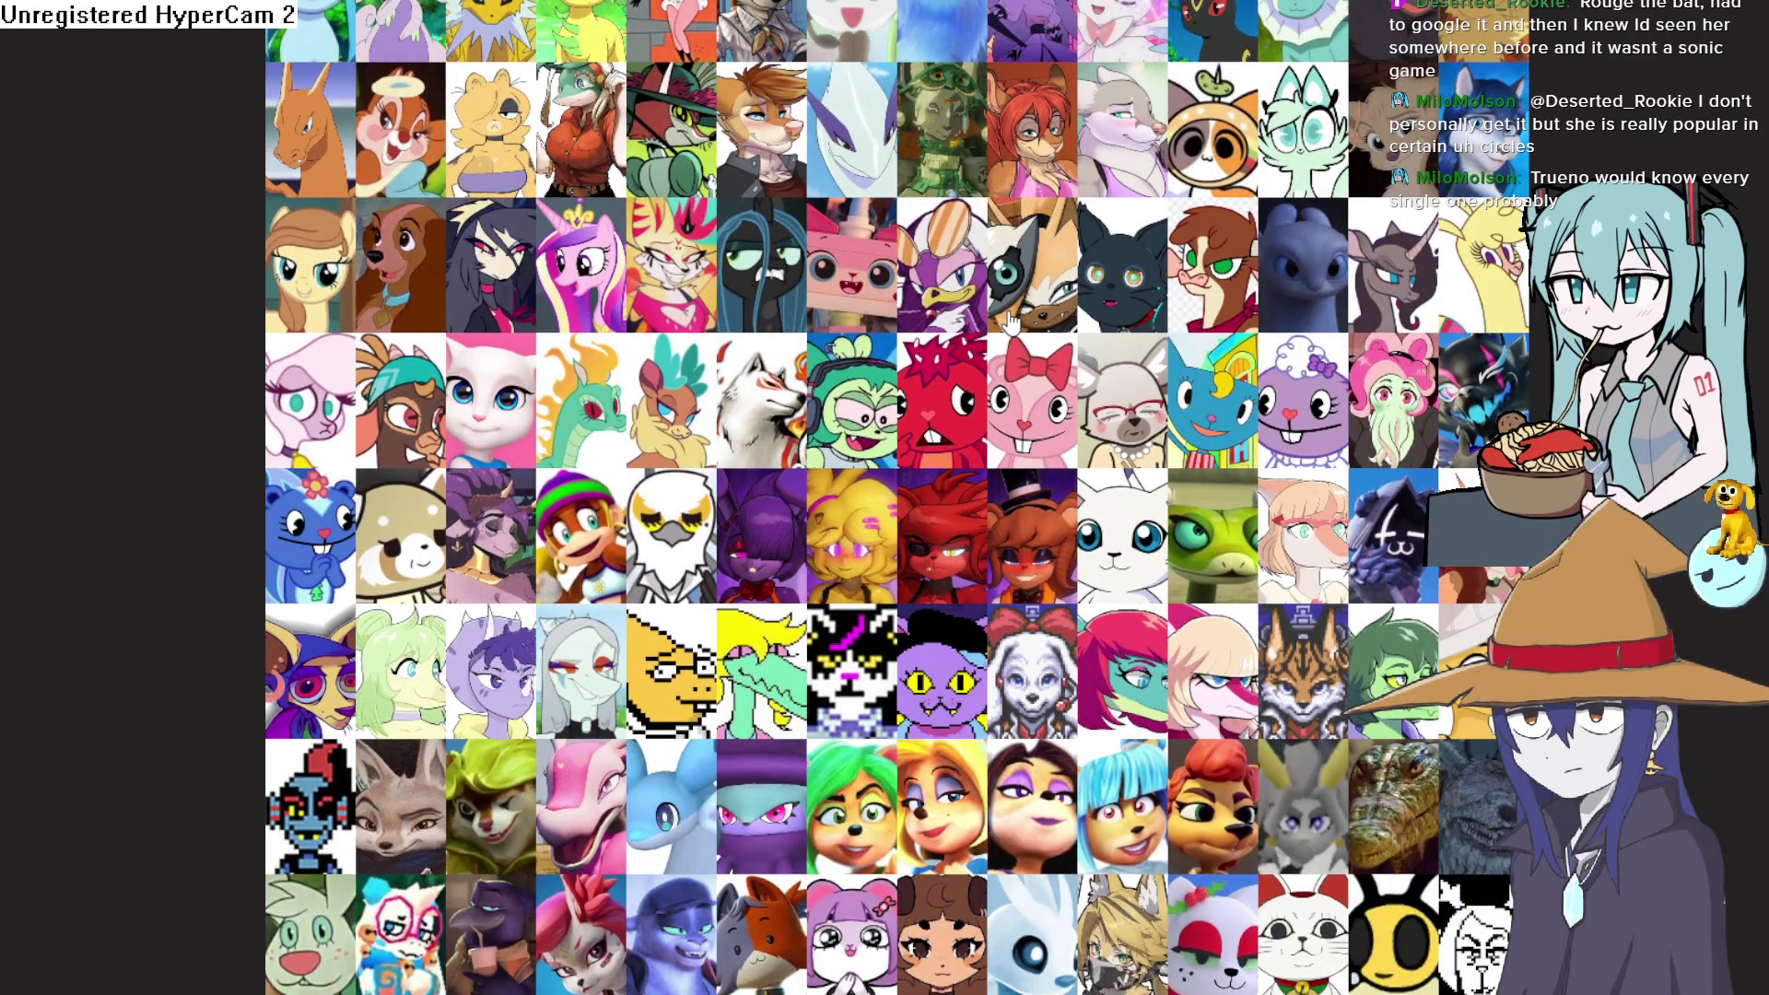
scroll(1010, 321, up, 10)
scroll(1007, 328, up, 10)
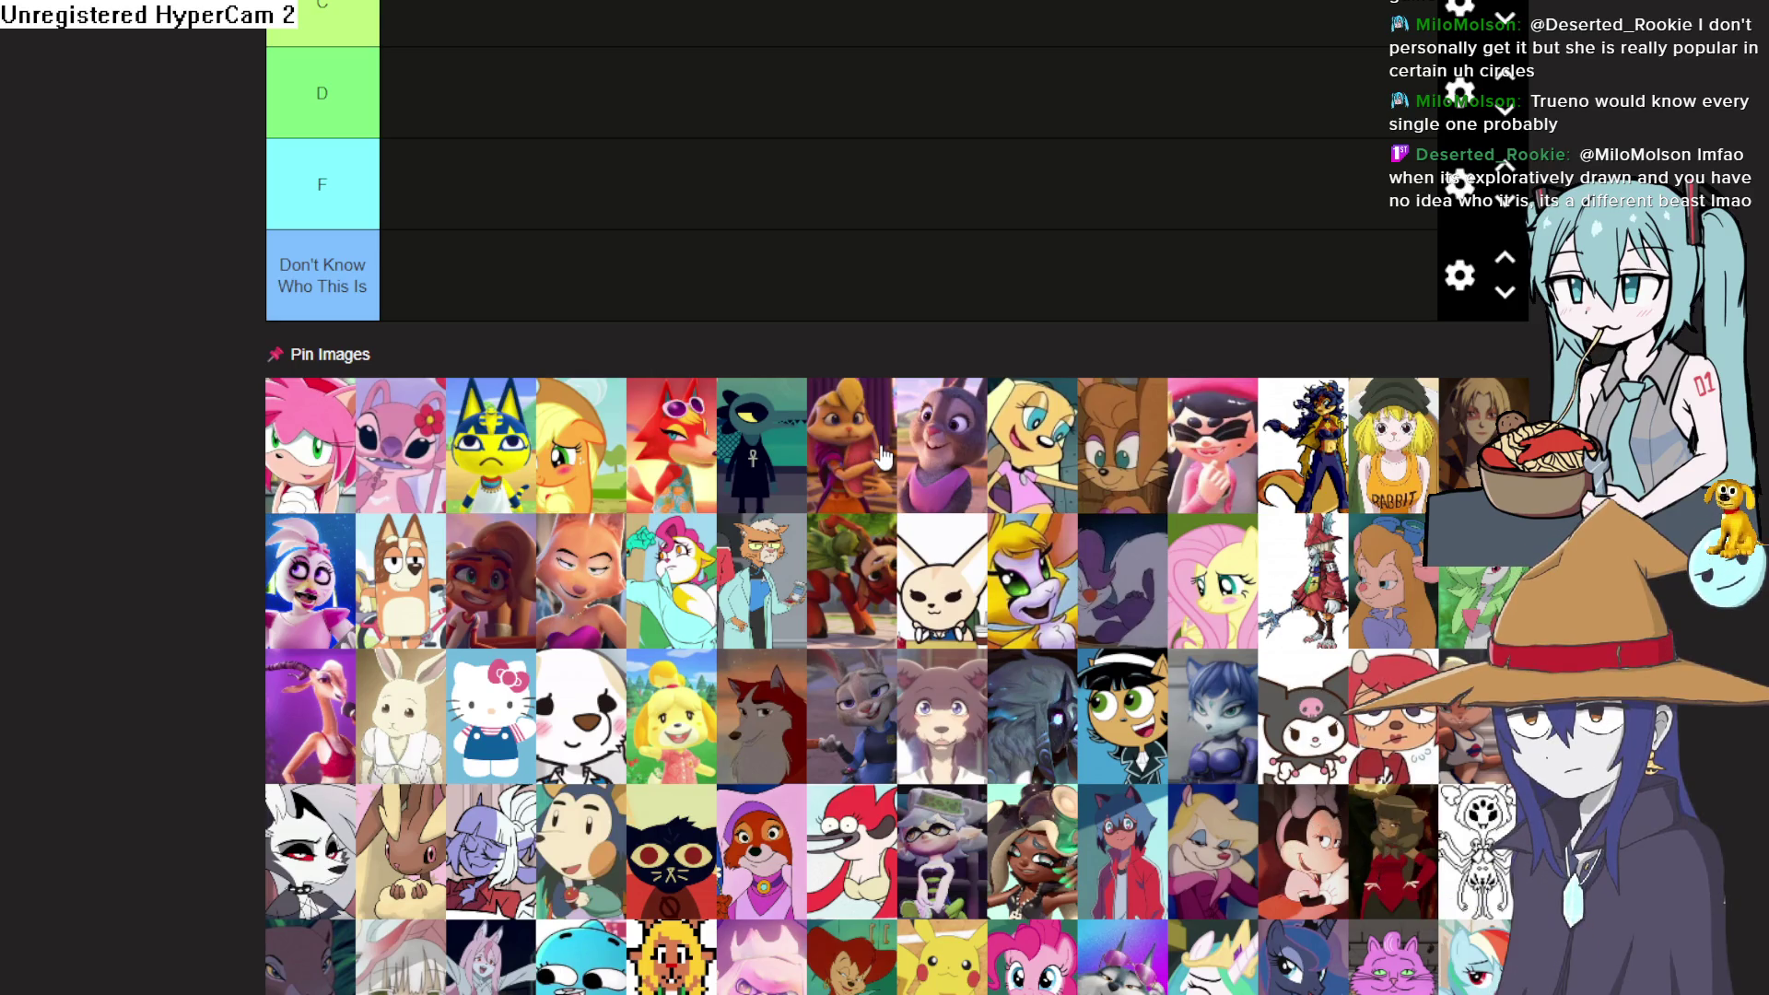
Place Amy Rose in the F tier as the first ranked character
scroll(883, 456, up, 8)
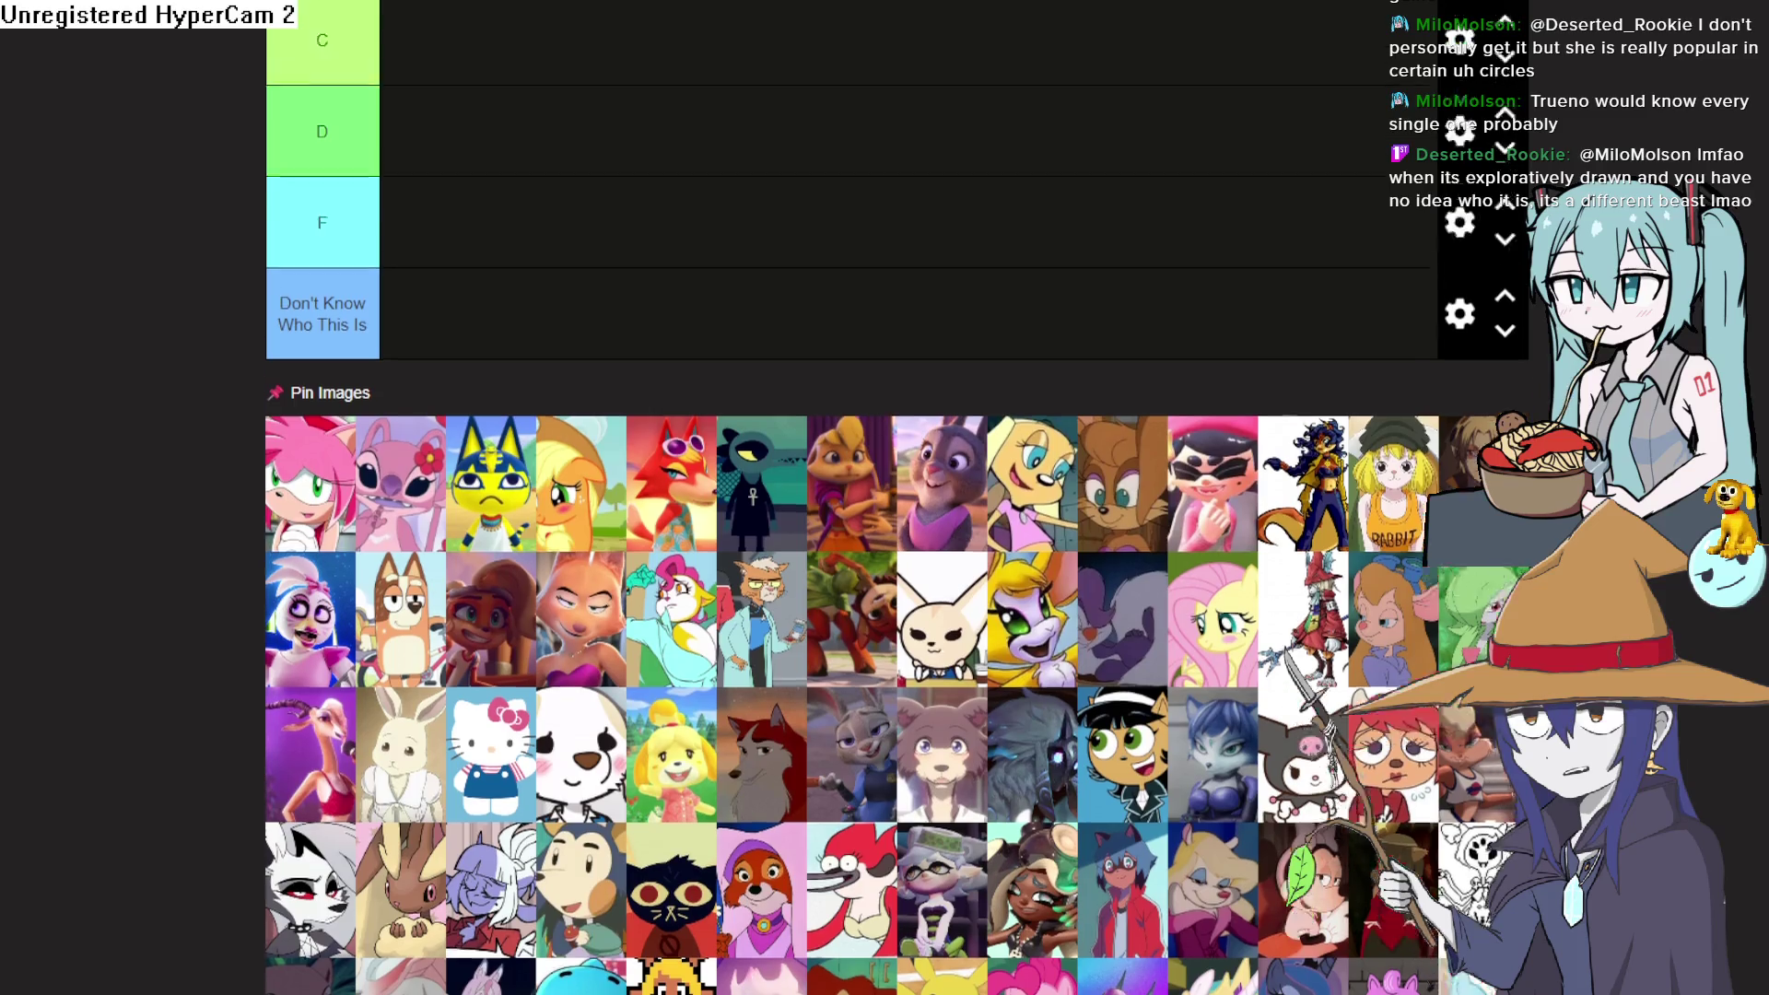
scroll(577, 494, down, 4)
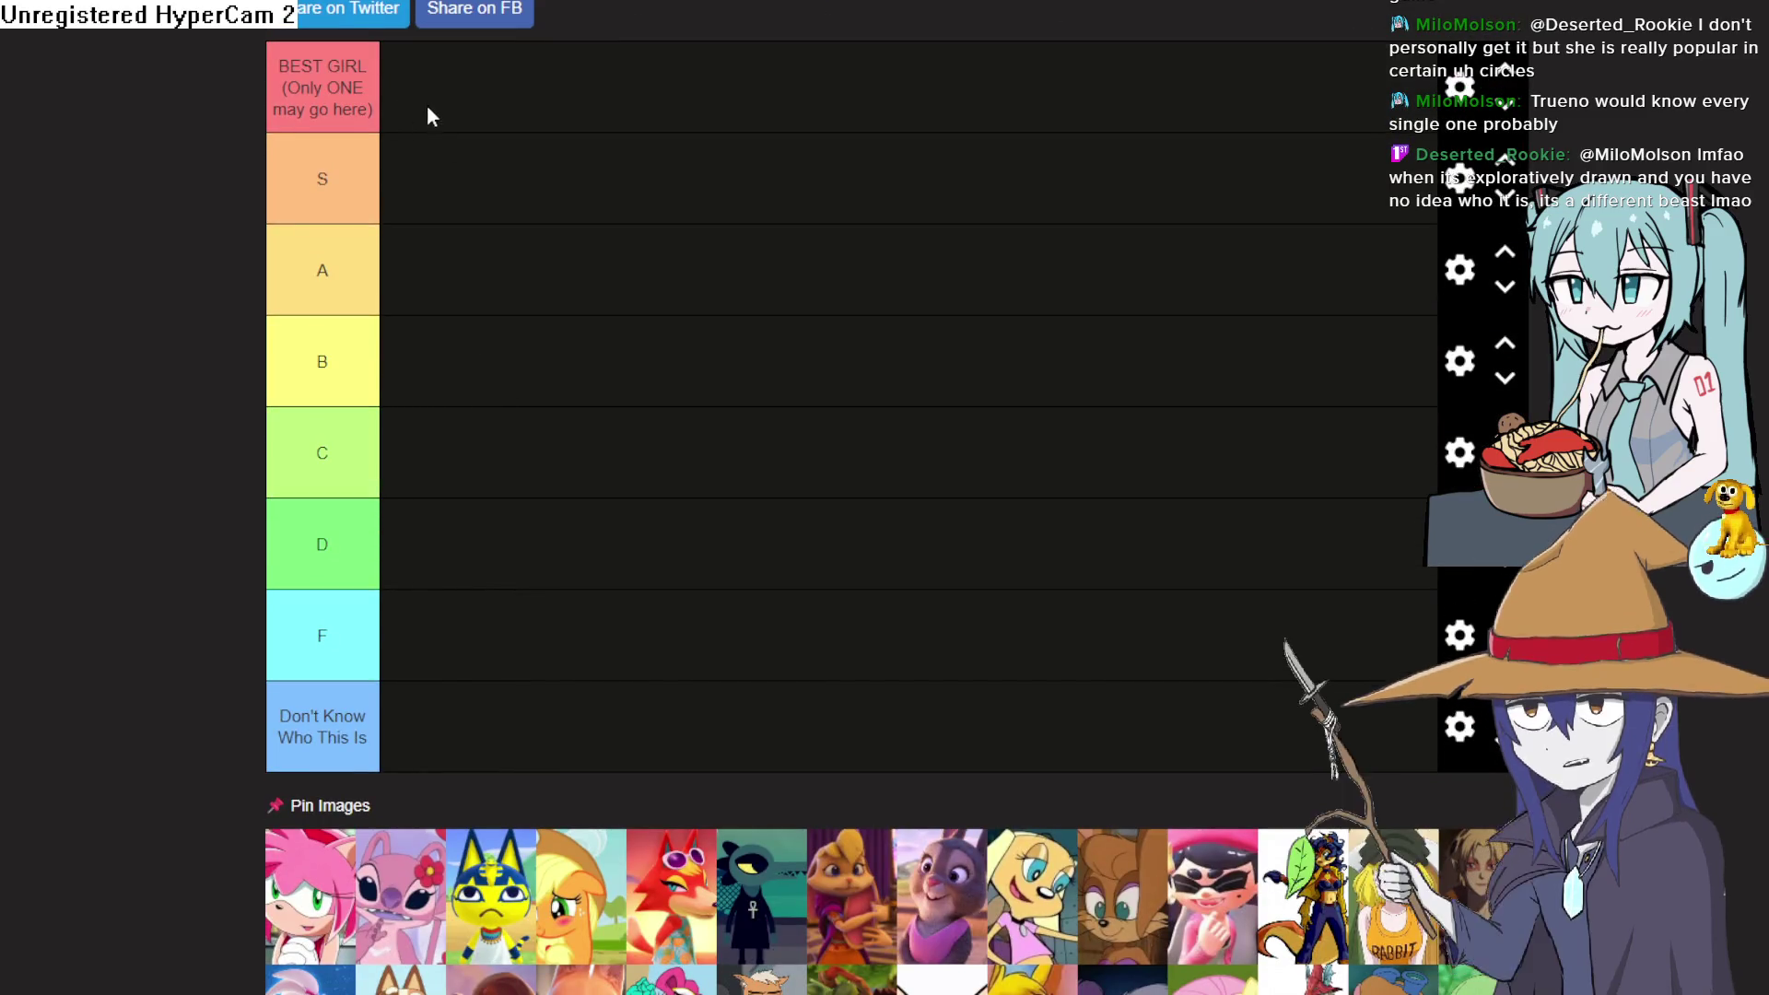
scroll(461, 203, down, 5)
scroll(494, 280, down, 2)
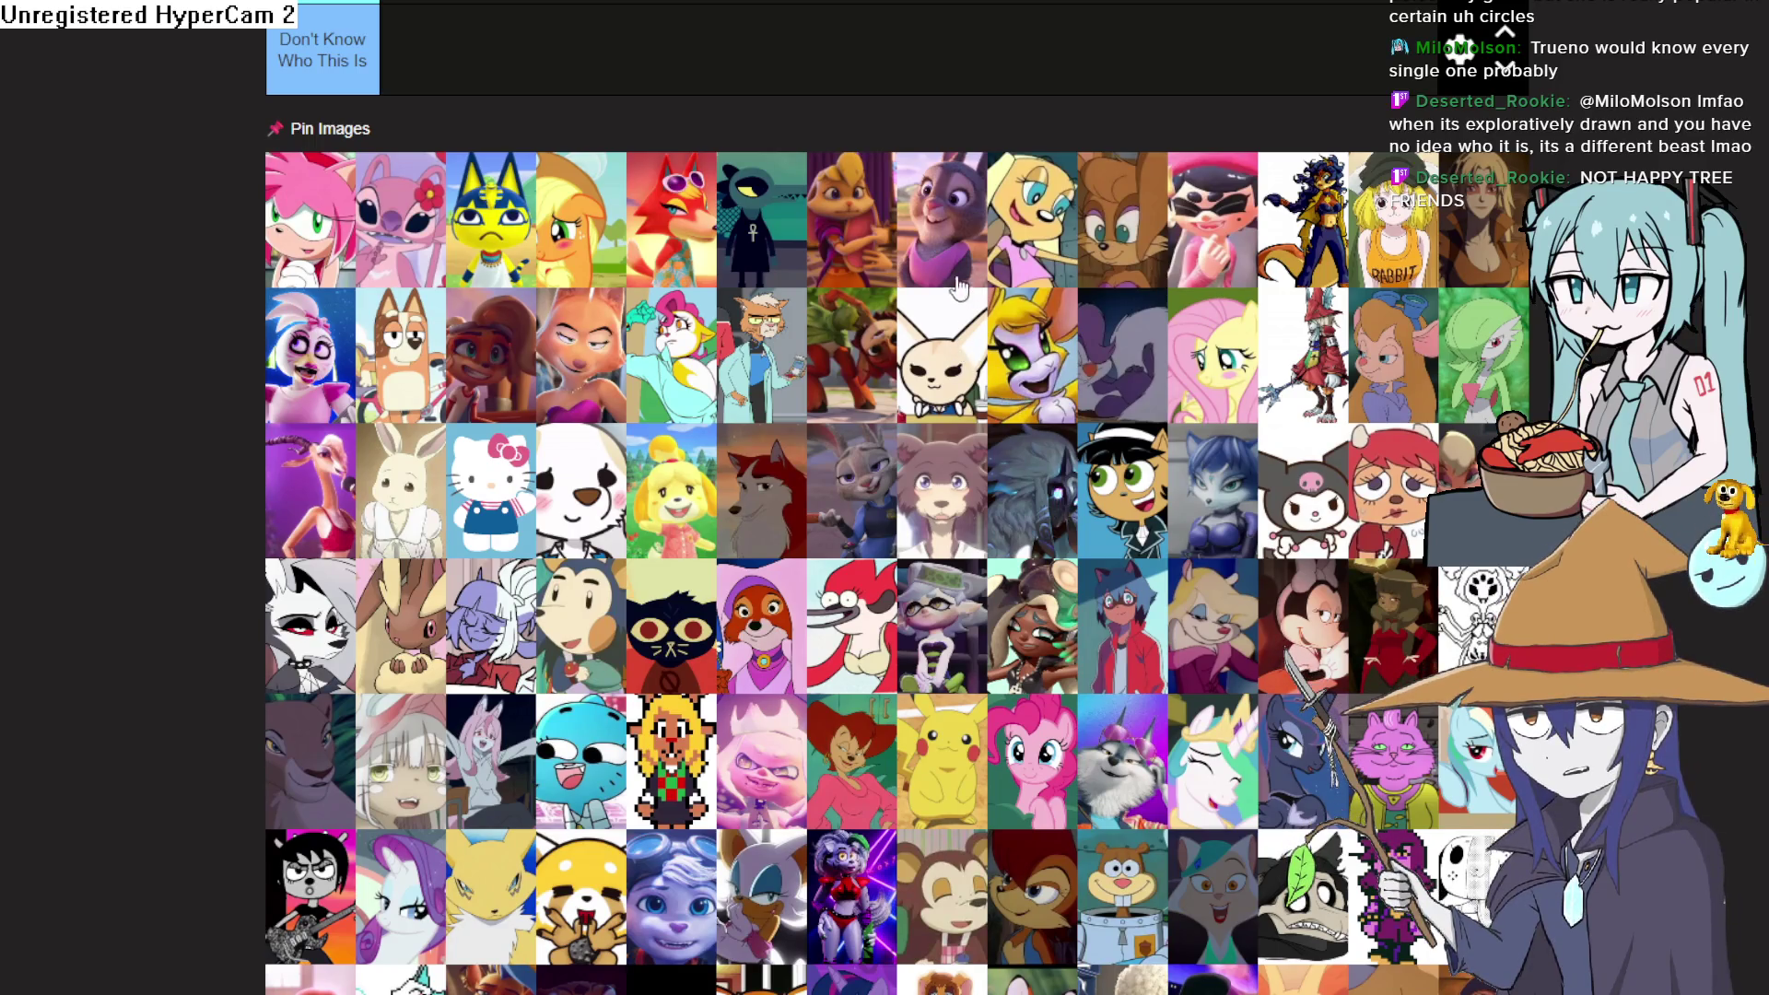
scroll(358, 283, up, 7)
scroll(217, 663, down, 2)
scroll(341, 940, up, 2)
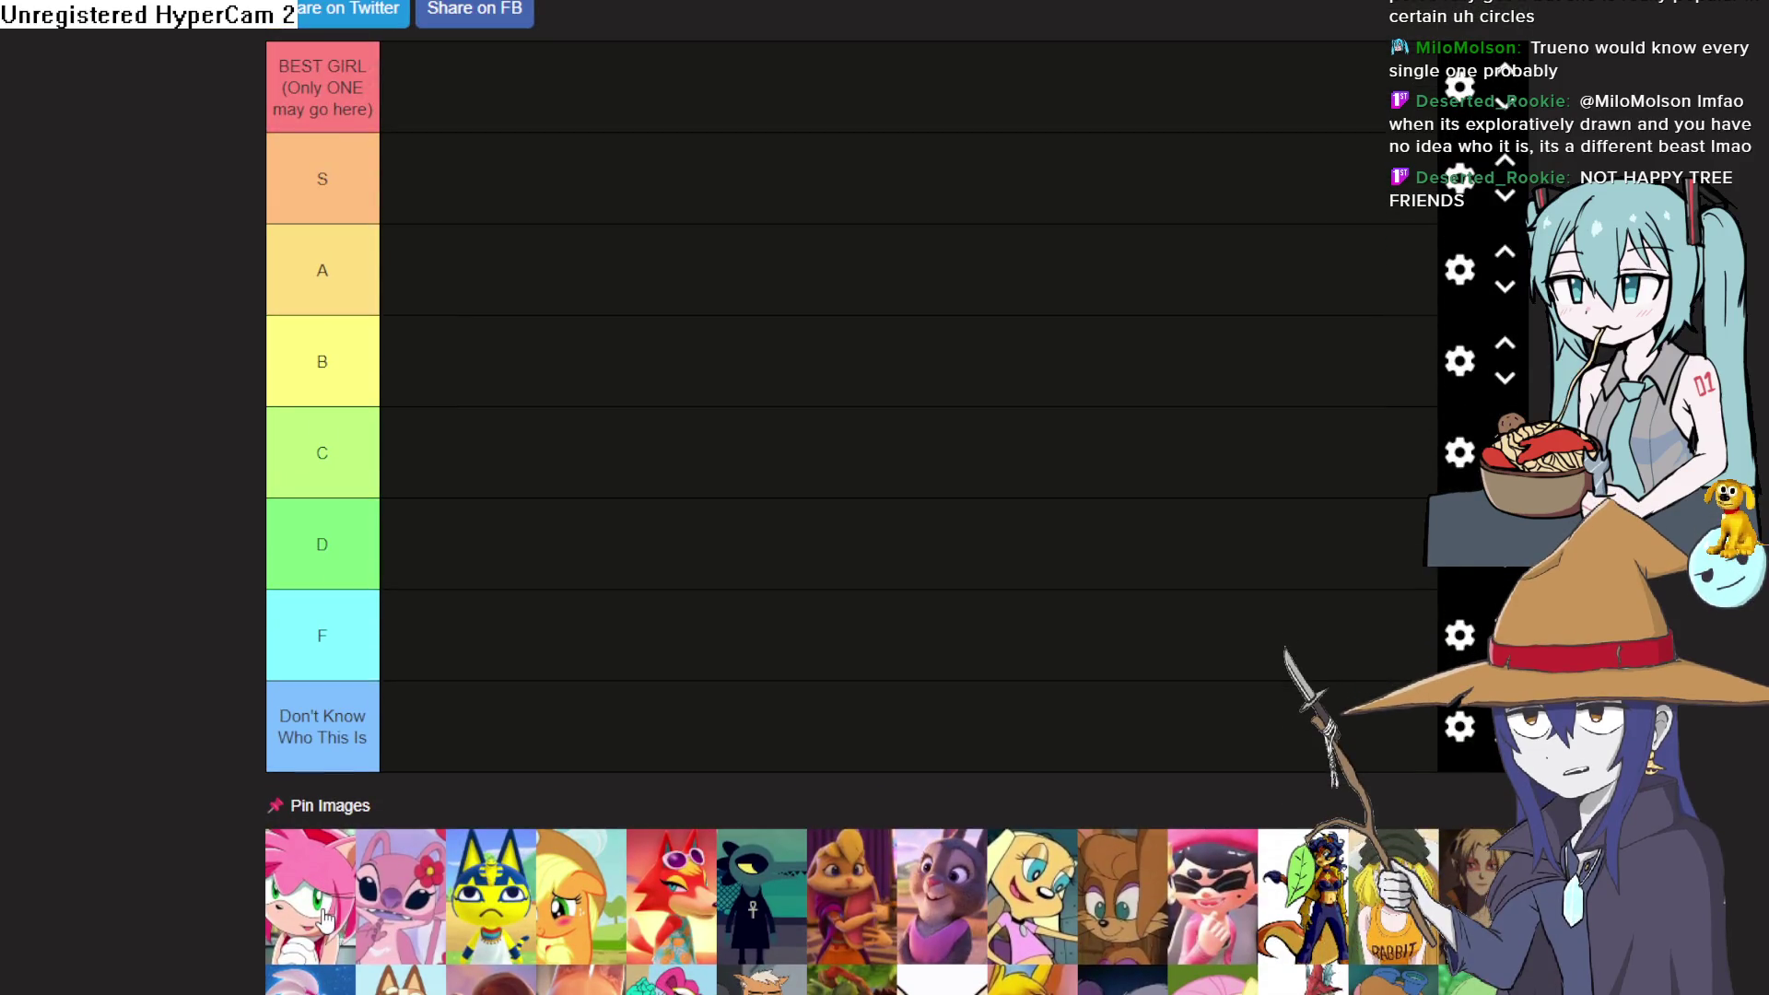
mouse_move(323, 912)
mouse_down()
mouse_move(539, 648)
mouse_move(530, 715)
mouse_move(483, 659)
mouse_move(437, 527)
mouse_up()
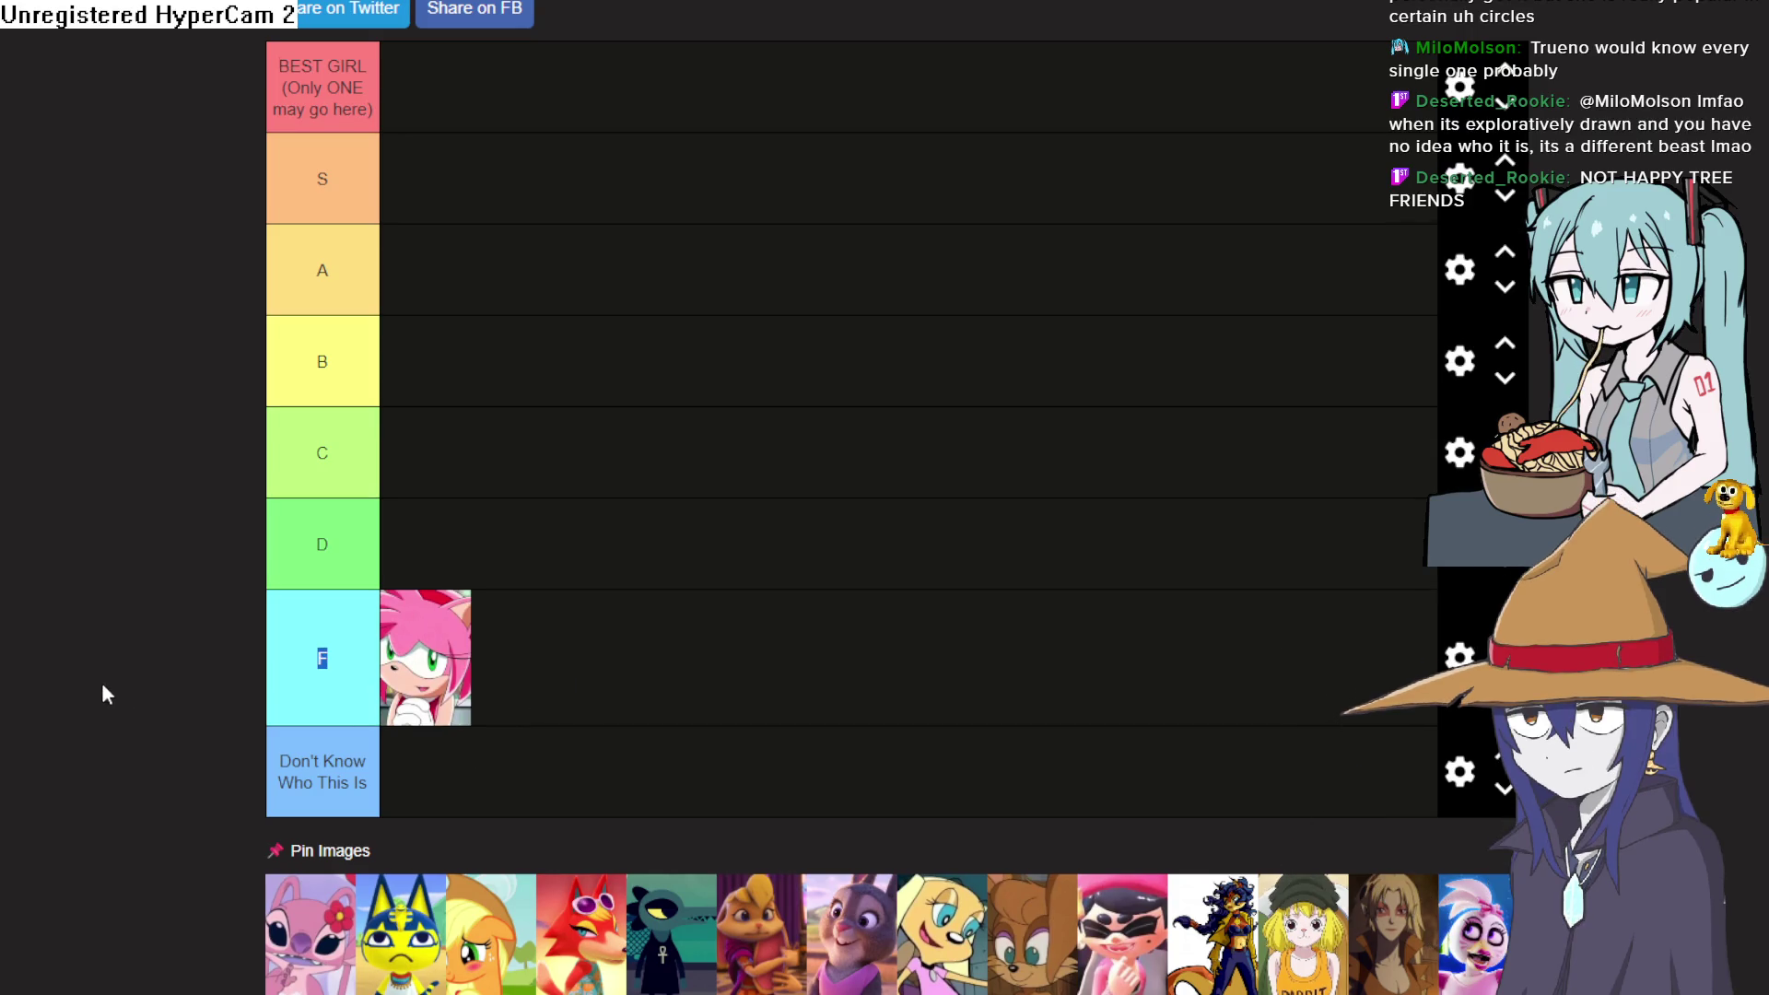
Place the pink Angel in F, Ankha in B, and Applejack in F after a Don't Know trial
scroll(263, 734, down, 2)
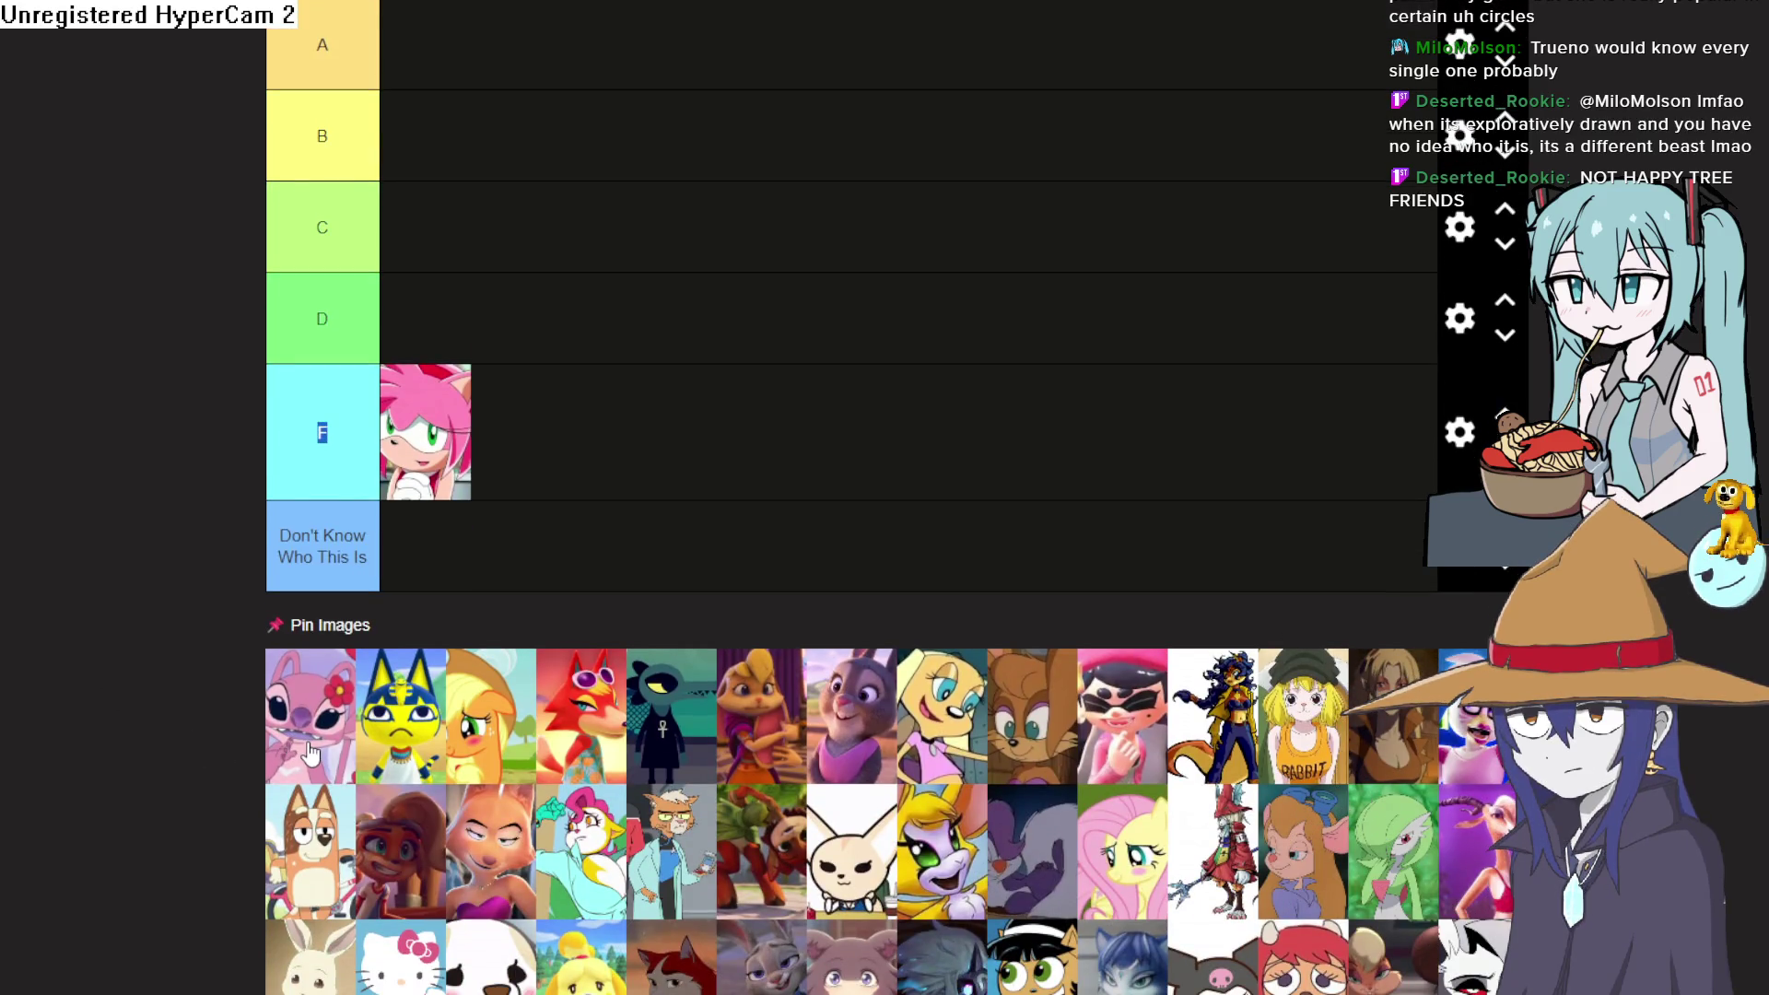
mouse_move(308, 754)
mouse_down()
mouse_move(612, 456)
mouse_move(597, 472)
mouse_up()
mouse_move(274, 764)
mouse_down()
mouse_move(550, 218)
mouse_move(479, 92)
mouse_move(437, 97)
mouse_up()
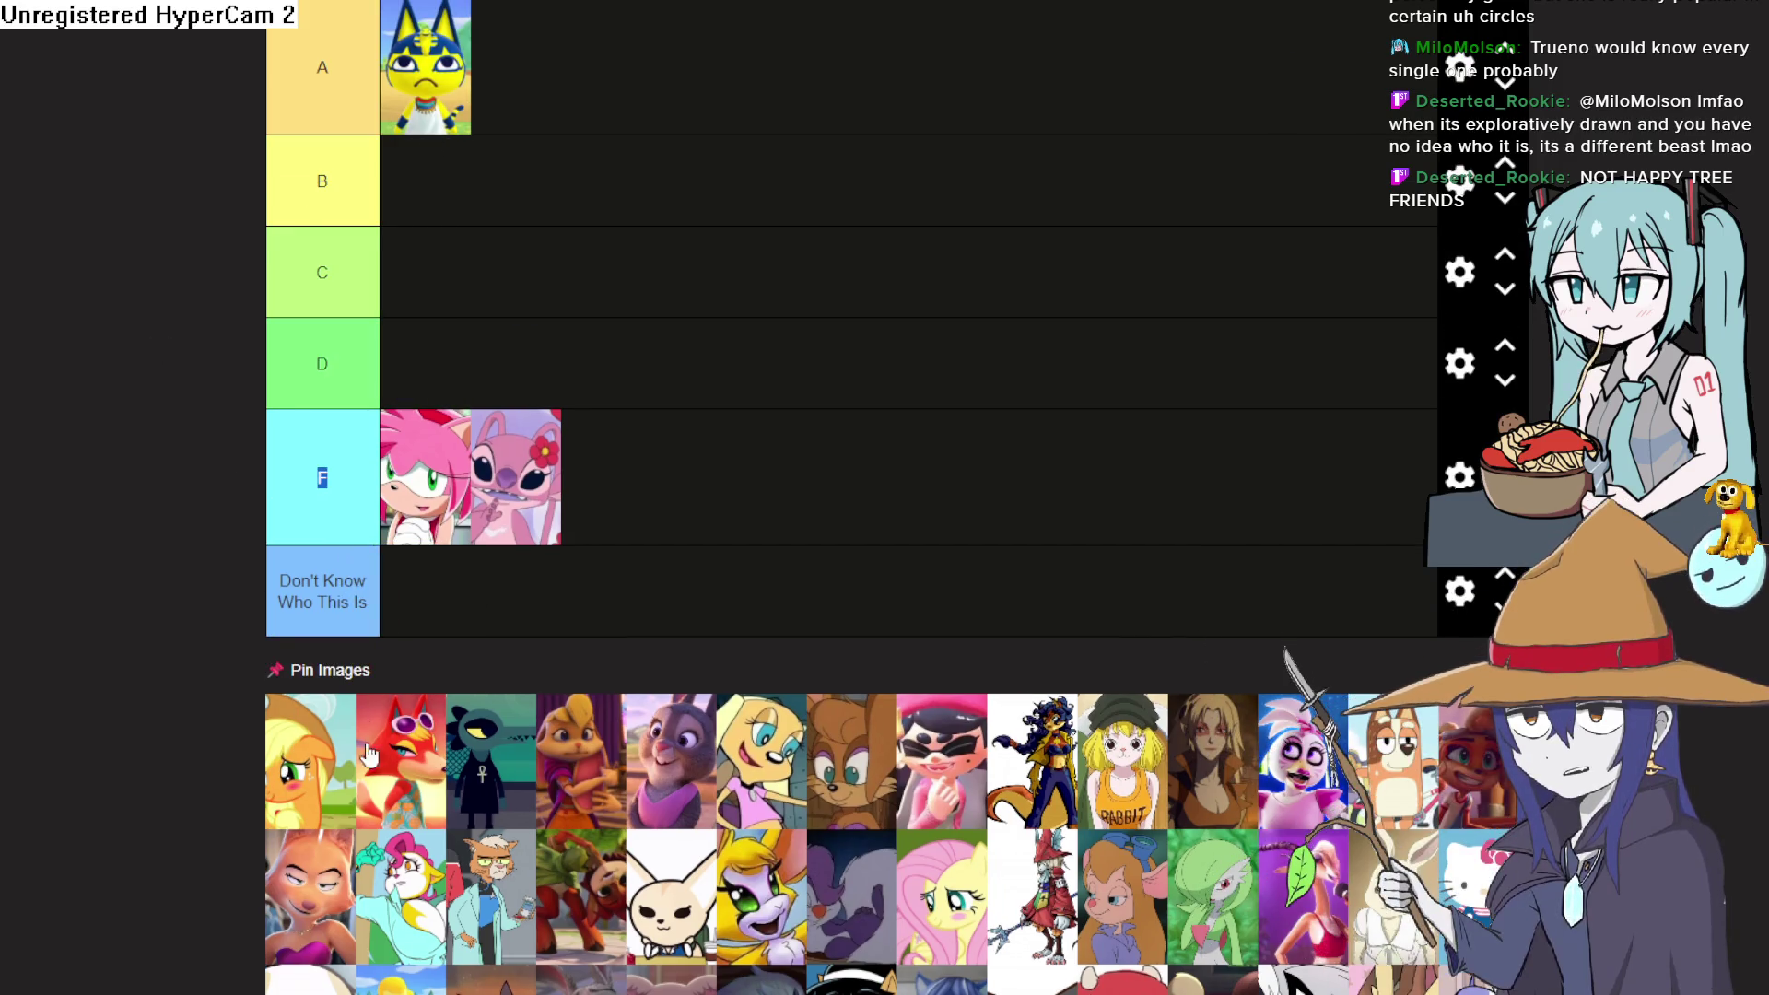
mouse_move(322, 784)
mouse_down()
mouse_move(553, 599)
mouse_move(579, 649)
mouse_move(182, 890)
mouse_move(369, 839)
mouse_up()
drag(515, 479, 489, 609)
drag(382, 834, 515, 479)
Rank the red fox in C, two characters in Don't Know, one in F, the Splatoon girl in B
mouse_move(287, 842)
mouse_down()
mouse_move(492, 649)
mouse_move(523, 273)
mouse_move(455, 366)
mouse_up()
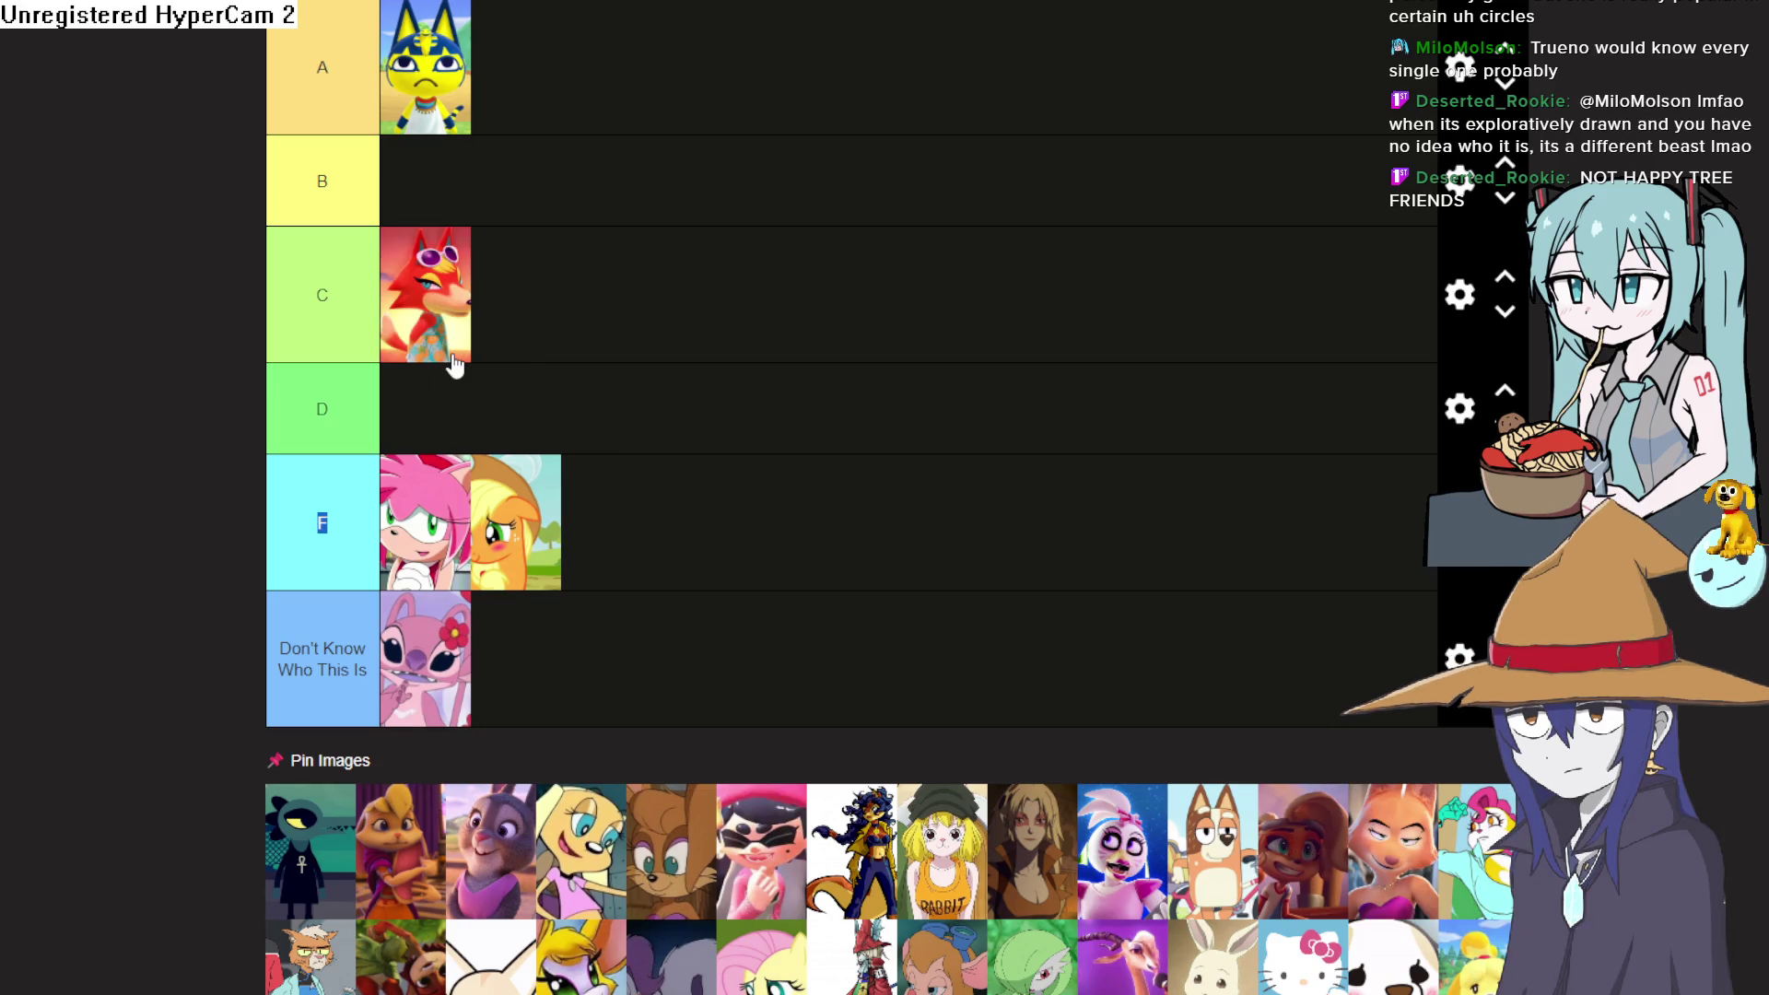
mouse_move(341, 870)
mouse_down()
mouse_move(690, 150)
mouse_move(620, 470)
mouse_move(639, 679)
mouse_move(355, 846)
mouse_move(576, 649)
mouse_move(623, 638)
mouse_move(514, 764)
mouse_up()
drag(322, 854, 598, 663)
mouse_move(318, 848)
mouse_down()
mouse_move(428, 657)
mouse_move(617, 539)
mouse_move(720, 551)
mouse_move(722, 501)
mouse_up()
mouse_move(334, 866)
mouse_down()
mouse_move(671, 231)
mouse_move(640, 143)
mouse_move(573, 221)
mouse_move(476, 241)
mouse_move(572, 335)
mouse_move(592, 383)
mouse_move(572, 363)
mouse_up()
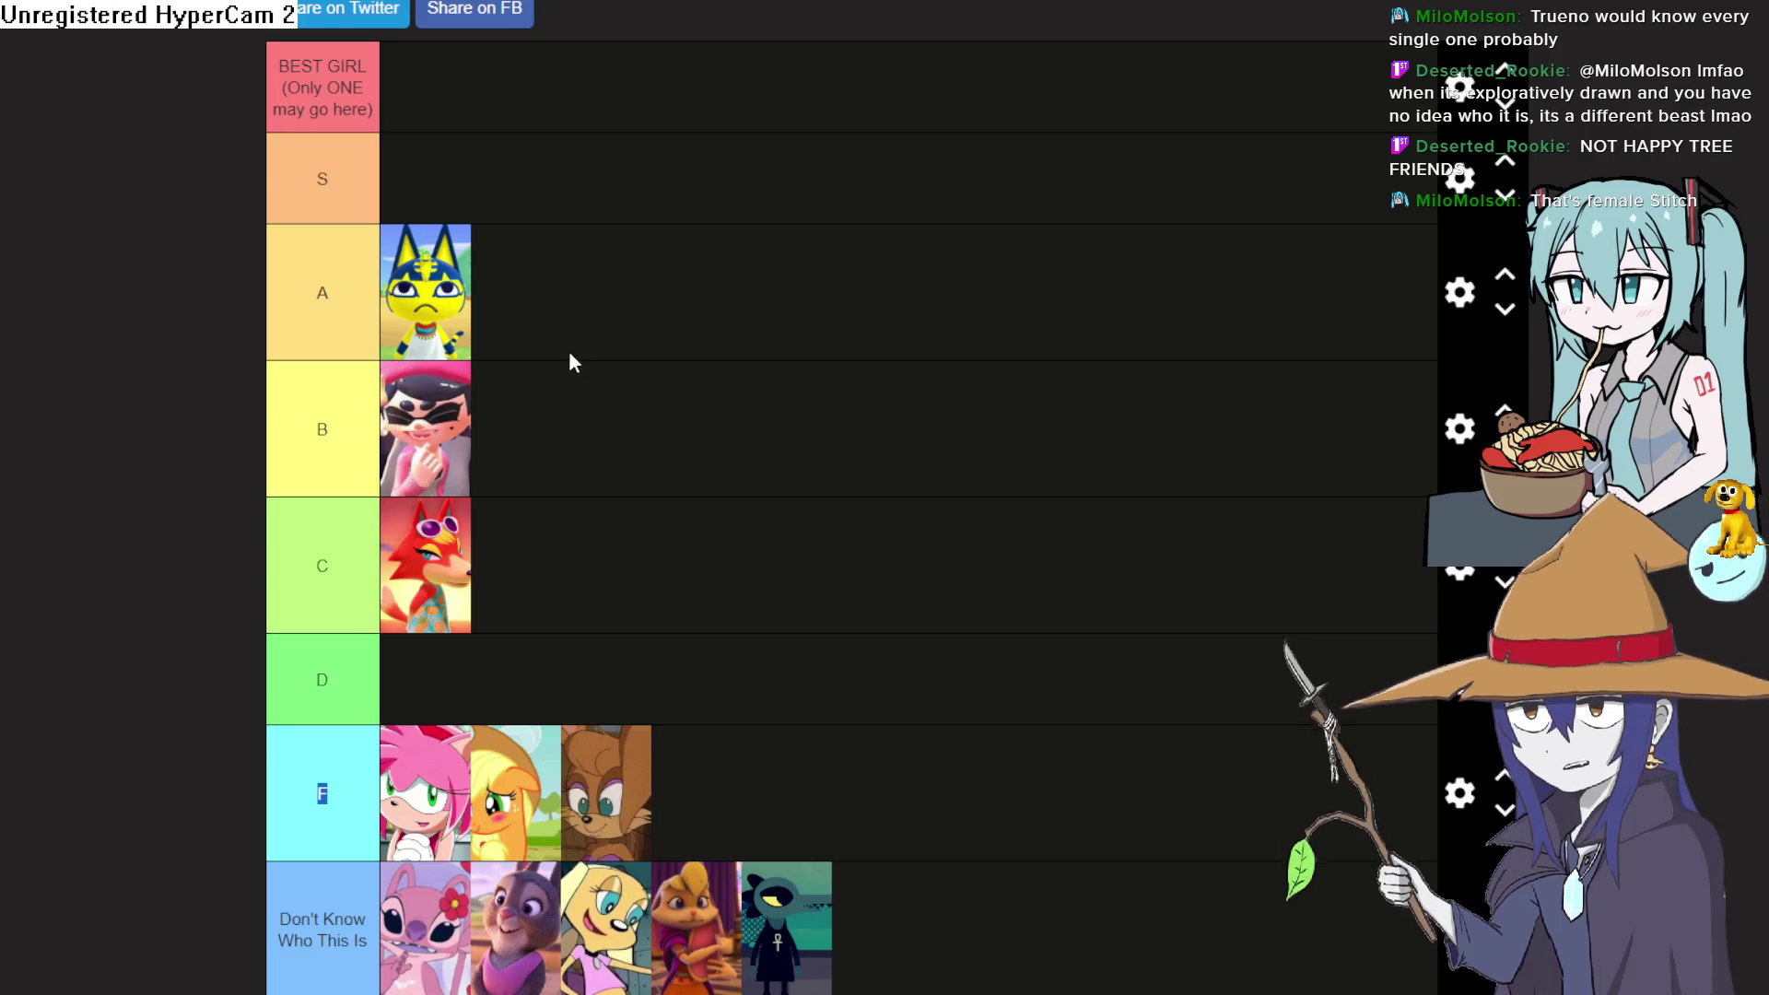
Rank Carmelita in tier A and the RABBIT-shirt girl in tier B
scroll(504, 465, down, 5)
scroll(761, 277, up, 5)
mouse_move(344, 685)
mouse_down()
mouse_move(760, 278)
mouse_move(699, 346)
mouse_move(644, 308)
mouse_up()
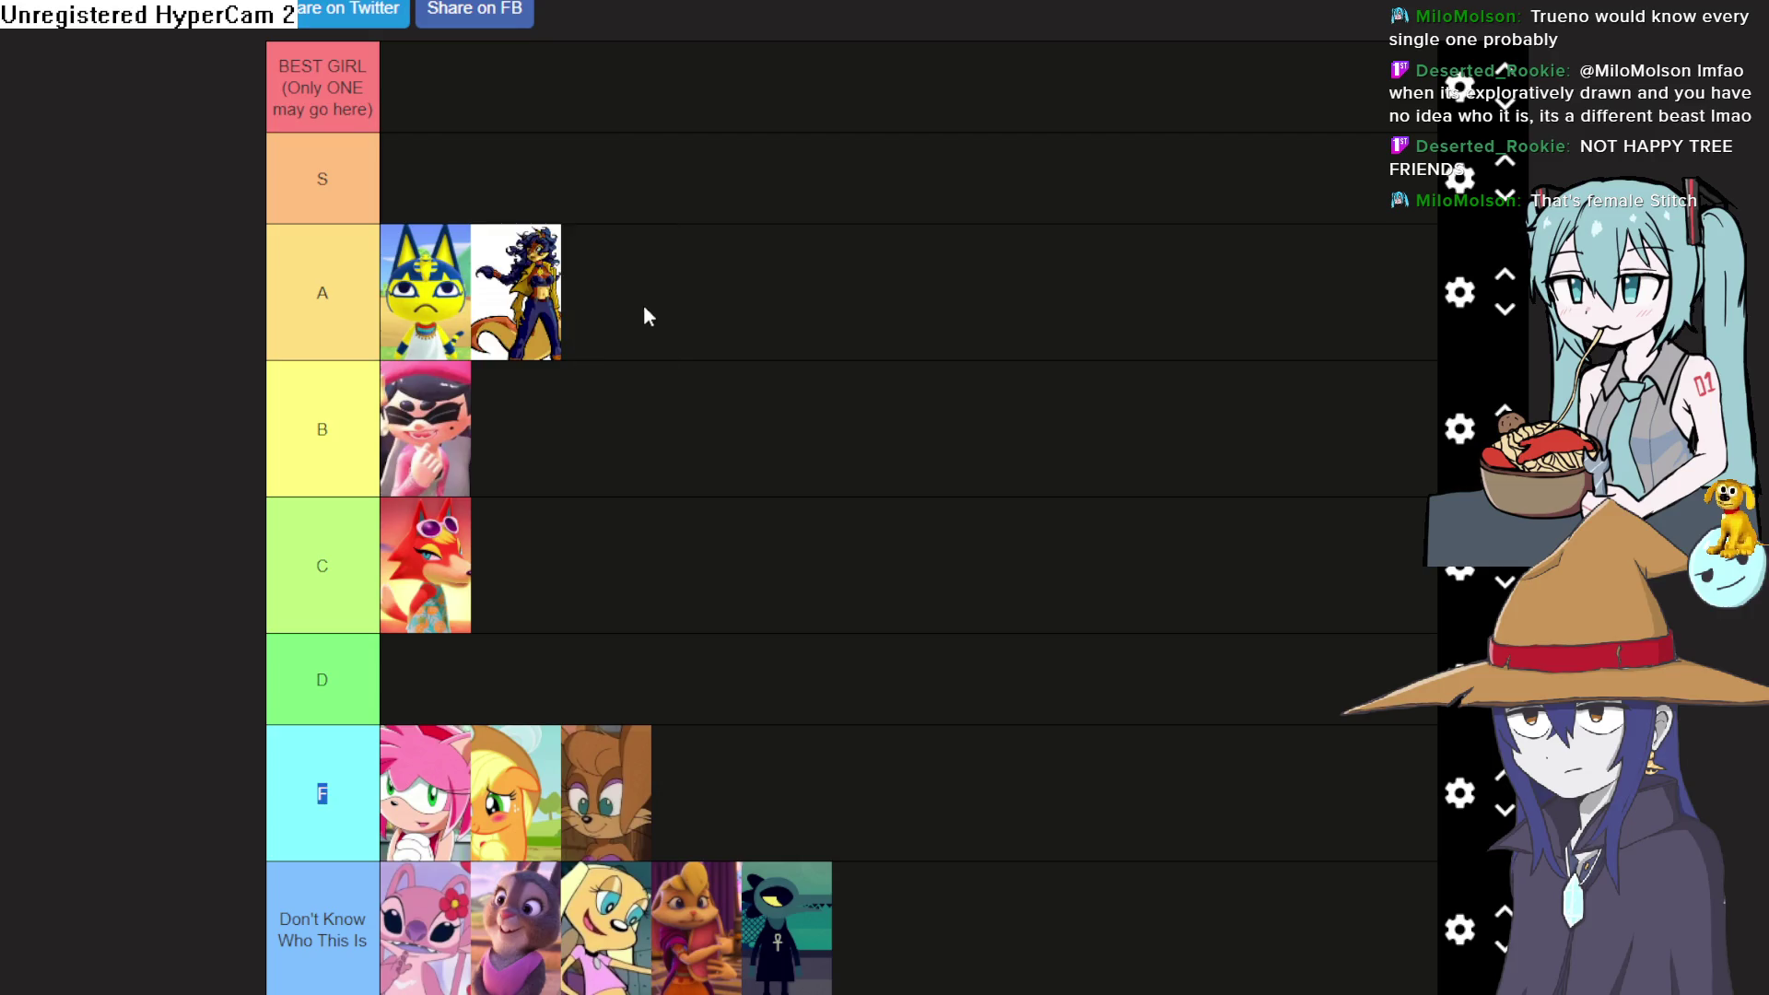
scroll(642, 315, down, 5)
mouse_move(308, 663)
mouse_down()
mouse_move(822, 225)
mouse_move(829, 249)
mouse_move(745, 380)
mouse_move(685, 264)
mouse_move(677, 364)
mouse_move(678, 241)
mouse_up()
scroll(829, 249, up, 2)
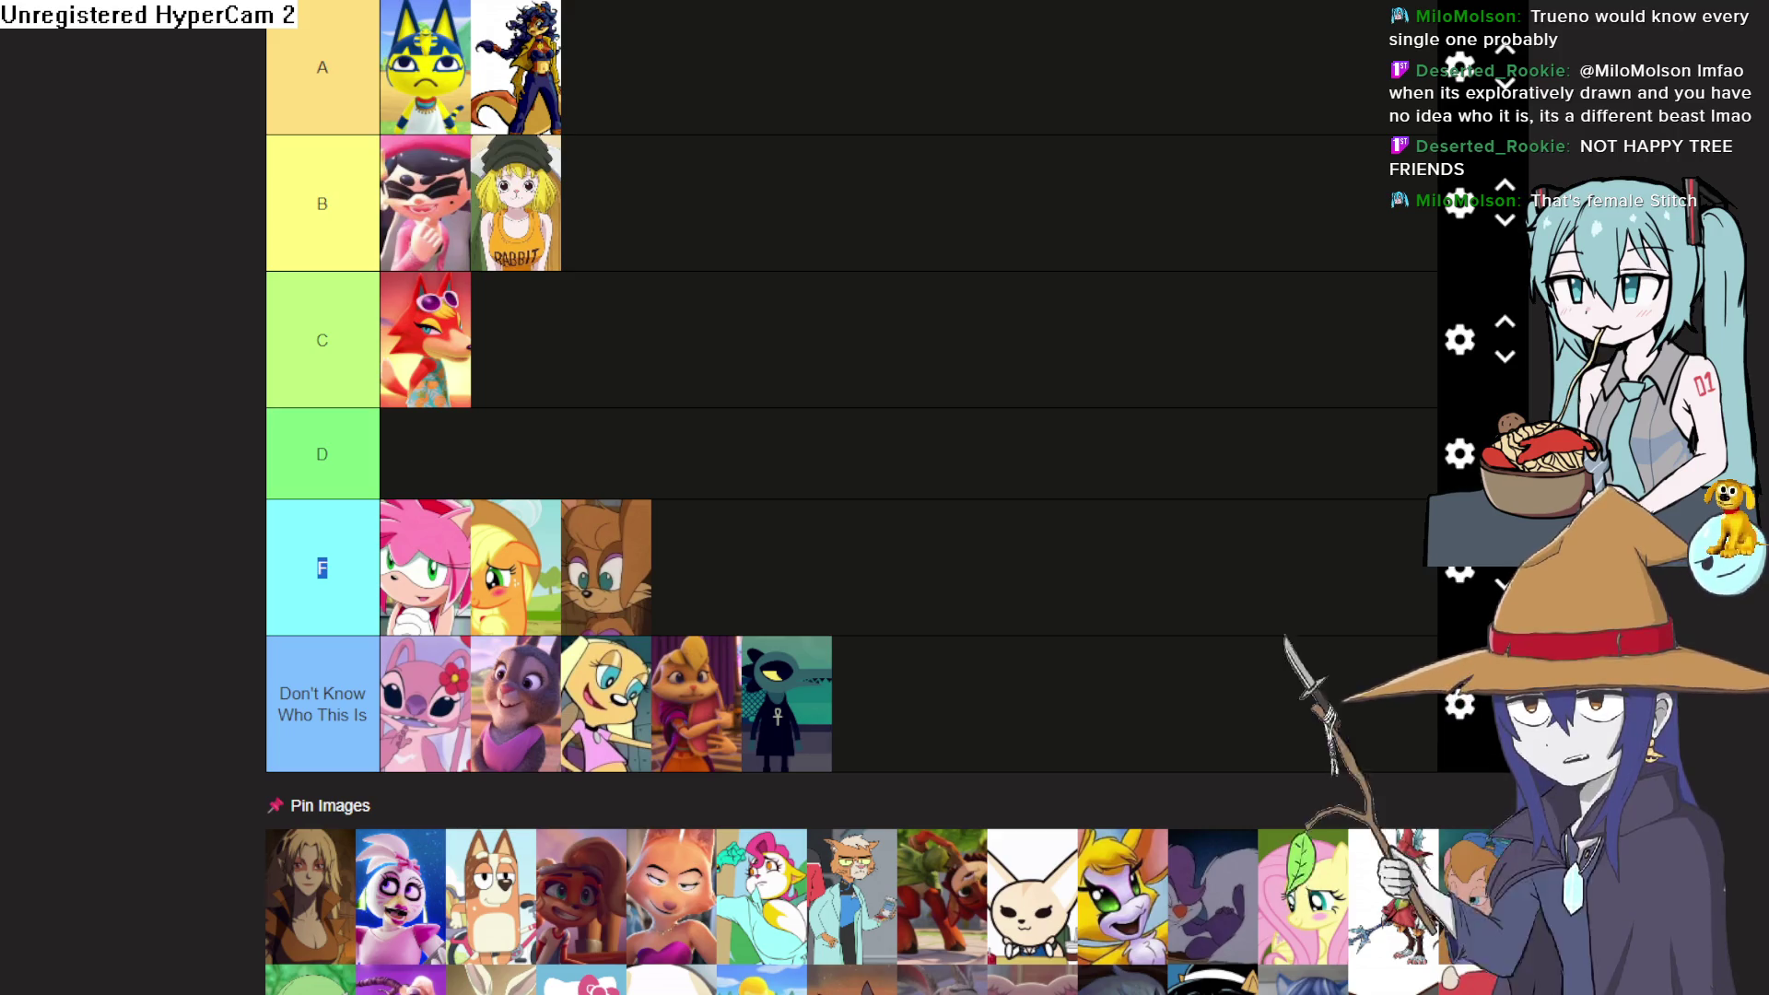
scroll(1141, 525, down, 3)
Put Chica and Bluey in Don't Know and rank Gardevoir first in tier S
scroll(986, 542, down, 2)
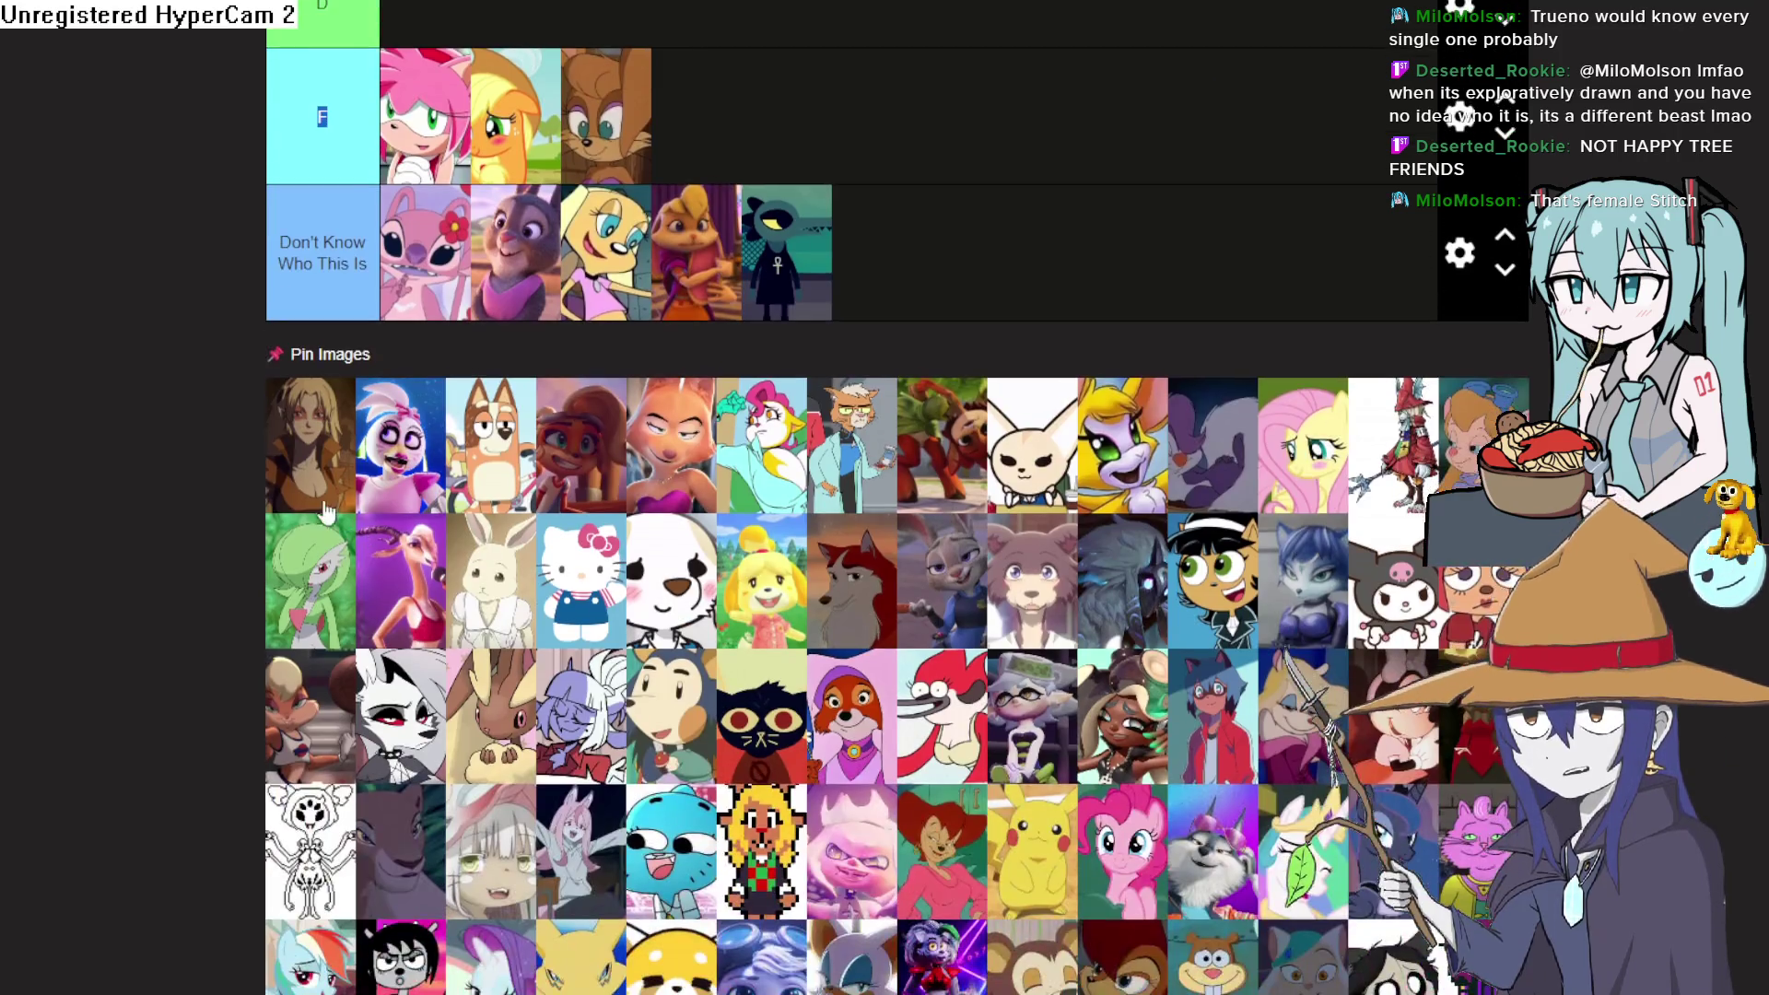
scroll(304, 488, up, 2)
drag(398, 677, 1058, 494)
mouse_move(399, 661)
mouse_down()
mouse_move(1221, 497)
mouse_move(1198, 535)
mouse_up()
mouse_move(1409, 700)
mouse_down()
mouse_move(843, 83)
mouse_move(715, 396)
mouse_move(668, 452)
mouse_move(620, 395)
mouse_up()
Rank a red-haired character in tier B and drag two more pool images into the tiers
scroll(871, 316, down, 10)
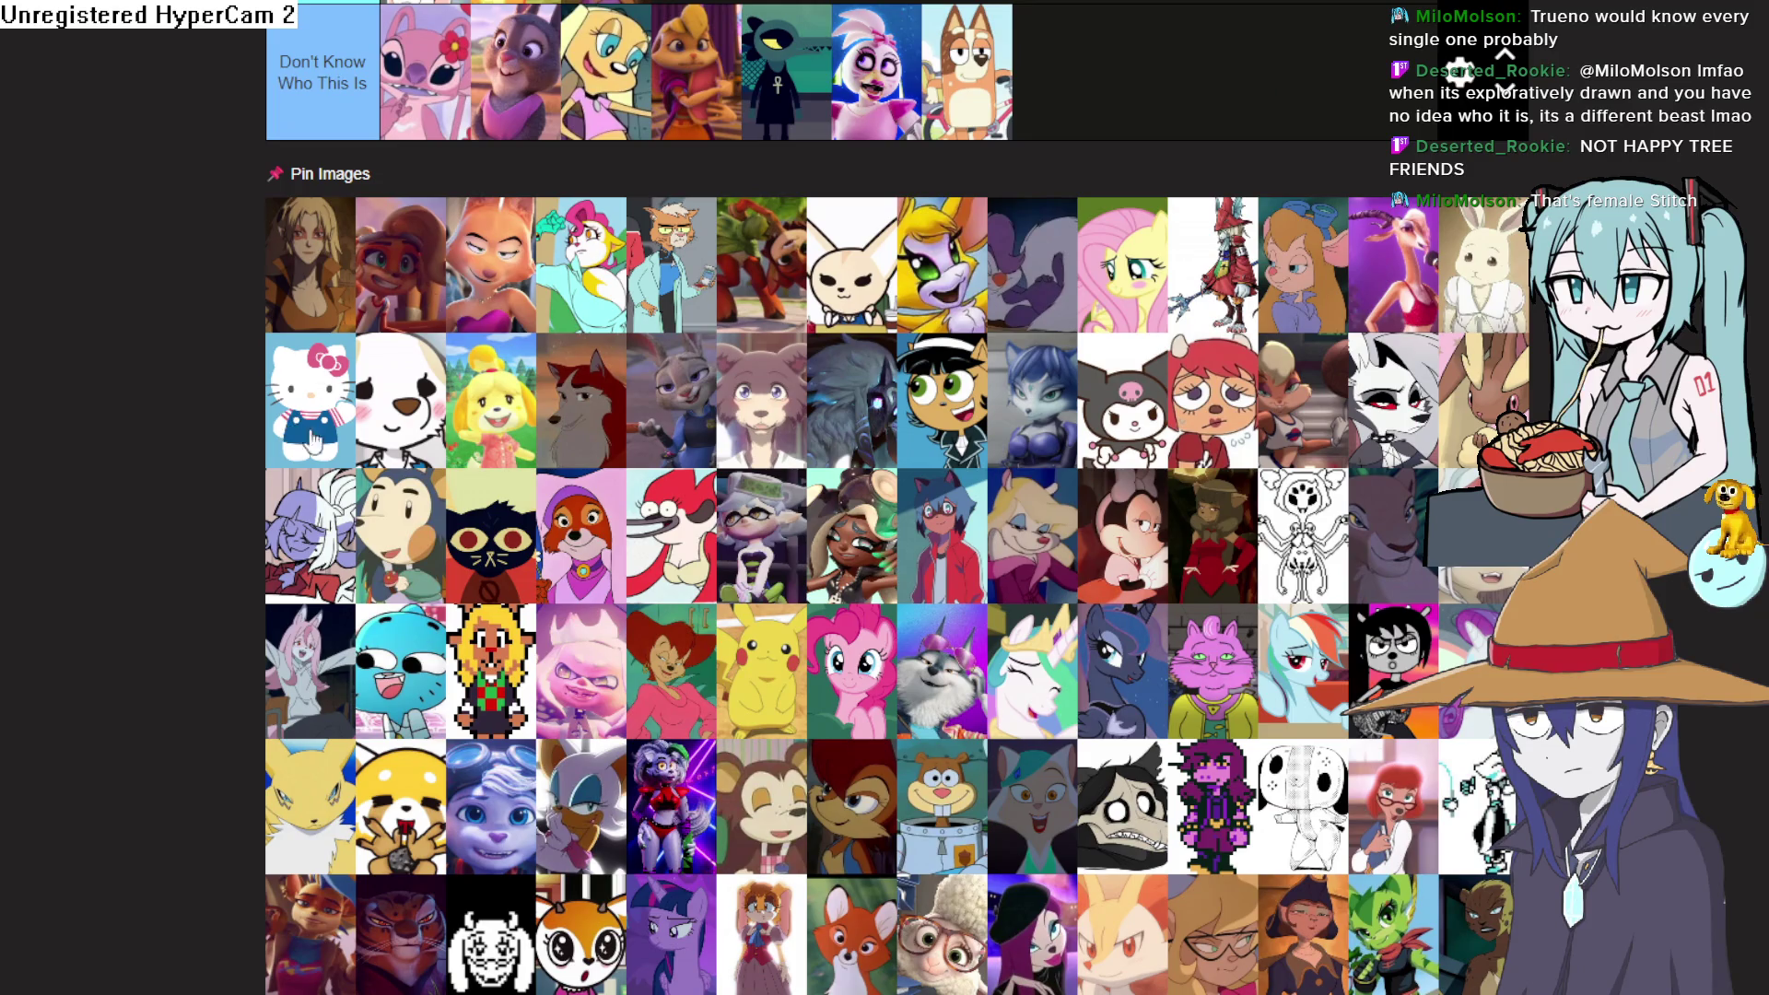
mouse_move(1226, 454)
mouse_down()
mouse_move(732, 120)
mouse_move(648, 213)
mouse_move(746, 226)
mouse_move(741, 313)
mouse_move(636, 277)
mouse_up()
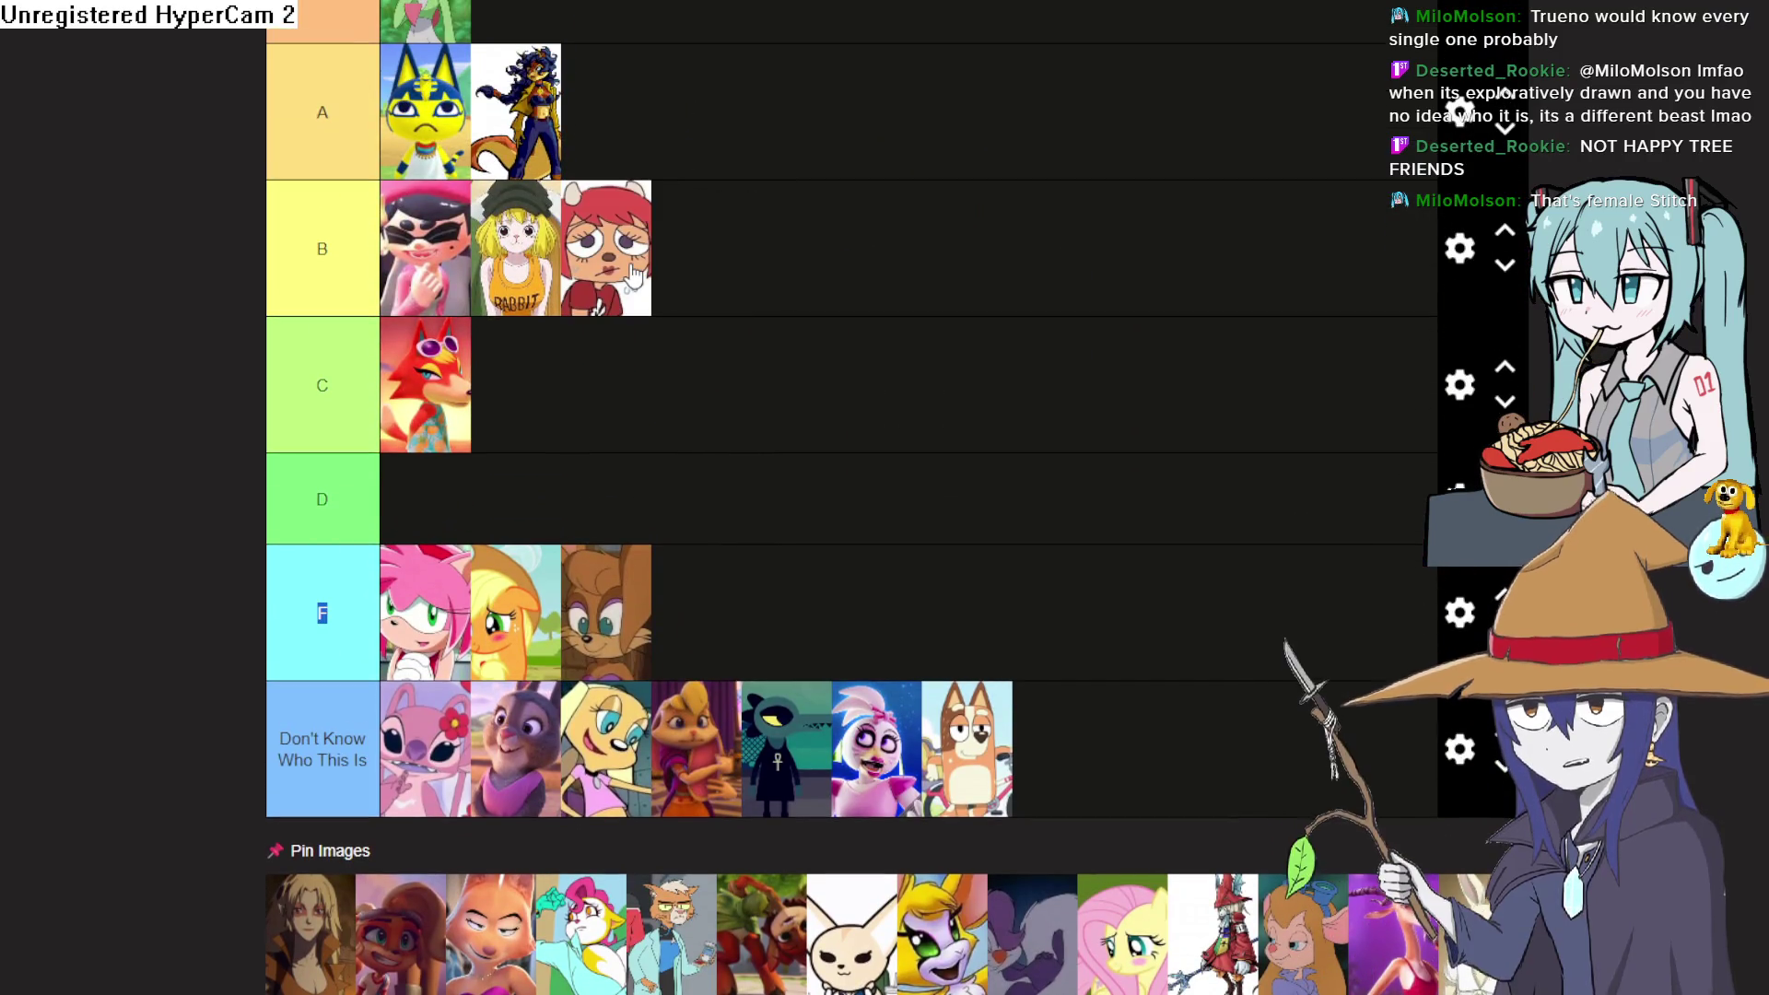
scroll(646, 258, down, 5)
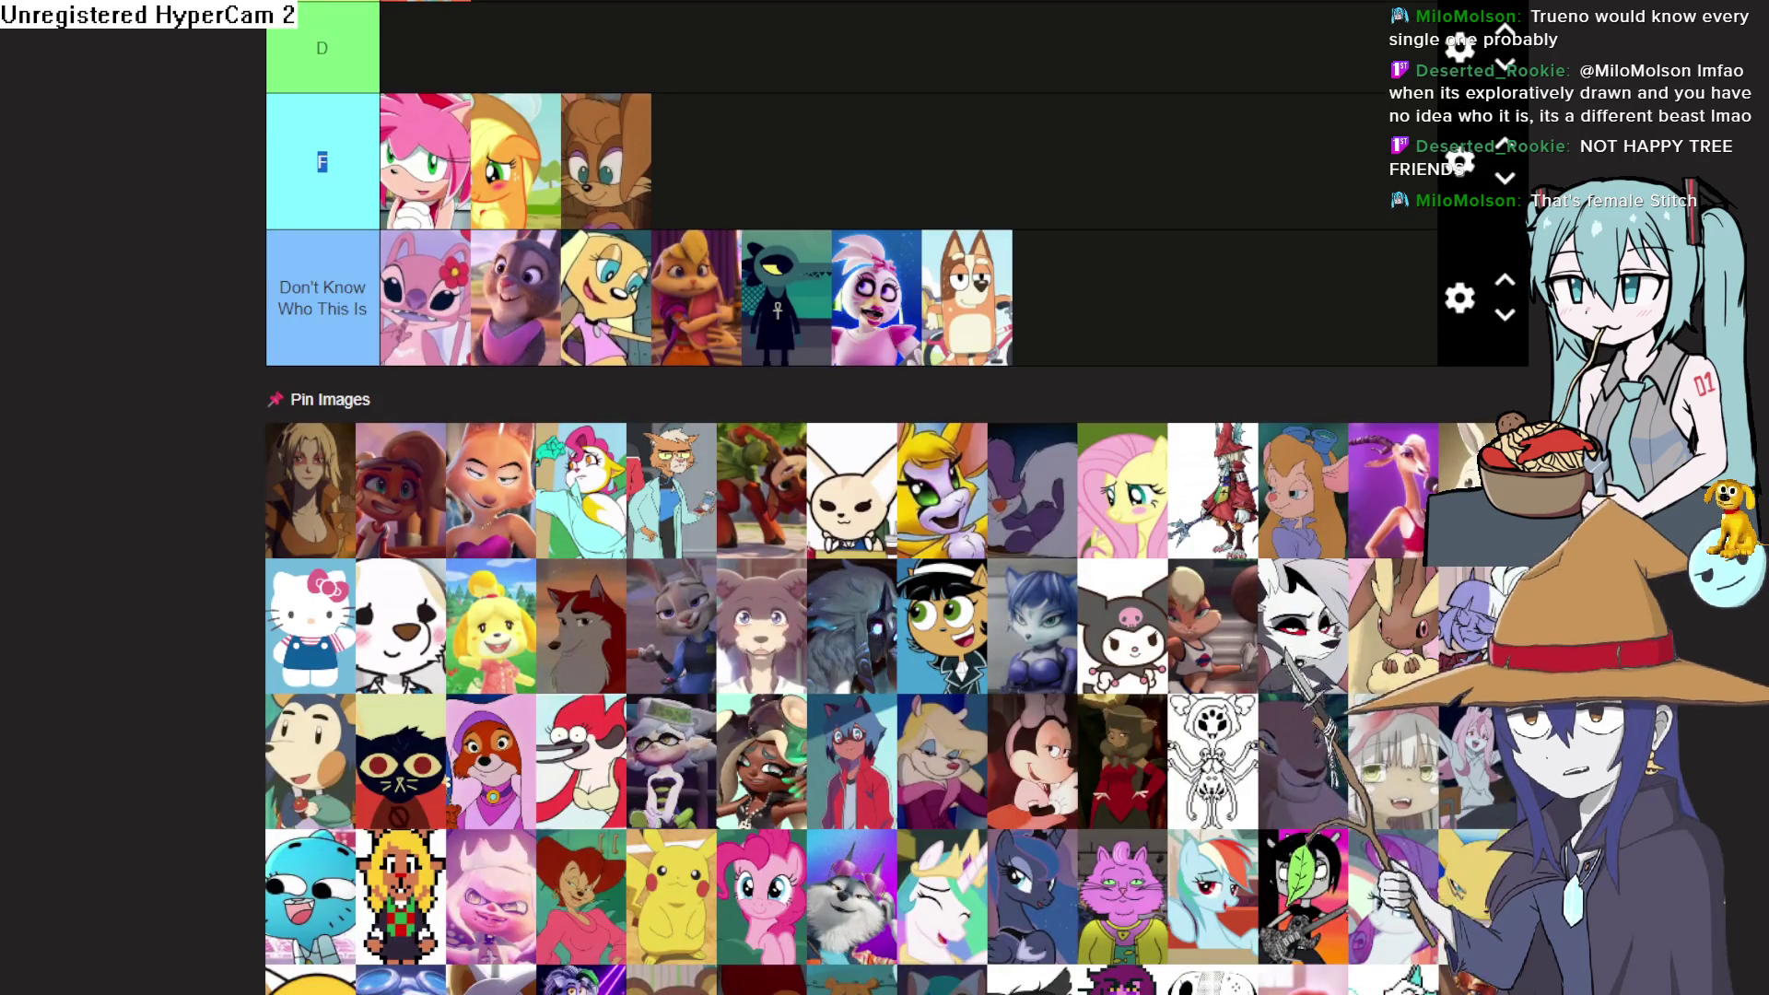
mouse_move(428, 636)
mouse_down()
mouse_move(615, 61)
mouse_move(715, 385)
mouse_move(746, 282)
mouse_move(770, 276)
mouse_move(728, 185)
mouse_up()
scroll(497, 394, down, 7)
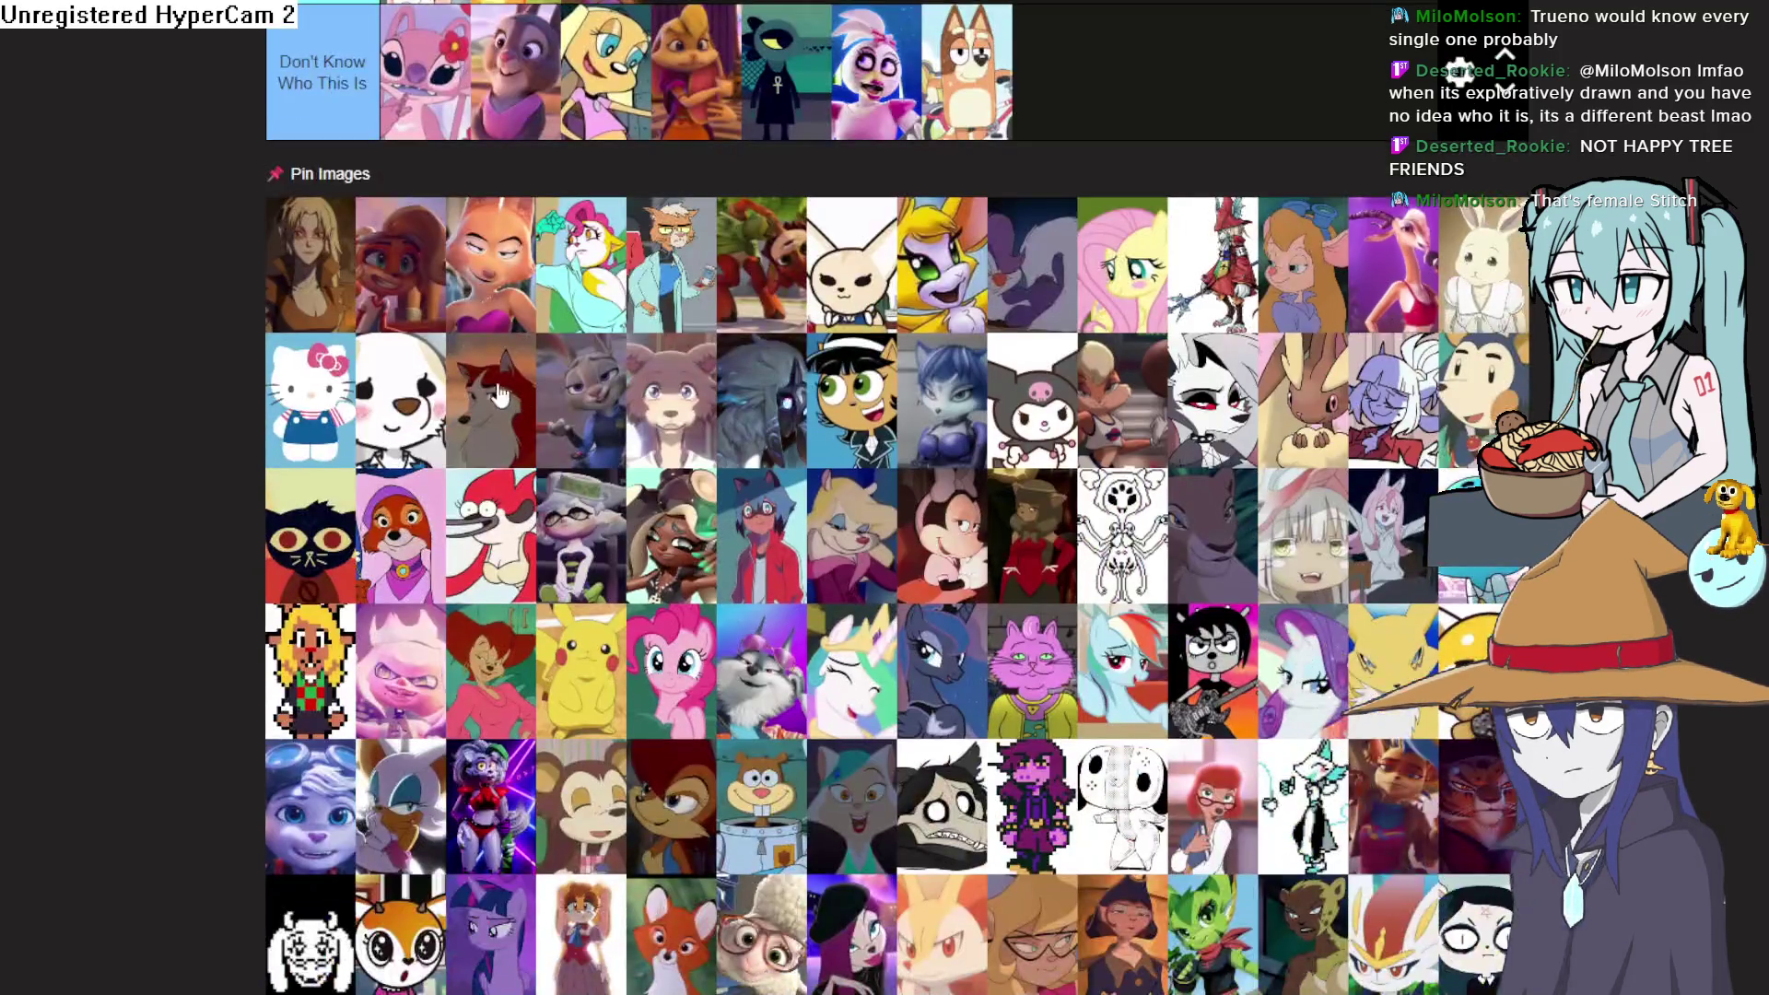
mouse_move(1449, 576)
mouse_down()
mouse_move(1308, 423)
mouse_move(759, 235)
mouse_move(734, 170)
mouse_up()
scroll(1309, 424, up, 7)
scroll(815, 642, down, 9)
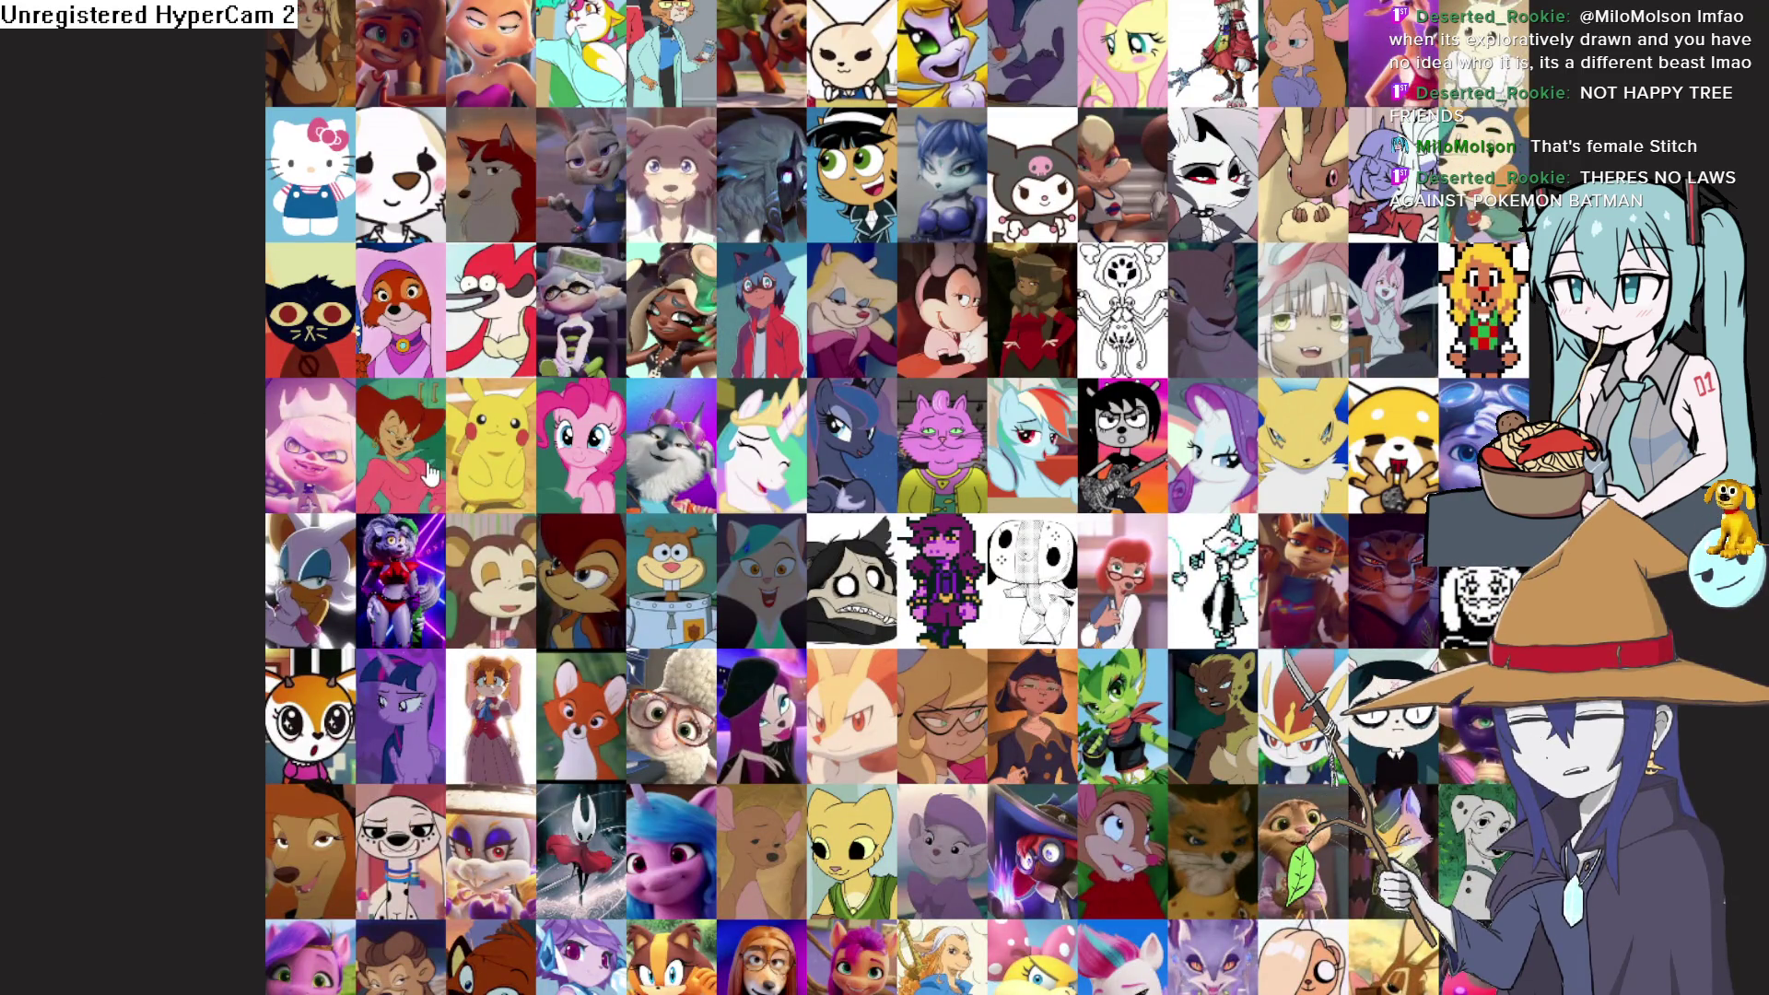
scroll(820, 218, up, 10)
Place the remaining picks, including Gadget and Judy Hopps in B and a fifth A-tier character
mouse_move(401, 474)
mouse_down()
mouse_move(820, 218)
mouse_move(899, 221)
mouse_move(780, 467)
mouse_move(818, 341)
mouse_move(829, 377)
mouse_move(760, 516)
mouse_move(762, 548)
mouse_move(778, 544)
mouse_move(764, 625)
mouse_move(791, 541)
mouse_up()
scroll(796, 542, down, 7)
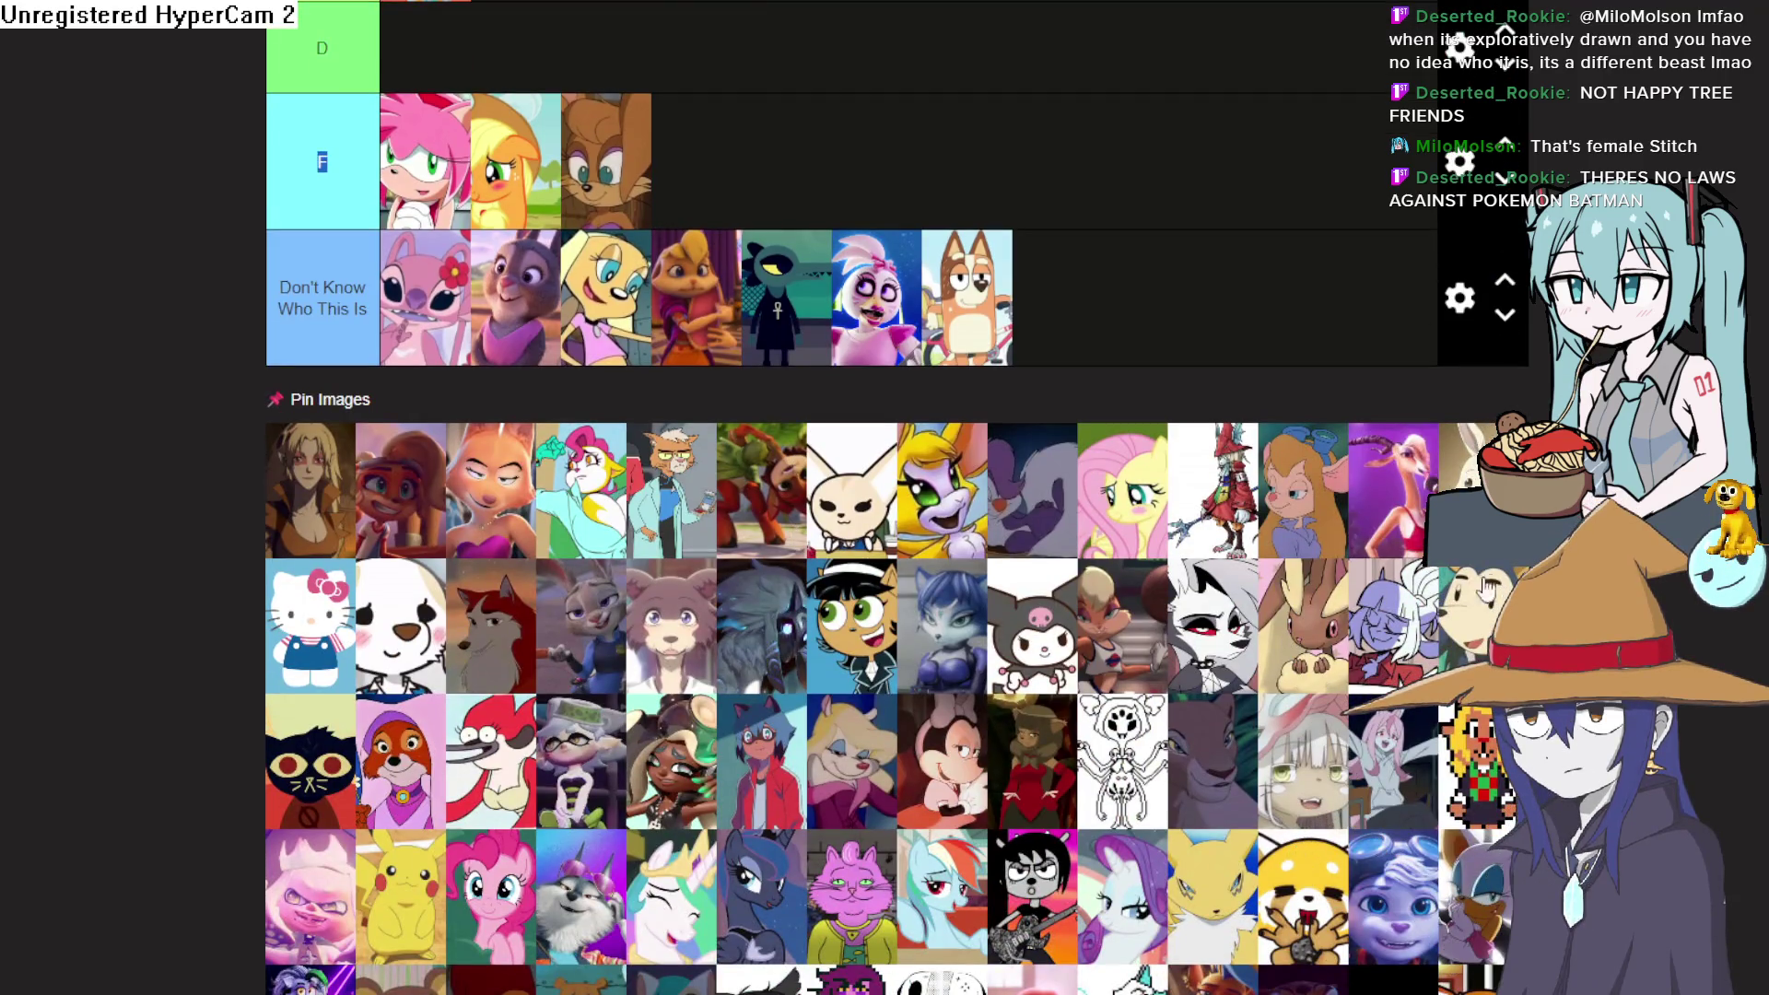
scroll(1064, 230, up, 5)
mouse_move(1312, 497)
mouse_down()
mouse_move(1064, 231)
mouse_move(871, 240)
mouse_up()
scroll(912, 485, down, 5)
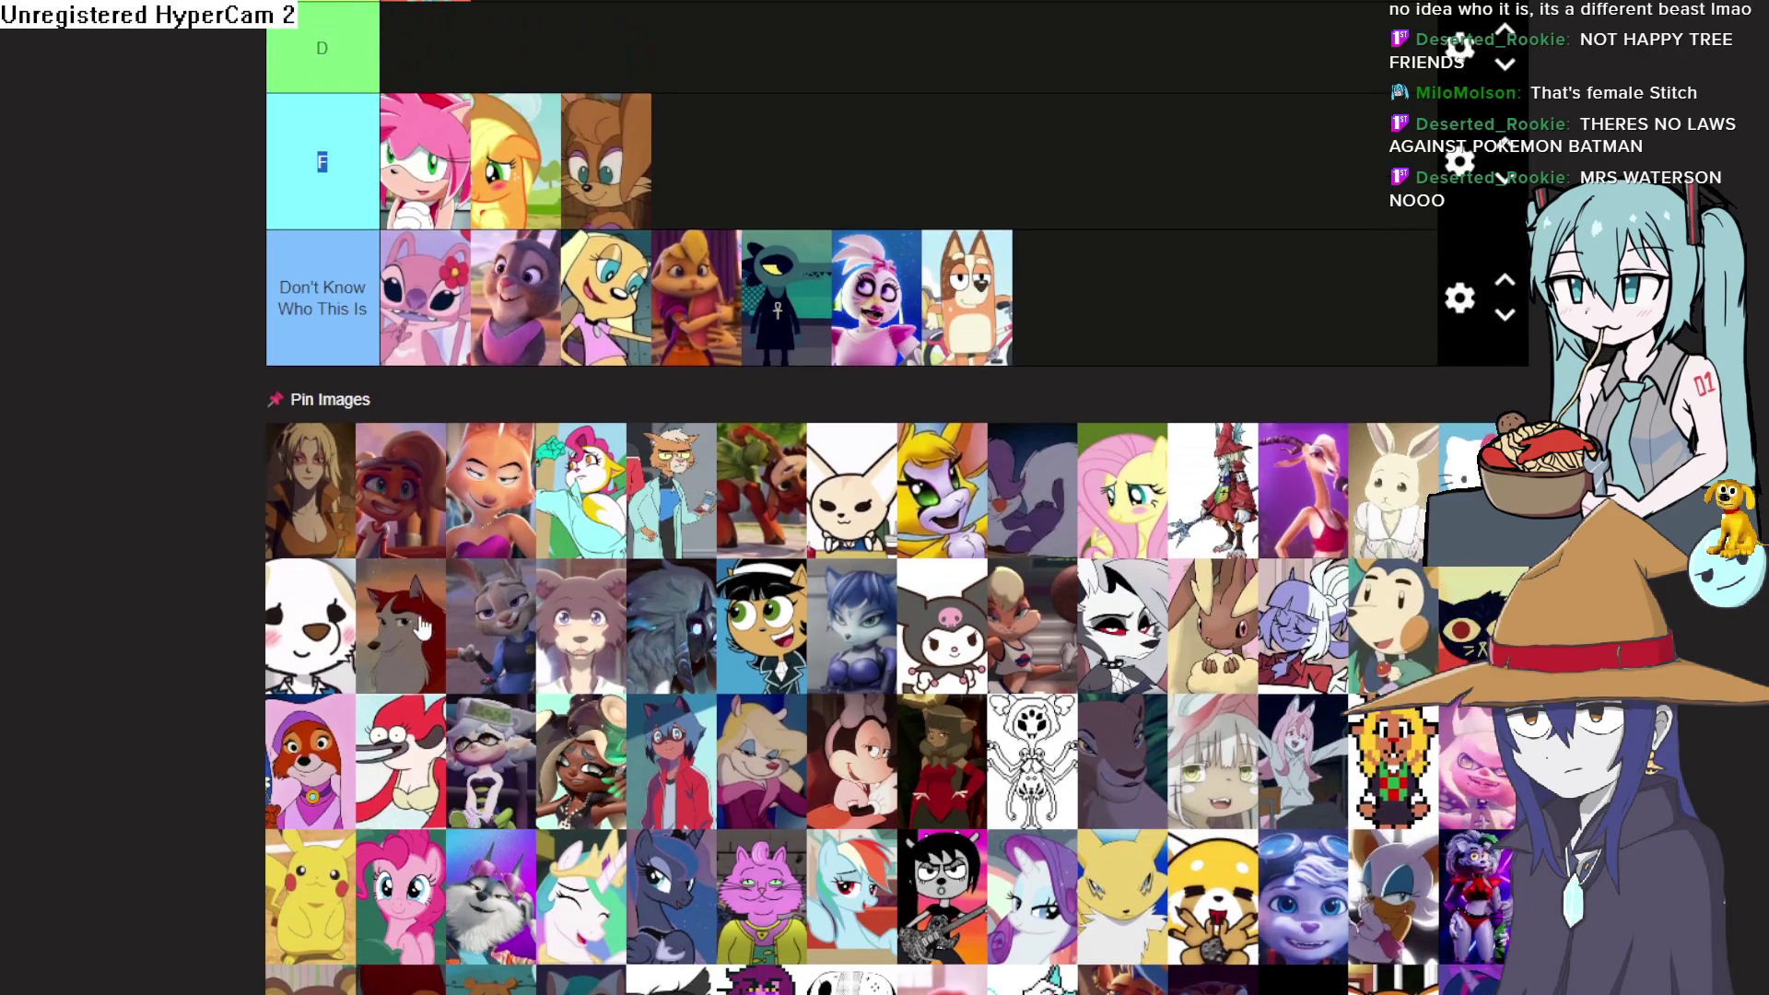
mouse_move(514, 624)
mouse_down()
mouse_move(742, 242)
mouse_move(958, 248)
mouse_move(955, 235)
mouse_up()
scroll(516, 621, up, 5)
scroll(532, 493, down, 3)
mouse_move(420, 719)
mouse_down()
mouse_move(460, 595)
mouse_move(1072, 179)
mouse_move(1060, 162)
mouse_up()
scroll(460, 595, up, 3)
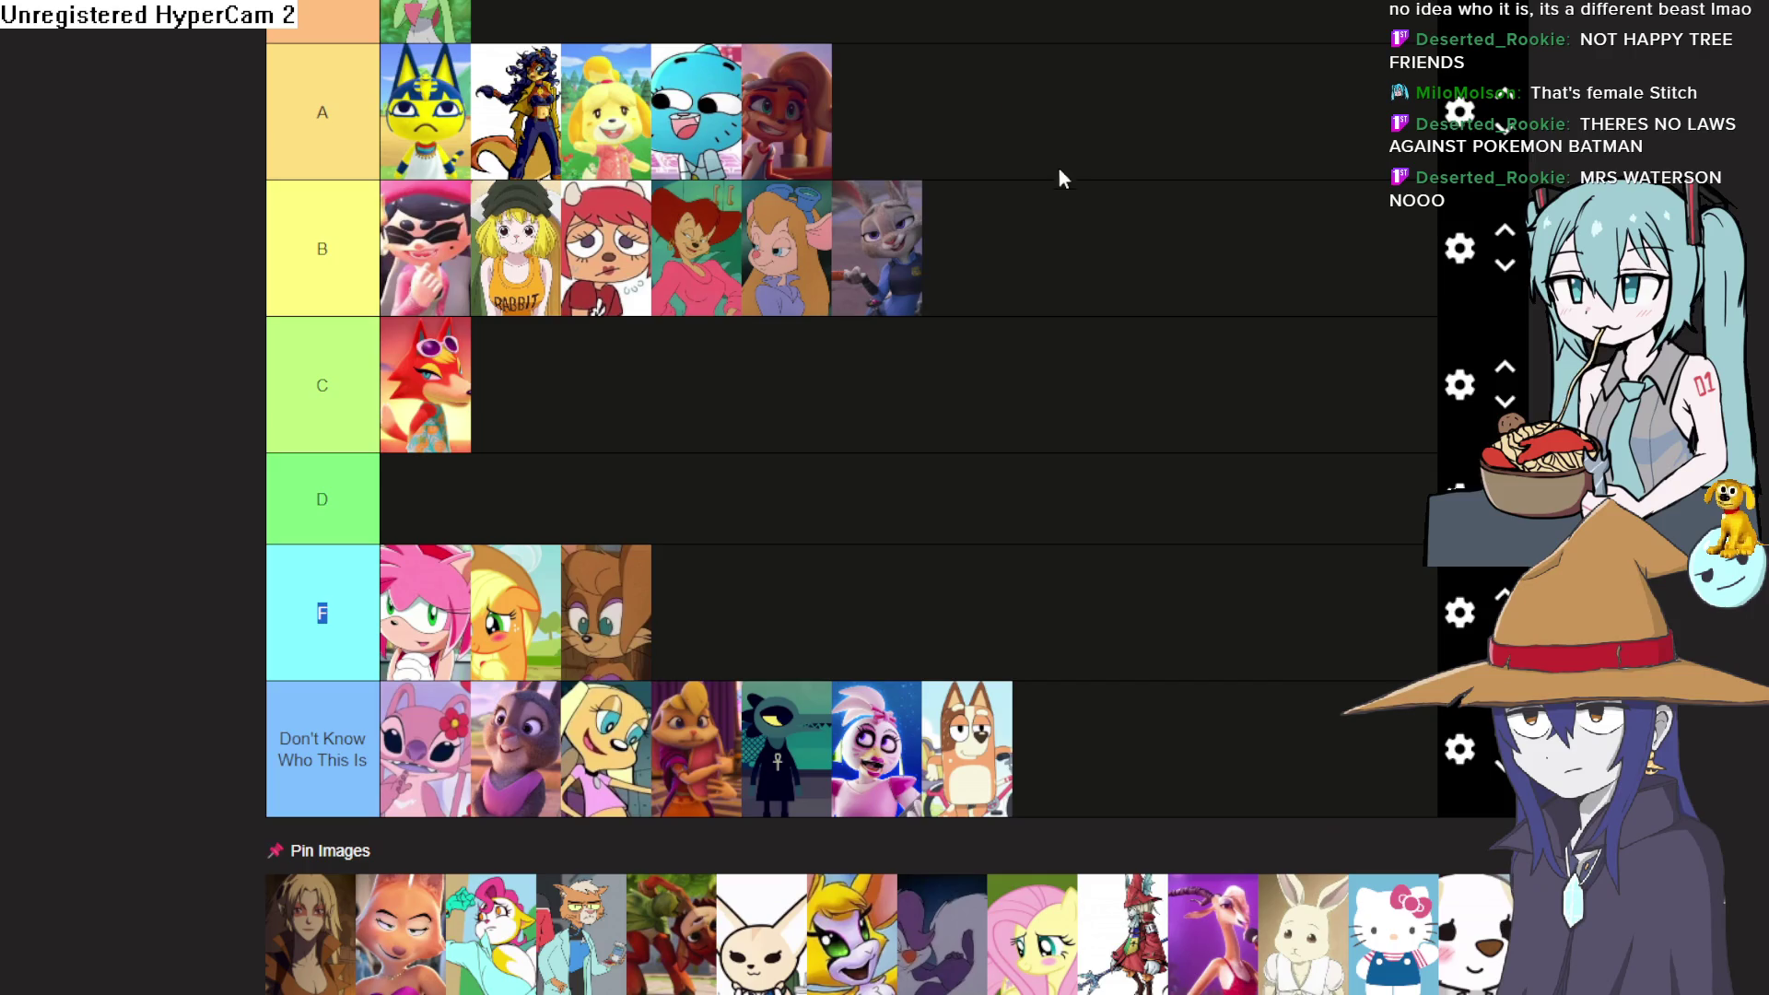
Drag two more pool characters up into the tier rows
scroll(1031, 253, down, 5)
scroll(1053, 278, down, 3)
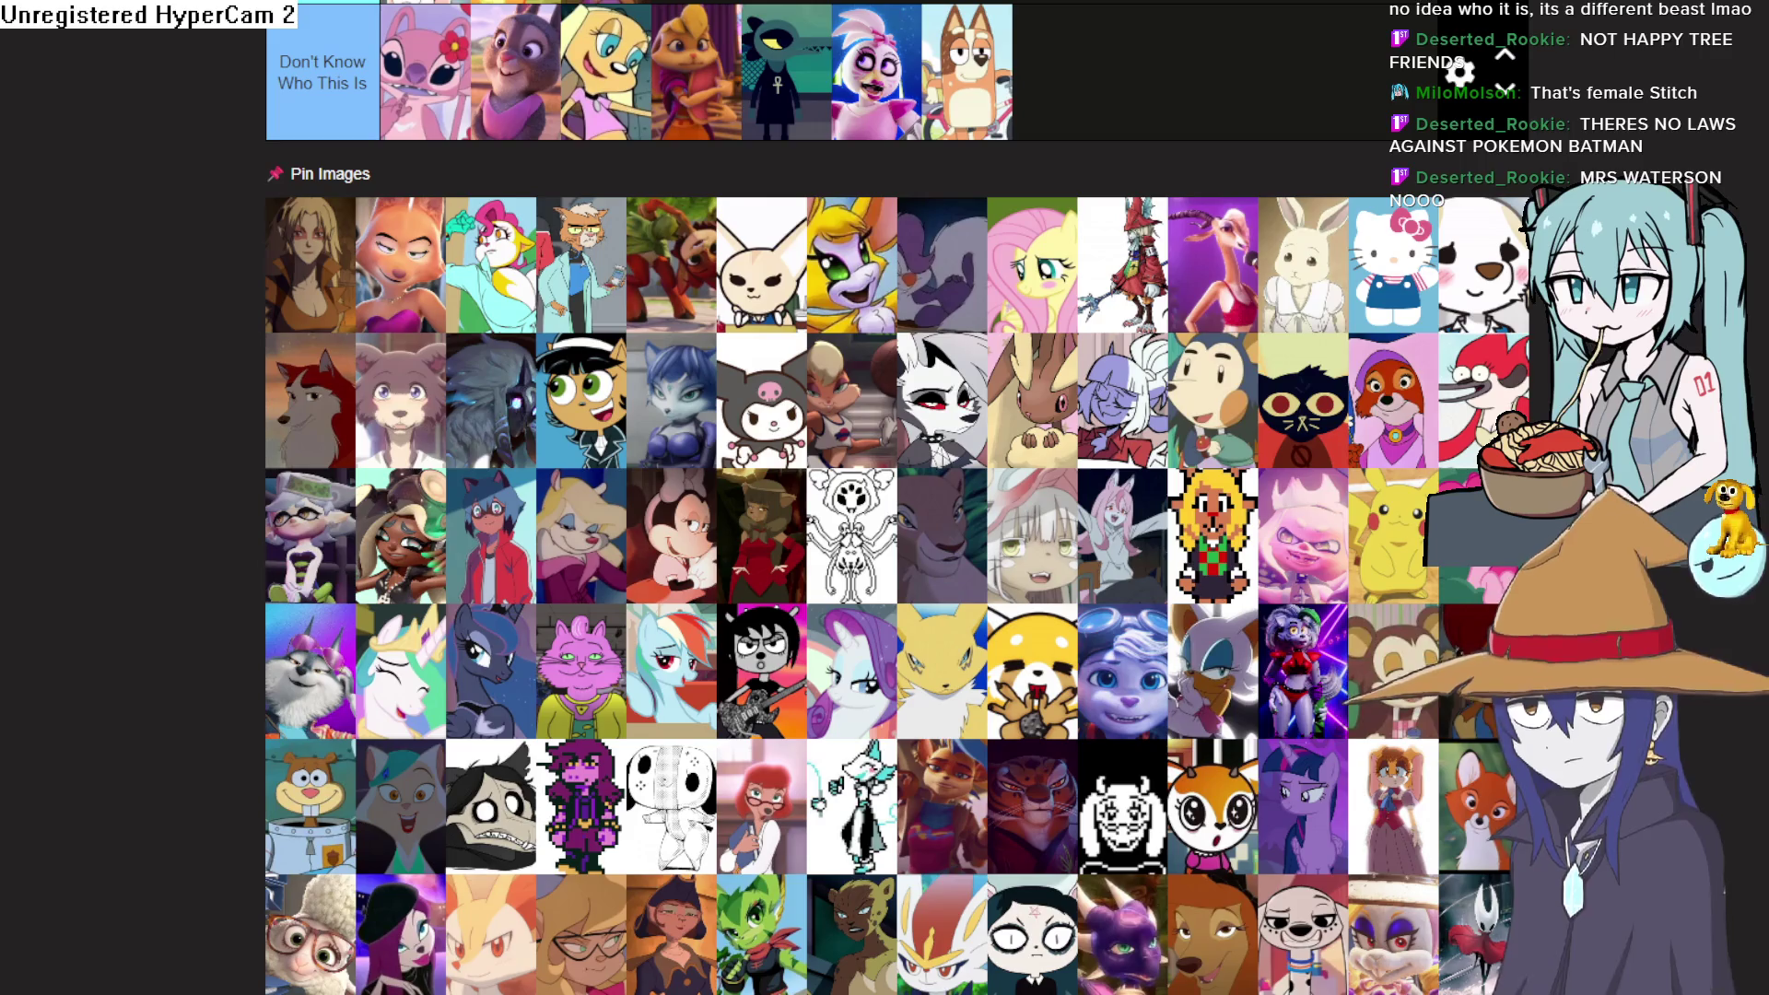
drag(1168, 629, 954, 92)
scroll(1126, 395, down, 10)
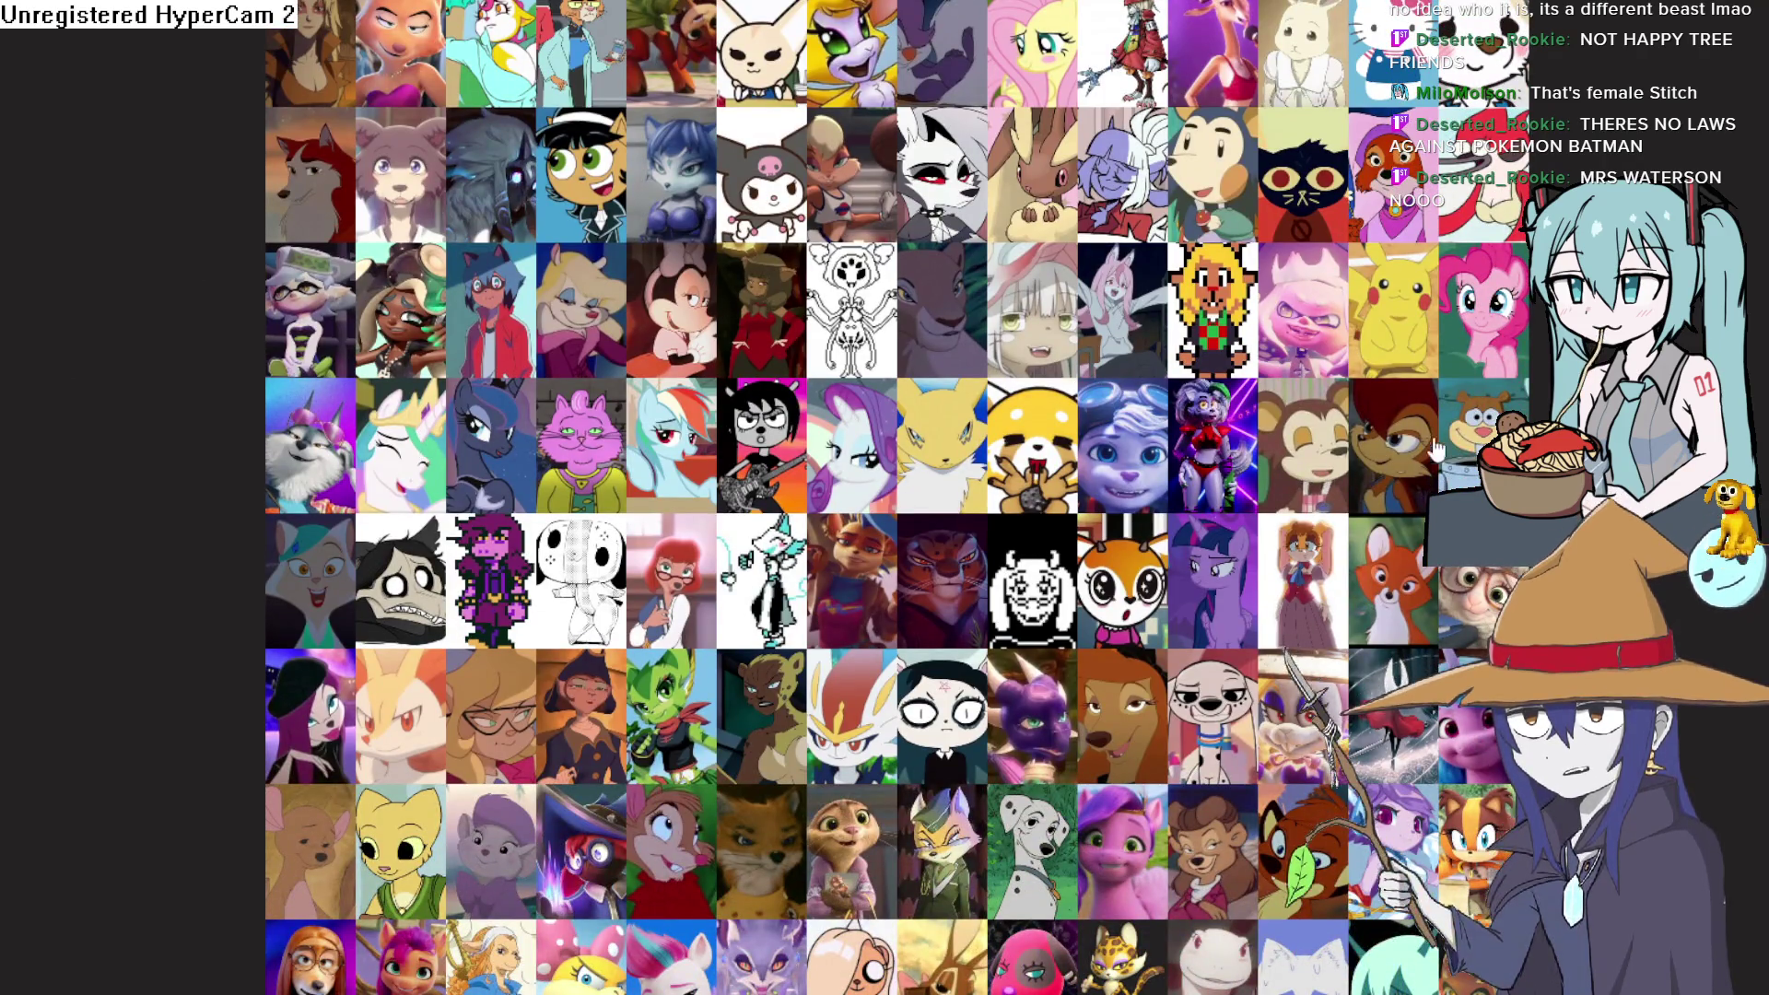
mouse_move(1483, 433)
mouse_down()
mouse_move(1090, 226)
mouse_move(936, 237)
mouse_move(1020, 239)
mouse_move(977, 377)
mouse_up()
Rank the pixel-art cat in tier A and the Made in Abyss character in tier S
scroll(934, 444, down, 10)
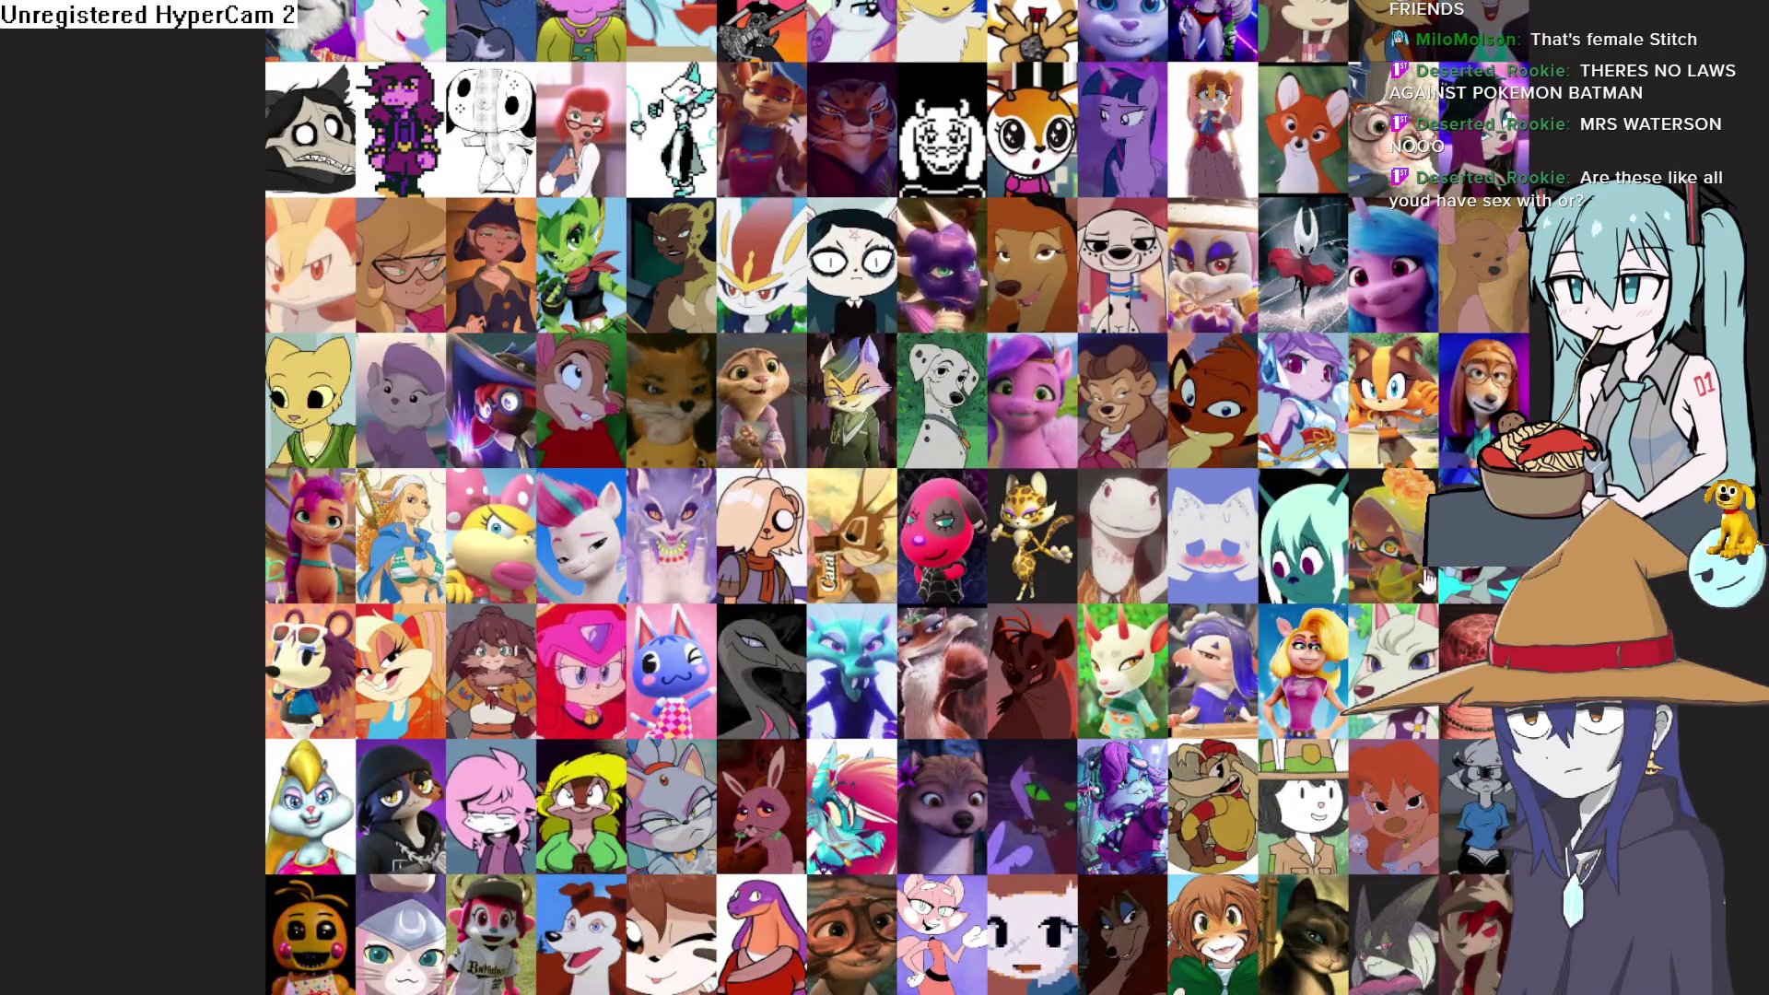
scroll(559, 629, down, 3)
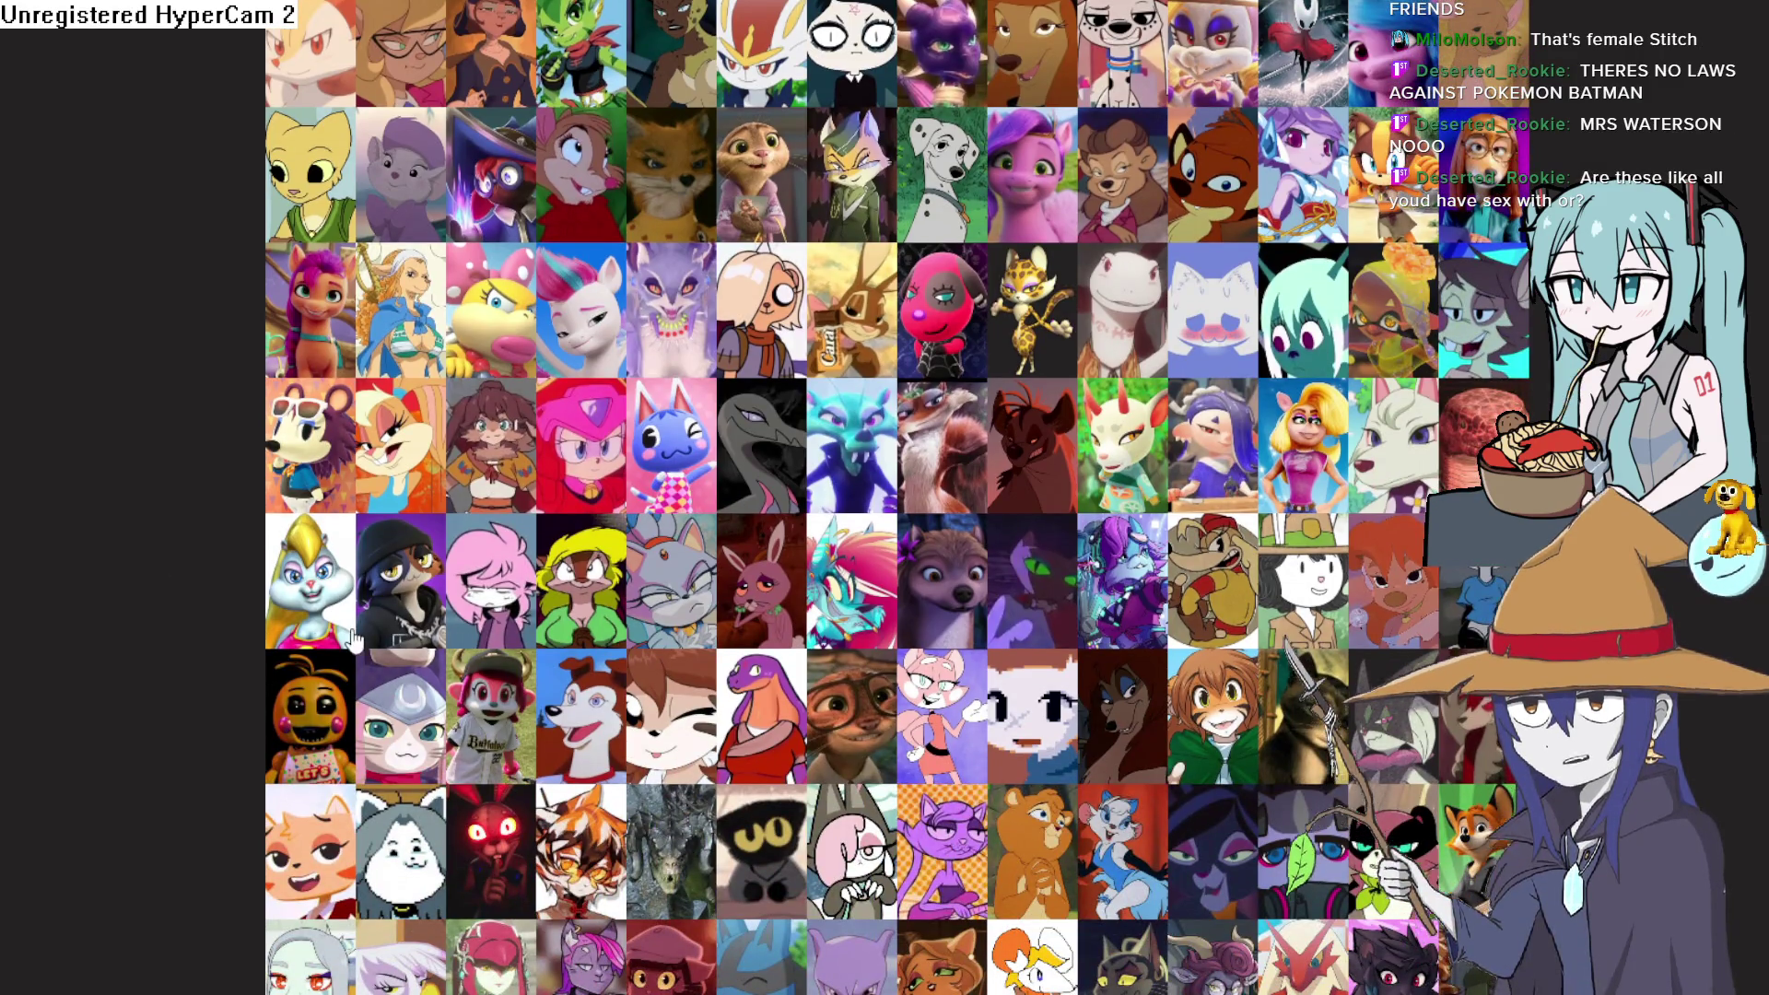
scroll(479, 605, down, 3)
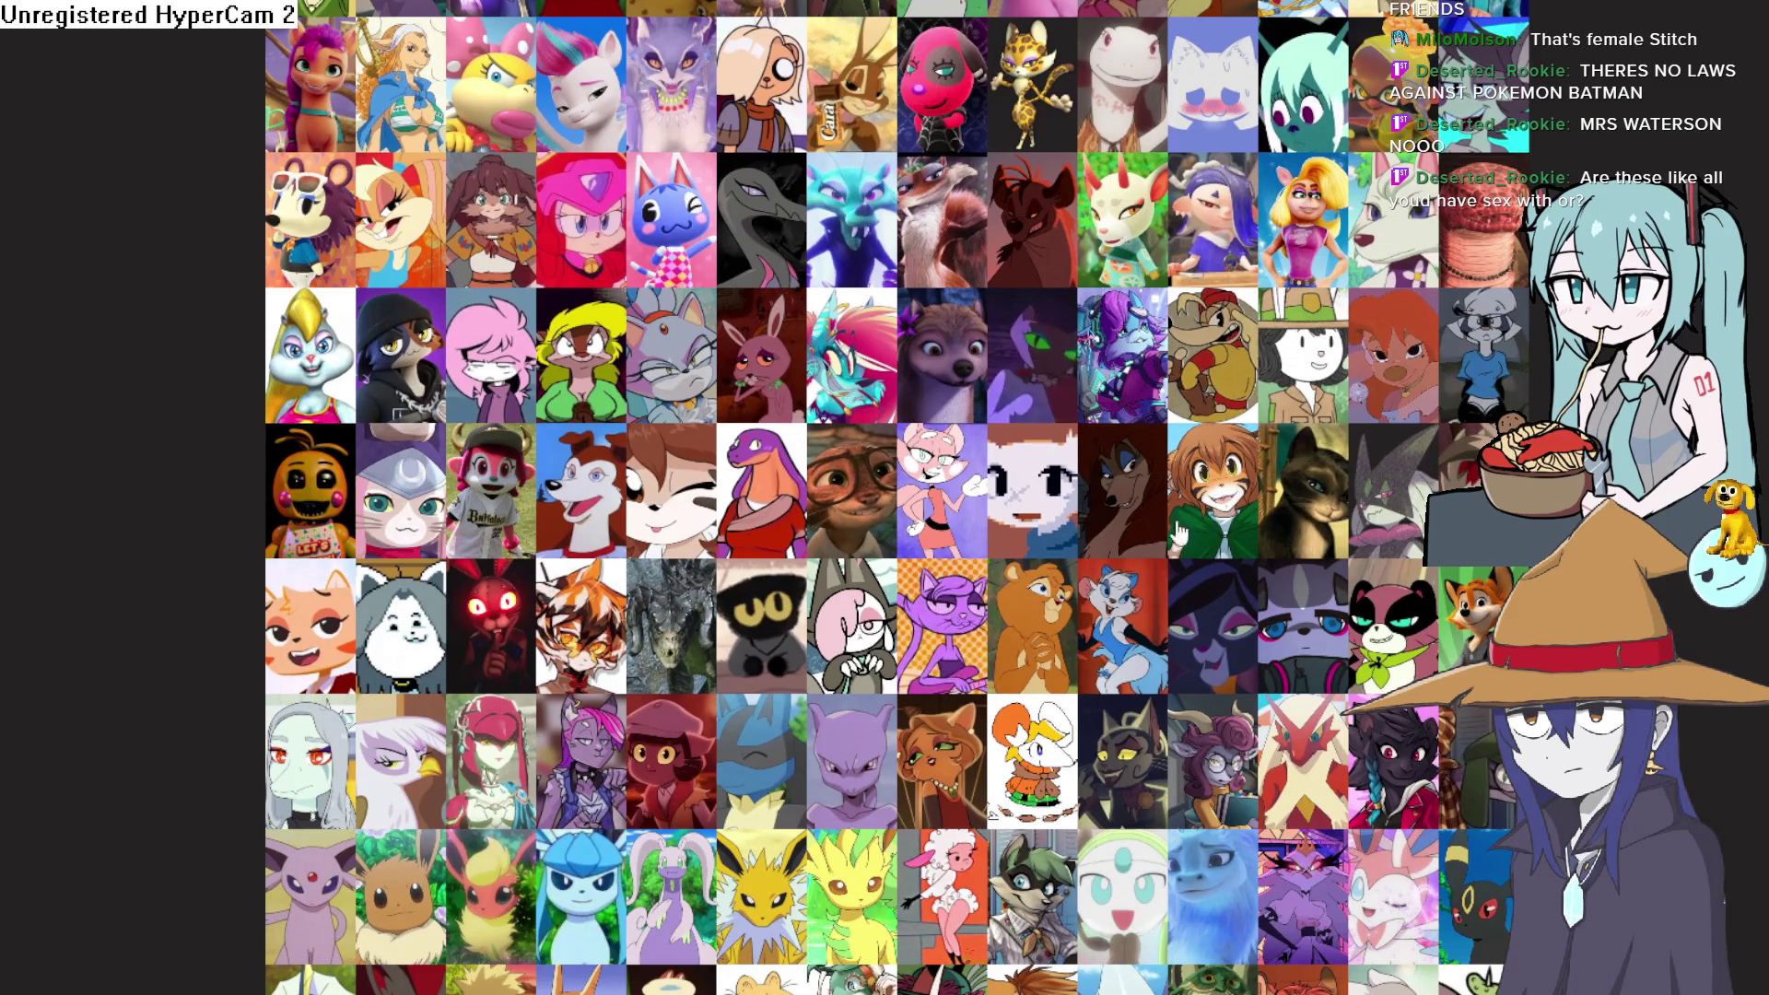
scroll(1004, 571, up, 15)
mouse_move(1031, 505)
mouse_down()
mouse_move(917, 817)
mouse_move(928, 807)
mouse_up()
scroll(940, 811, down, 12)
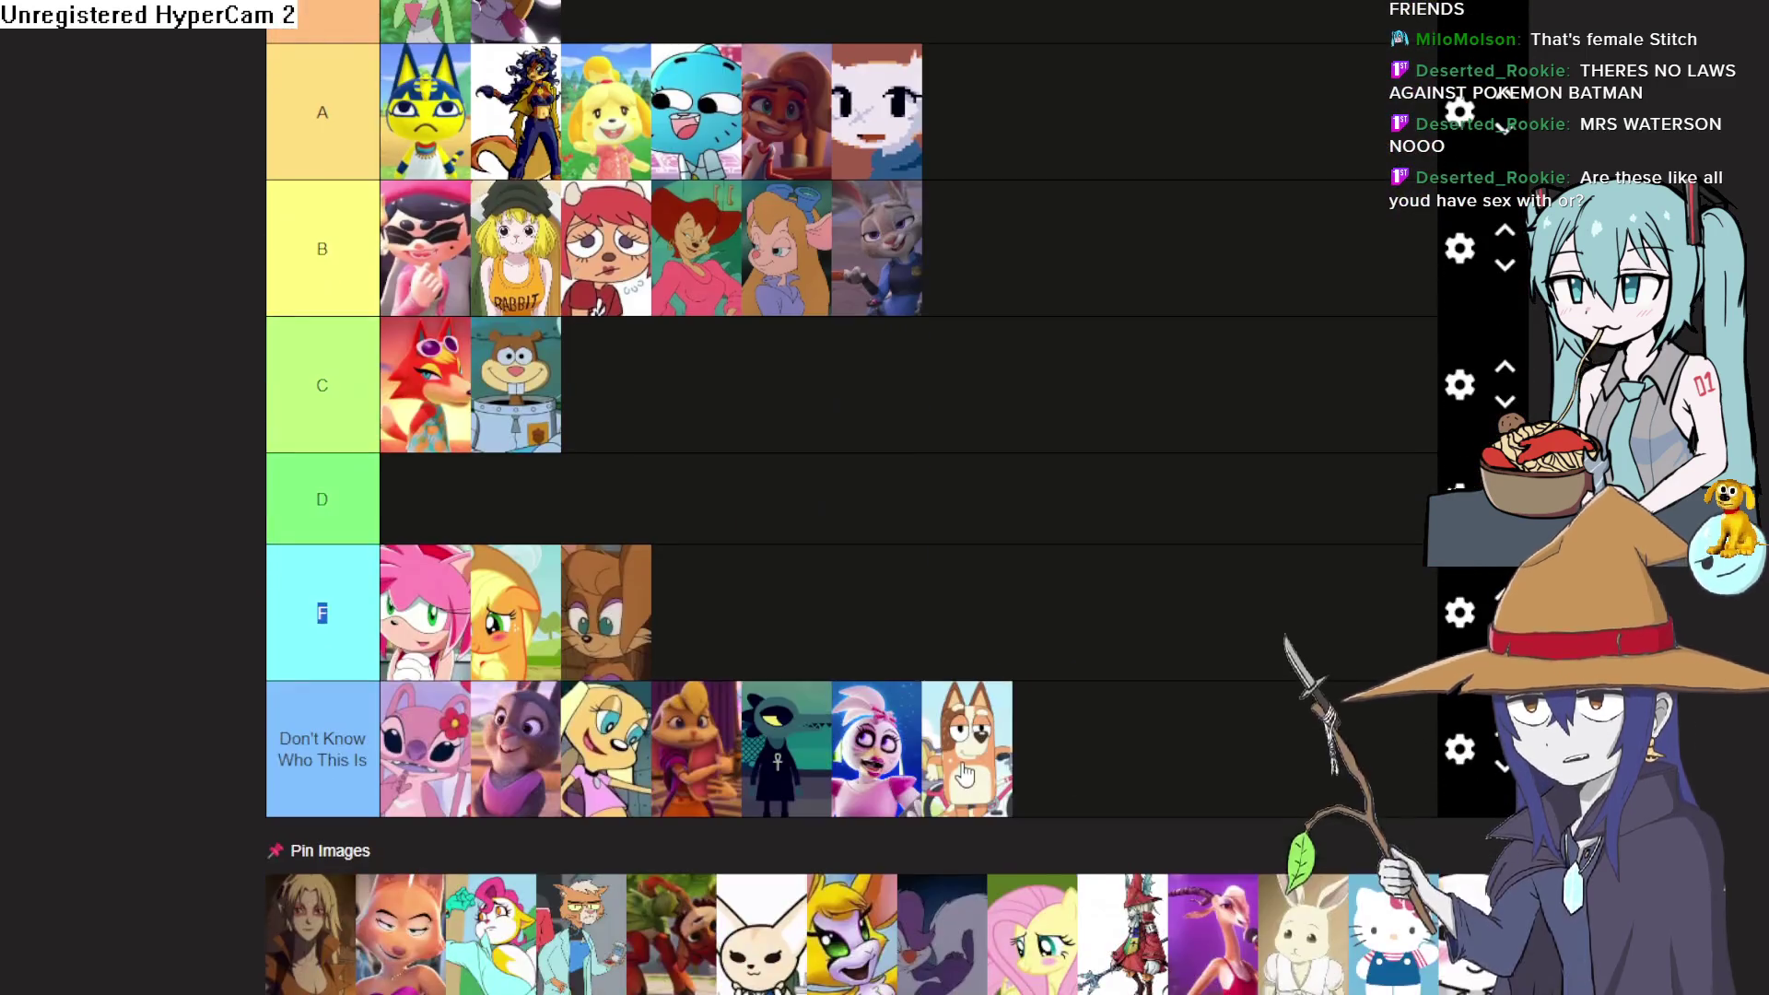
mouse_move(993, 555)
mouse_down()
mouse_move(958, 120)
mouse_move(809, 378)
mouse_move(1059, 56)
mouse_move(974, 48)
mouse_up()
scroll(993, 552, up, 12)
Place two more characters into the tiers, including the orange character tile
scroll(1041, 368, down, 10)
scroll(1060, 56, up, 7)
scroll(1053, 418, down, 10)
scroll(820, 519, down, 1)
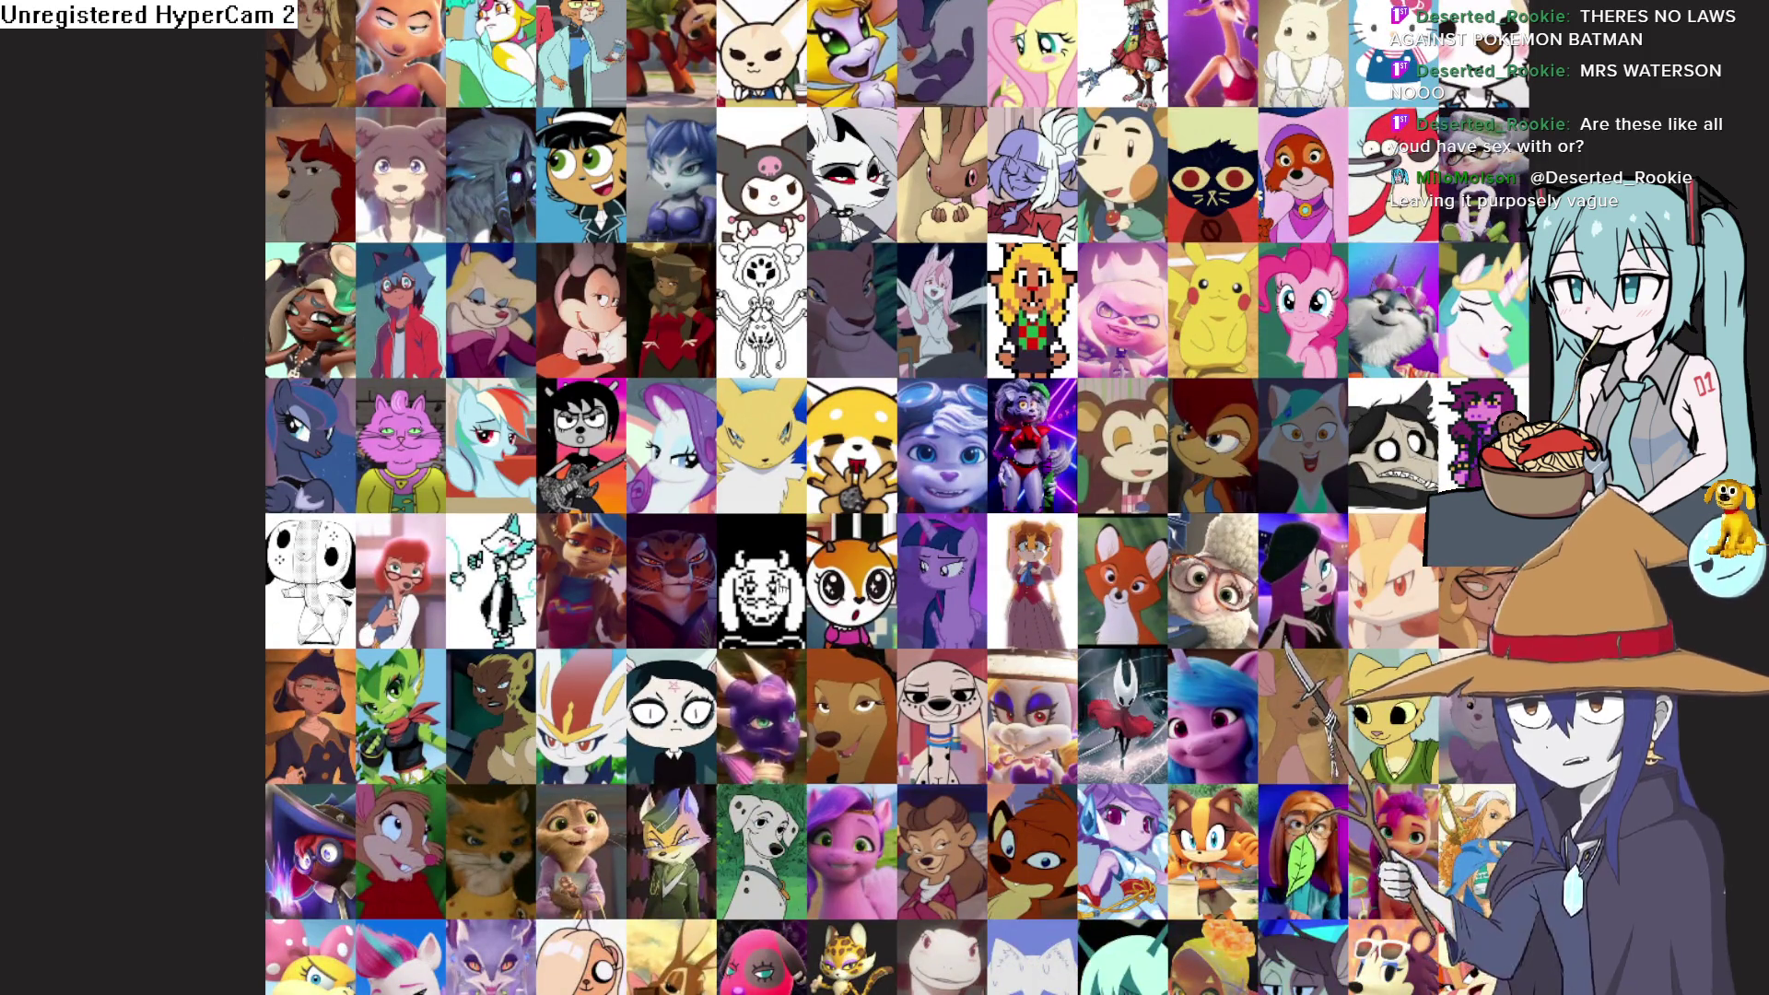
mouse_move(748, 461)
mouse_down()
mouse_move(880, 241)
mouse_move(1031, 179)
mouse_move(1083, 253)
mouse_move(999, 415)
mouse_move(1022, 274)
mouse_move(953, 373)
mouse_up()
scroll(948, 378, down, 7)
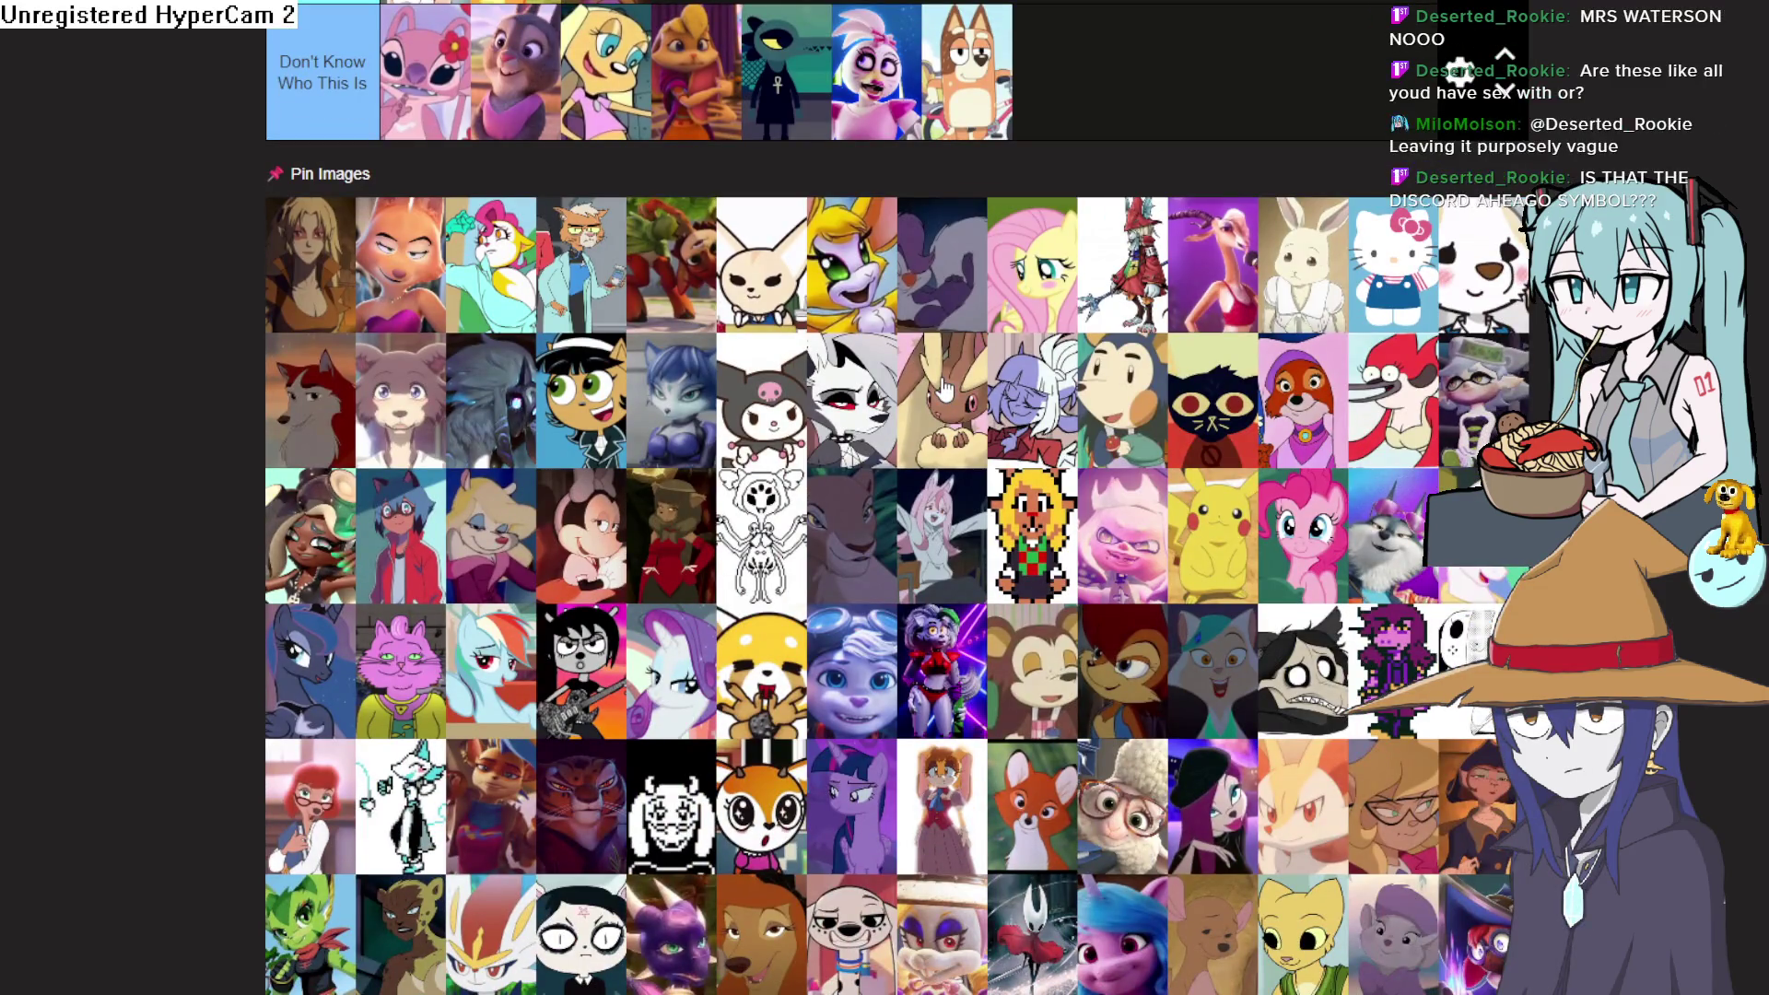
scroll(944, 389, down, 2)
scroll(942, 387, down, 4)
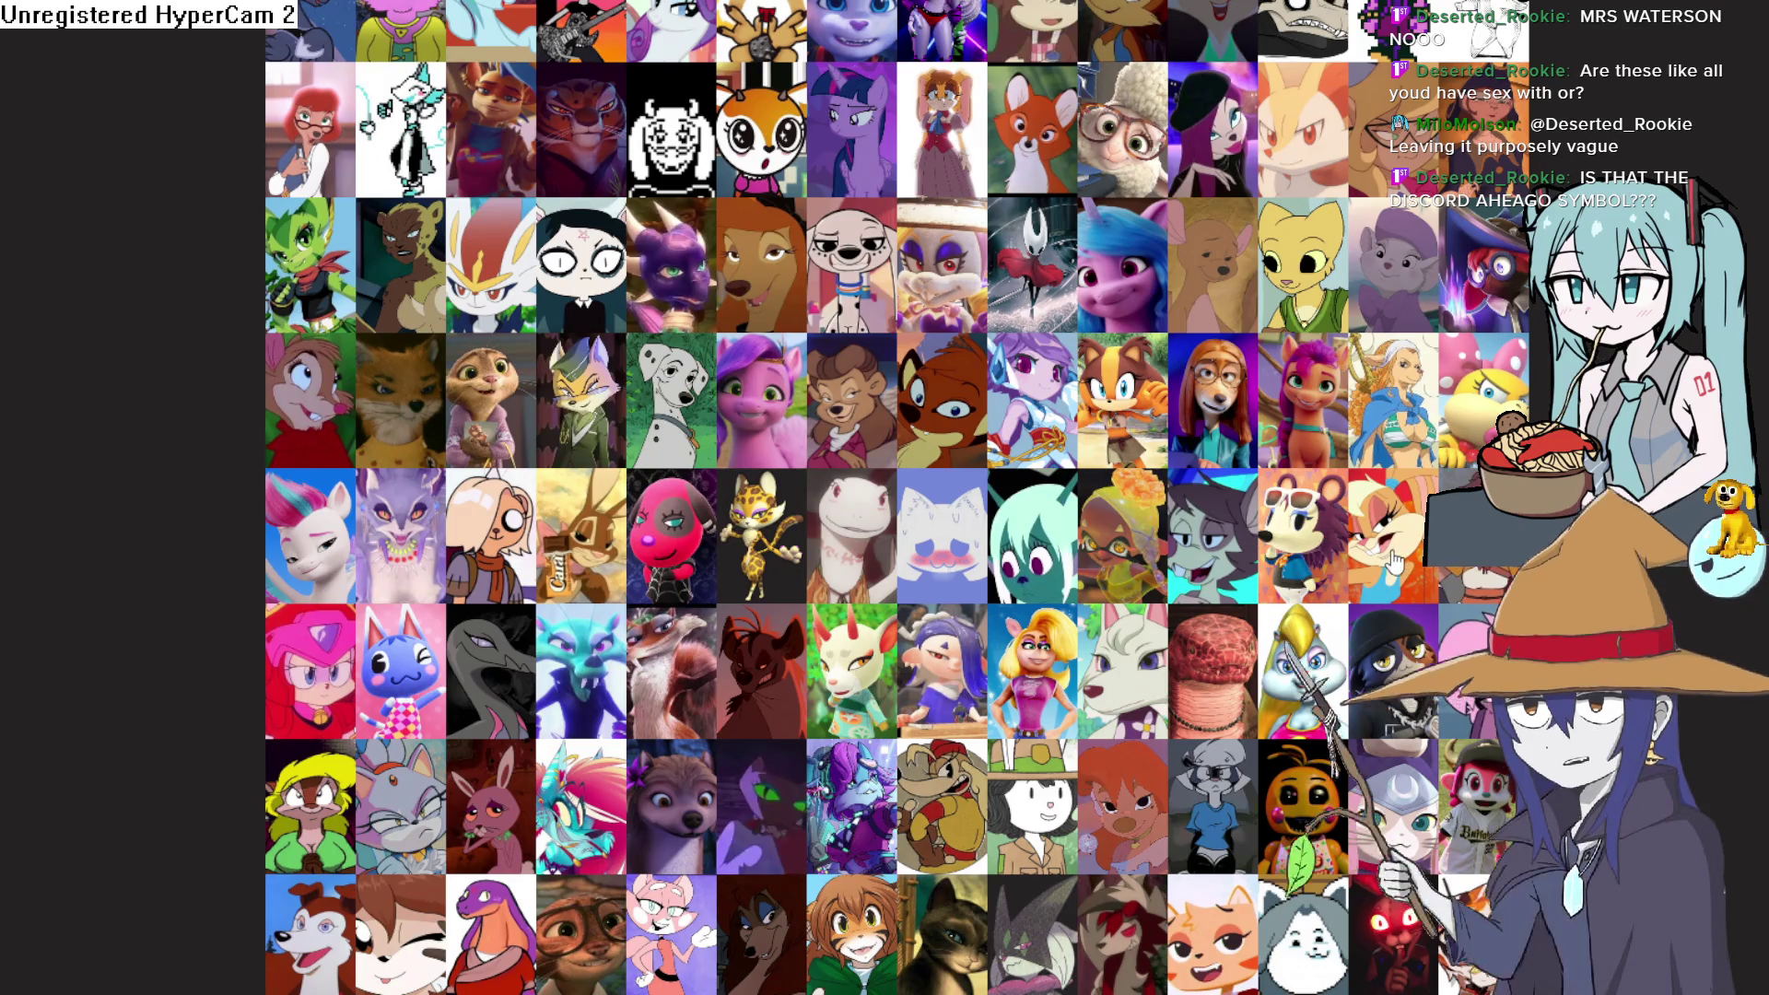
mouse_move(1379, 530)
mouse_down()
mouse_move(1364, 442)
mouse_move(764, 92)
mouse_move(921, 55)
mouse_move(967, 74)
mouse_move(984, 115)
mouse_move(903, 442)
mouse_move(995, 493)
mouse_move(1034, 566)
mouse_move(1004, 446)
mouse_move(1014, 538)
mouse_up()
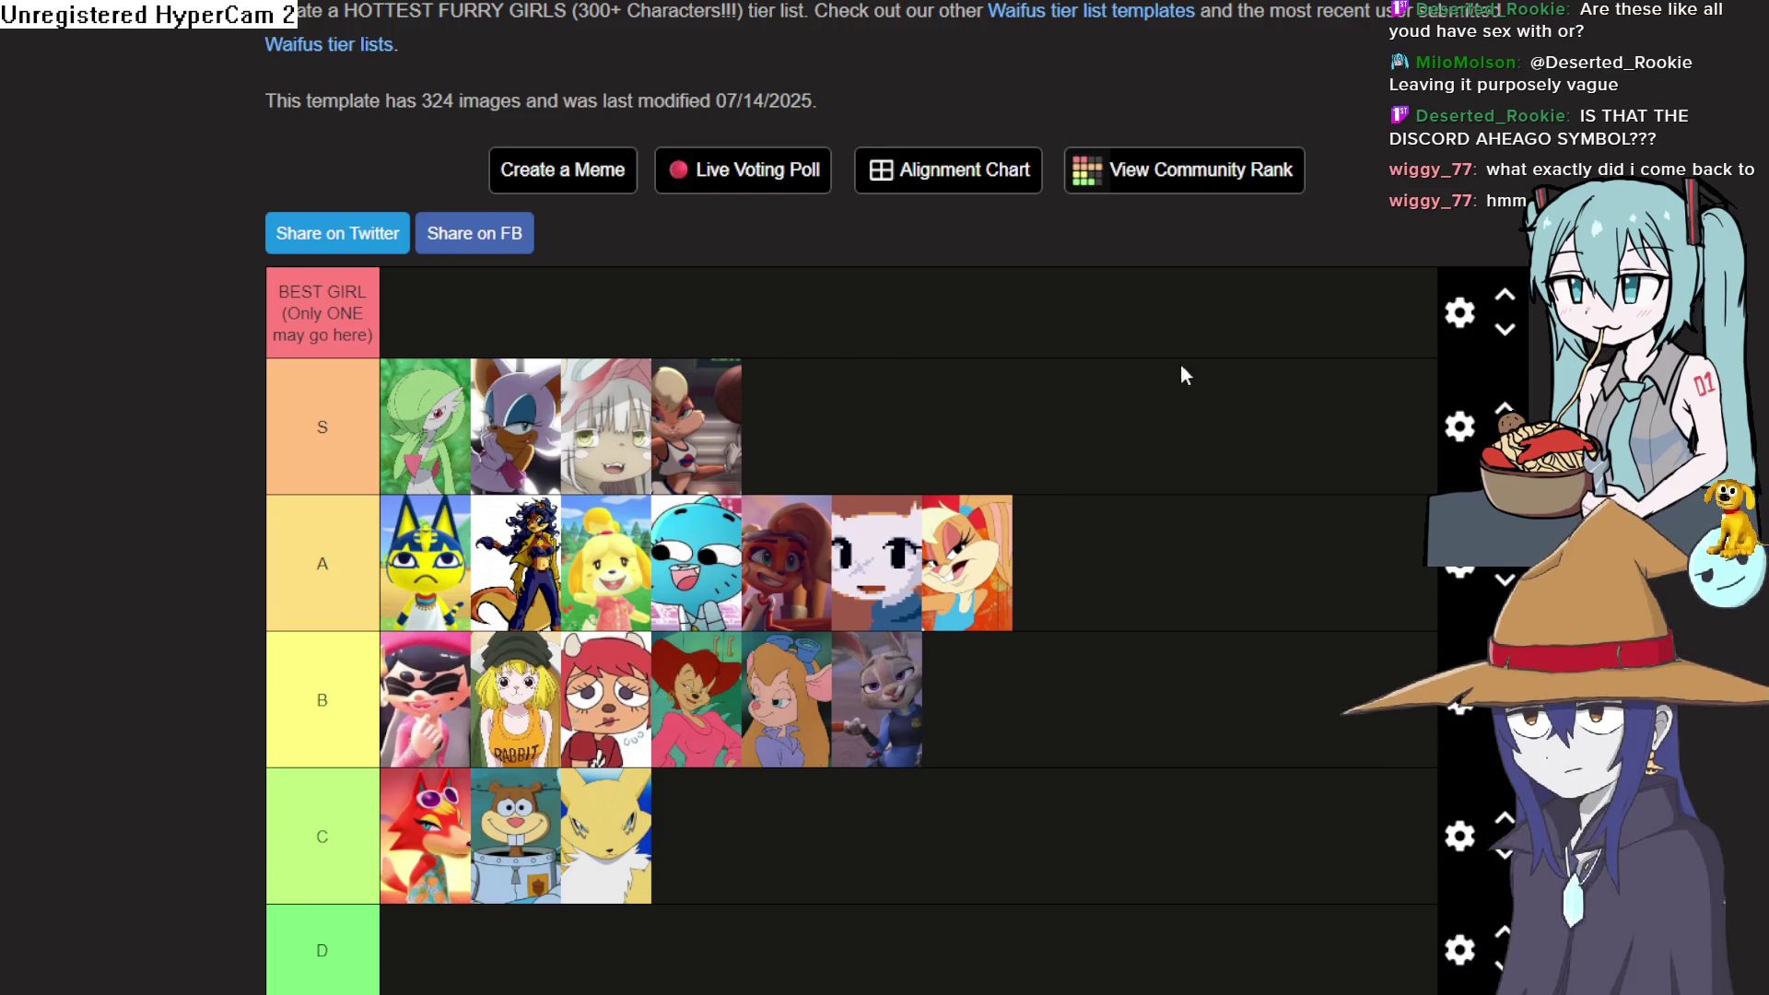
Place one more character, review the remaining pool, and put the pink creature in D
scroll(1087, 431, down, 15)
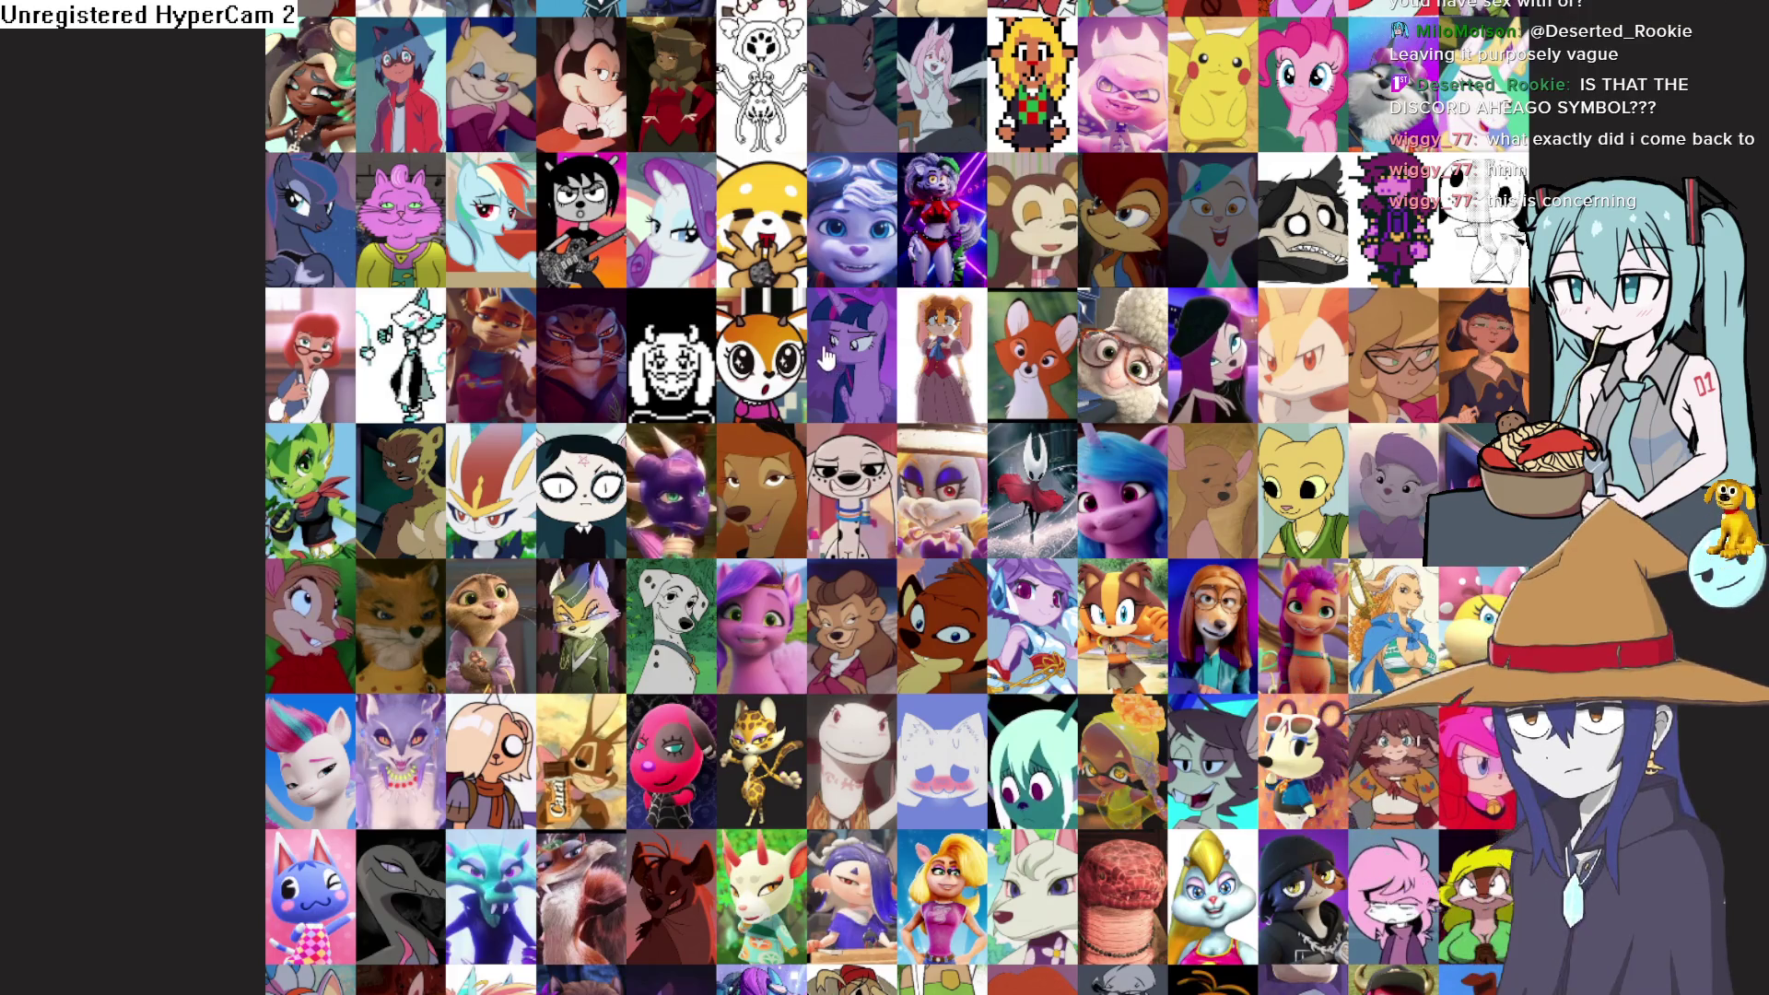
scroll(828, 359, up, 3)
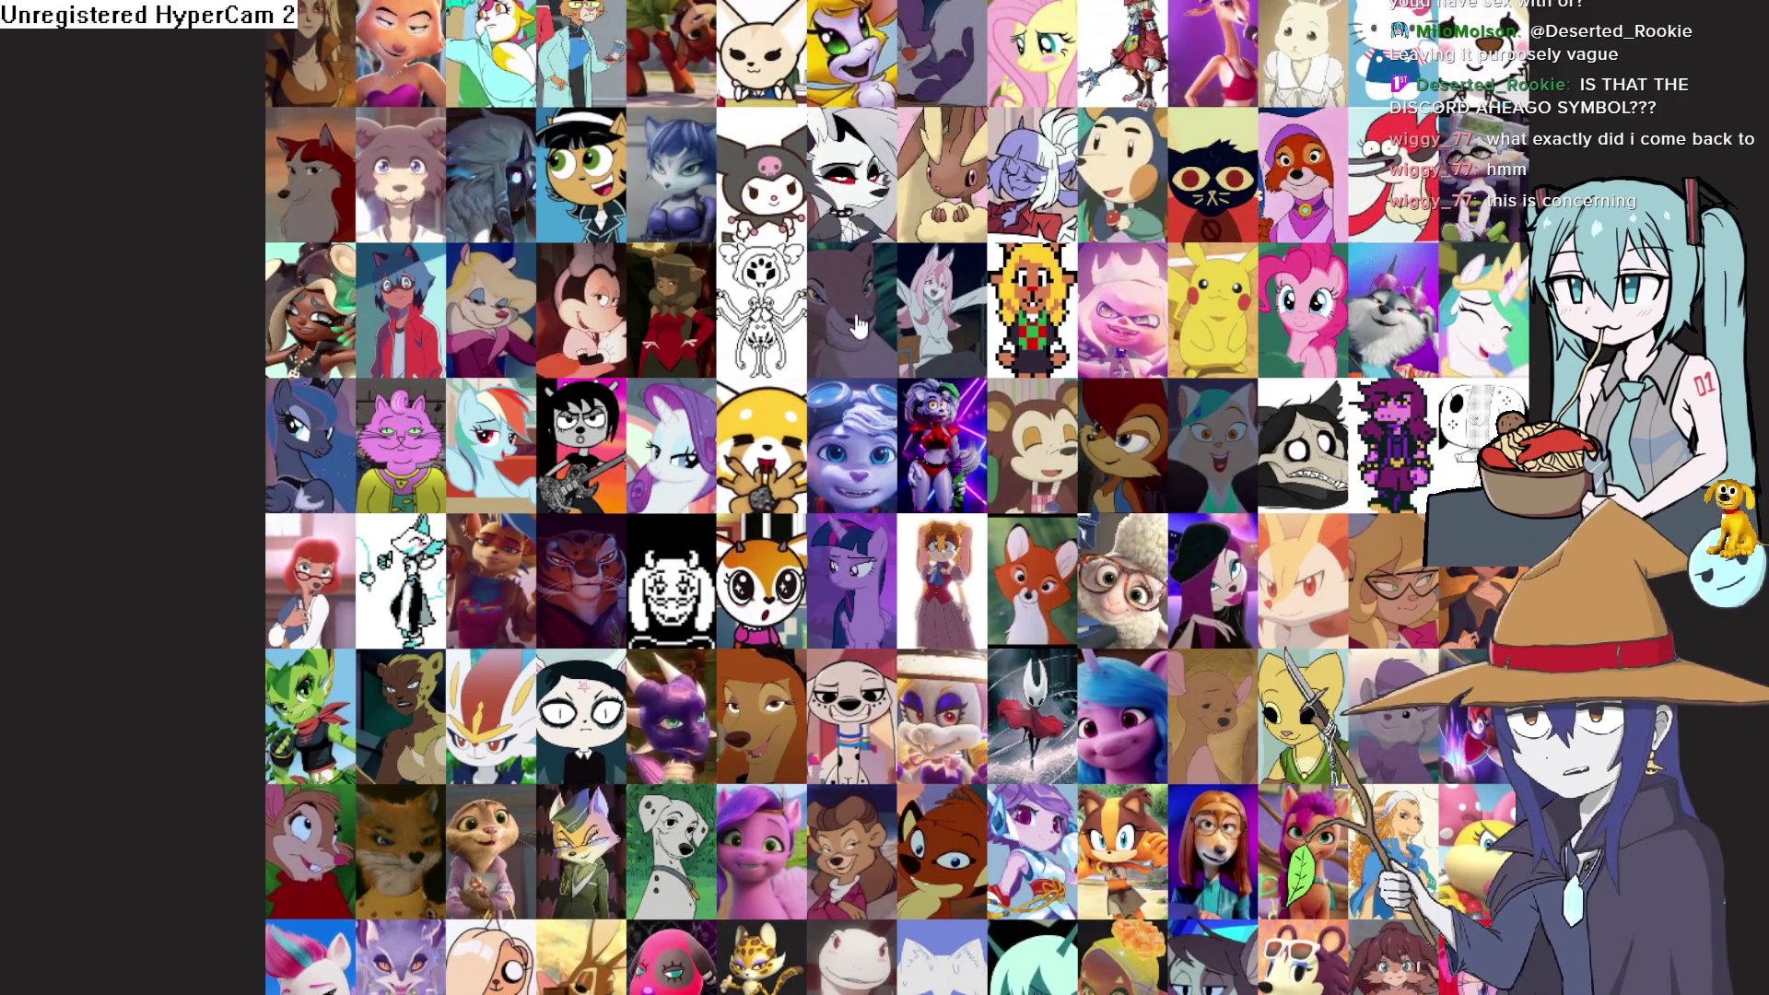
scroll(961, 402, down, 2)
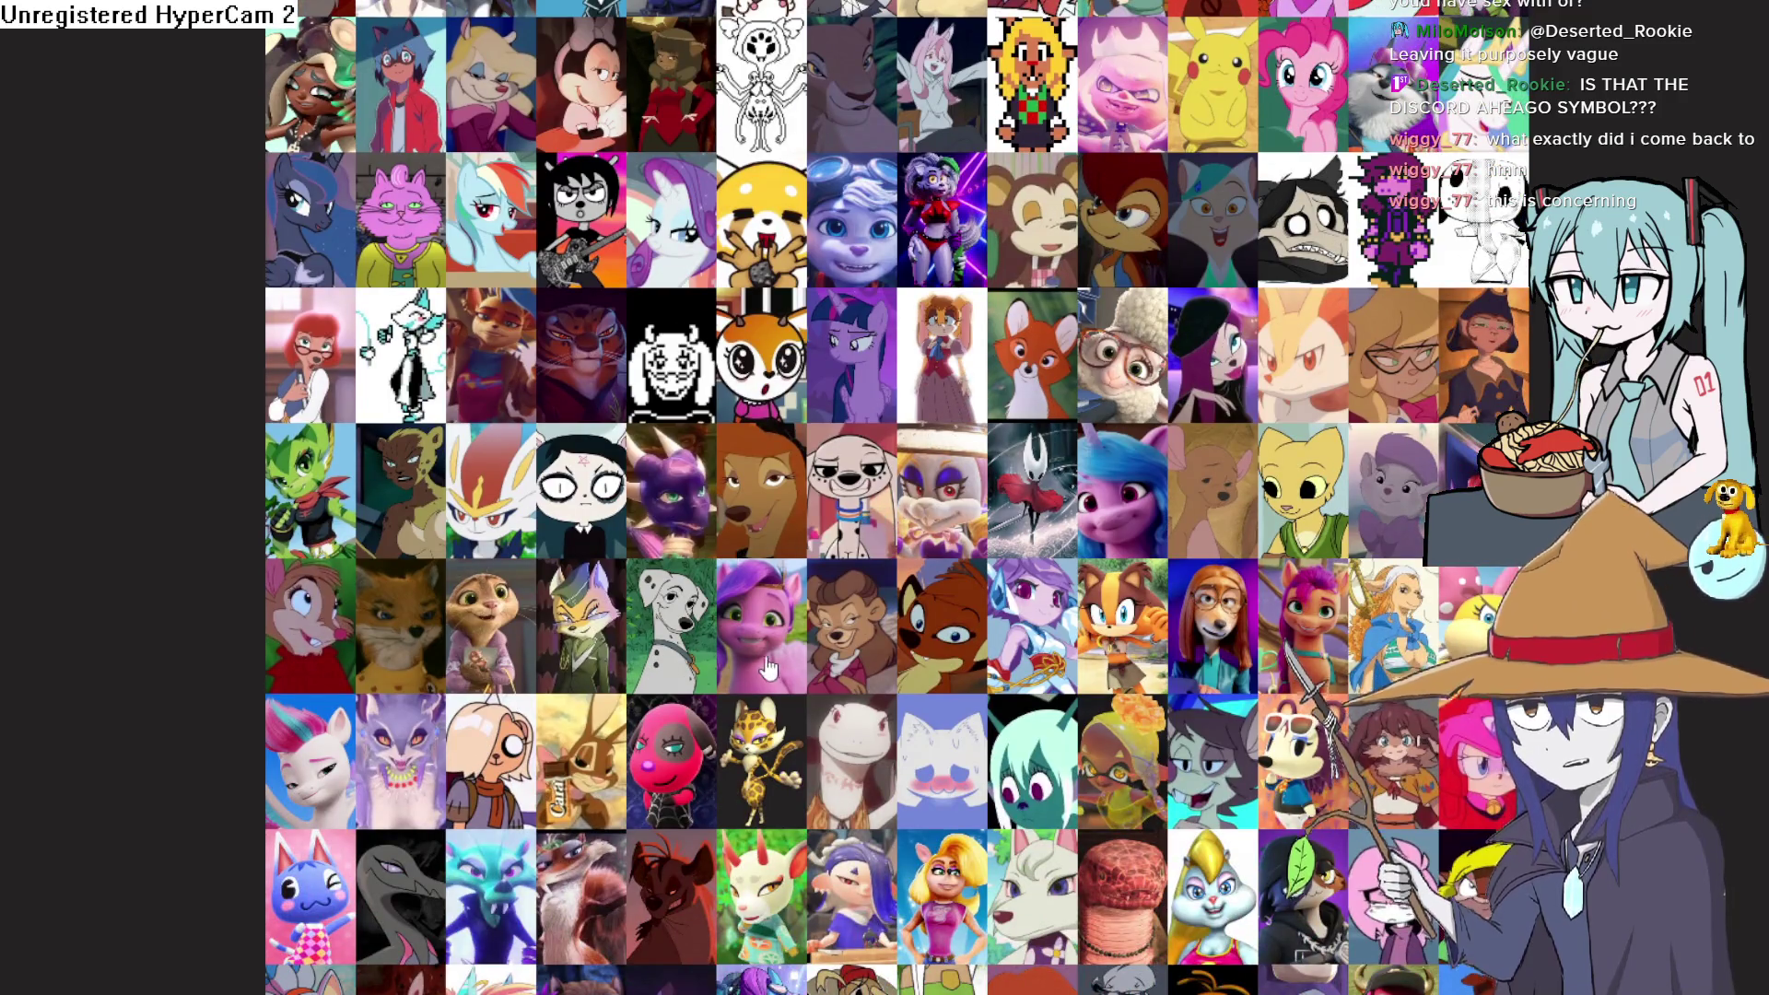
scroll(925, 731, up, 3)
mouse_move(963, 608)
mouse_down()
mouse_move(1121, 259)
mouse_move(1167, 199)
mouse_move(1148, 258)
mouse_up()
scroll(968, 608, up, 10)
scroll(1024, 307, down, 10)
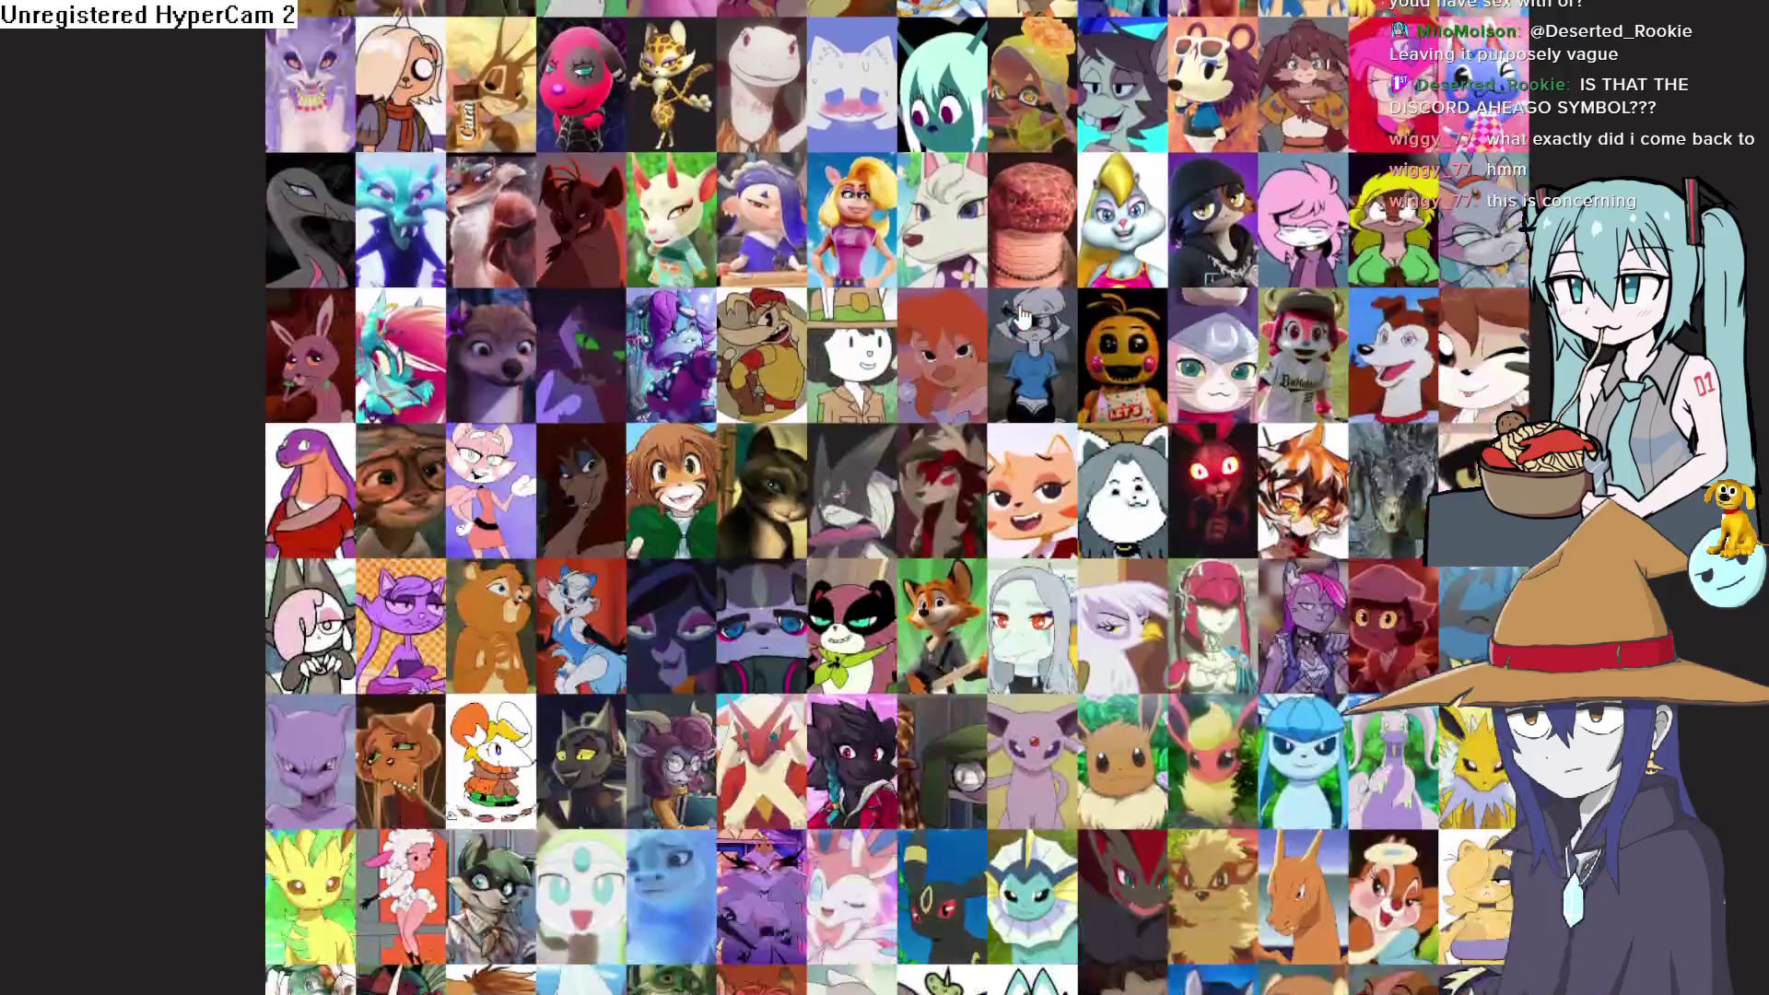
scroll(1021, 317, down, 4)
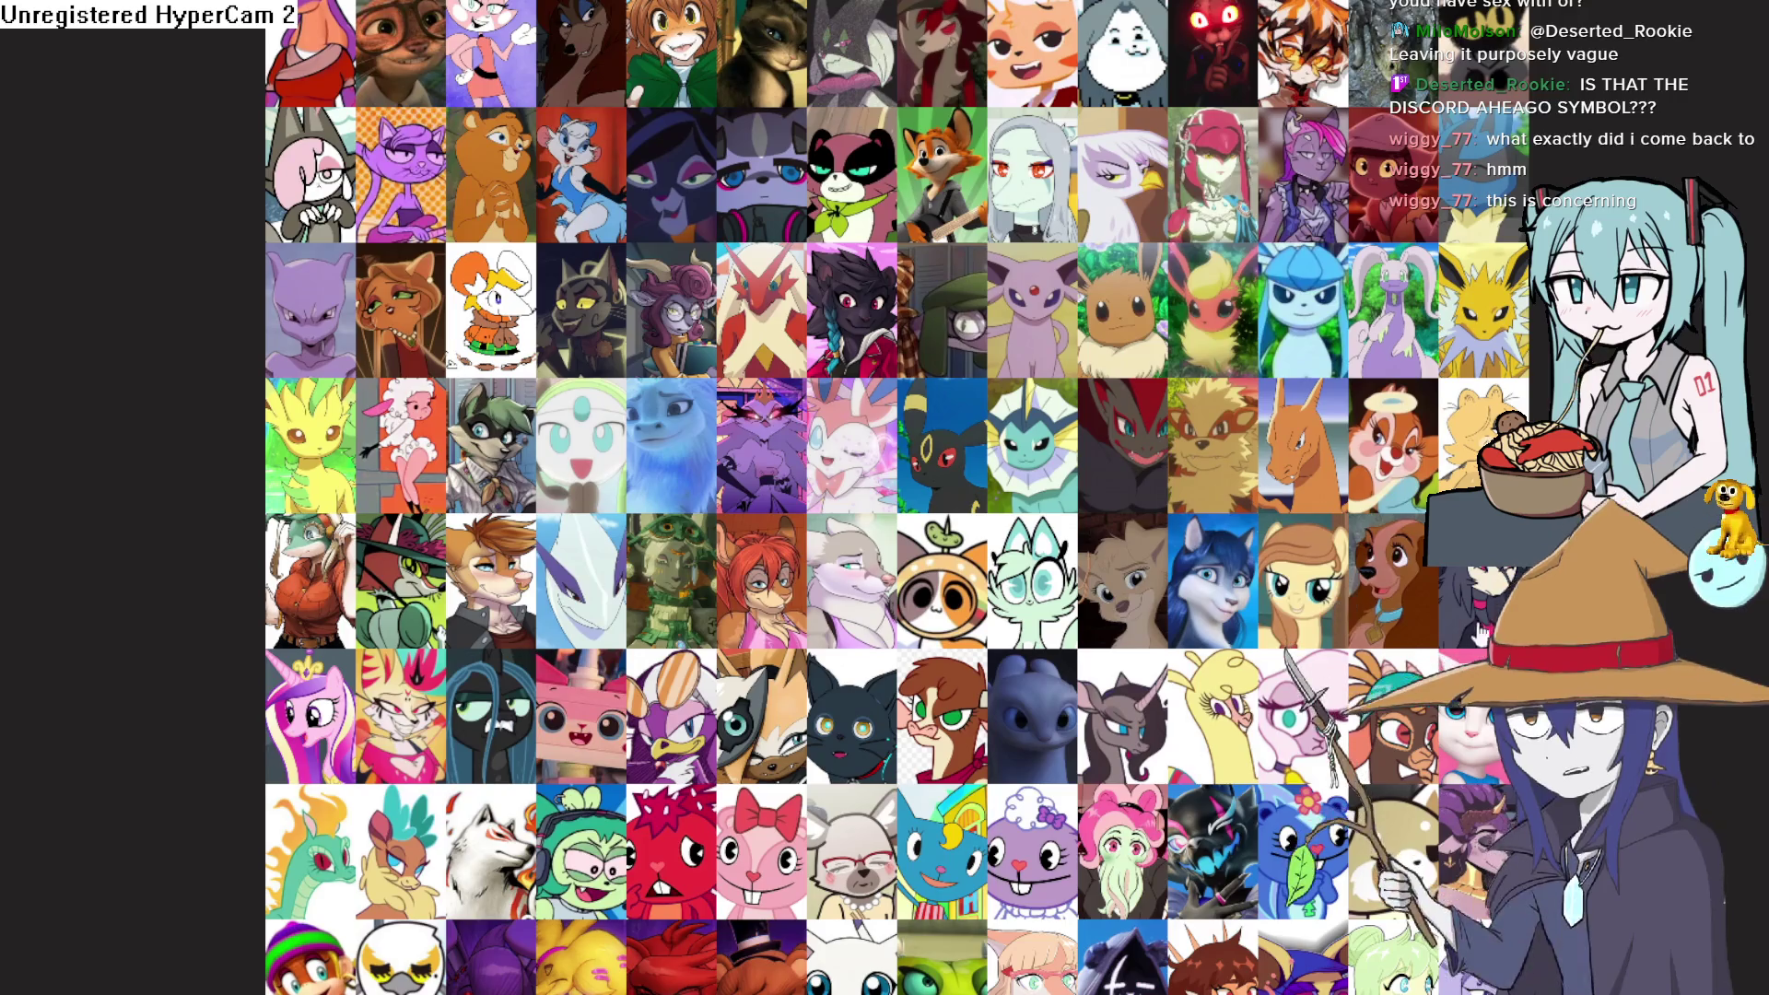
scroll(1002, 596, down, 2)
scroll(362, 534, down, 2)
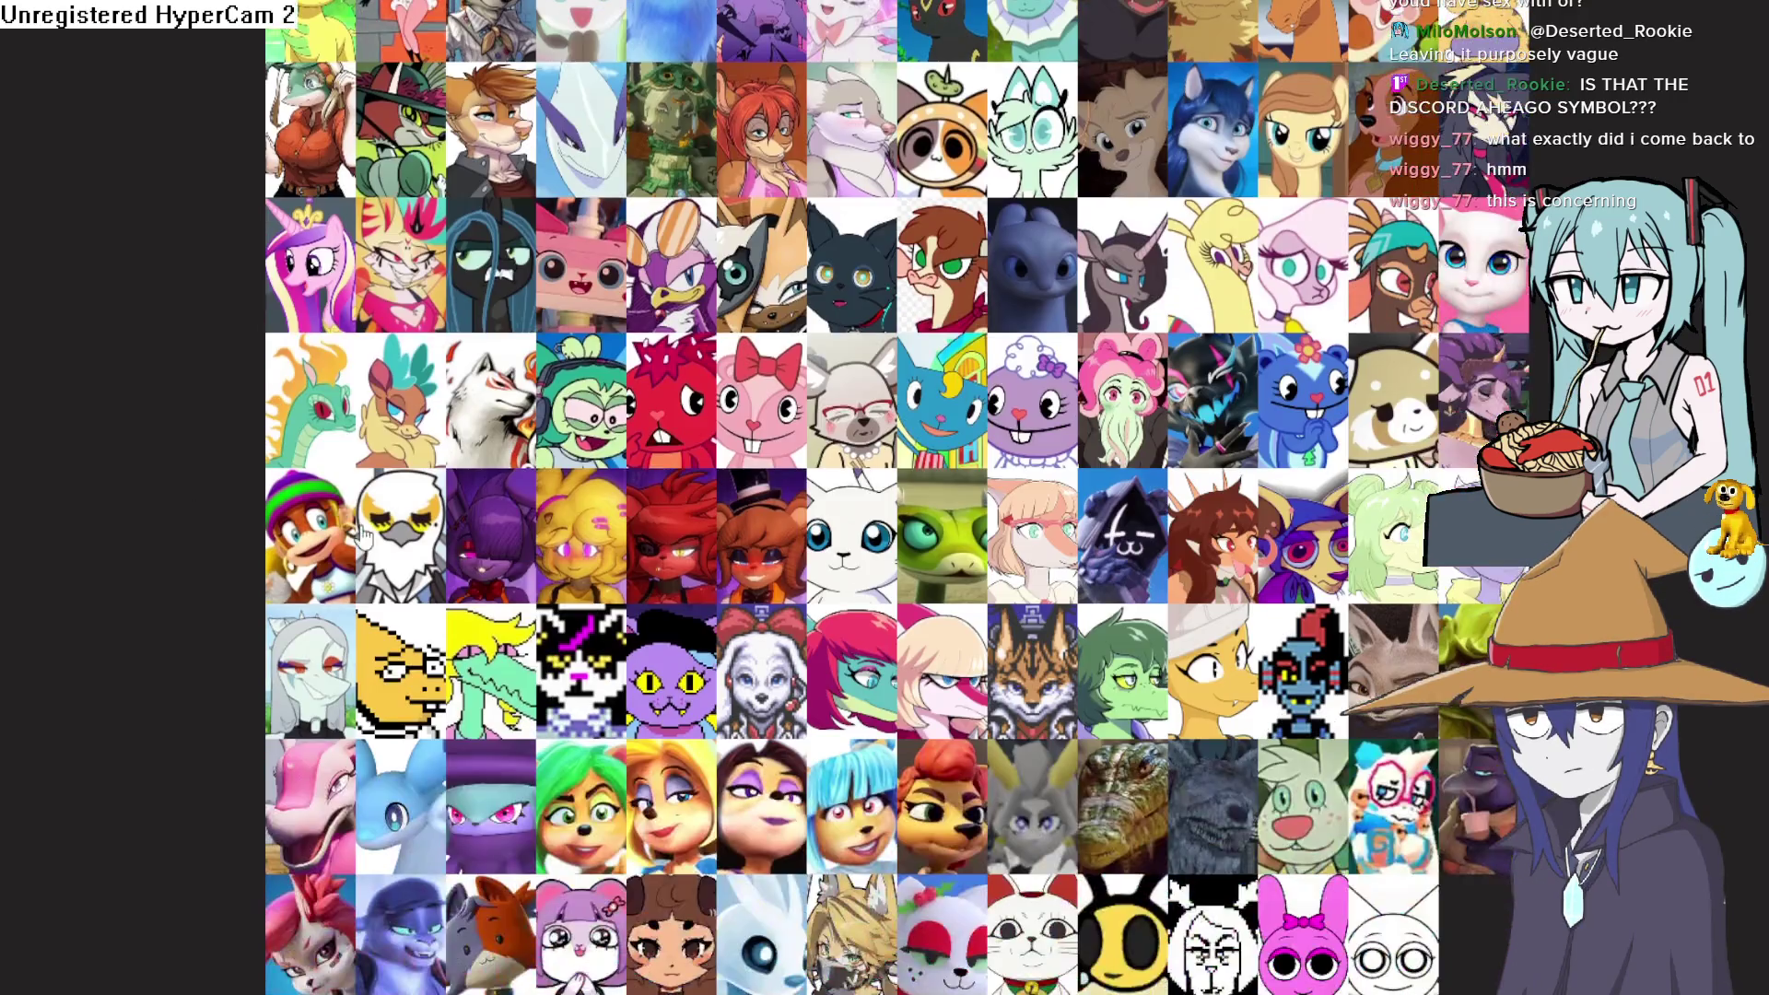
scroll(412, 420, down, 2)
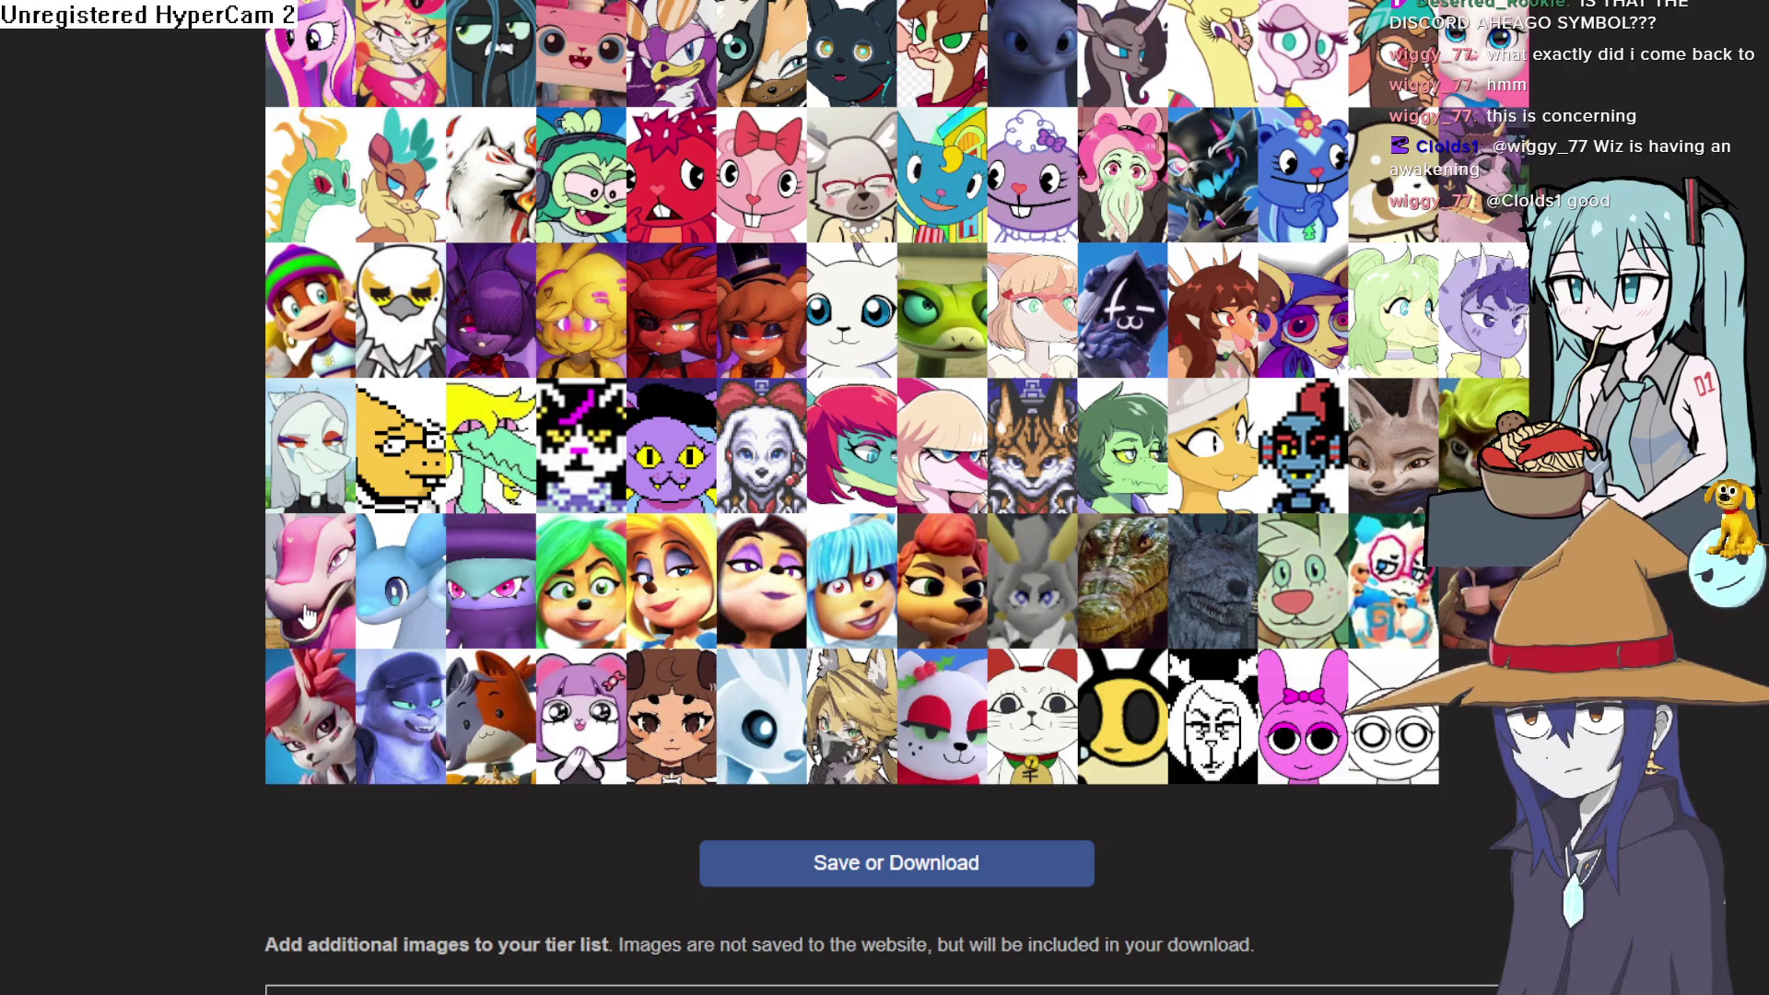
mouse_move(307, 615)
mouse_down()
mouse_move(1479, 387)
mouse_move(1073, 299)
mouse_move(1014, 269)
mouse_move(983, 301)
mouse_move(503, 272)
mouse_up()
Try the pink dragon in tier C, then return it to tier D
scroll(1479, 387, up, 5)
scroll(1073, 300, up, 5)
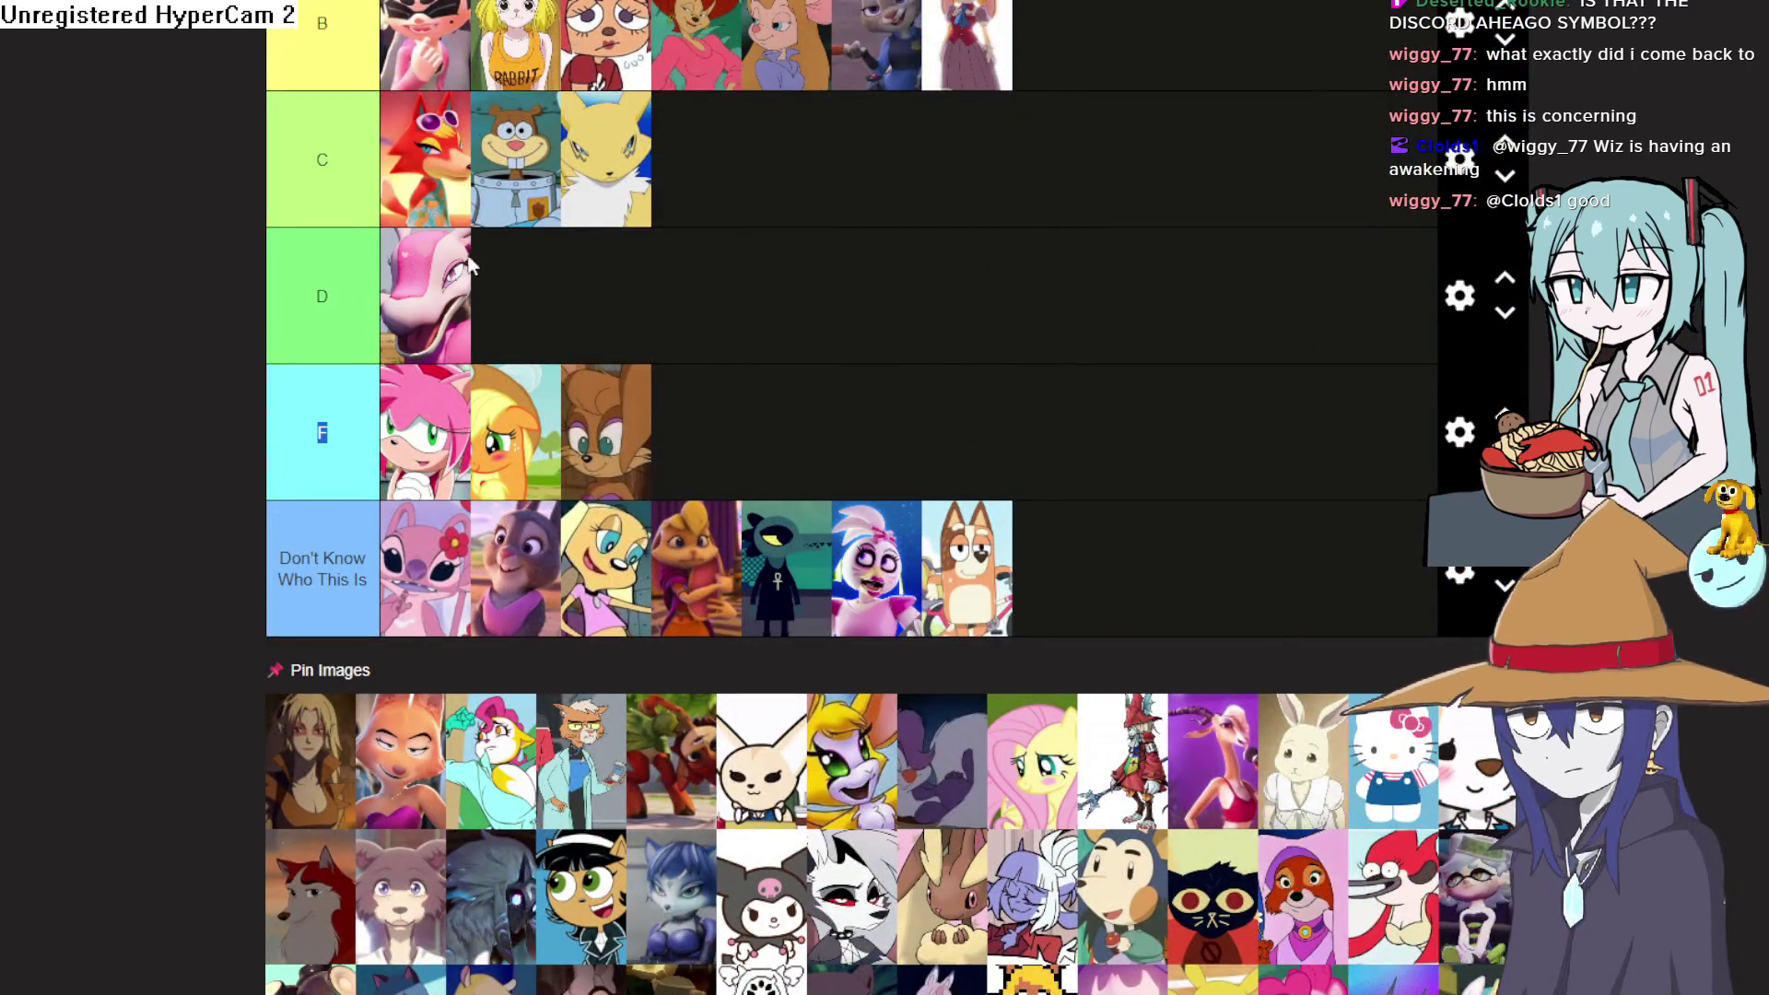
mouse_move(434, 319)
mouse_down()
mouse_move(576, 316)
mouse_move(798, 219)
mouse_up()
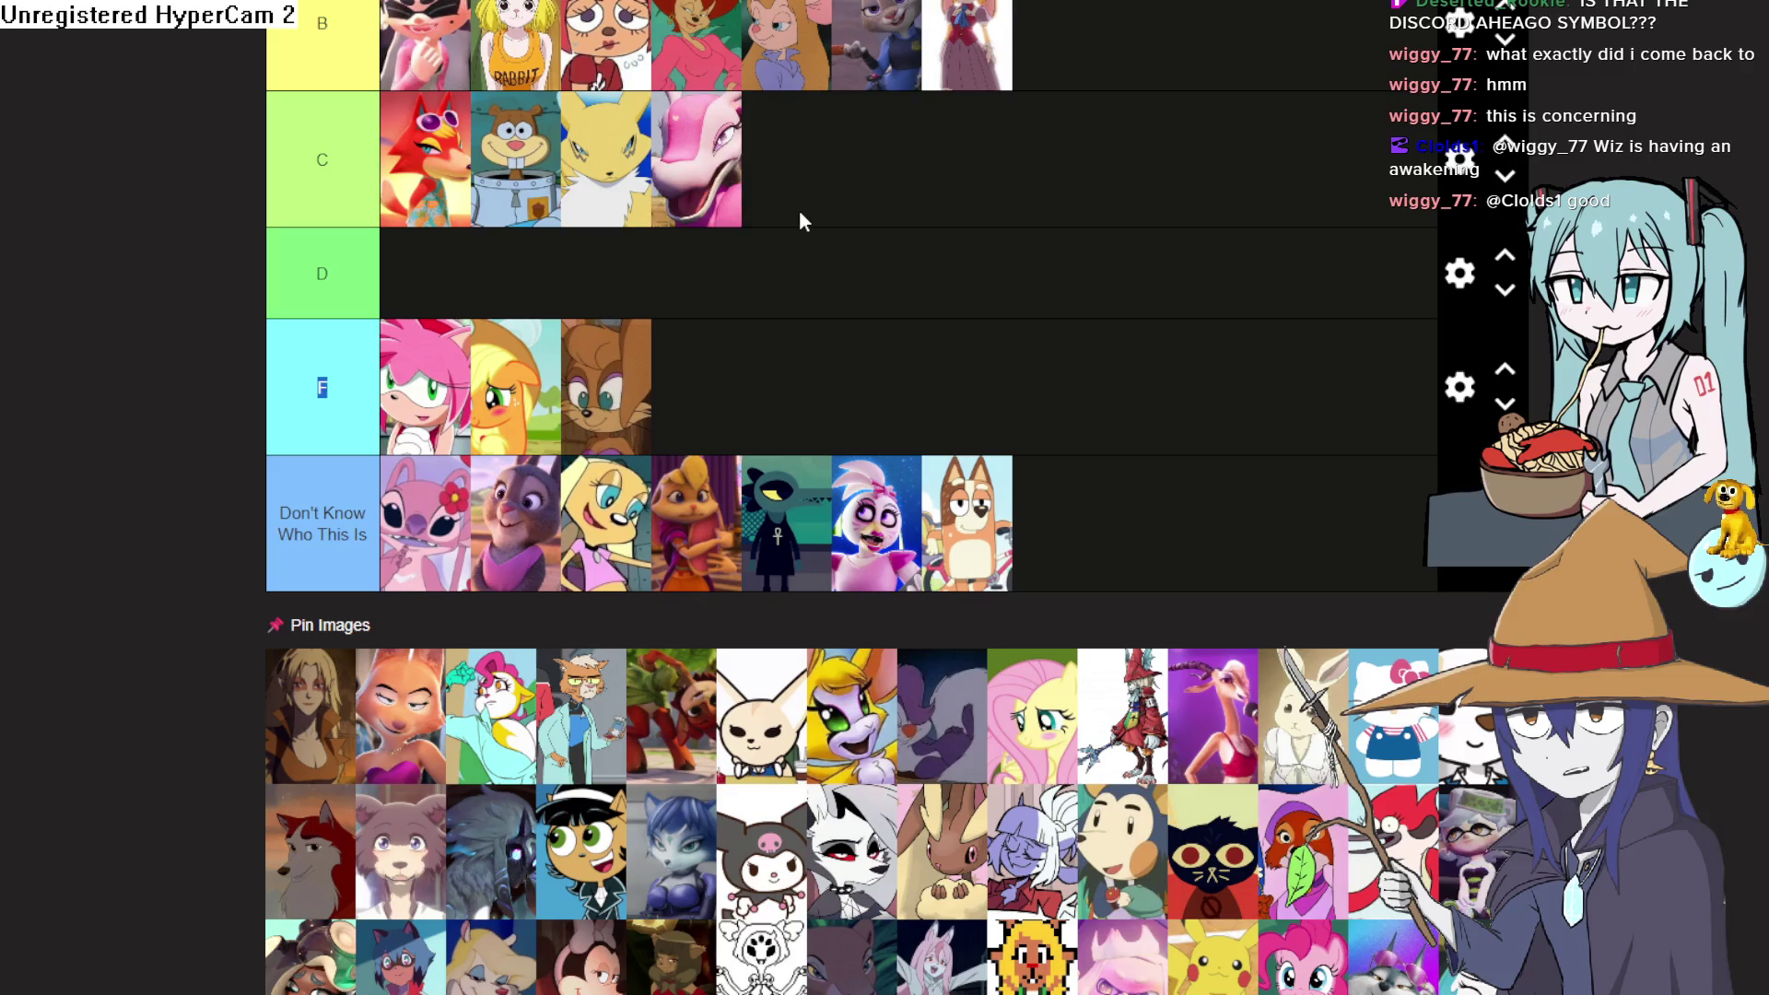
scroll(693, 198, up, 2)
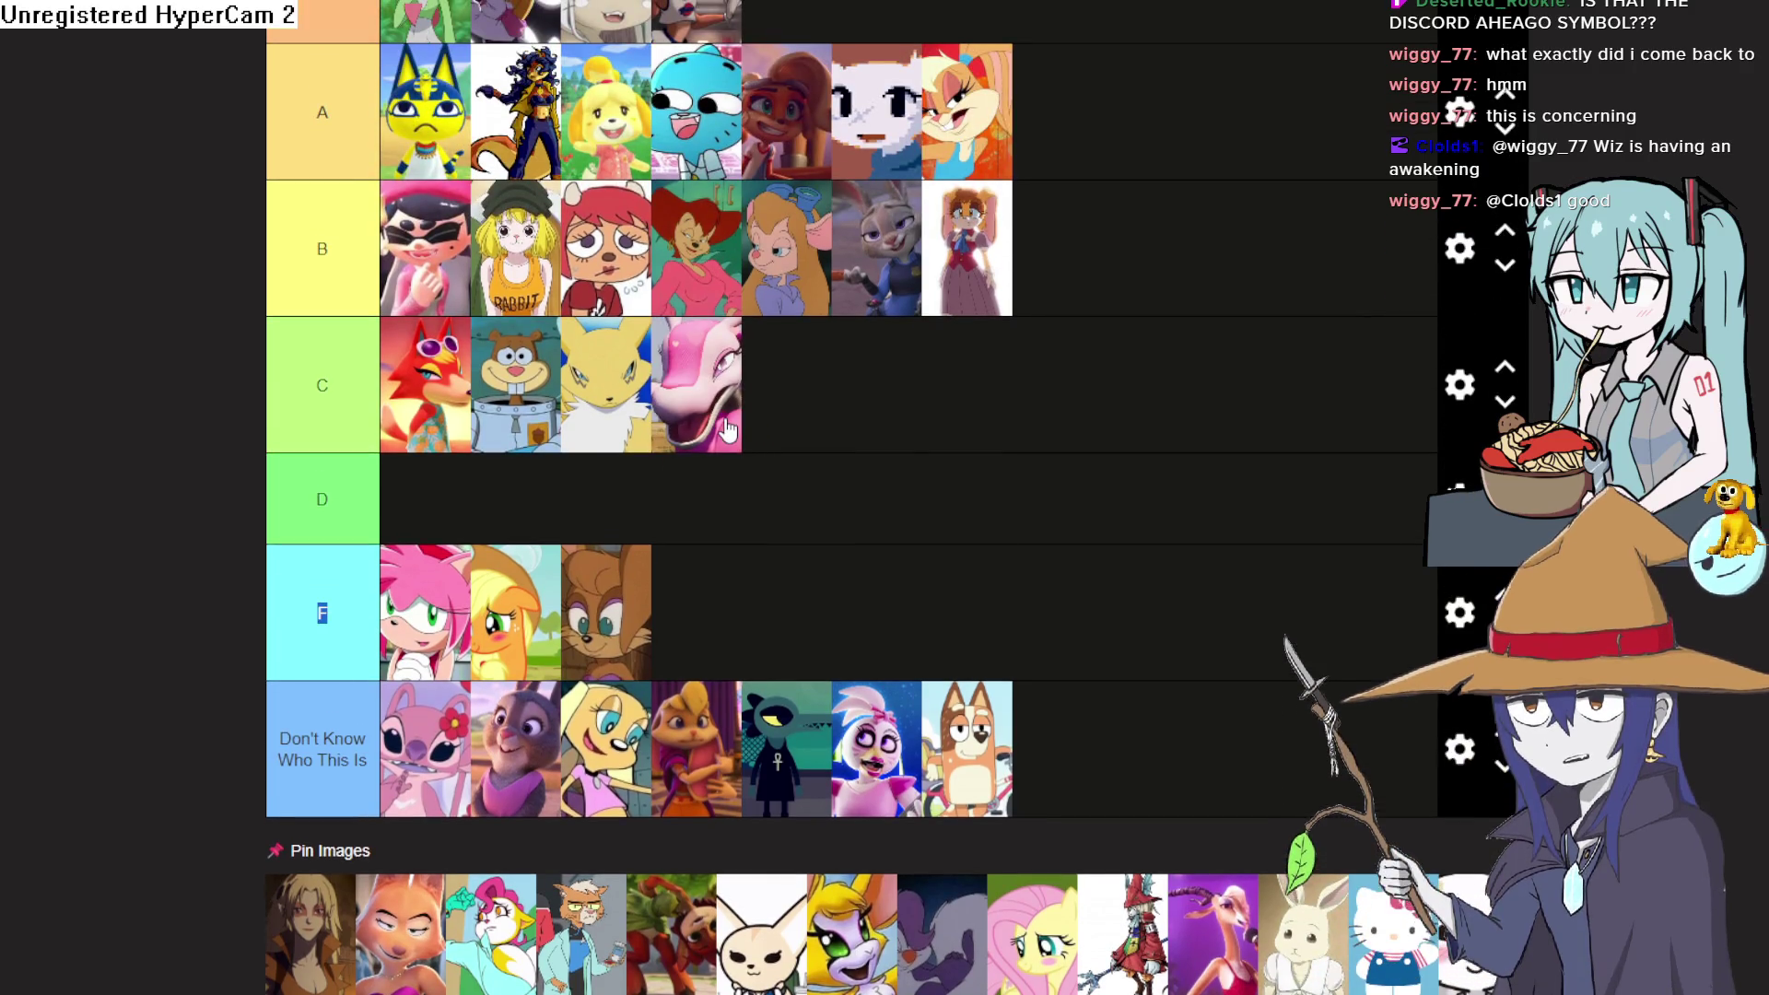
drag(726, 426, 728, 498)
scroll(727, 497, down, 6)
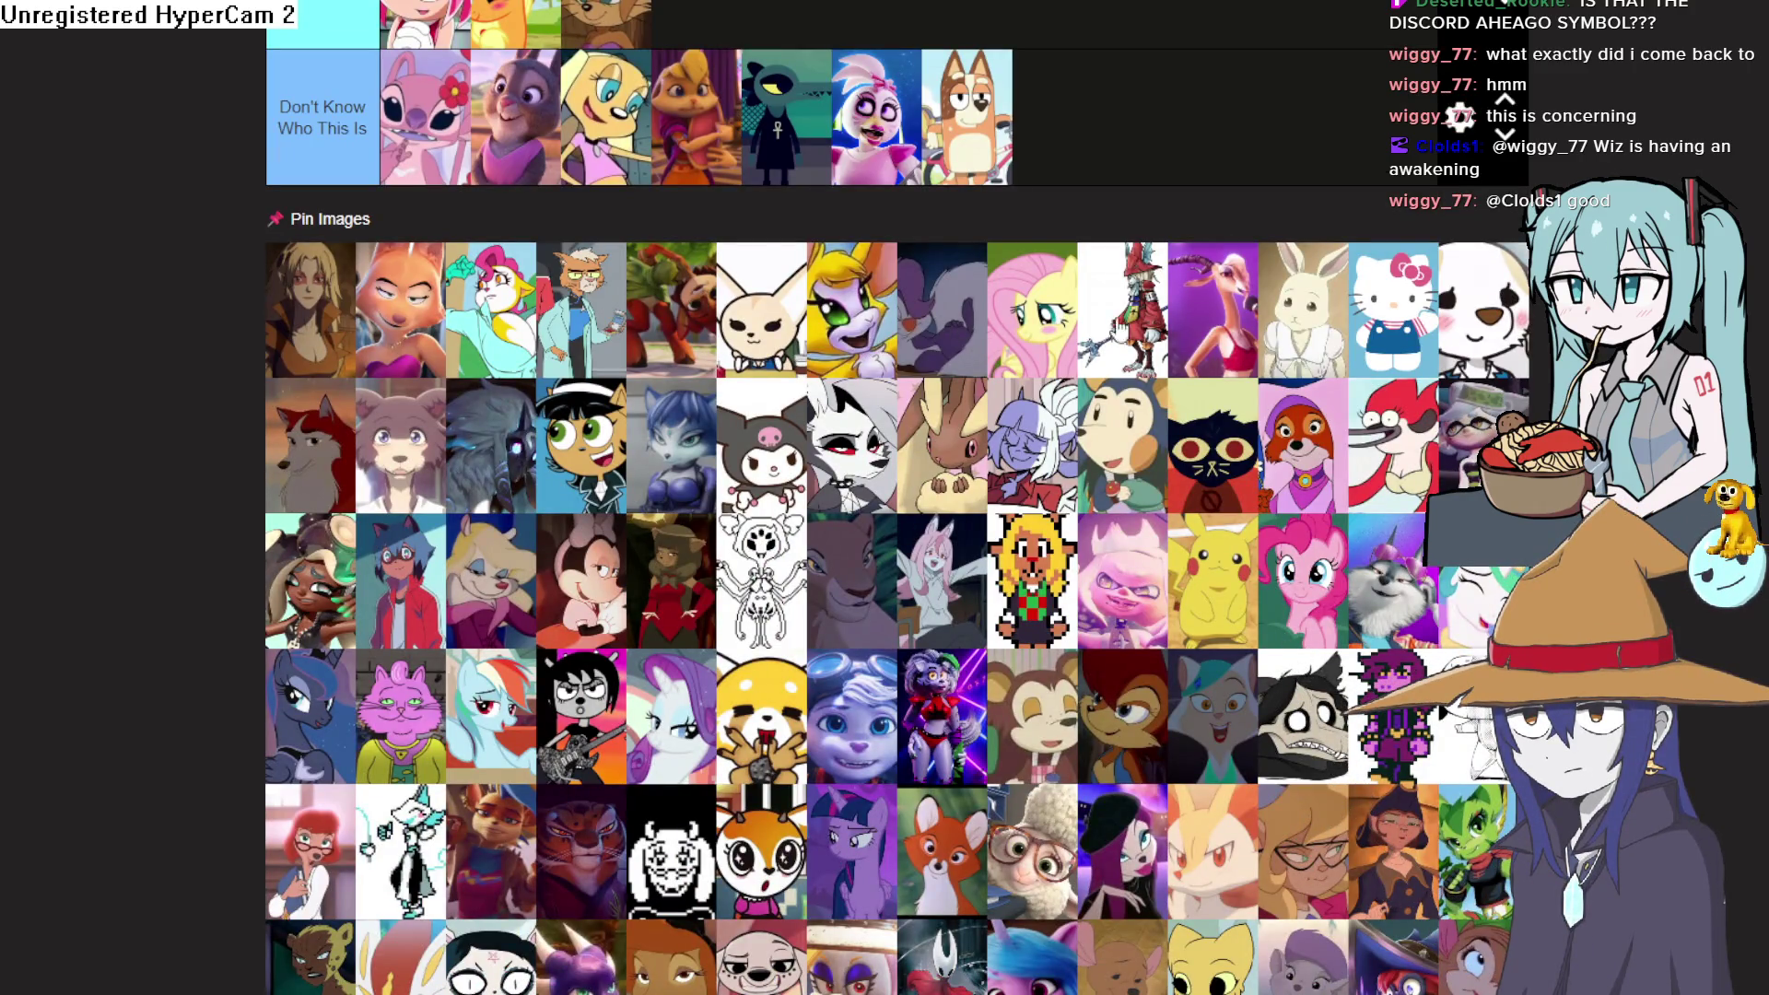
Place the grey-haired character from the pool into the S tier
drag(1497, 460, 781, 451)
scroll(1013, 443, up, 10)
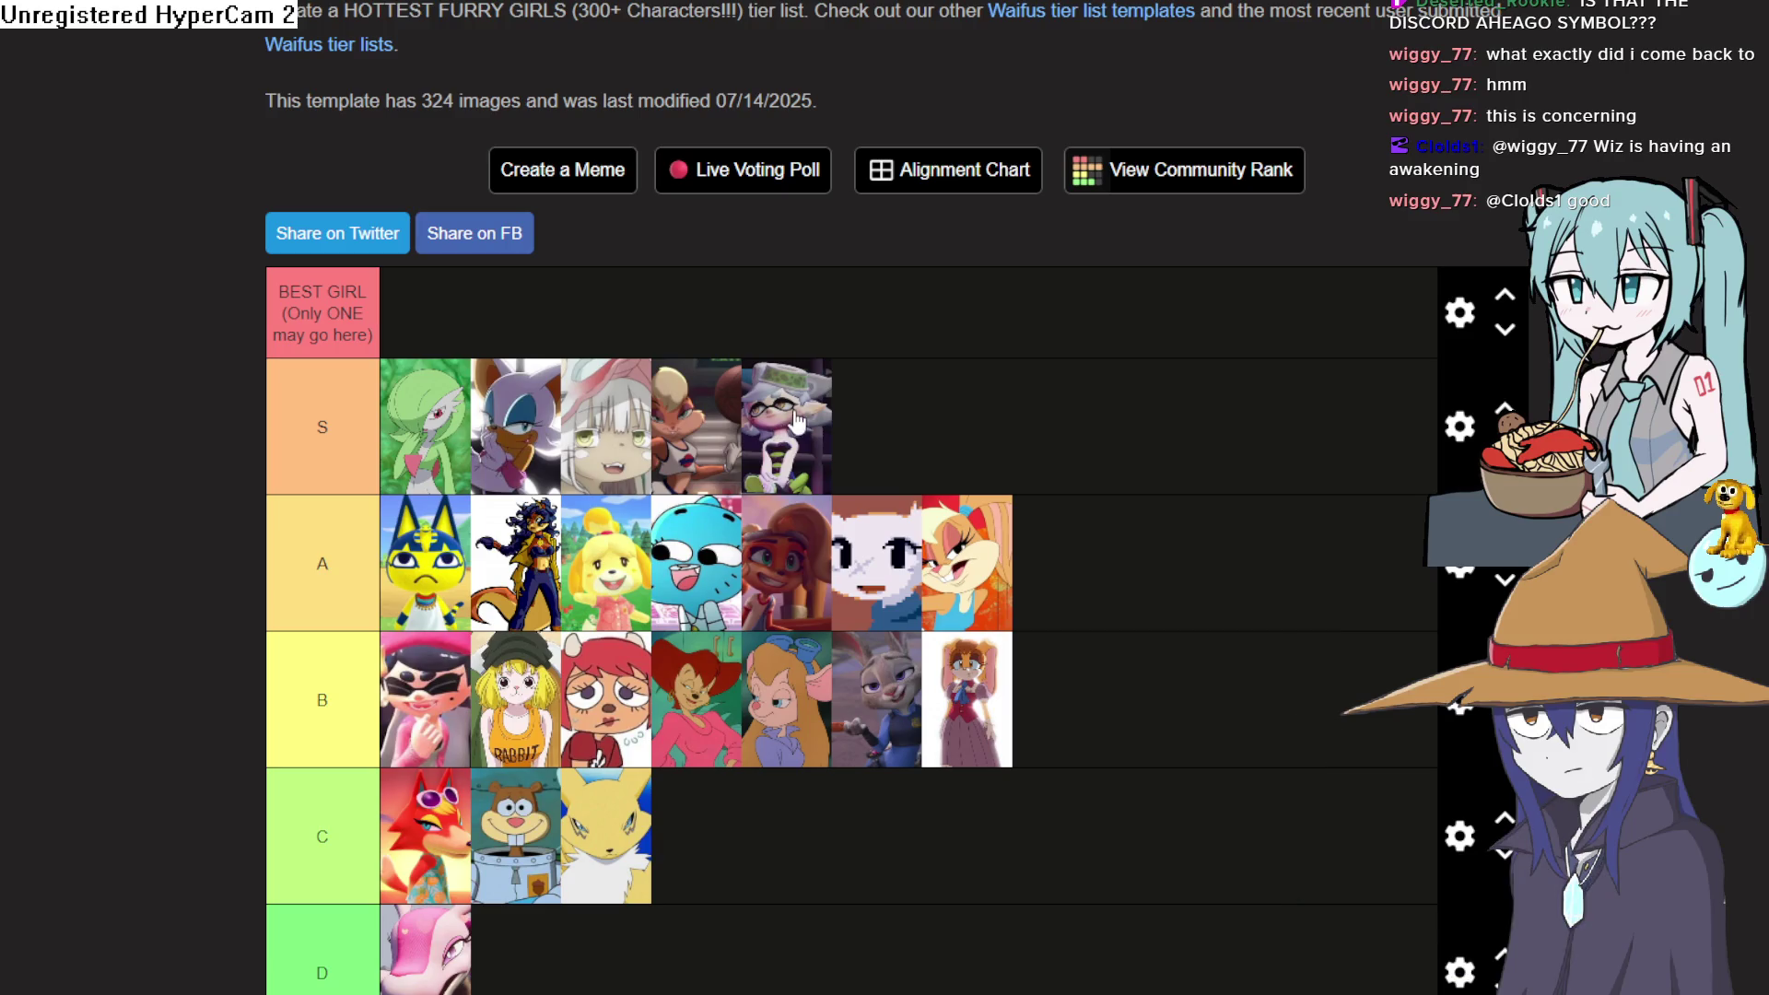
scroll(848, 364, down, 20)
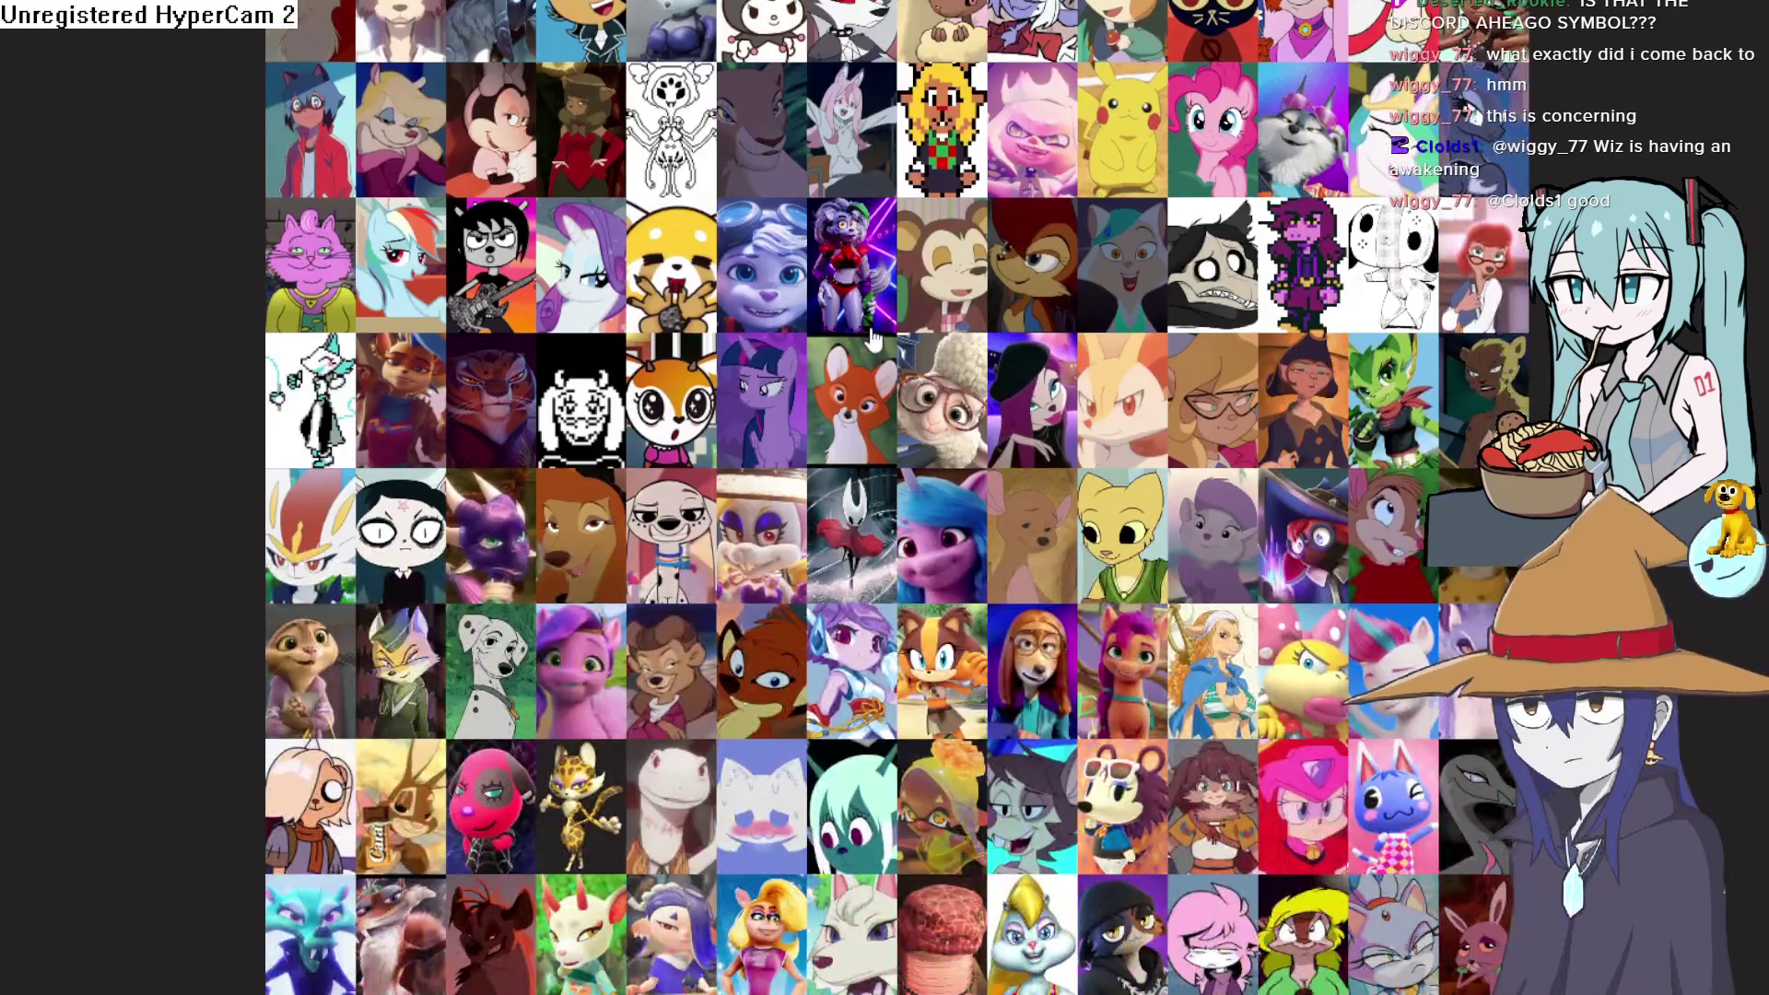
Drag the green-haired character from the image pool into the C tier
scroll(874, 341, down, 3)
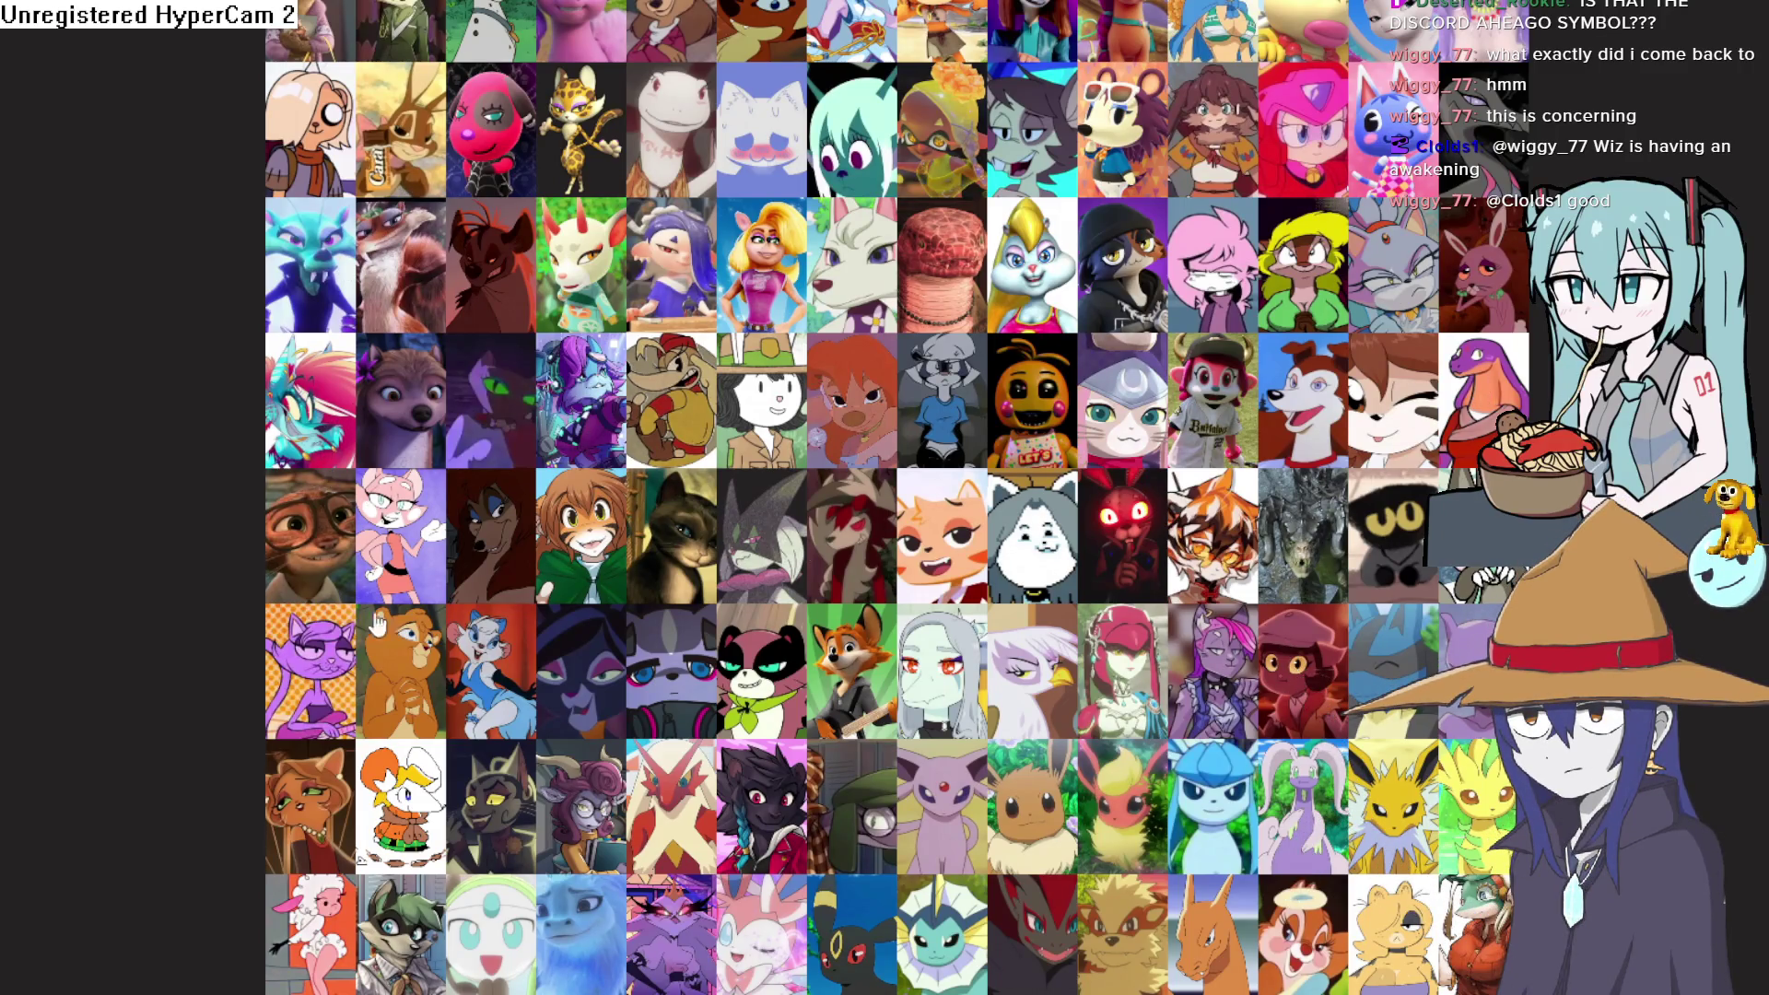
scroll(362, 553, down, 3)
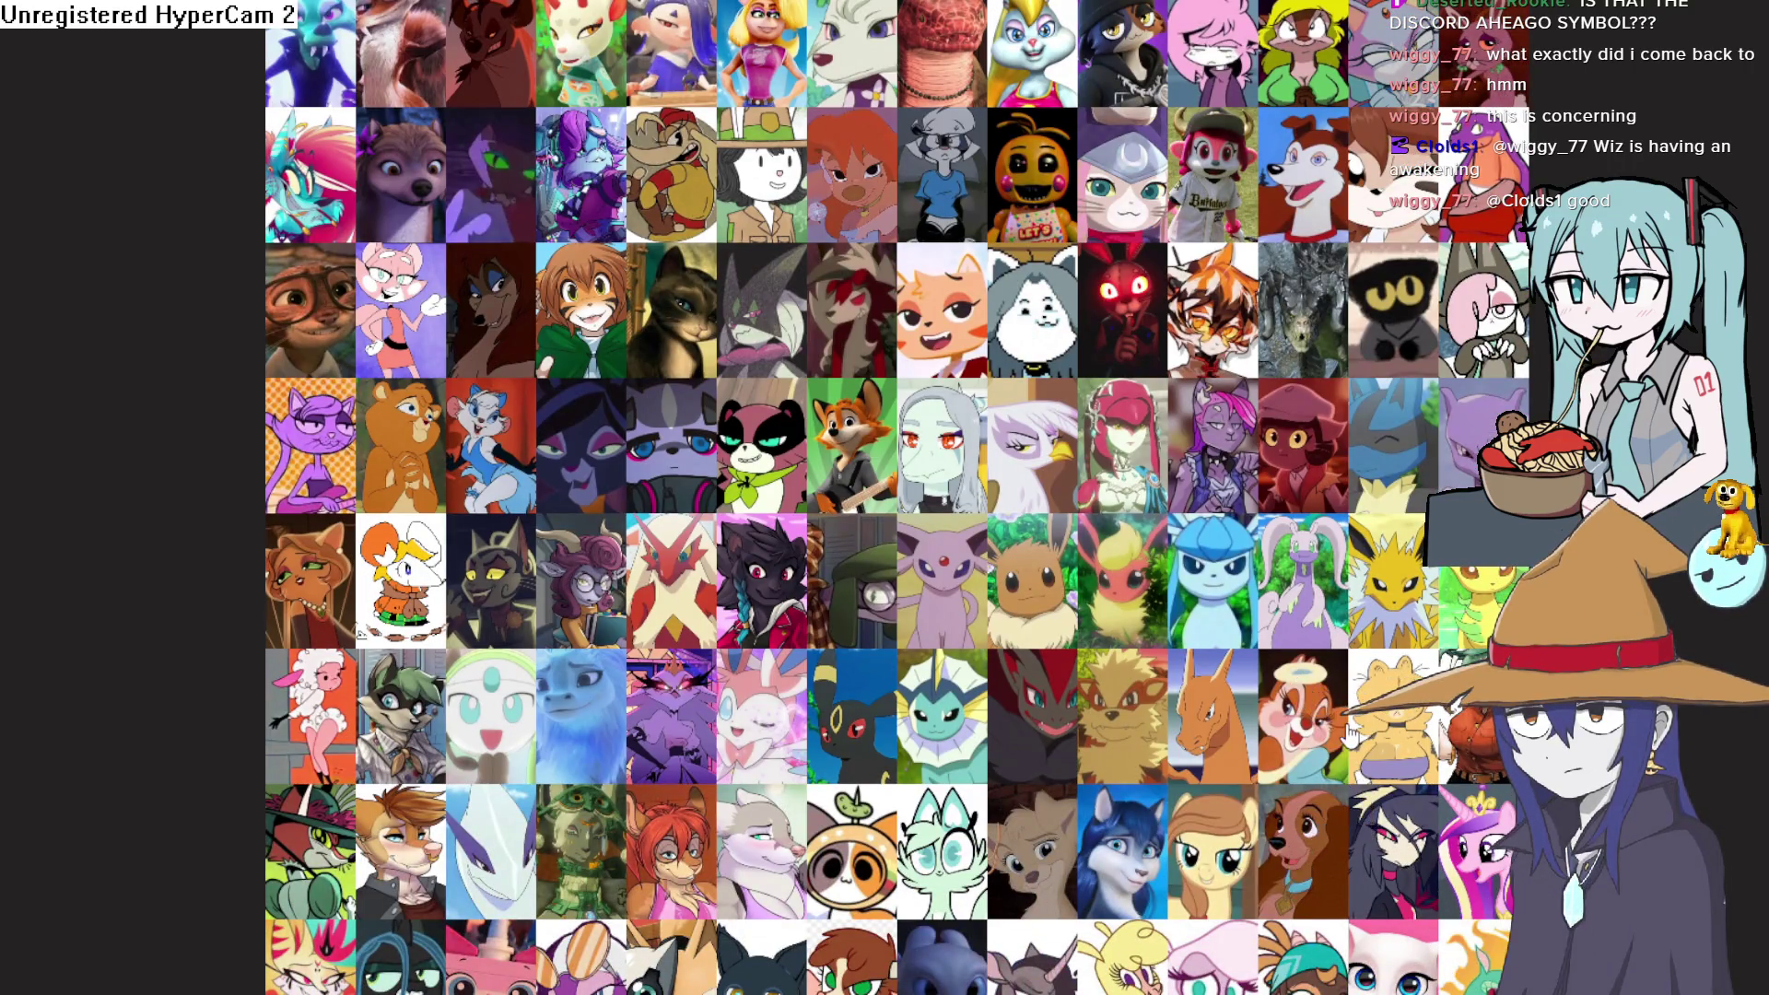
drag(949, 575, 962, 582)
scroll(302, 521, down, 3)
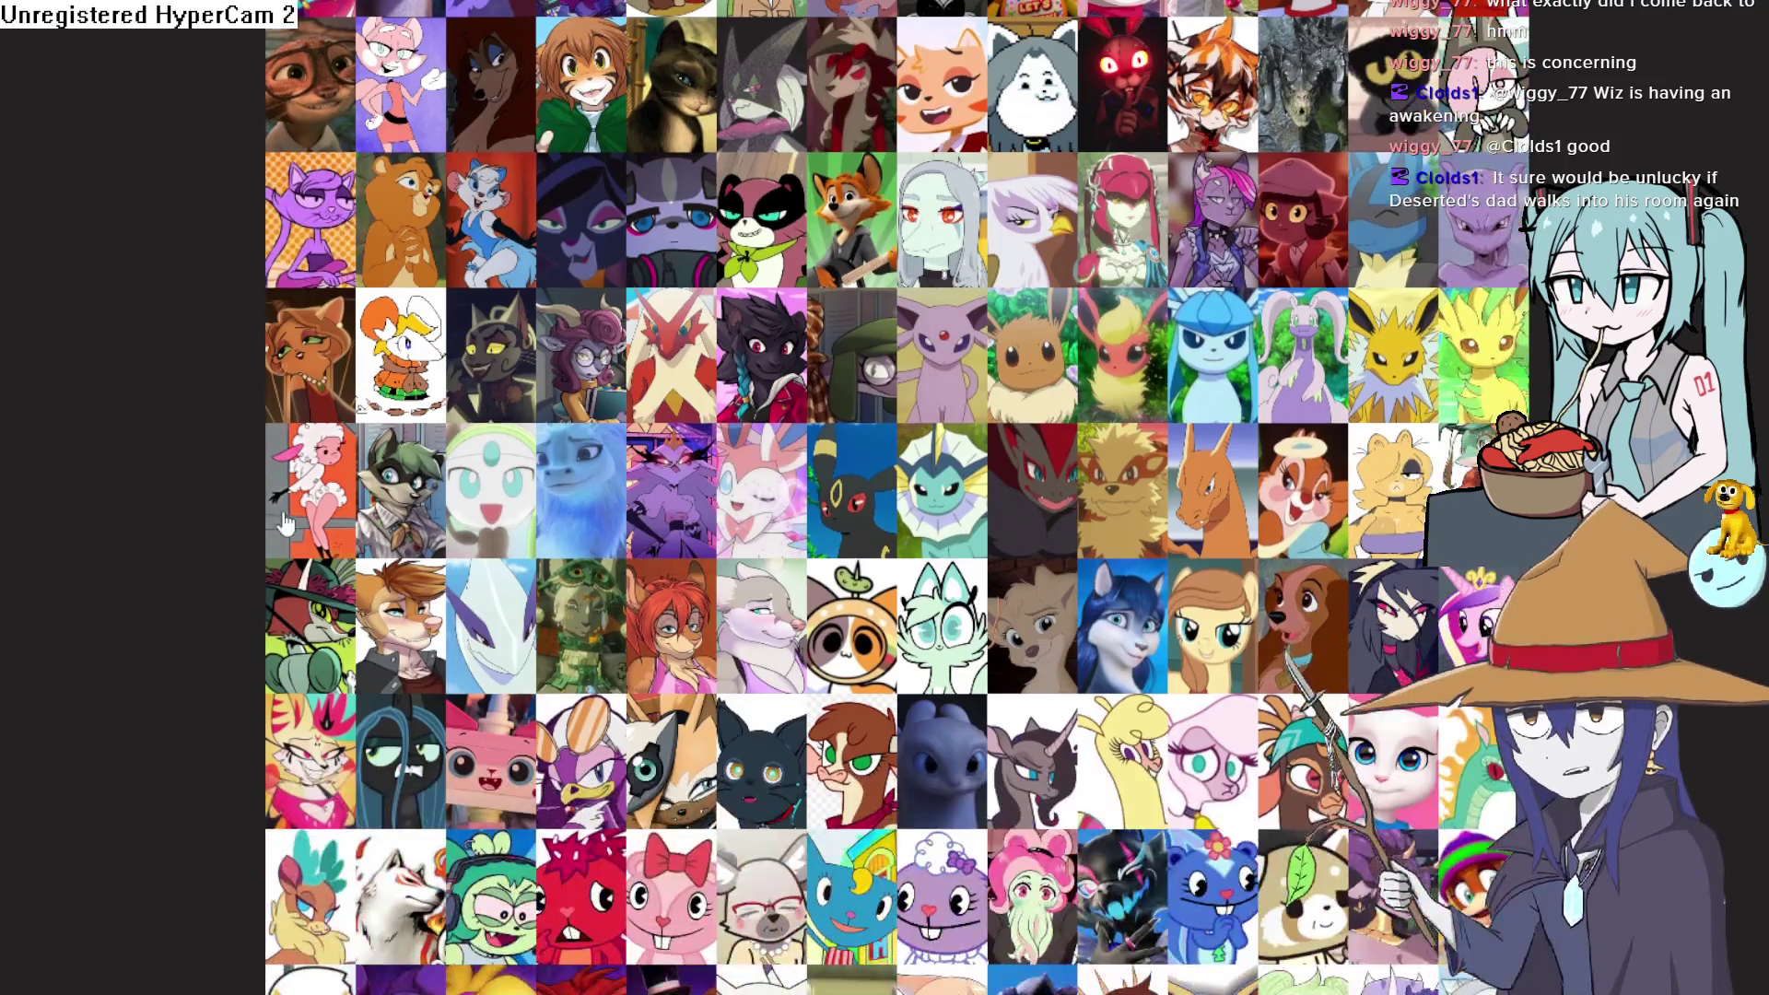
scroll(301, 520, down, 3)
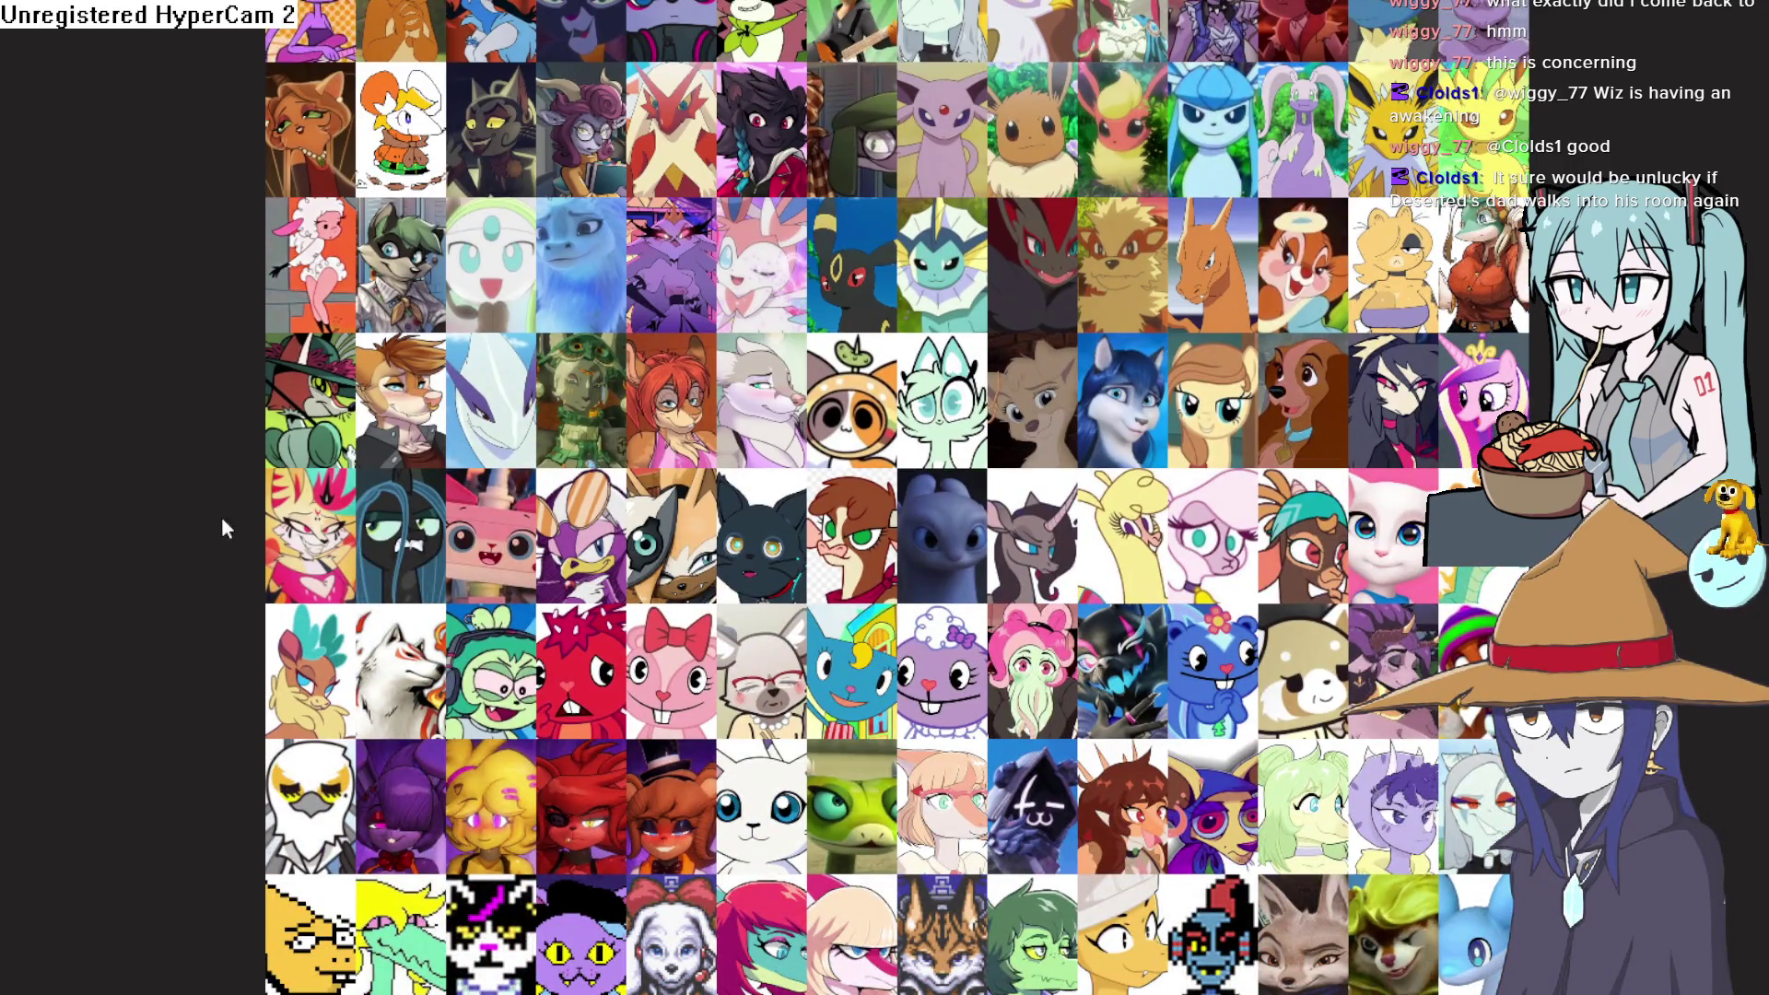
scroll(590, 723, down, 3)
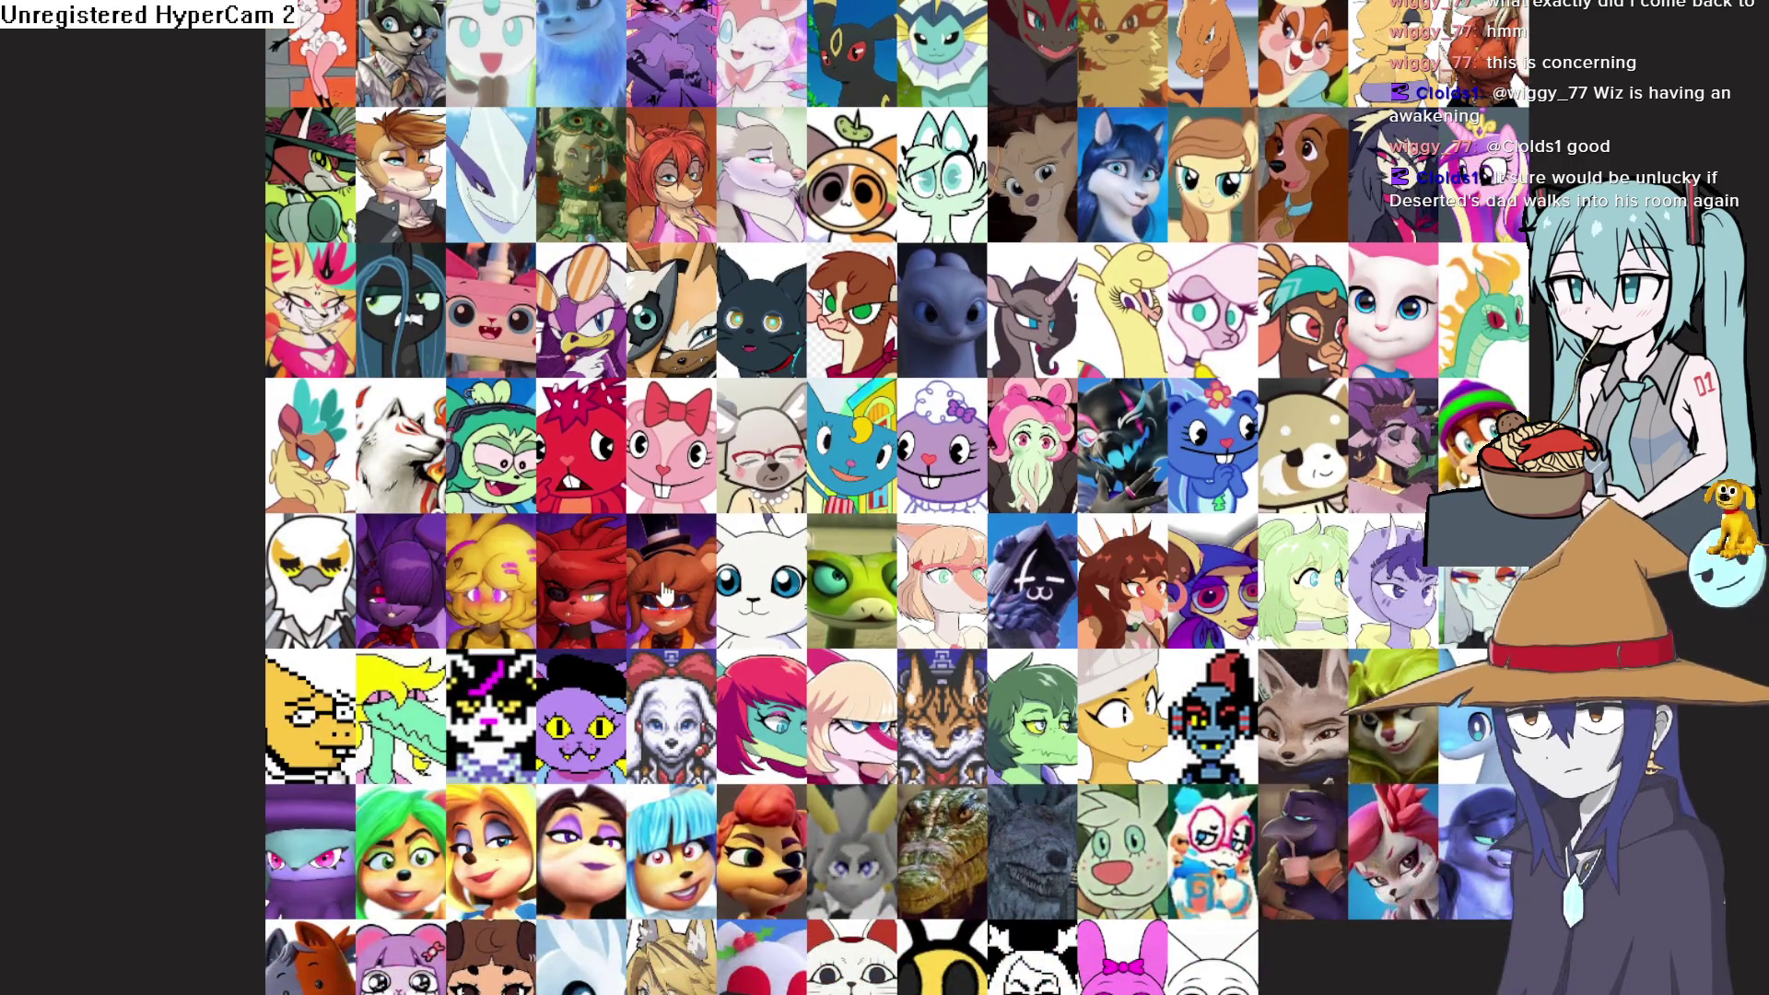
scroll(327, 642, down, 3)
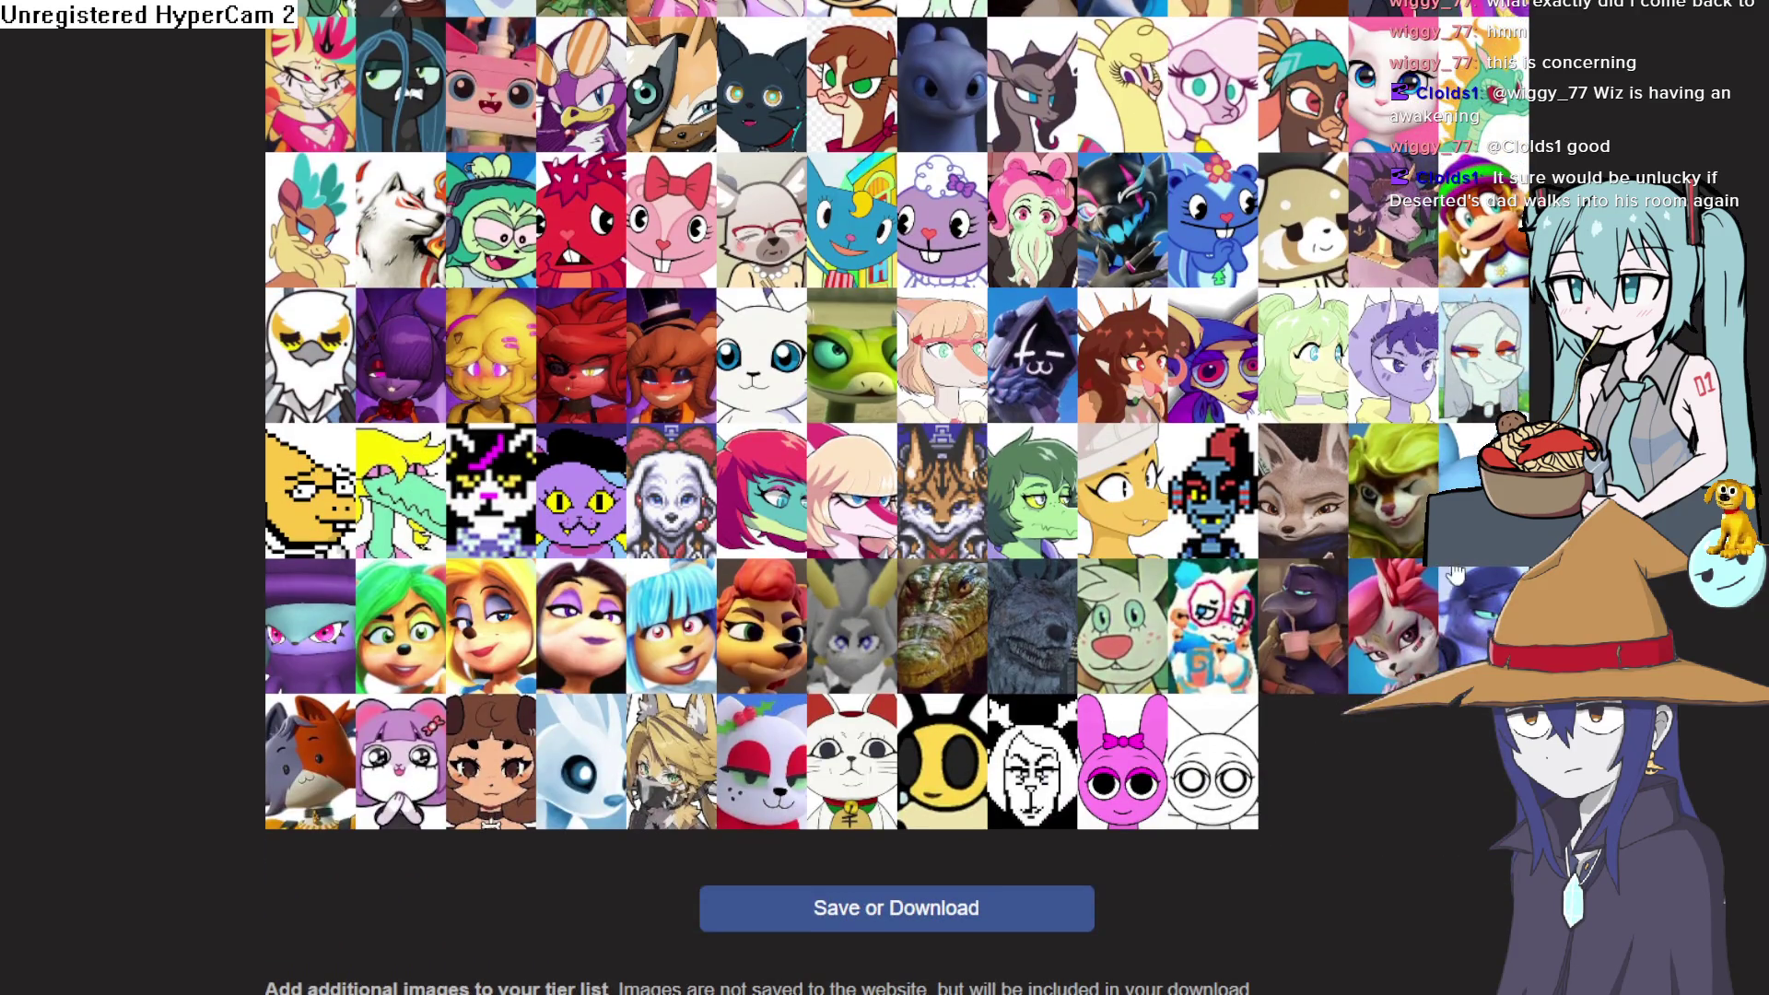
mouse_move(1036, 498)
mouse_down()
mouse_move(911, 465)
mouse_move(880, 645)
mouse_up()
Move the green-skinned, dark-lipped girl up to the end of the B tier
scroll(1014, 488, up, 15)
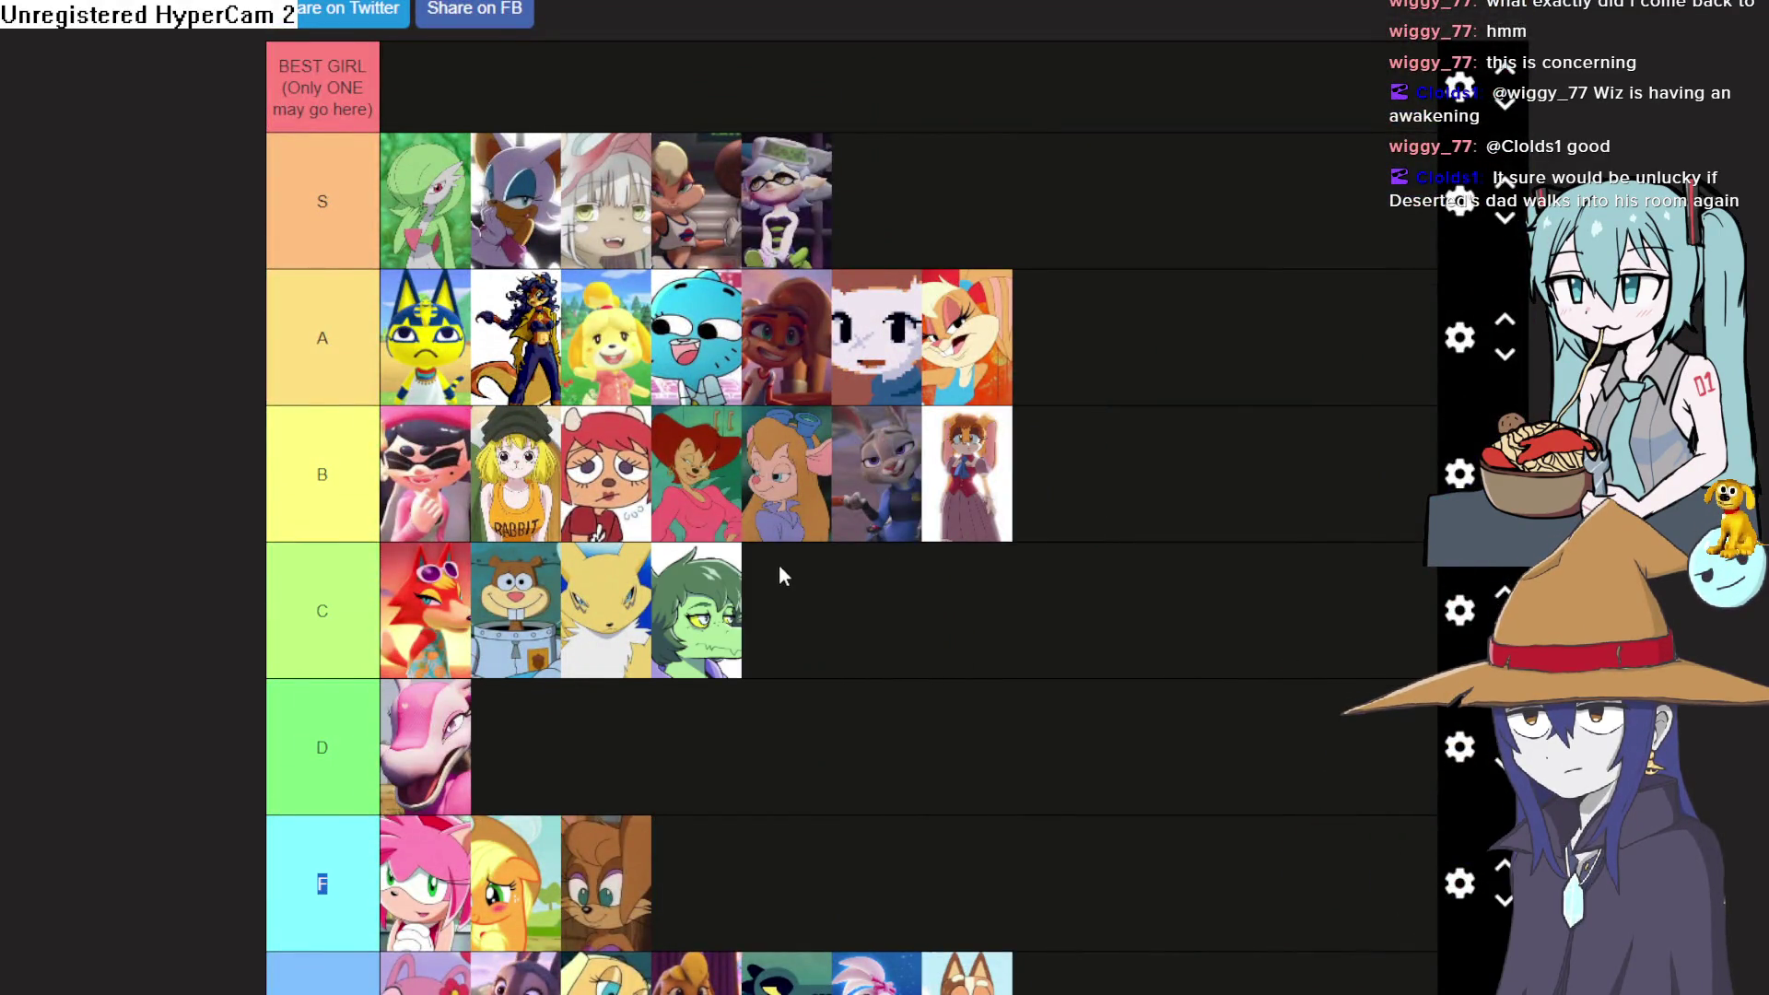
scroll(779, 565, down, 3)
scroll(660, 327, down, 3)
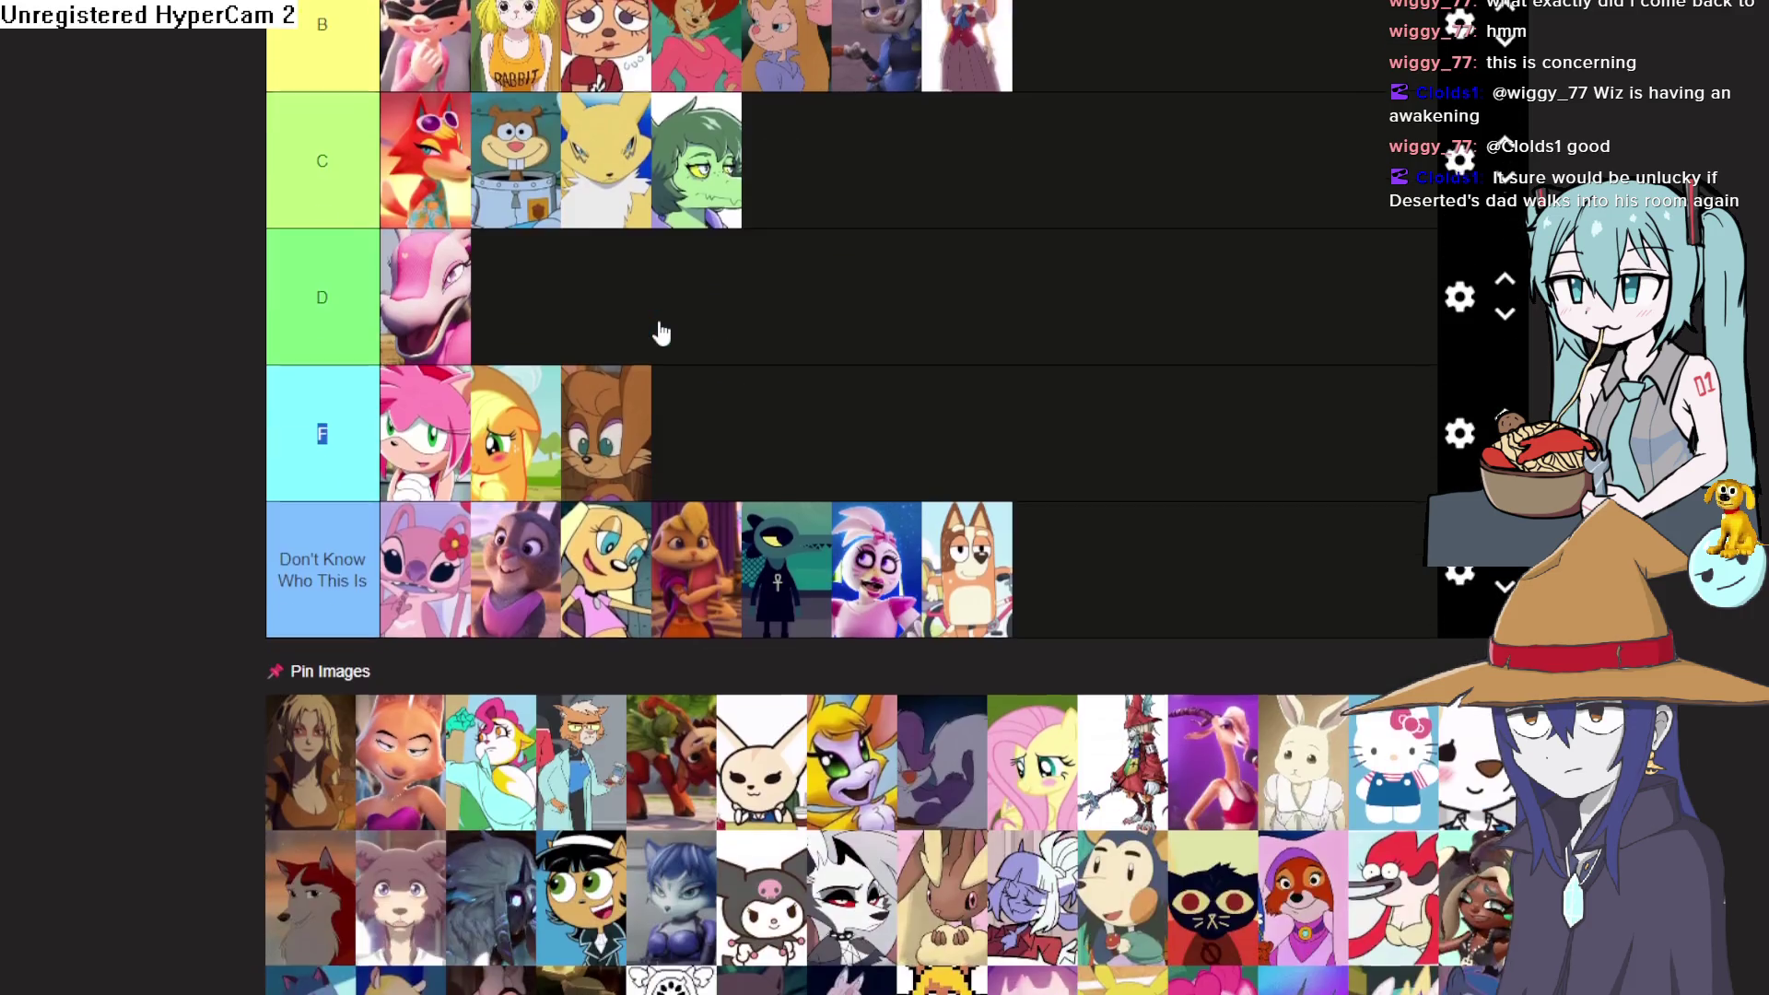
scroll(658, 311, up, 3)
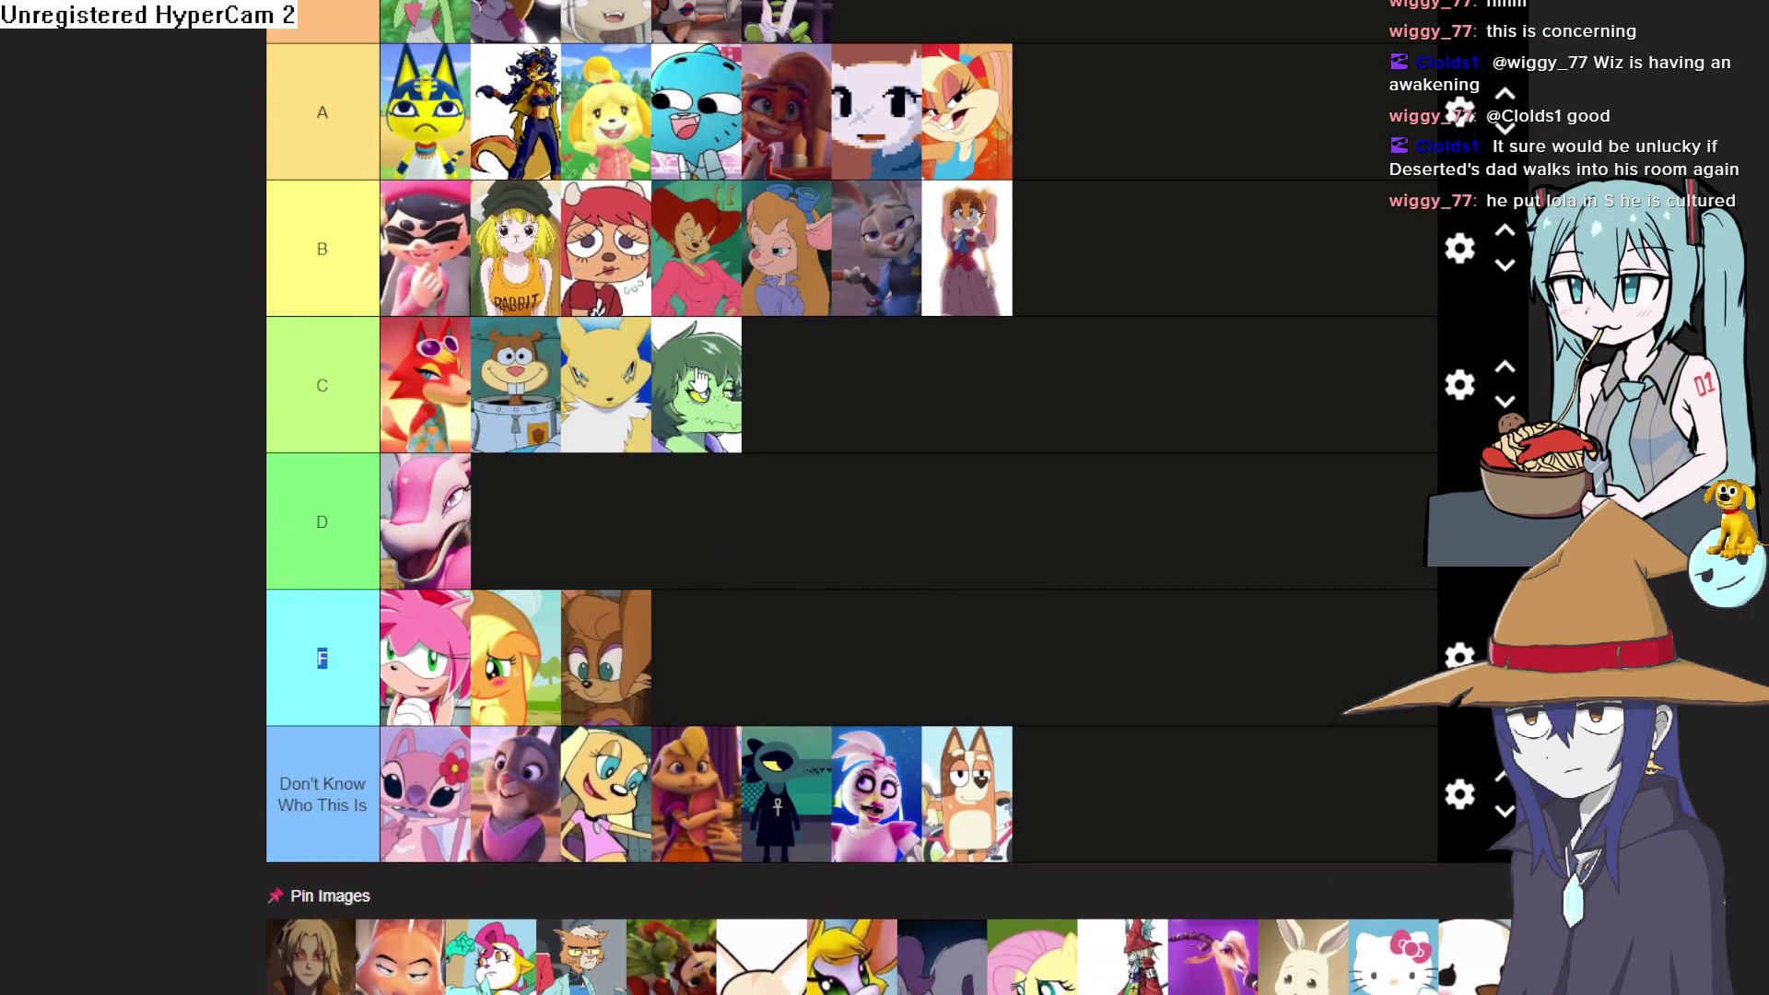
mouse_move(709, 387)
mouse_down()
mouse_move(1094, 328)
mouse_move(1100, 267)
mouse_move(1136, 243)
mouse_up()
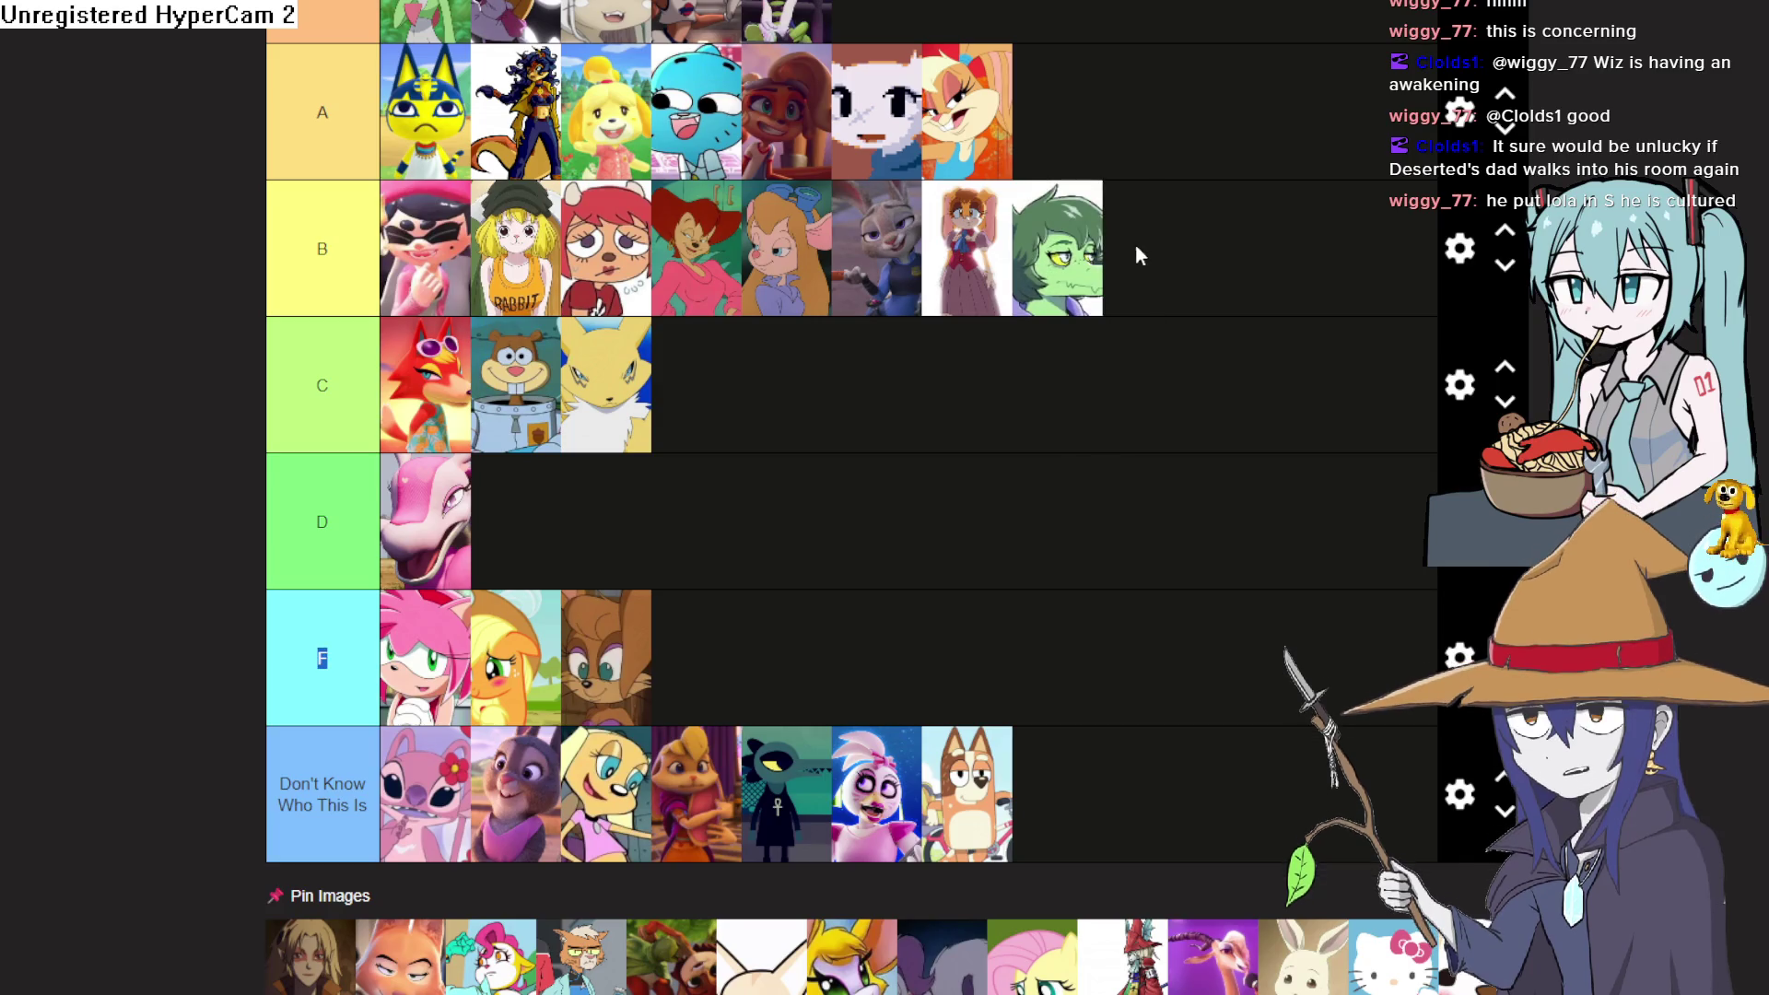
Add a brown-haired, dark-skinned girl to the end of B and a blue-furred cat girl to A
scroll(1064, 346, down, 6)
scroll(1064, 351, down, 6)
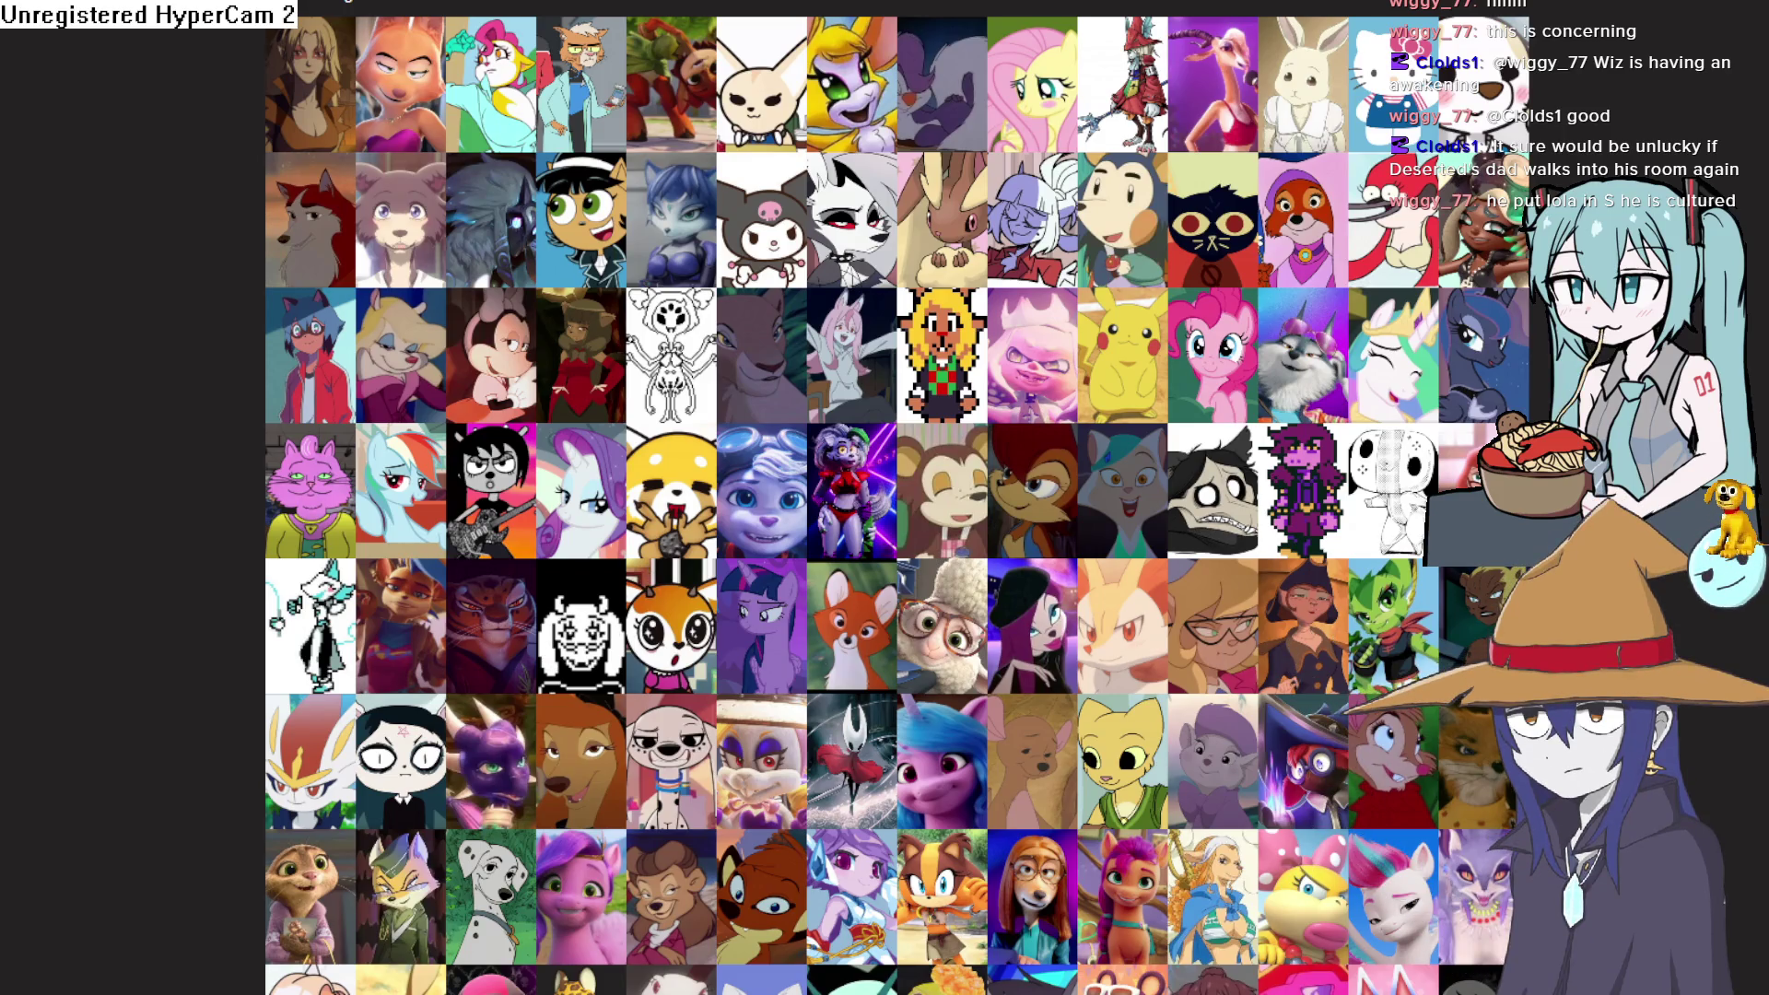
mouse_move(1386, 263)
mouse_down()
mouse_move(1276, 208)
mouse_move(1124, 405)
mouse_move(1121, 368)
mouse_move(1198, 475)
mouse_move(1189, 587)
mouse_move(1184, 391)
mouse_move(1197, 470)
mouse_up()
scroll(1137, 440, down, 10)
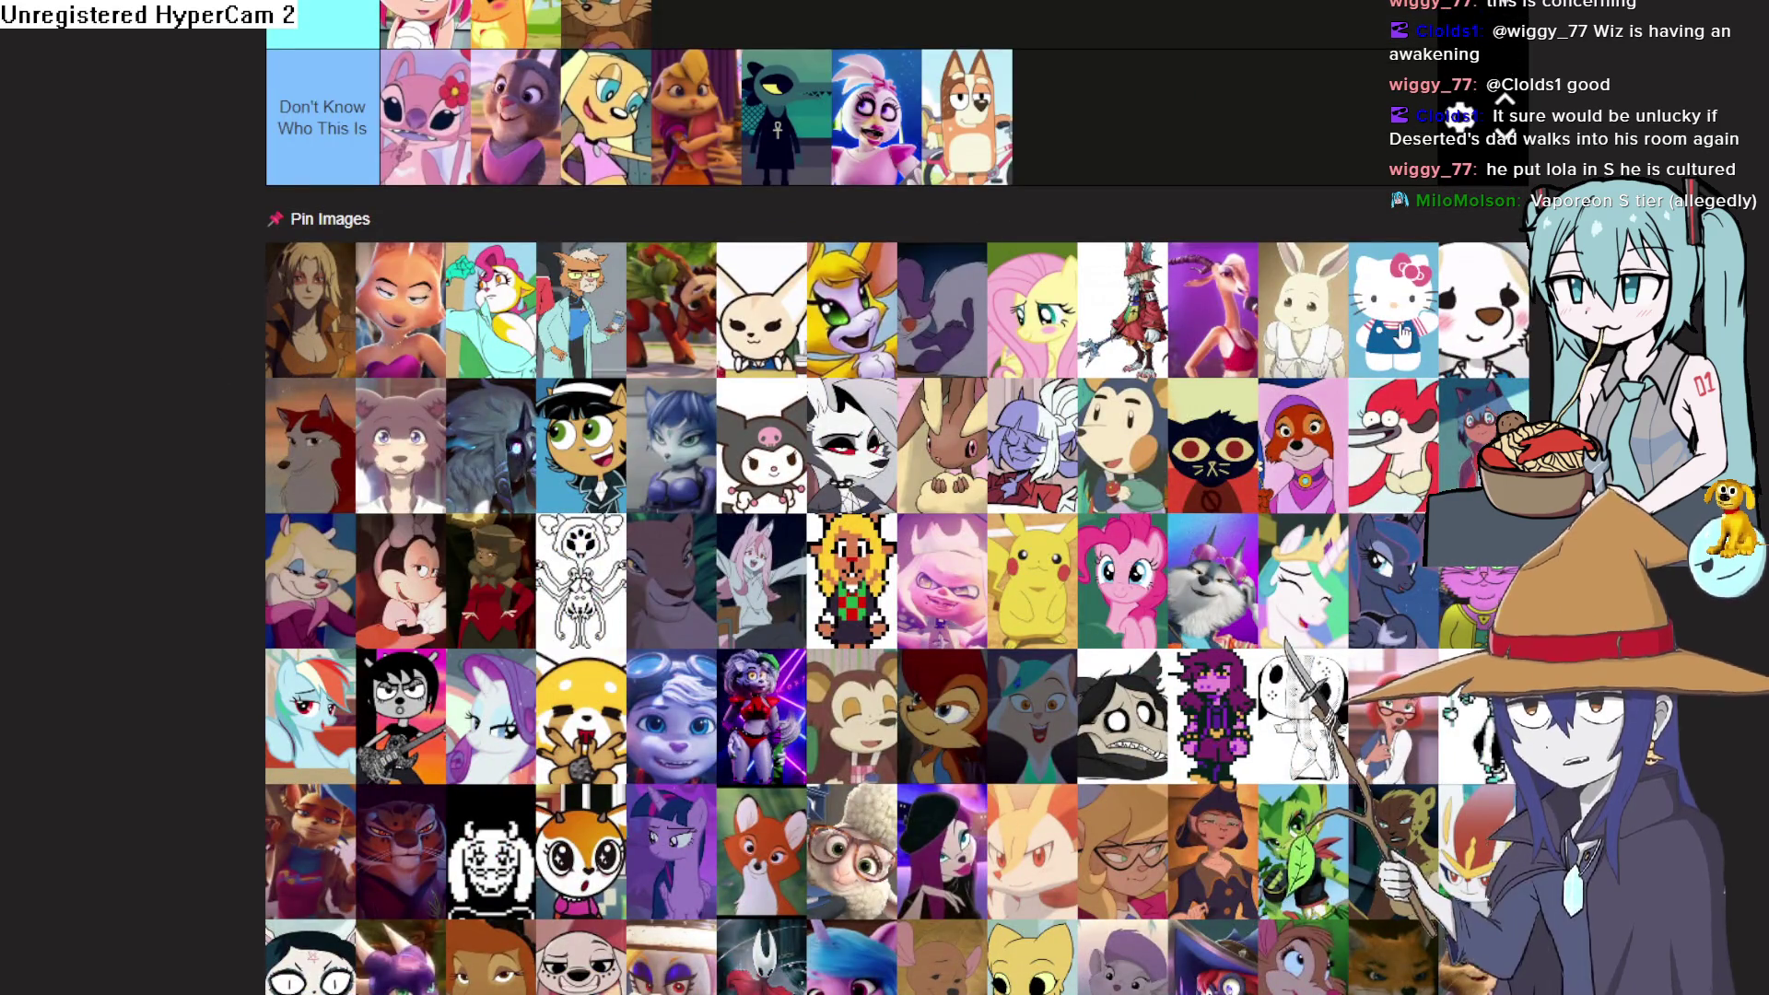
mouse_move(643, 466)
mouse_down()
mouse_move(863, 198)
mouse_move(1160, 433)
mouse_move(1234, 246)
mouse_move(1230, 514)
mouse_move(1197, 582)
mouse_up()
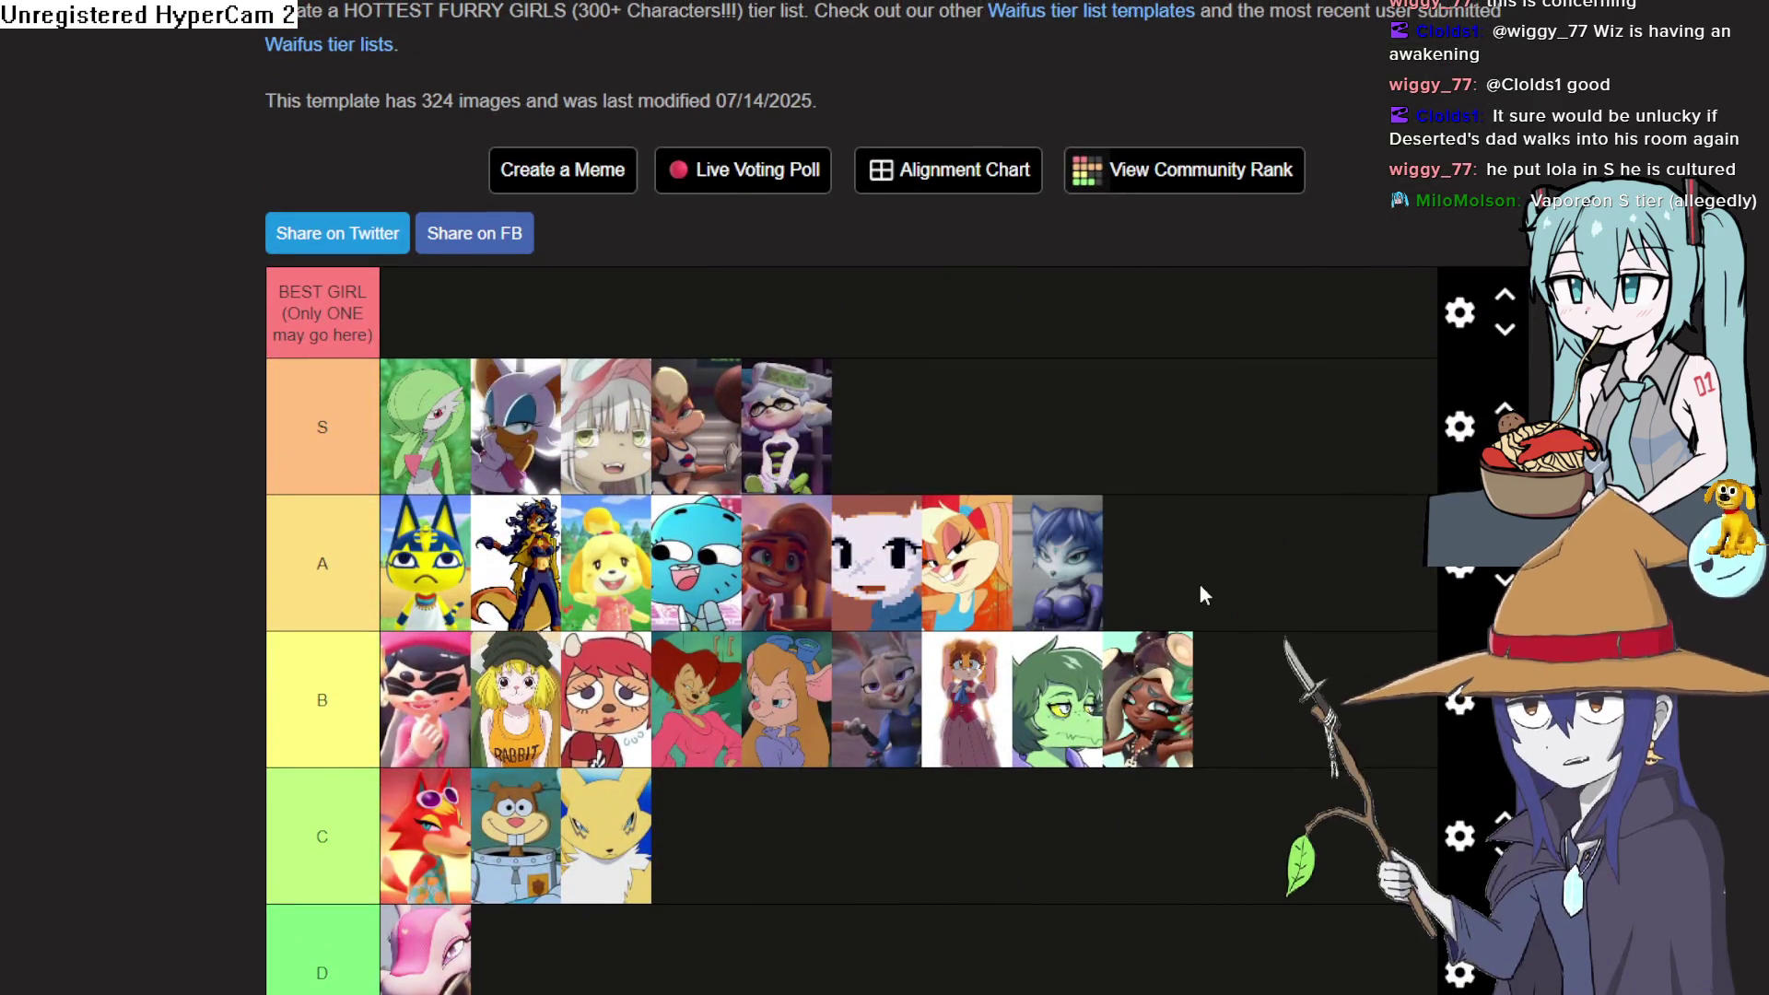
scroll(1170, 504, down, 2)
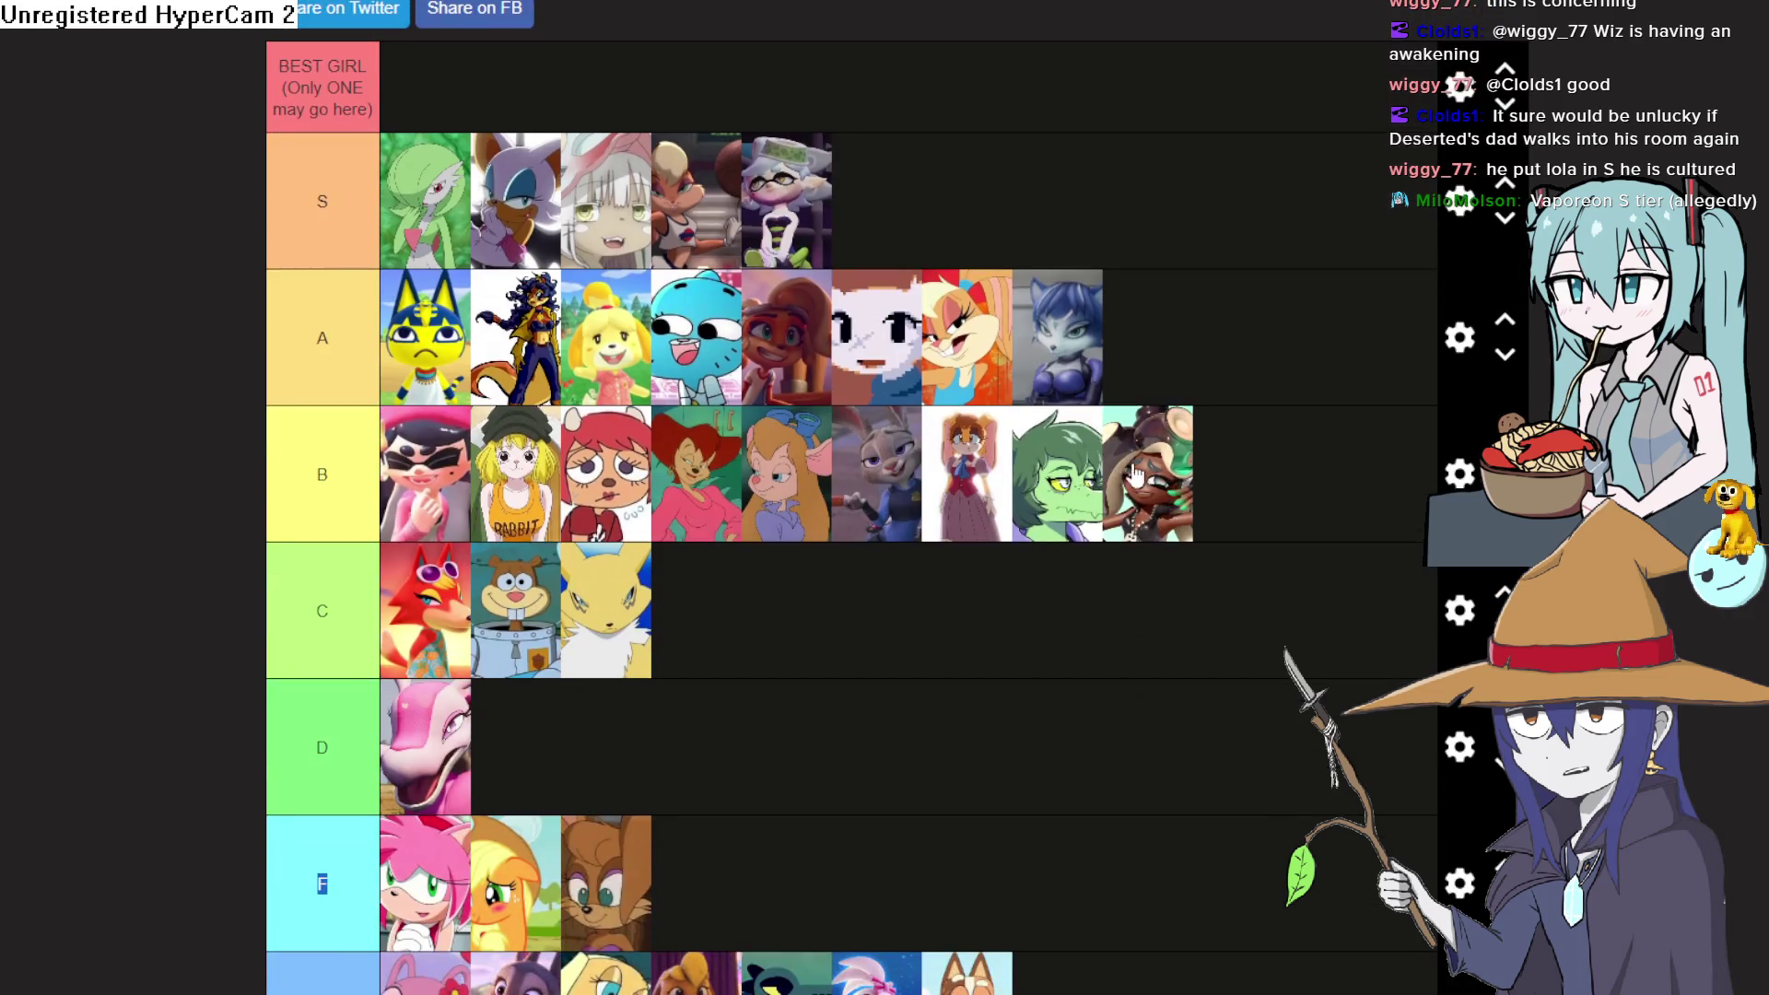
scroll(1073, 342, down, 4)
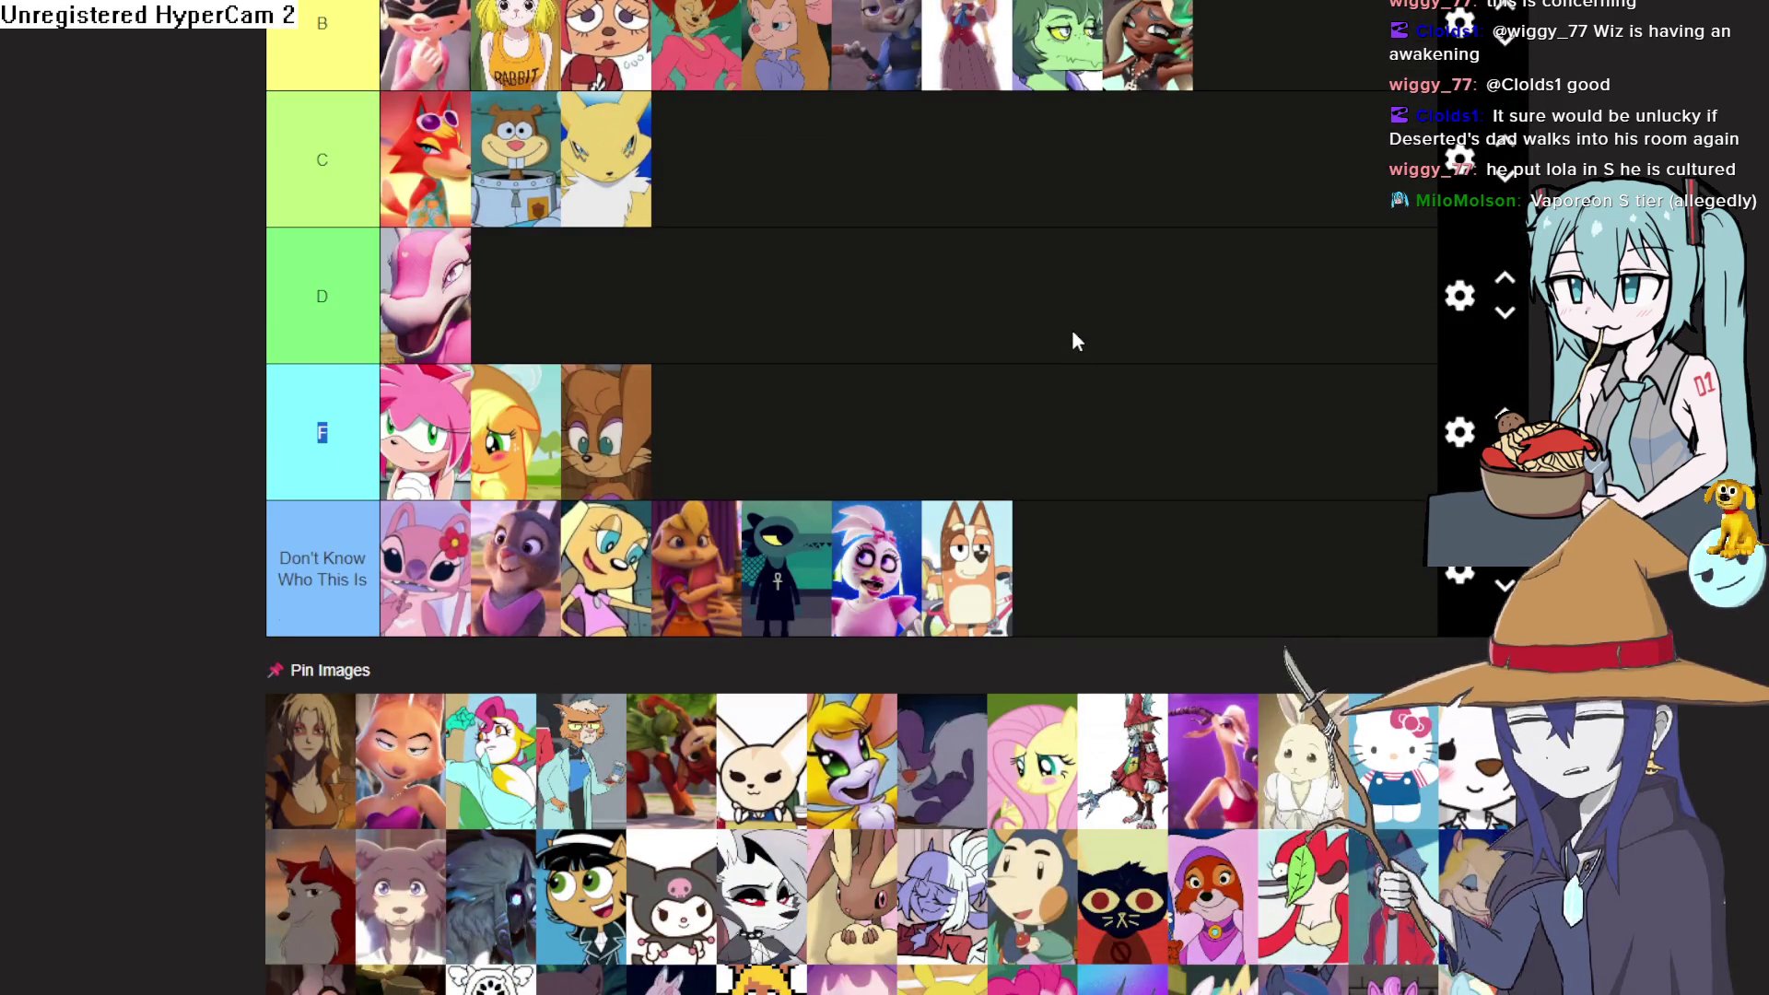
scroll(1074, 339, down, 2)
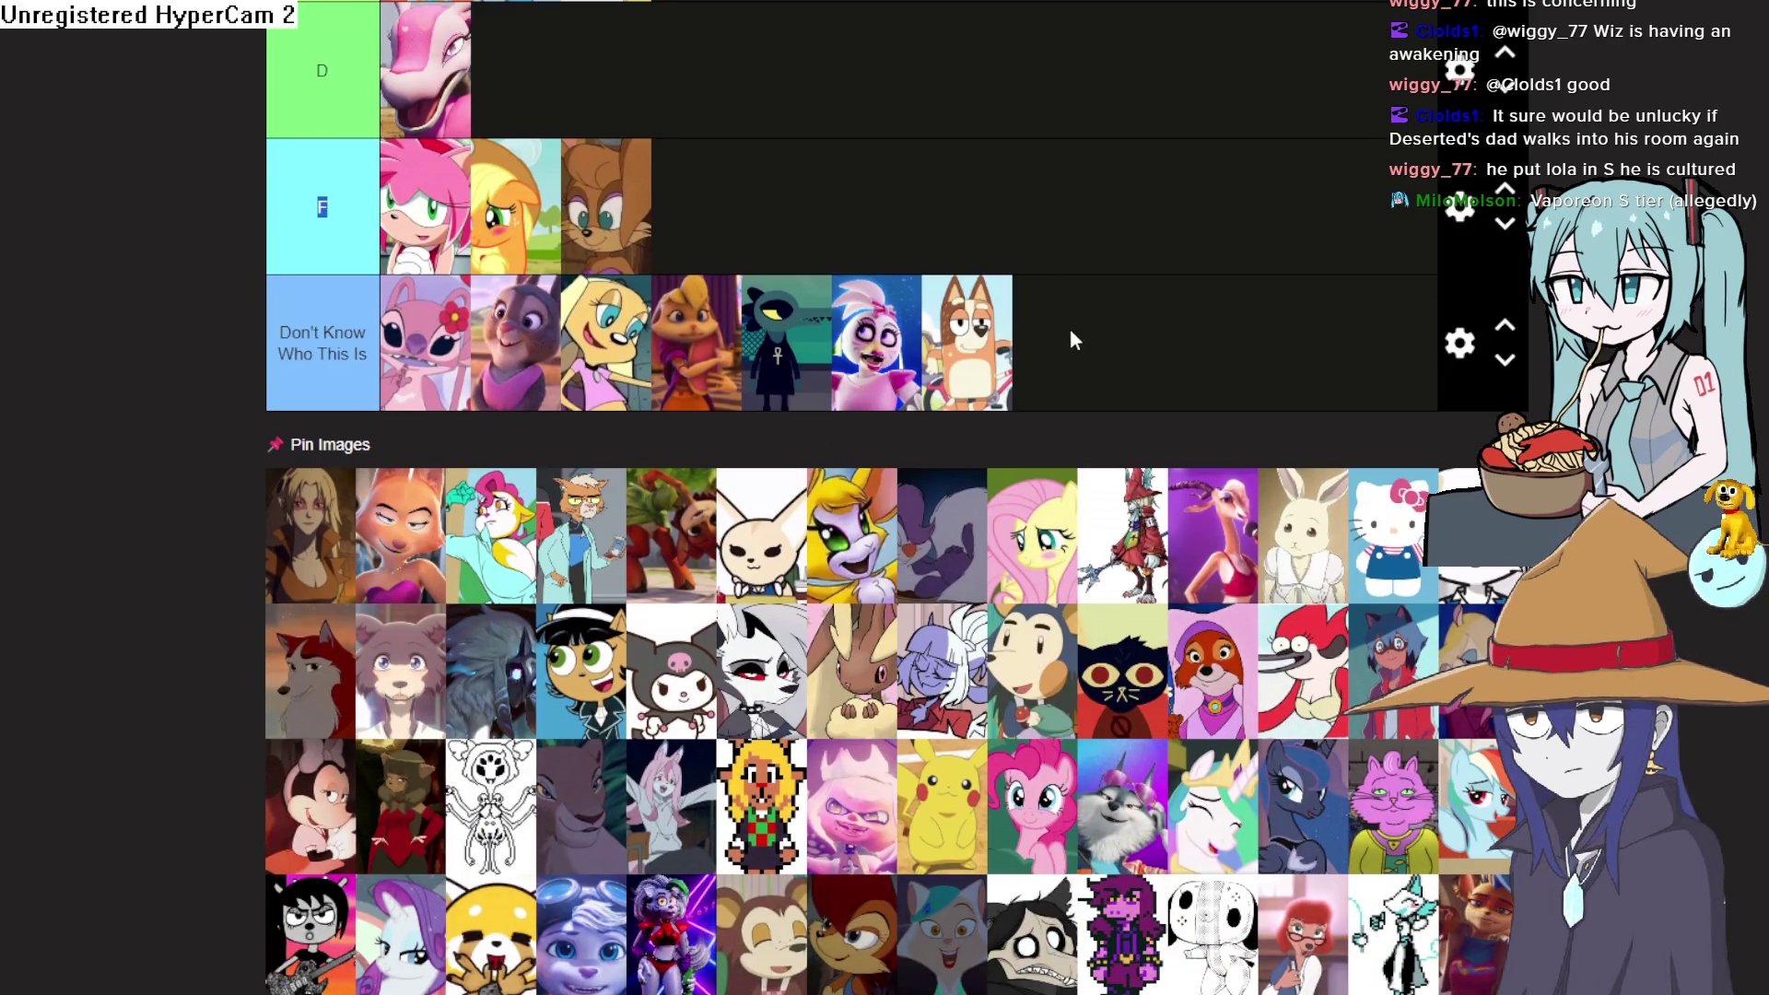
scroll(1060, 349, down, 2)
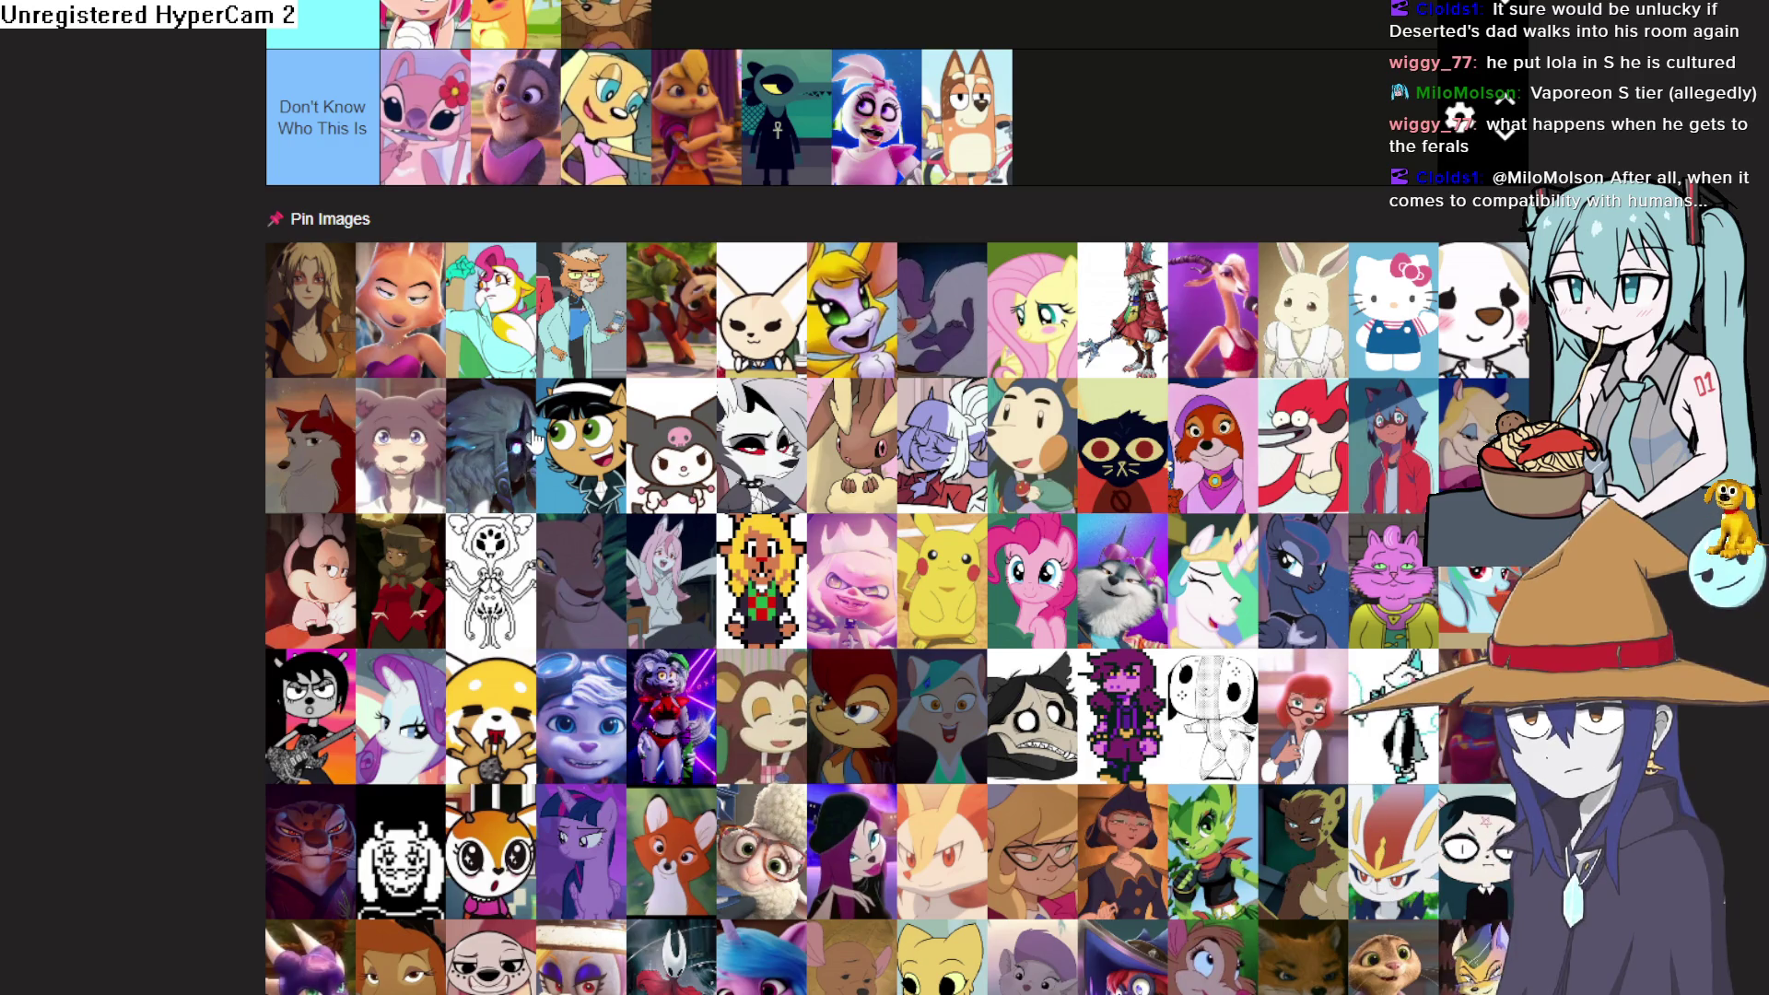
scroll(535, 369, down, 2)
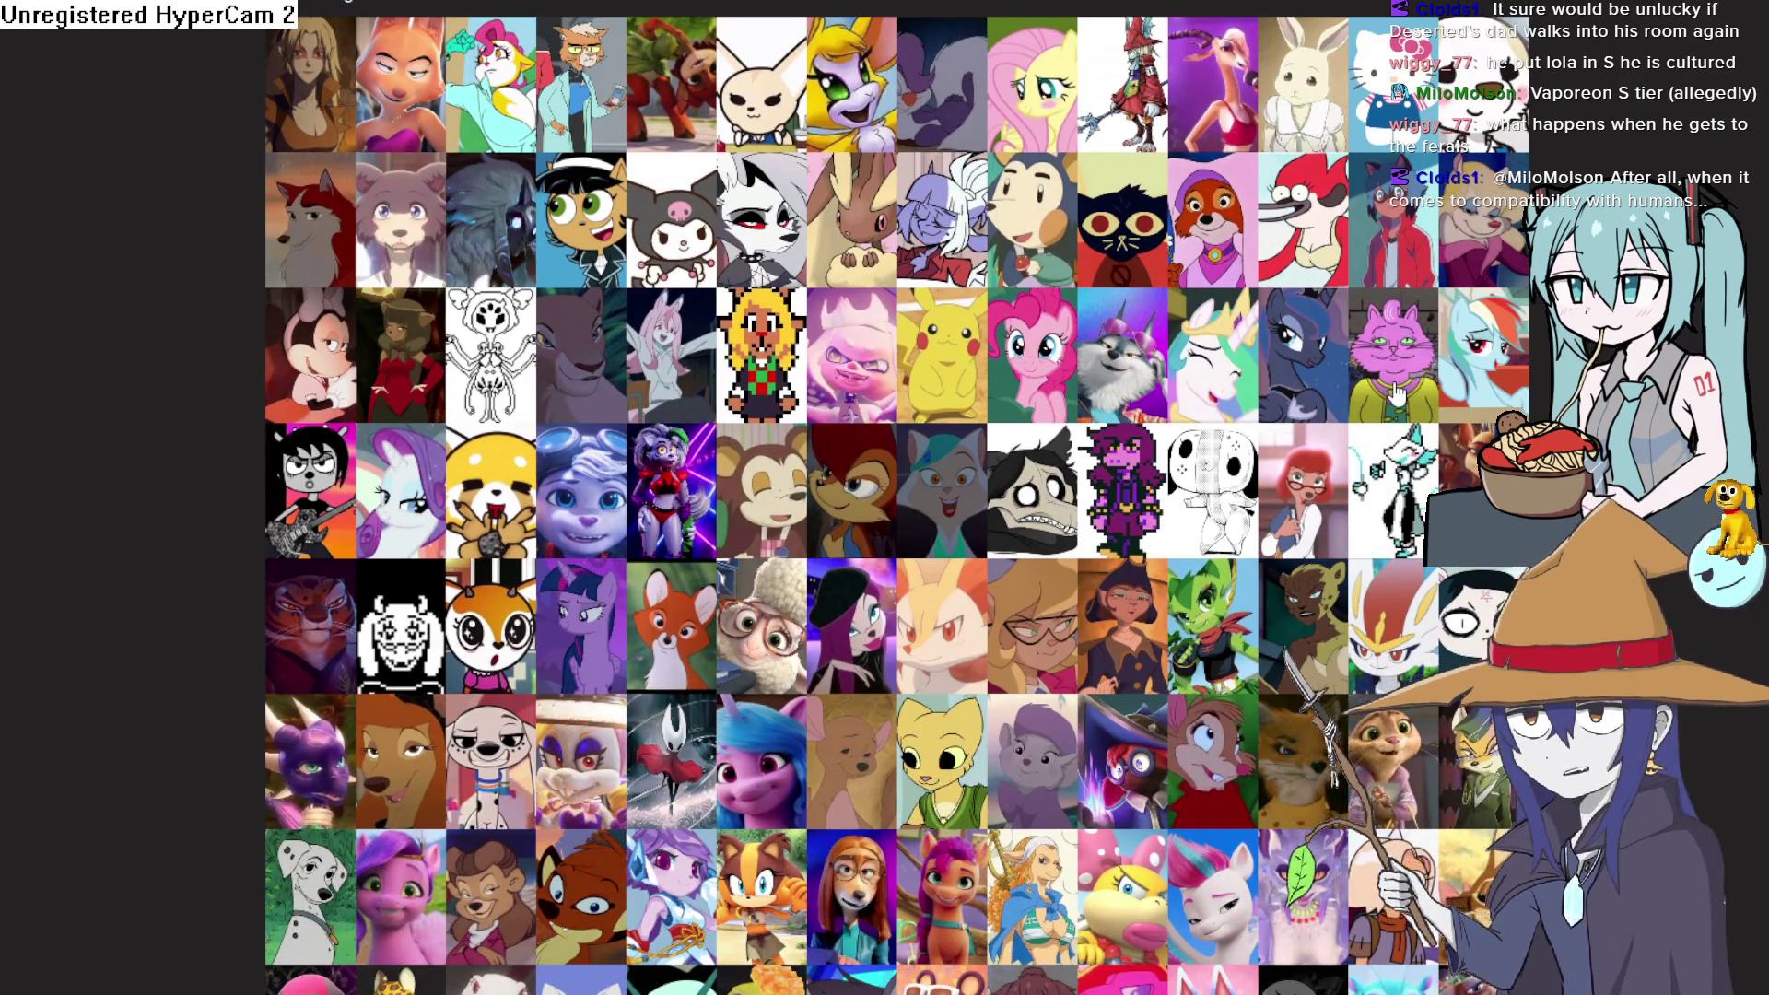
scroll(1391, 397, down, 2)
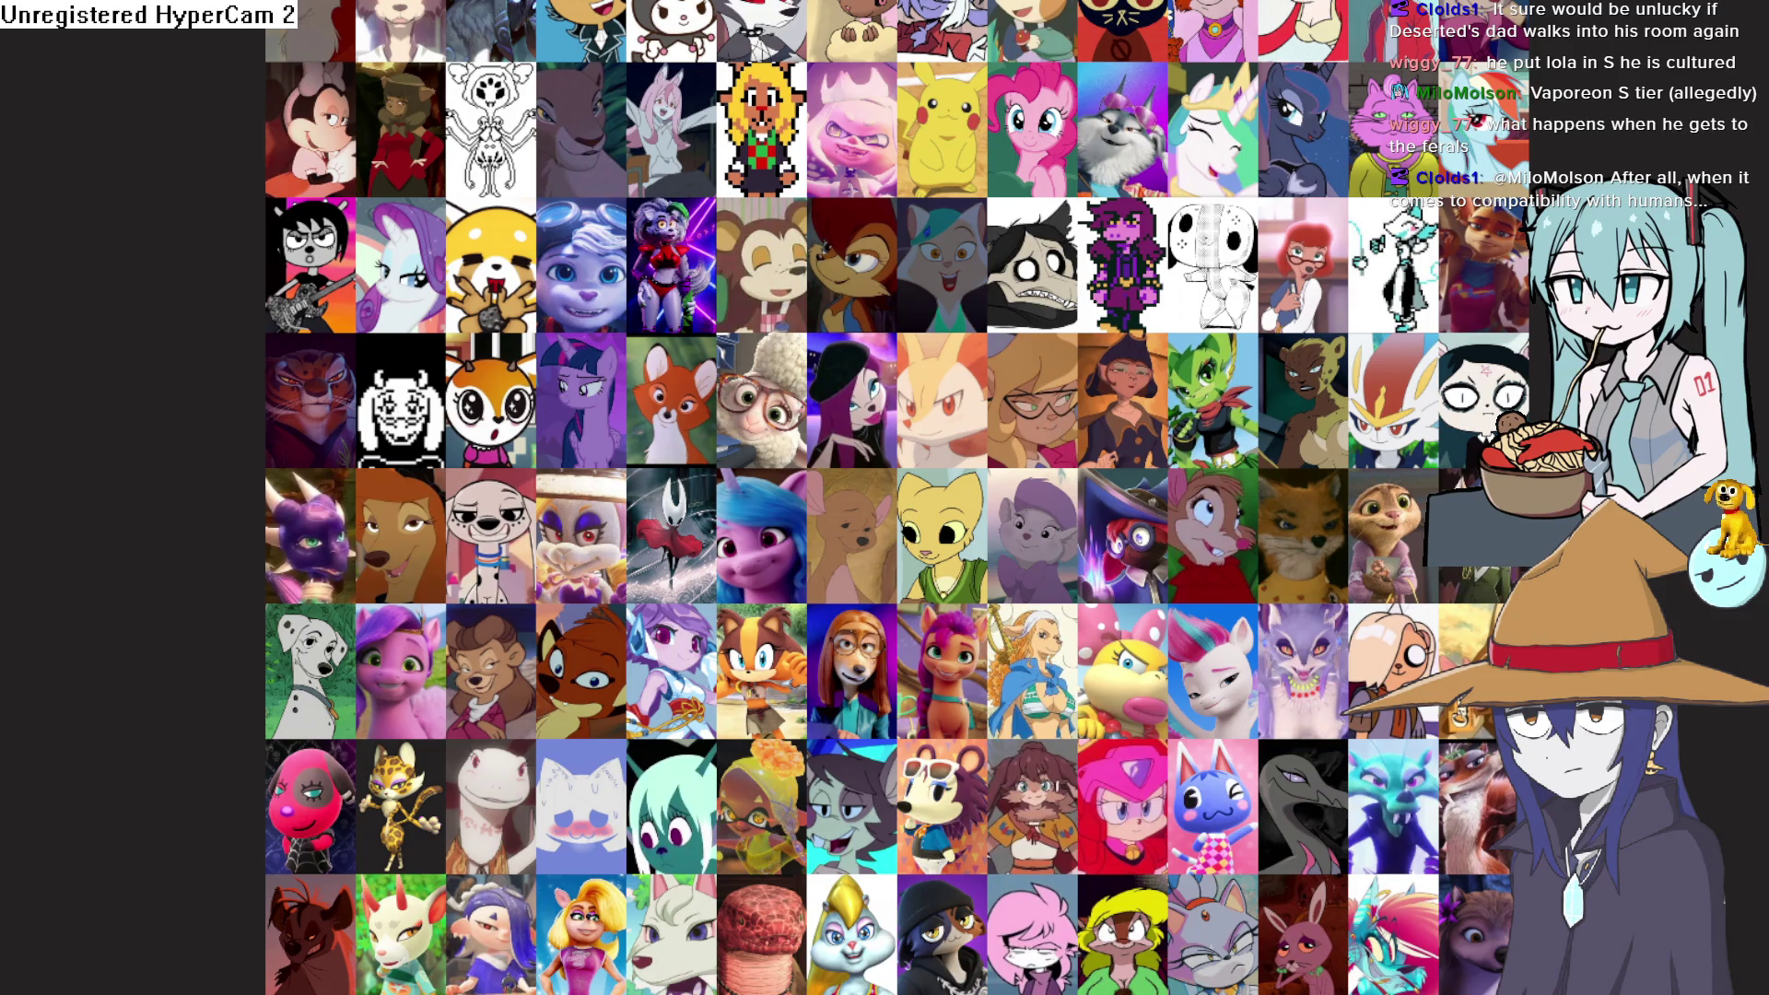
scroll(542, 180, down, 2)
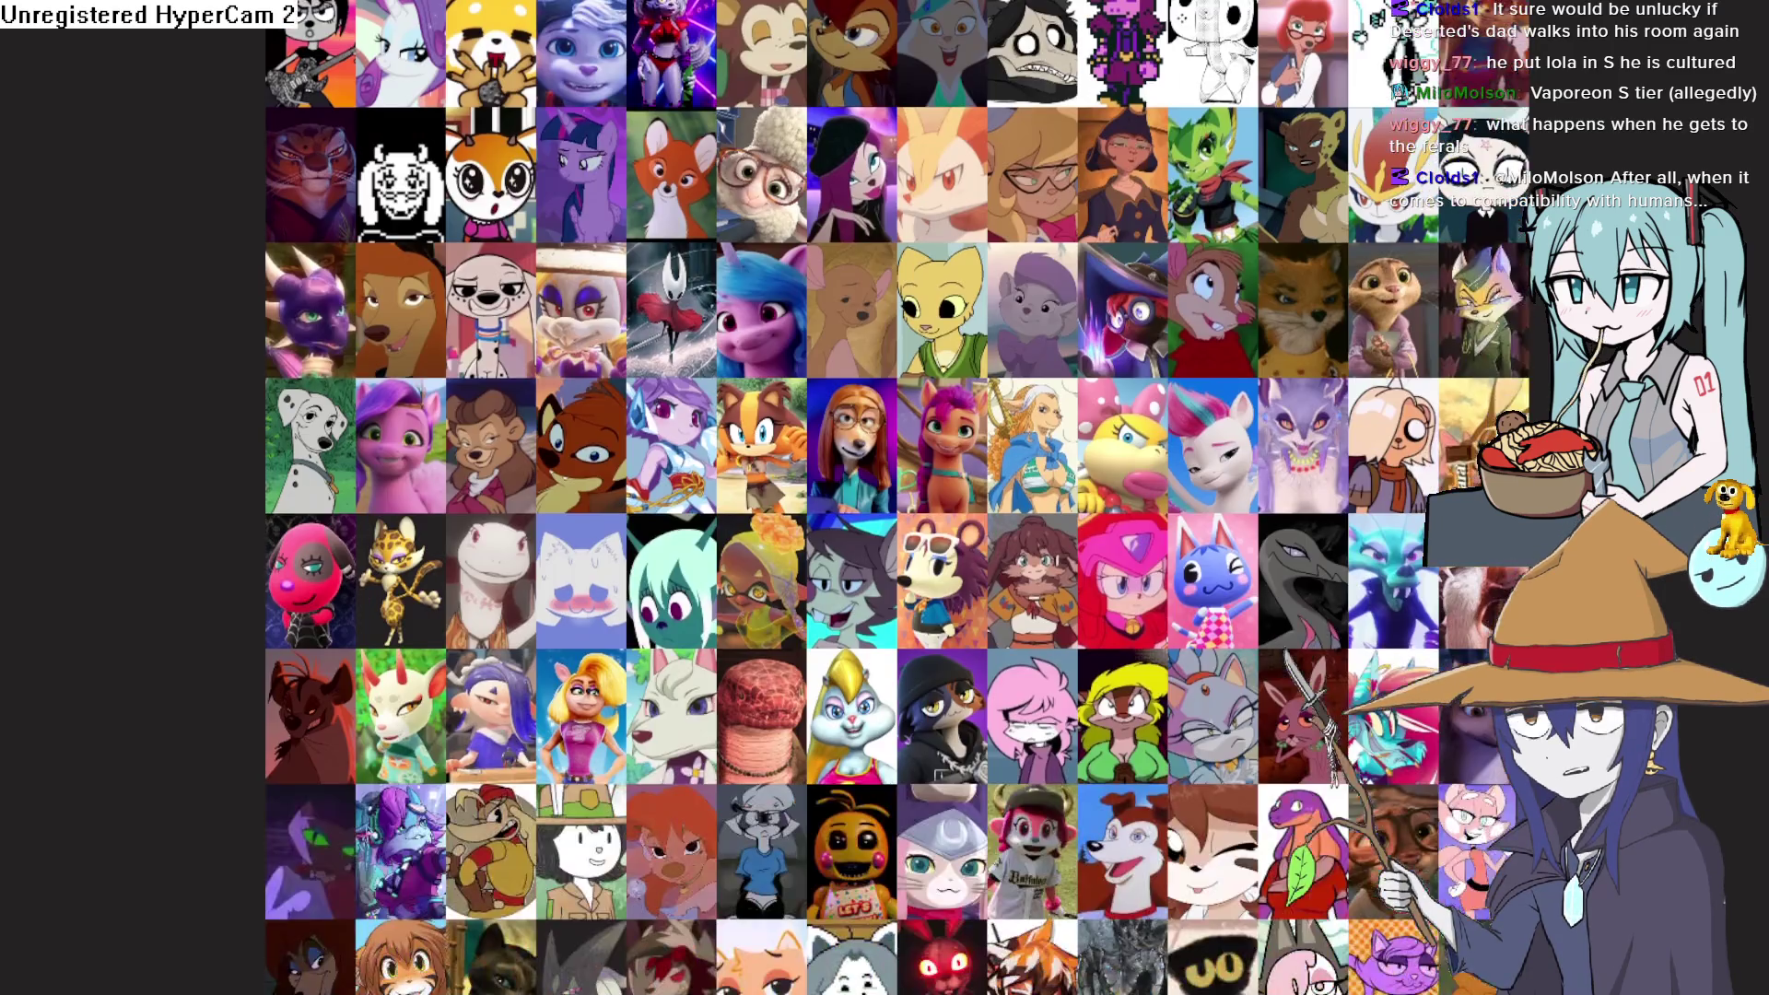
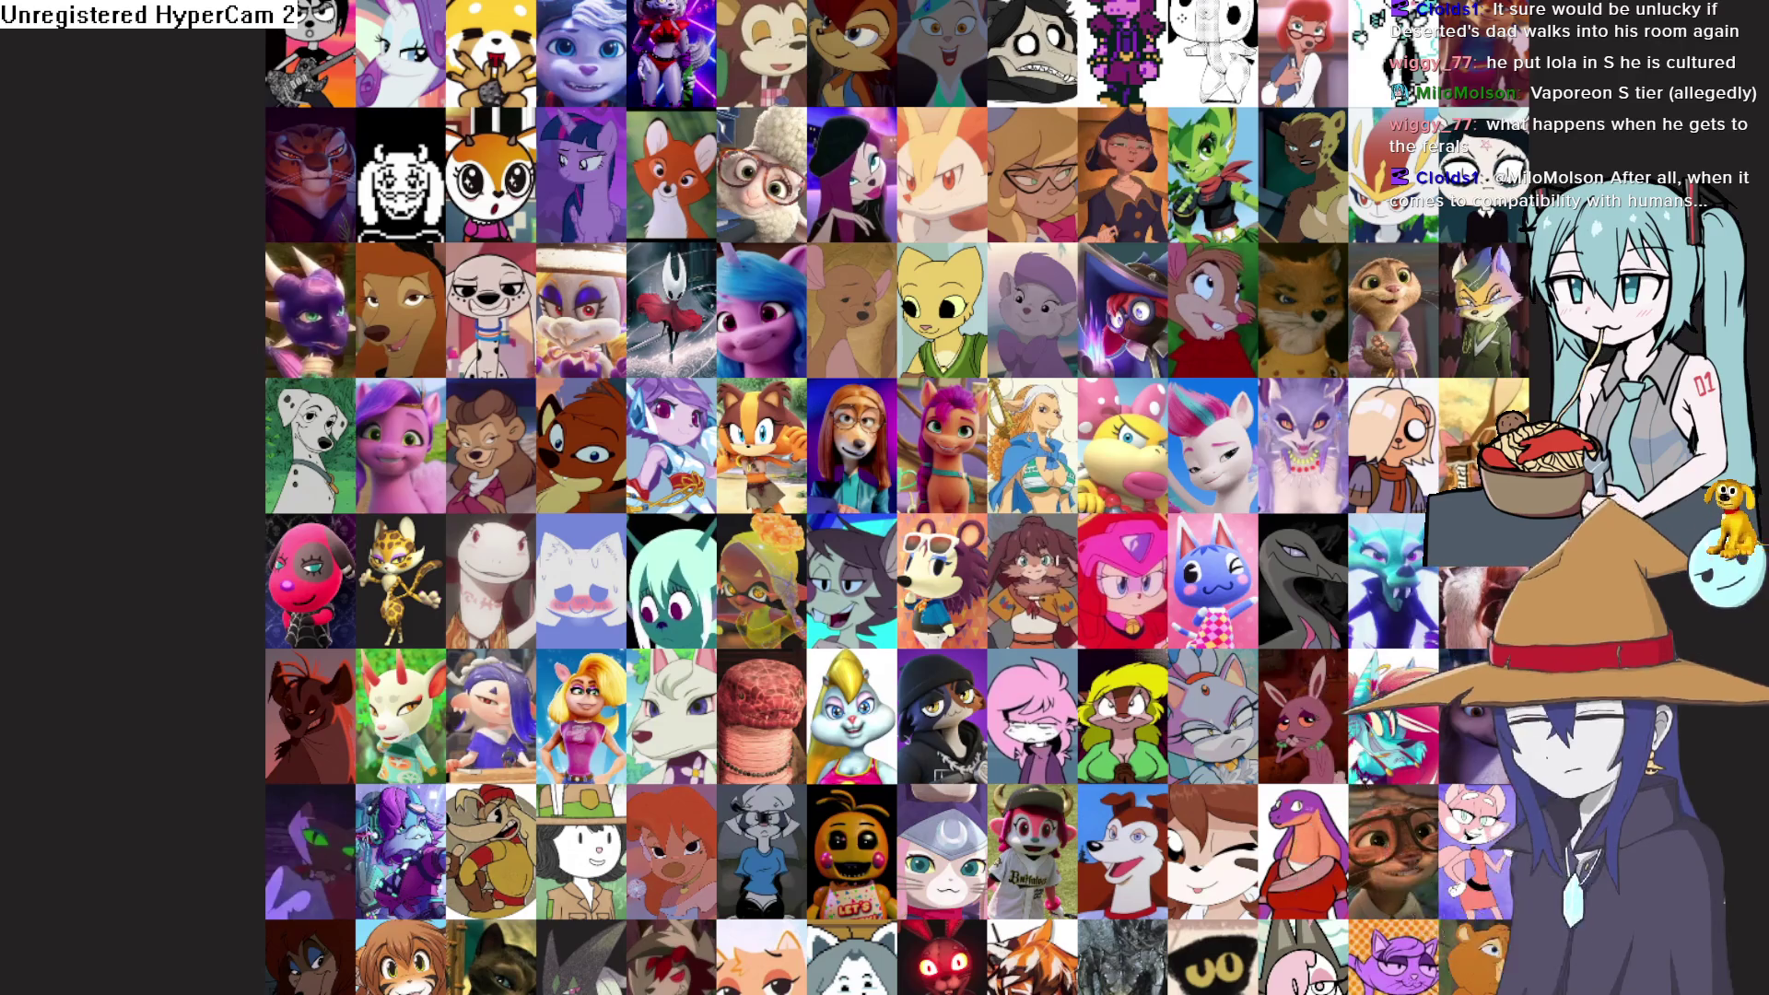
Move the brown spiky hedgehog with sunglasses from the pool to the end of tier A
scroll(469, 608, down, 2)
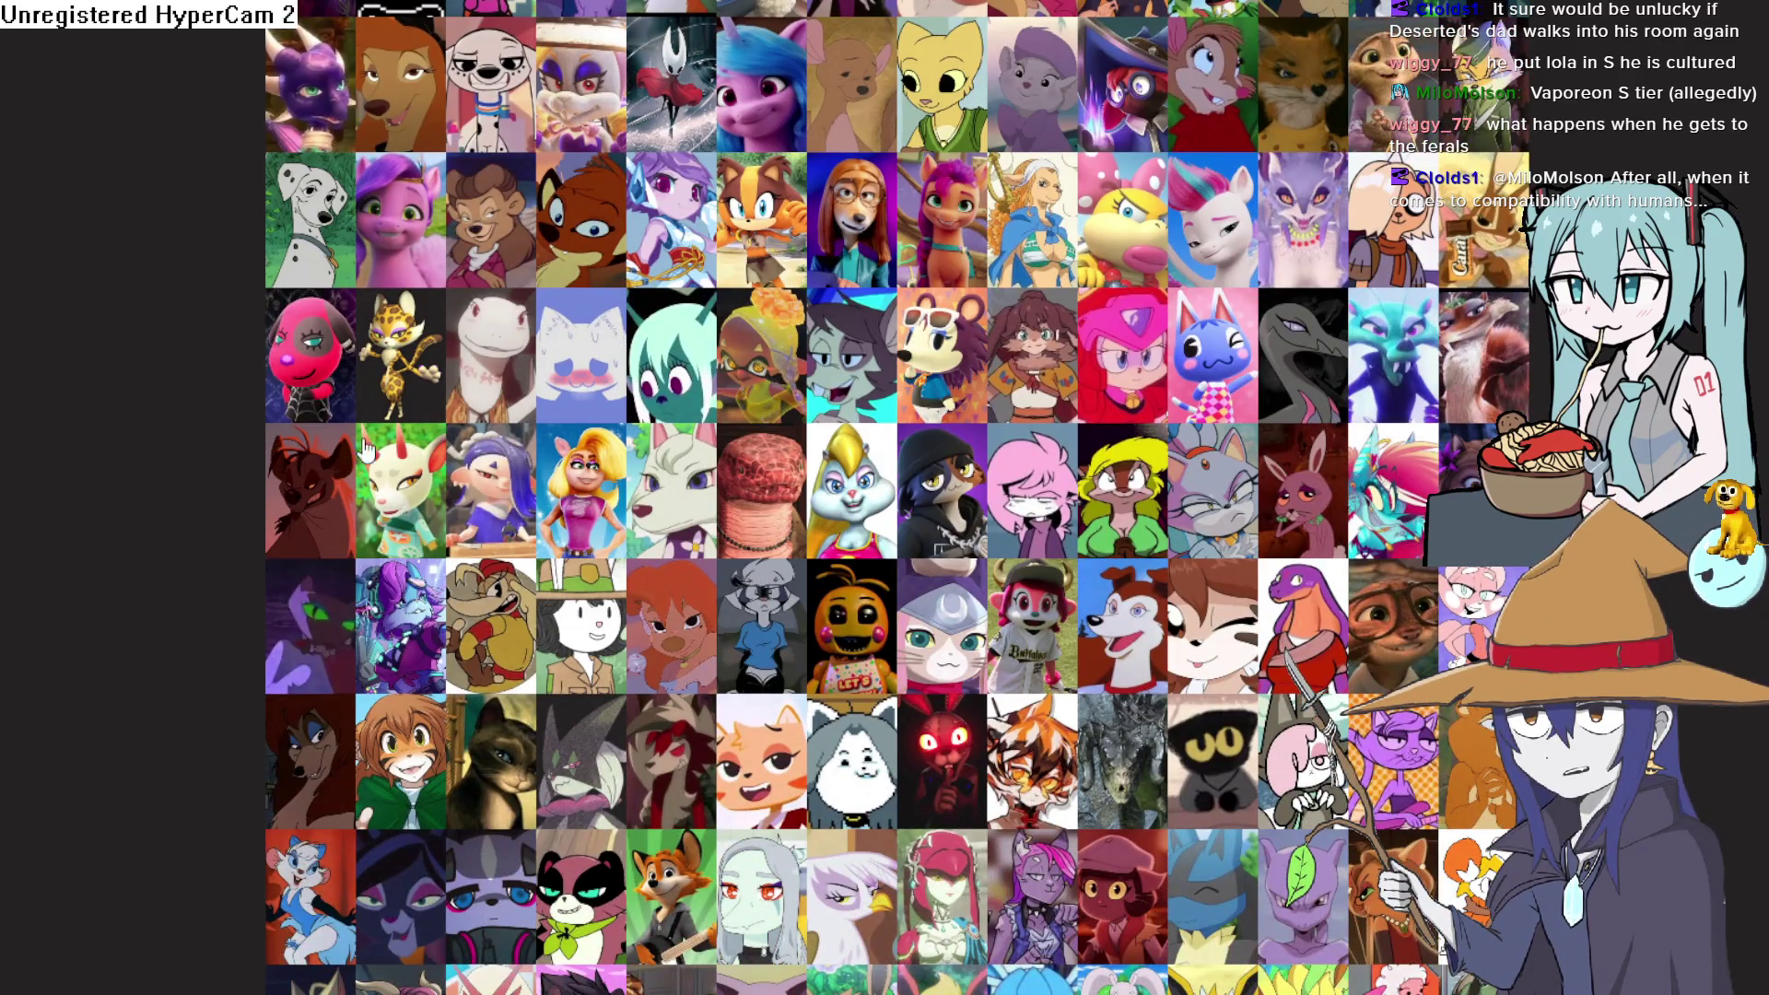
scroll(899, 497, down, 2)
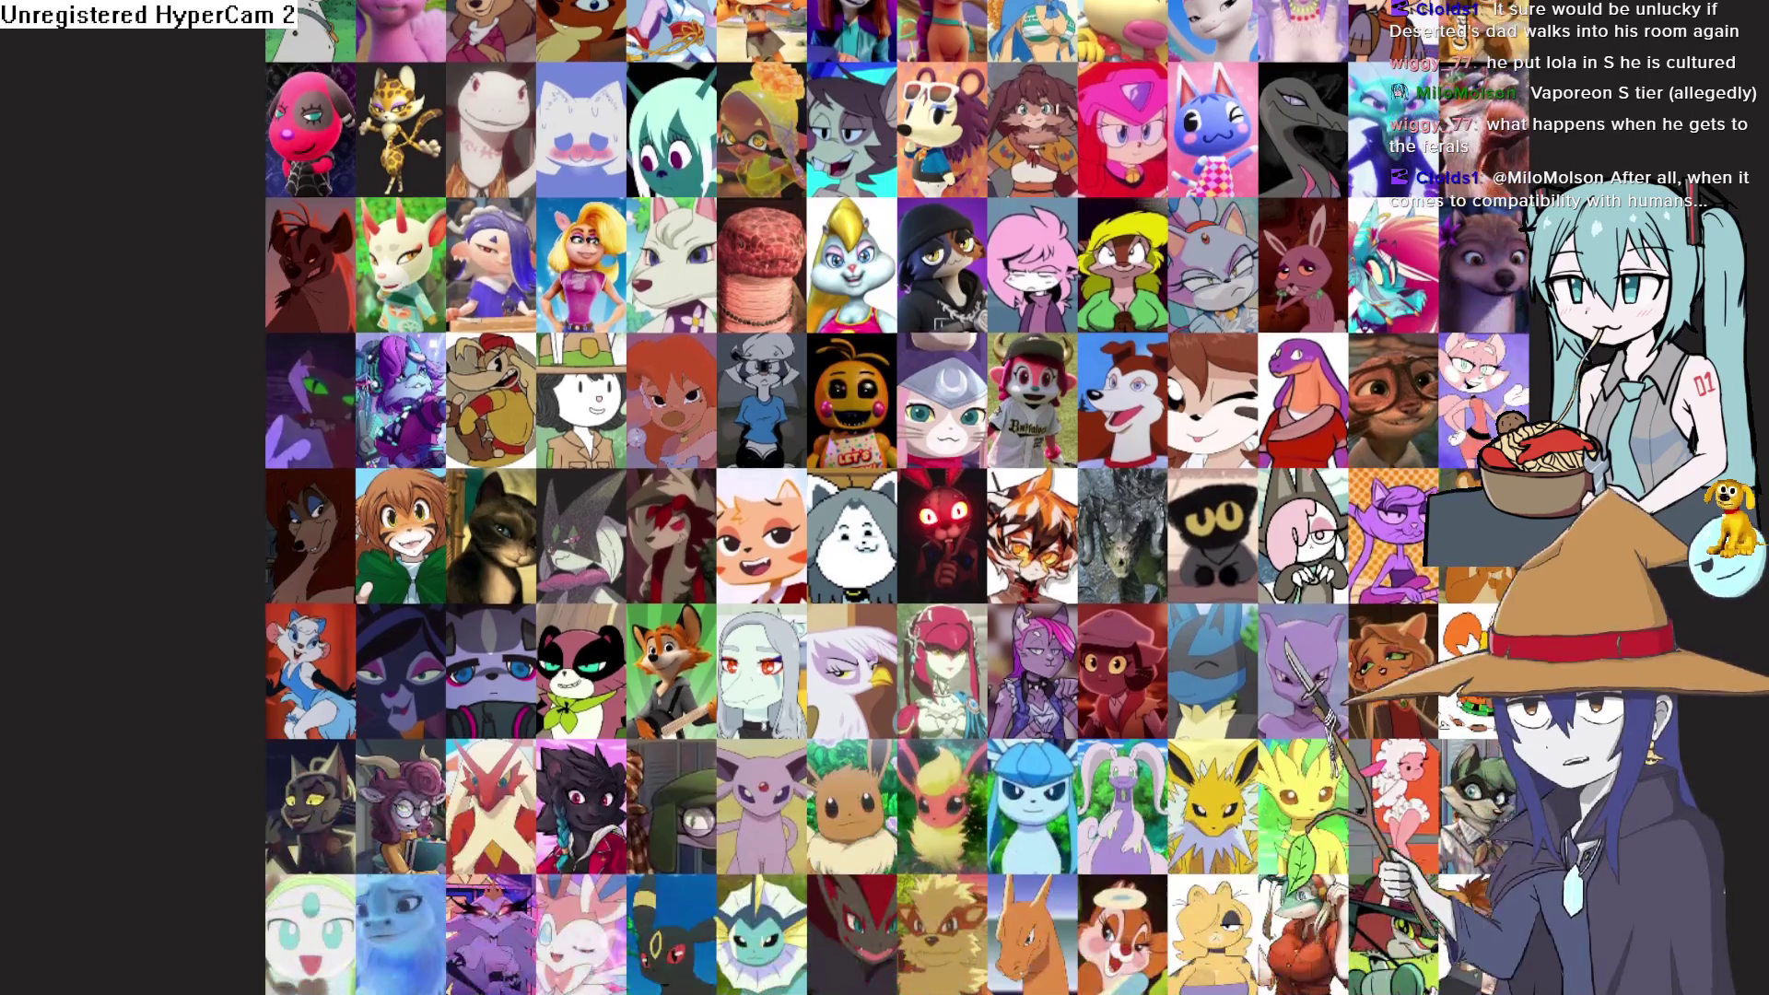
scroll(784, 398, up, 8)
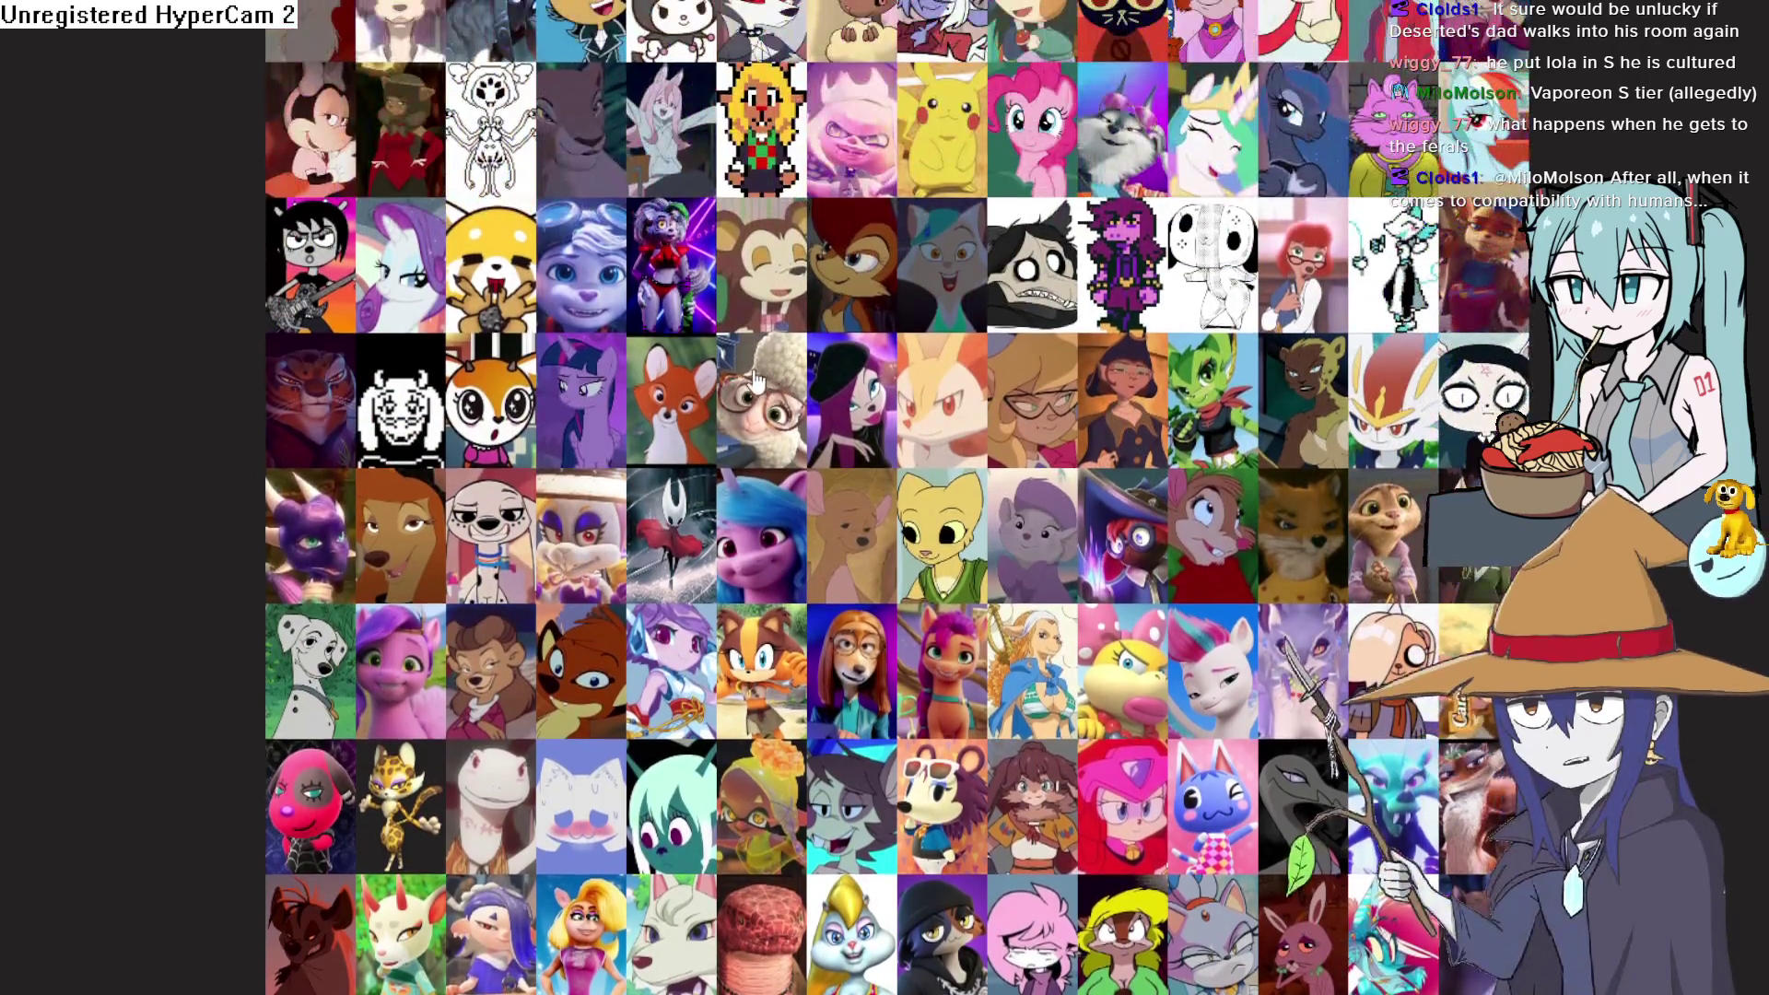
scroll(909, 495, up, 2)
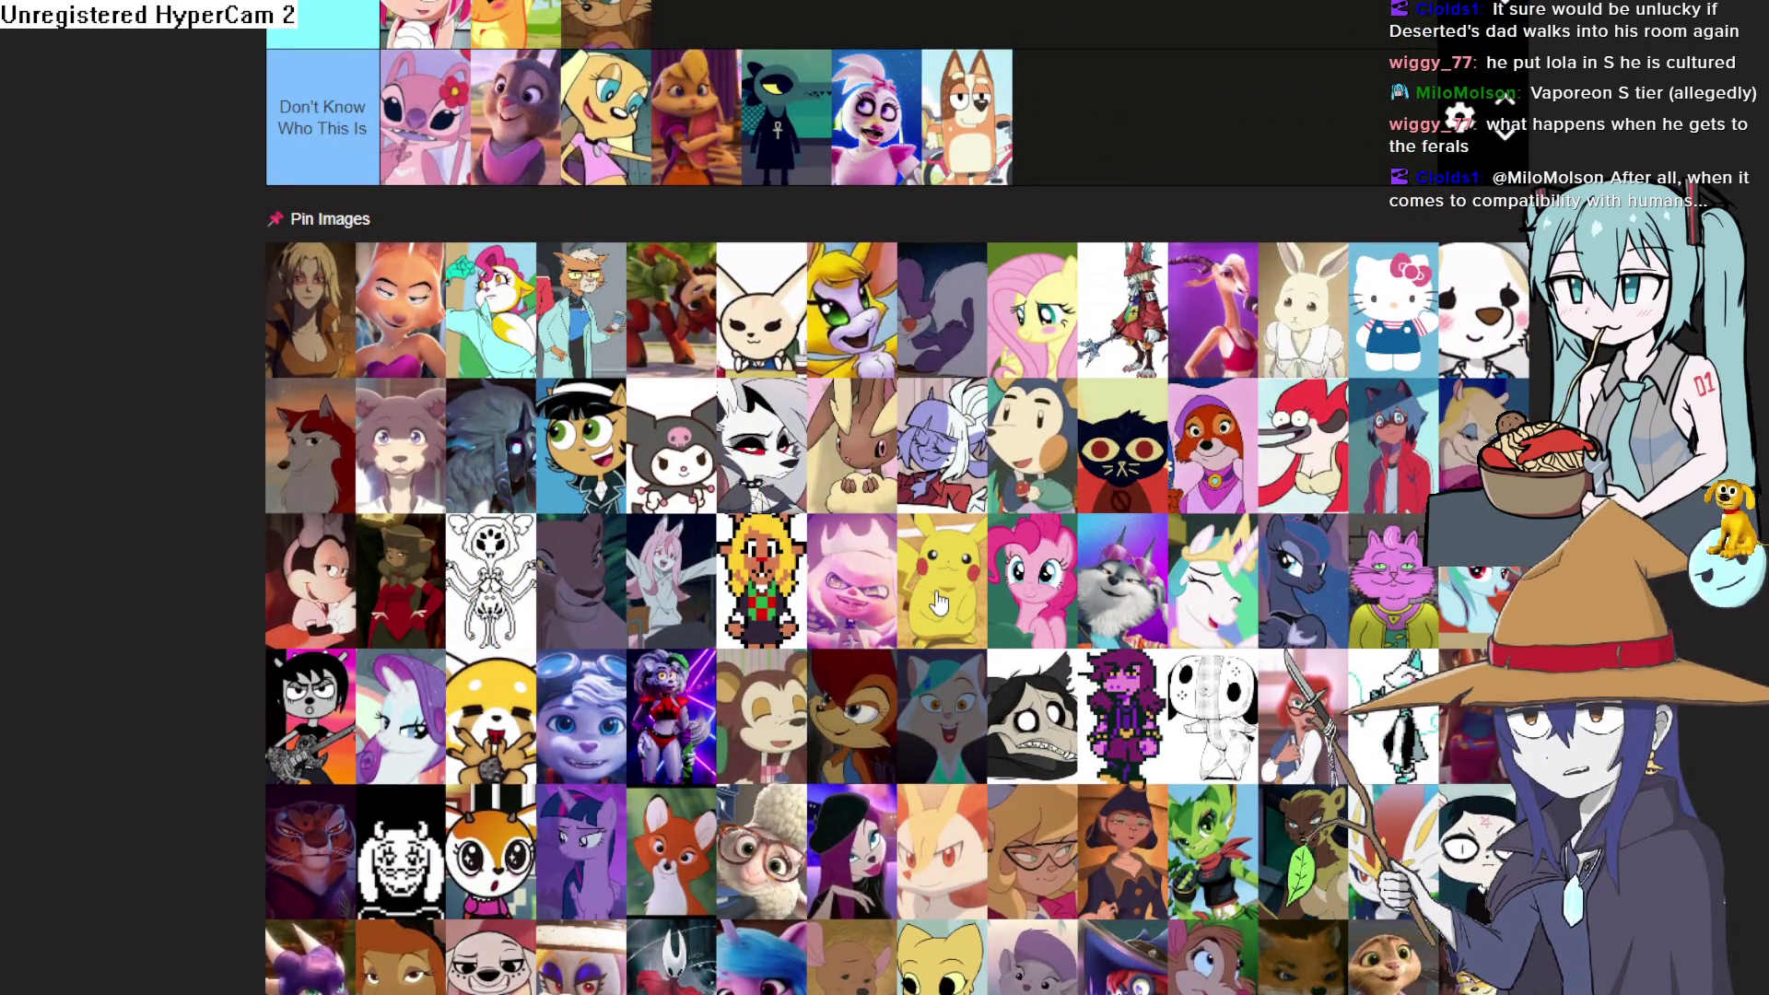
scroll(940, 603, down, 4)
scroll(748, 419, down, 2)
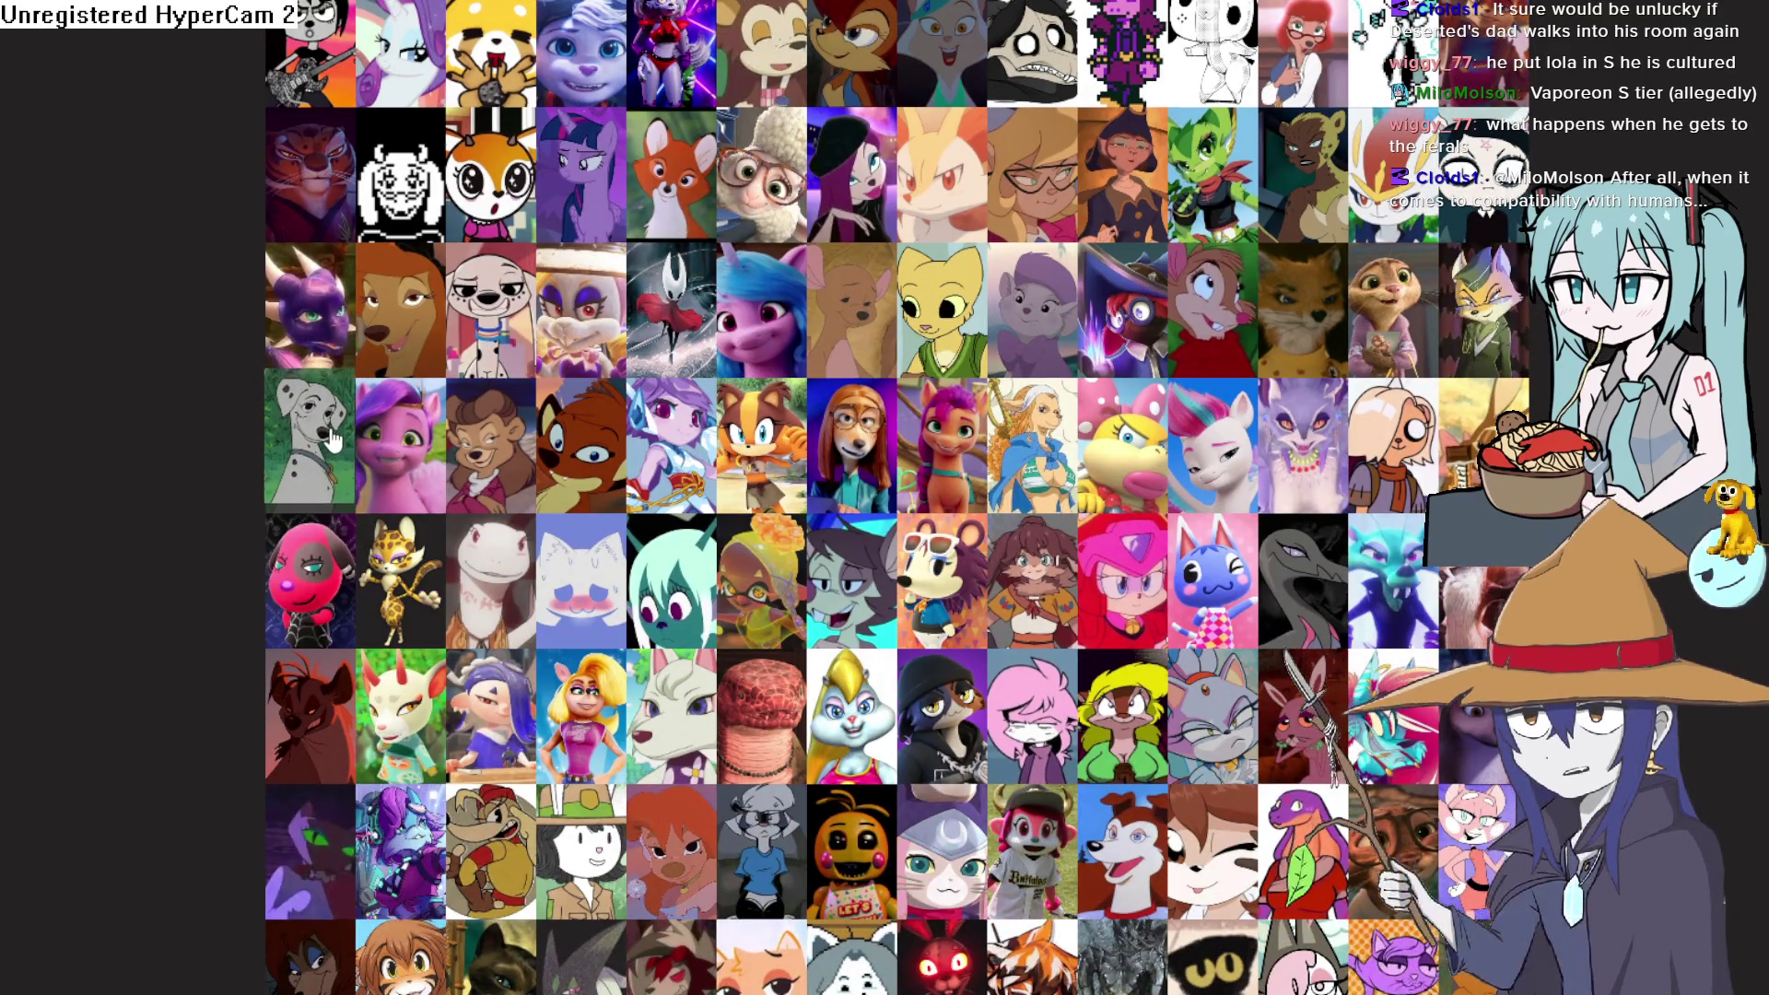
scroll(898, 497, down, 2)
mouse_move(981, 368)
mouse_down()
mouse_move(1055, 244)
mouse_move(1206, 360)
mouse_move(1287, 295)
mouse_move(1260, 355)
mouse_up()
scroll(1055, 244, up, 10)
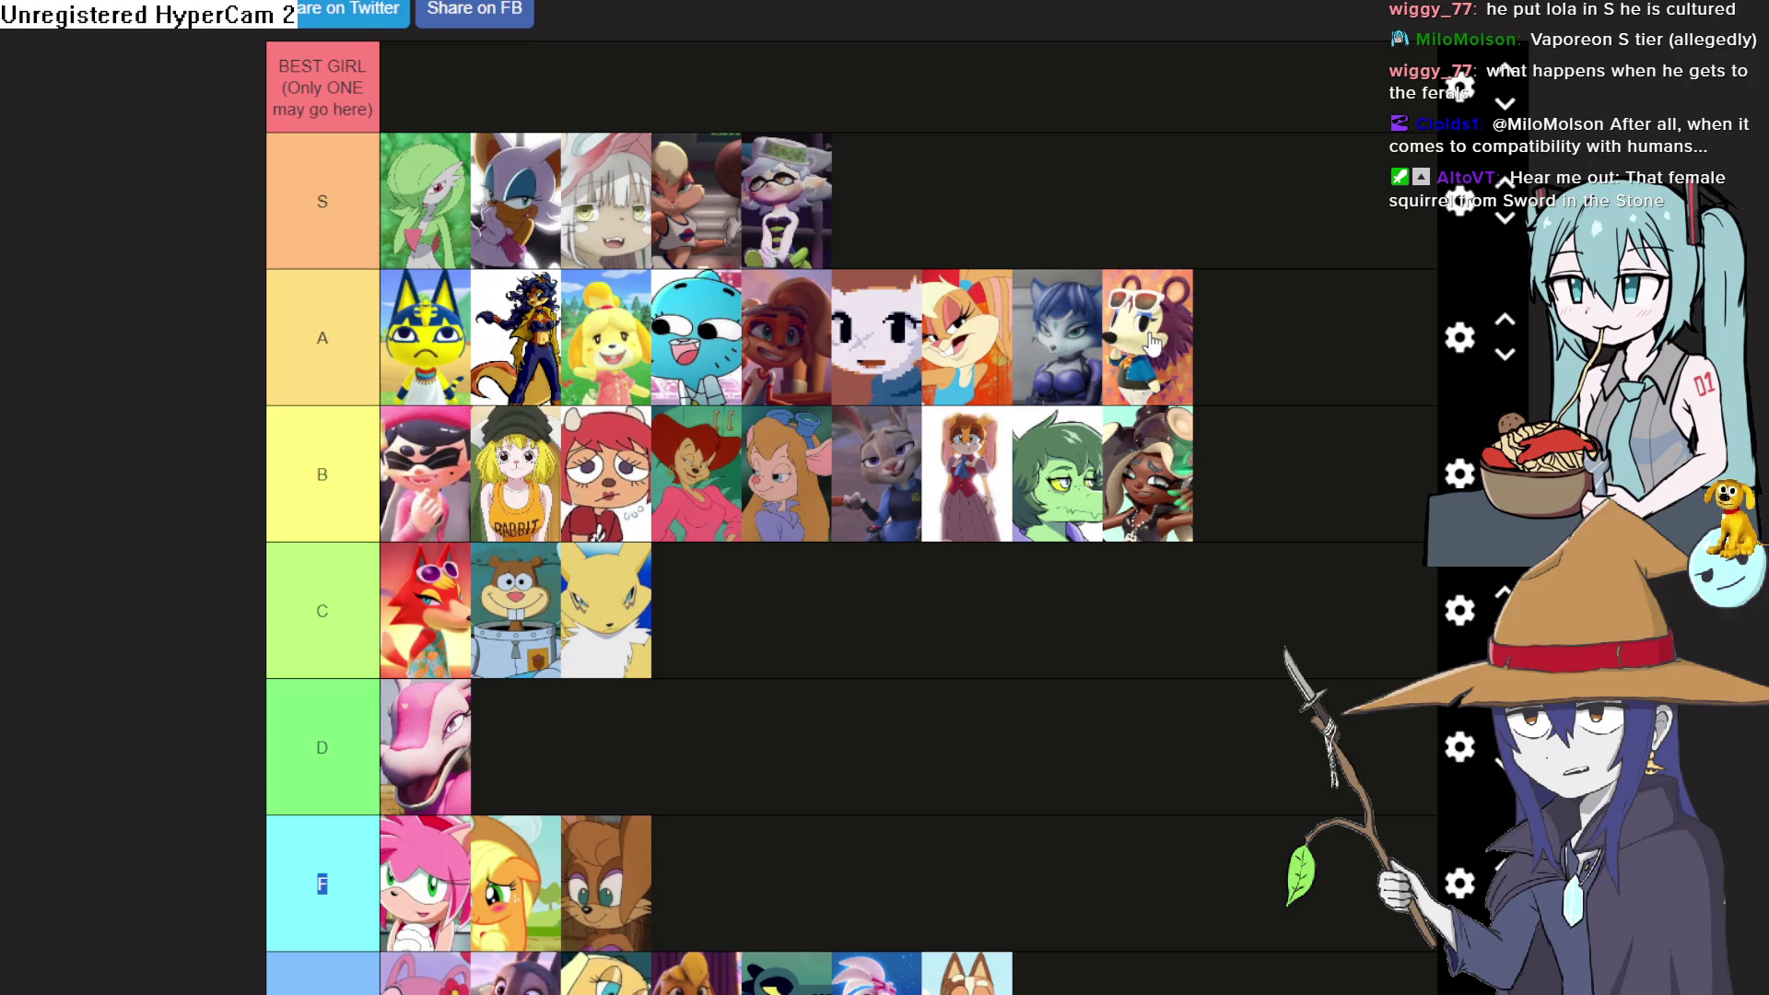
mouse_move(1189, 318)
mouse_down()
mouse_move(1197, 276)
mouse_move(1184, 320)
mouse_up()
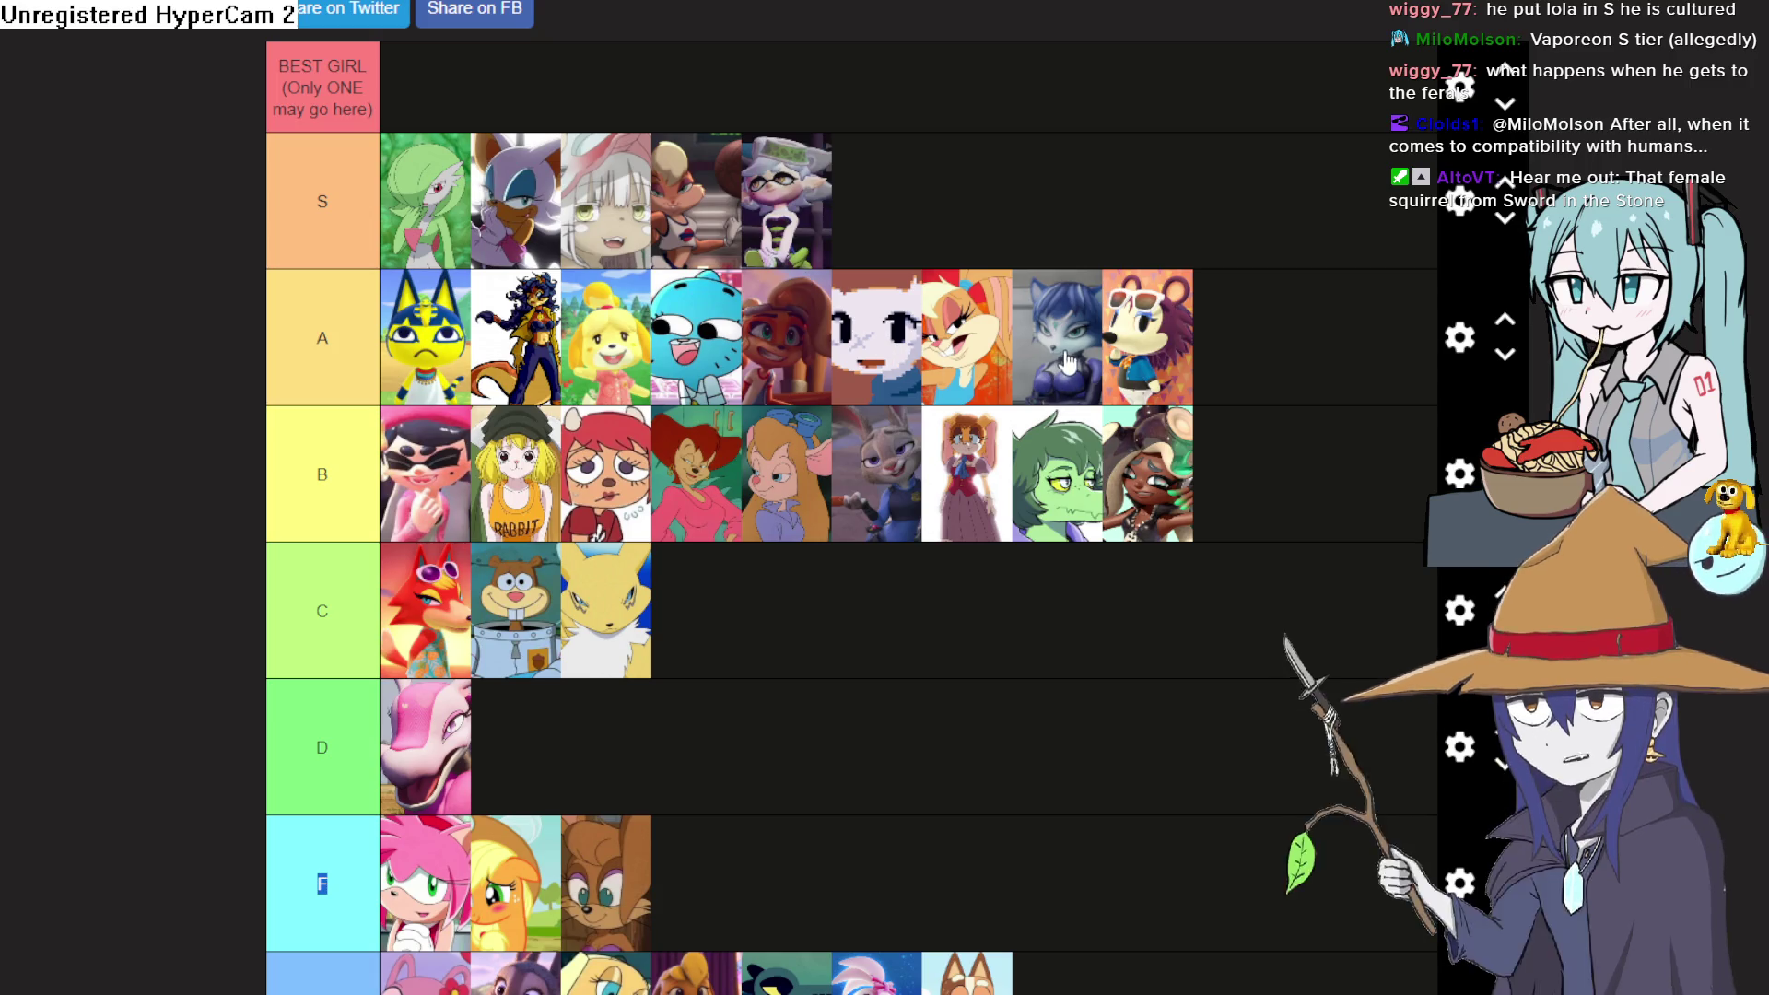
scroll(1078, 345, down, 10)
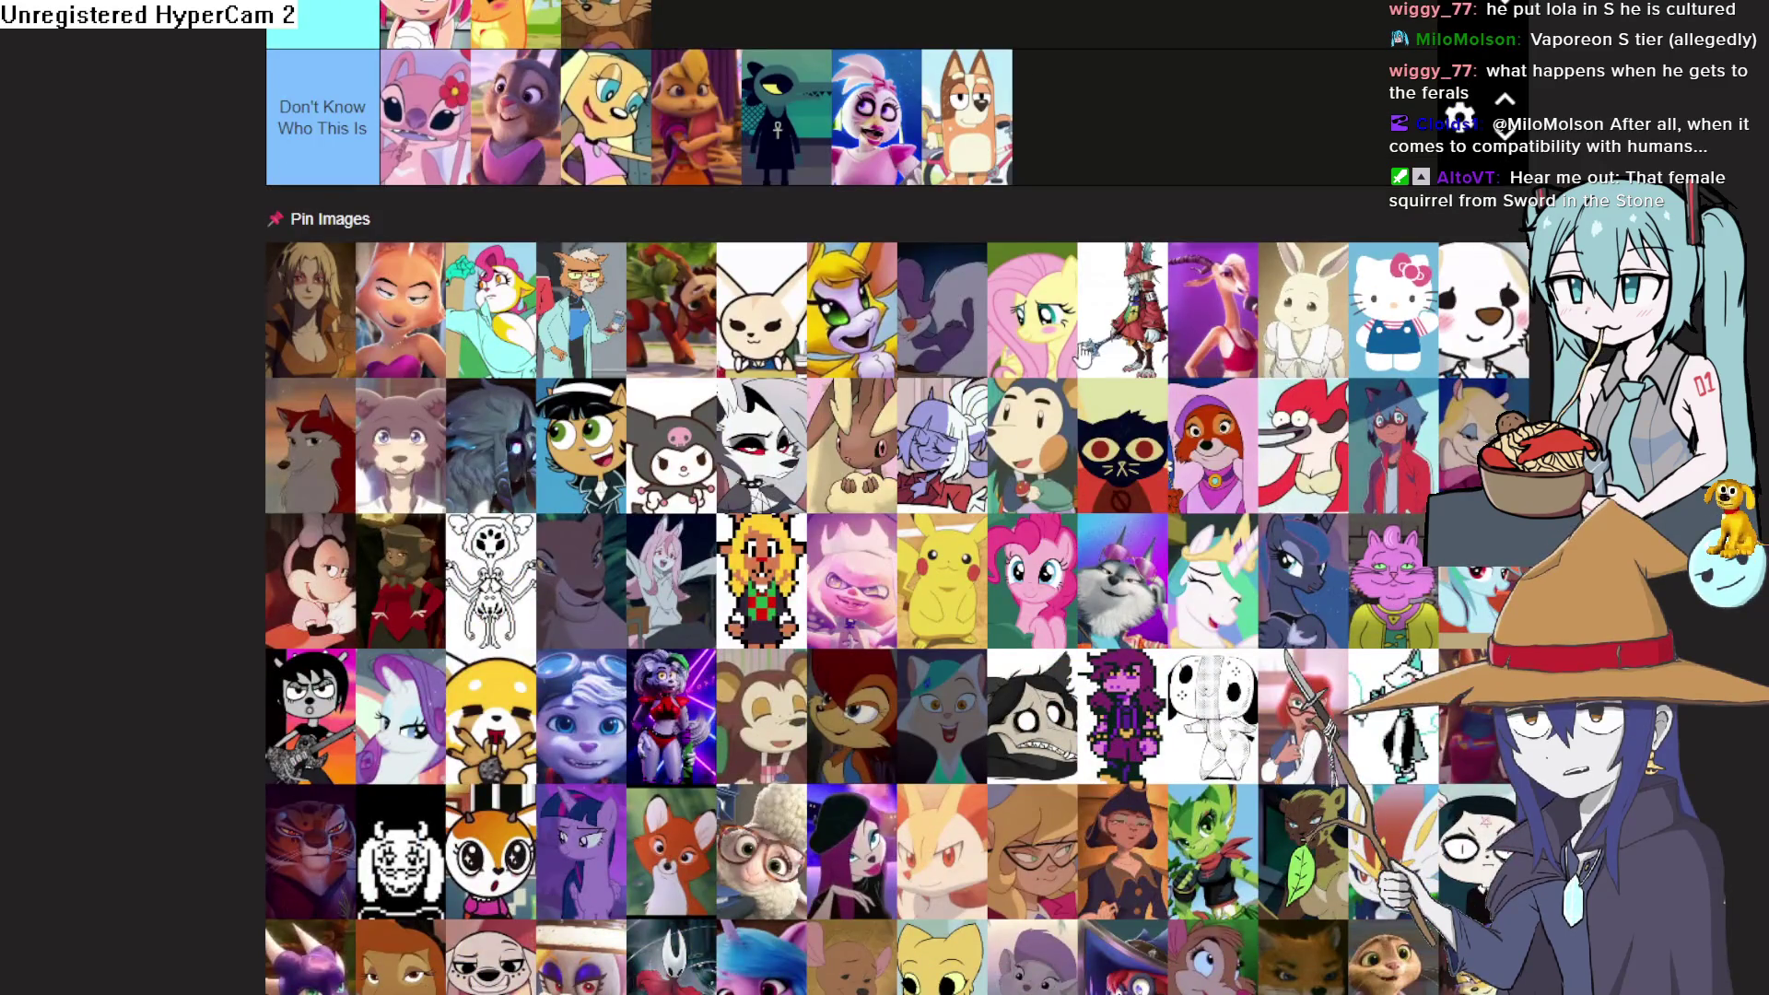
scroll(1083, 350, down, 7)
scroll(1110, 317, down, 7)
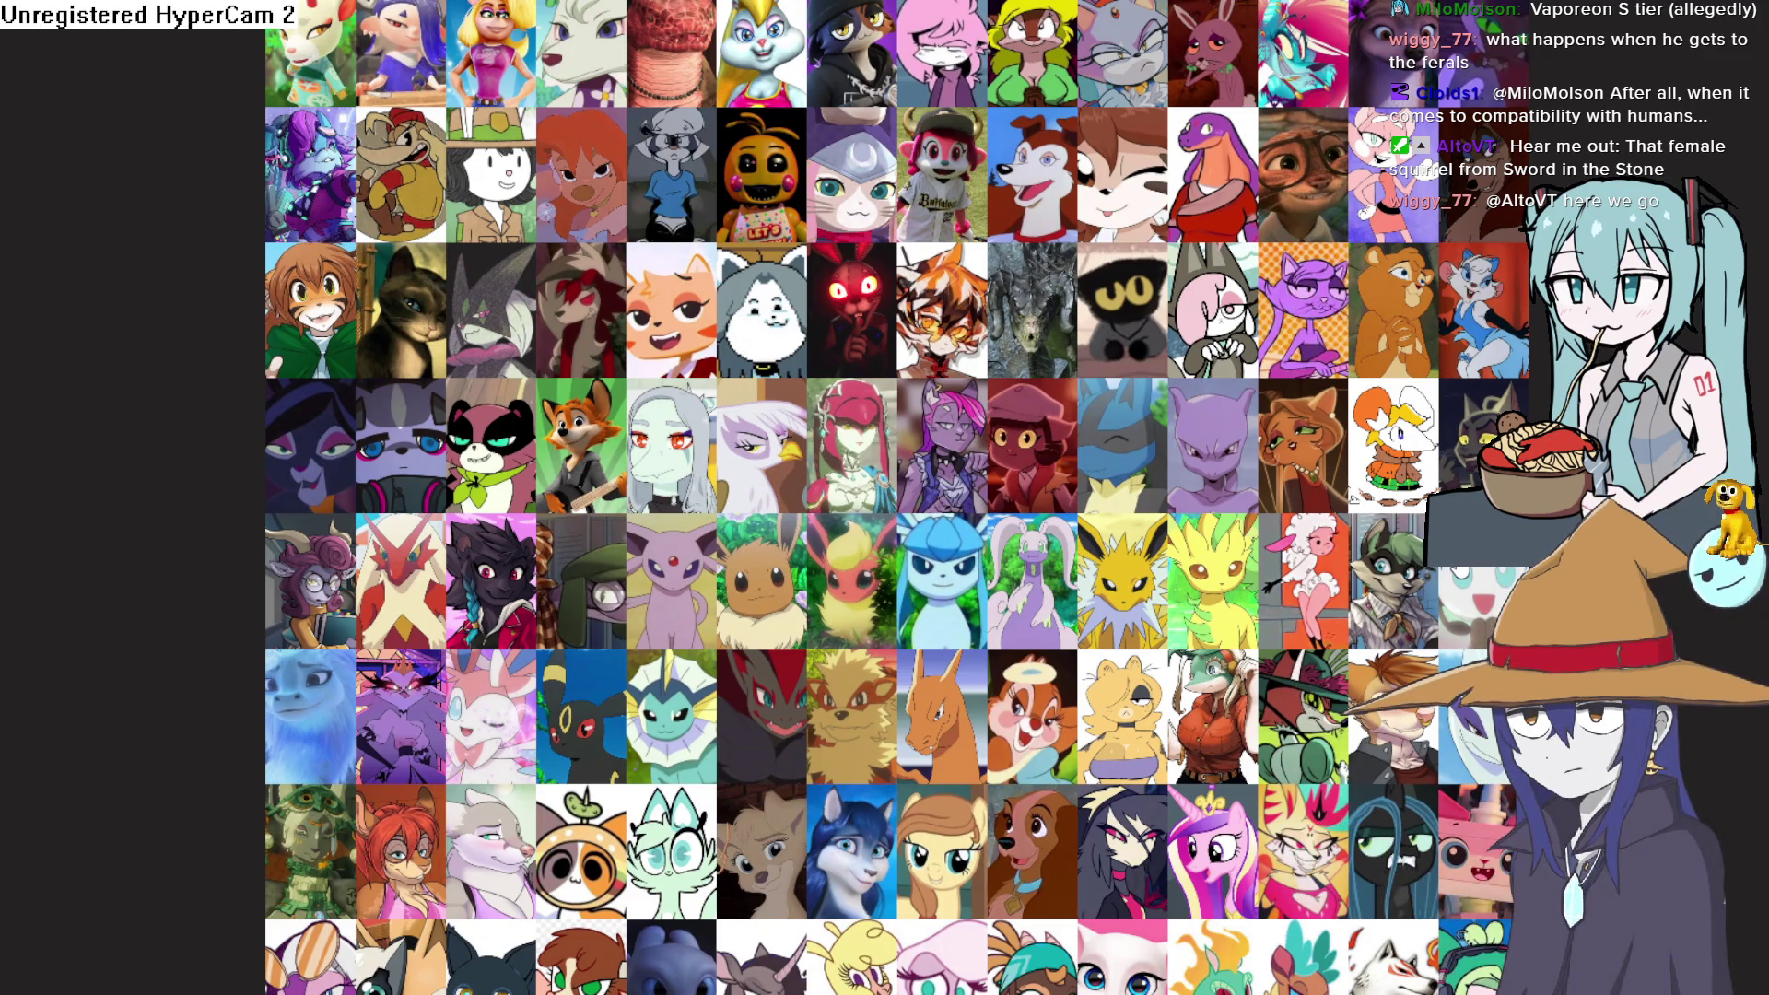
Move the orange-and-white haired character to the end of tier B
mouse_move(1393, 442)
mouse_down()
mouse_move(1087, 180)
mouse_move(1172, 141)
mouse_up()
scroll(1198, 277, up, 10)
mouse_move(723, 170)
mouse_down()
mouse_move(1059, 138)
mouse_move(893, 158)
mouse_move(1064, 93)
mouse_up()
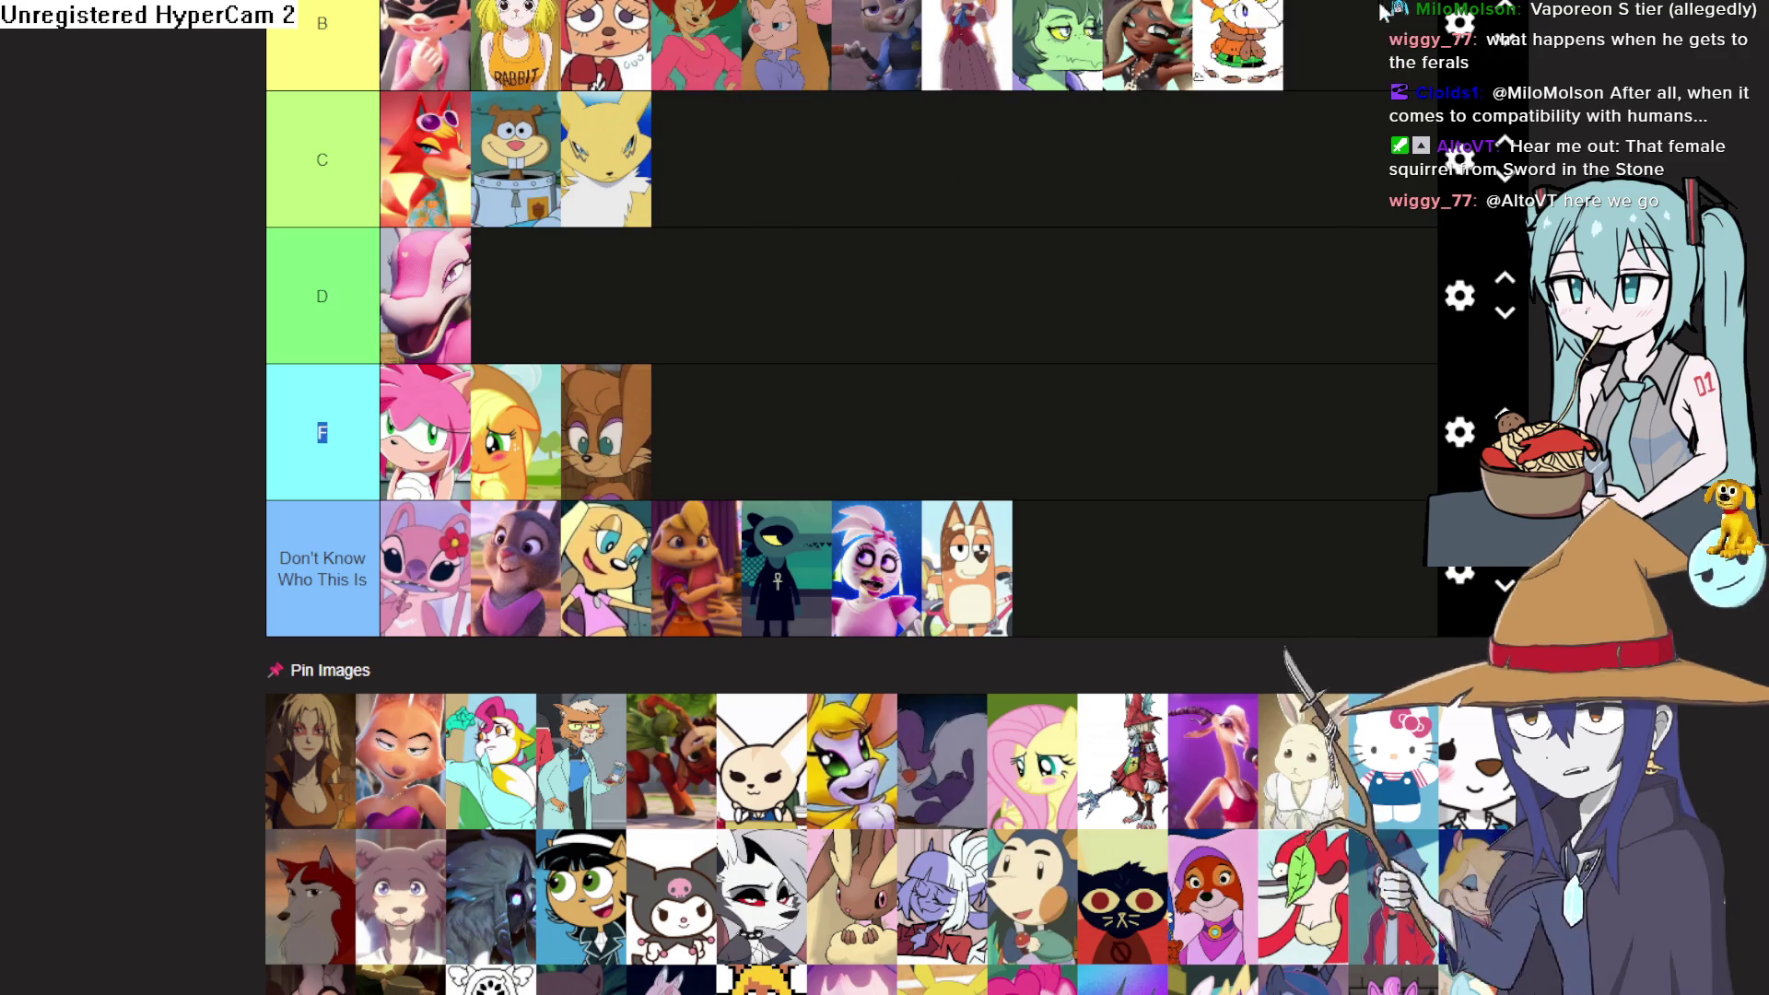
Place Glaceon from the pool at the end of tier A
scroll(1221, 429, down, 15)
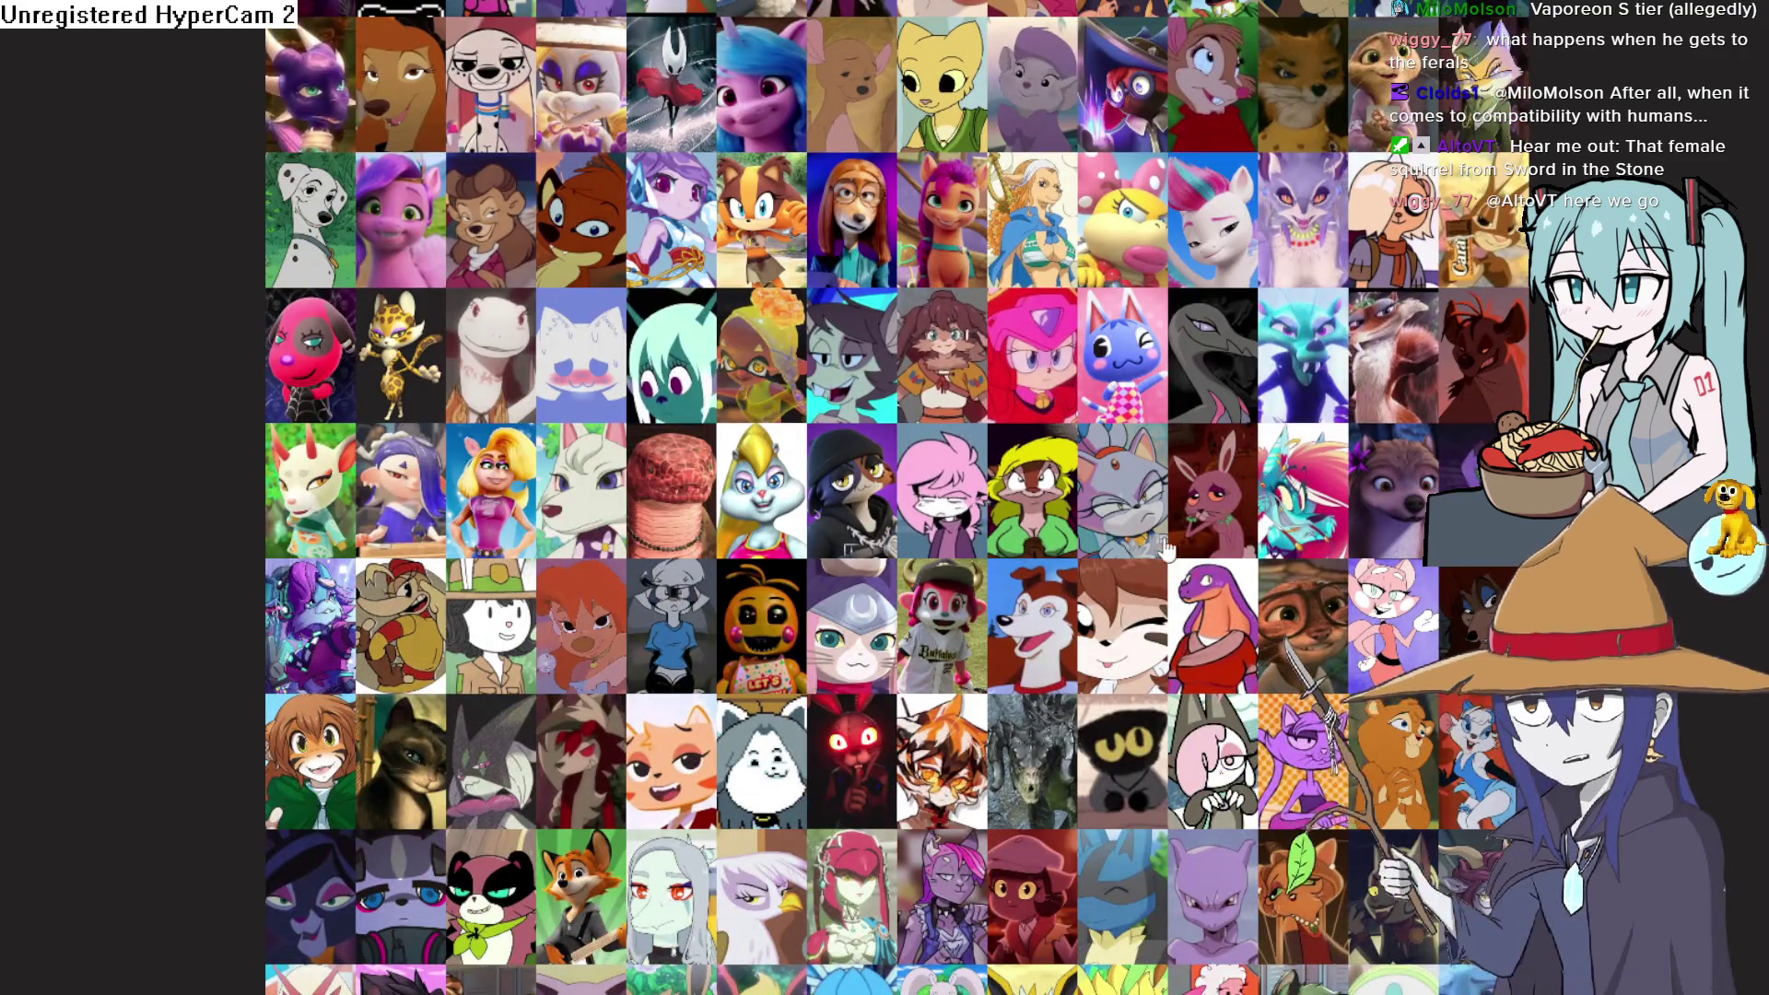
scroll(701, 391, down, 3)
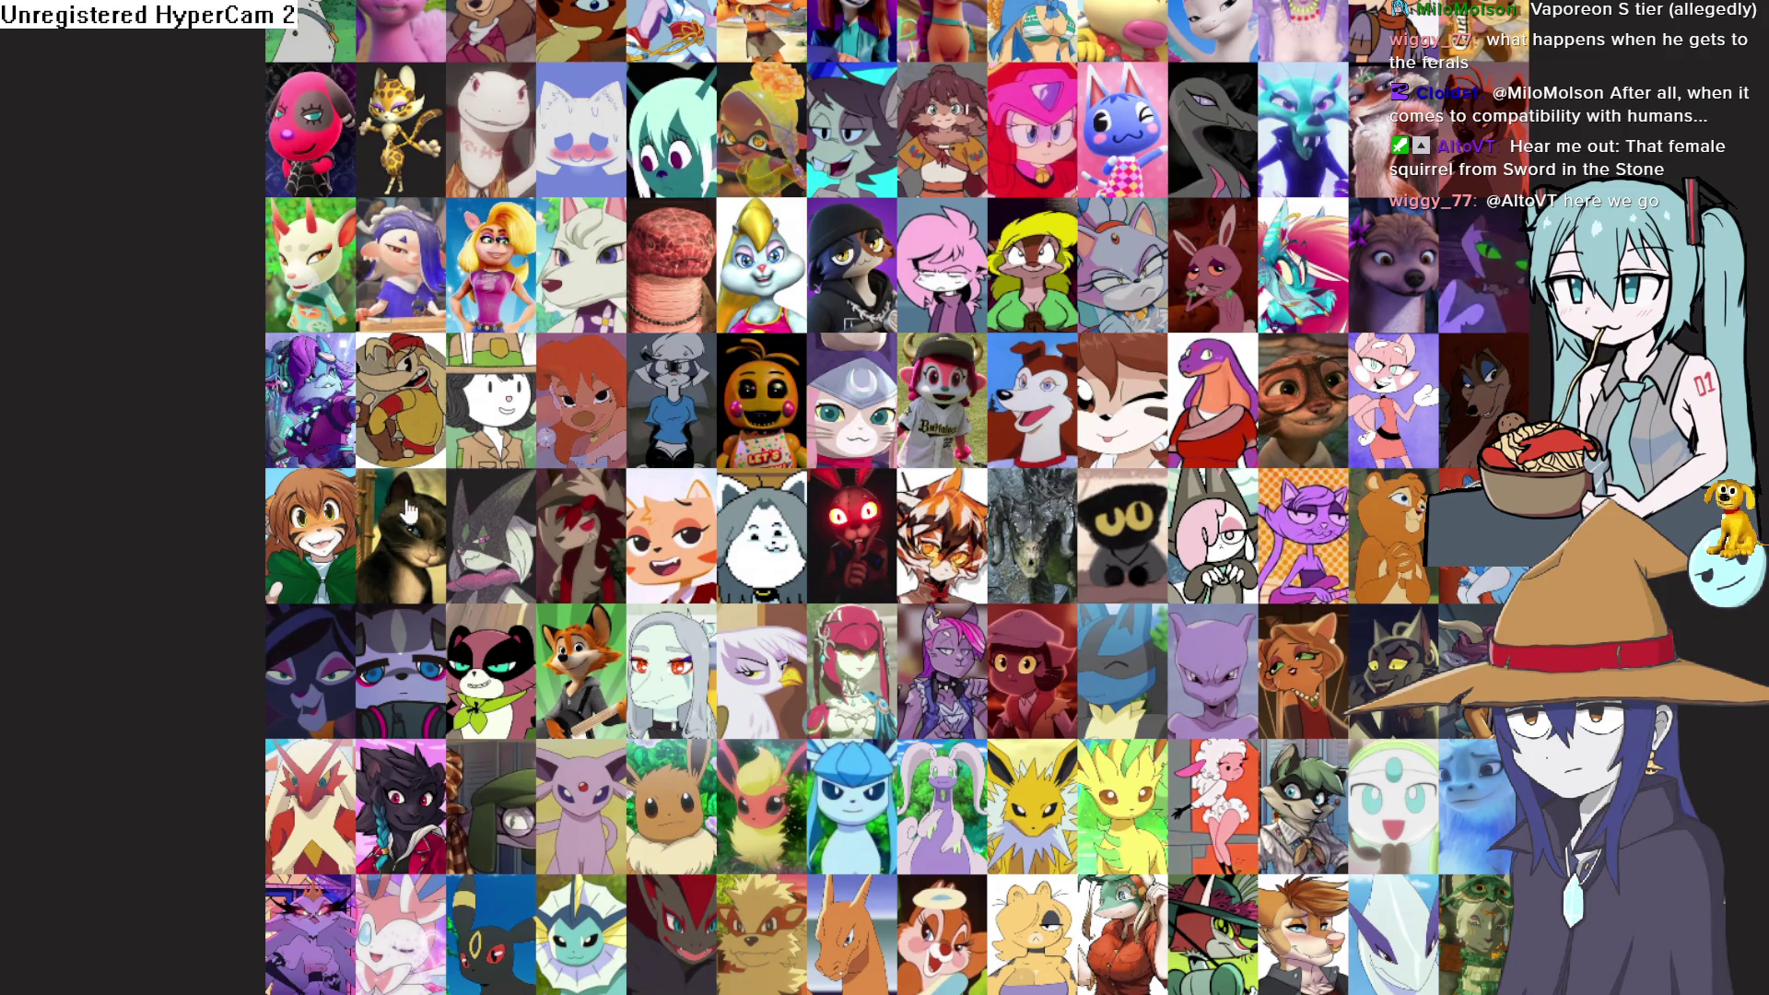
scroll(1299, 539, down, 3)
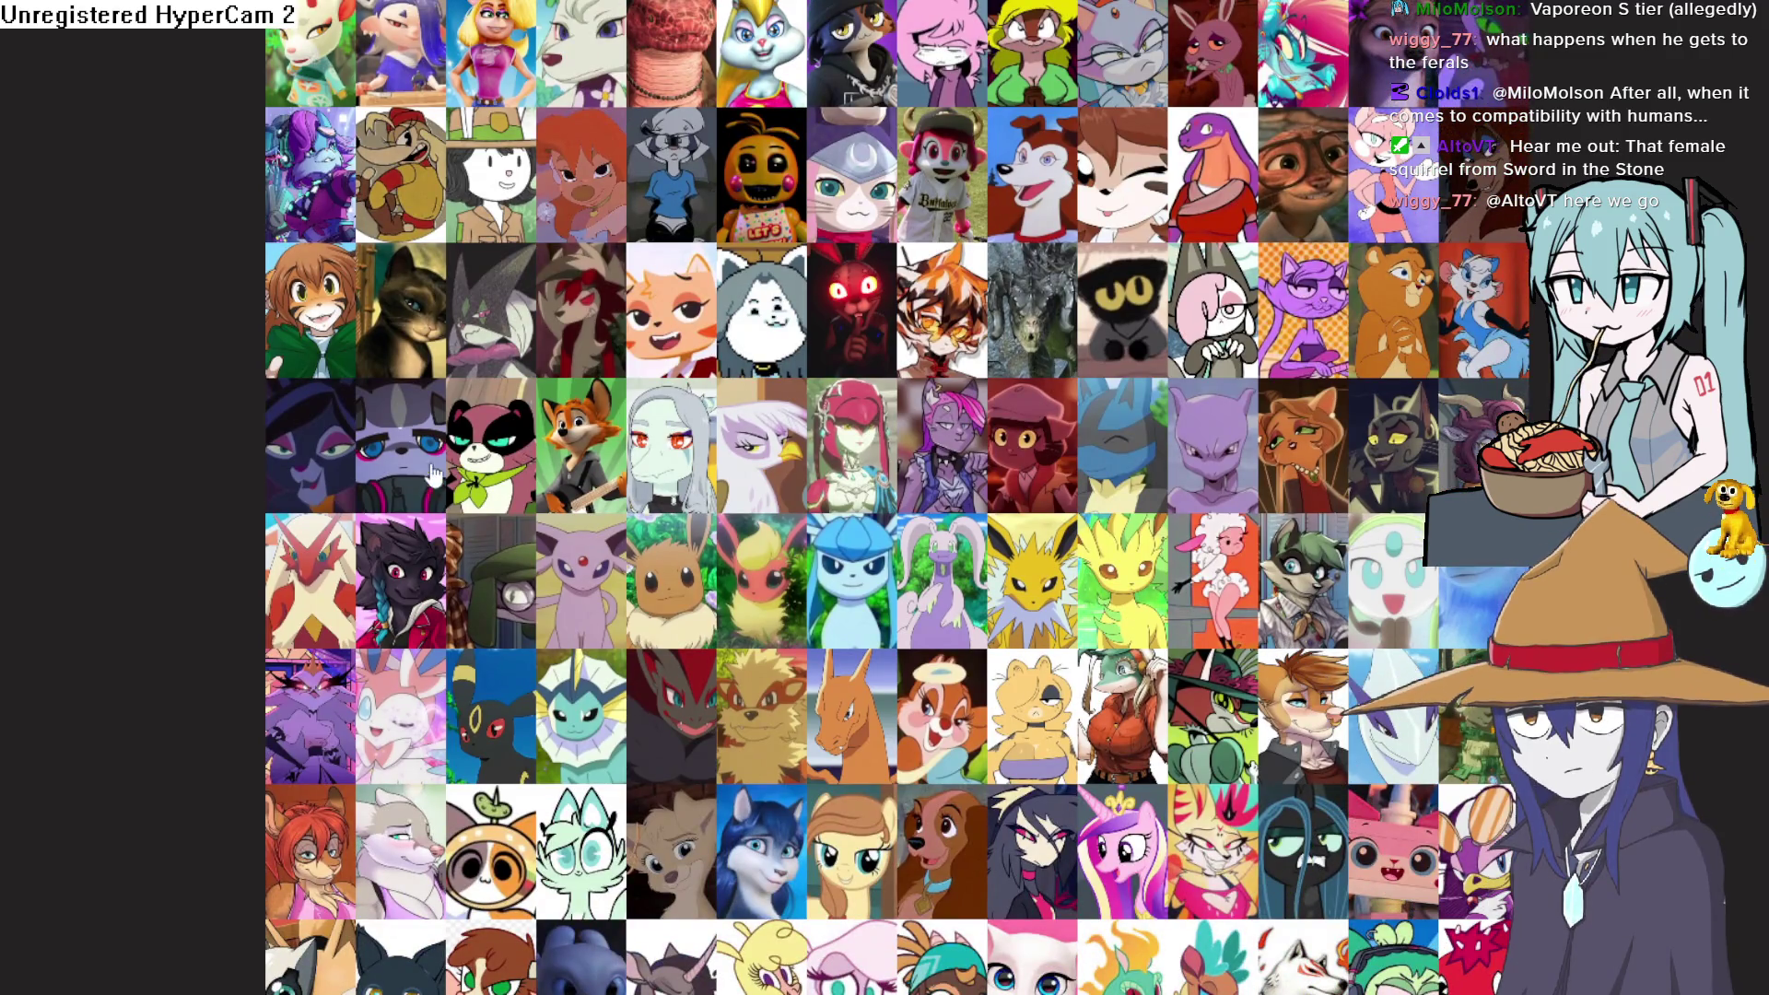
scroll(331, 506, down, 1)
scroll(329, 513, down, 1)
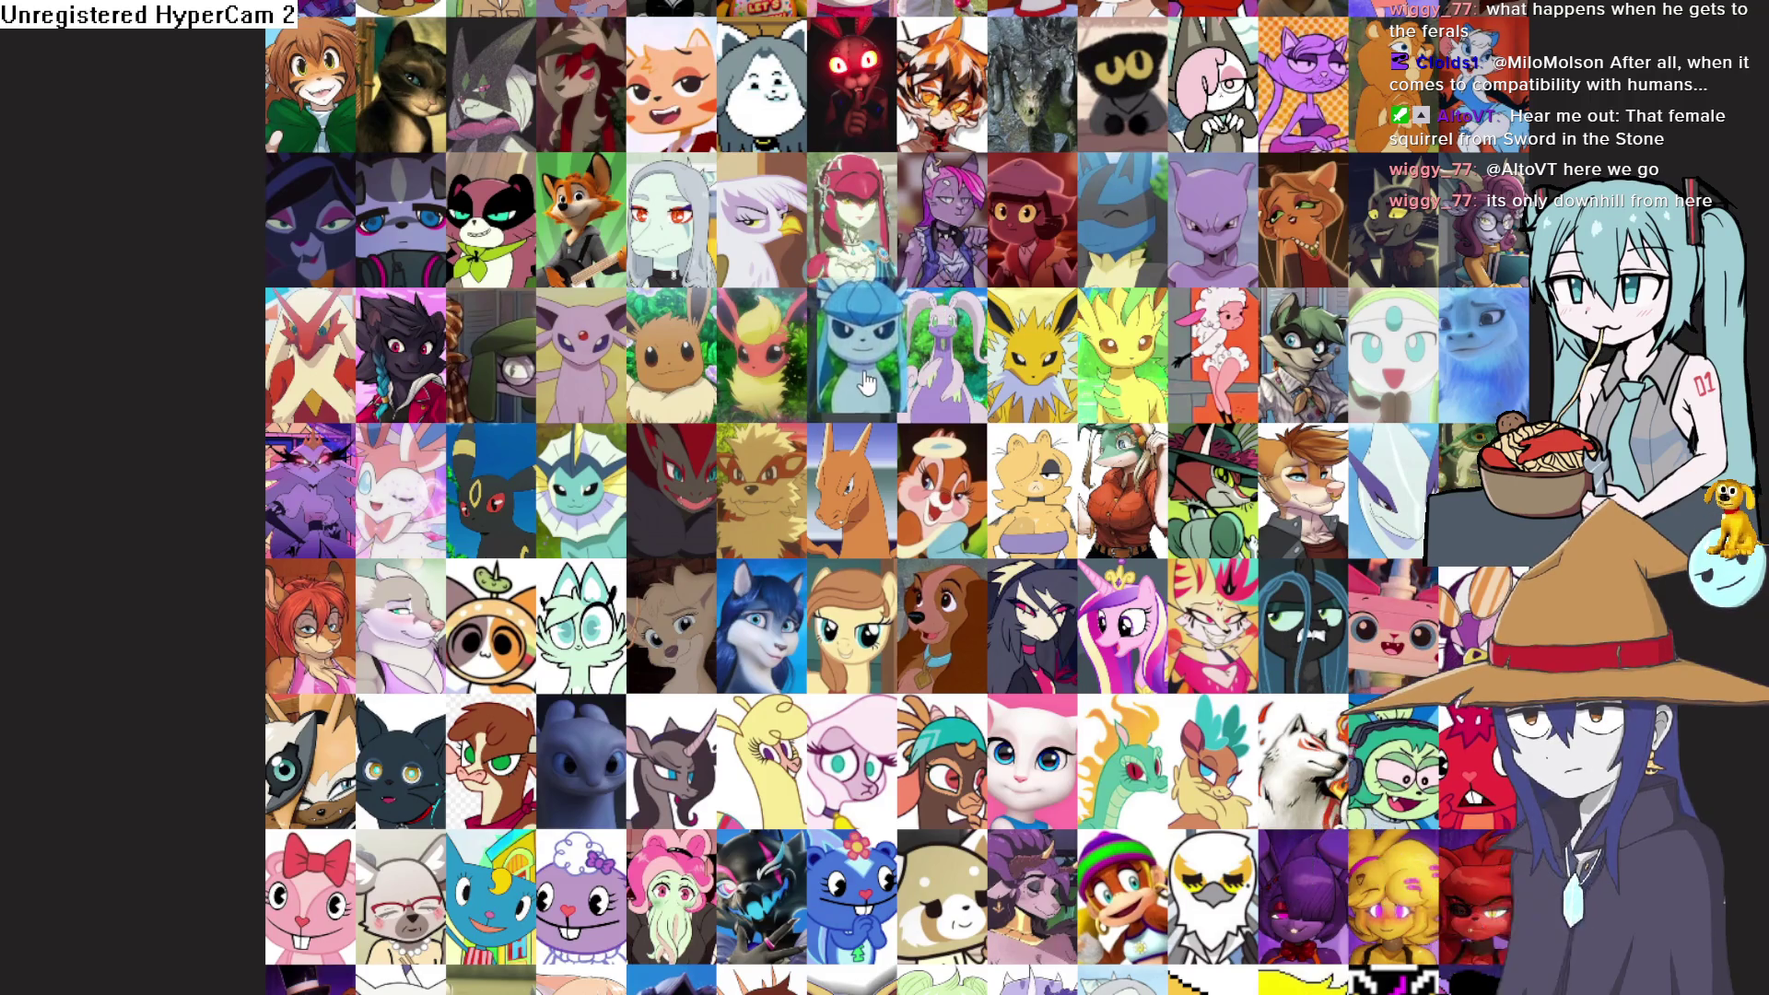
scroll(998, 300, down, 10)
scroll(1090, 280, up, 10)
mouse_move(999, 299)
mouse_down()
mouse_move(1090, 280)
mouse_move(1390, 296)
mouse_move(1390, 201)
mouse_move(1356, 138)
mouse_up()
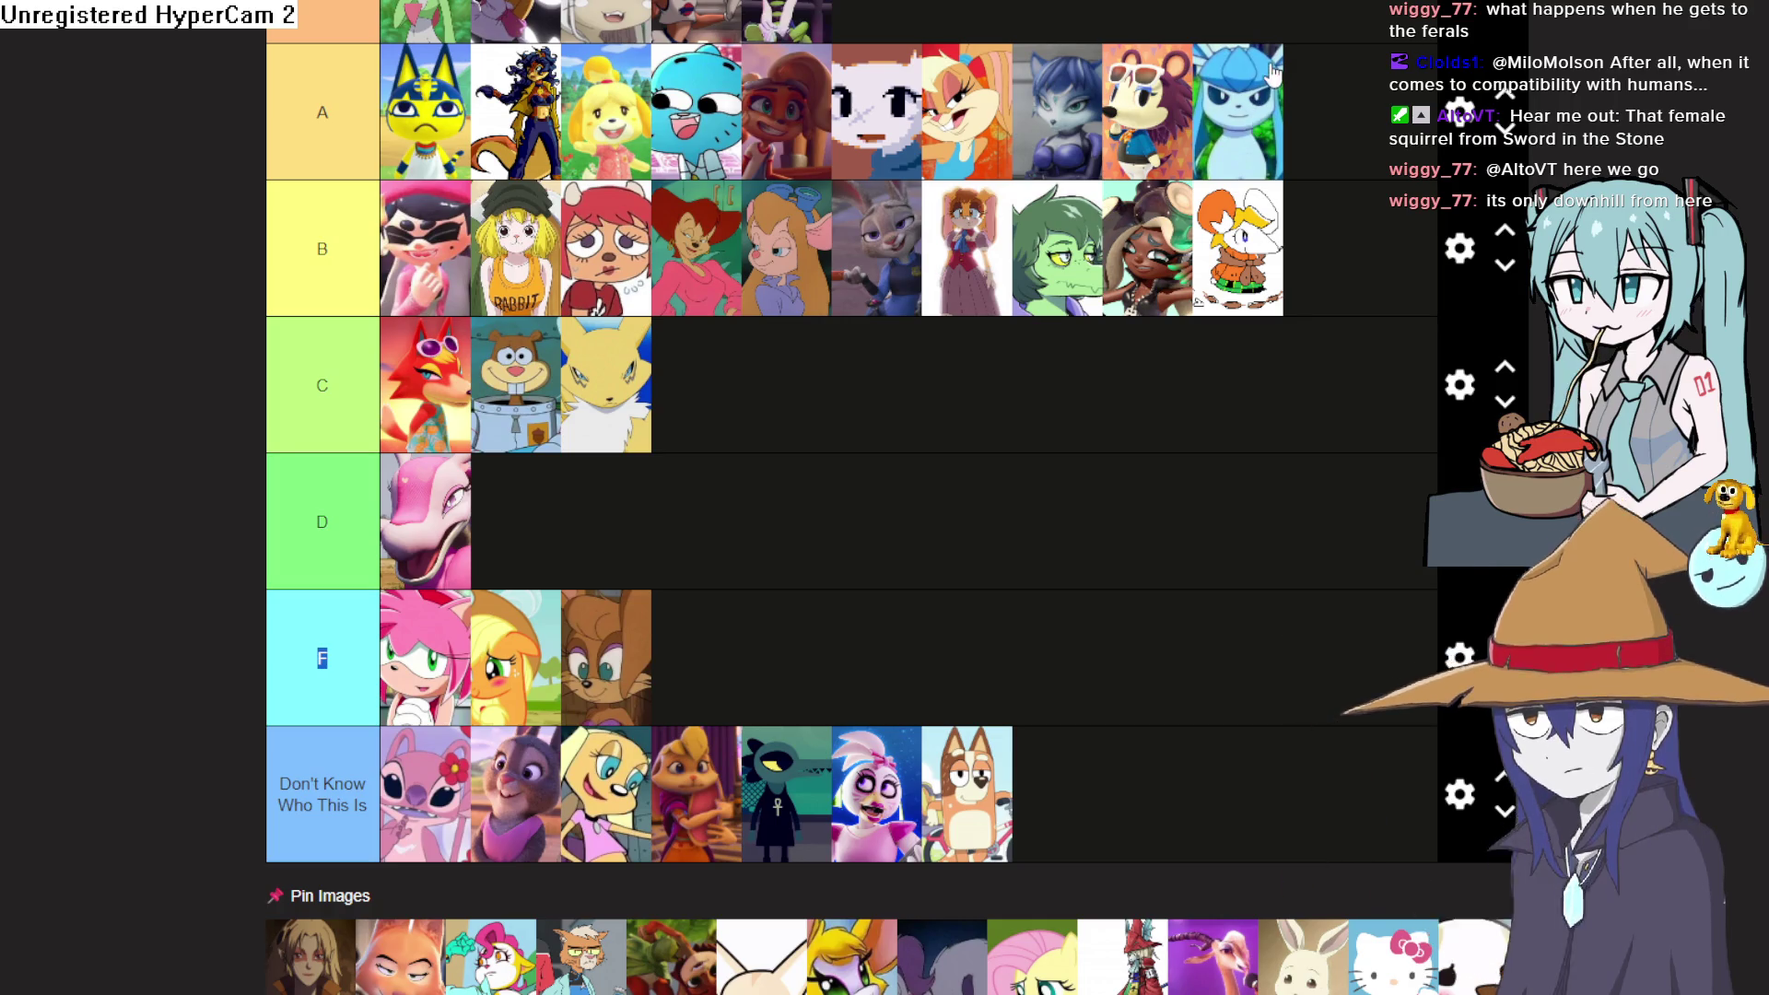
scroll(753, 295, down, 10)
scroll(754, 293, down, 7)
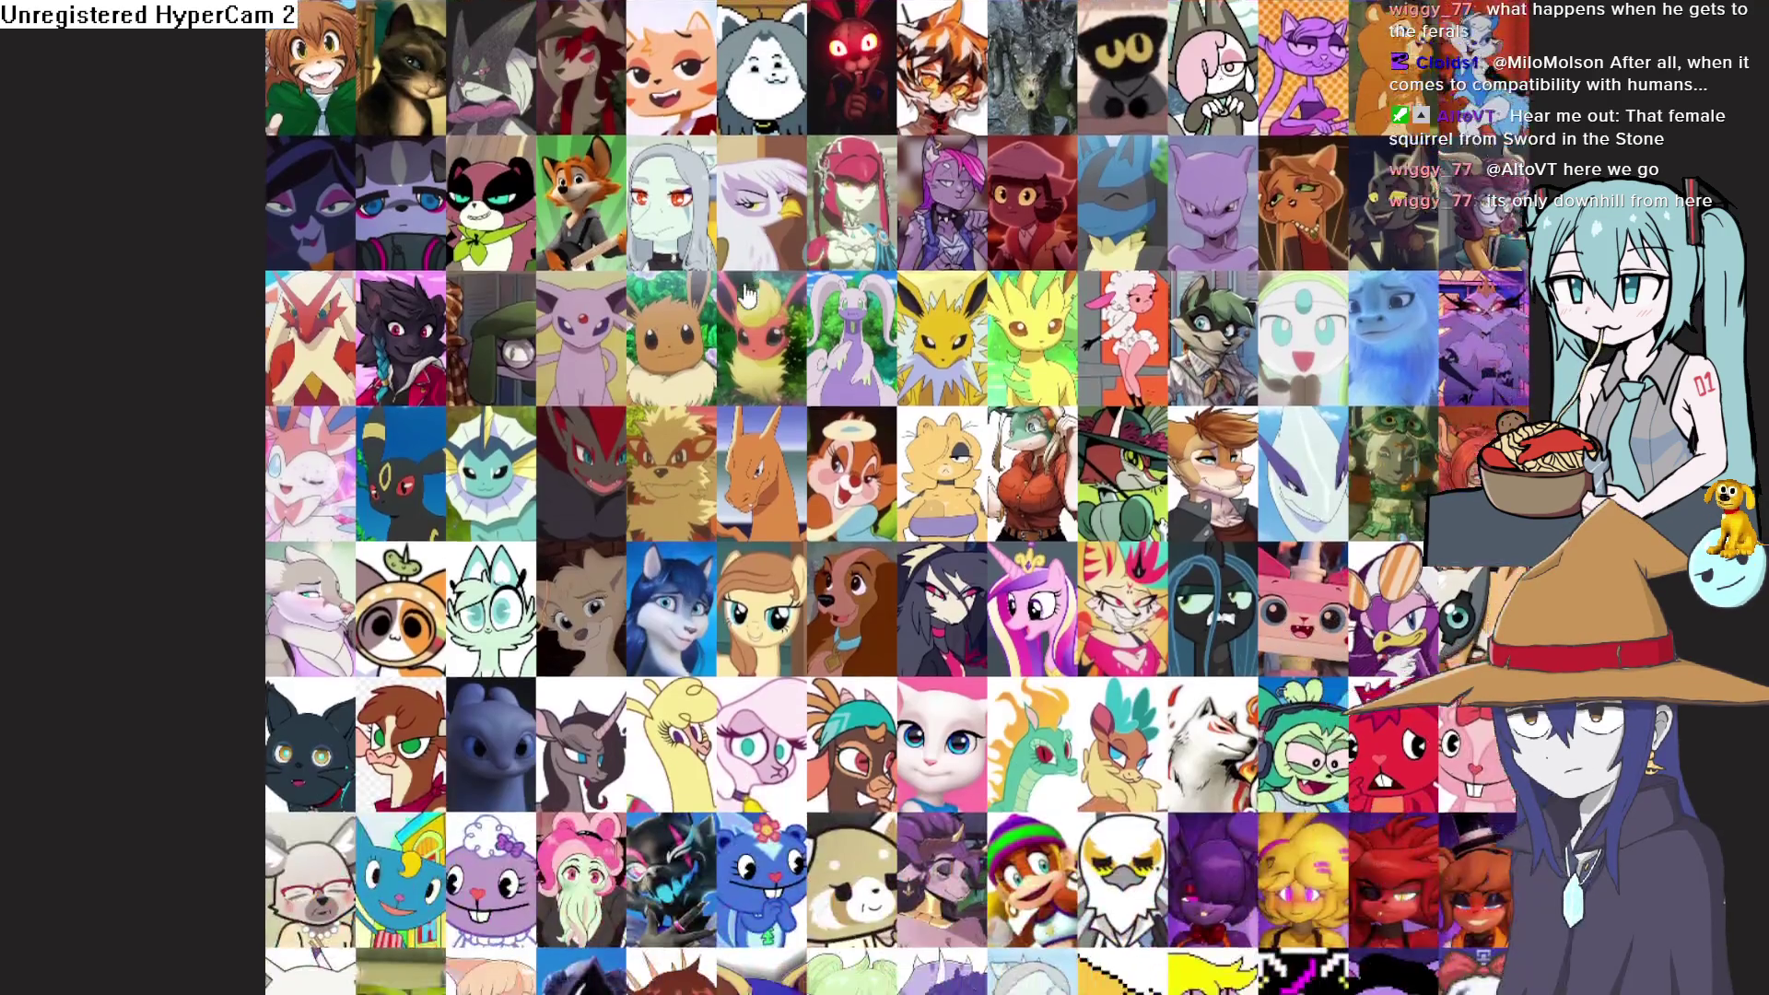
scroll(581, 401, up, 3)
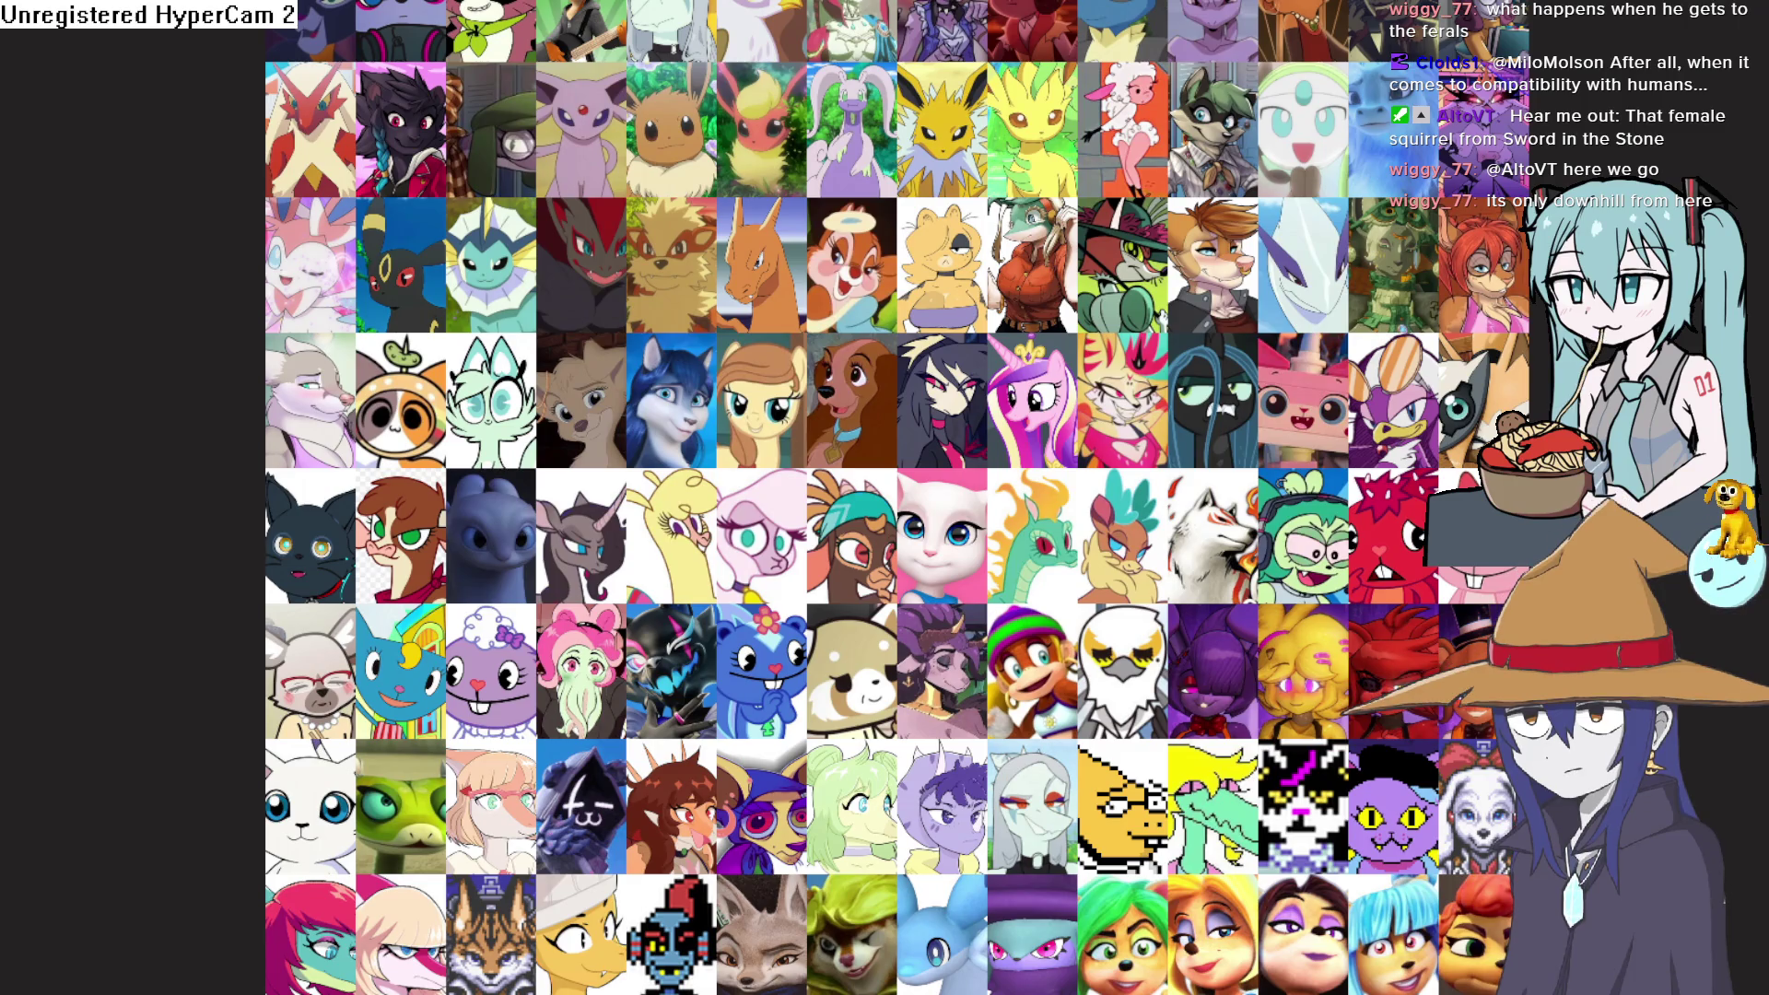
scroll(1439, 723, down, 5)
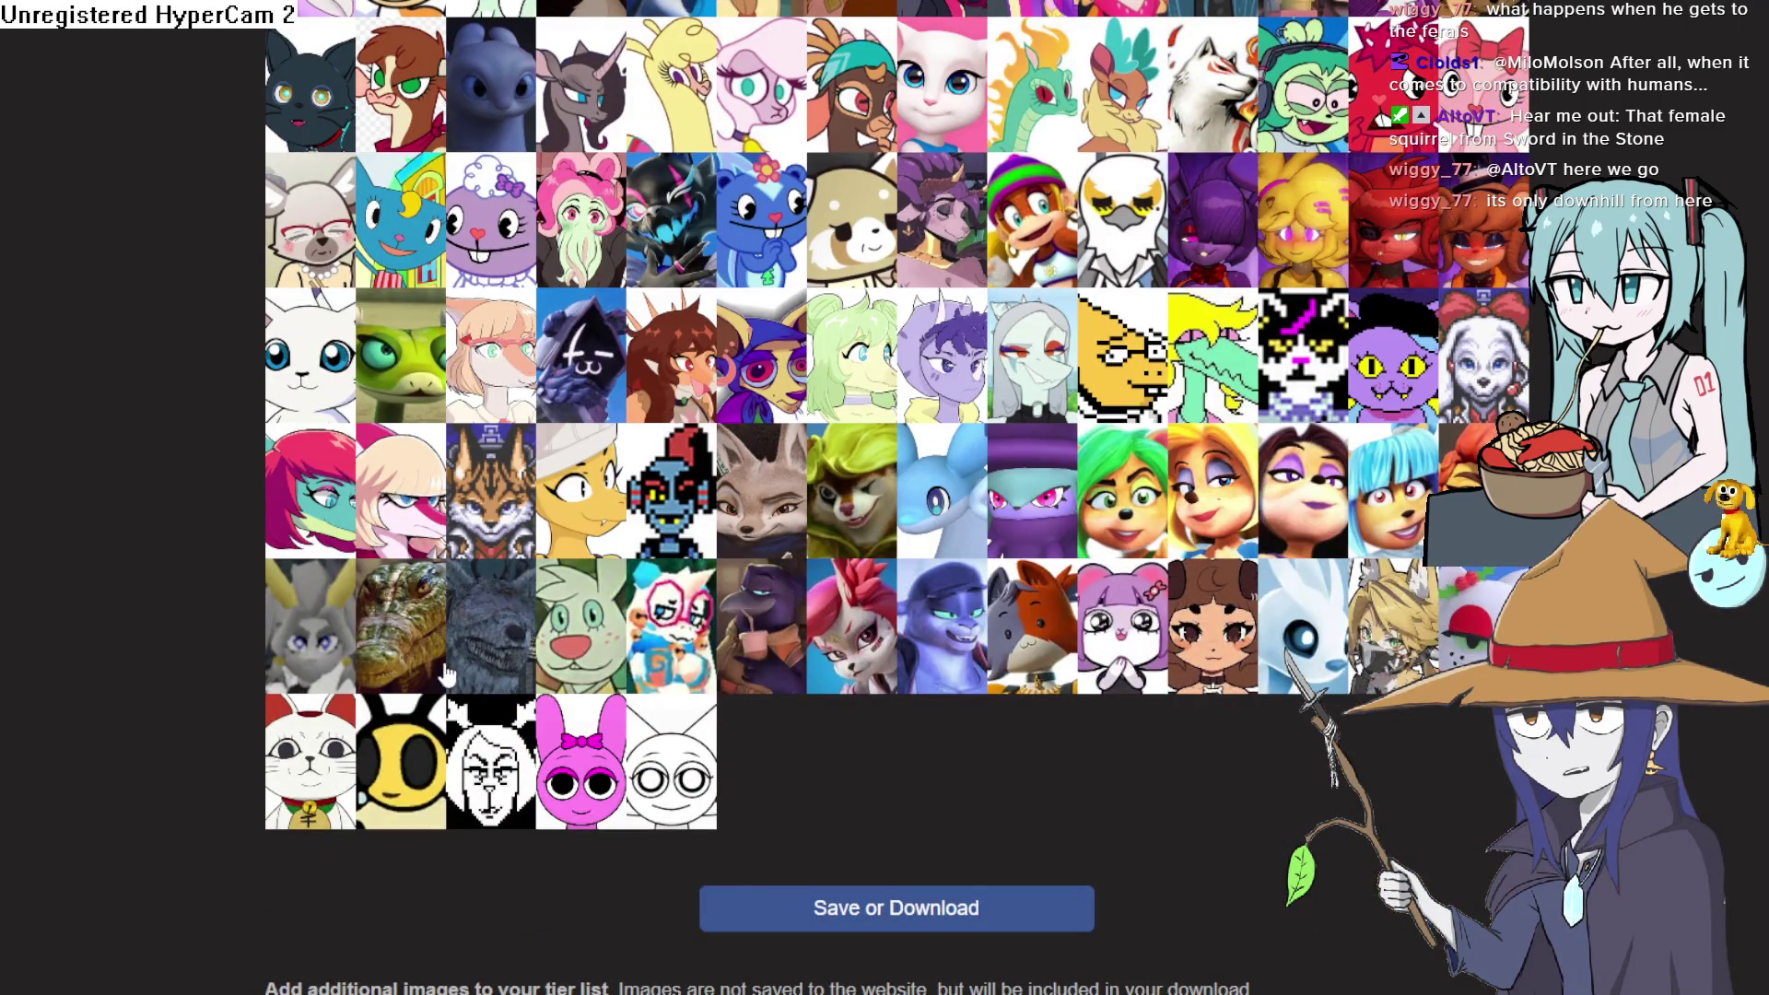
scroll(313, 582, up, 2)
scroll(391, 573, down, 2)
scroll(249, 603, up, 2)
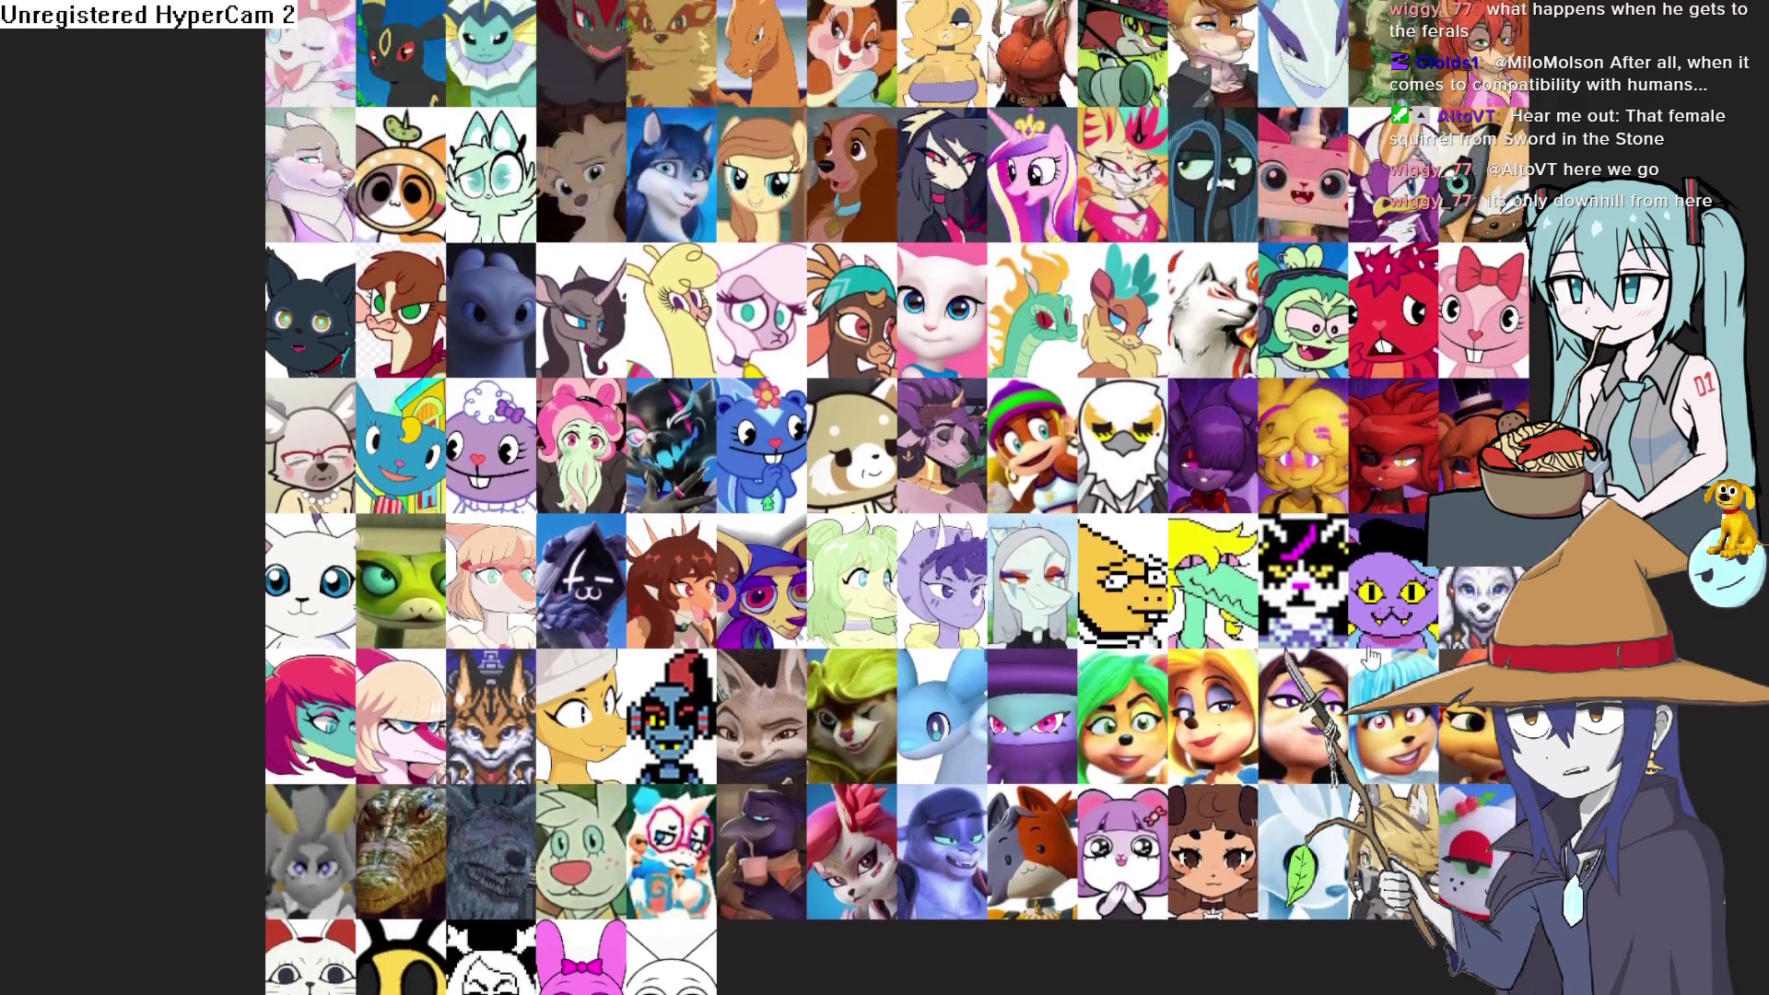
scroll(1440, 461, up, 2)
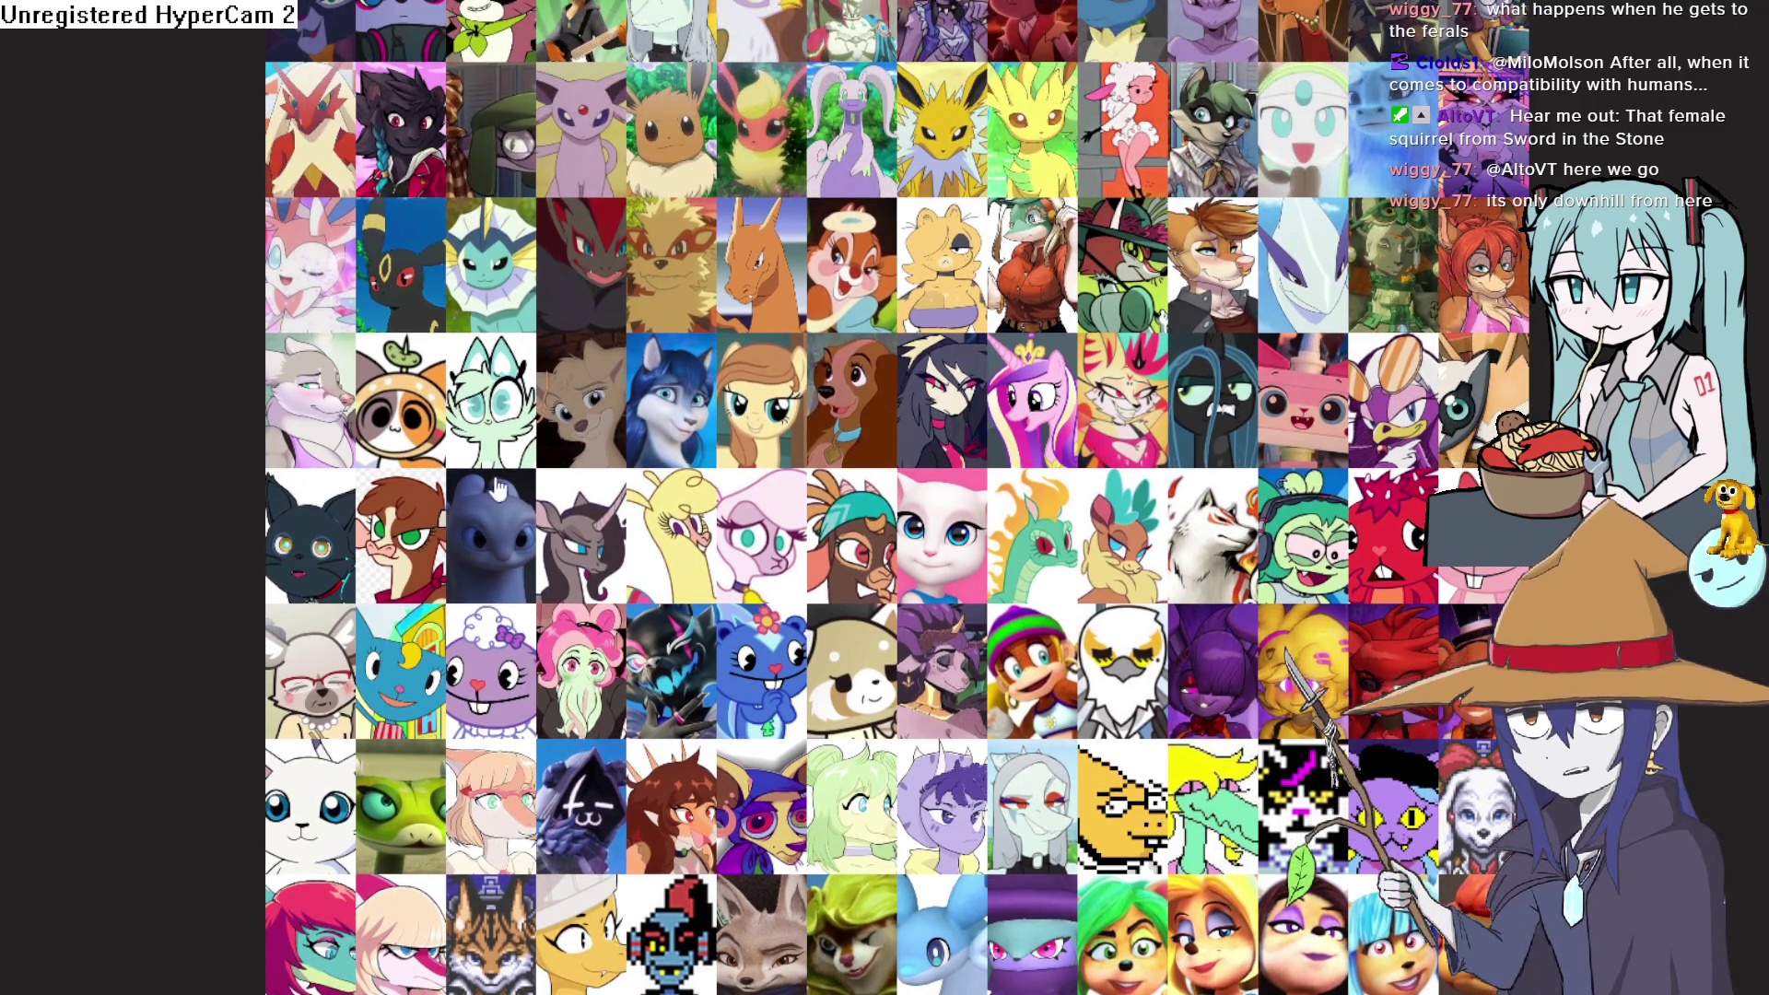
scroll(898, 497, up, 2)
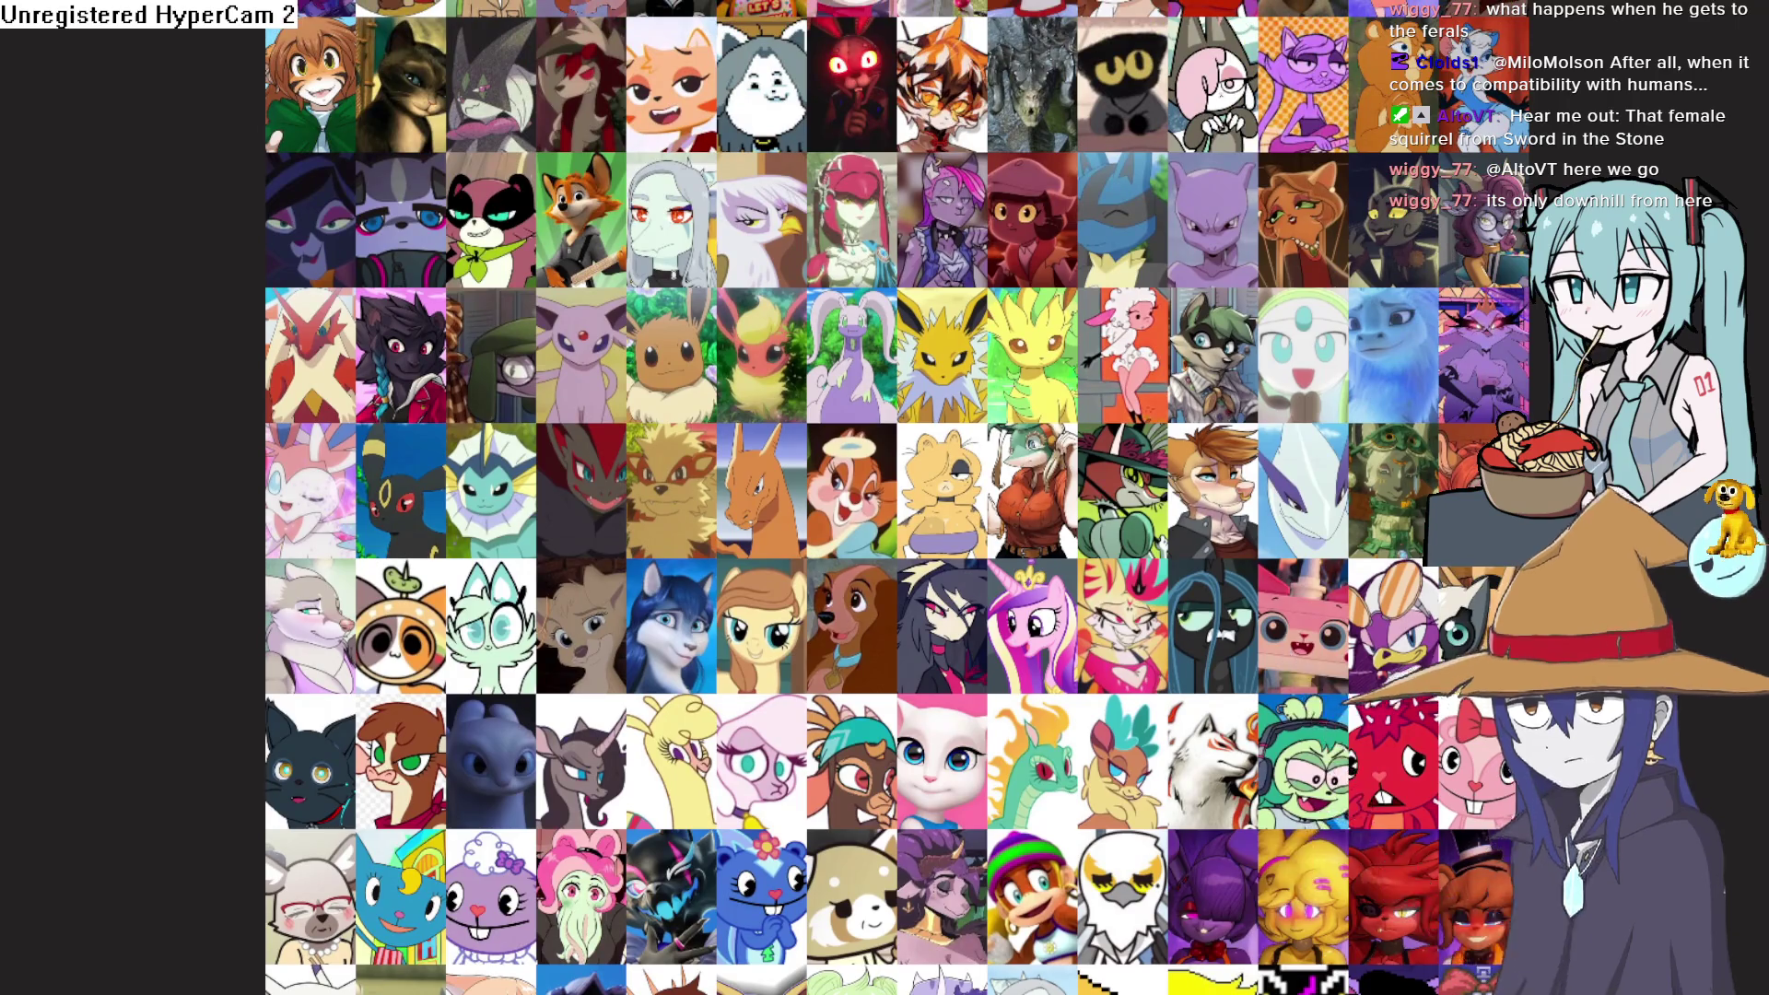
scroll(1411, 592, up, 2)
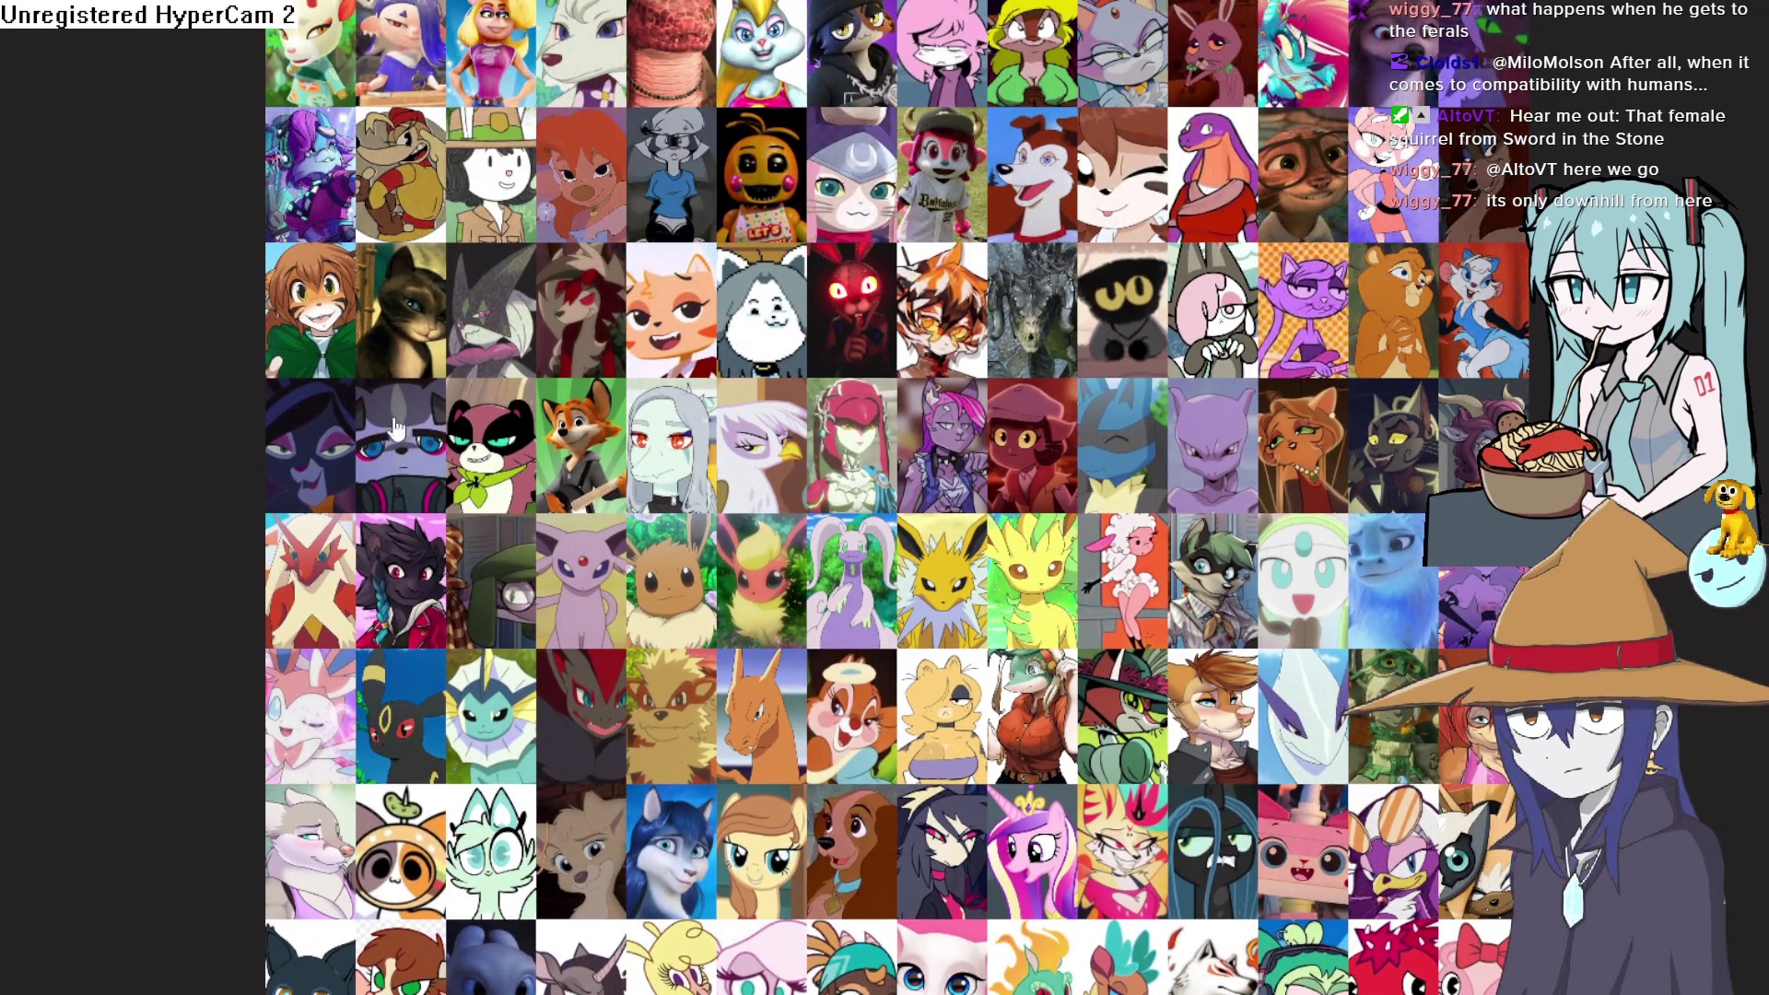
scroll(520, 395, up, 2)
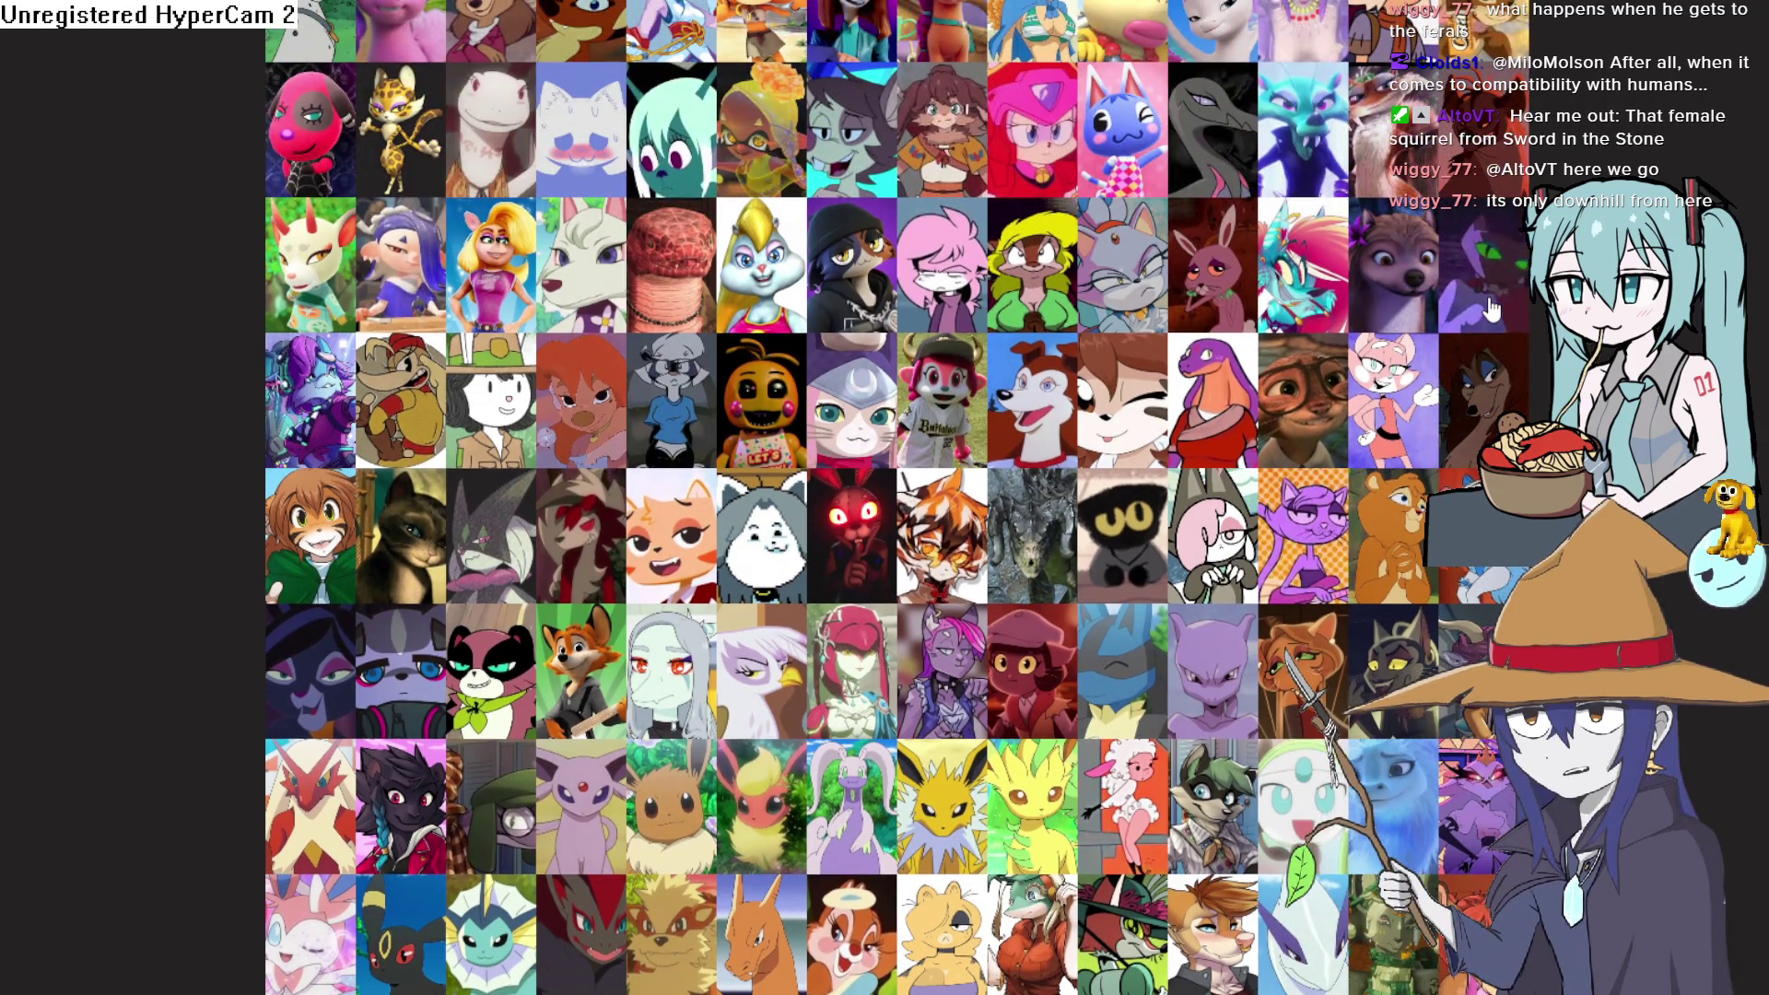
scroll(525, 395, up, 2)
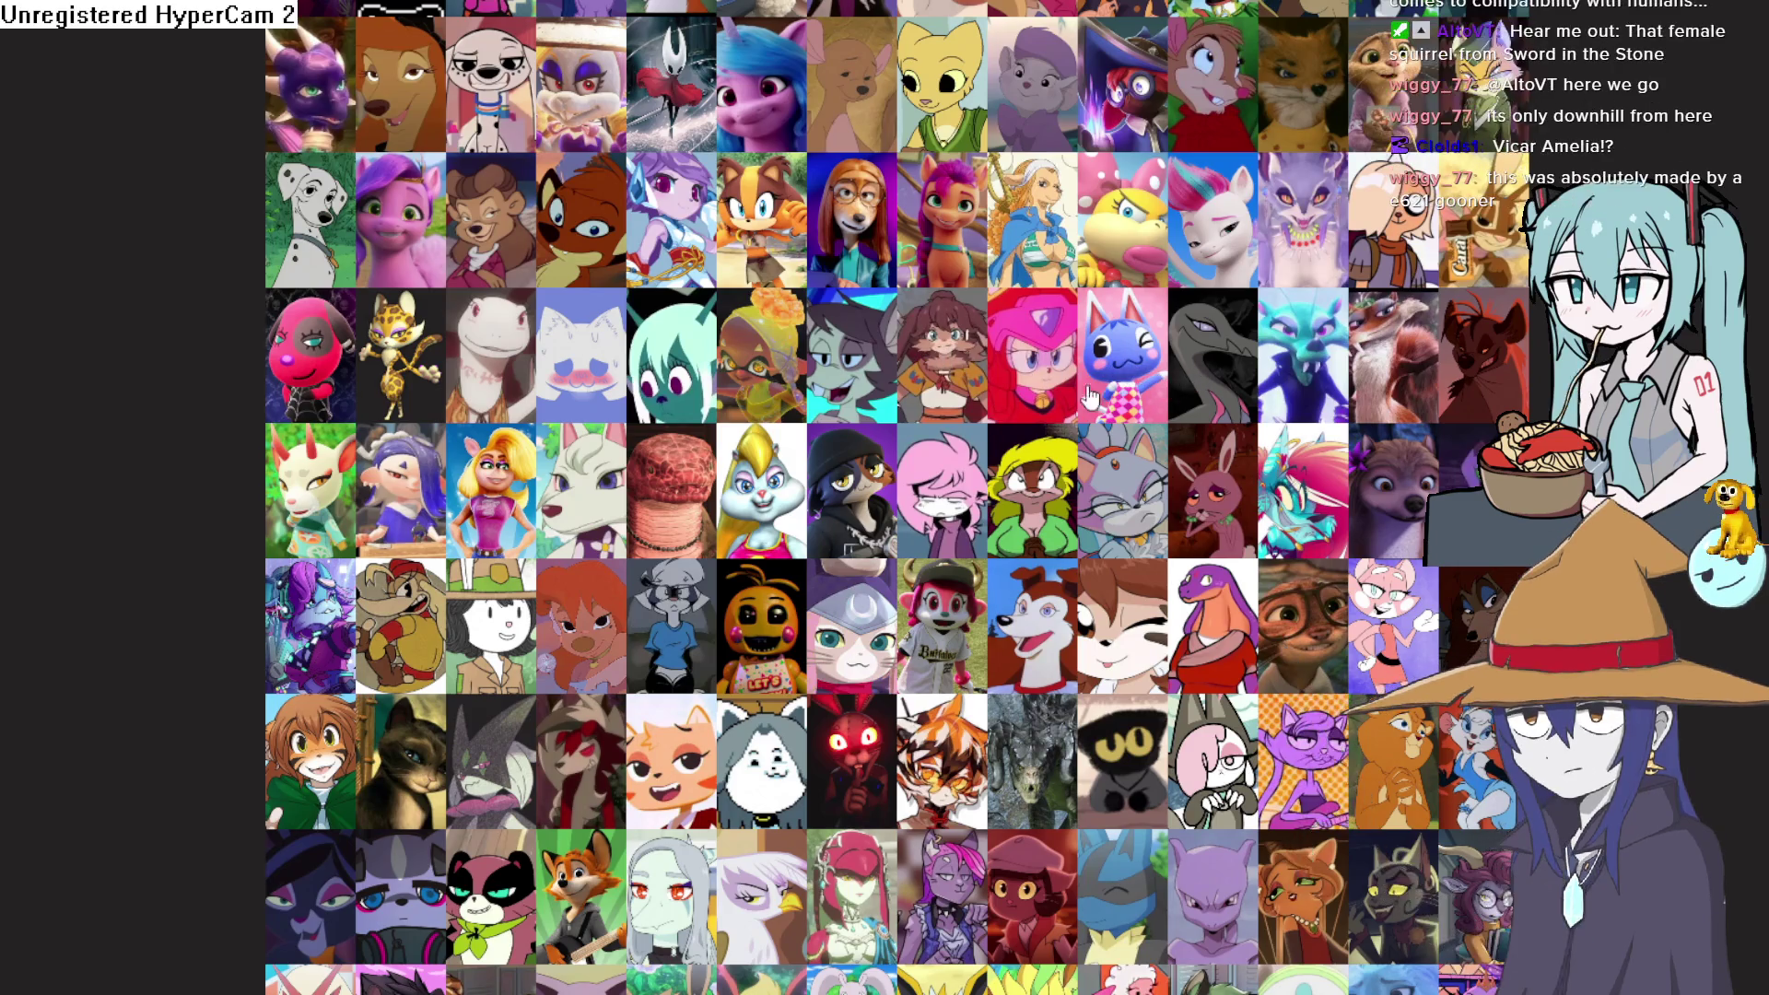
scroll(1485, 350, up, 2)
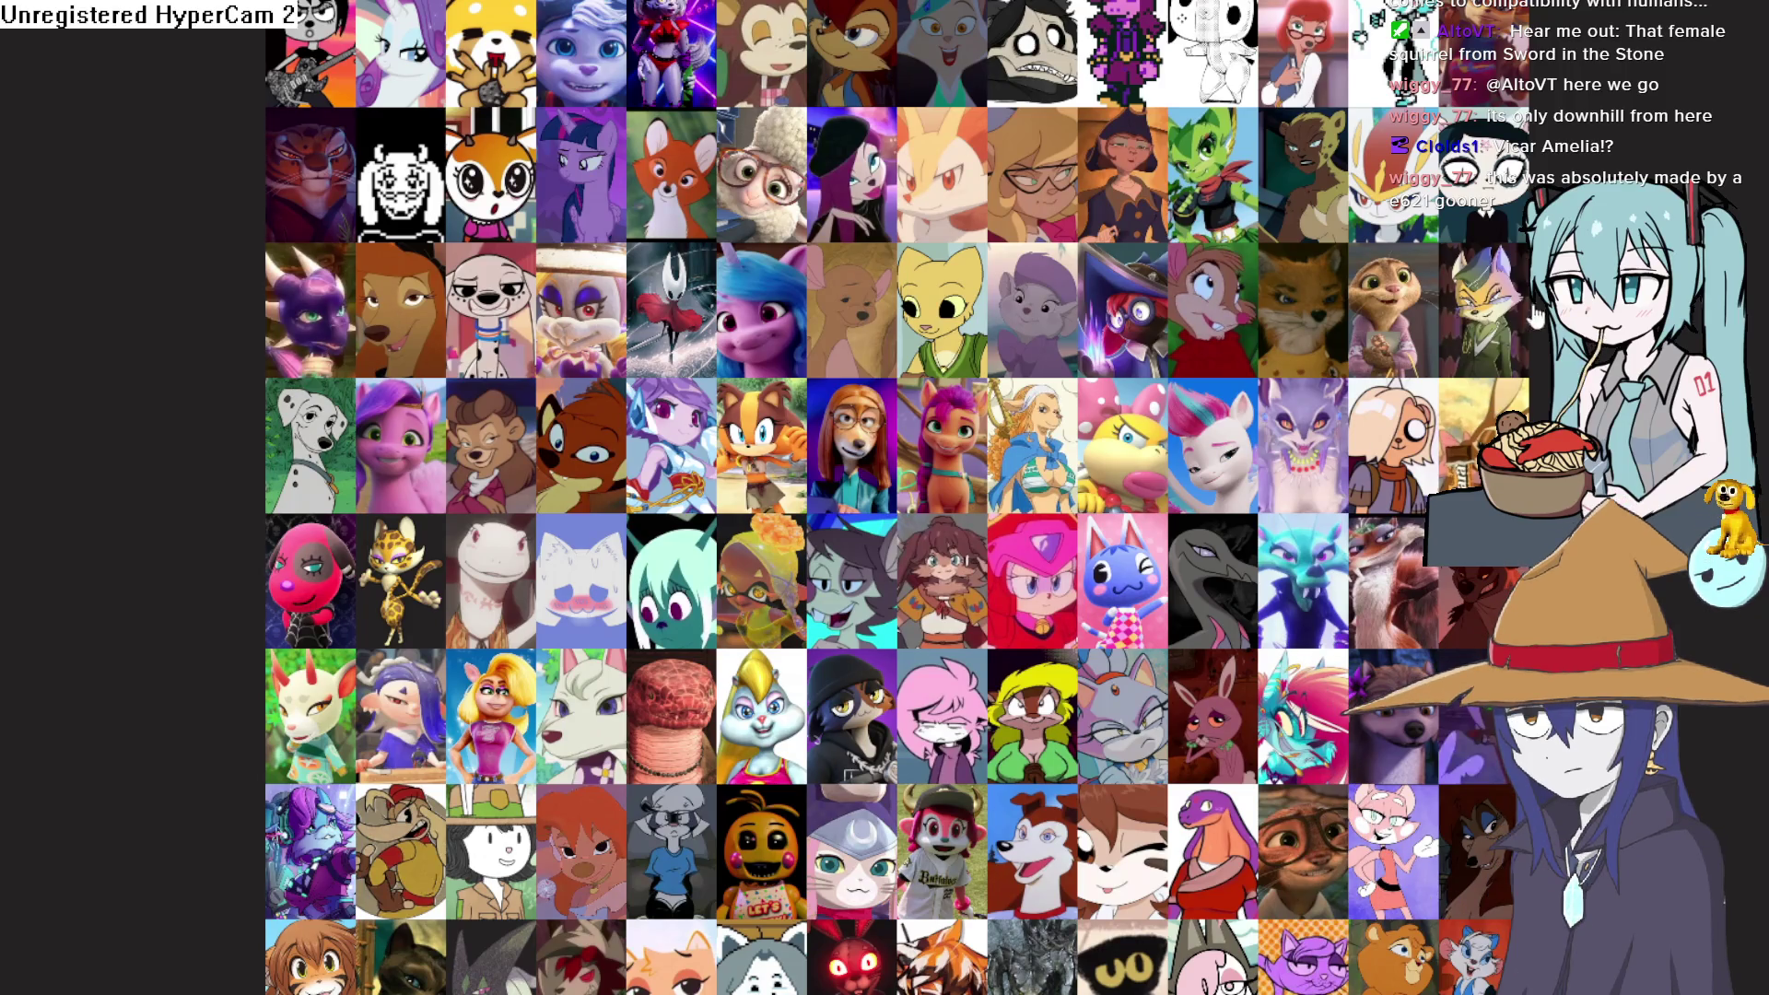
scroll(1522, 318, up, 2)
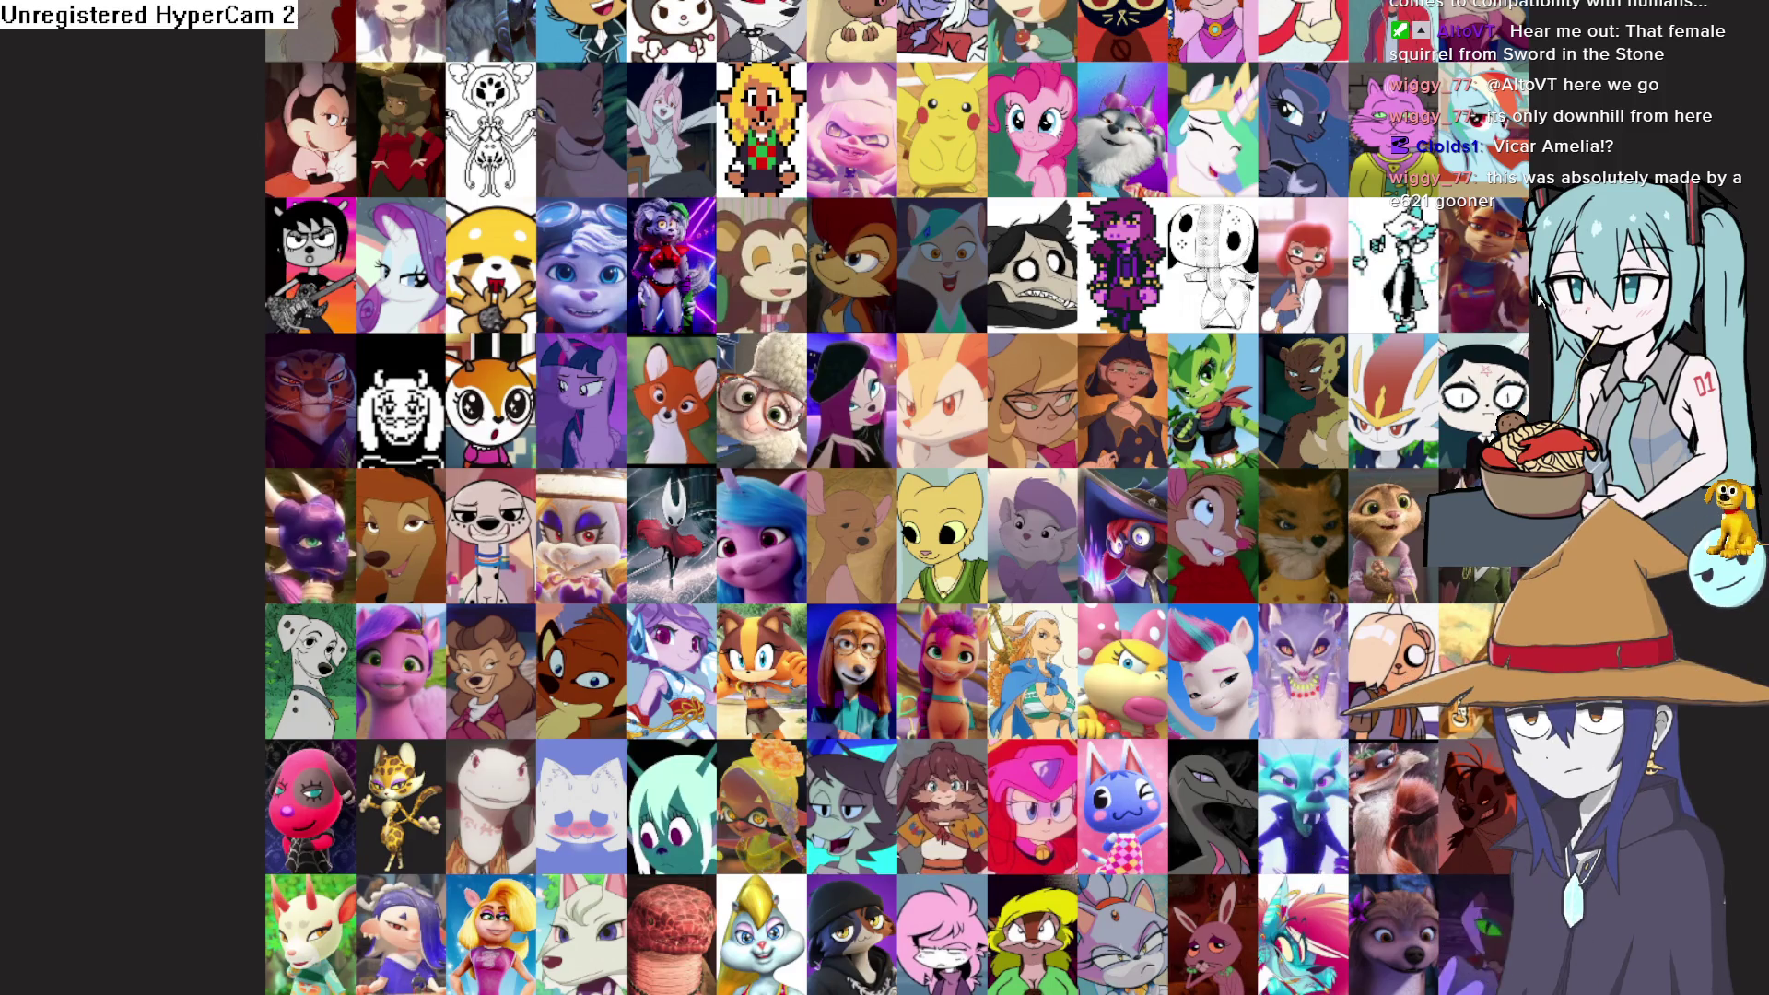
scroll(1536, 299, up, 2)
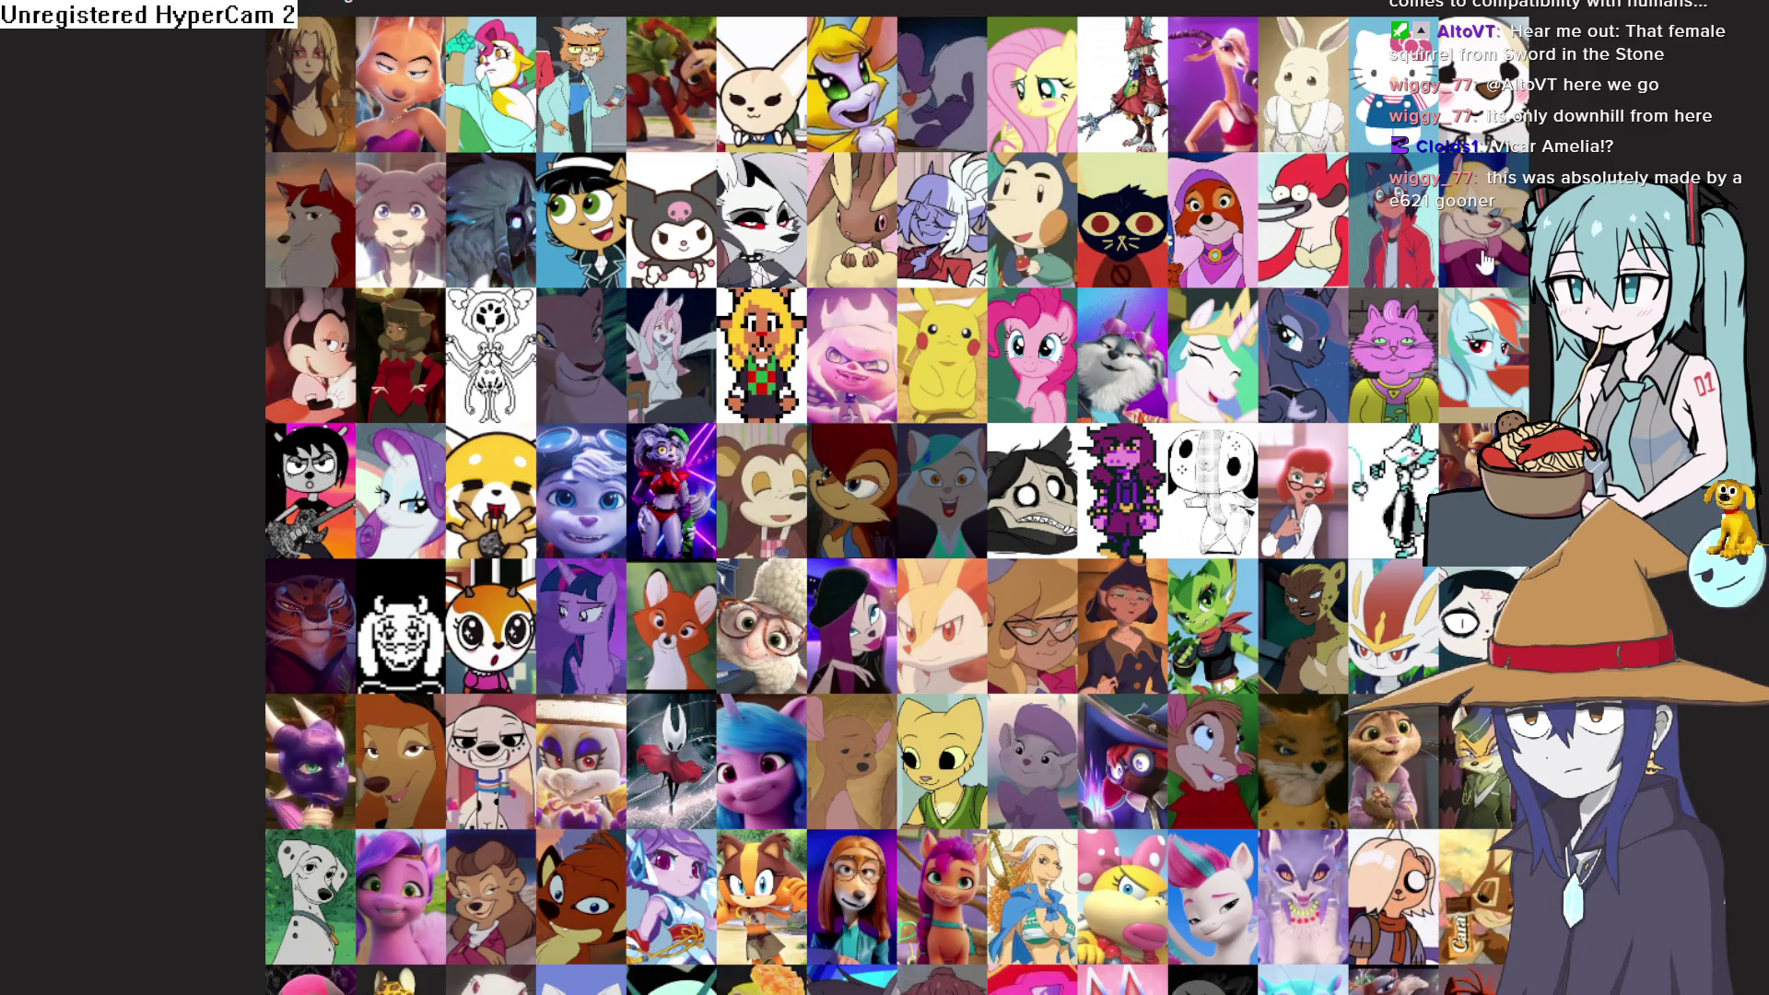
scroll(1308, 461, up, 2)
Rank the grey Deathclaw dragon at the end of tier B
mouse_move(1308, 465)
mouse_down()
mouse_move(1299, 221)
mouse_move(1262, 271)
mouse_move(1046, 429)
mouse_move(1239, 419)
mouse_move(1354, 369)
mouse_move(1298, 405)
mouse_up()
scroll(1299, 221, up, 6)
scroll(982, 458, down, 6)
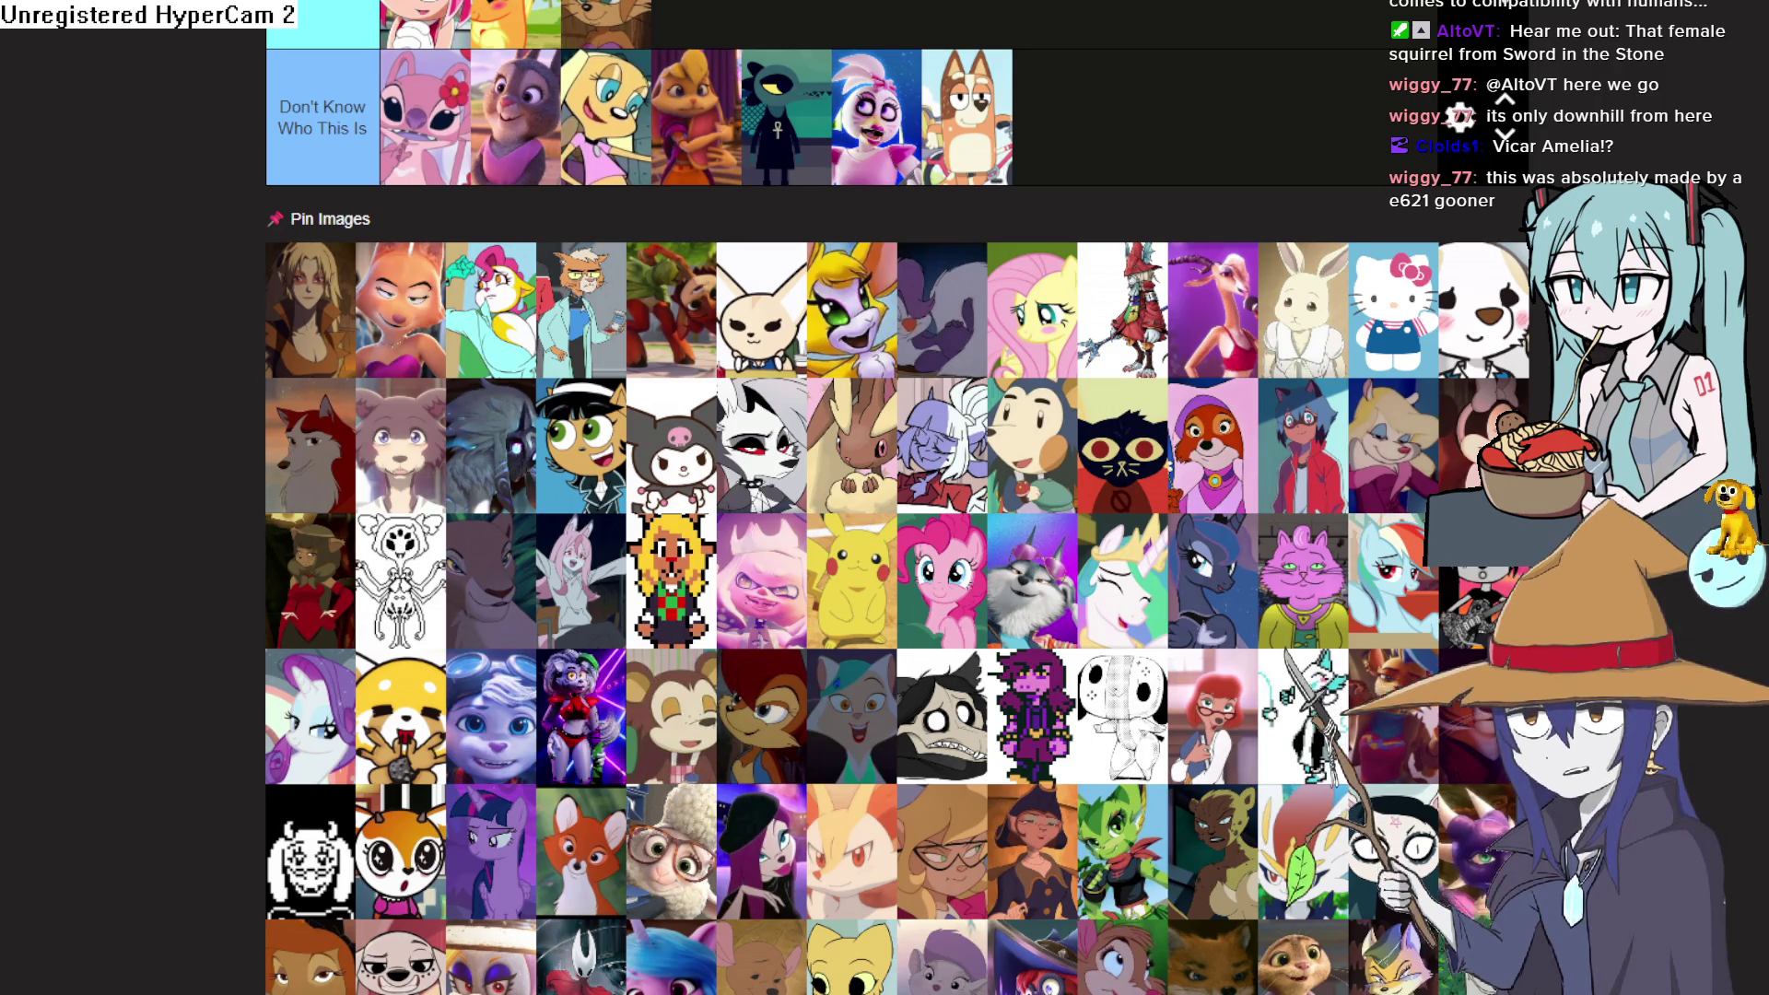
scroll(1018, 509, down, 7)
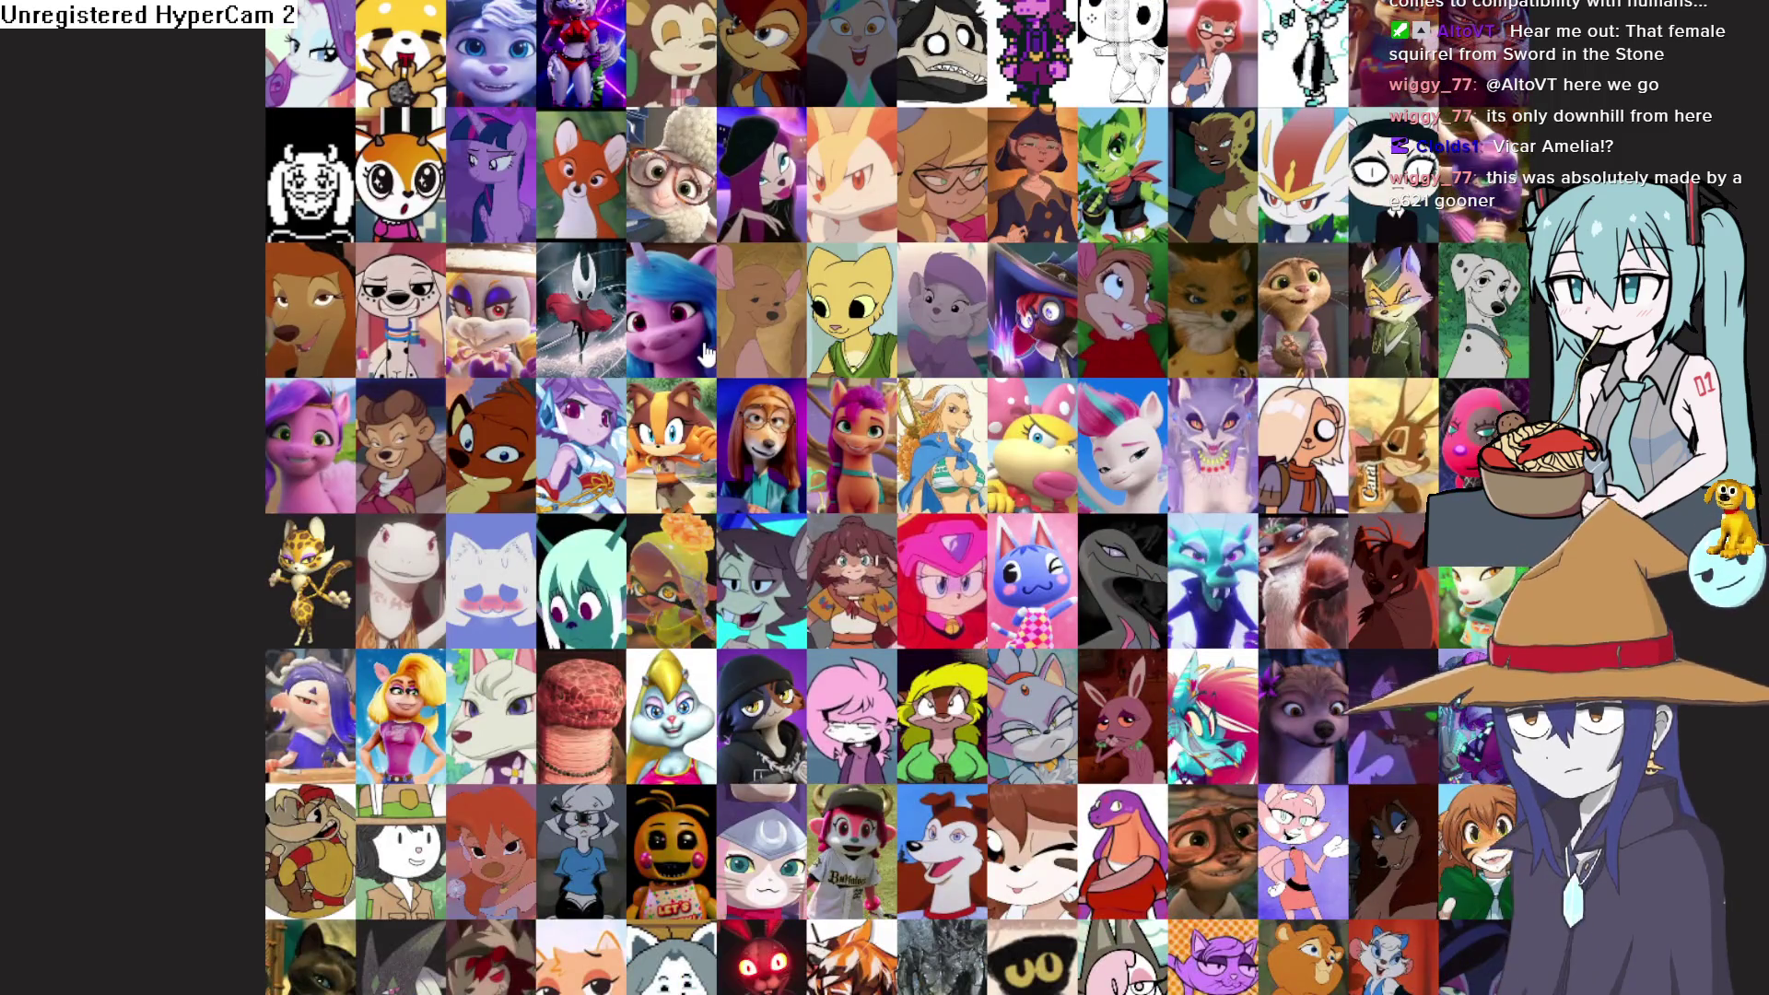
scroll(497, 414, down, 4)
scroll(498, 414, up, 2)
mouse_move(498, 414)
mouse_down()
mouse_move(576, 355)
mouse_move(843, 396)
mouse_move(940, 240)
mouse_move(1007, 327)
mouse_up()
scroll(643, 362, up, 1)
scroll(645, 364, up, 10)
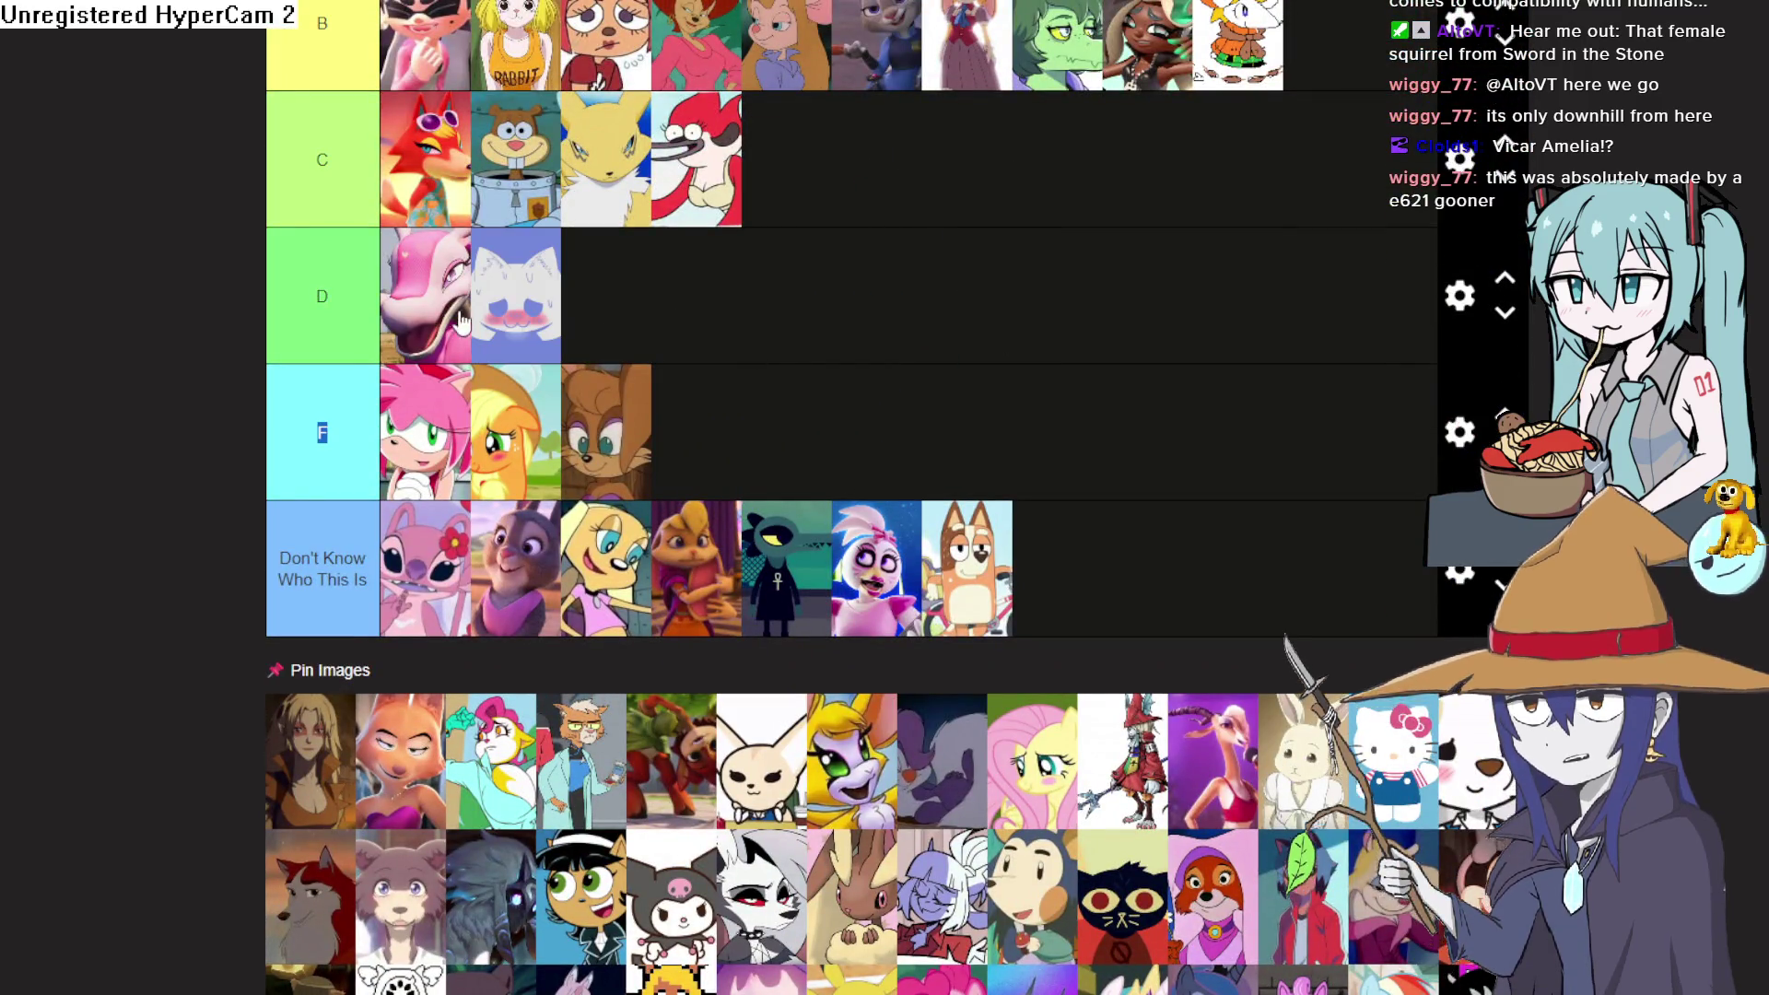
scroll(921, 449, down, 7)
scroll(921, 449, down, 5)
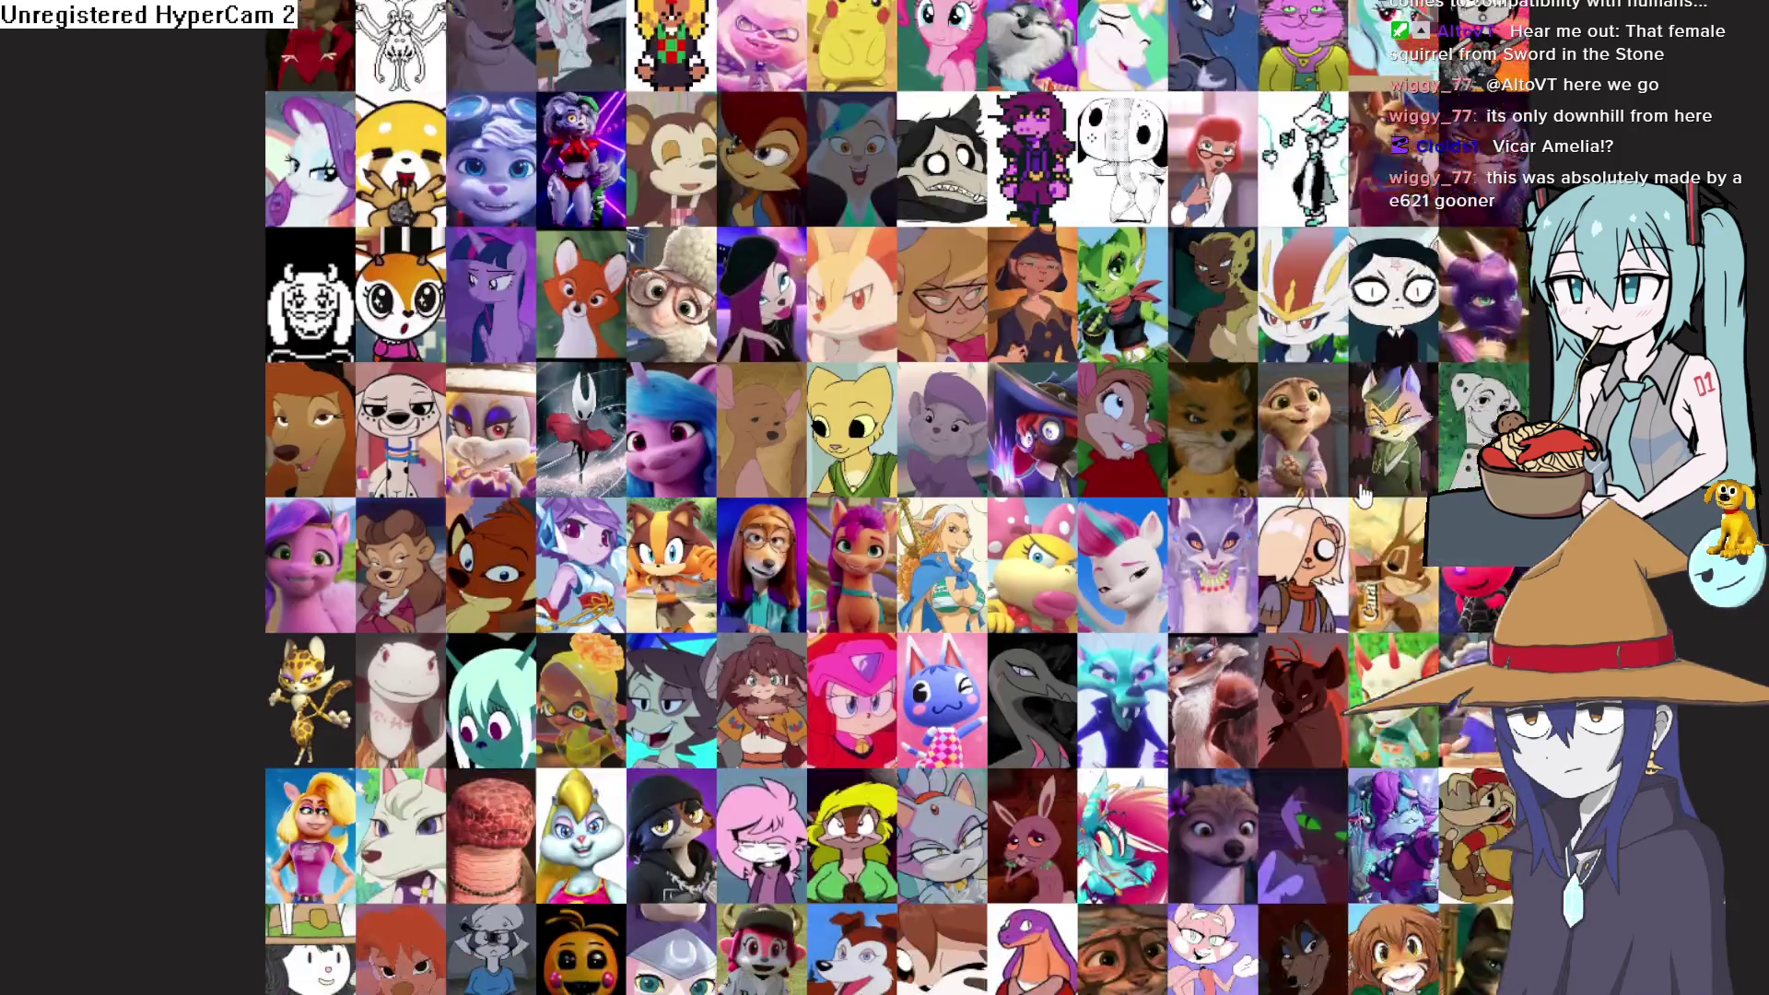
scroll(1400, 445, down, 5)
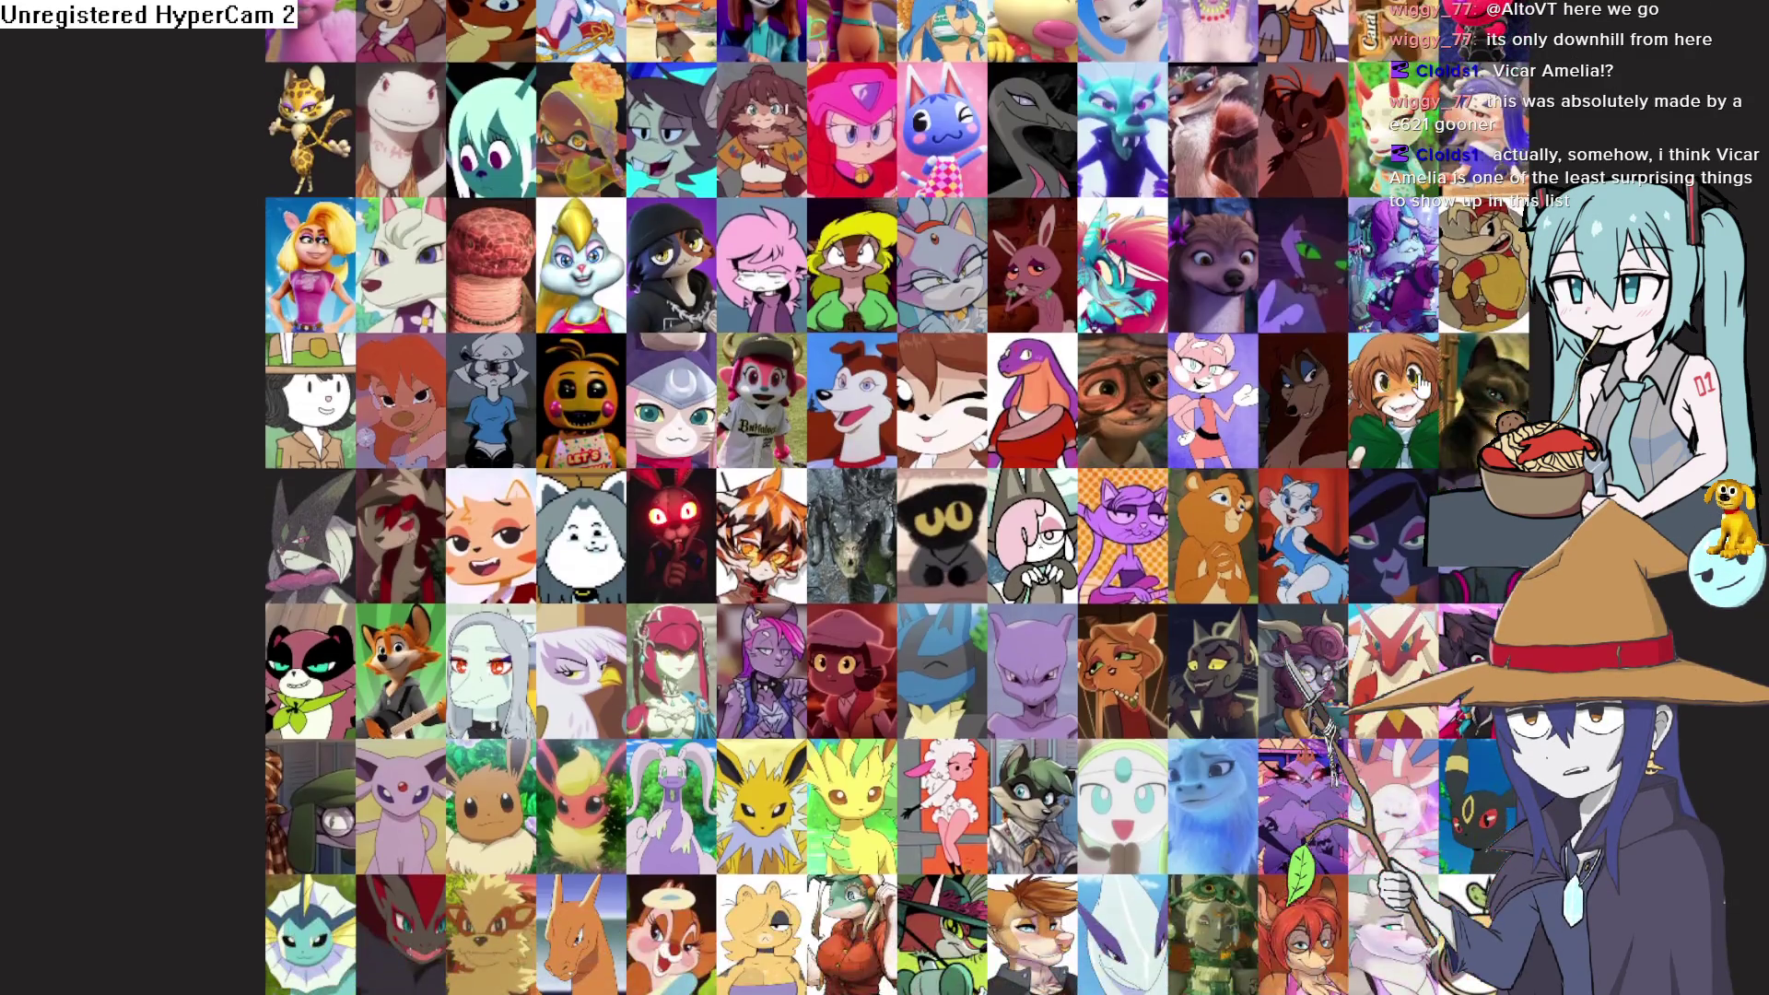
scroll(746, 202, down, 2)
scroll(856, 143, up, 1)
scroll(856, 143, down, 1)
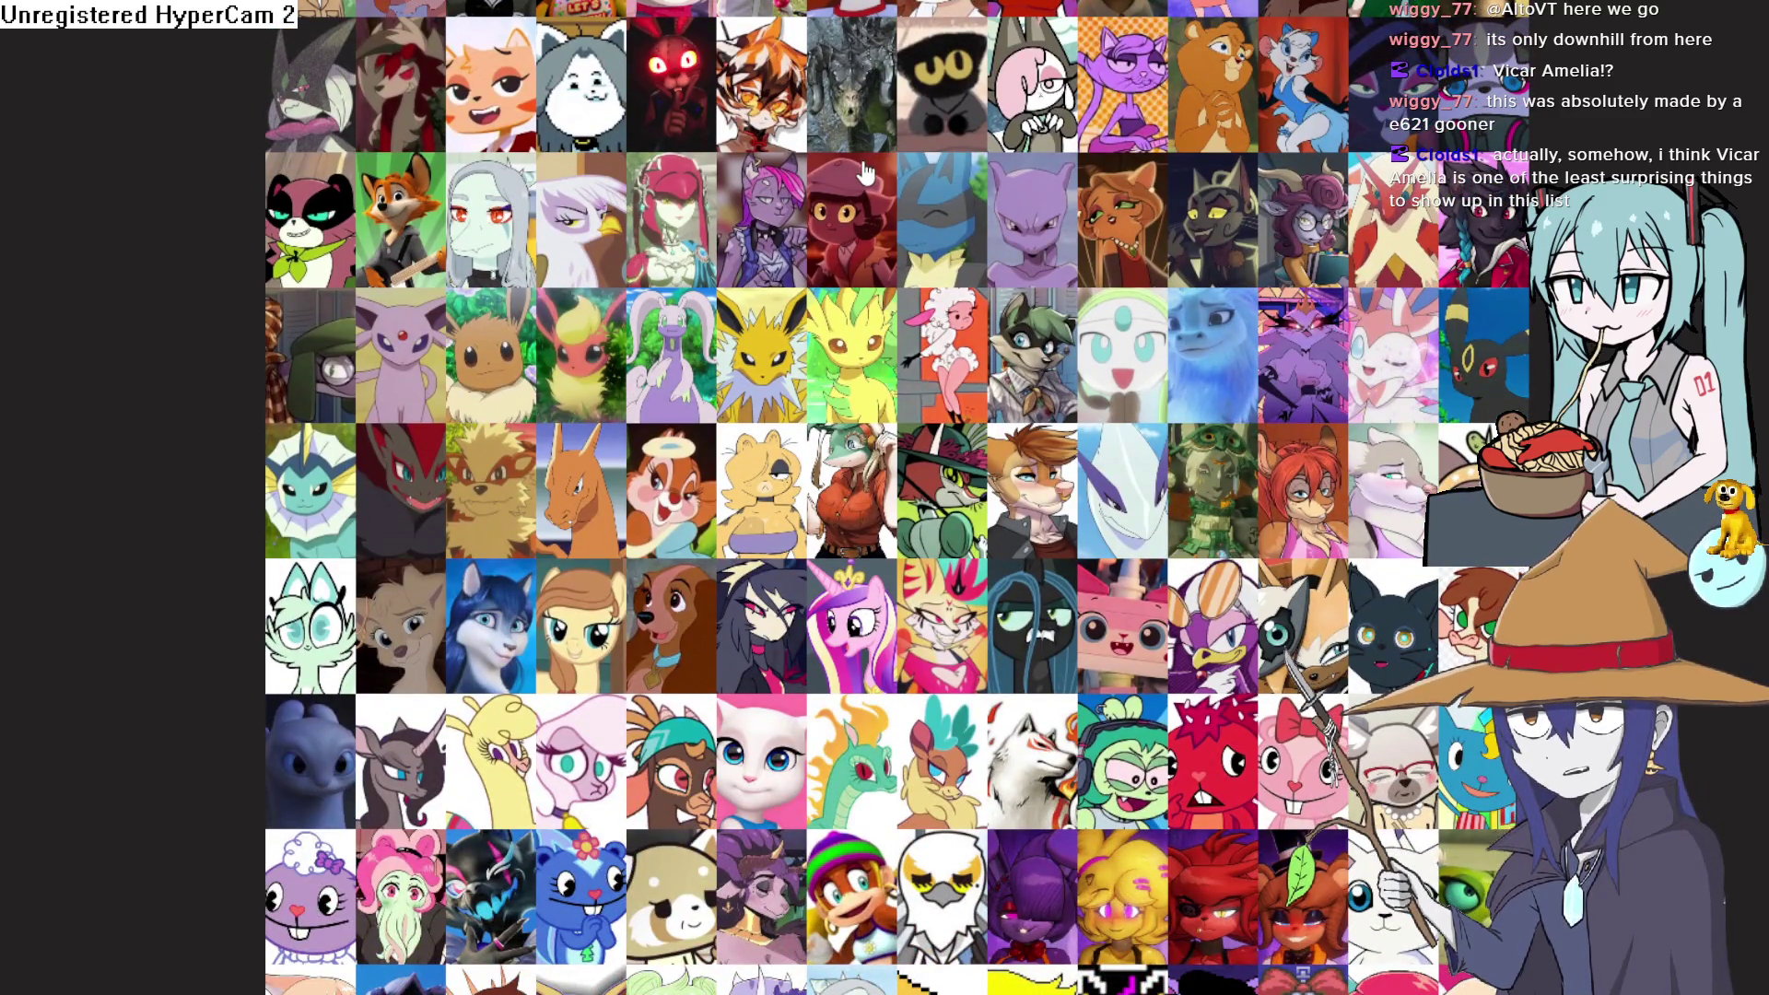
mouse_move(853, 92)
mouse_down()
mouse_move(1234, 230)
mouse_move(1337, 353)
mouse_move(1391, 645)
mouse_move(1308, 829)
mouse_move(1326, 714)
mouse_up()
Place the brown long-eared bunny at the end of tier C
scroll(1267, 634, down, 10)
scroll(1268, 634, up, 6)
scroll(1267, 634, down, 15)
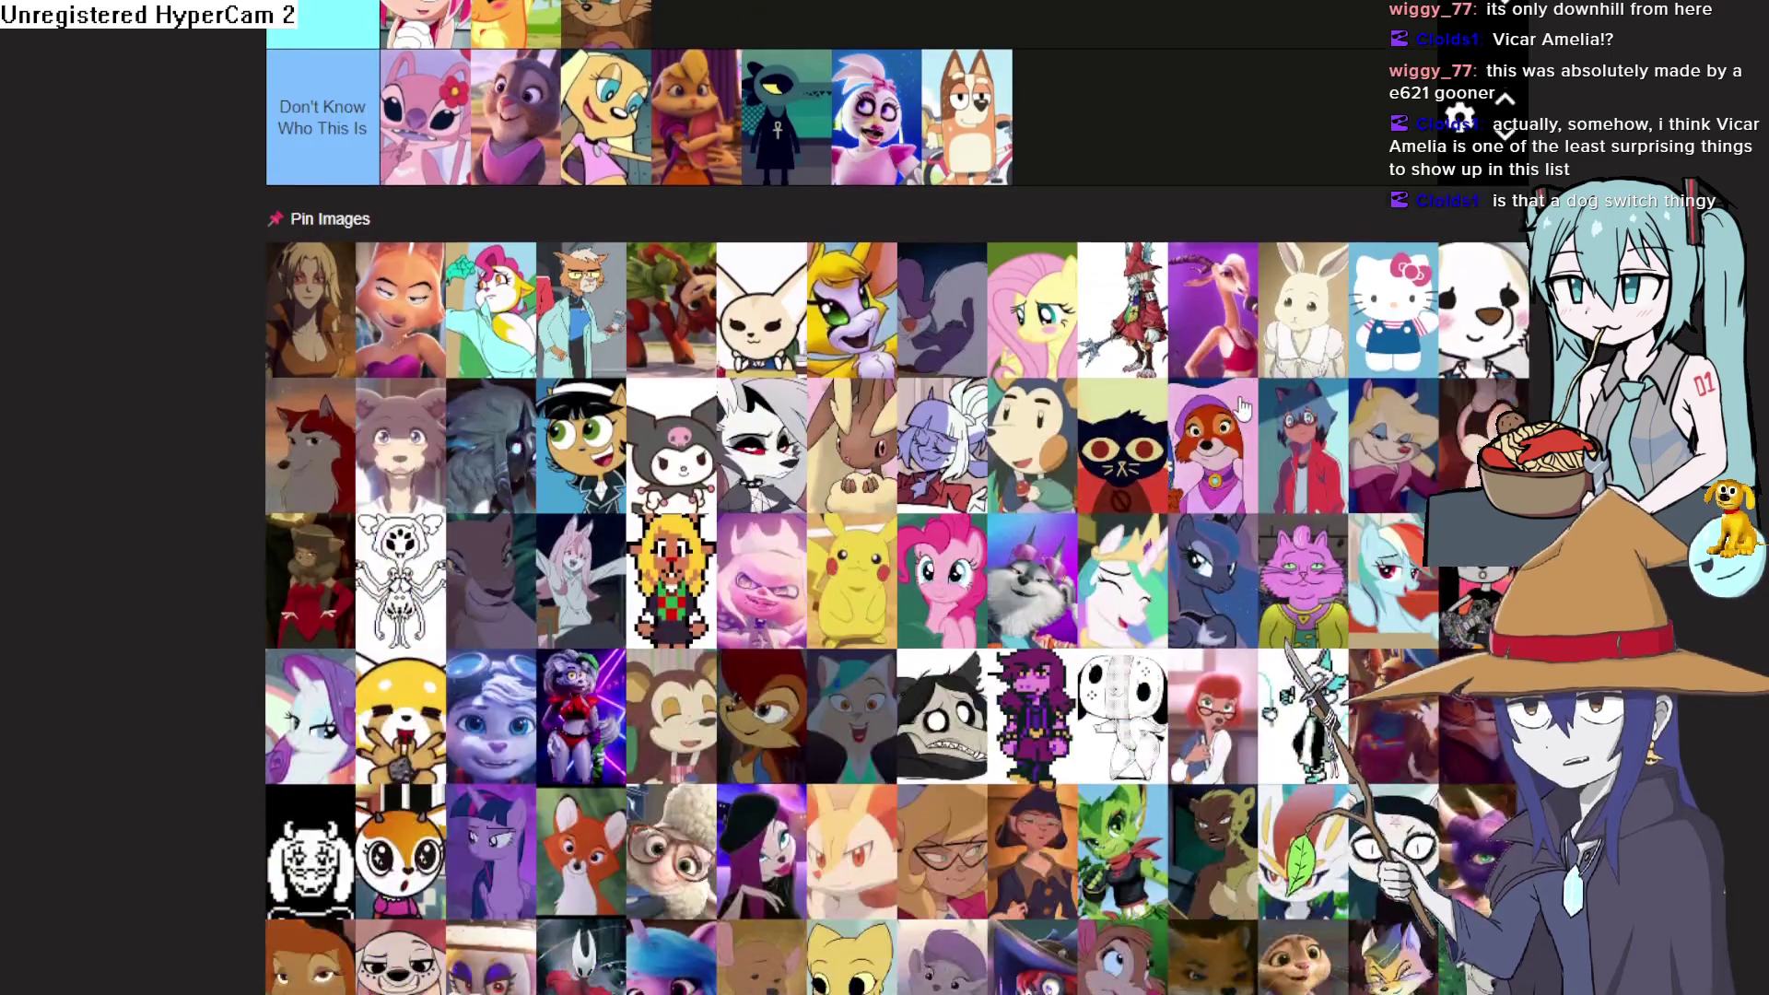
scroll(1239, 409, down, 8)
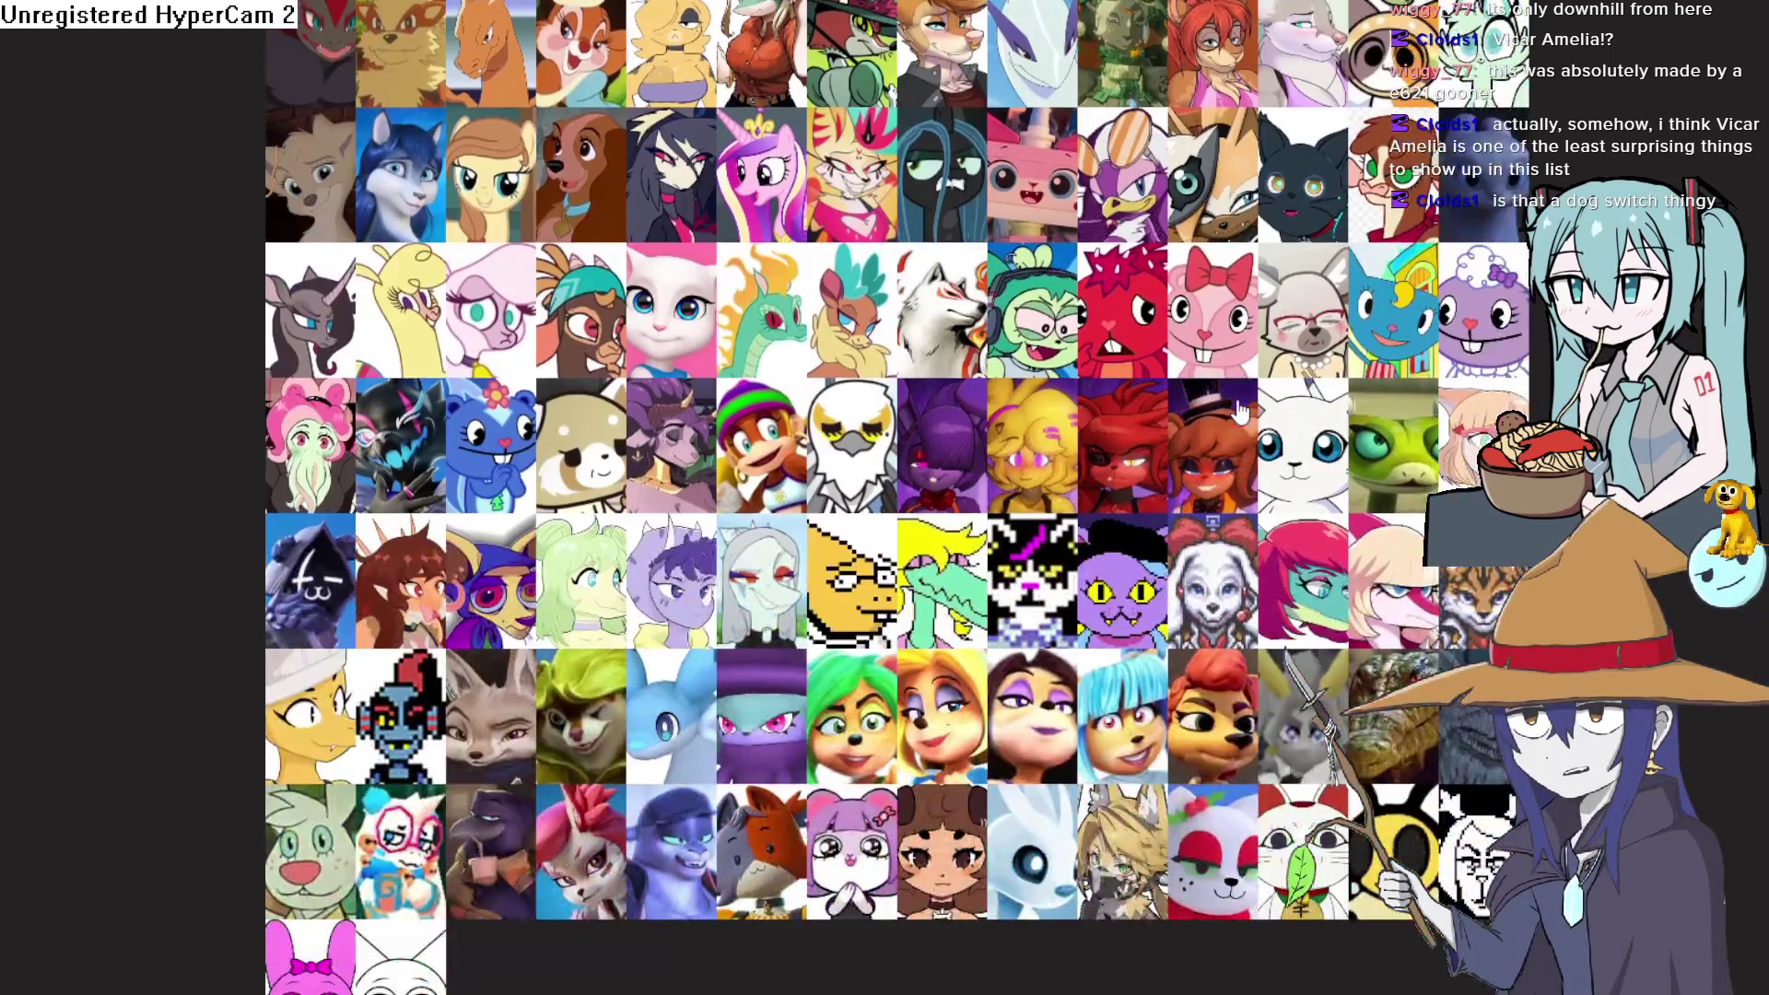
scroll(1105, 369, up, 4)
scroll(978, 318, down, 2)
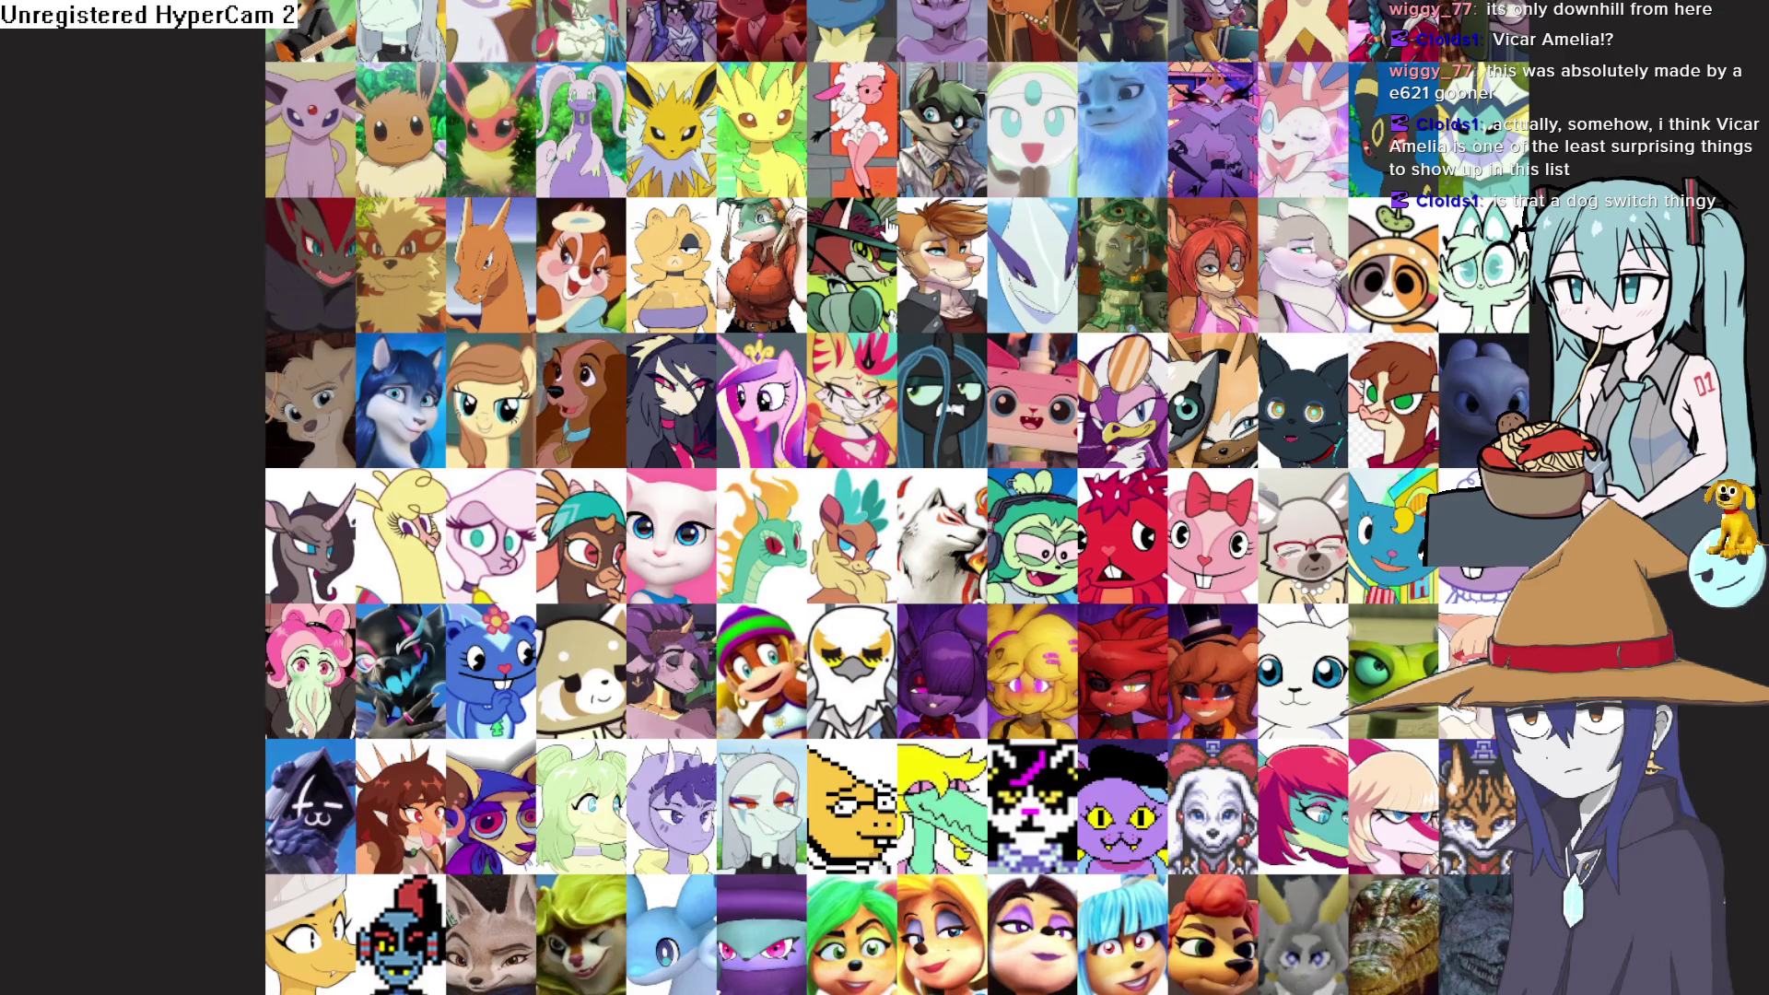
scroll(887, 224, down, 3)
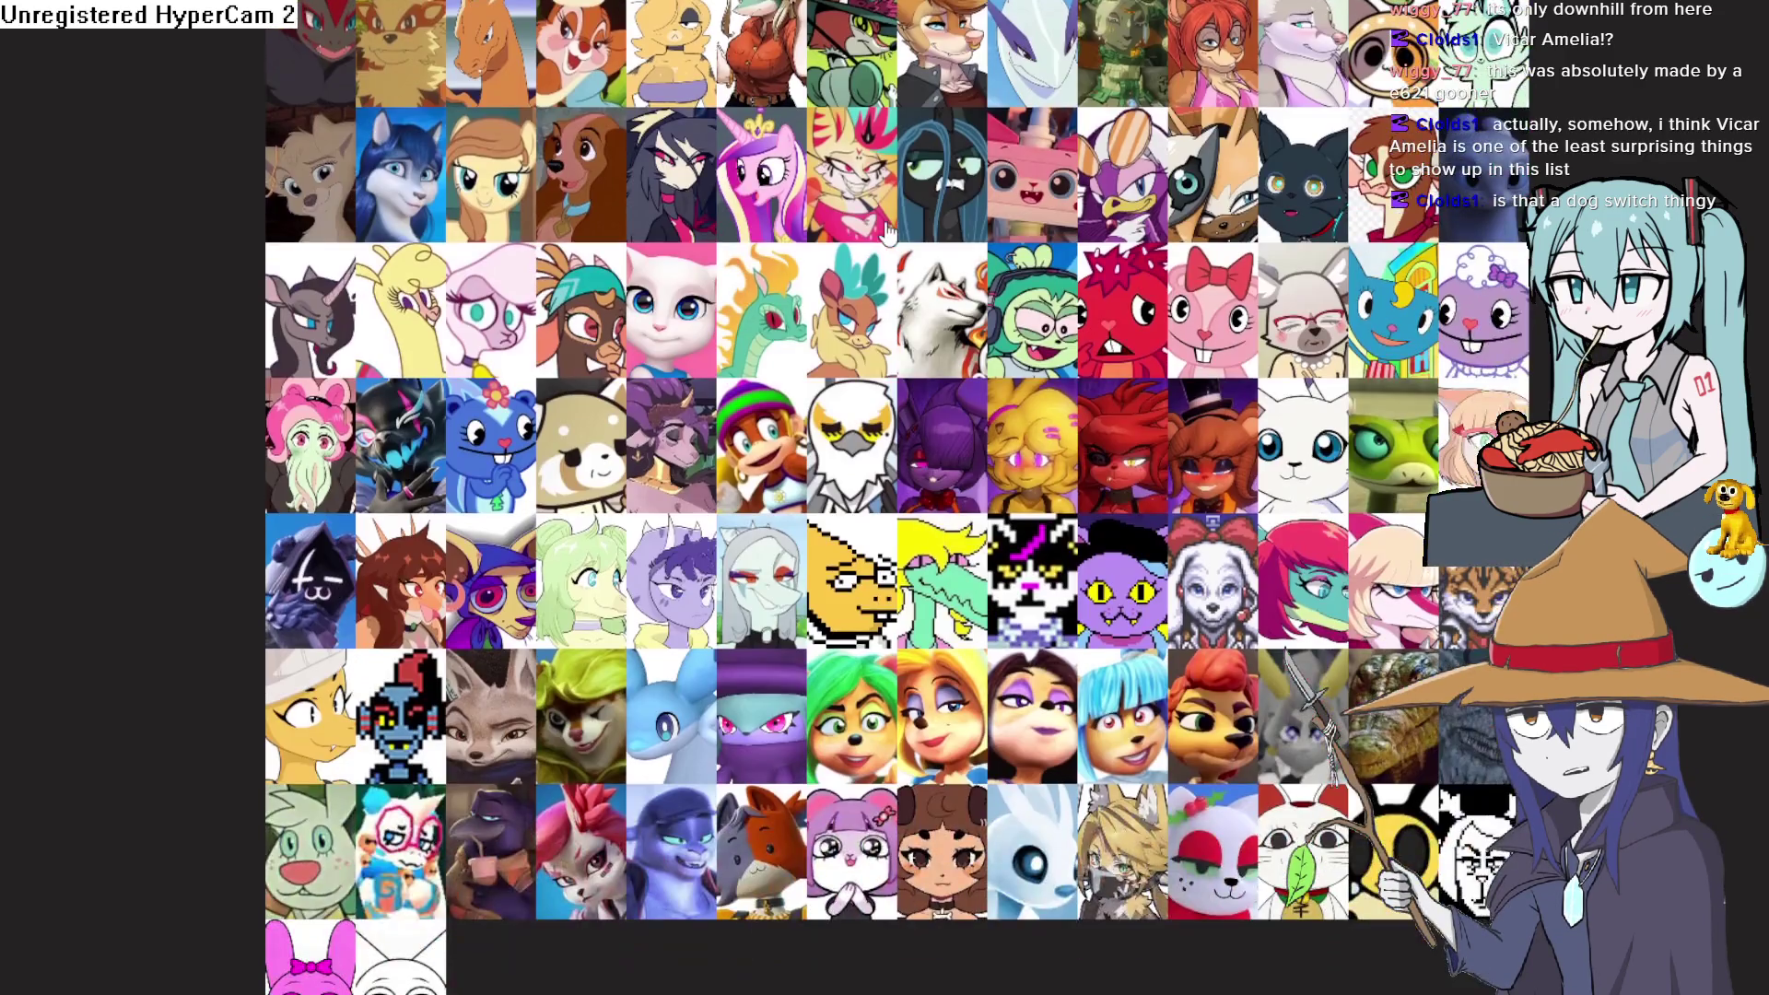
scroll(728, 412, down, 3)
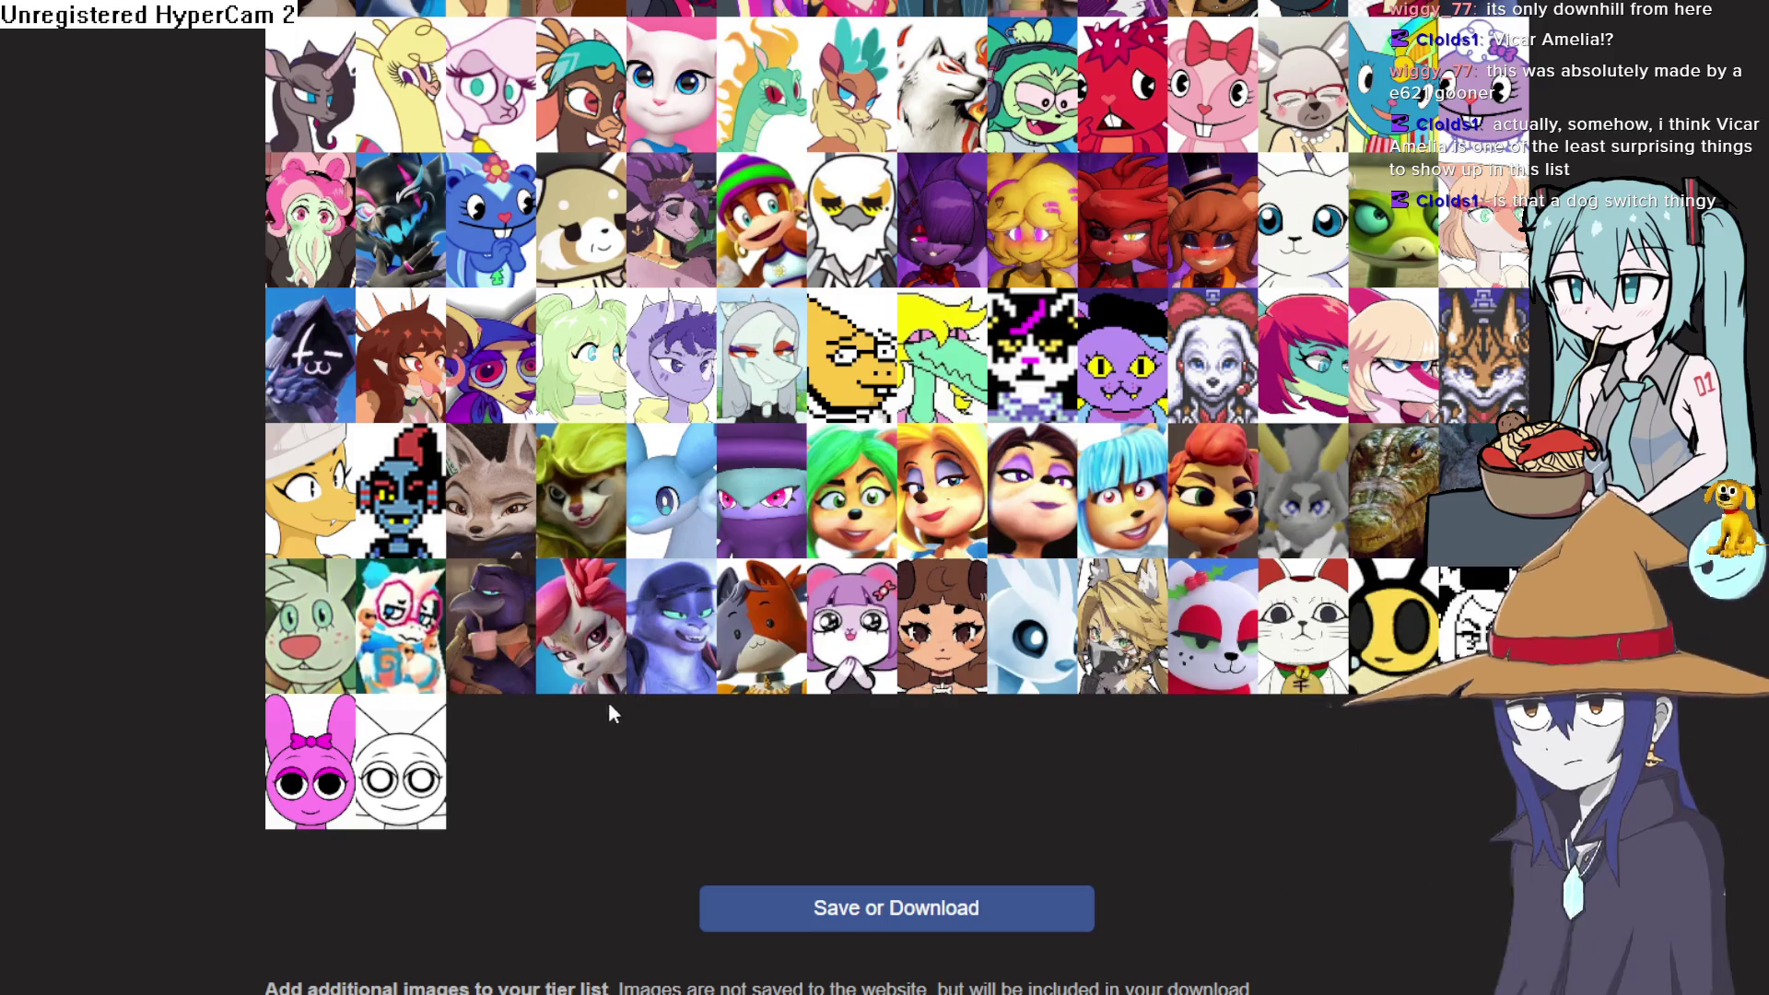
scroll(580, 645, up, 3)
scroll(549, 568, up, 3)
scroll(571, 534, down, 3)
scroll(645, 497, up, 5)
scroll(719, 465, up, 10)
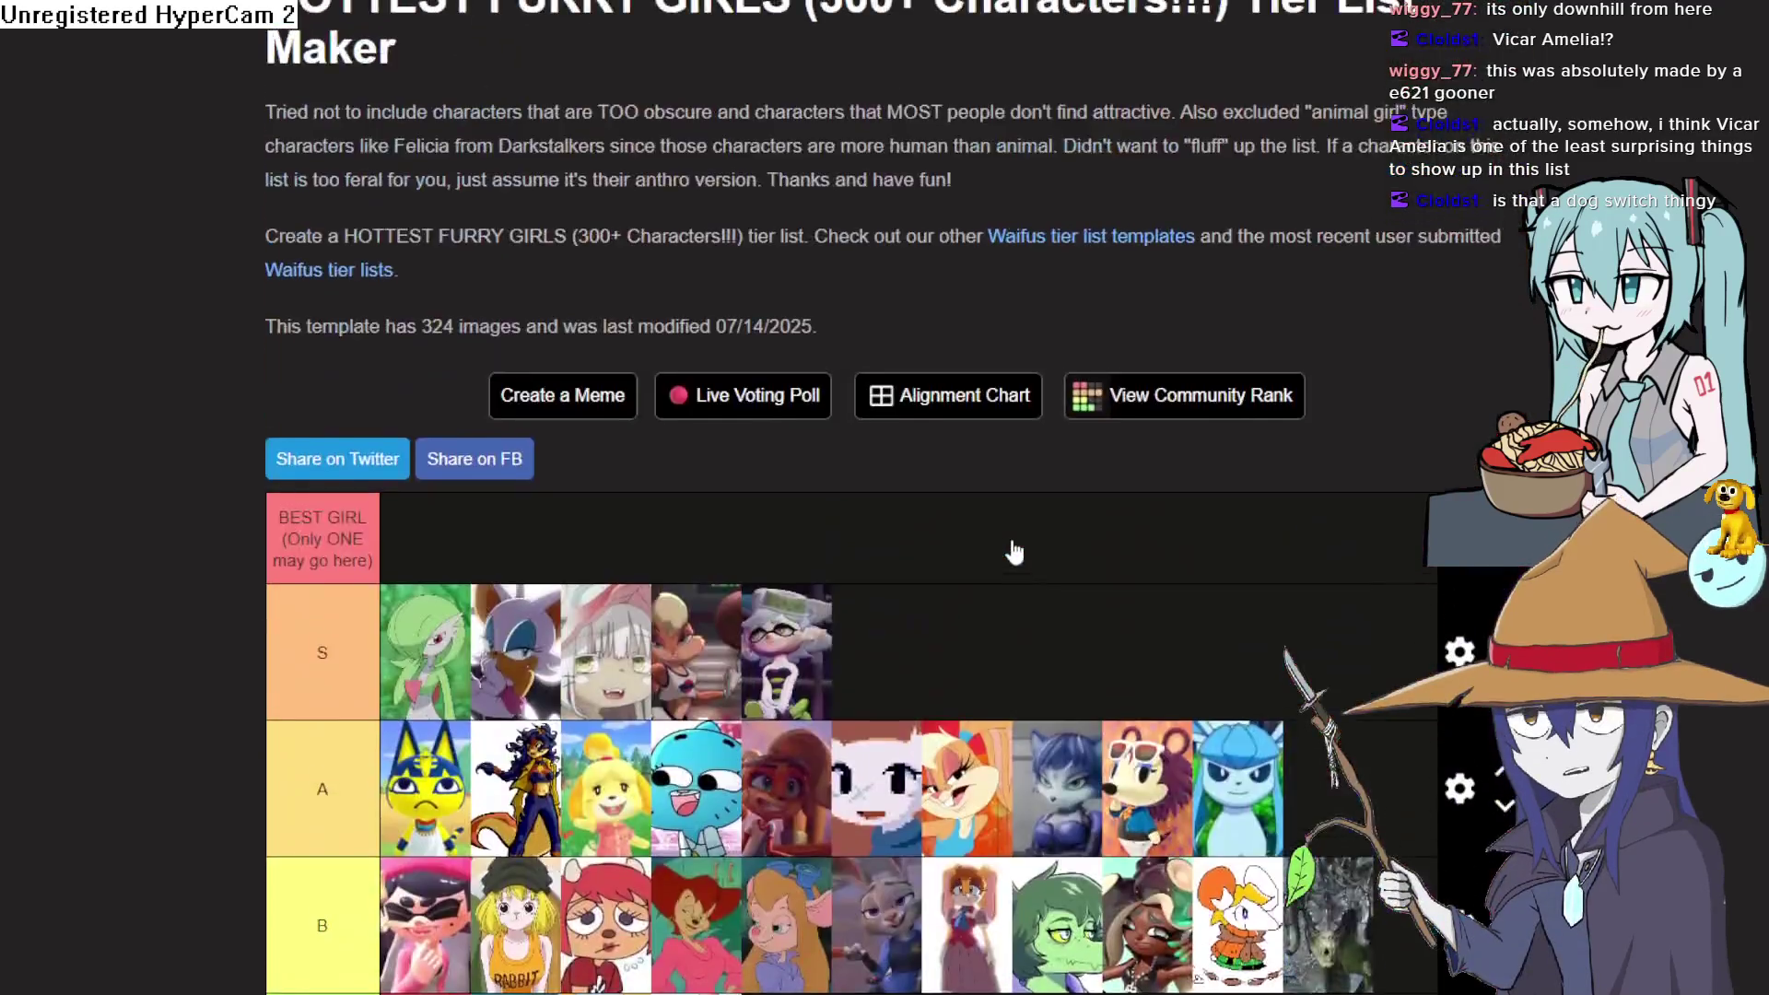
scroll(1013, 552, down, 5)
scroll(1016, 550, down, 2)
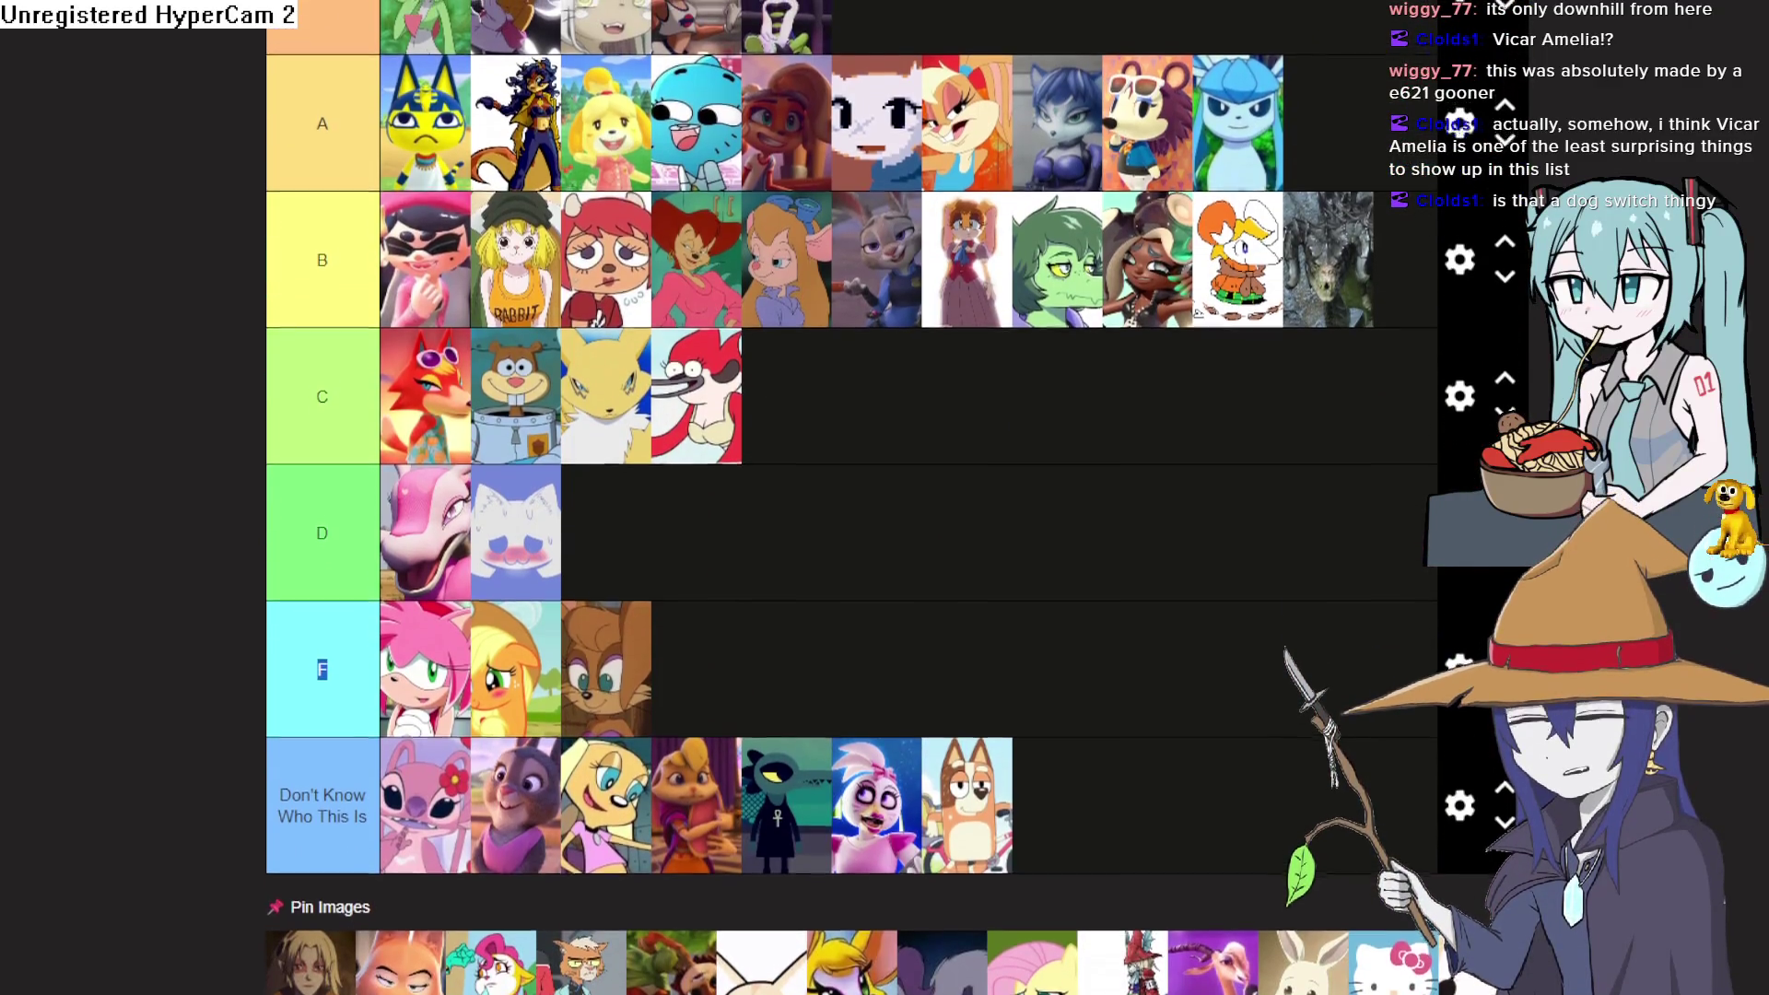
scroll(1016, 550, up, 1)
scroll(829, 497, up, 1)
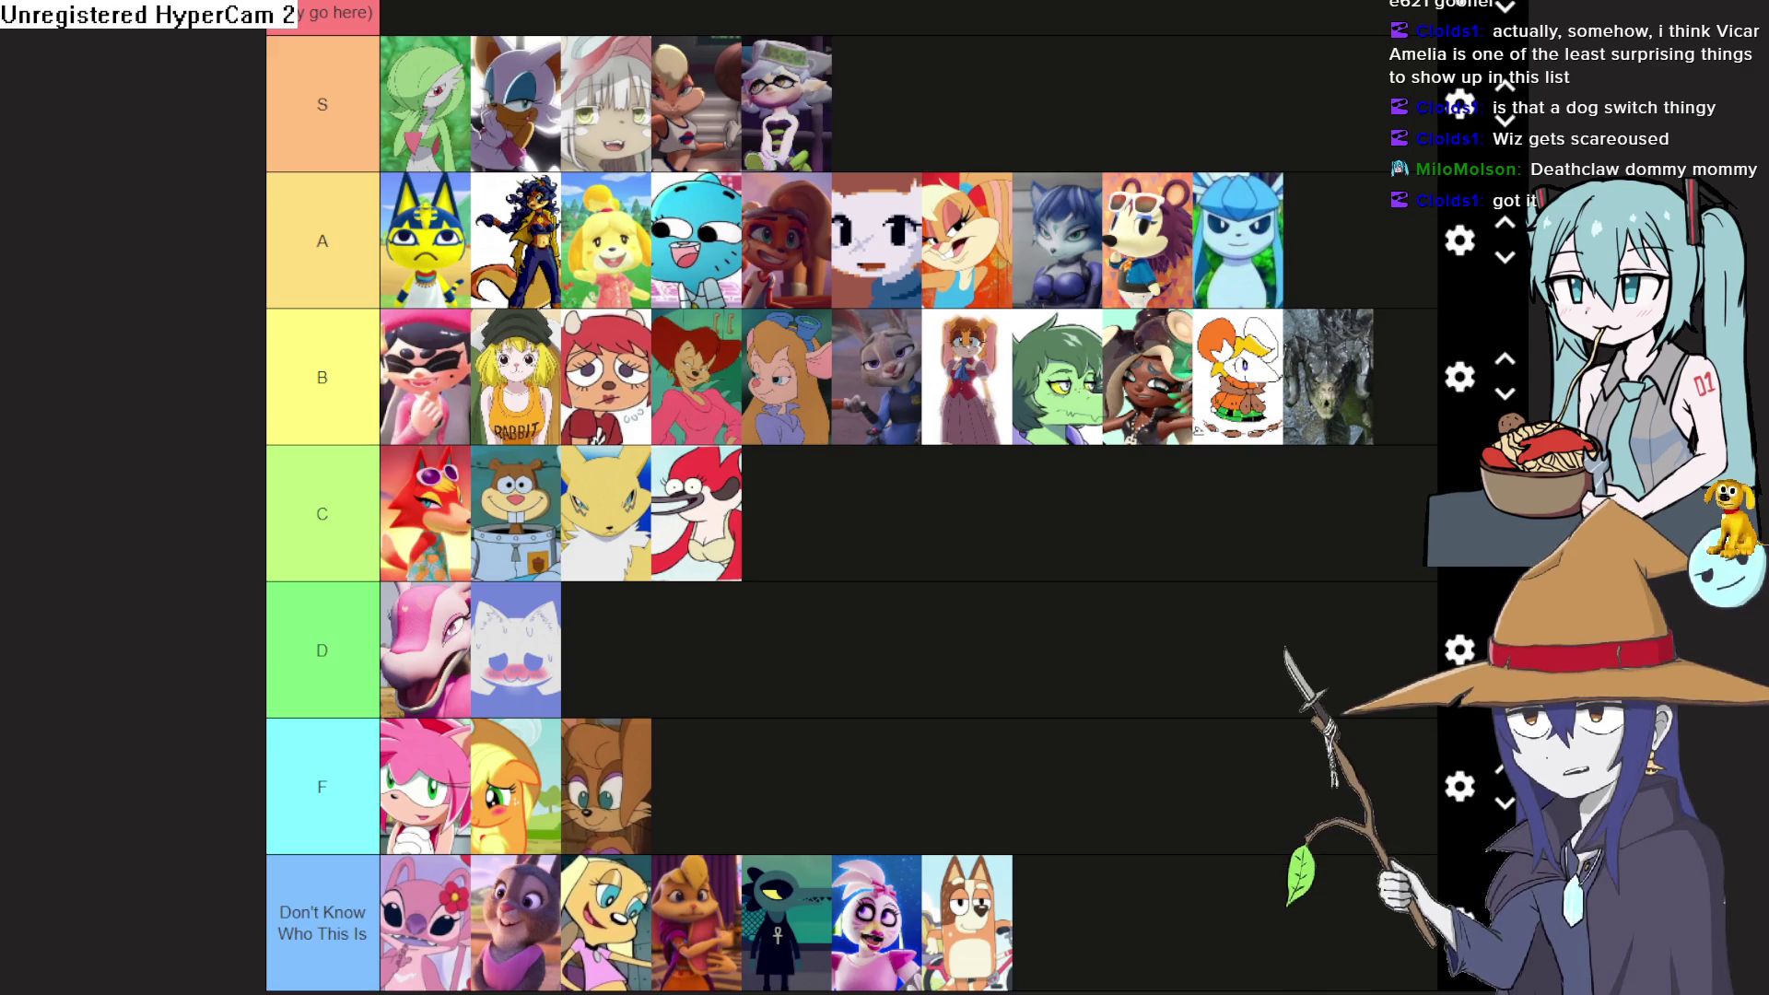
scroll(1179, 503, down, 15)
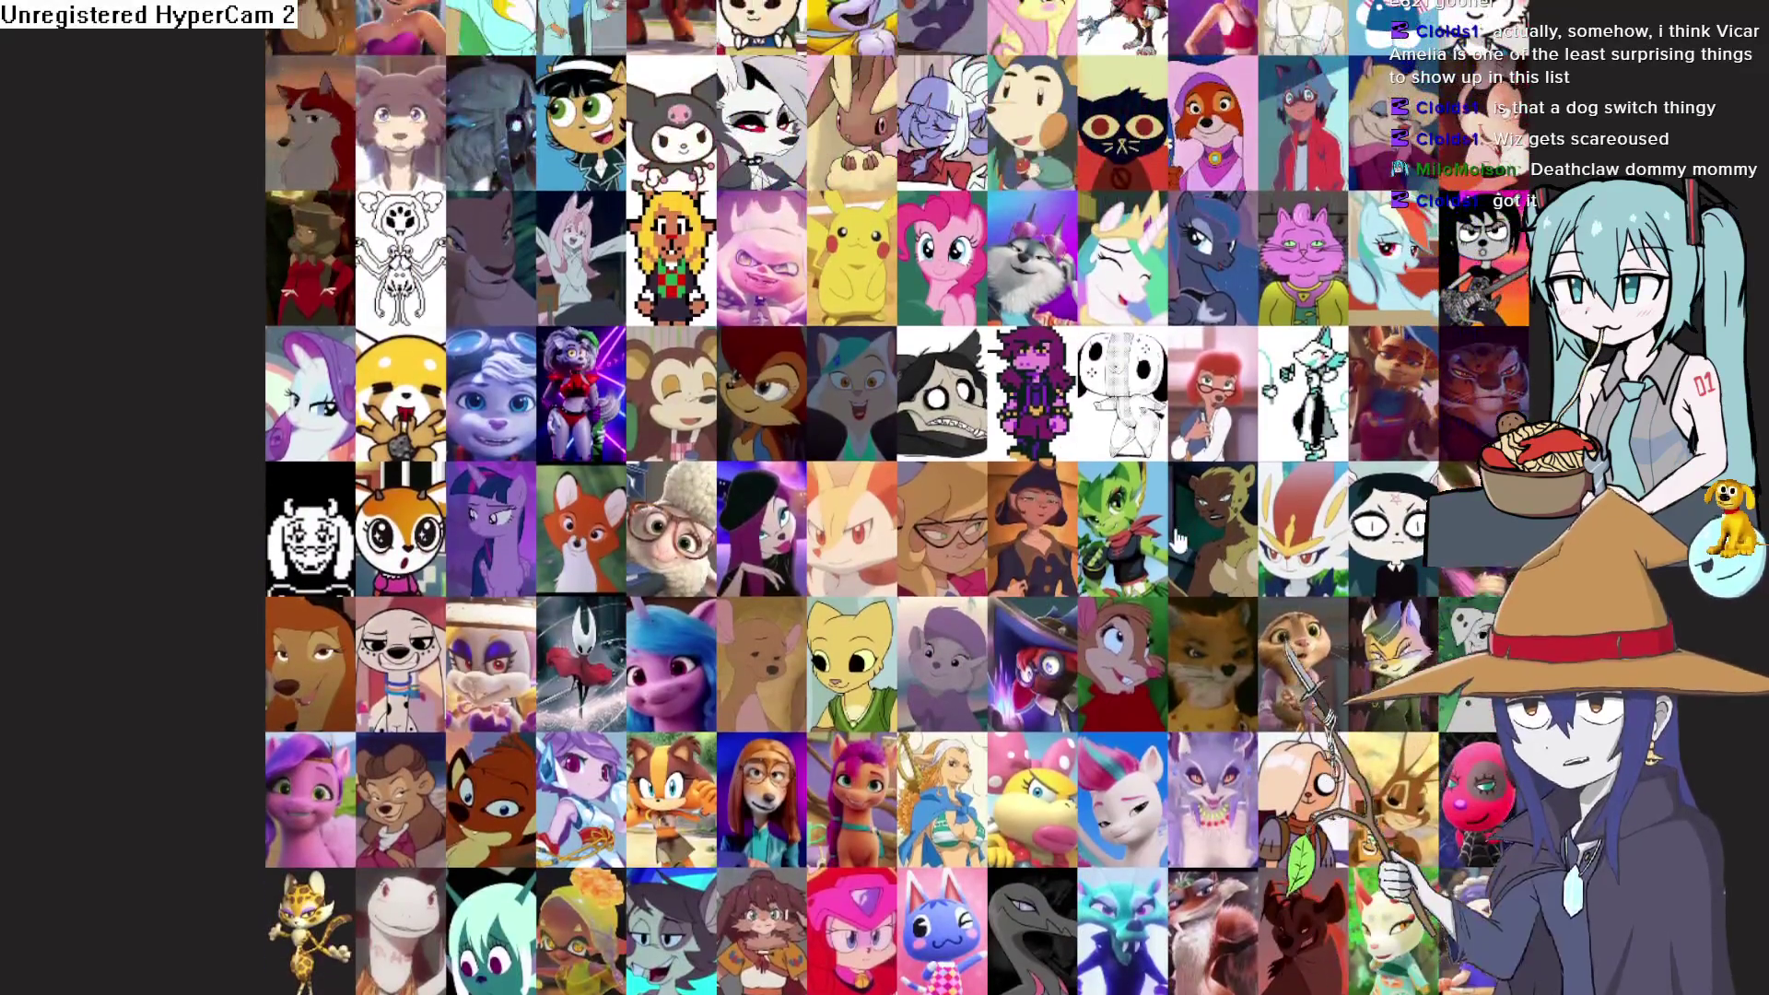
mouse_move(866, 152)
mouse_down()
mouse_move(1133, 345)
mouse_move(1179, 523)
mouse_move(1146, 633)
mouse_move(1084, 606)
mouse_move(1059, 542)
mouse_up()
scroll(1013, 277, up, 7)
scroll(1133, 346, up, 5)
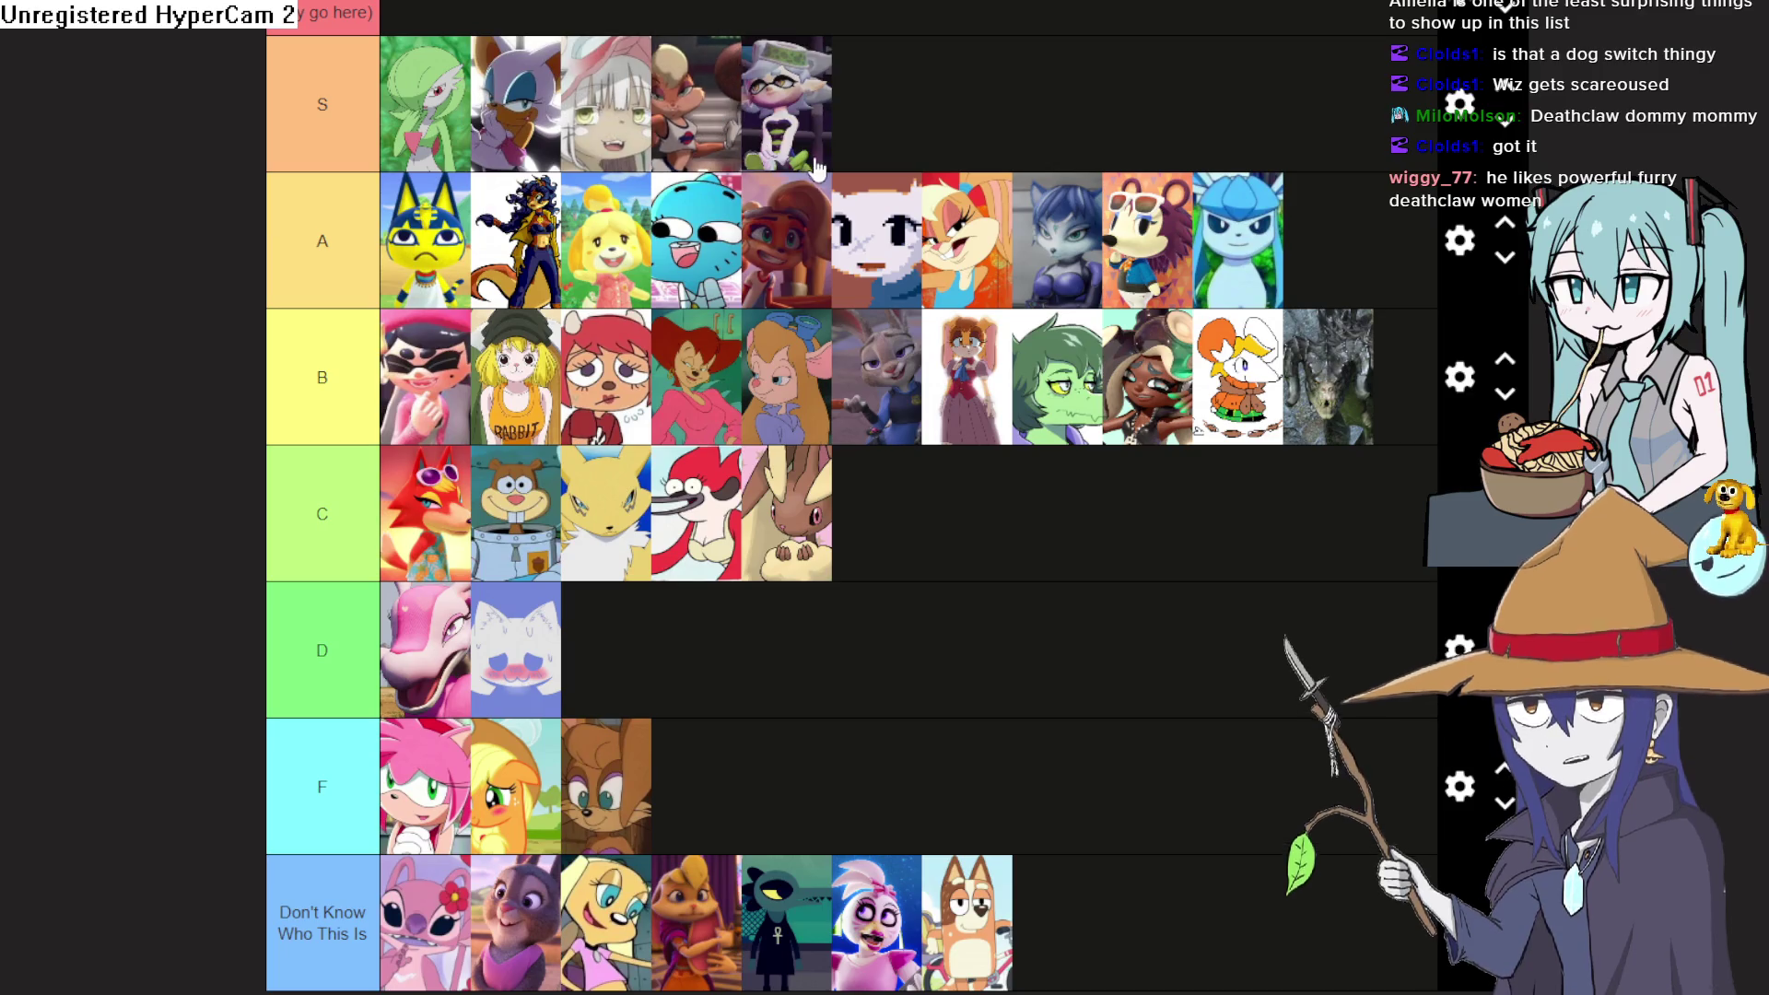
Move Marie down to the end of tier A and promote the hedgehog to tier S
drag(824, 137, 1389, 257)
scroll(1157, 366, up, 3)
mouse_move(1120, 479)
mouse_down()
mouse_move(894, 336)
mouse_move(864, 339)
mouse_up()
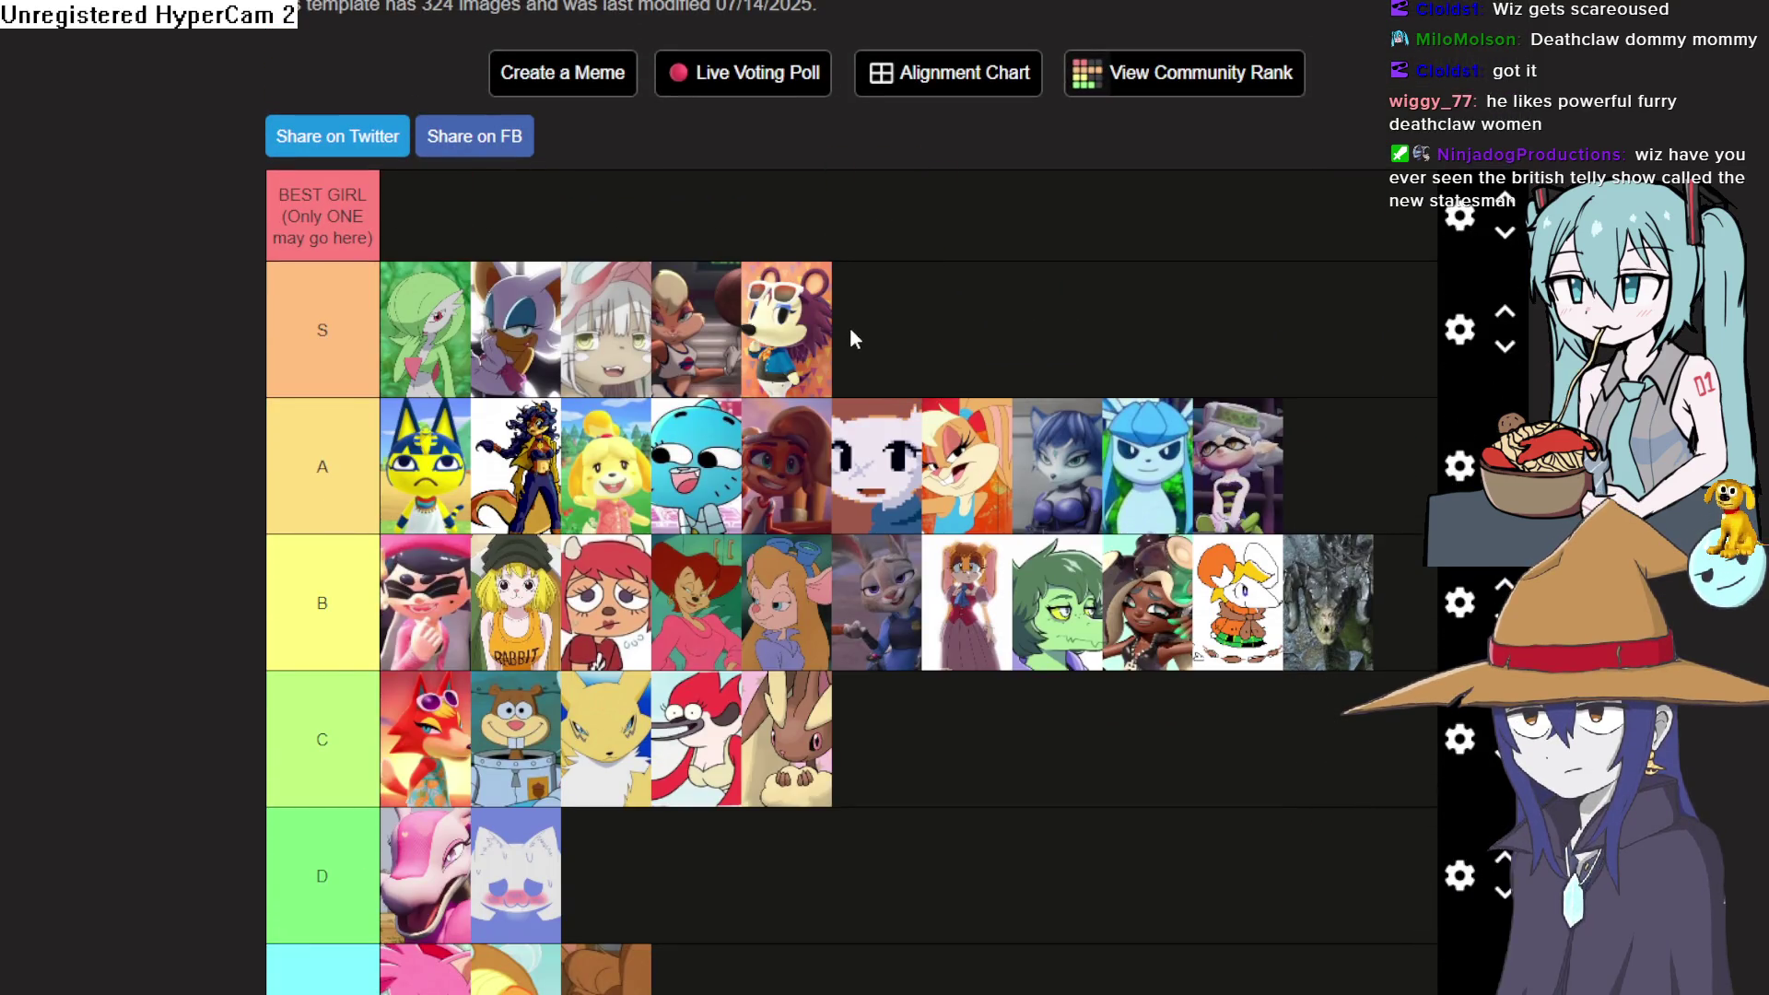
scroll(844, 332, down, 5)
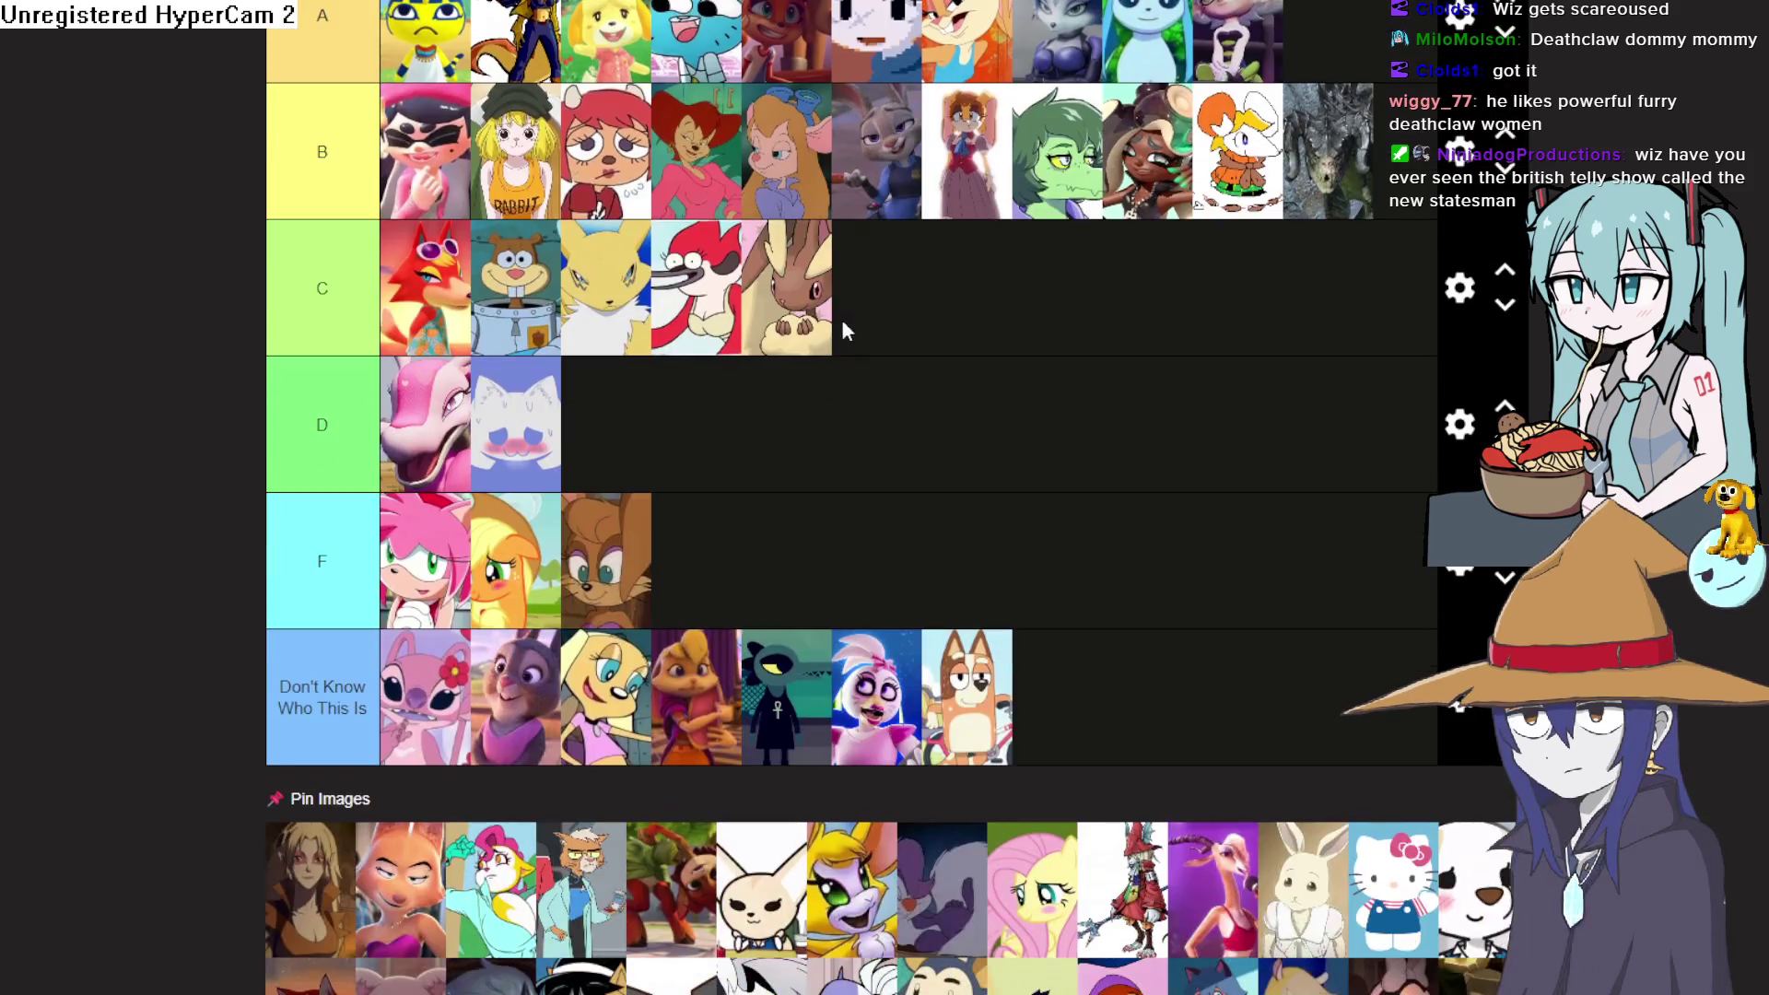
scroll(838, 332, up, 3)
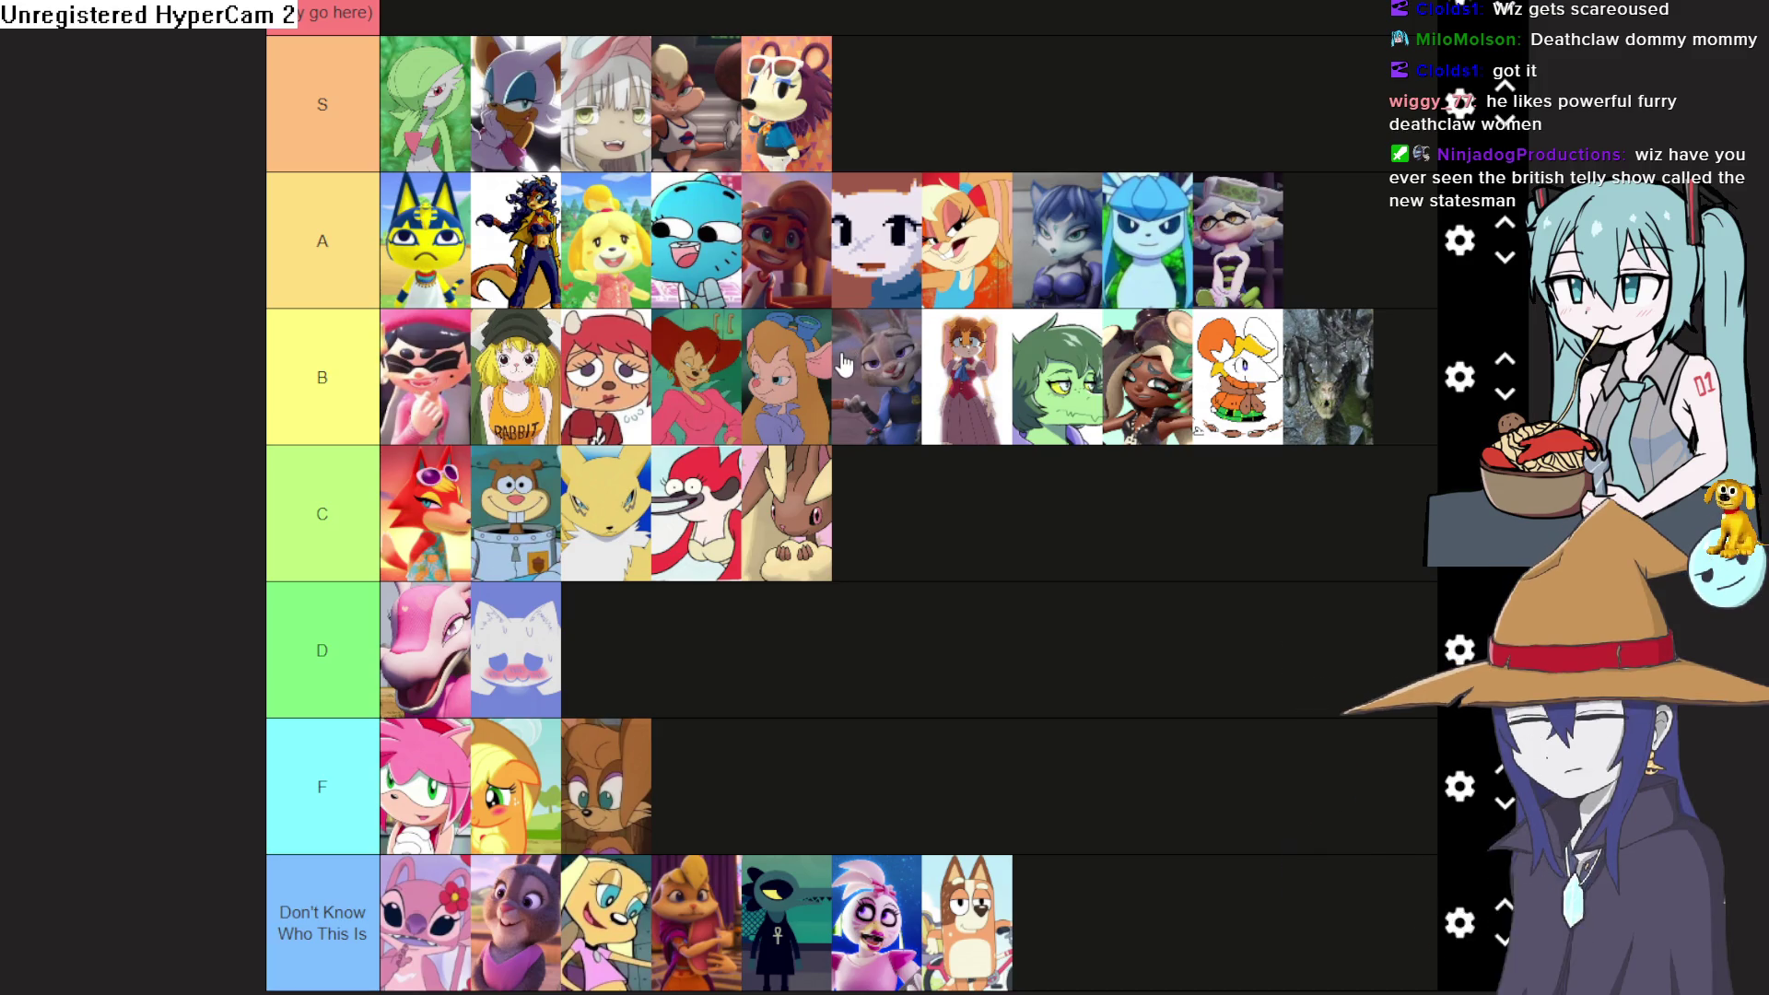
scroll(844, 363, up, 3)
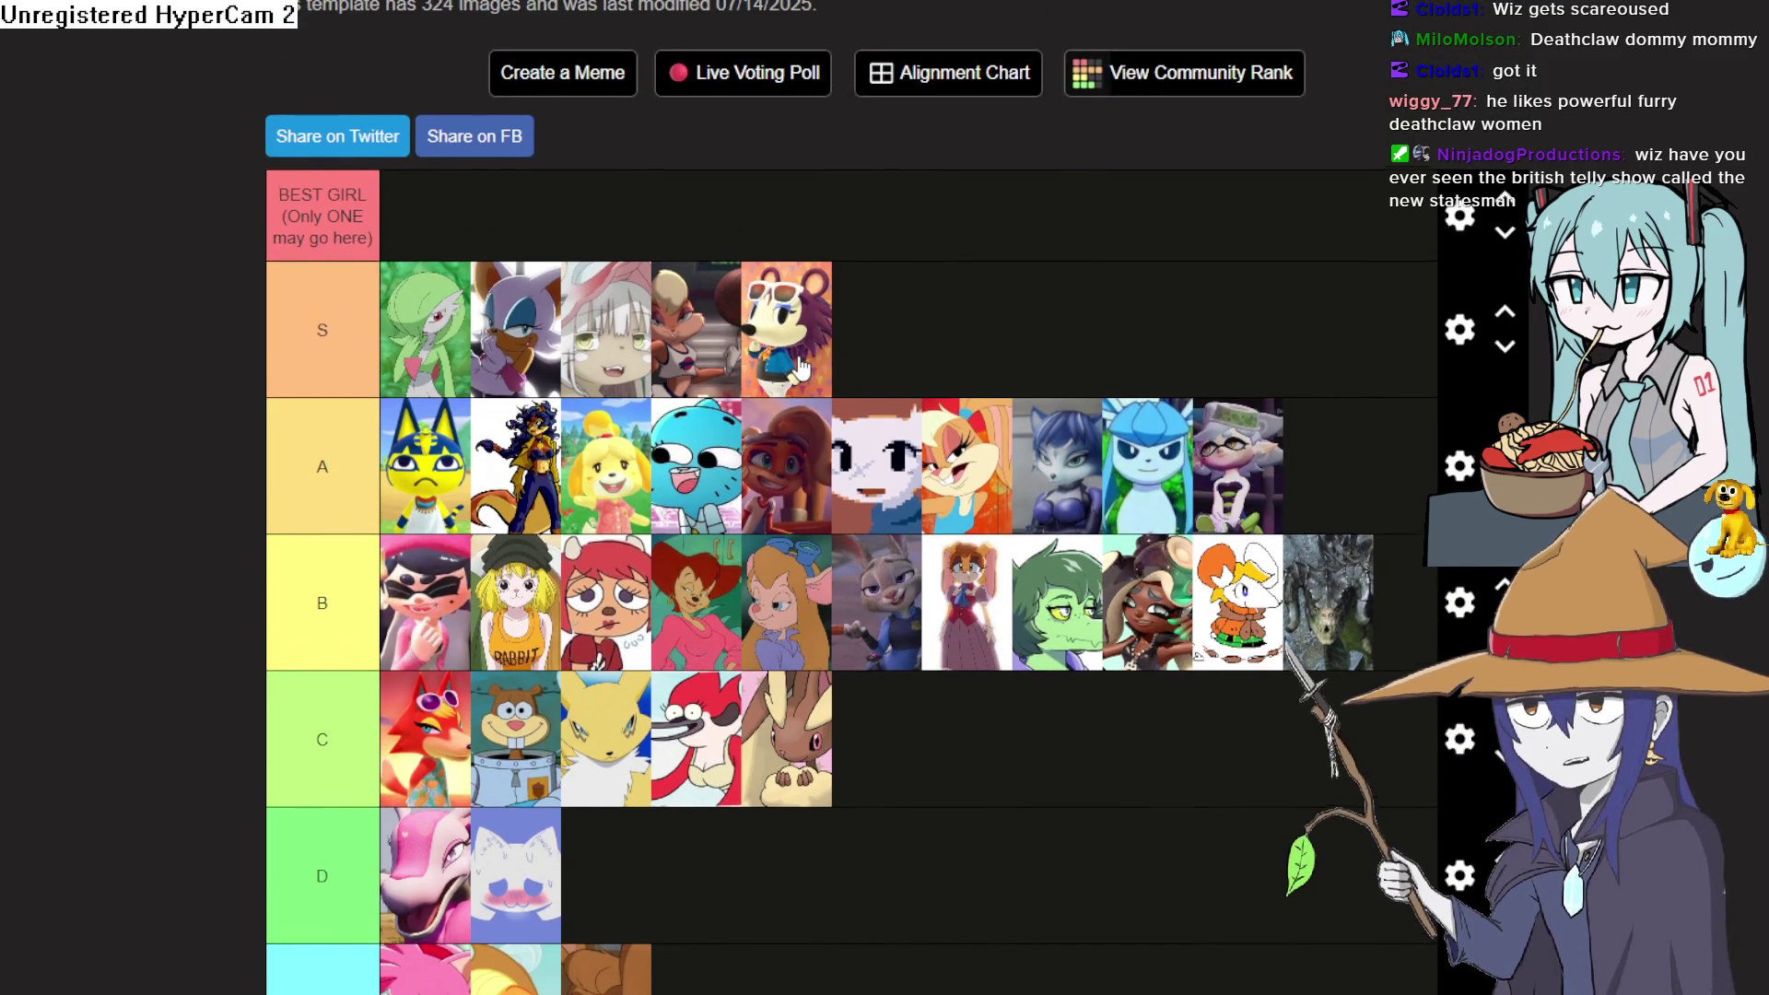
scroll(800, 367, down, 3)
mouse_move(761, 66)
mouse_down()
mouse_move(807, 83)
mouse_move(772, 41)
mouse_move(830, 86)
mouse_up()
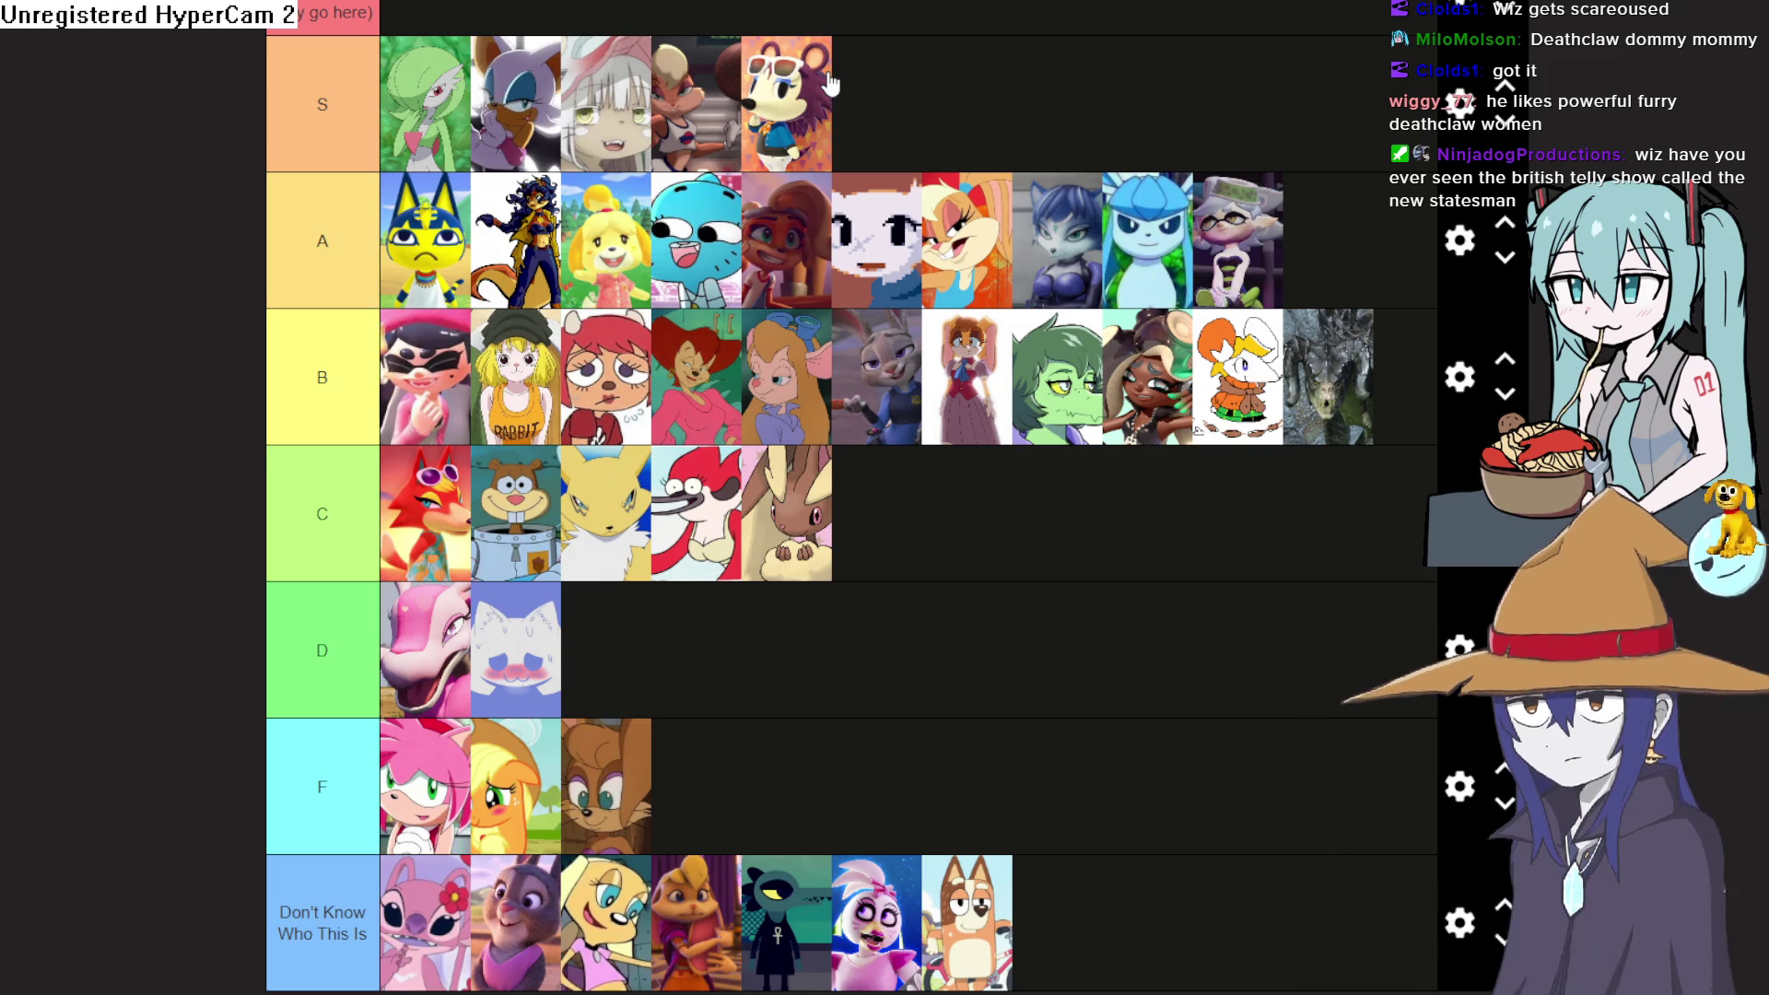
scroll(873, 44, down, 15)
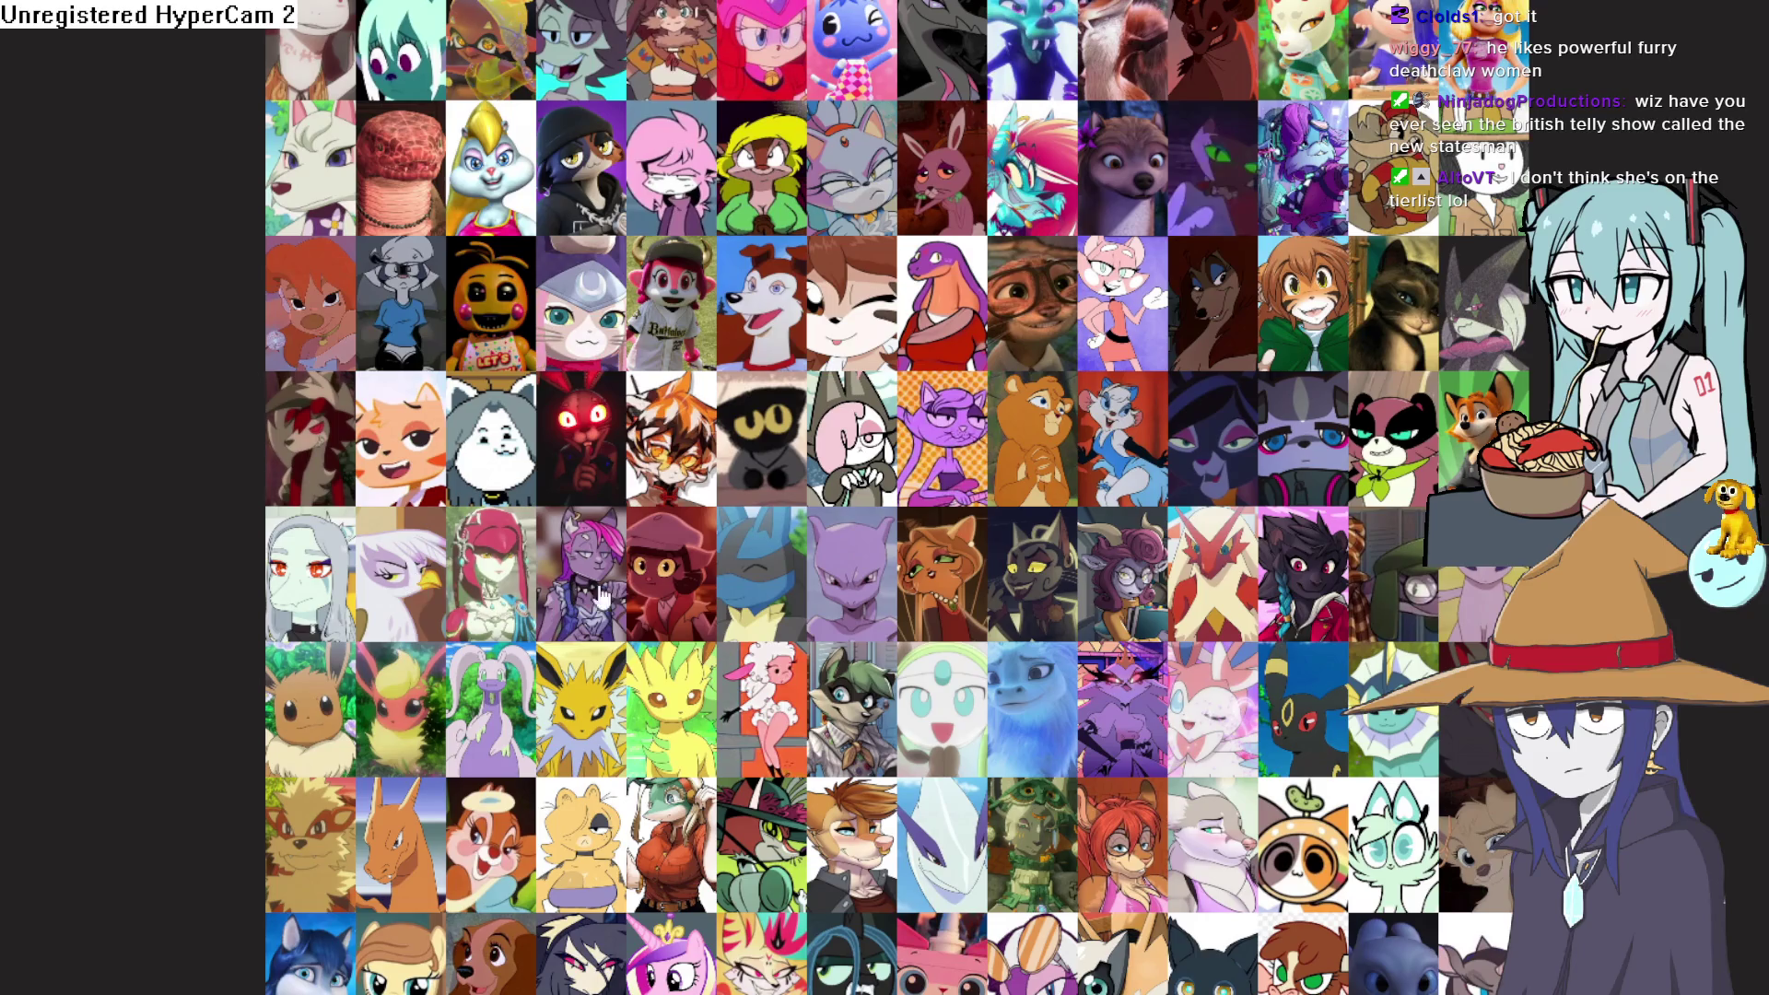
scroll(1478, 722, down, 3)
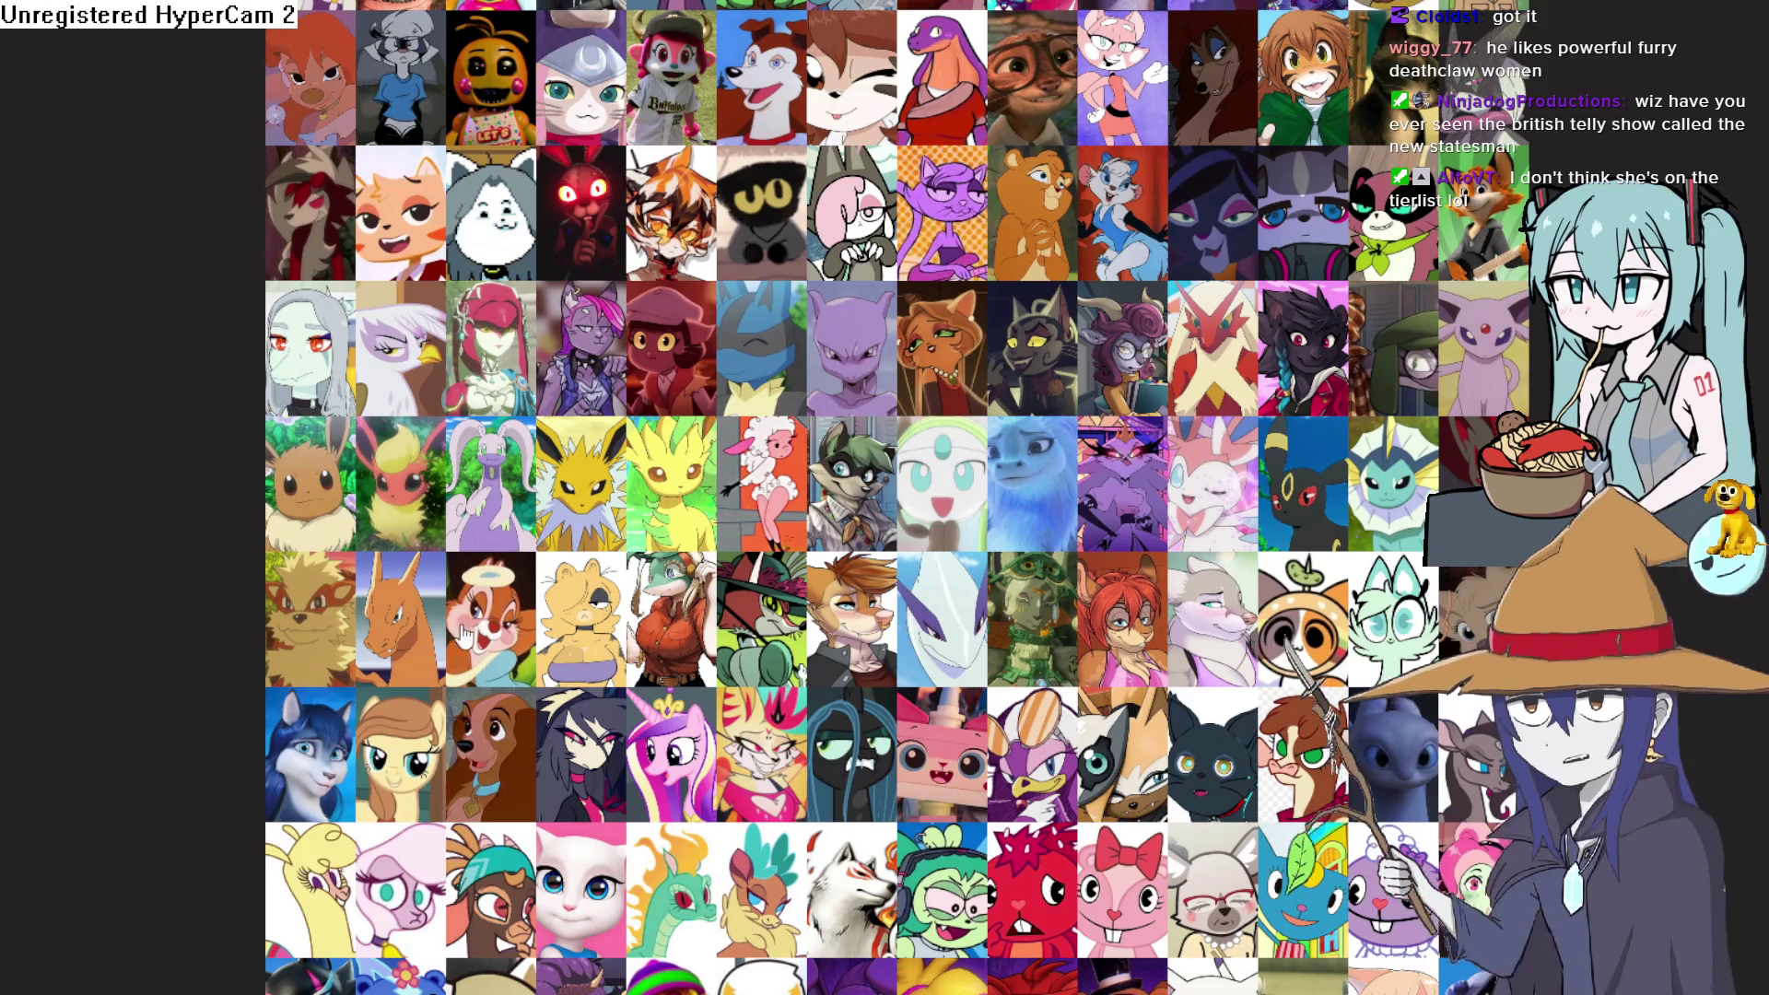
scroll(284, 624, down, 3)
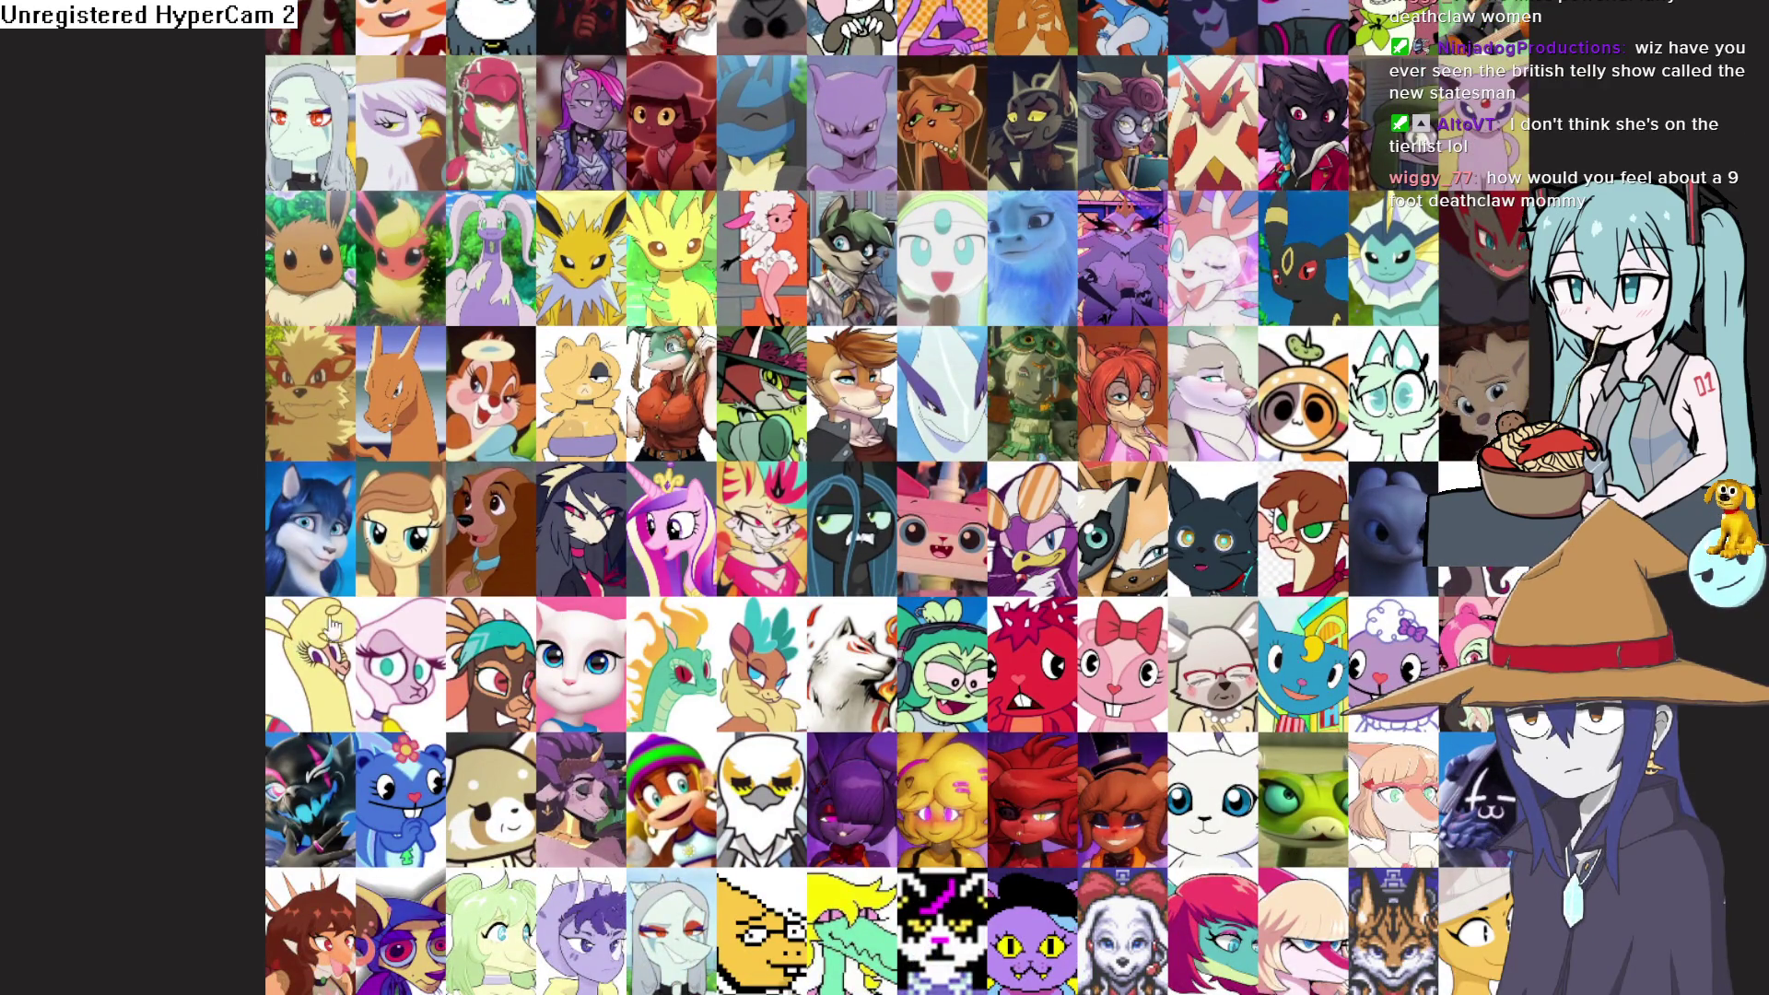
mouse_move(518, 552)
mouse_down()
mouse_move(535, 554)
mouse_move(451, 545)
mouse_move(532, 542)
mouse_move(521, 552)
mouse_up()
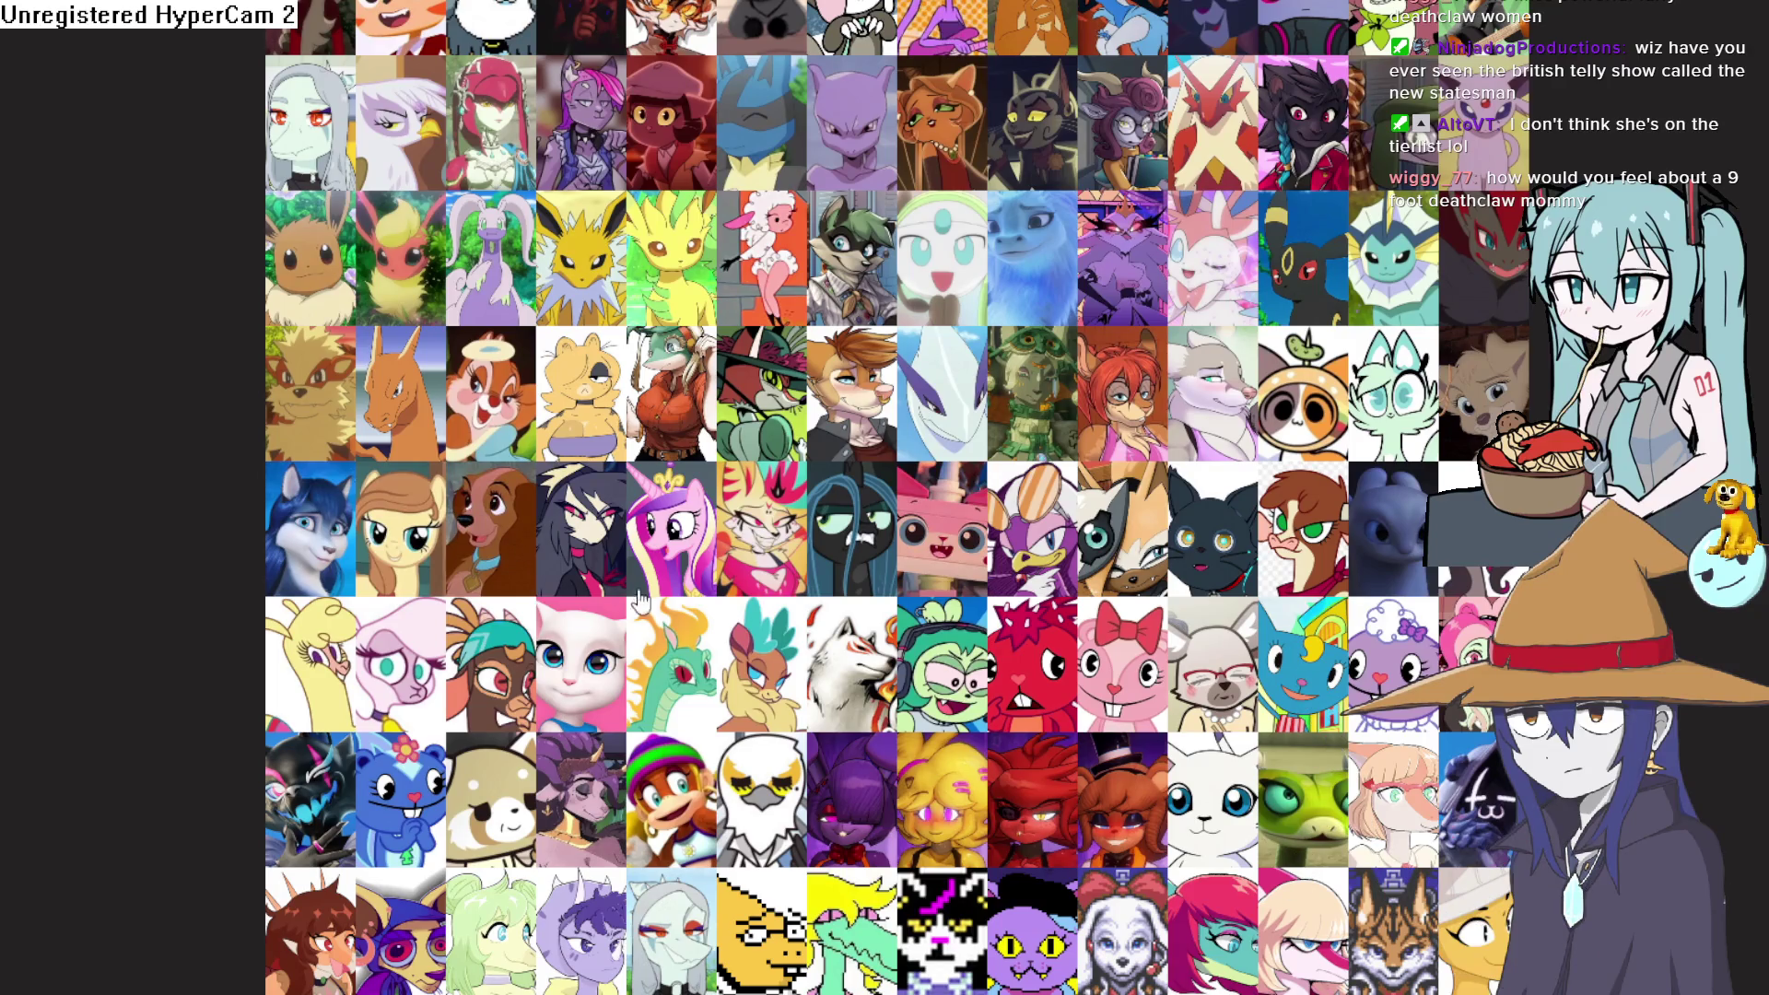
scroll(641, 600, down, 2)
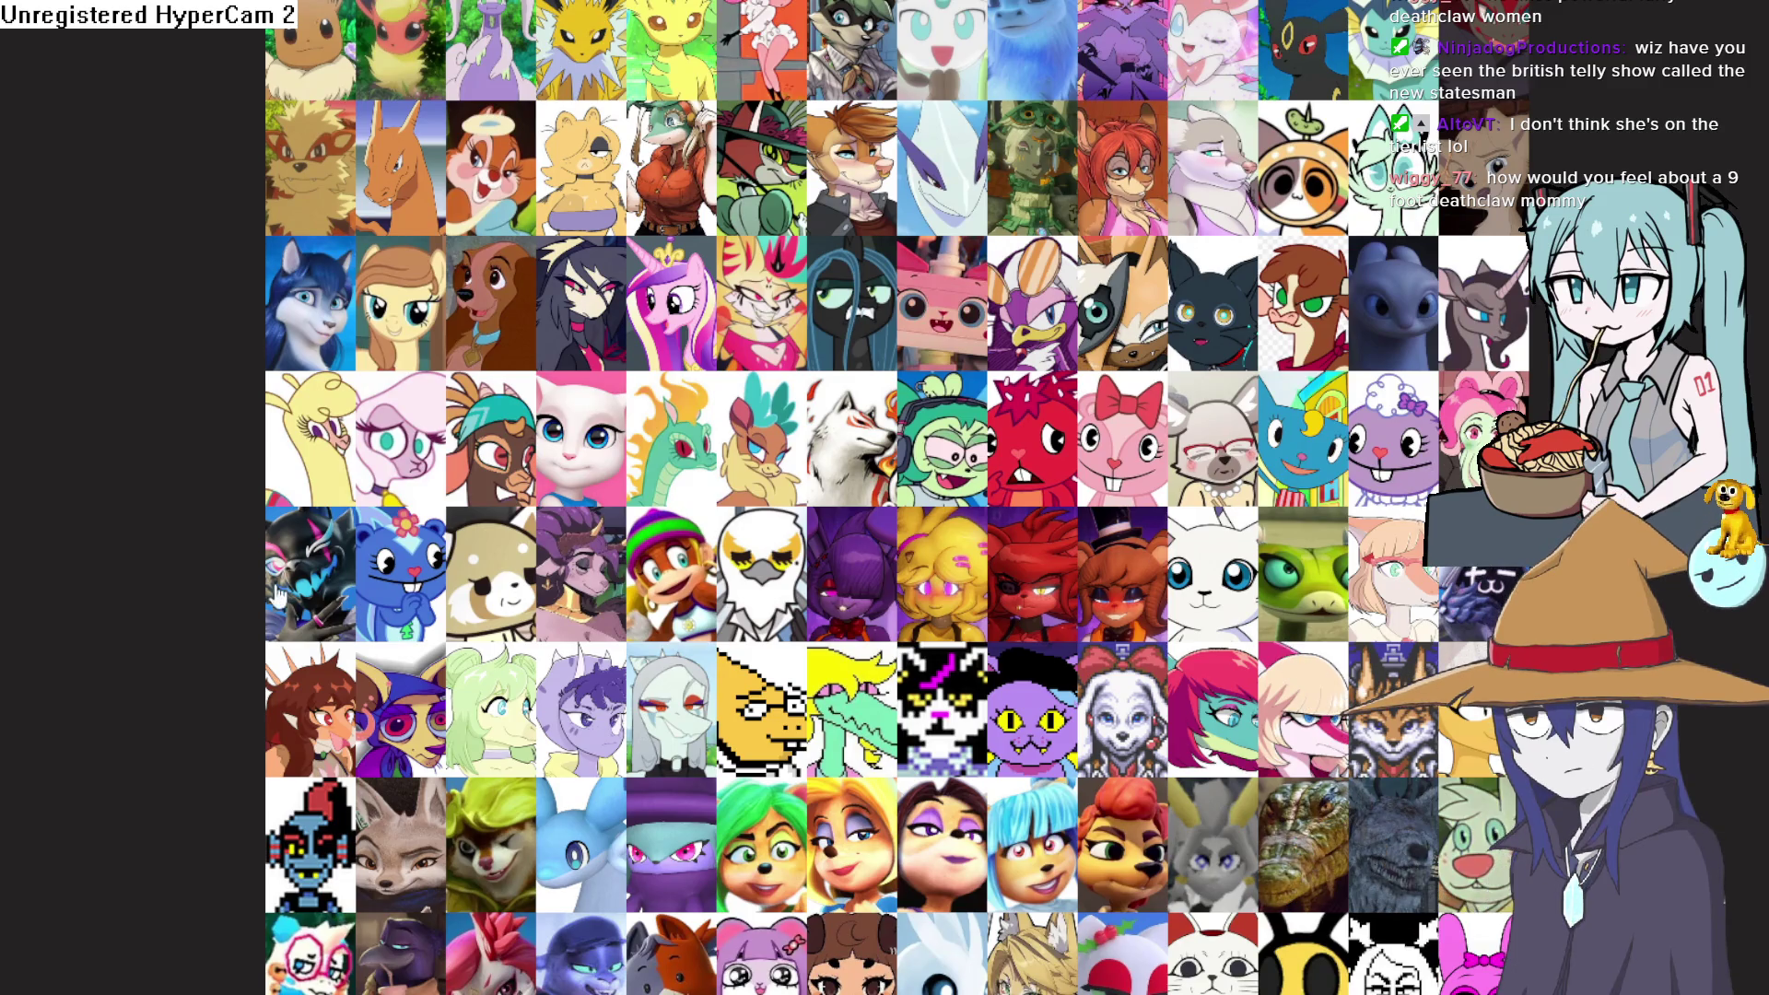
scroll(790, 523, down, 2)
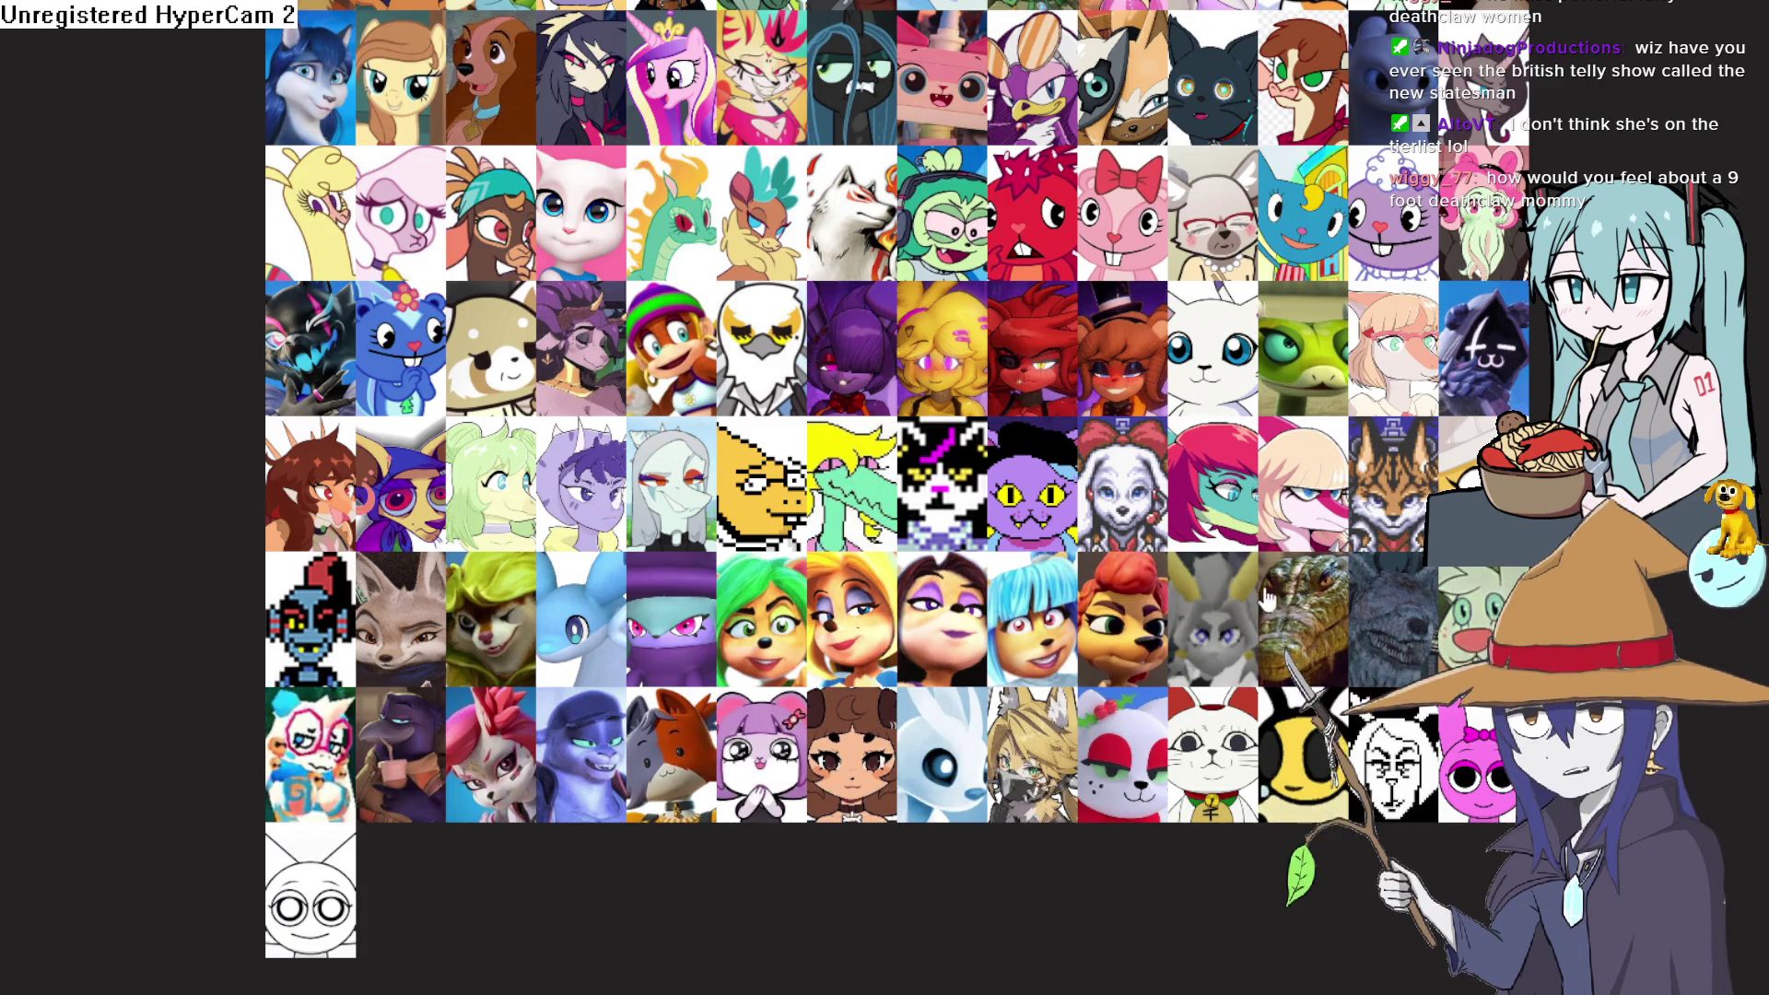
scroll(1225, 608, up, 15)
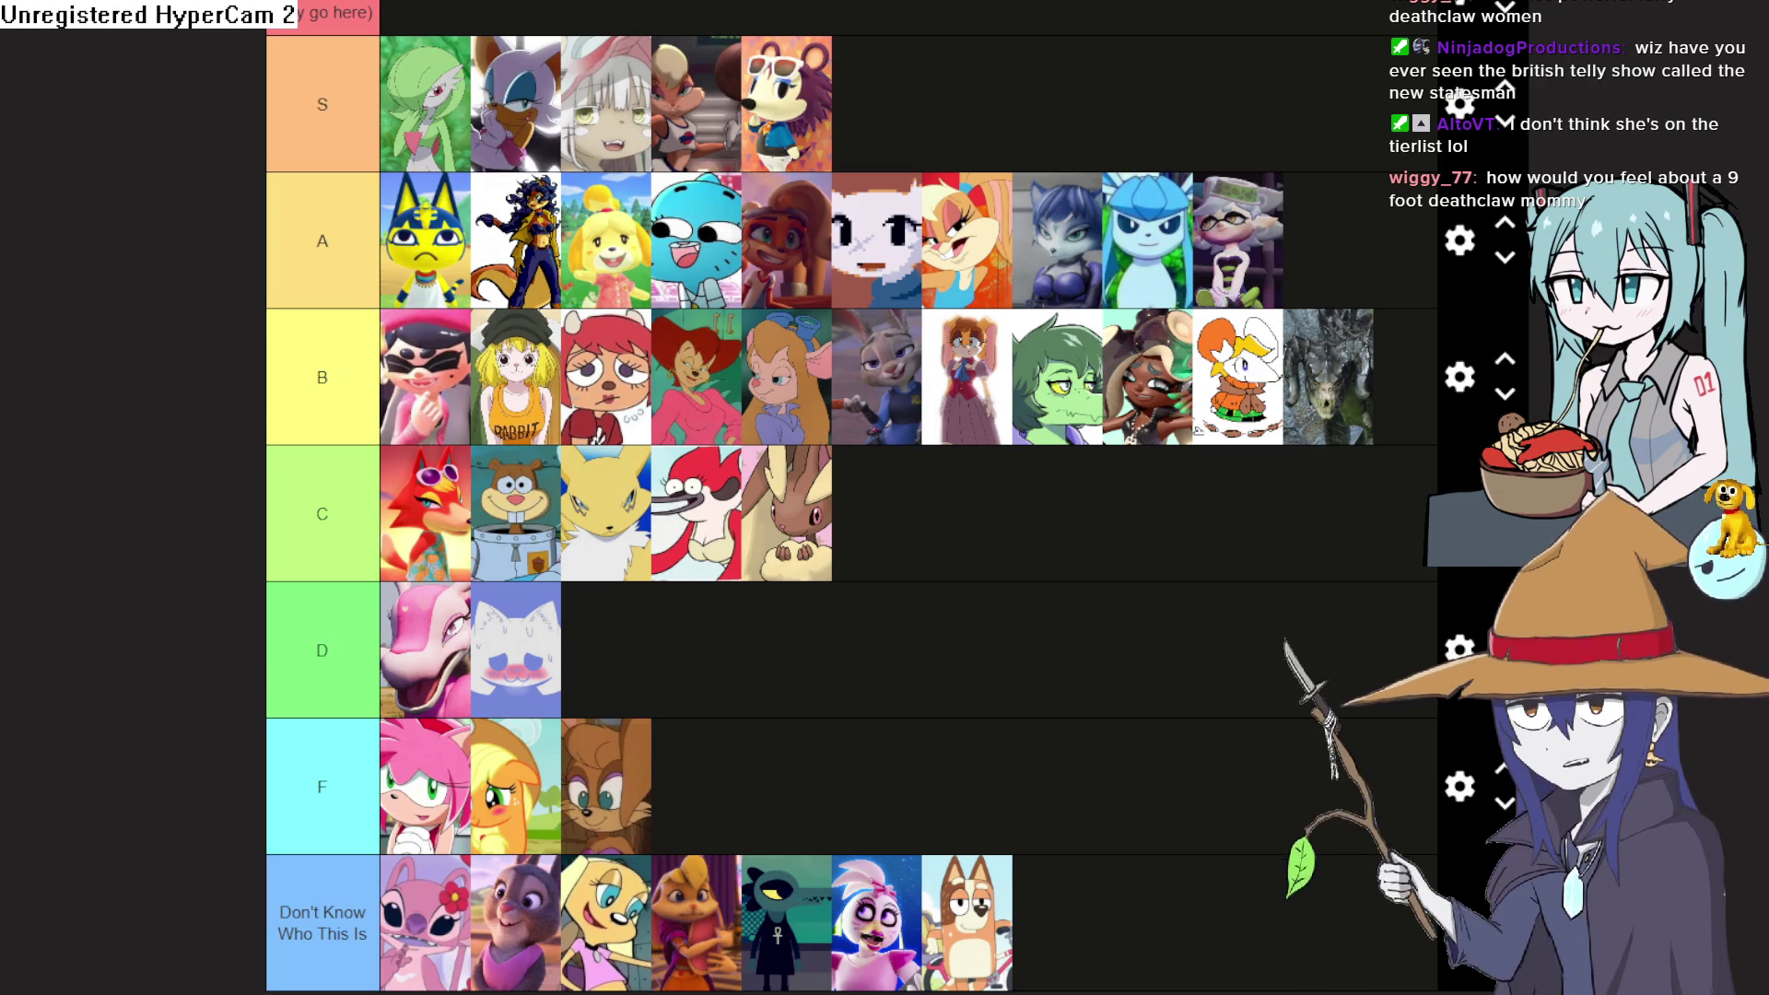
Leave TierMaker and return to the Illustration555-2-2-3 document in Clip Studio Paint
scroll(767, 359, down, 7)
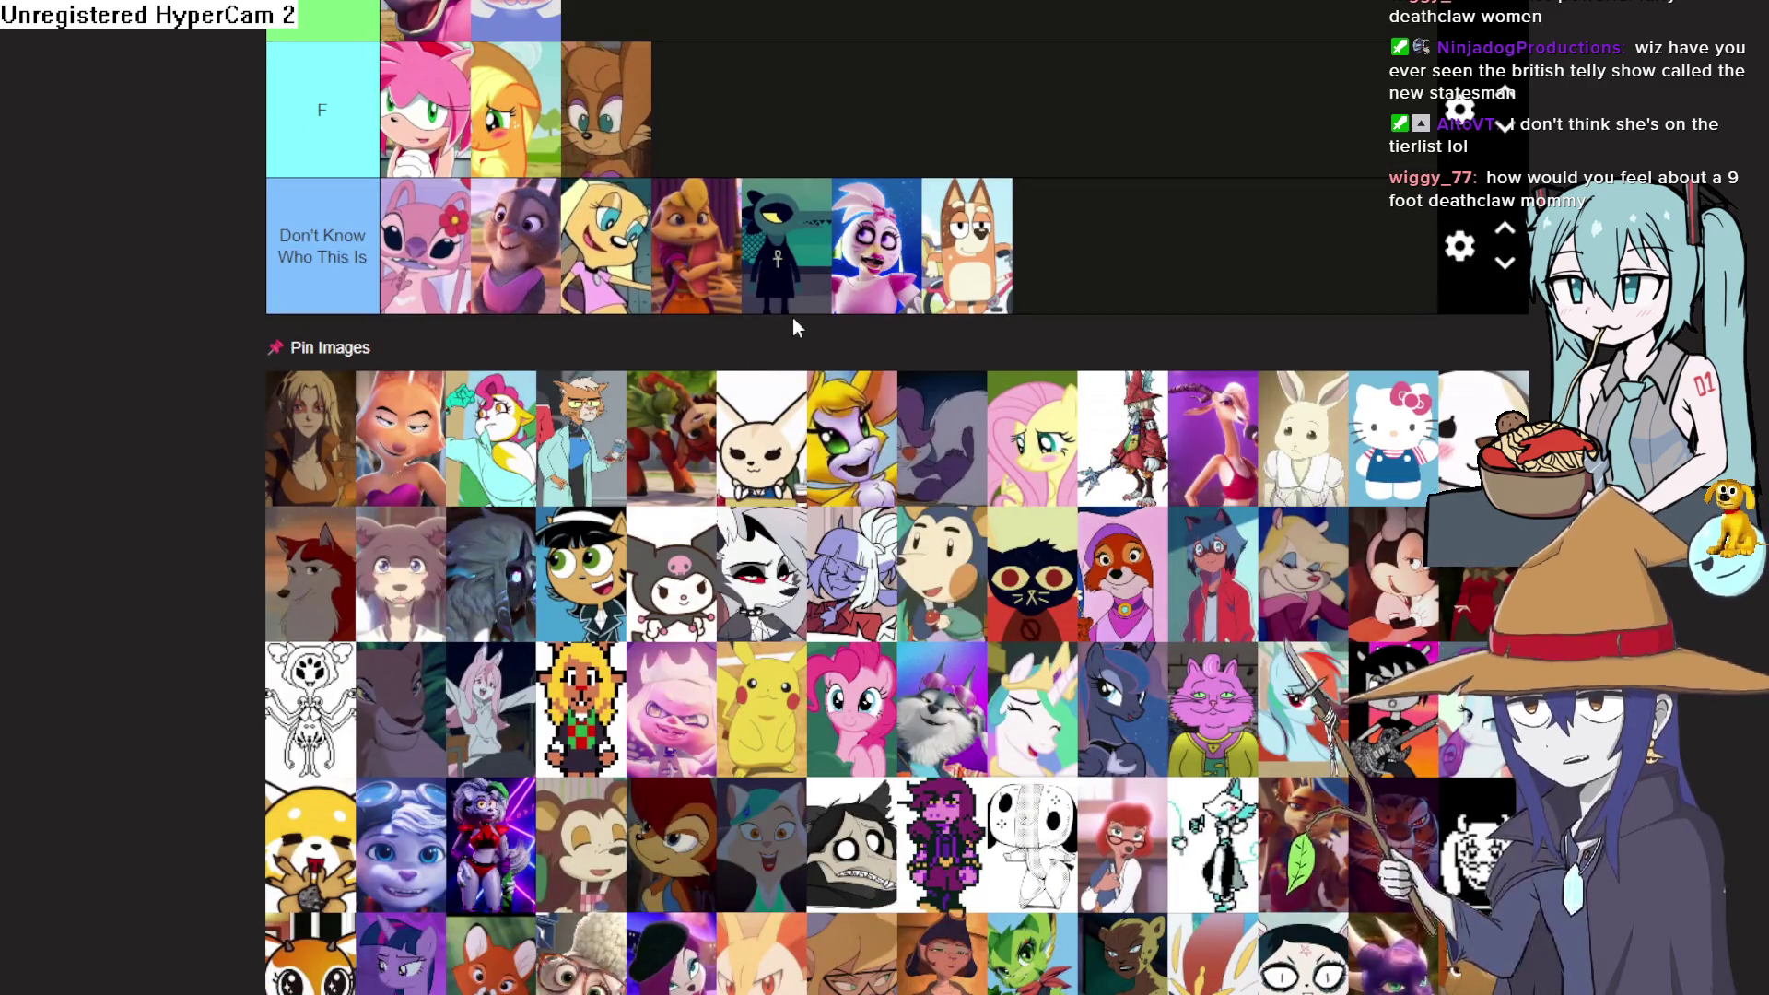
scroll(792, 317, down, 5)
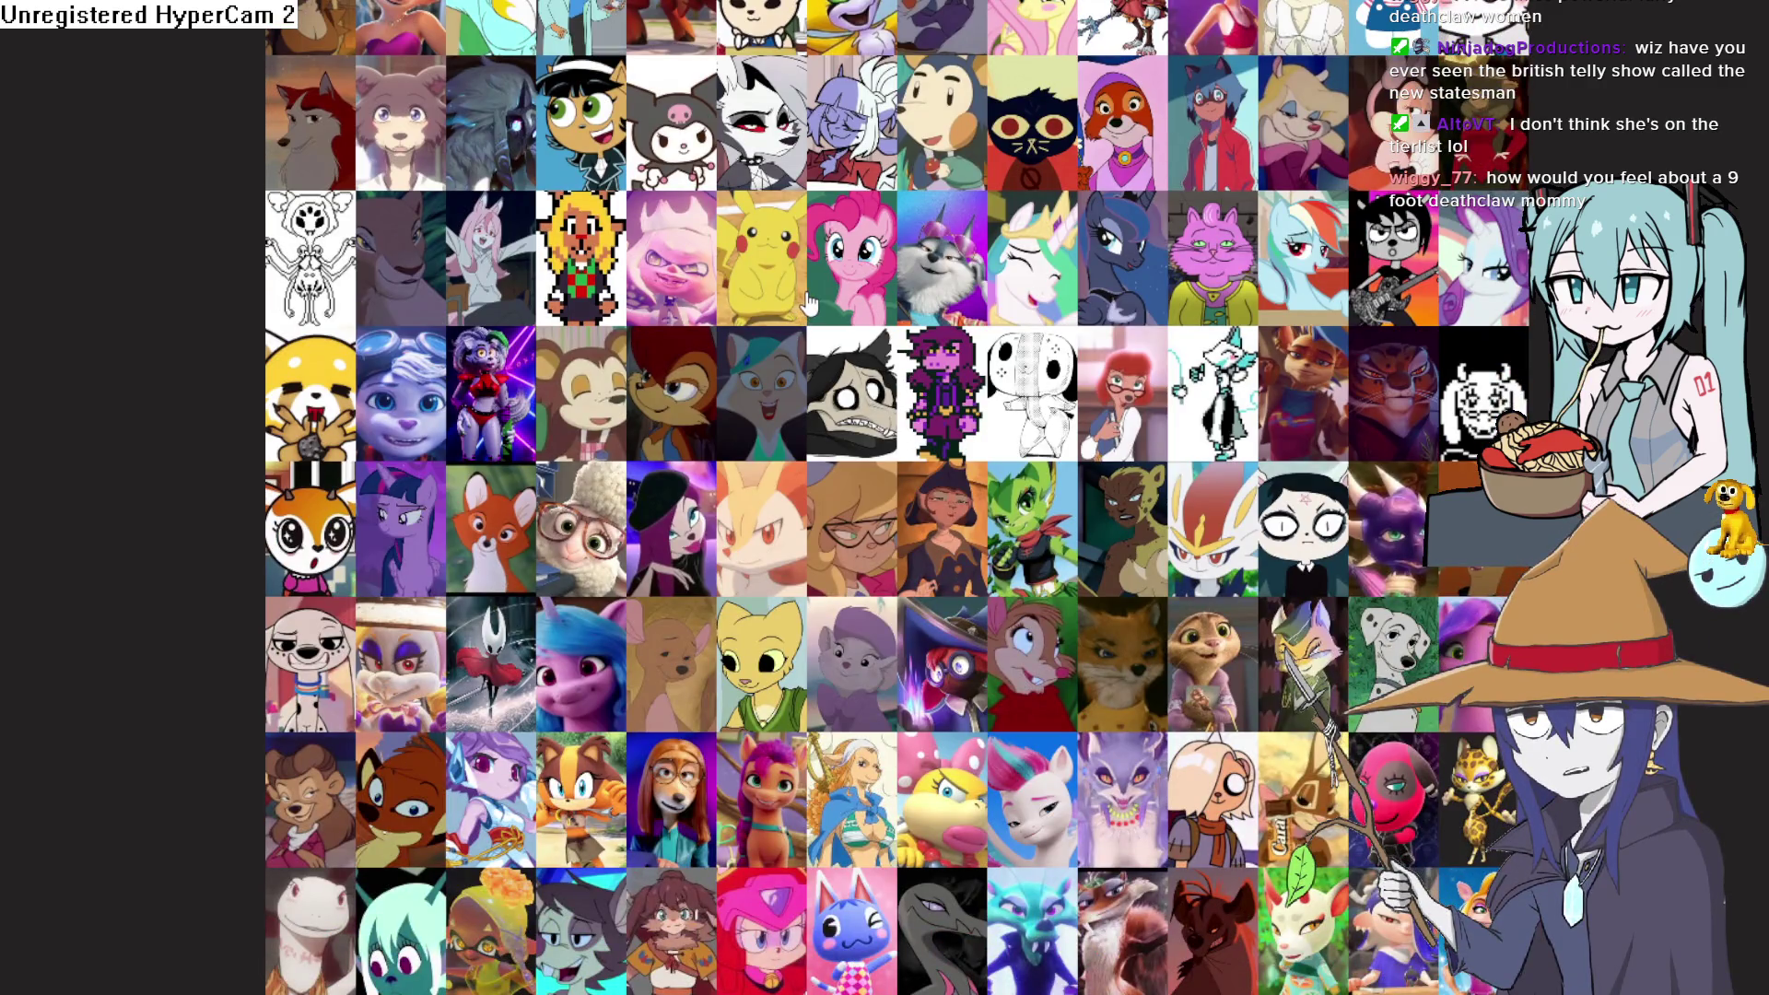
scroll(858, 292, up, 6)
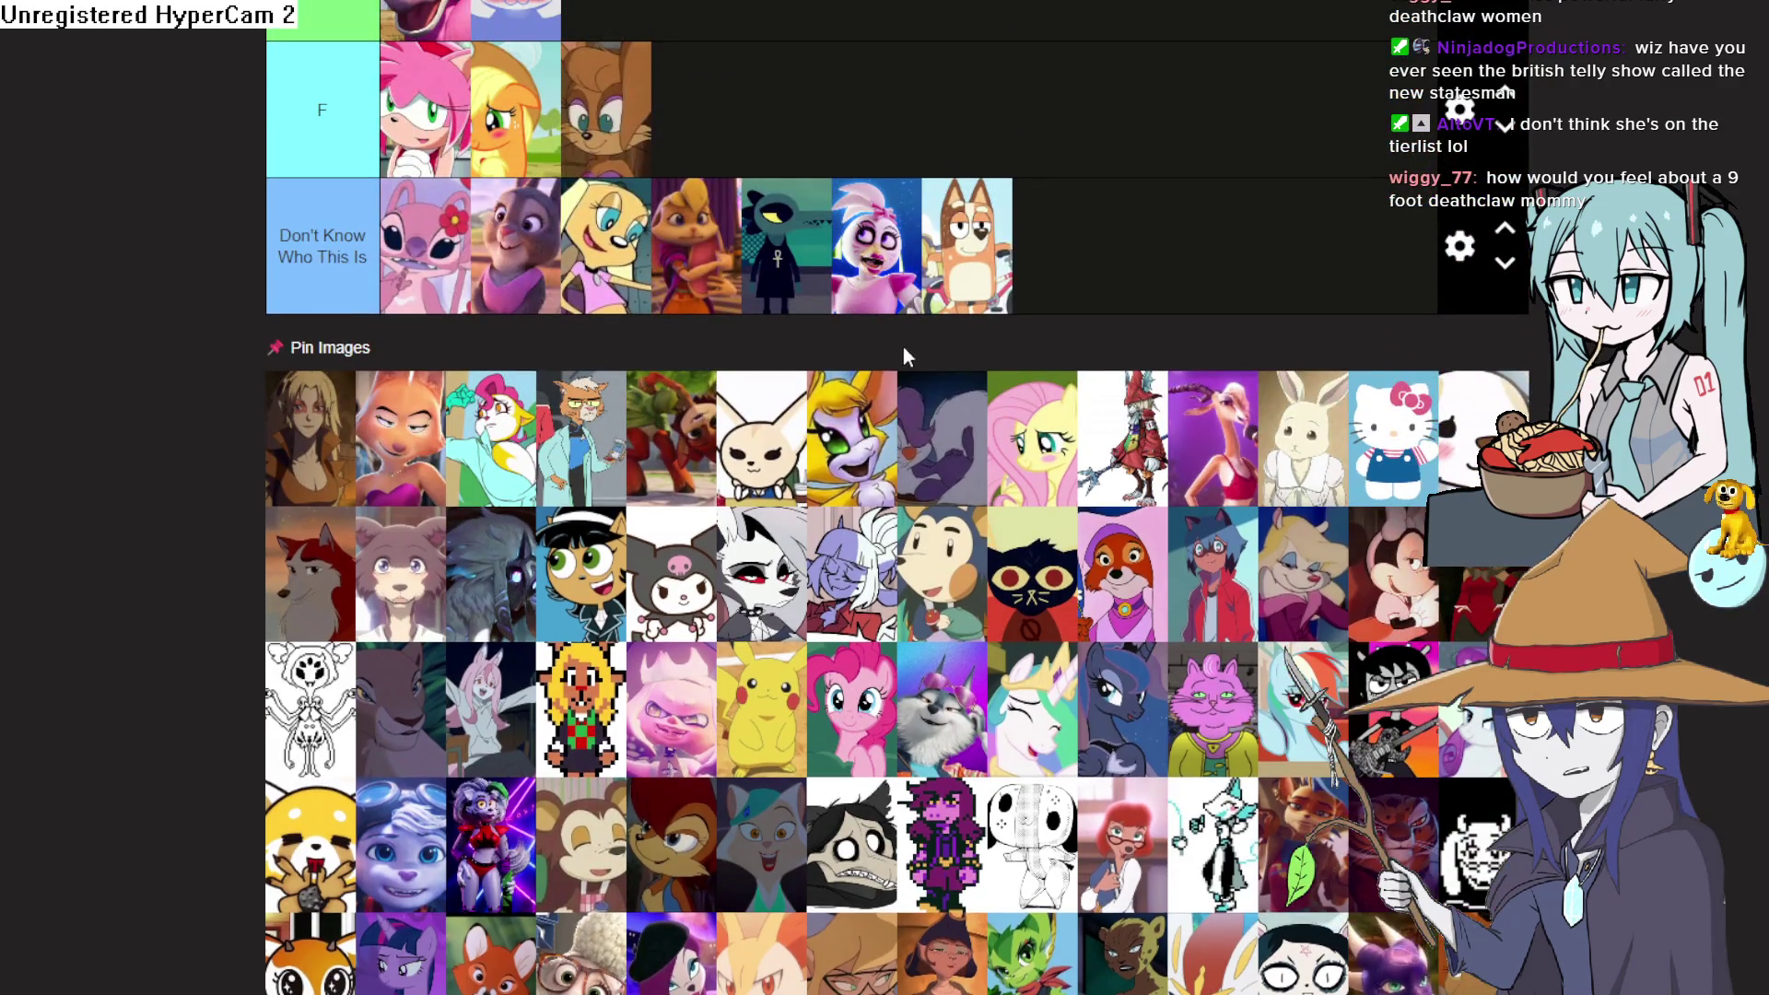
scroll(903, 346, up, 6)
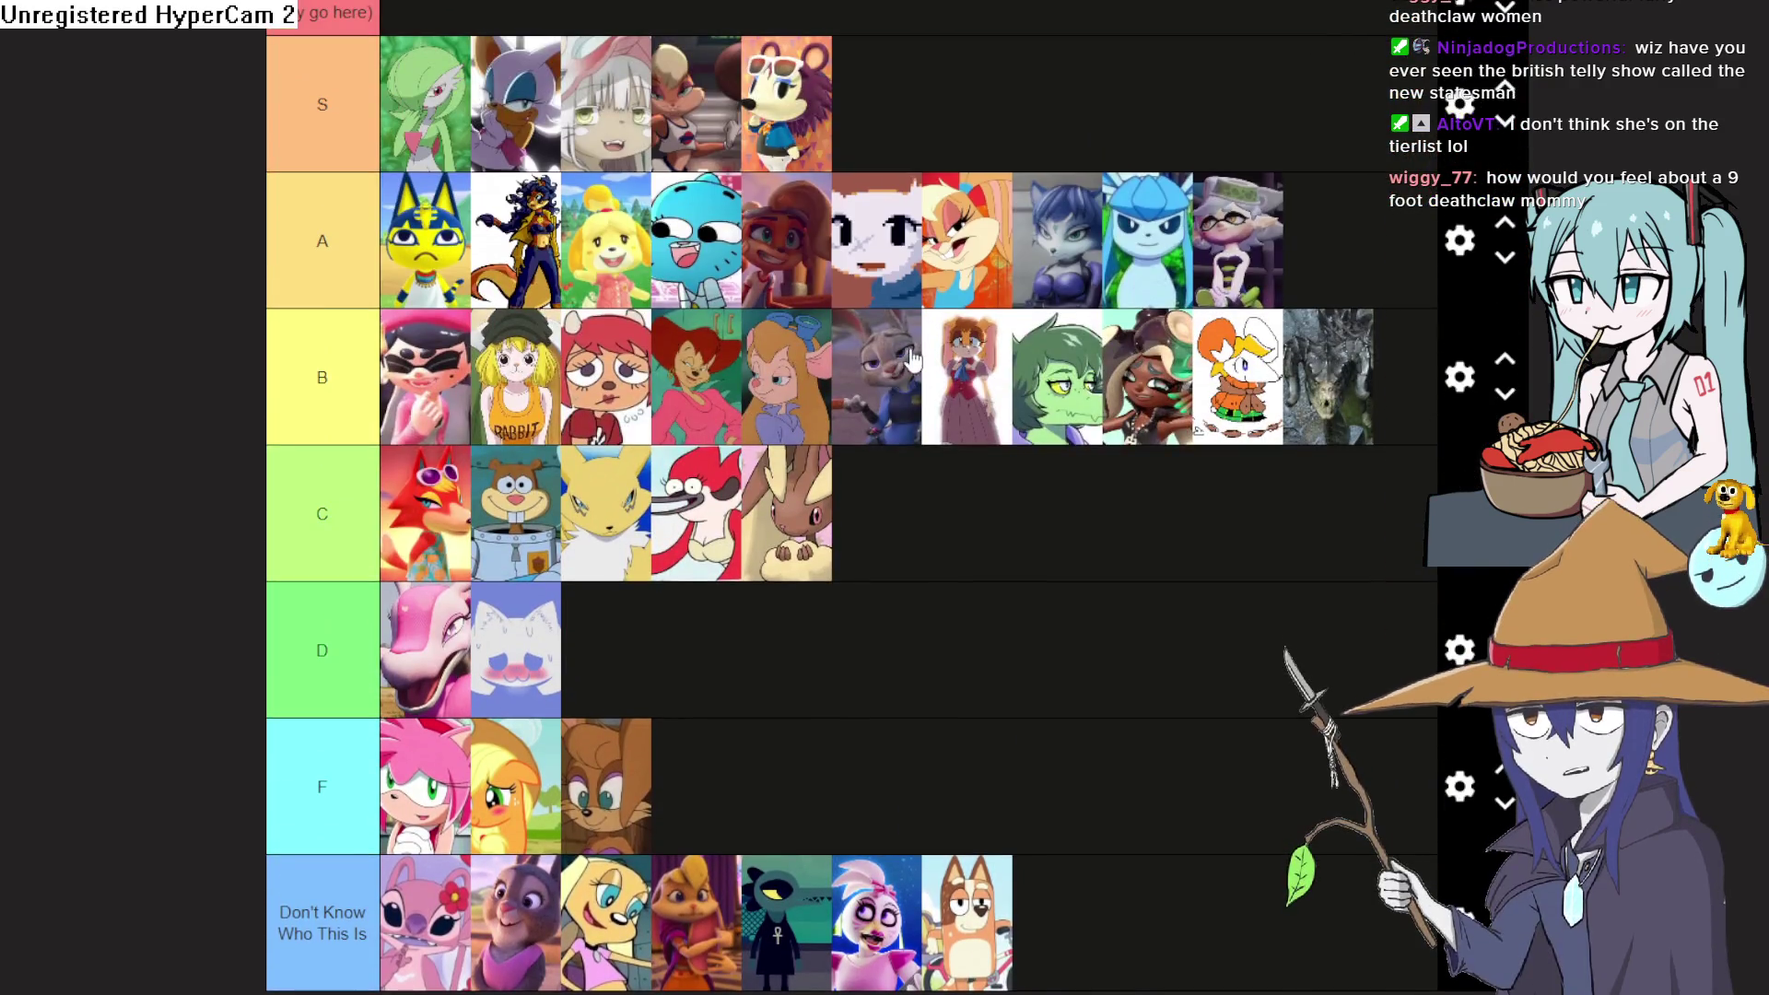
scroll(820, 497, down, 1)
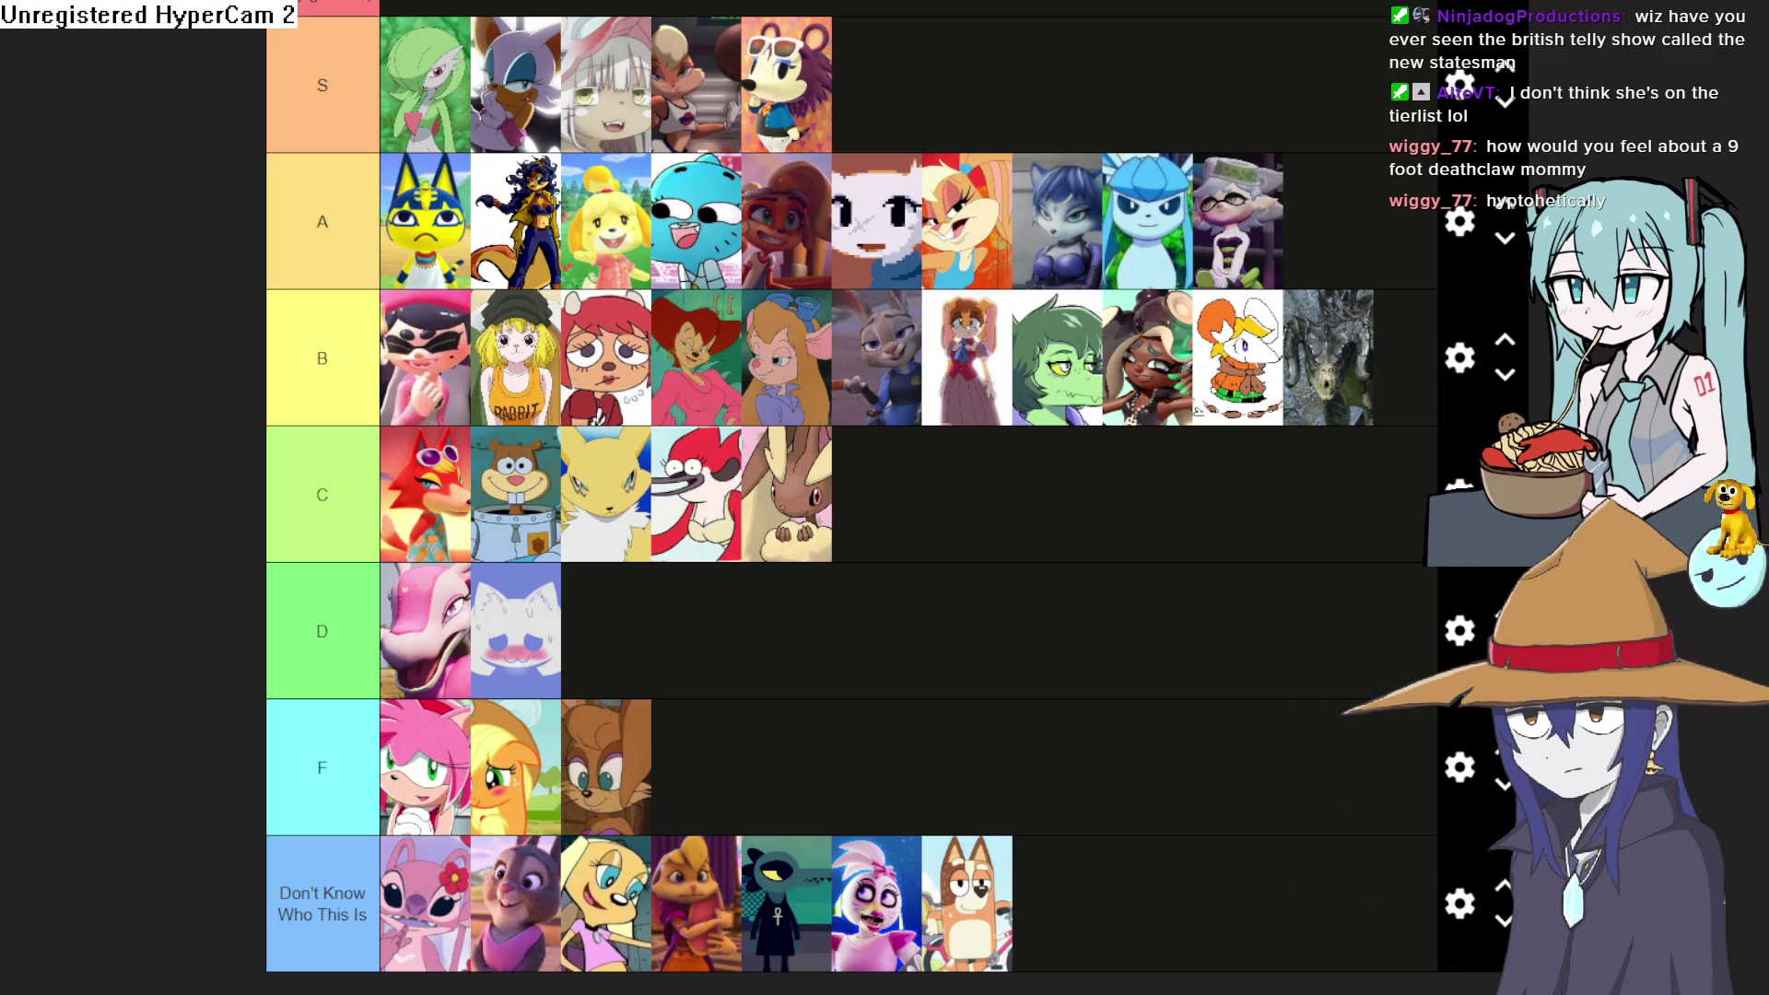
key(alt+Tab)
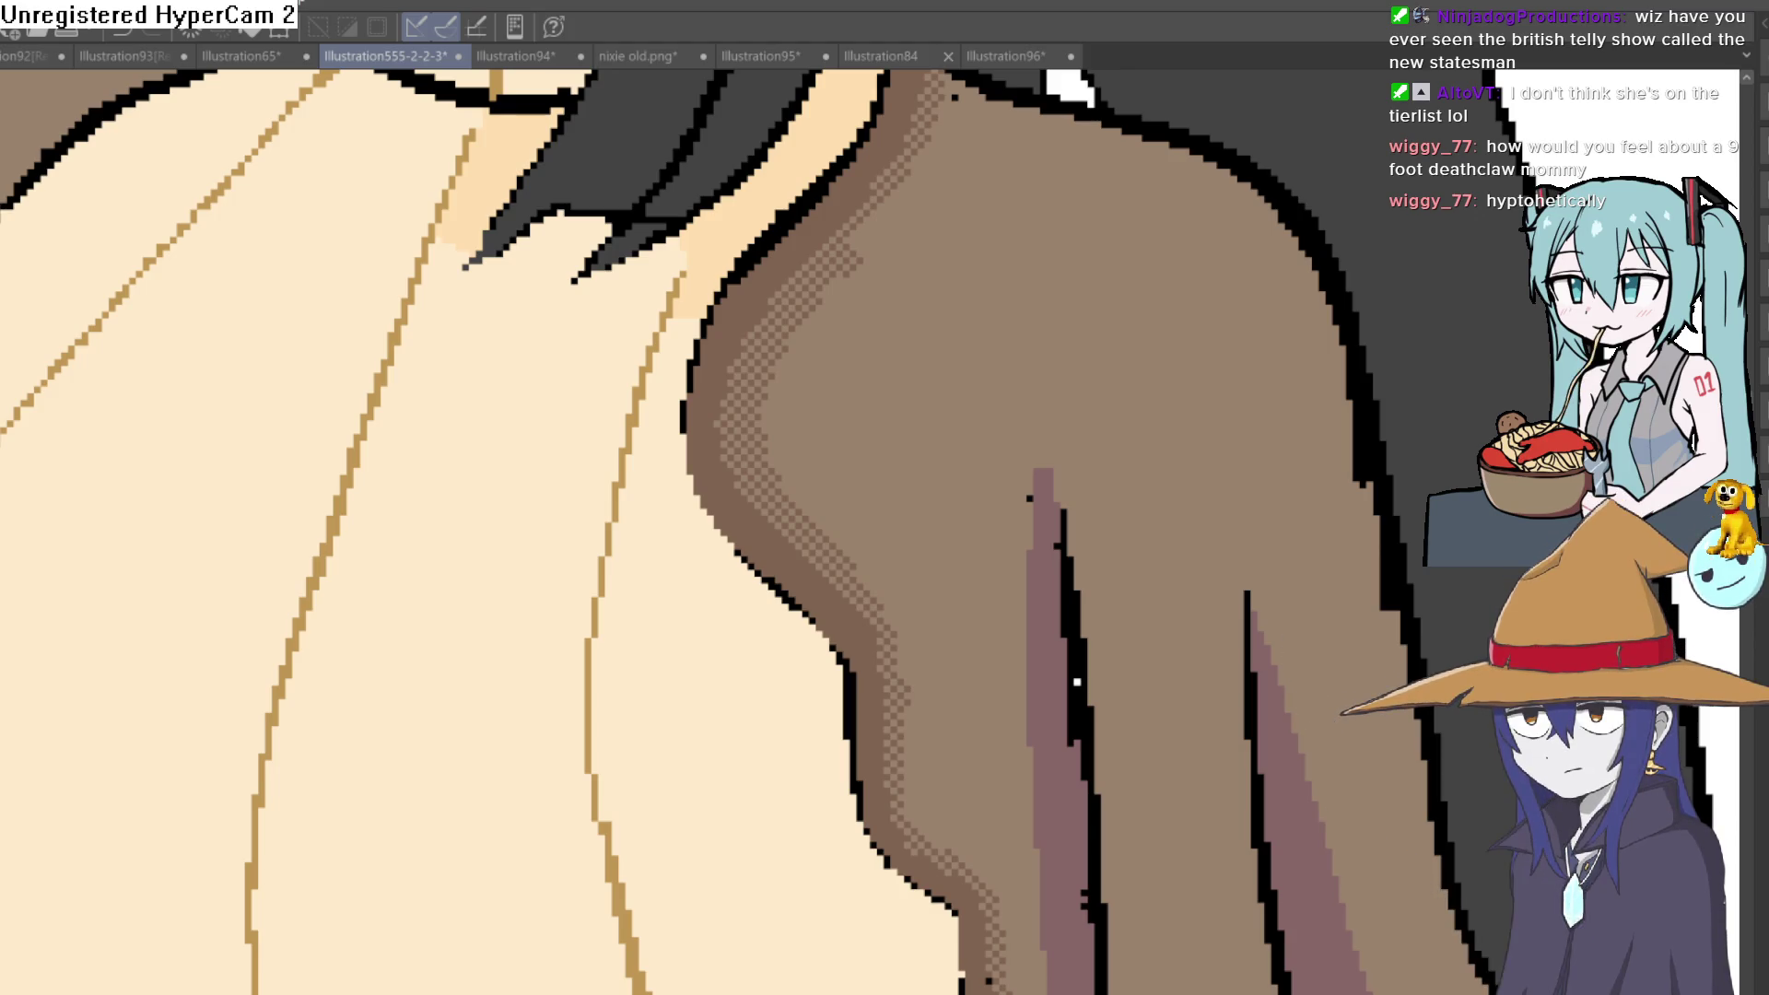
Paint a mauve dithered stroke down the left edge of the brown hair over the sweater
drag(1216, 431, 1179, 375)
scroll(1184, 380, down, 8)
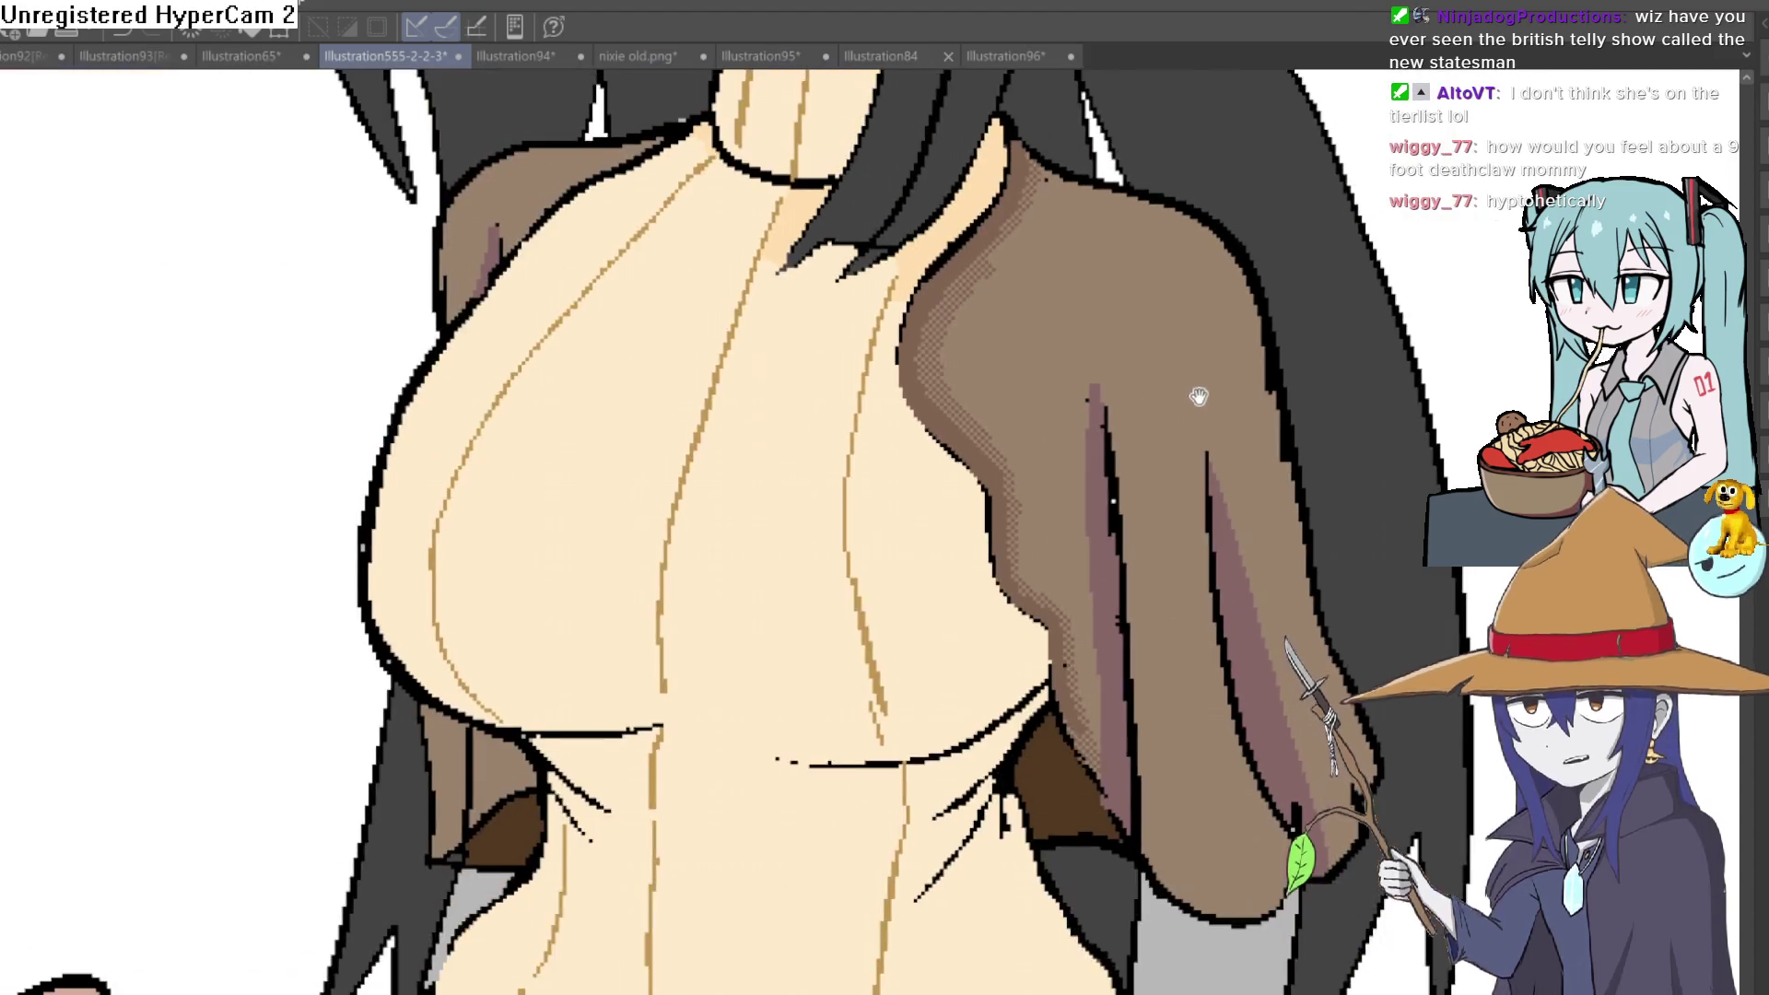
scroll(1137, 402, up, 5)
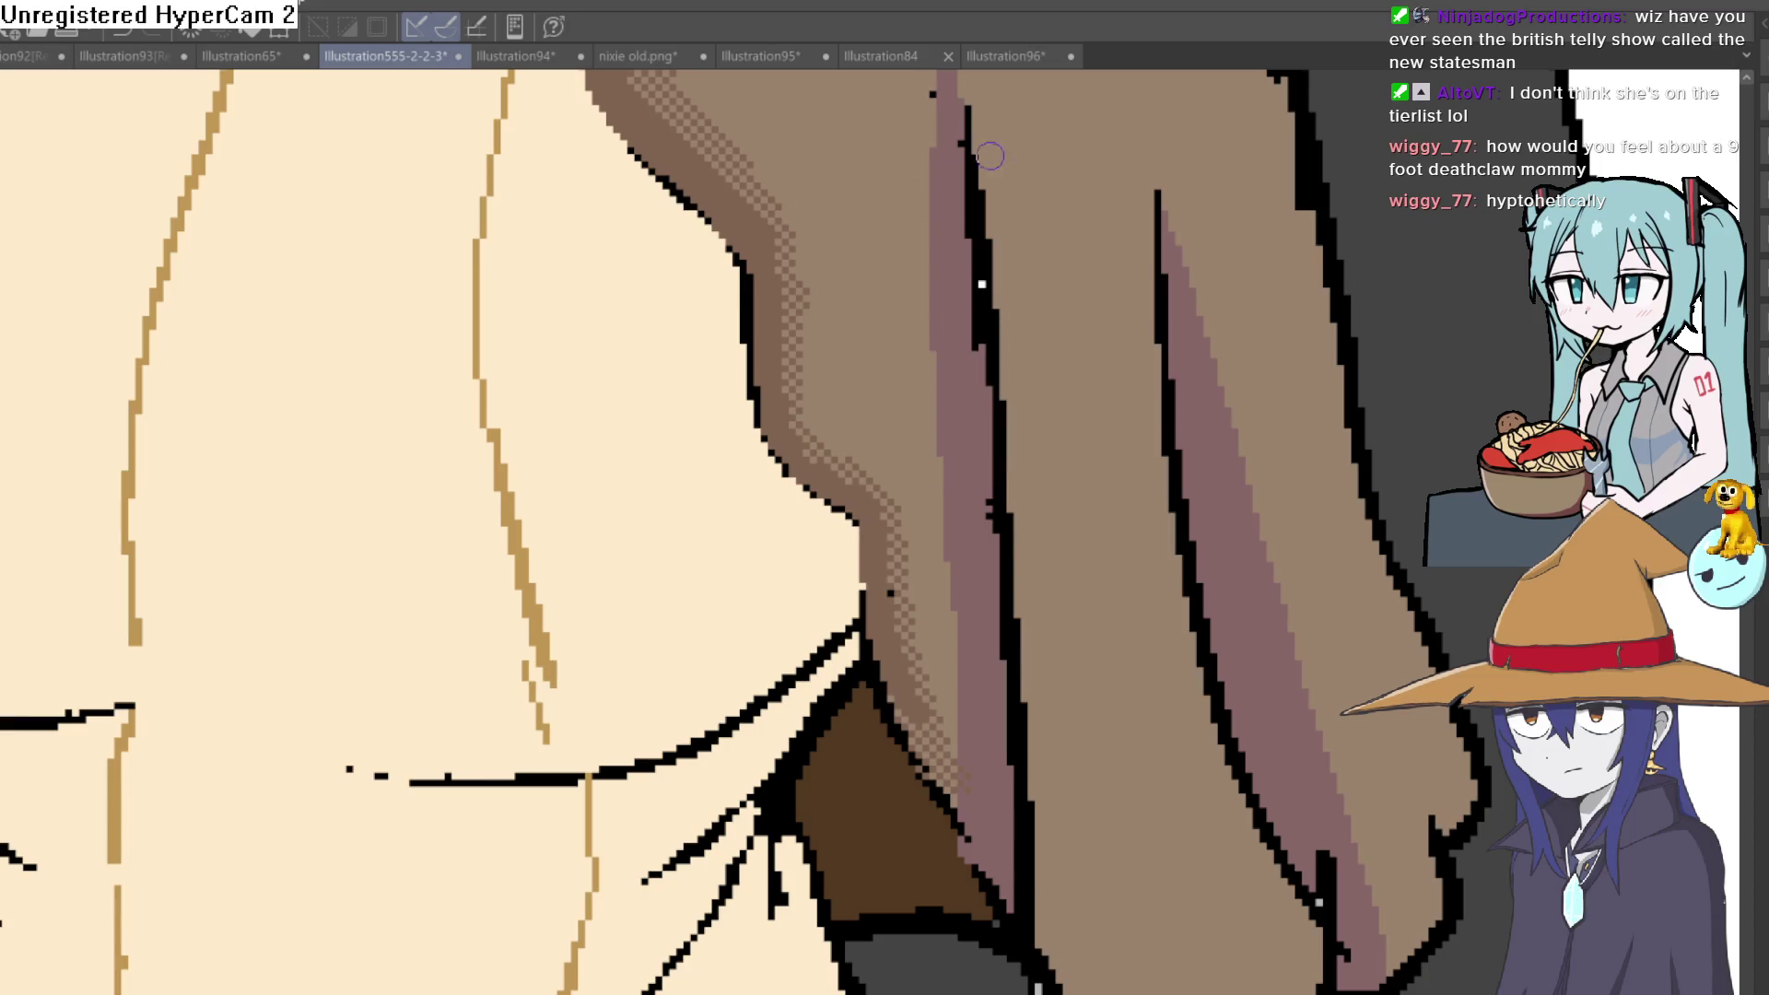
mouse_move(931, 103)
mouse_down()
mouse_move(931, 456)
mouse_move(959, 671)
mouse_up()
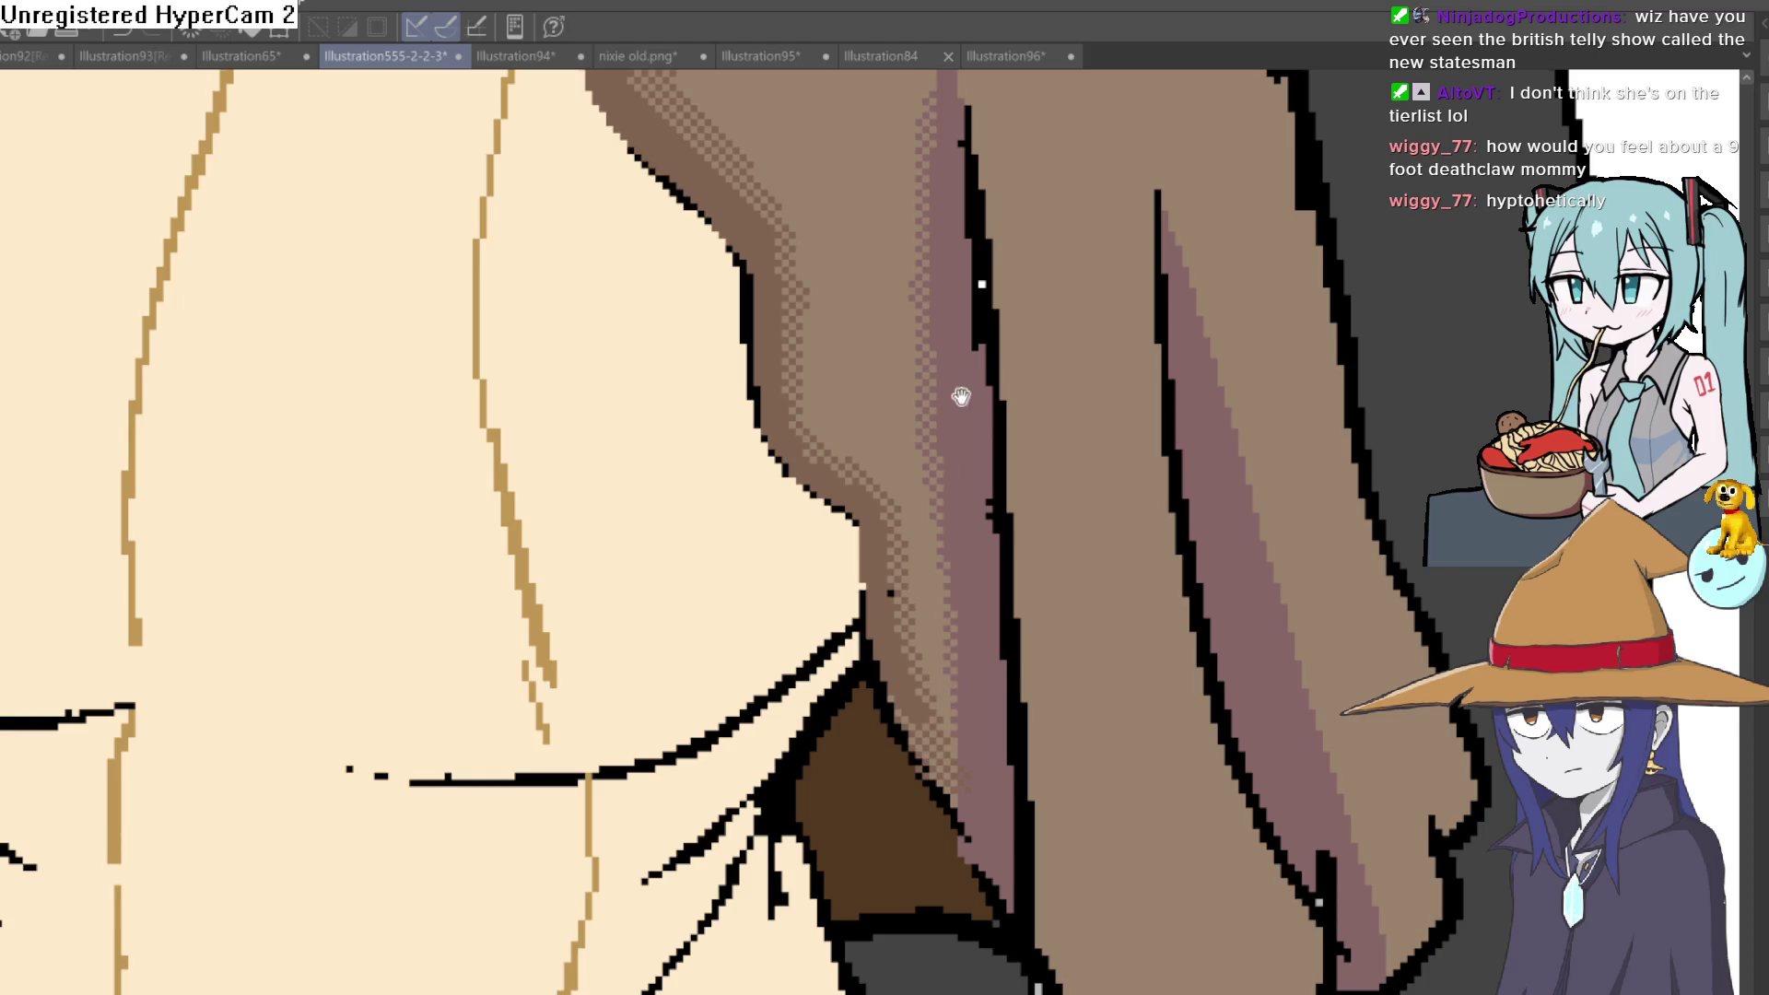
scroll(999, 572, down, 1)
scroll(1145, 339, up, 1)
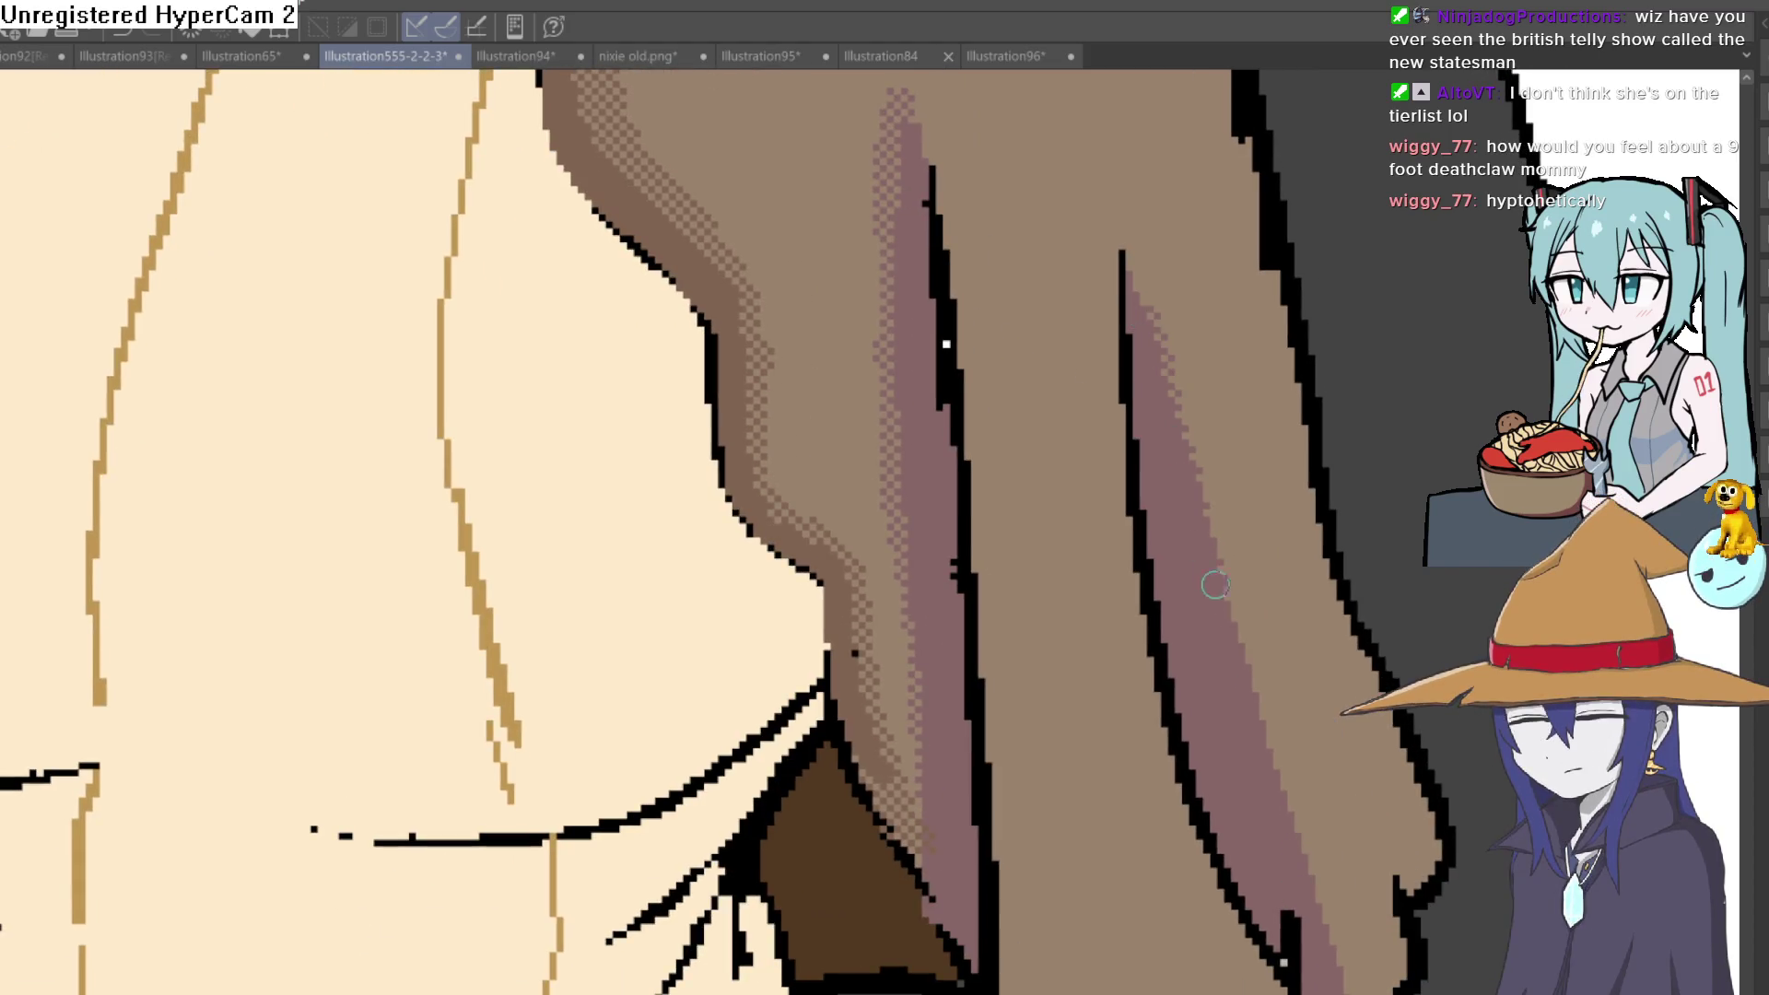
drag(1339, 558, 1315, 712)
scroll(1314, 712, down, 2)
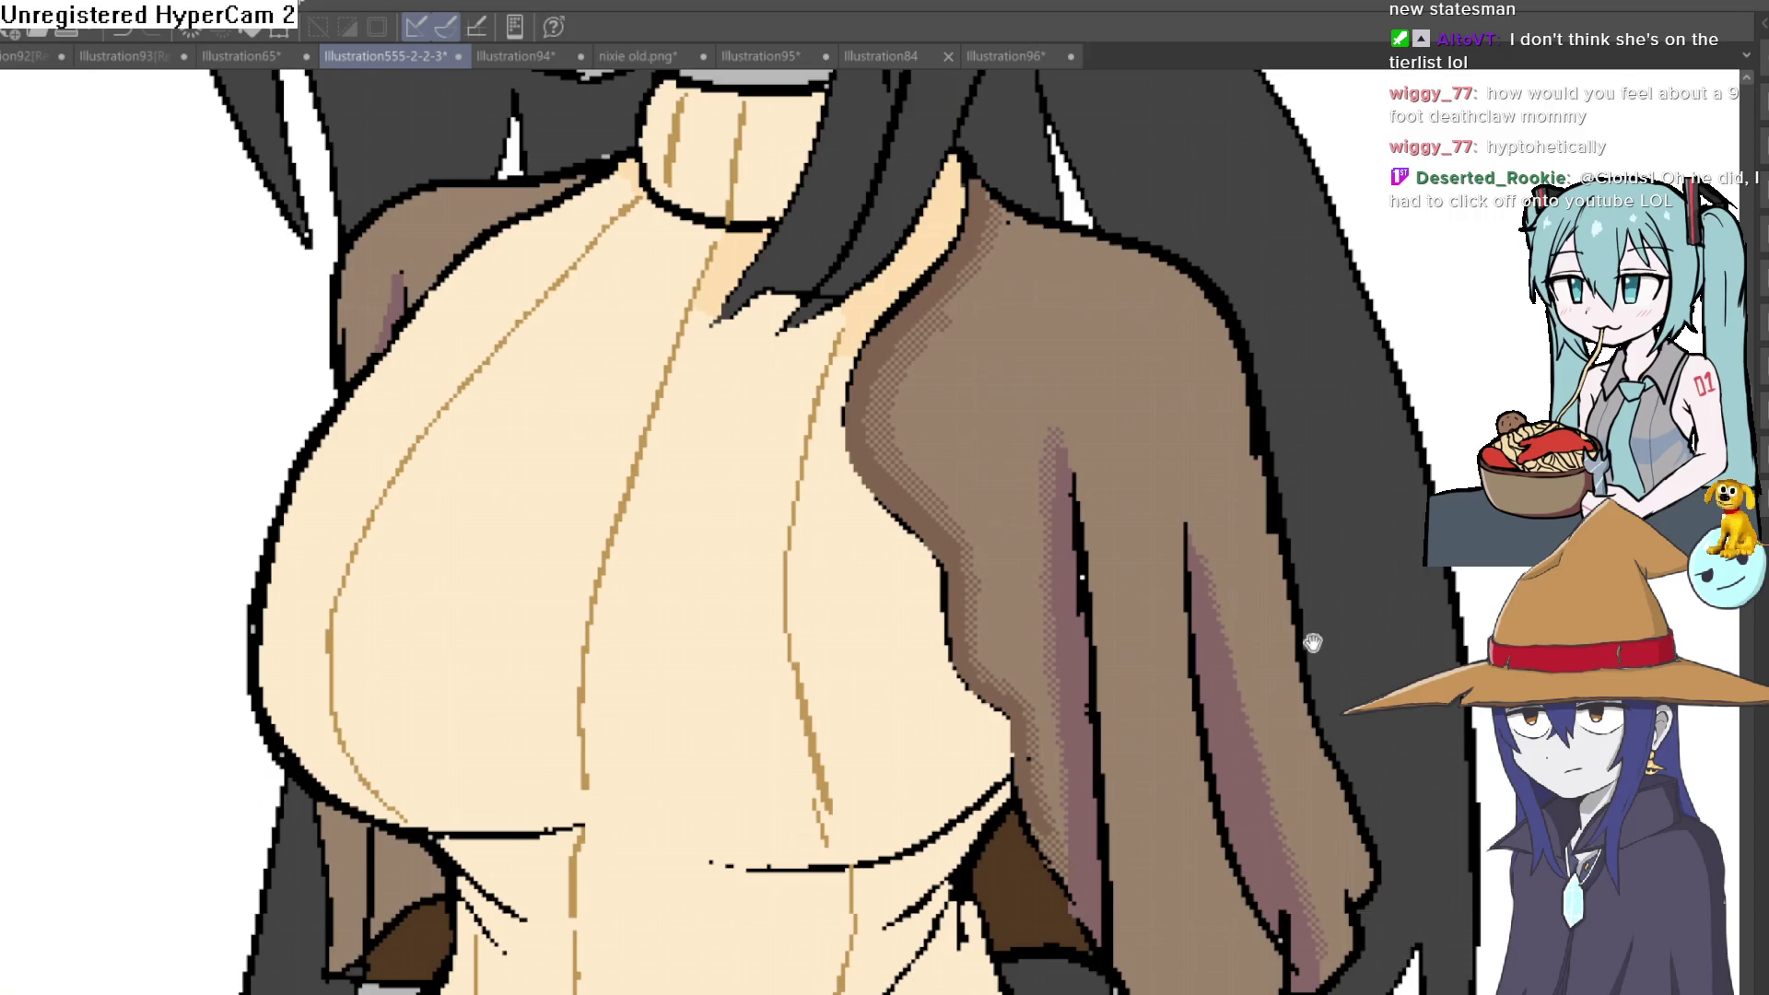
scroll(1330, 577, up, 1)
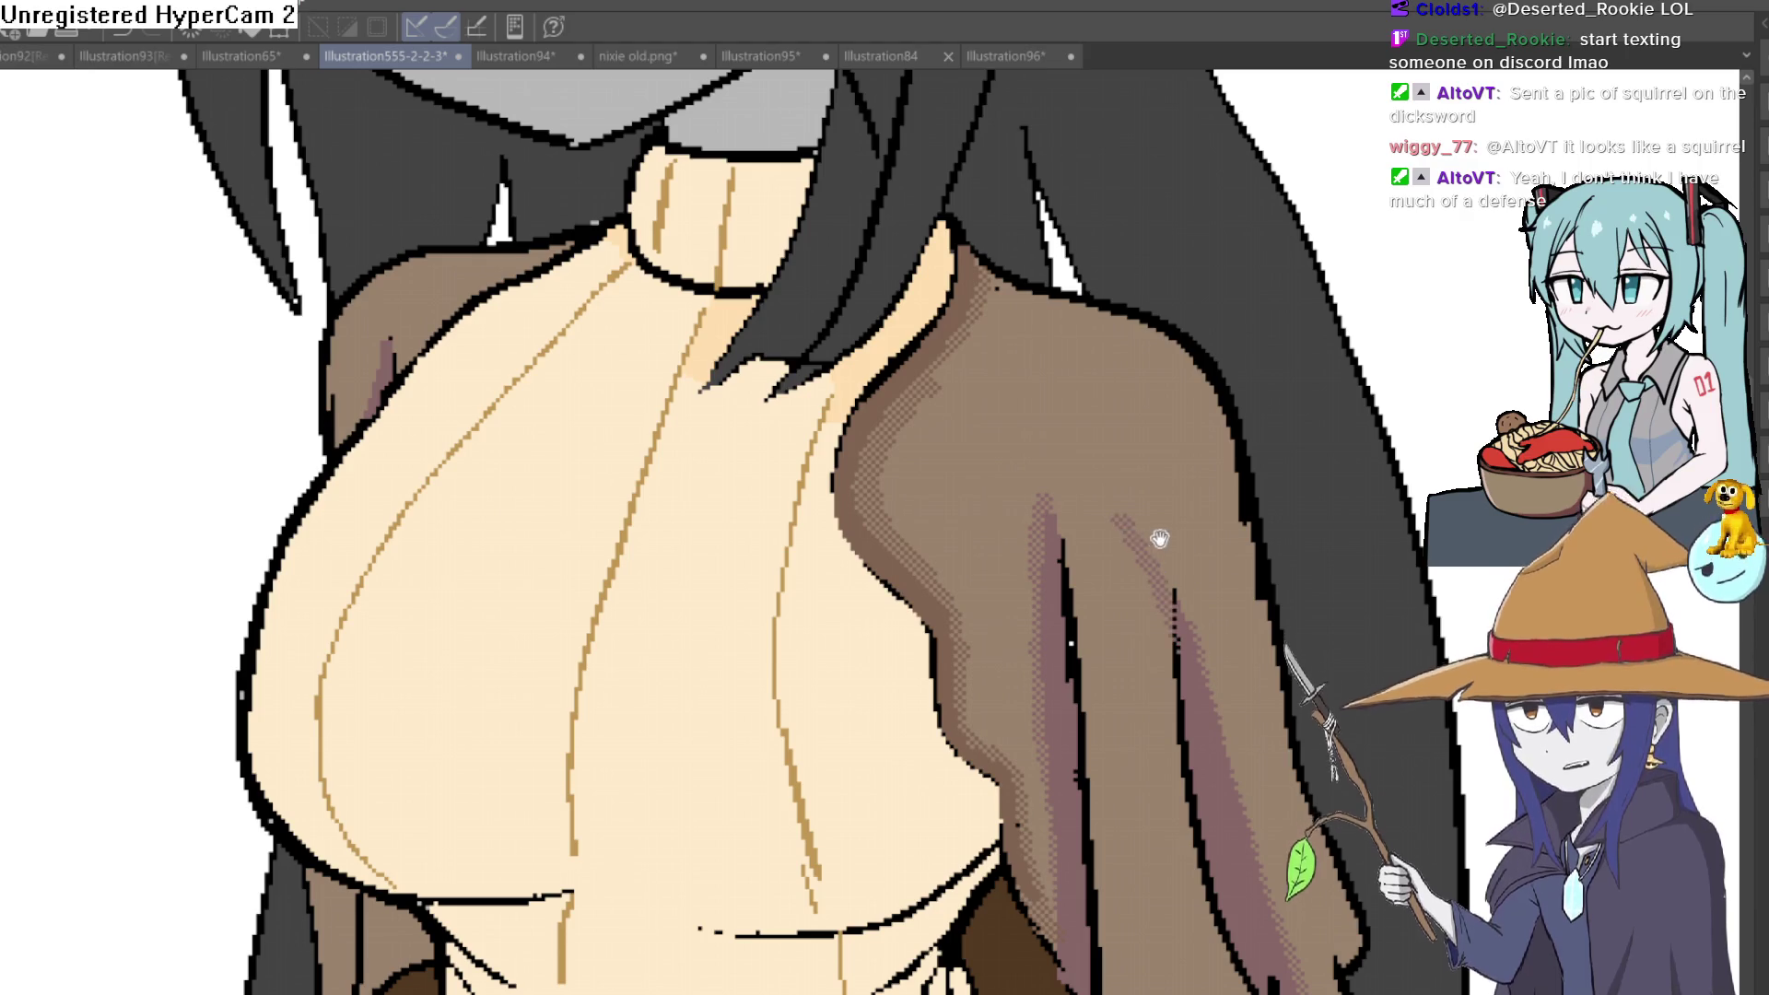
Add a dithered shading stroke along a strand of Raven's brown hair
scroll(1228, 605, down, 2)
scroll(1172, 505, up, 2)
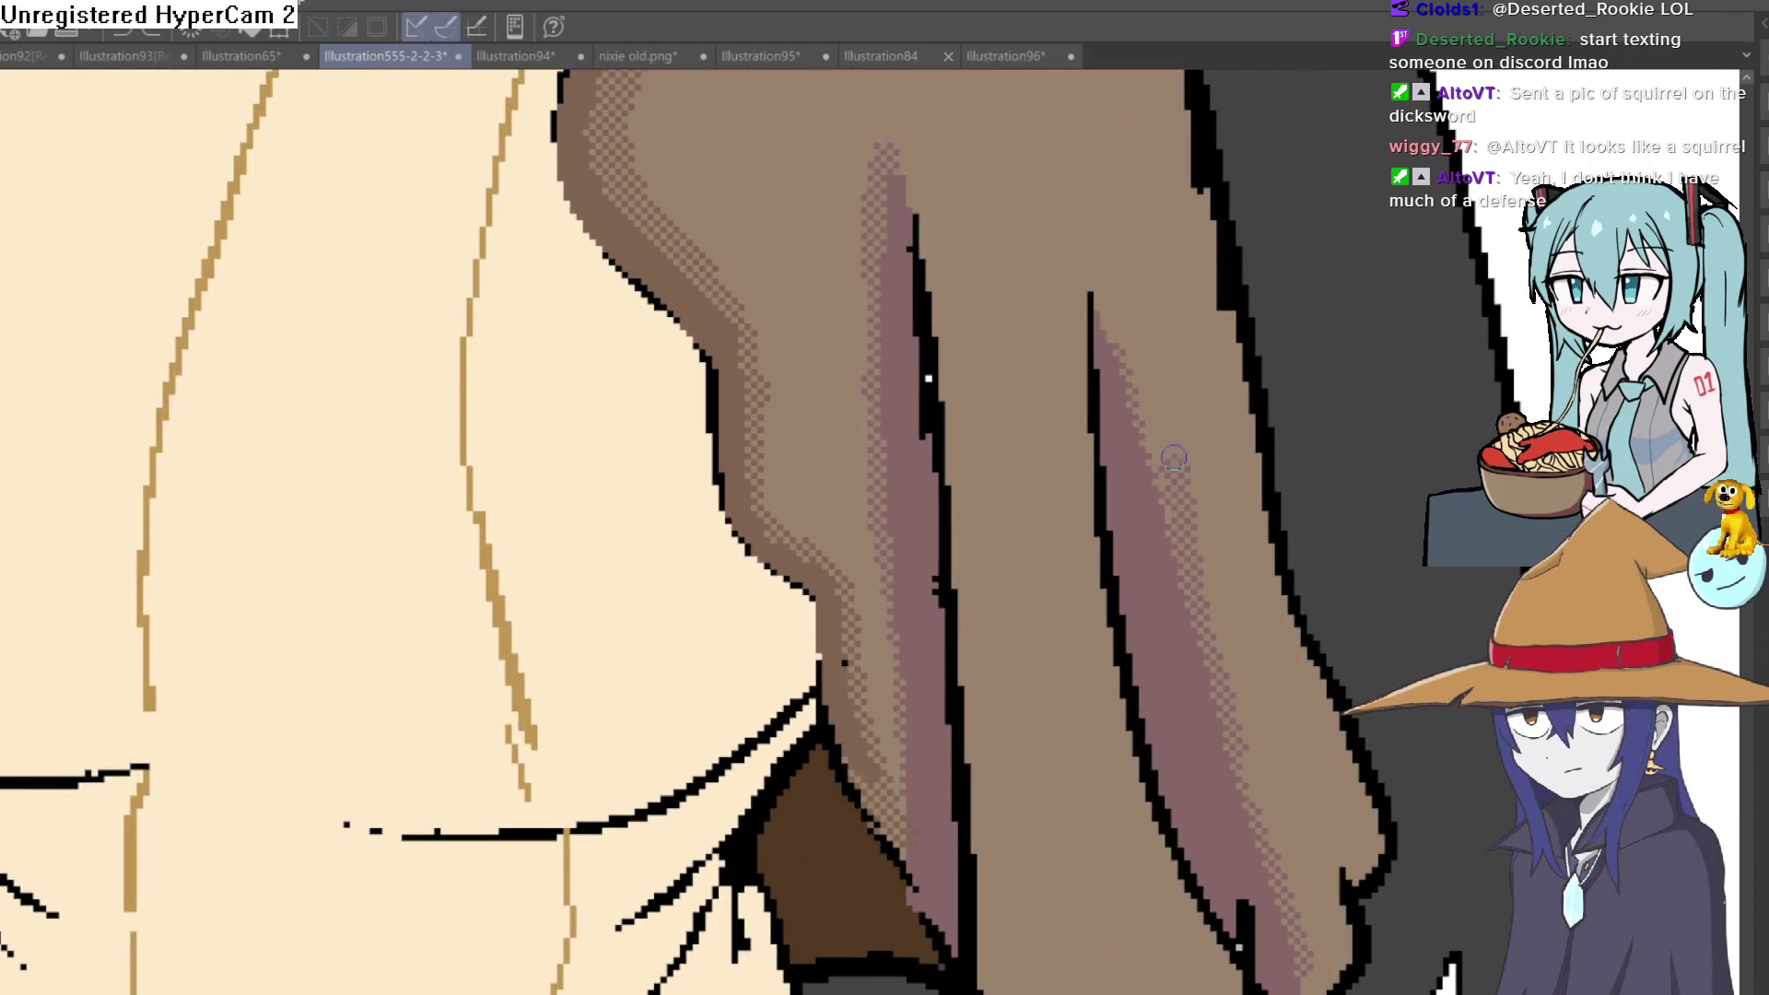
drag(1112, 343, 1111, 255)
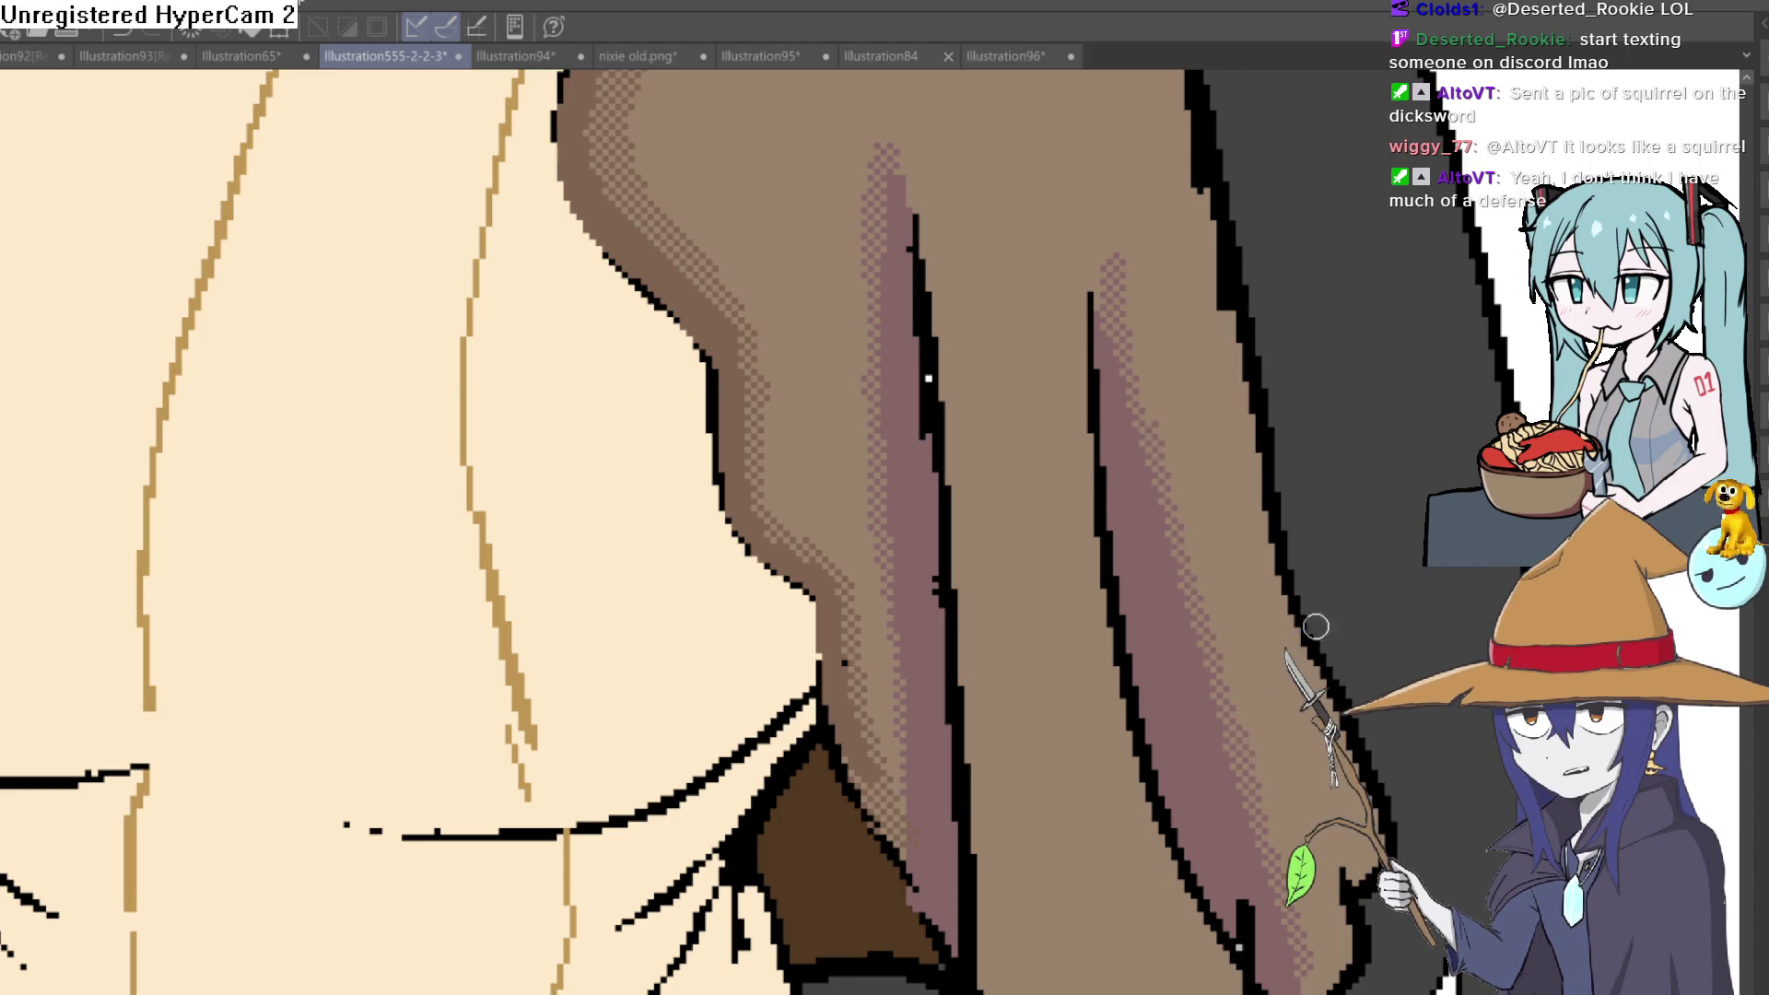
scroll(1258, 628, down, 2)
scroll(1258, 628, down, 1)
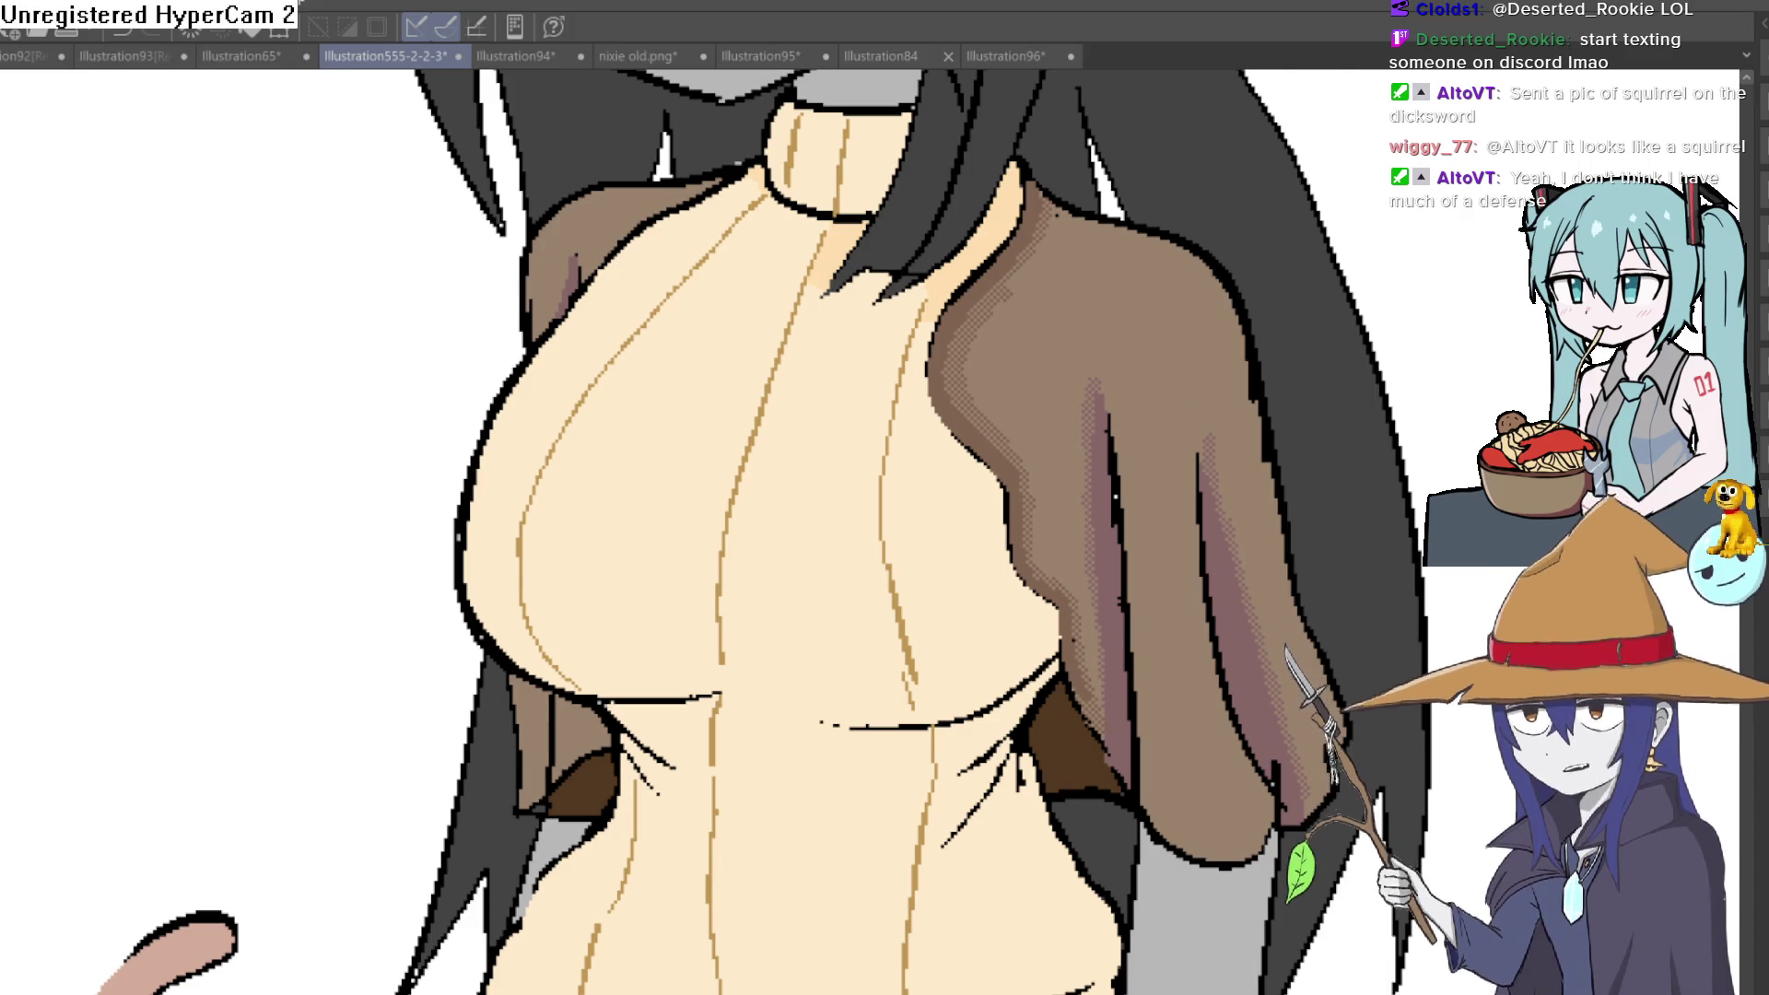
Zoom out and reposition the view to see all the characters
scroll(1285, 603, down, 3)
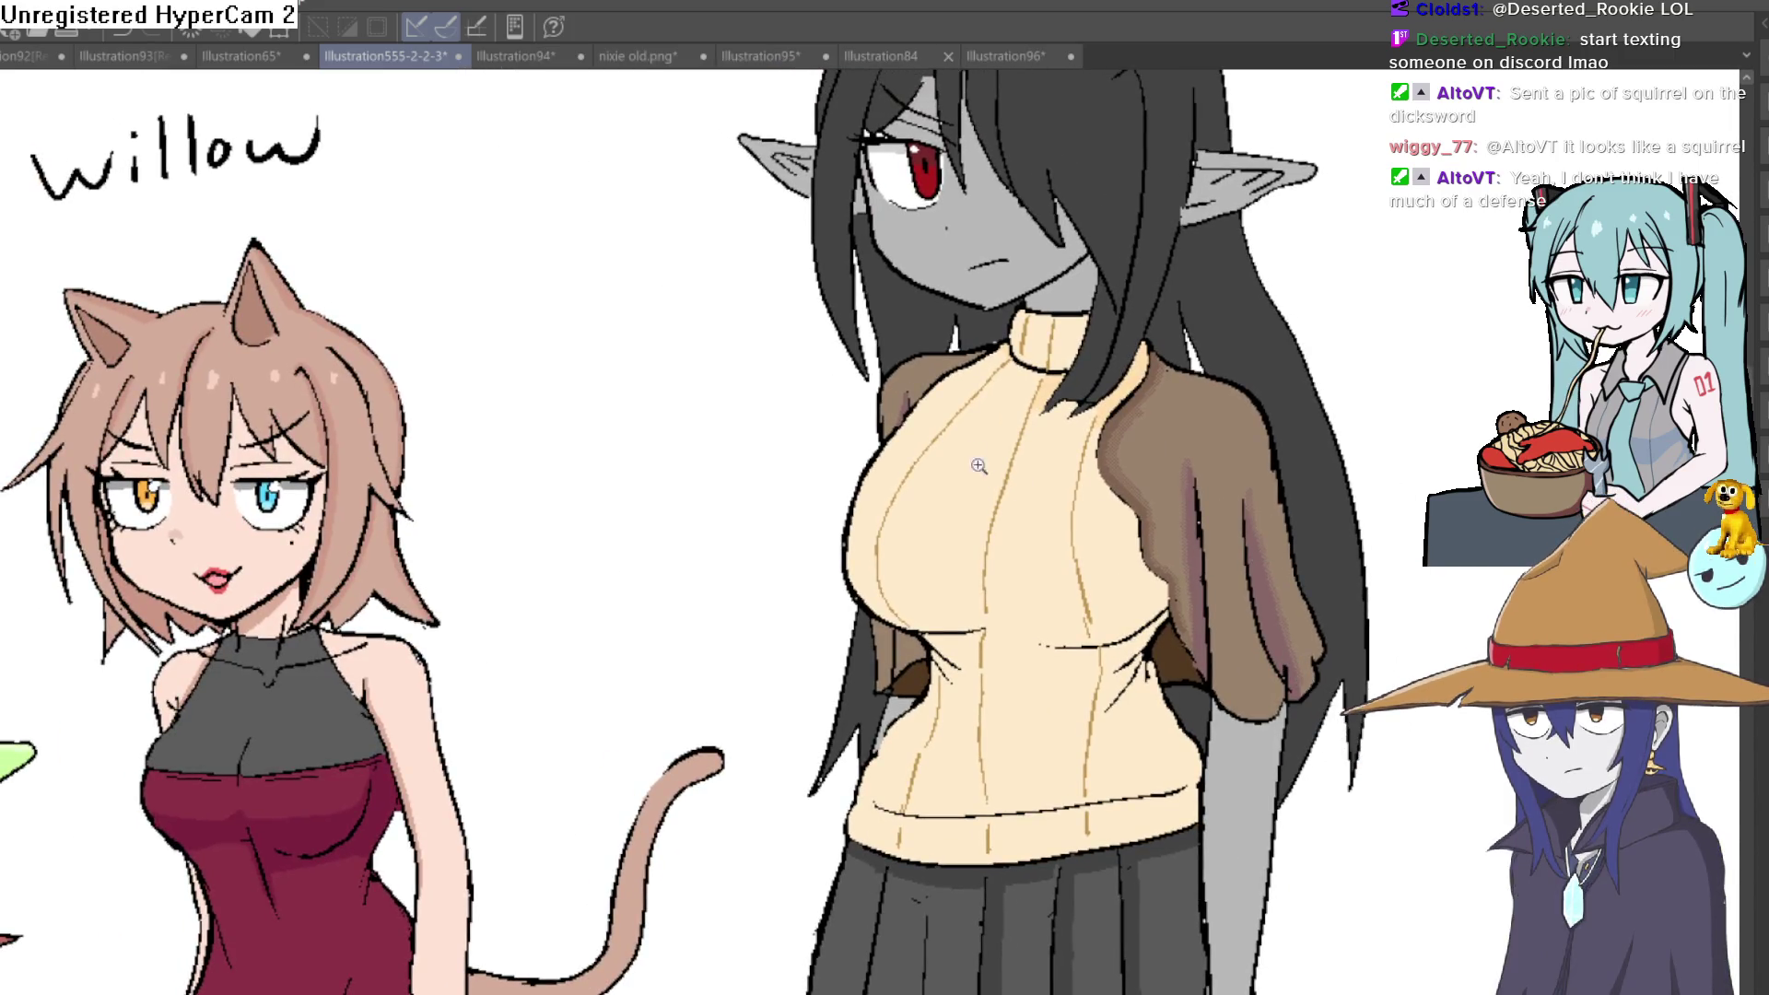
scroll(935, 415, up, 5)
mouse_move(1027, 930)
mouse_down()
mouse_move(1073, 525)
mouse_move(1013, 248)
mouse_up()
scroll(1134, 438, down, 5)
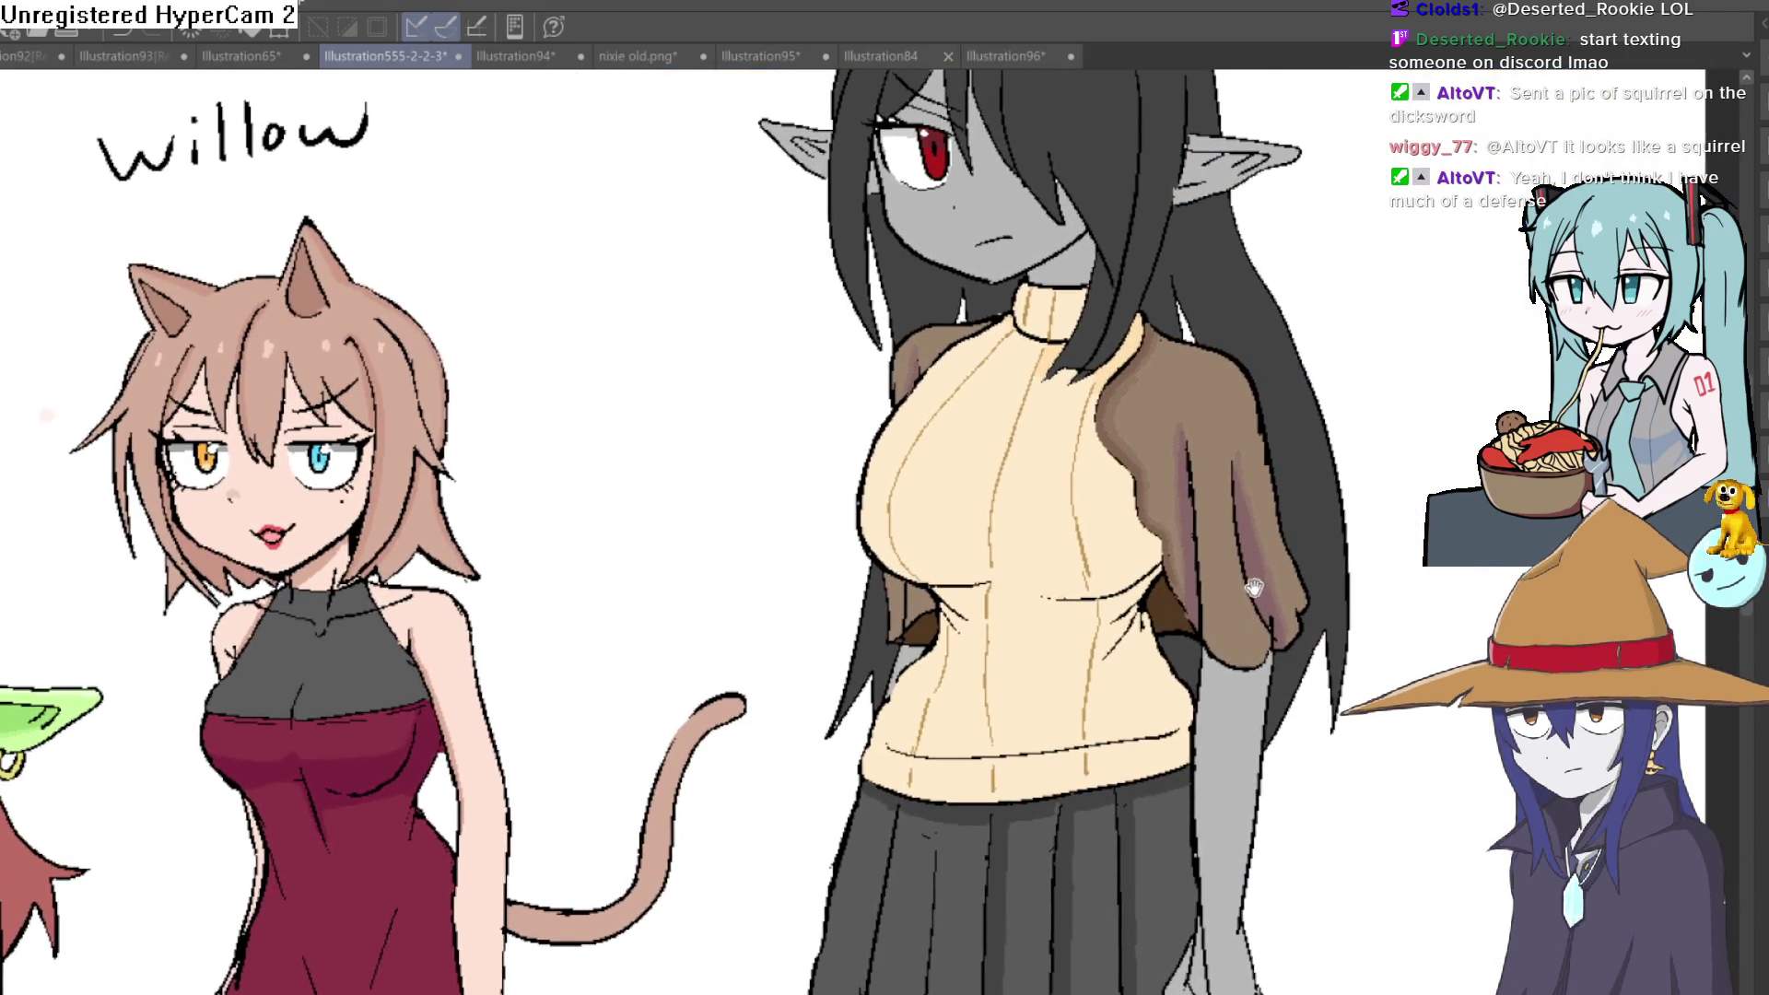
mouse_move(1255, 587)
mouse_down()
mouse_move(1240, 591)
mouse_move(1217, 470)
mouse_move(1229, 515)
mouse_move(1263, 538)
mouse_up()
scroll(1256, 568, down, 3)
scroll(1335, 241, up, 3)
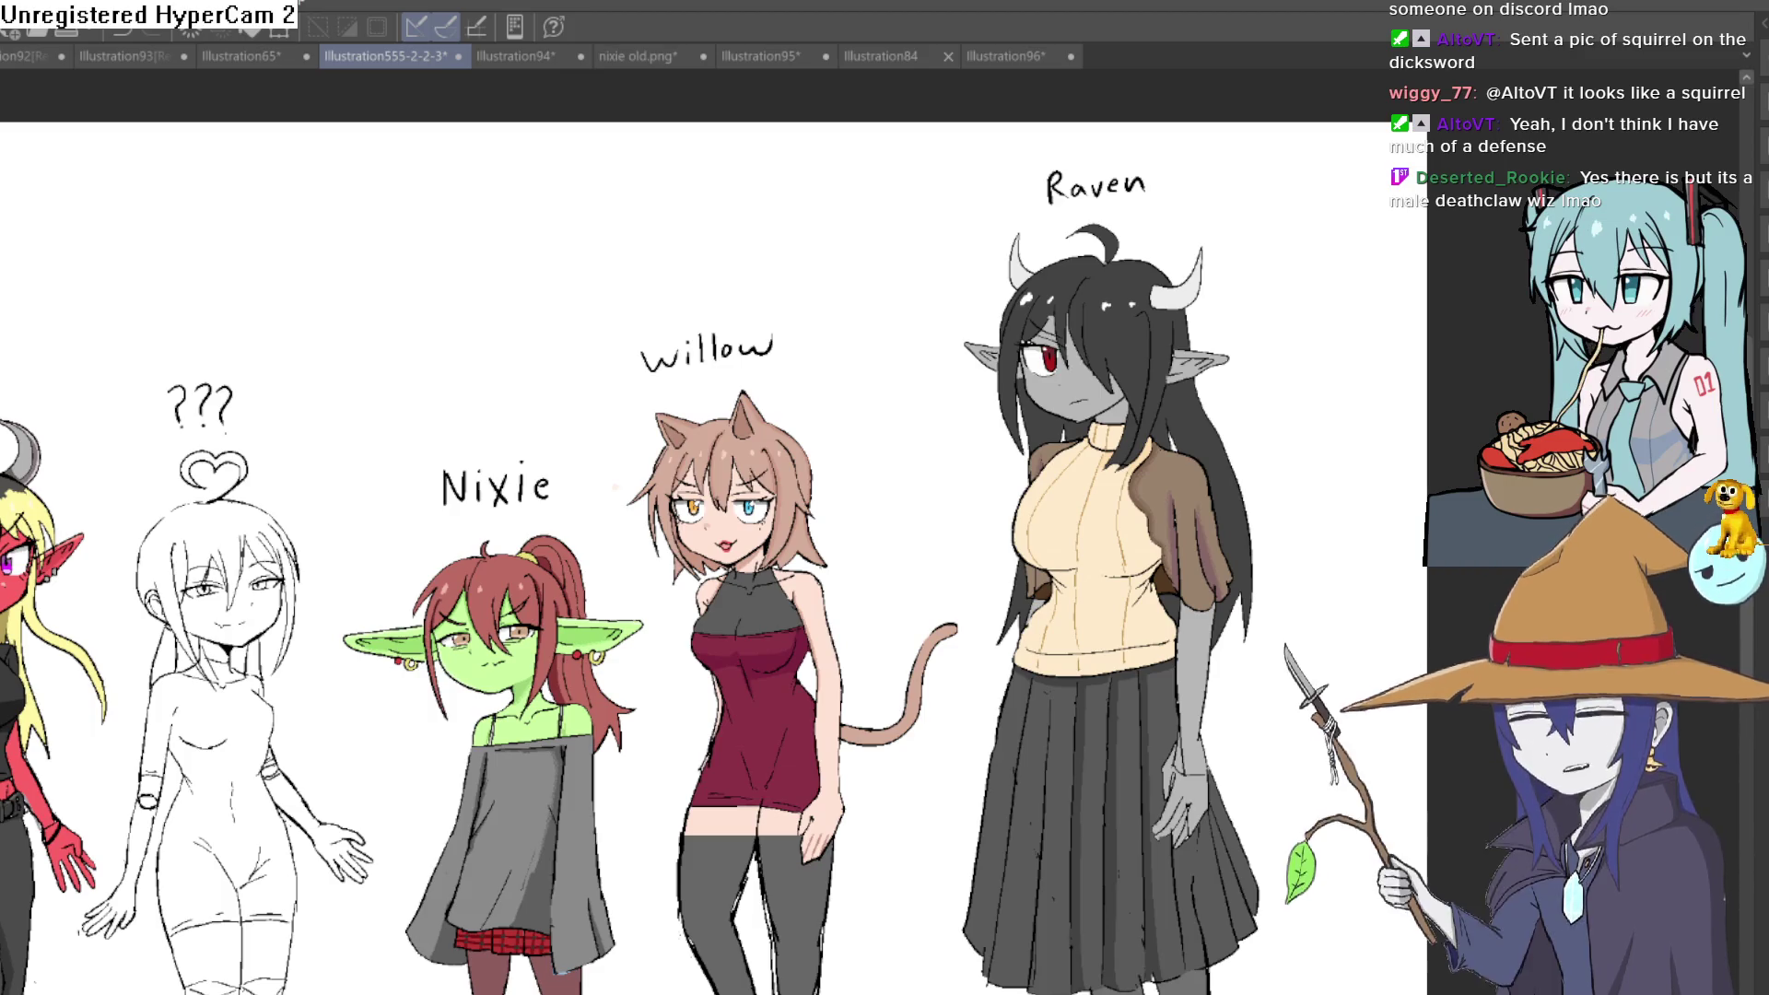
mouse_move(1263, 387)
mouse_down()
mouse_move(1122, 274)
mouse_move(1105, 527)
mouse_up()
scroll(1123, 275, up, 3)
scroll(1104, 527, down, 2)
scroll(1105, 531, down, 1)
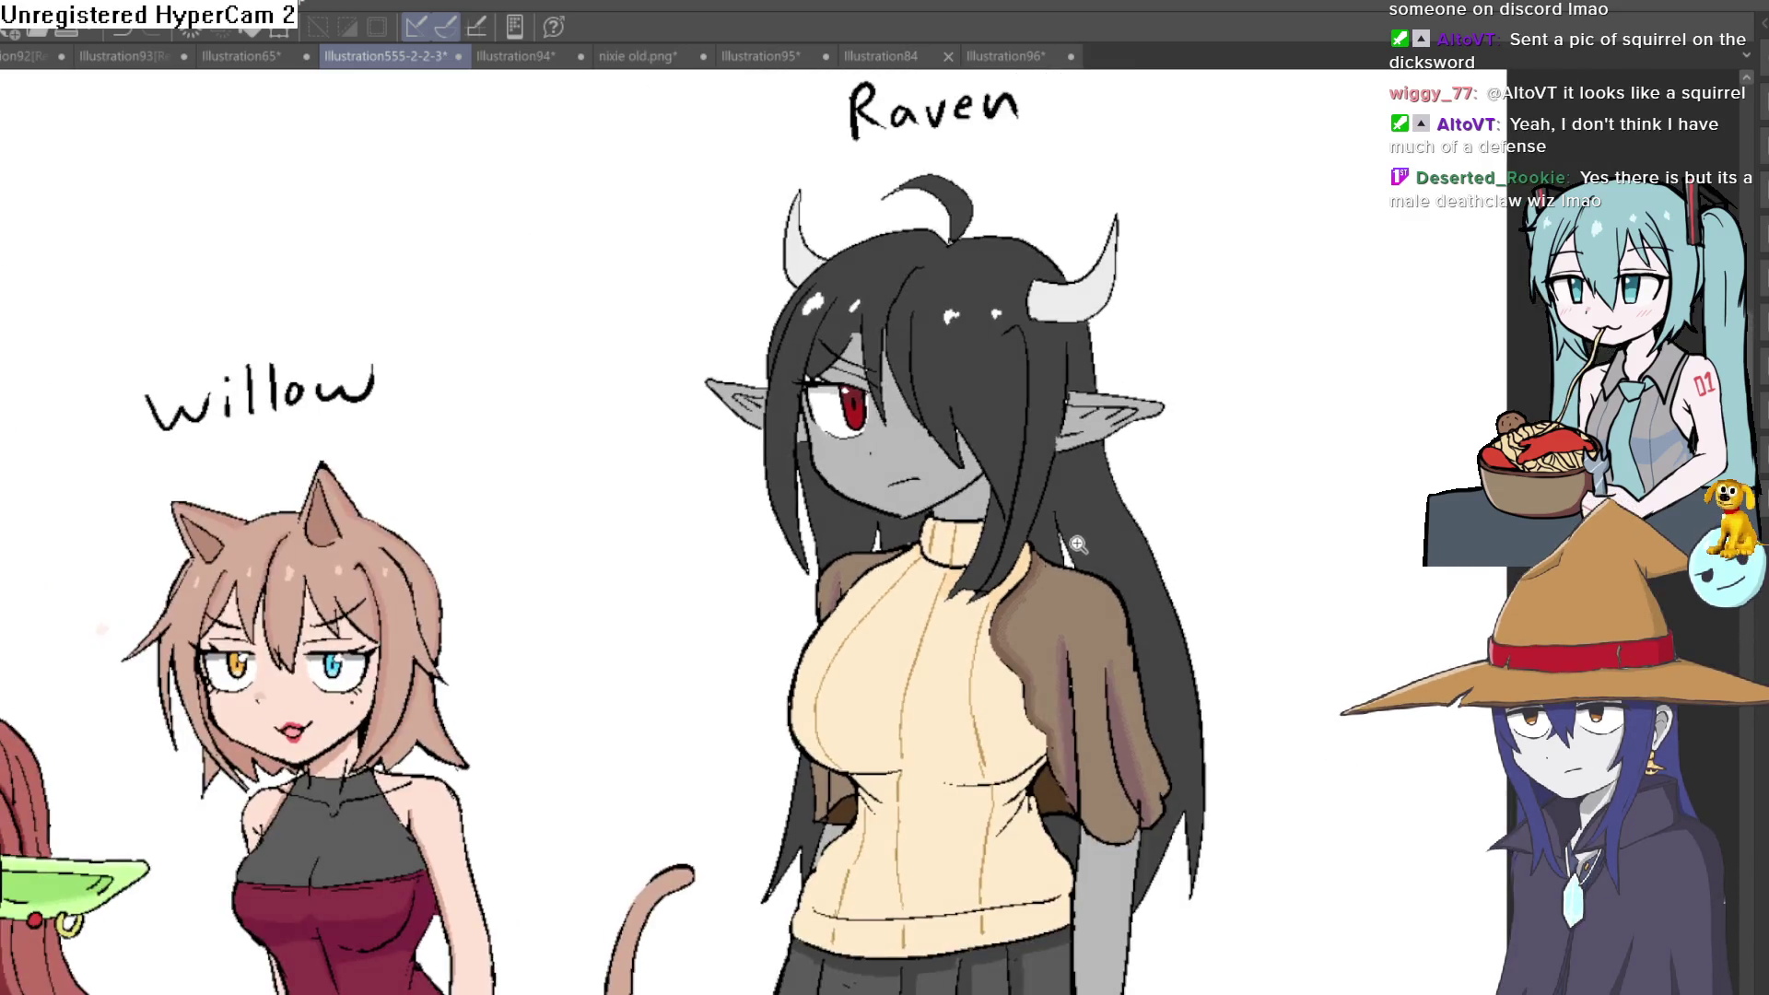
scroll(1105, 535, up, 3)
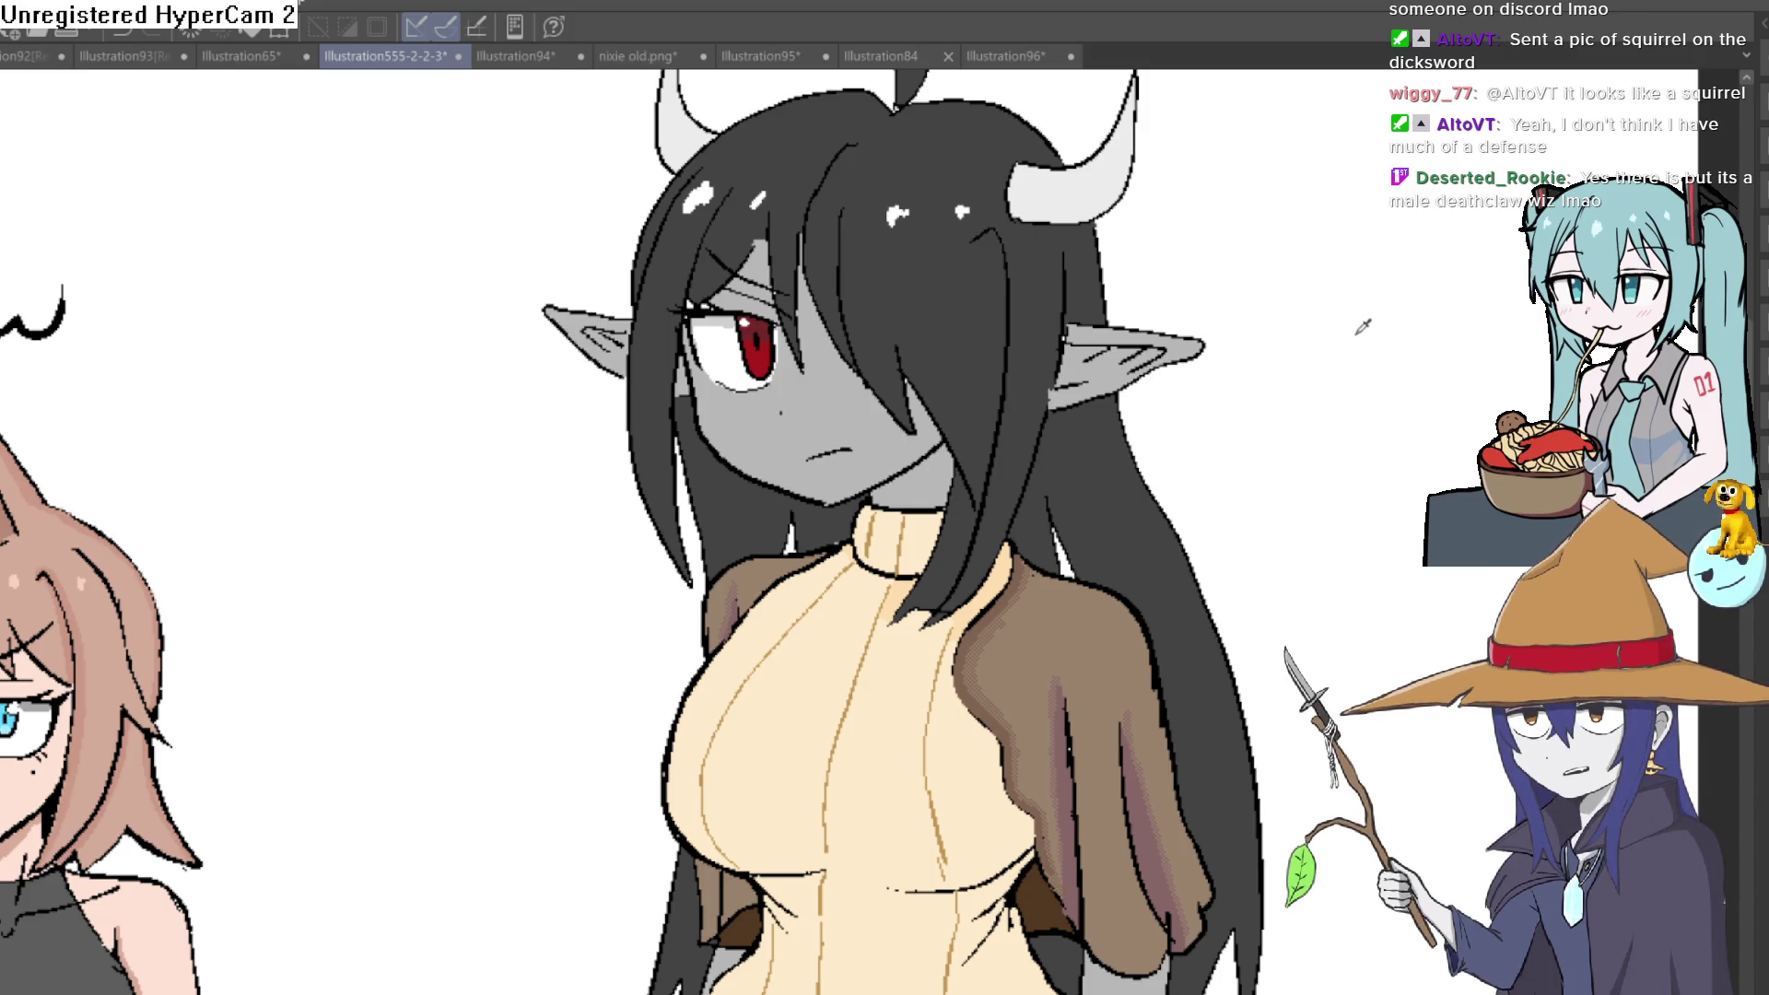
scroll(1275, 422, down, 5)
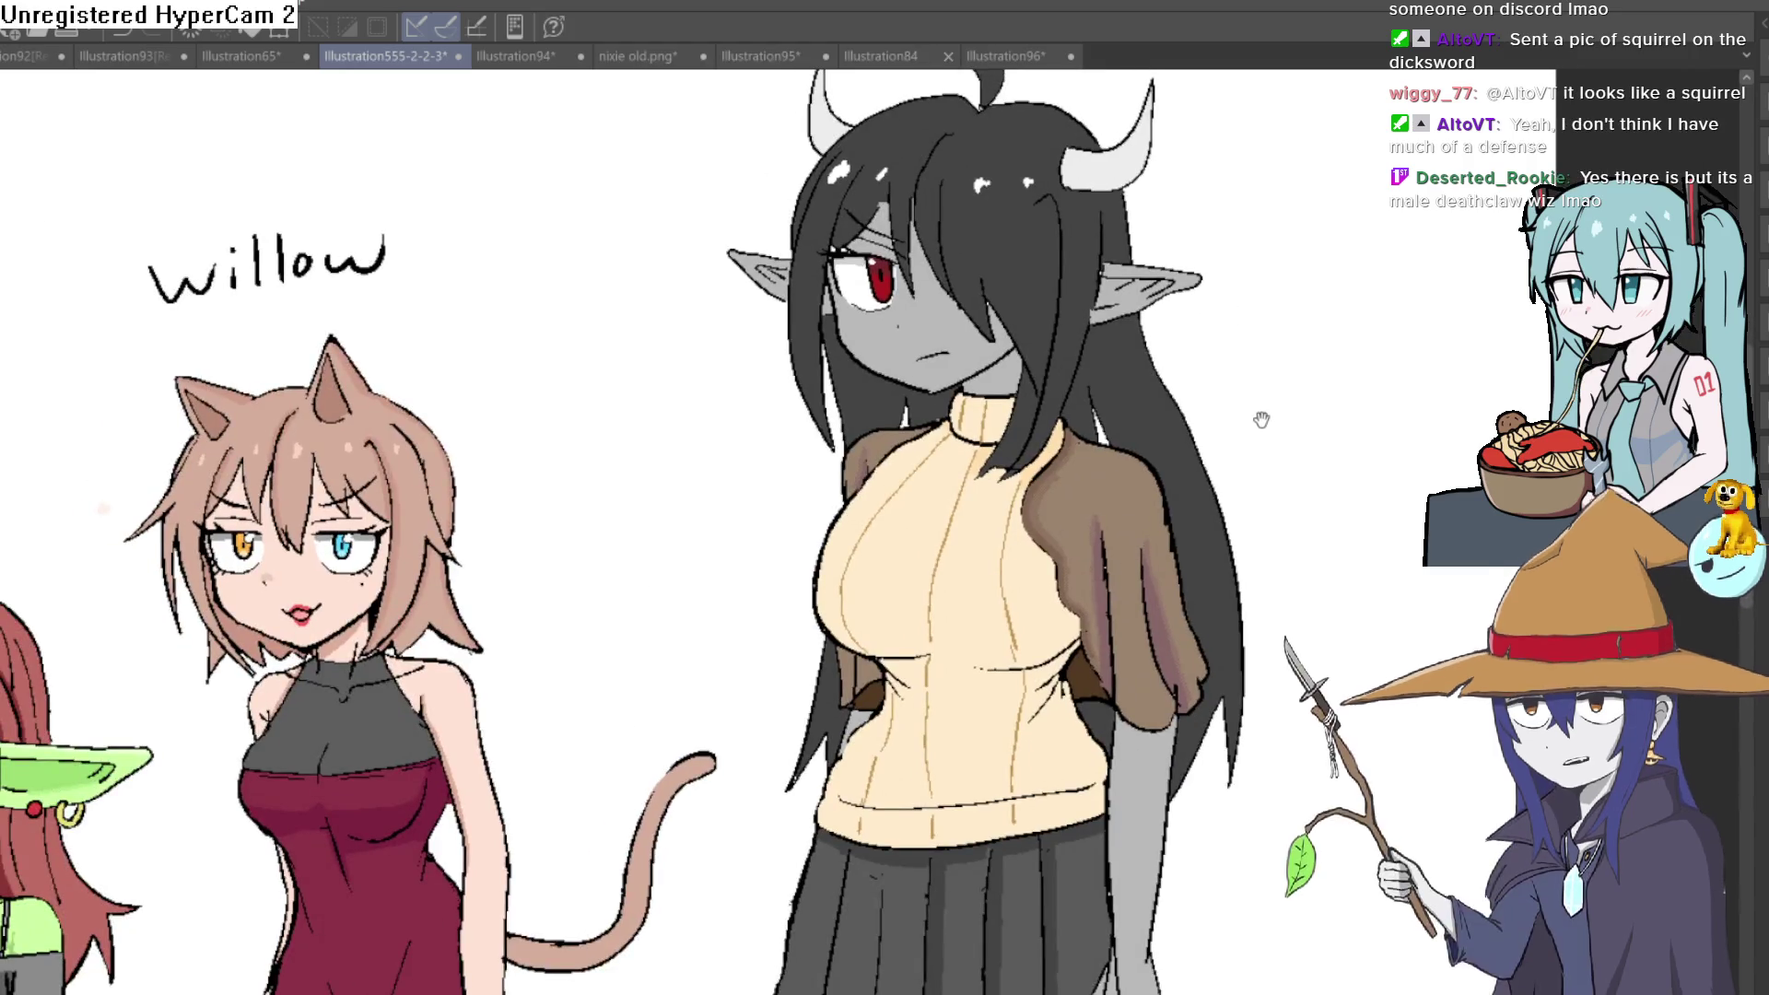
scroll(1261, 423, down, 5)
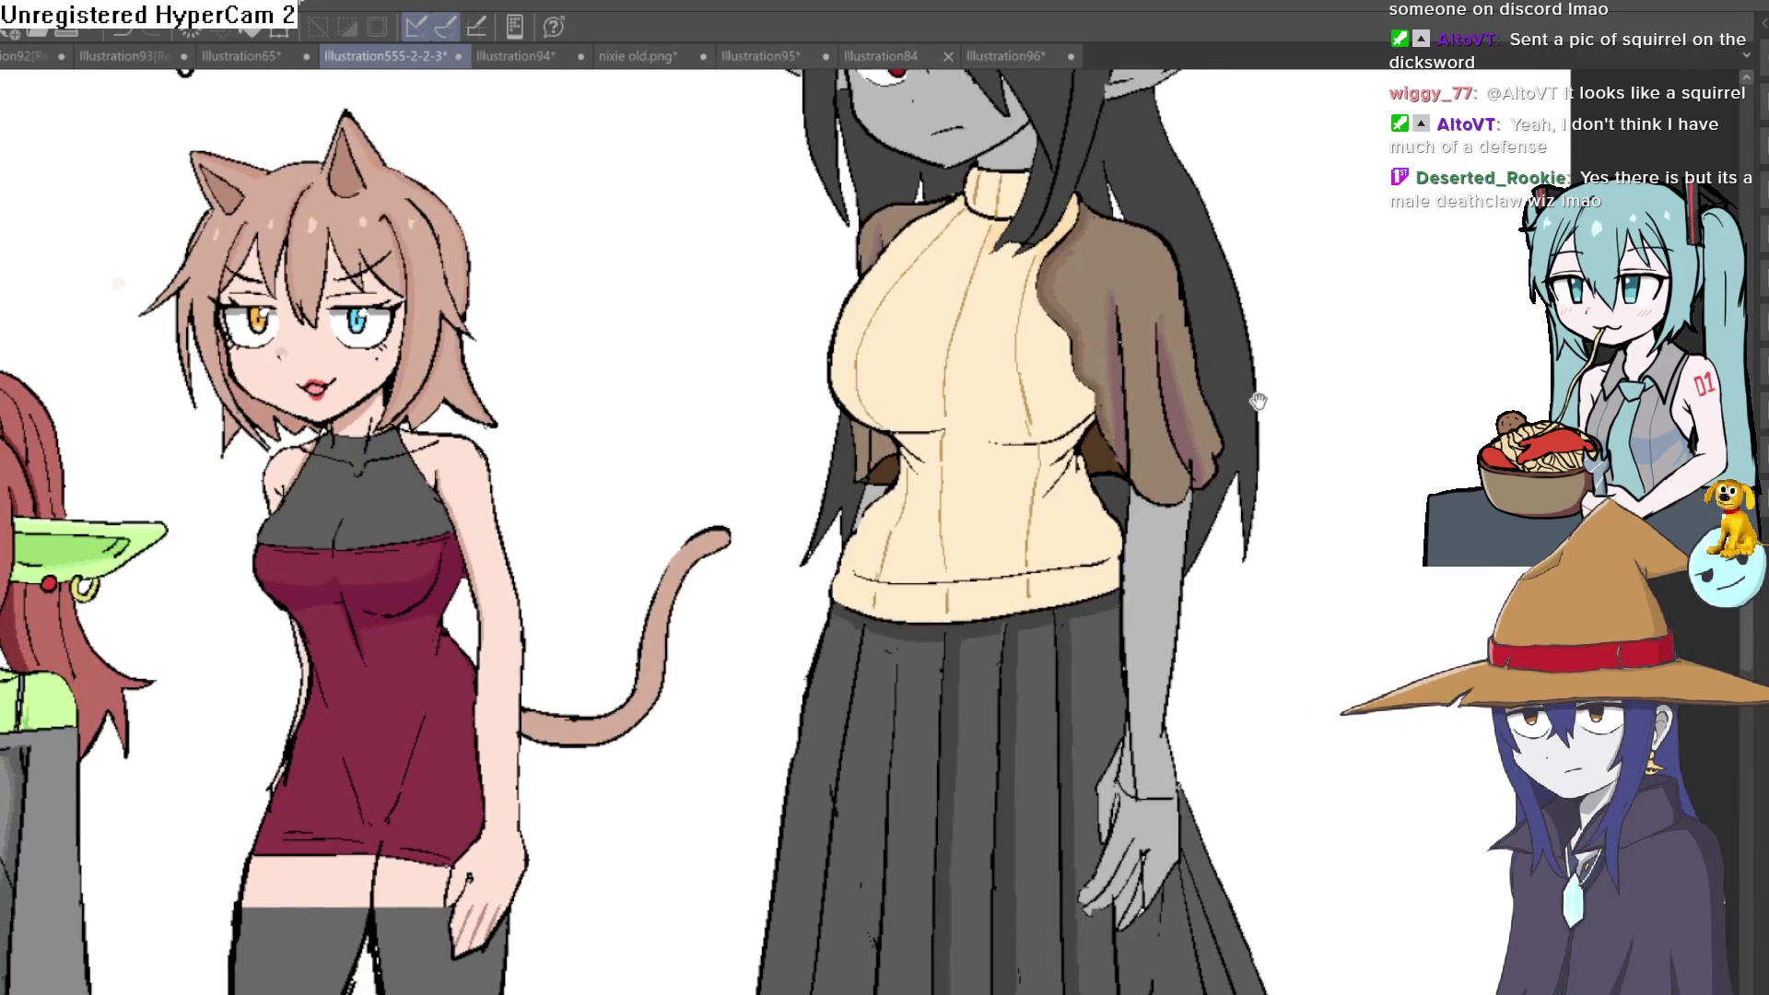
scroll(1255, 380, down, 1)
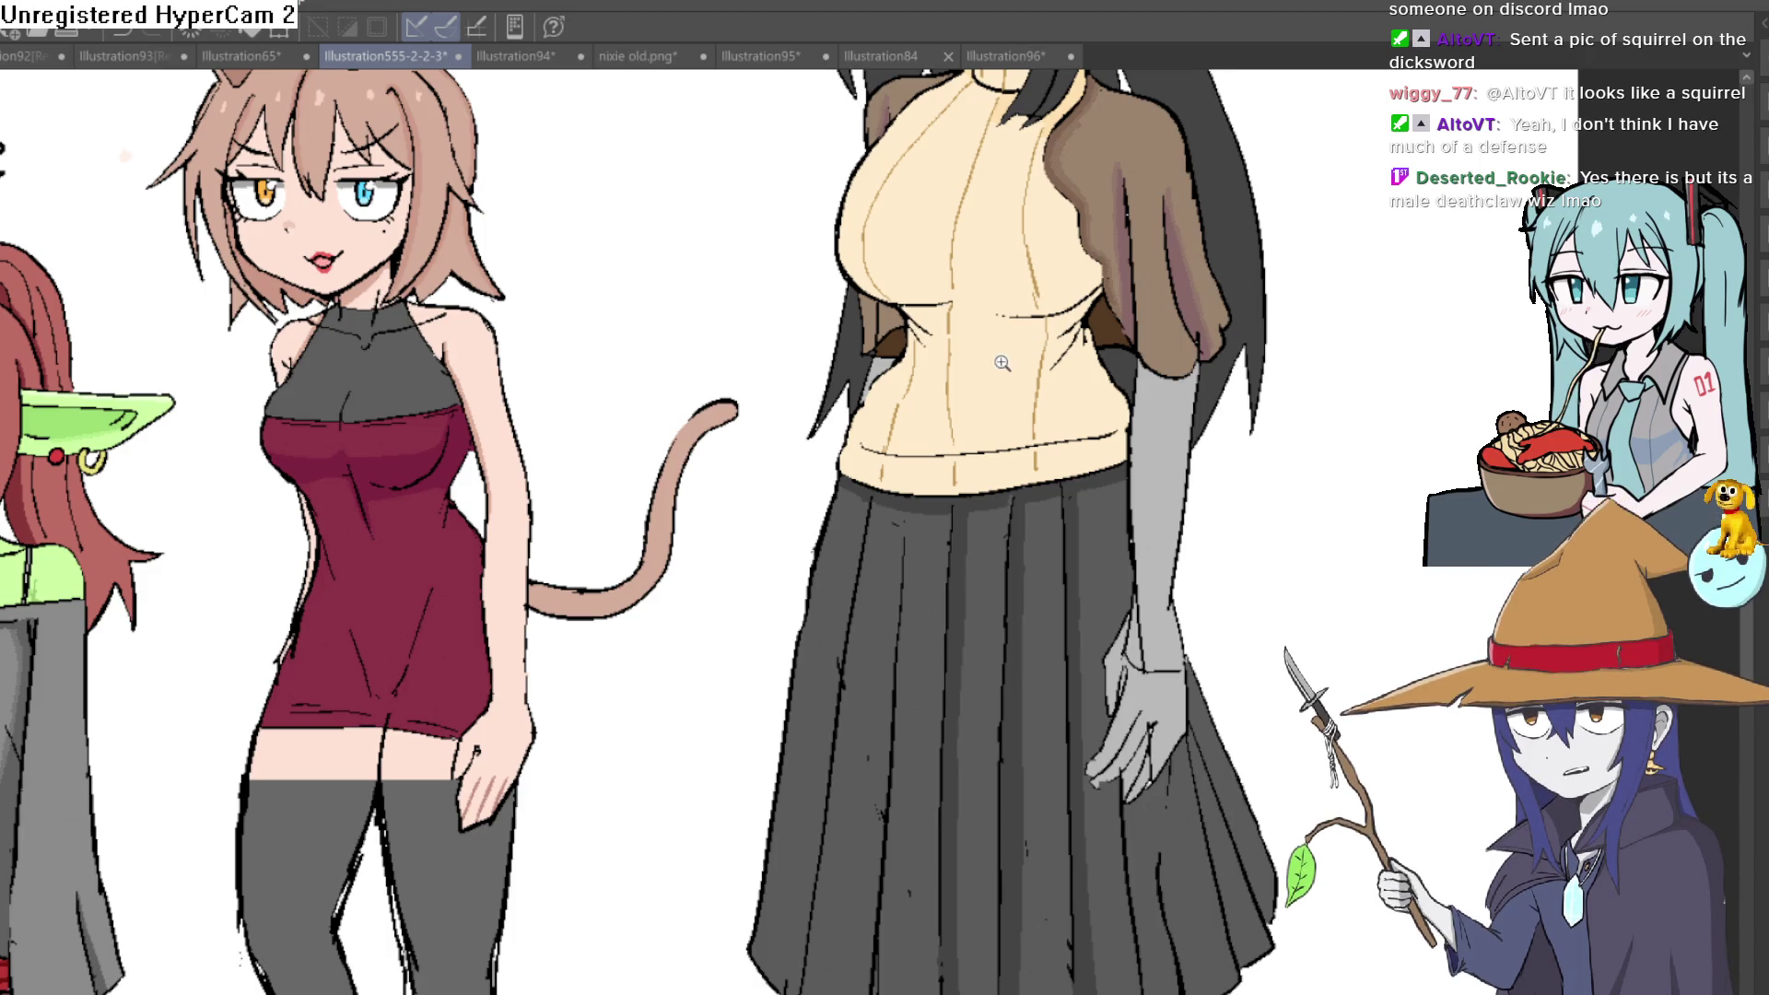
scroll(1007, 360, up, 5)
Draw a shadow boundary below the chest and fill the band darker tan
mouse_move(1138, 334)
mouse_down()
mouse_move(986, 385)
mouse_move(778, 382)
mouse_up()
mouse_move(900, 307)
mouse_down()
mouse_move(756, 216)
mouse_move(801, 379)
mouse_move(548, 614)
mouse_up()
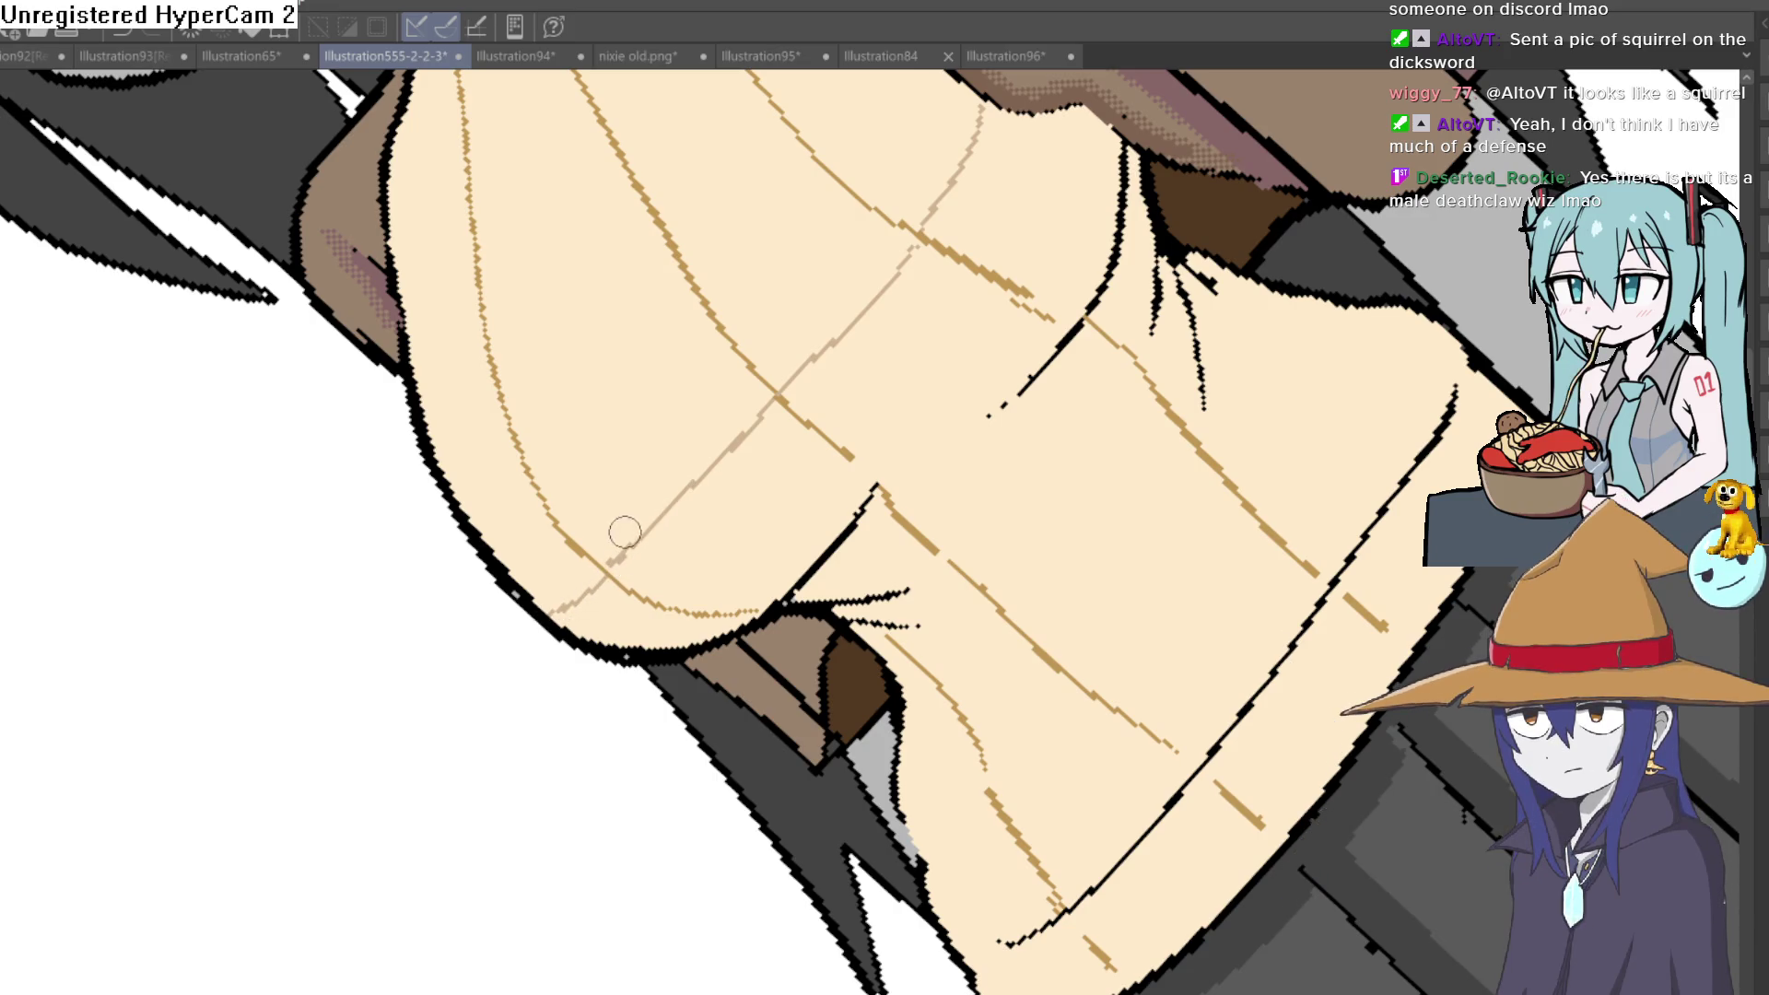
click(852, 415)
key(ctrl+z)
mouse_move(1080, 293)
mouse_down()
mouse_move(1219, 483)
mouse_move(889, 608)
mouse_up()
key(g)
click(785, 475)
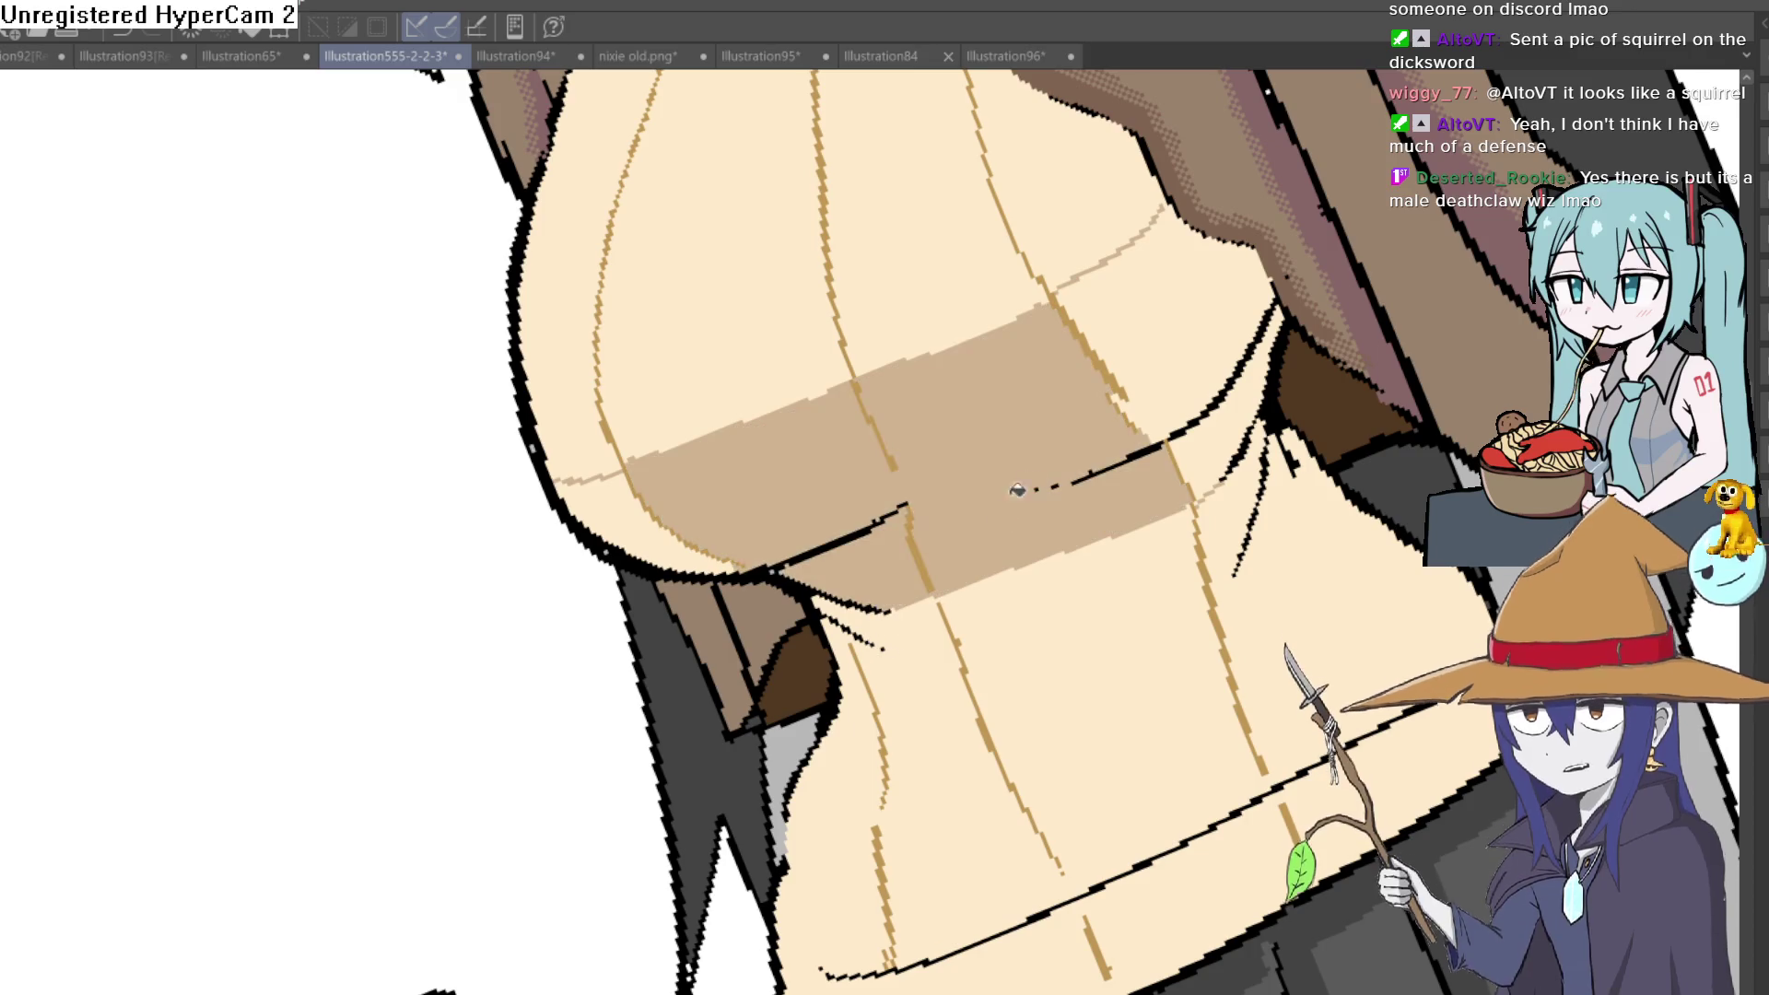
Zoom out to the lineup, then zoom back onto the sweater to check the shading
key(ctrl+0)
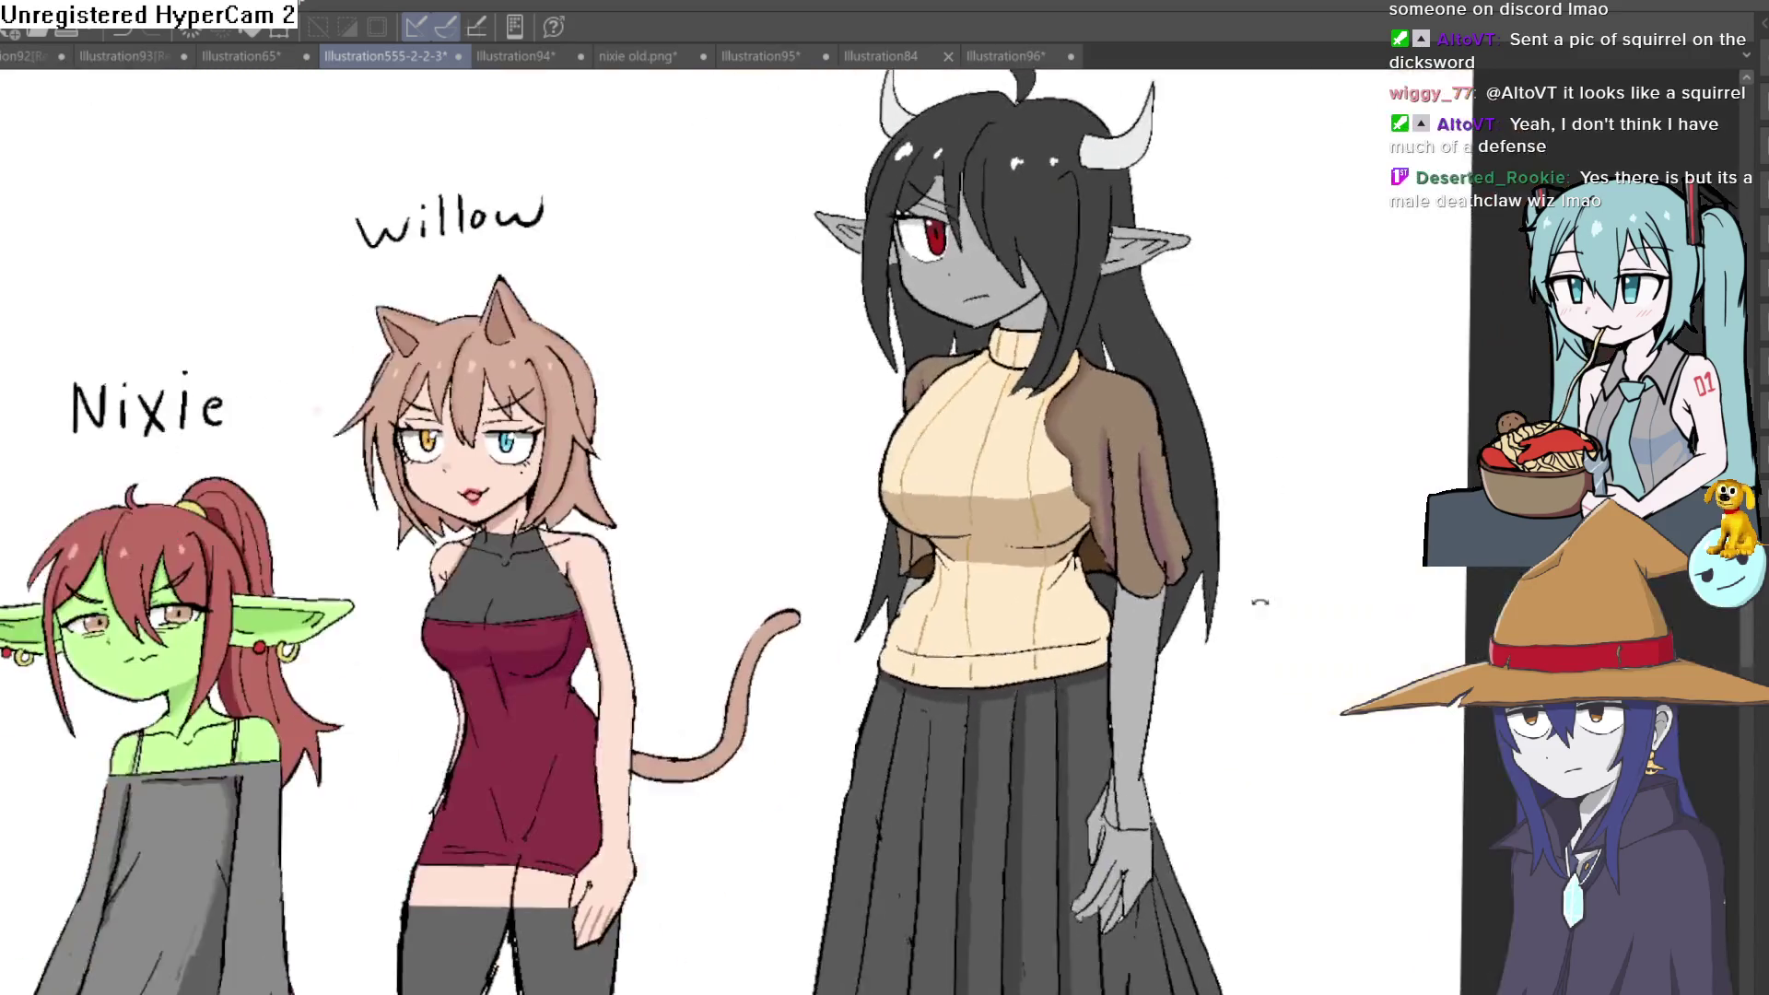
drag(1244, 557, 1192, 504)
mouse_move(921, 525)
mouse_down()
mouse_move(1118, 517)
mouse_move(1074, 556)
mouse_move(1087, 543)
mouse_up()
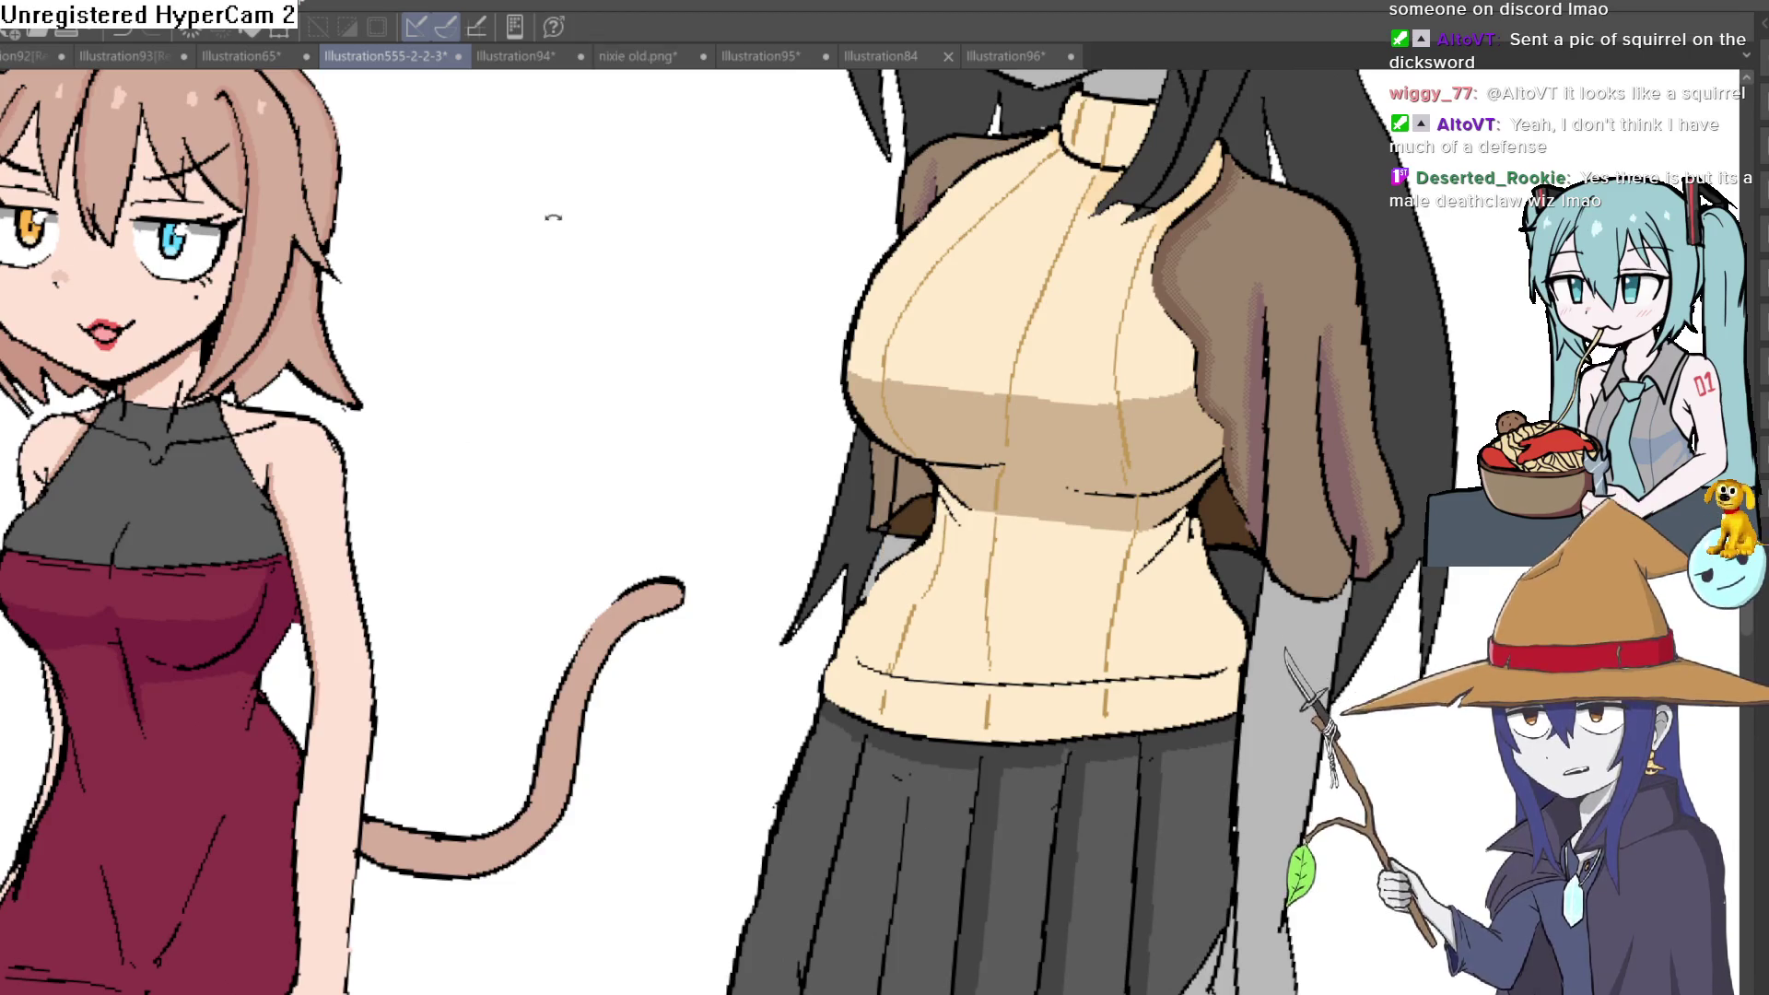
drag(472, 215, 645, 387)
scroll(987, 584, up, 5)
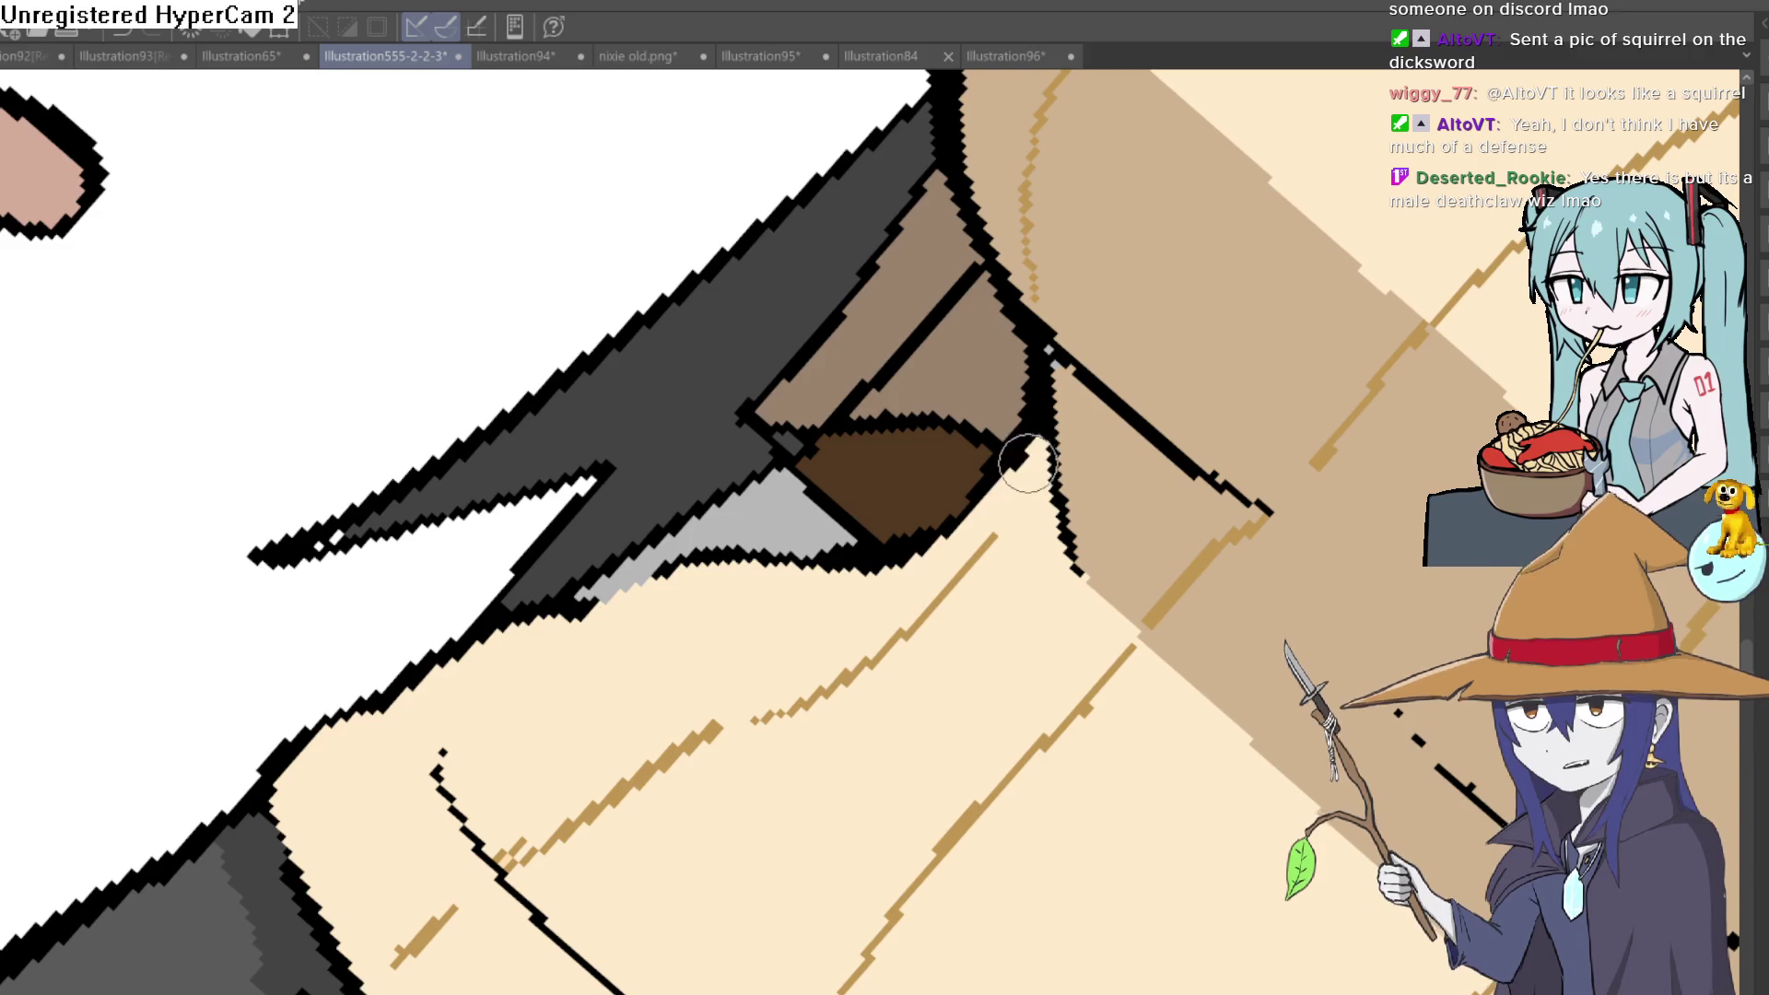
scroll(1029, 461, down, 5)
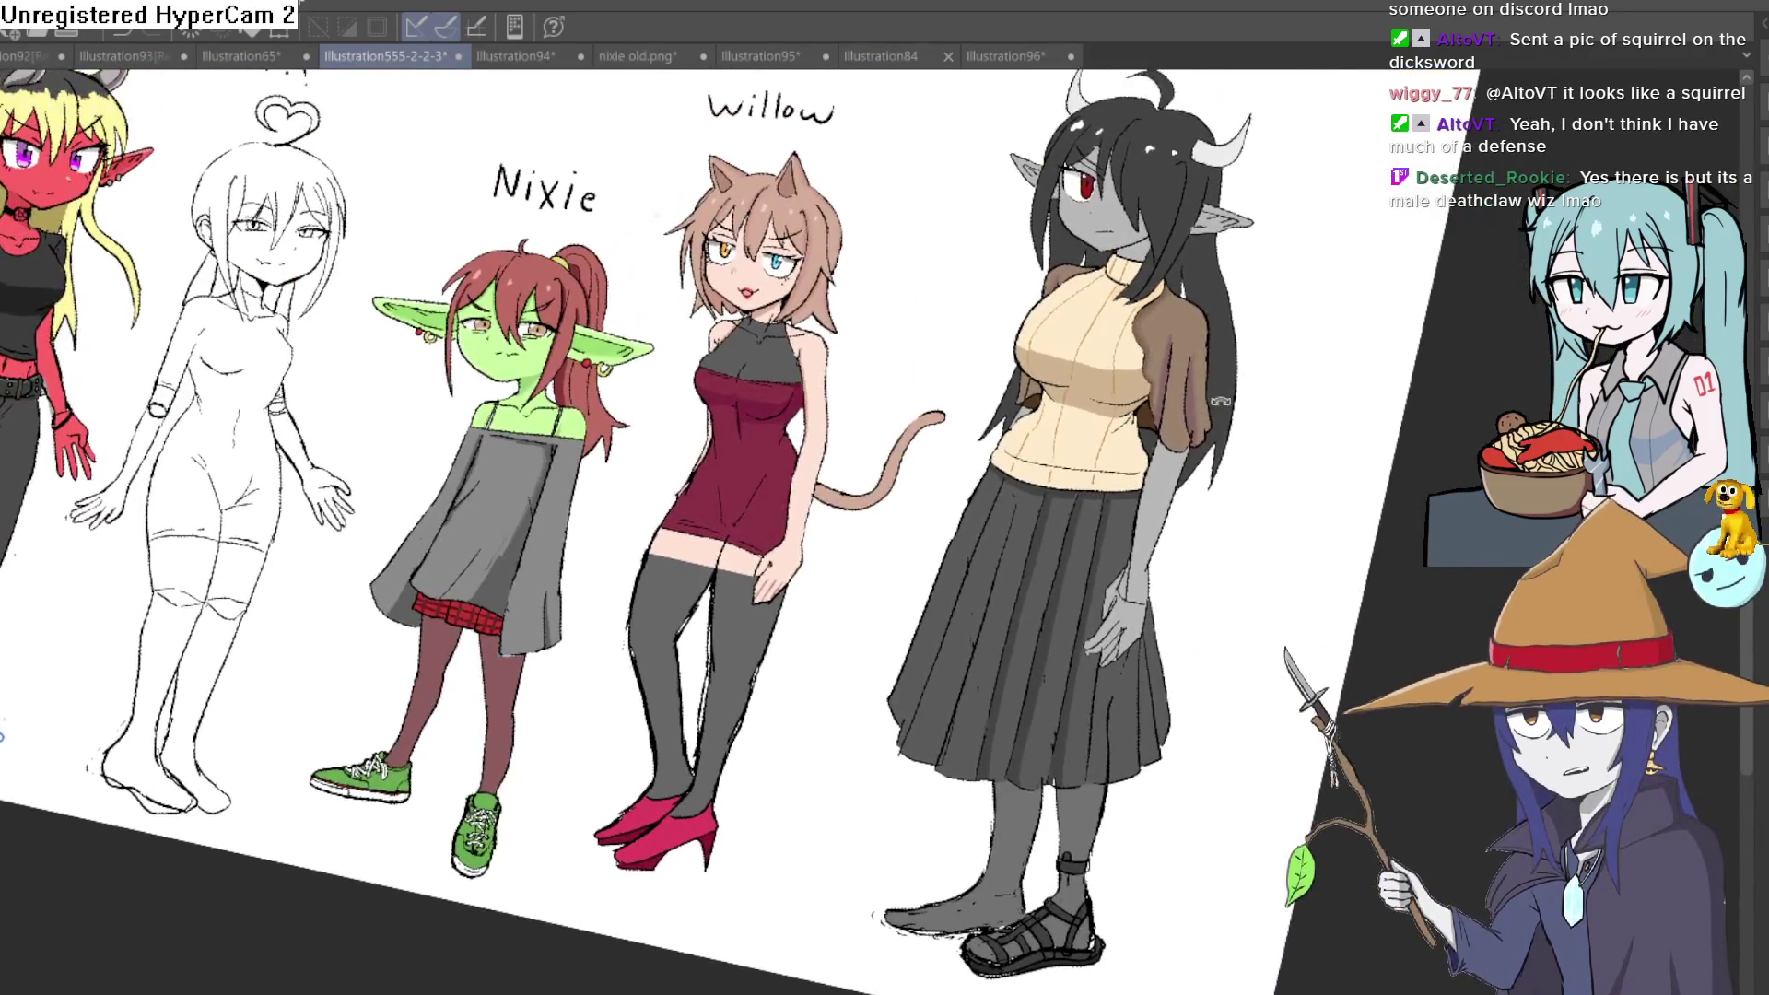
scroll(1218, 402, up, 5)
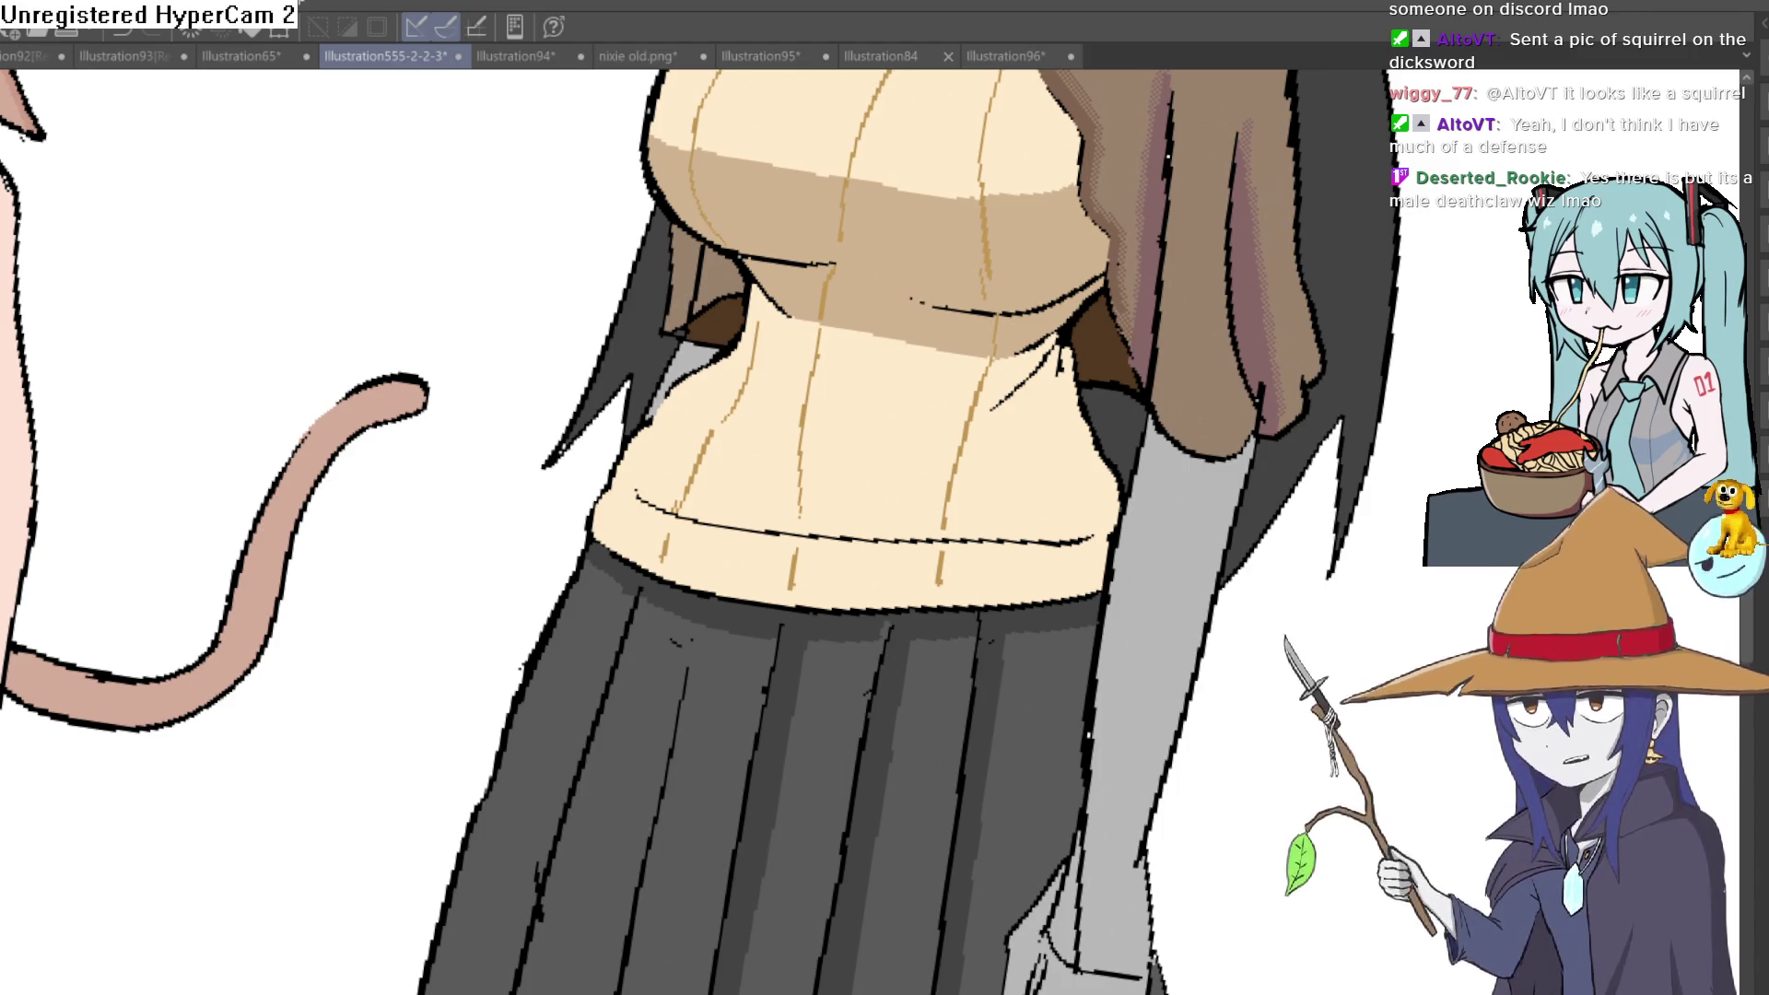
Sample the dark grey skirt colour with the eyedropper
scroll(1311, 433, down, 3)
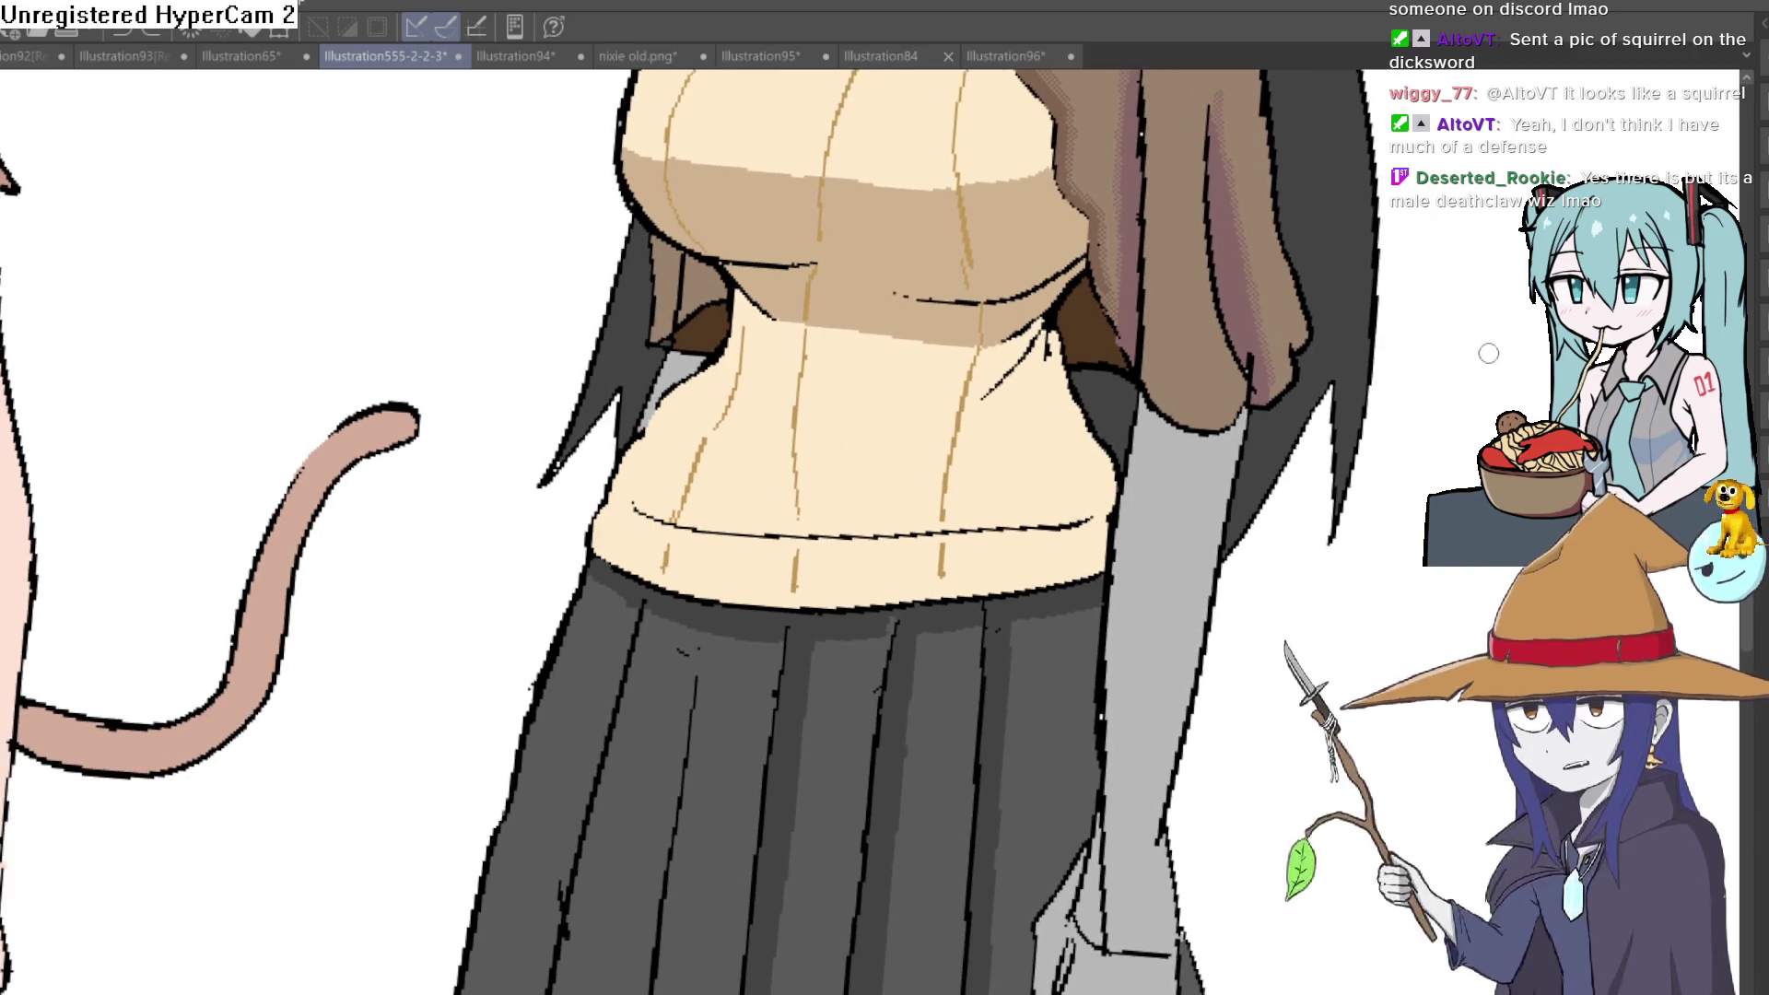
scroll(1311, 433, down, 5)
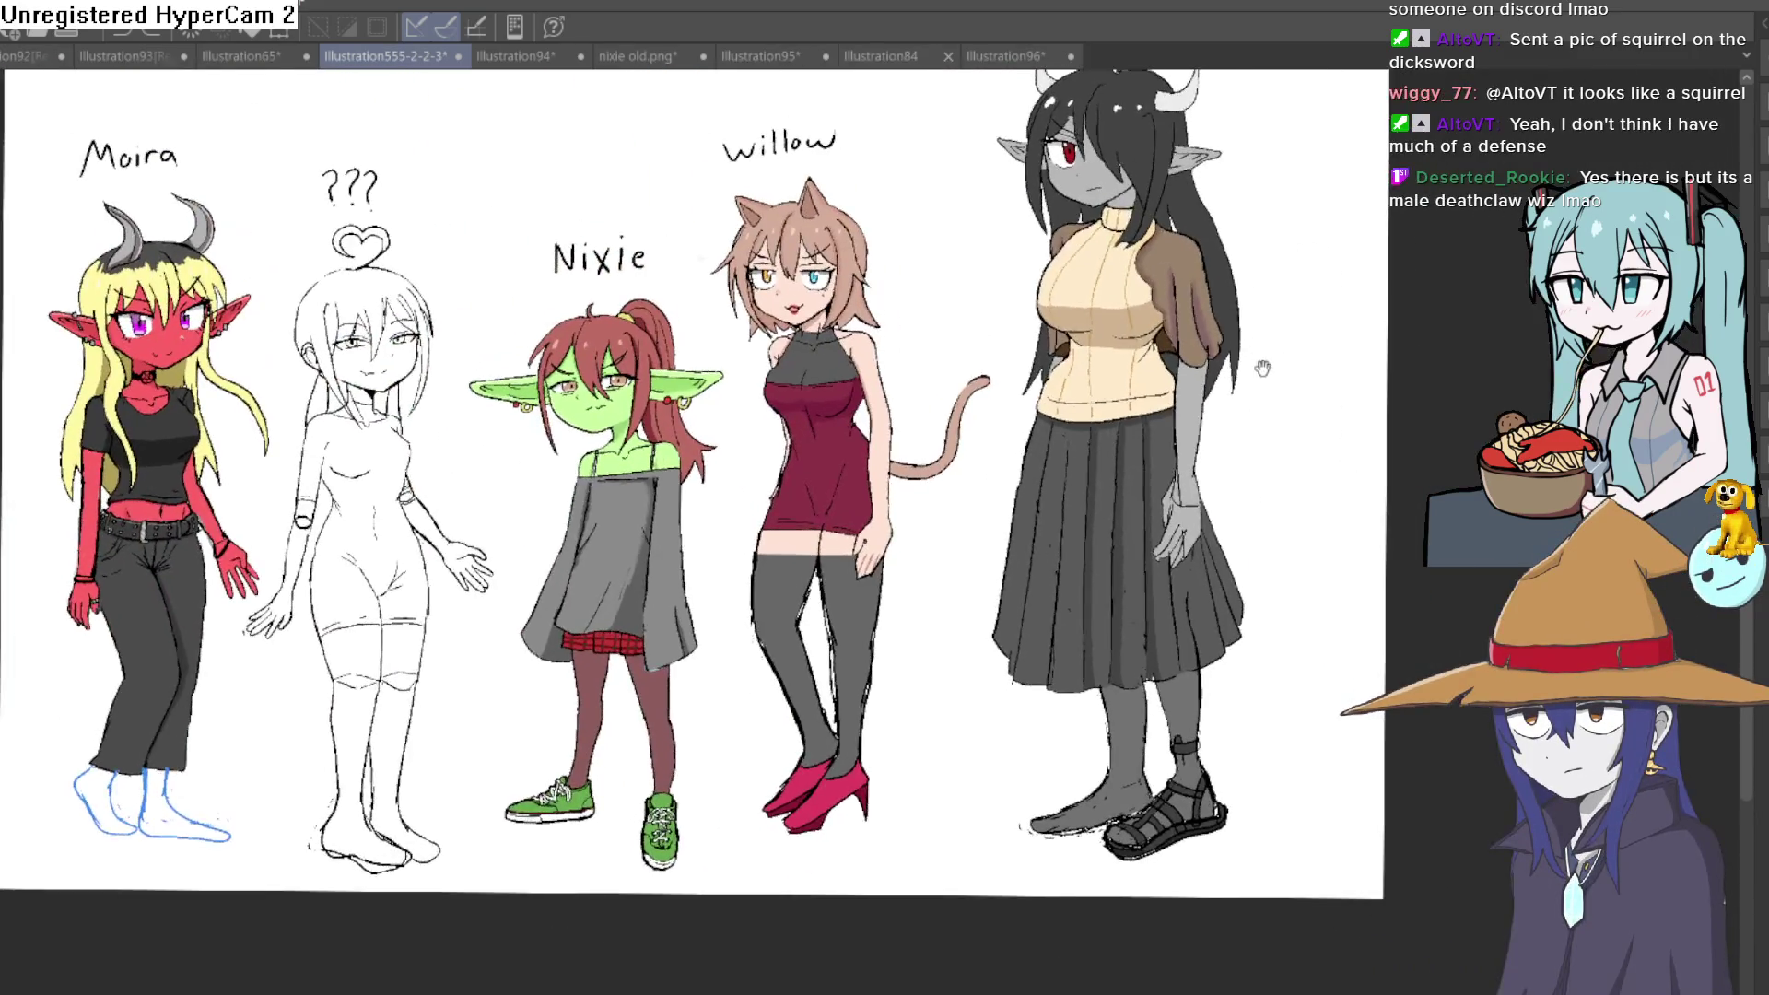
scroll(1302, 391, up, 10)
scroll(1301, 391, down, 10)
scroll(1308, 453, up, 3)
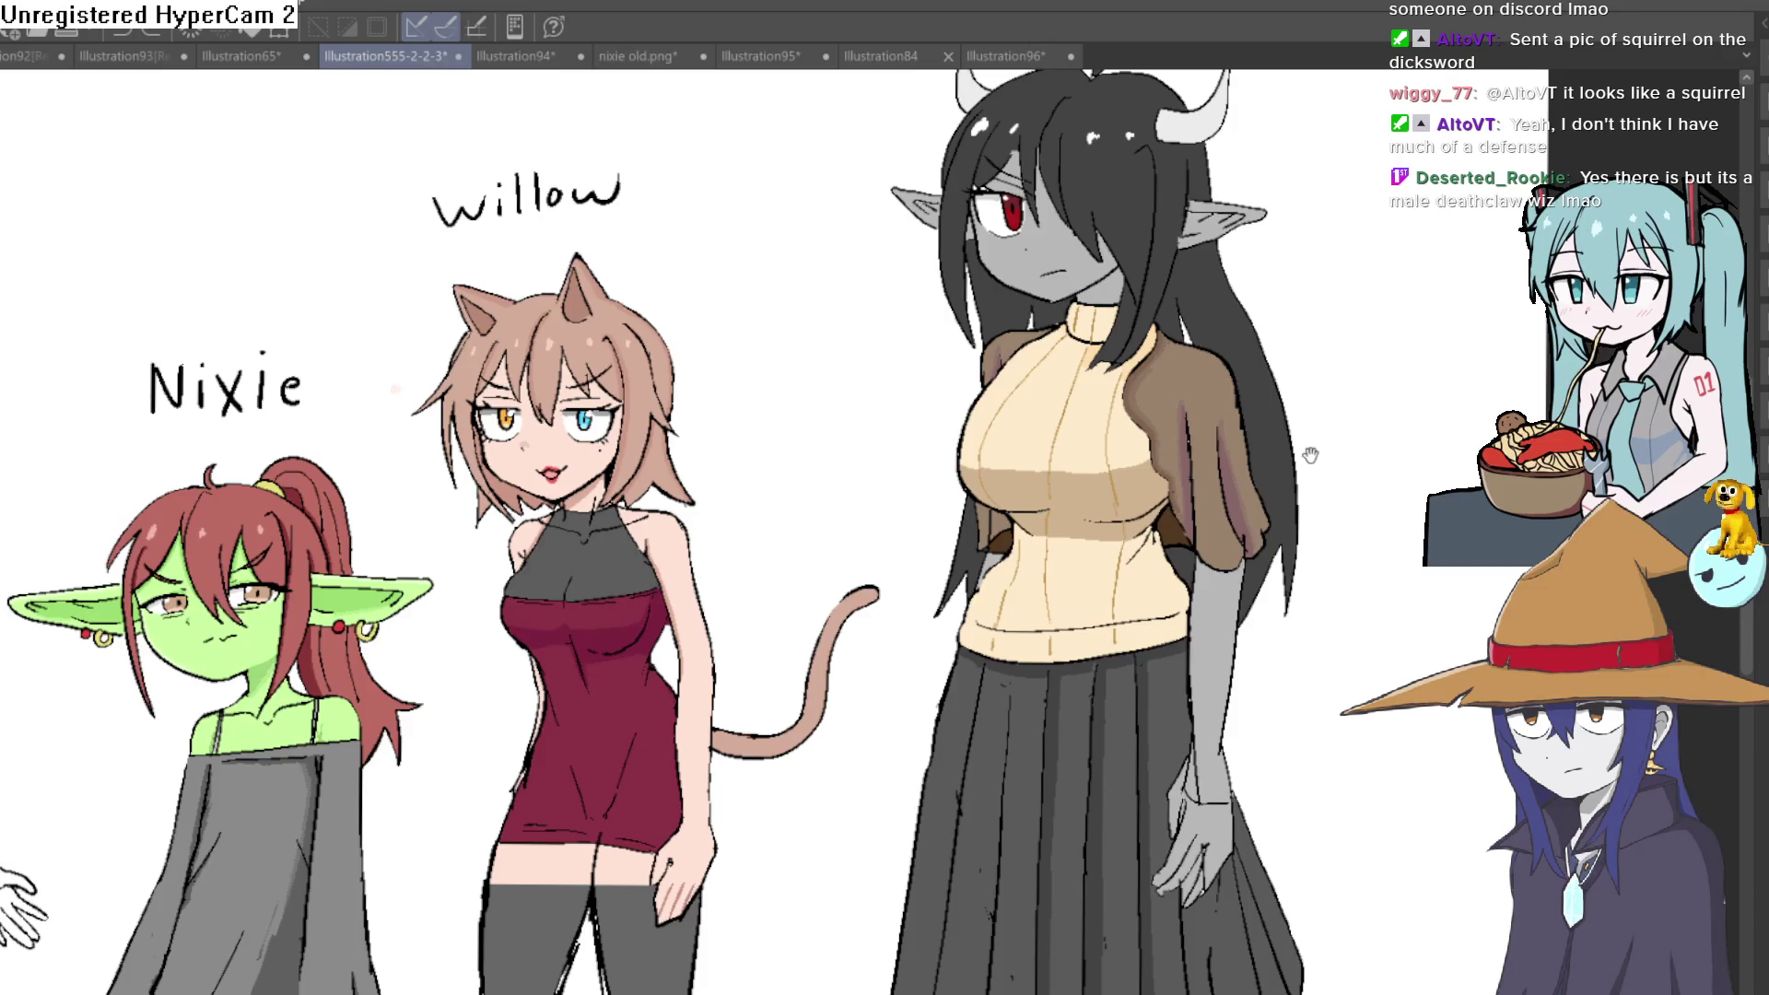
scroll(1265, 502, down, 5)
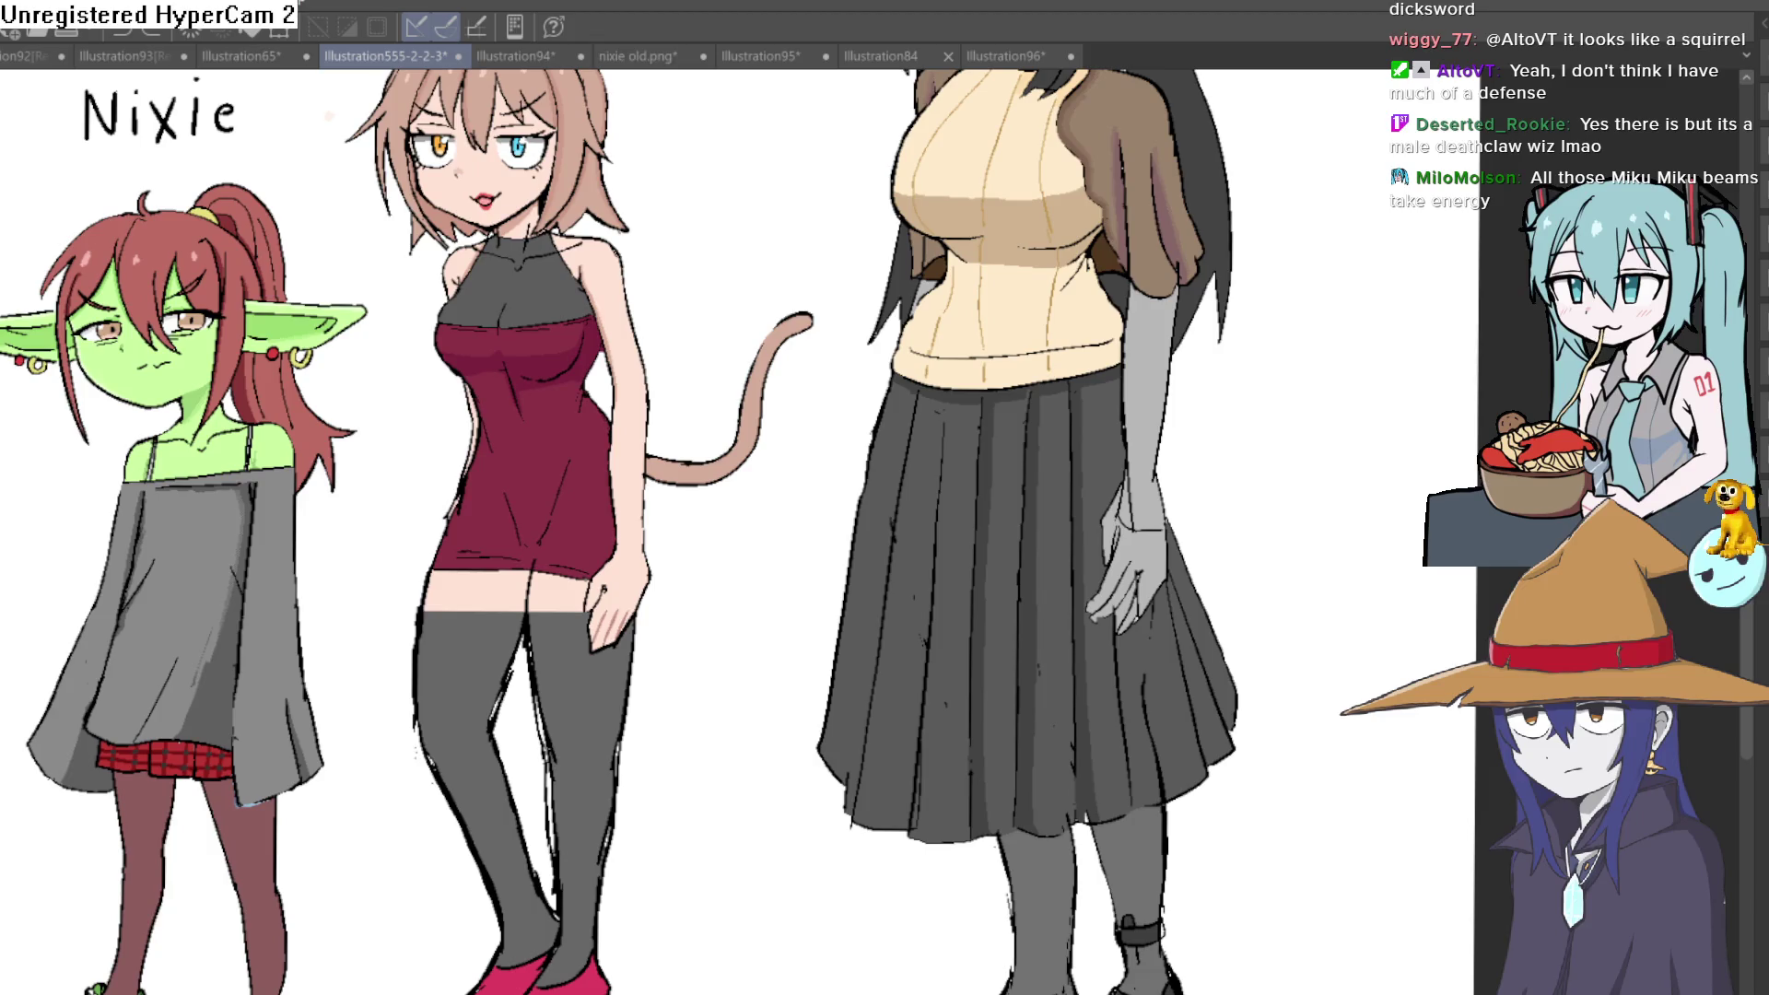
scroll(1010, 534, up, 3)
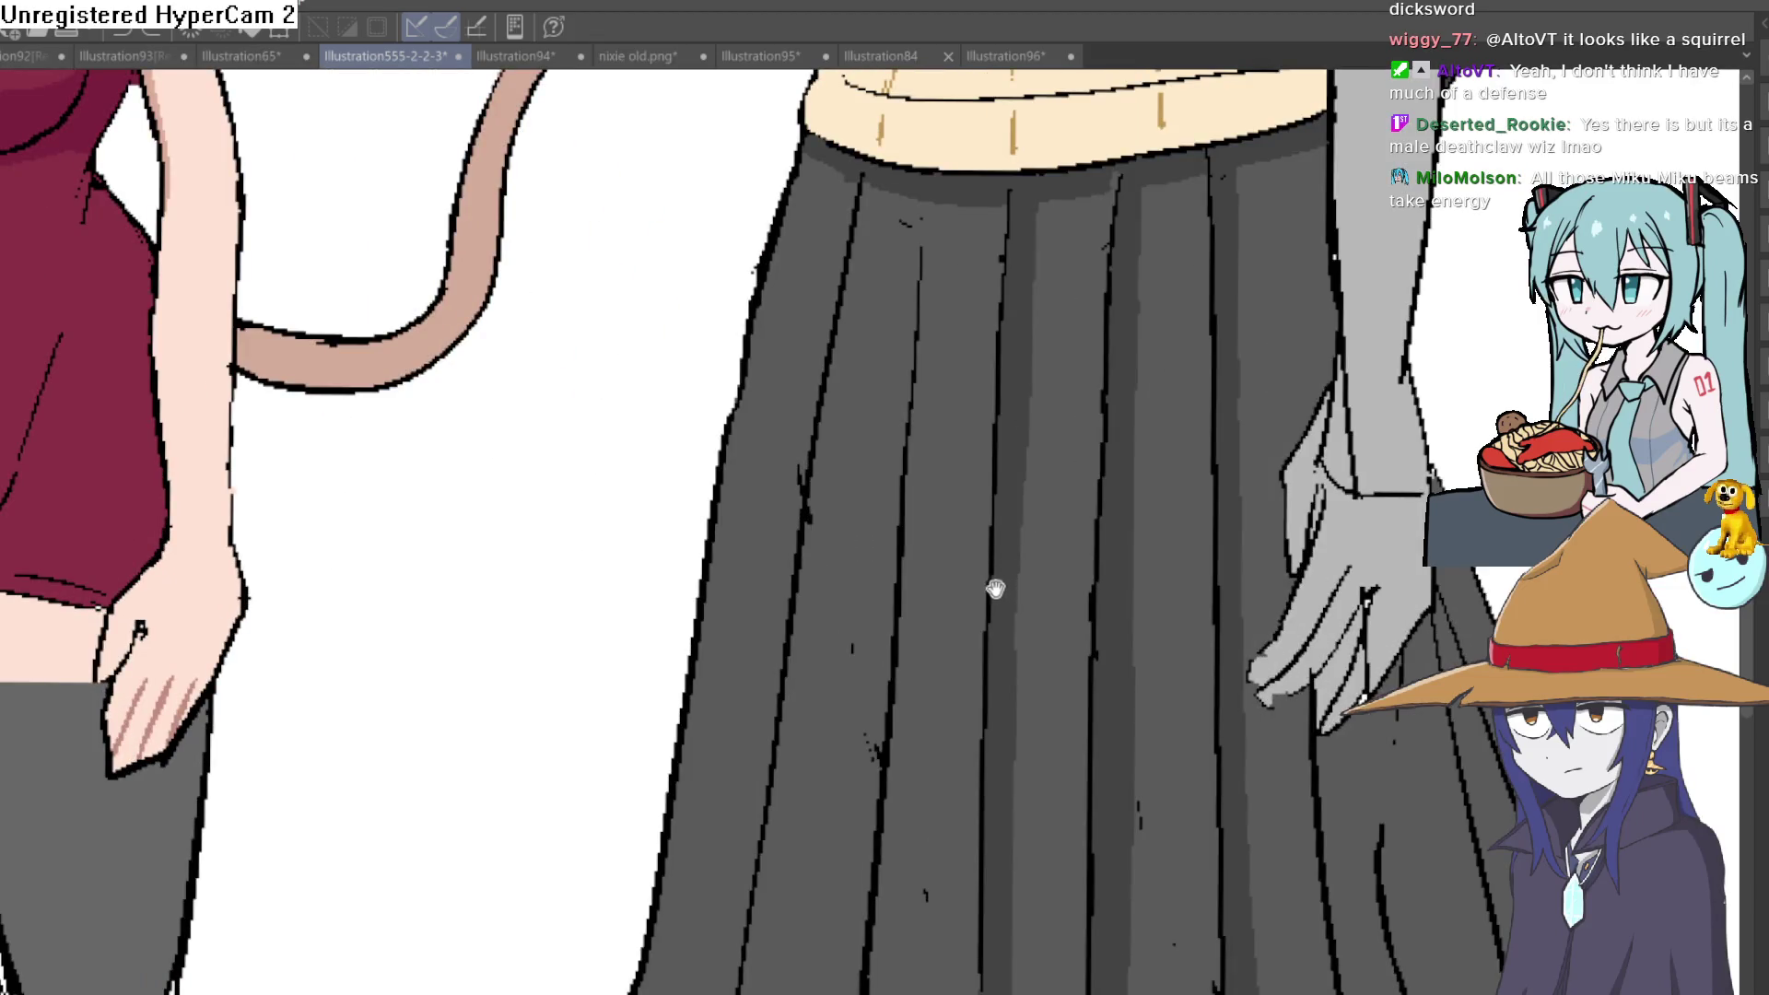
click(1124, 440)
Brush lighter grey fold streaks down the pleated skirt, undoing the faint extra stroke
scroll(890, 258, down, 3)
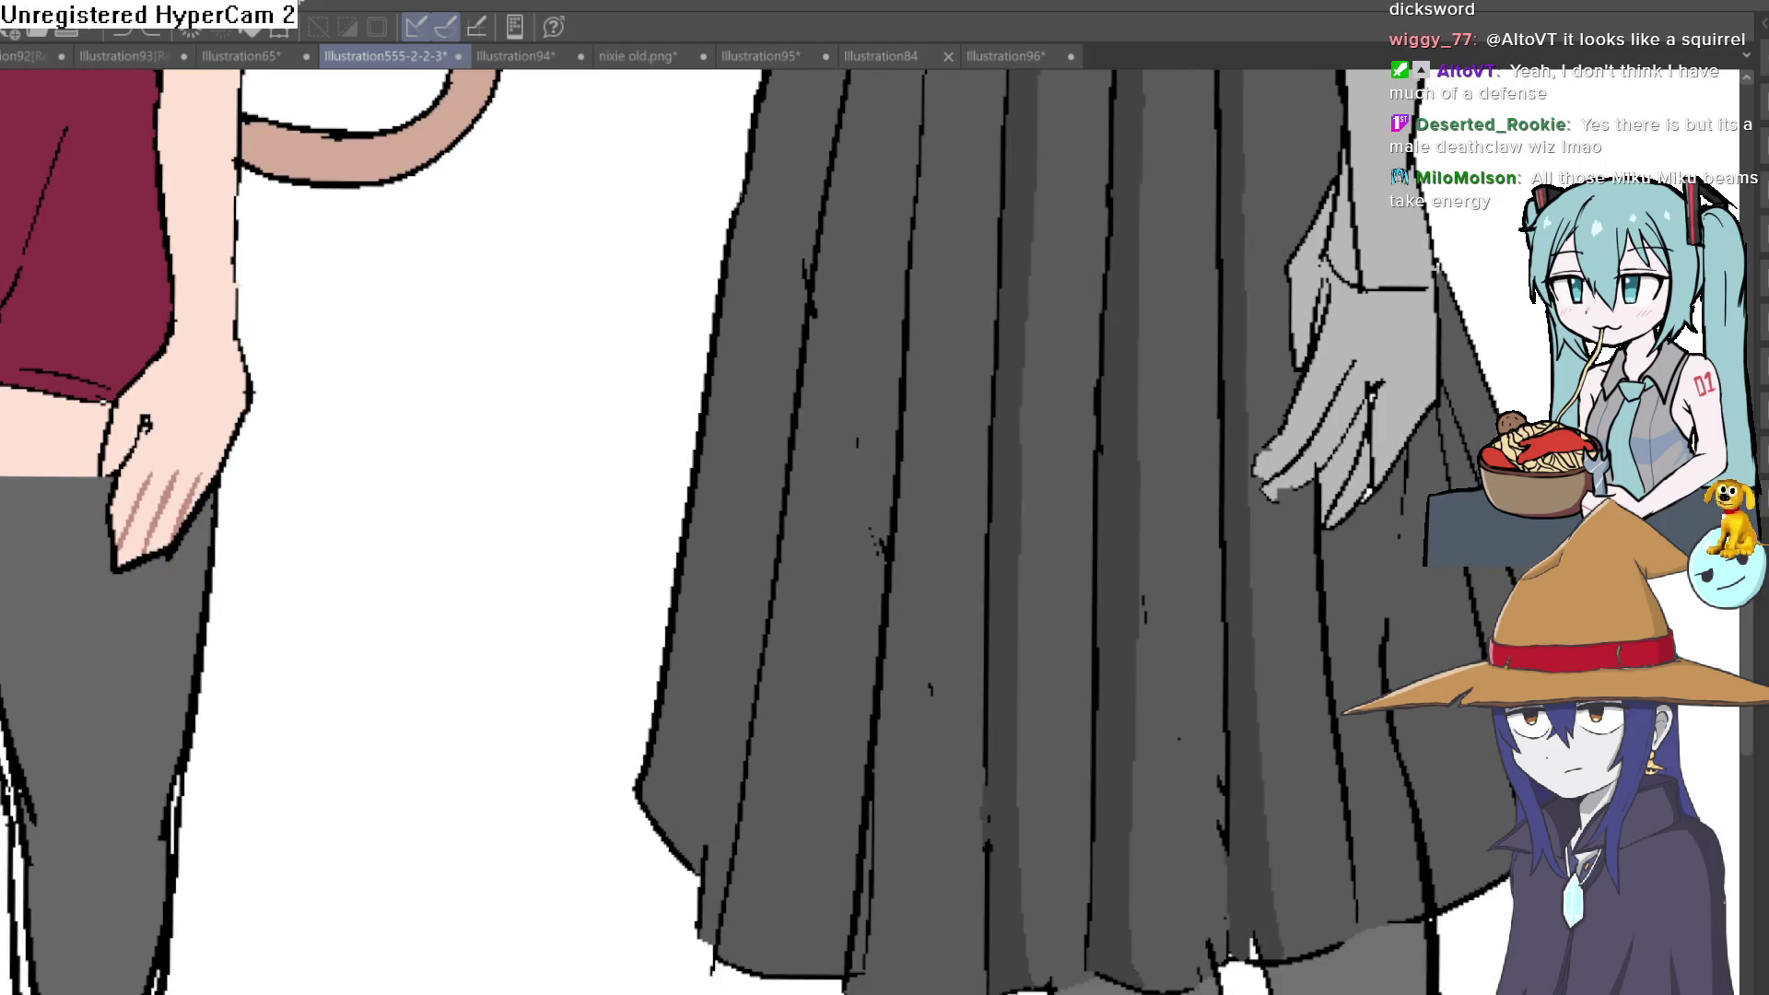
scroll(959, 300, down, 2)
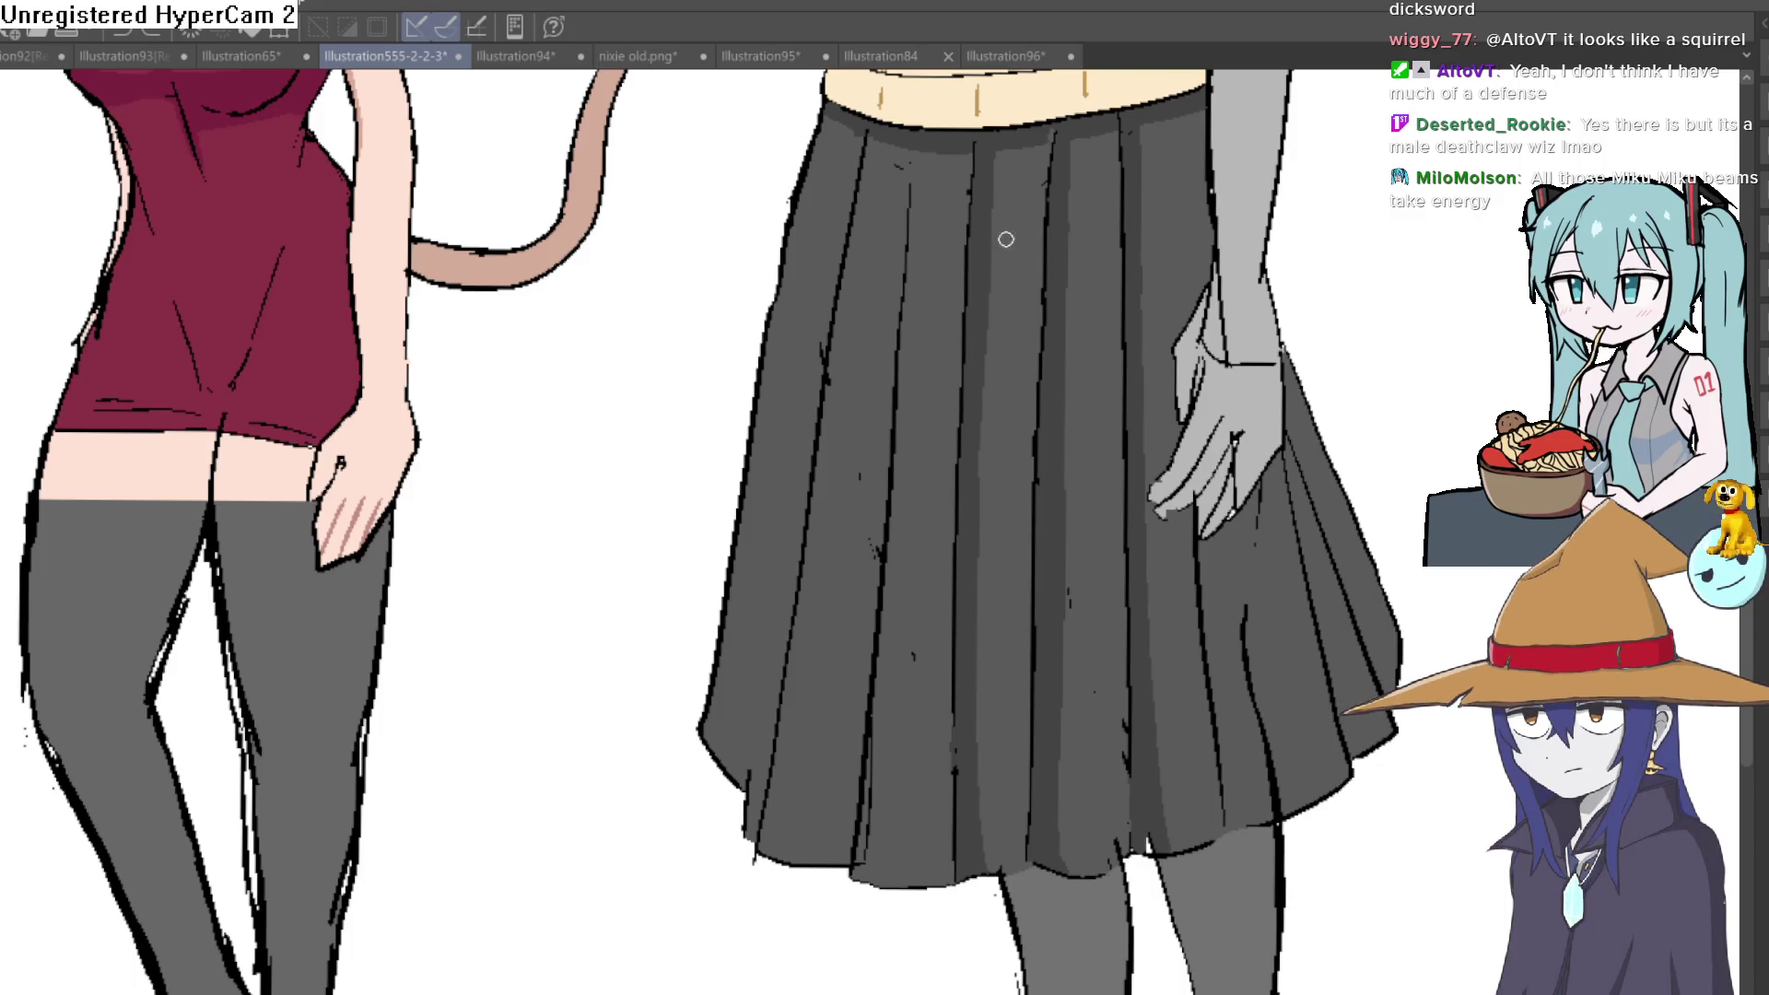
scroll(951, 177, up, 3)
mouse_move(879, 113)
mouse_down()
mouse_move(838, 257)
mouse_move(794, 589)
mouse_up()
mouse_move(872, 537)
mouse_down()
mouse_move(837, 288)
mouse_move(790, 757)
mouse_up()
scroll(885, 346, down, 5)
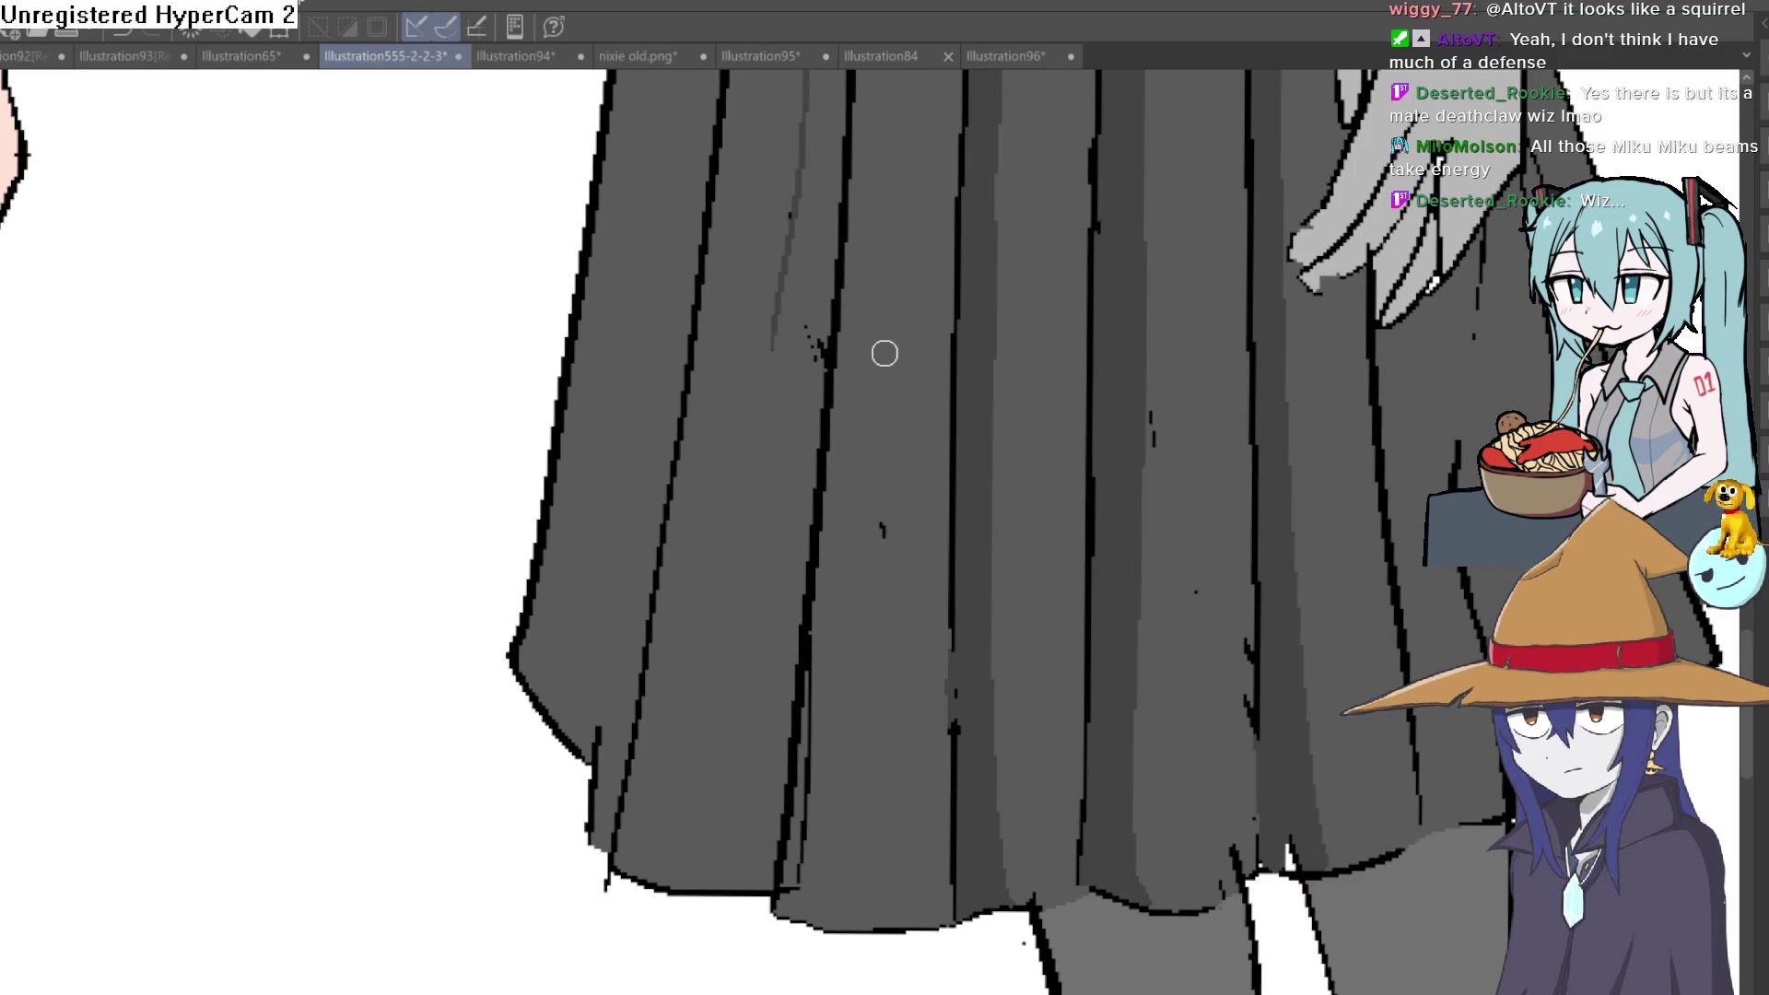
scroll(959, 414, down, 3)
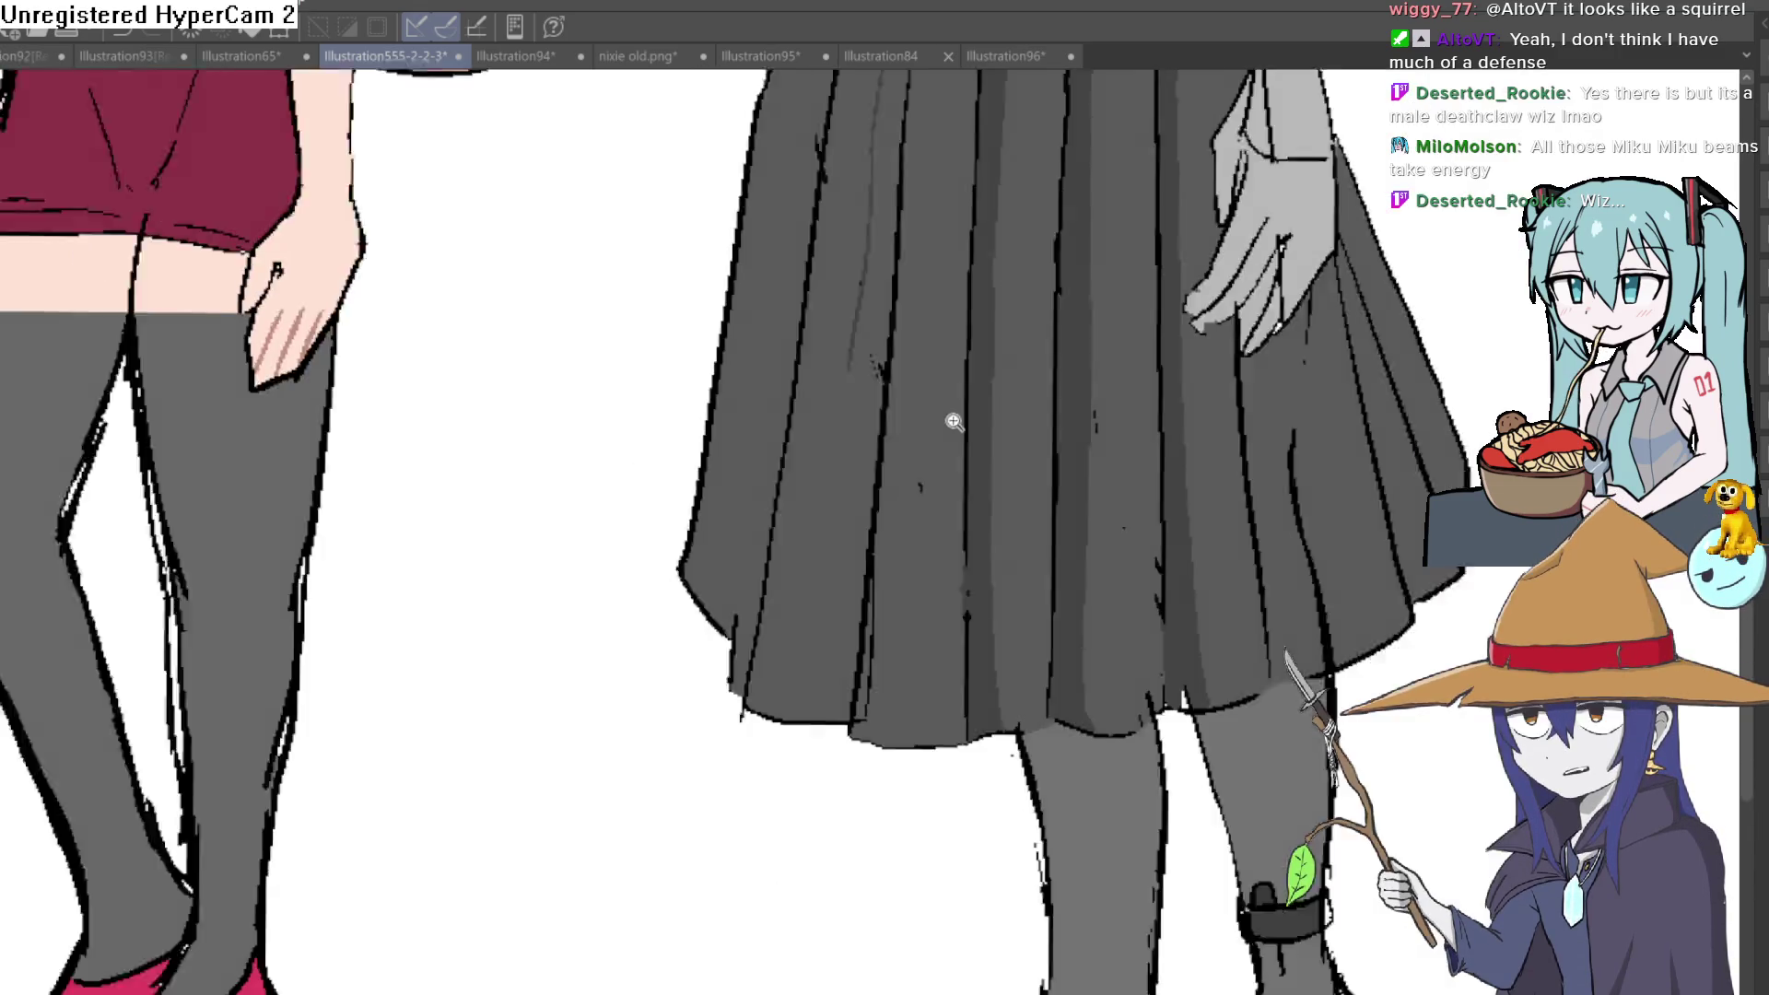
drag(809, 482, 782, 770)
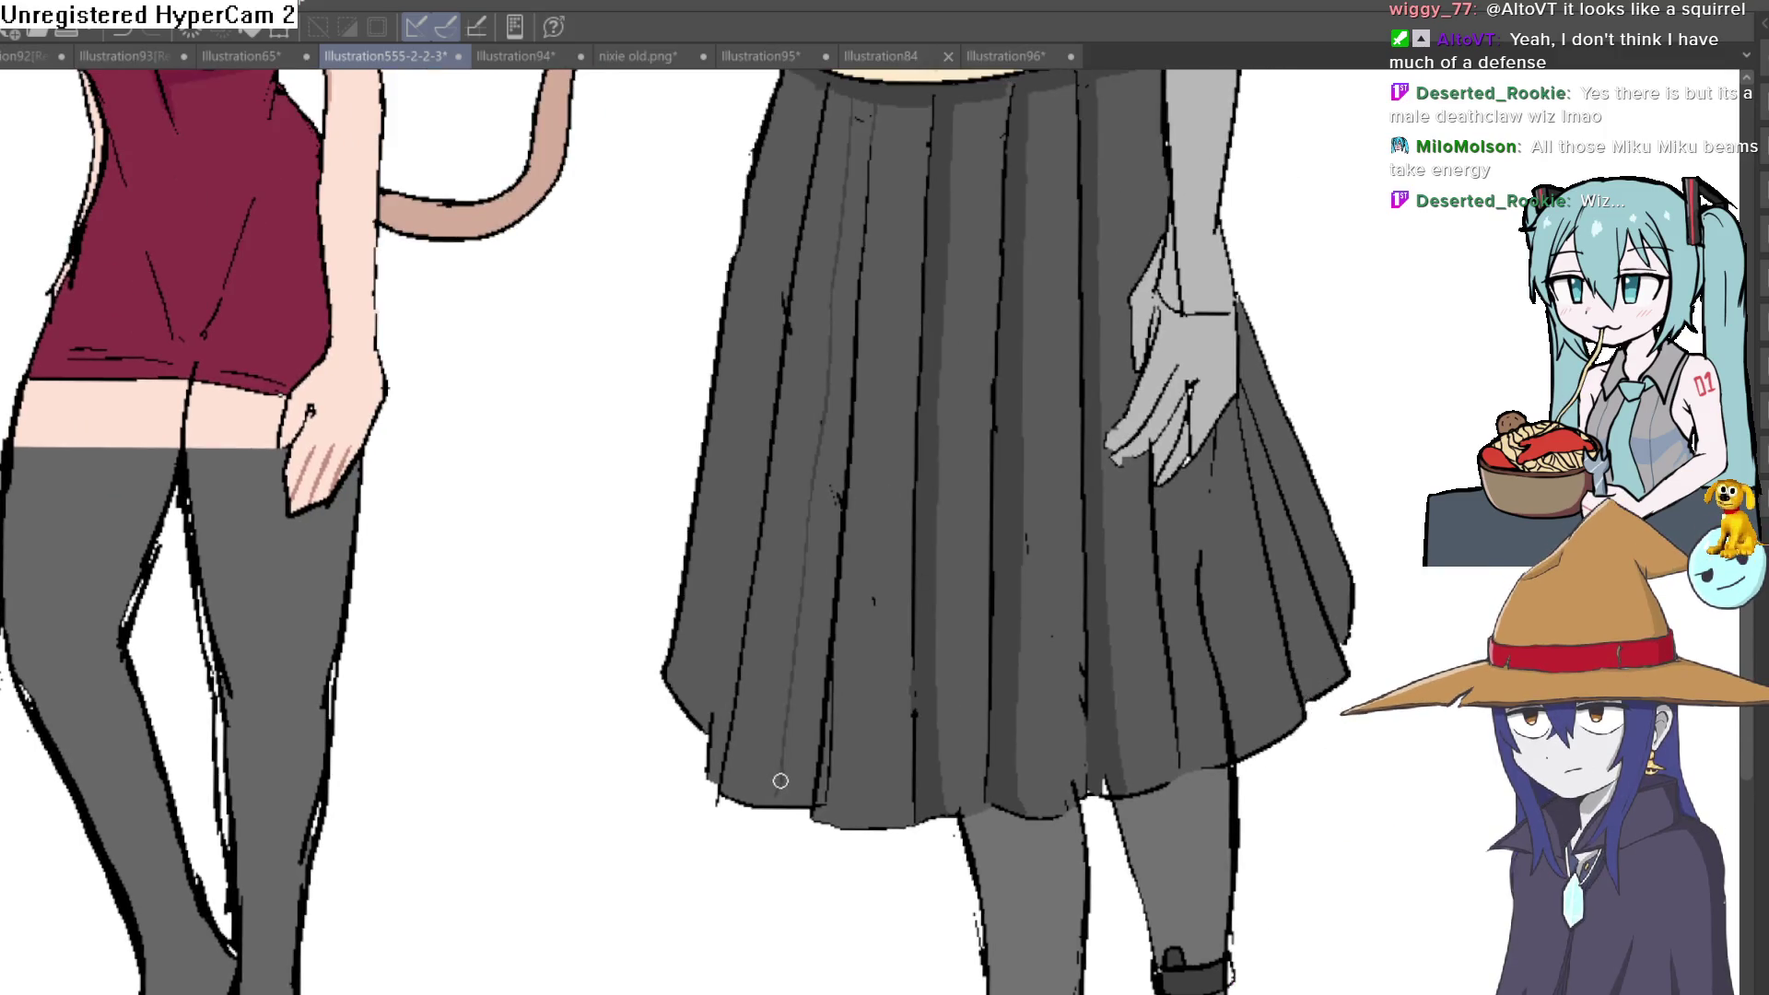
key(ctrl+z)
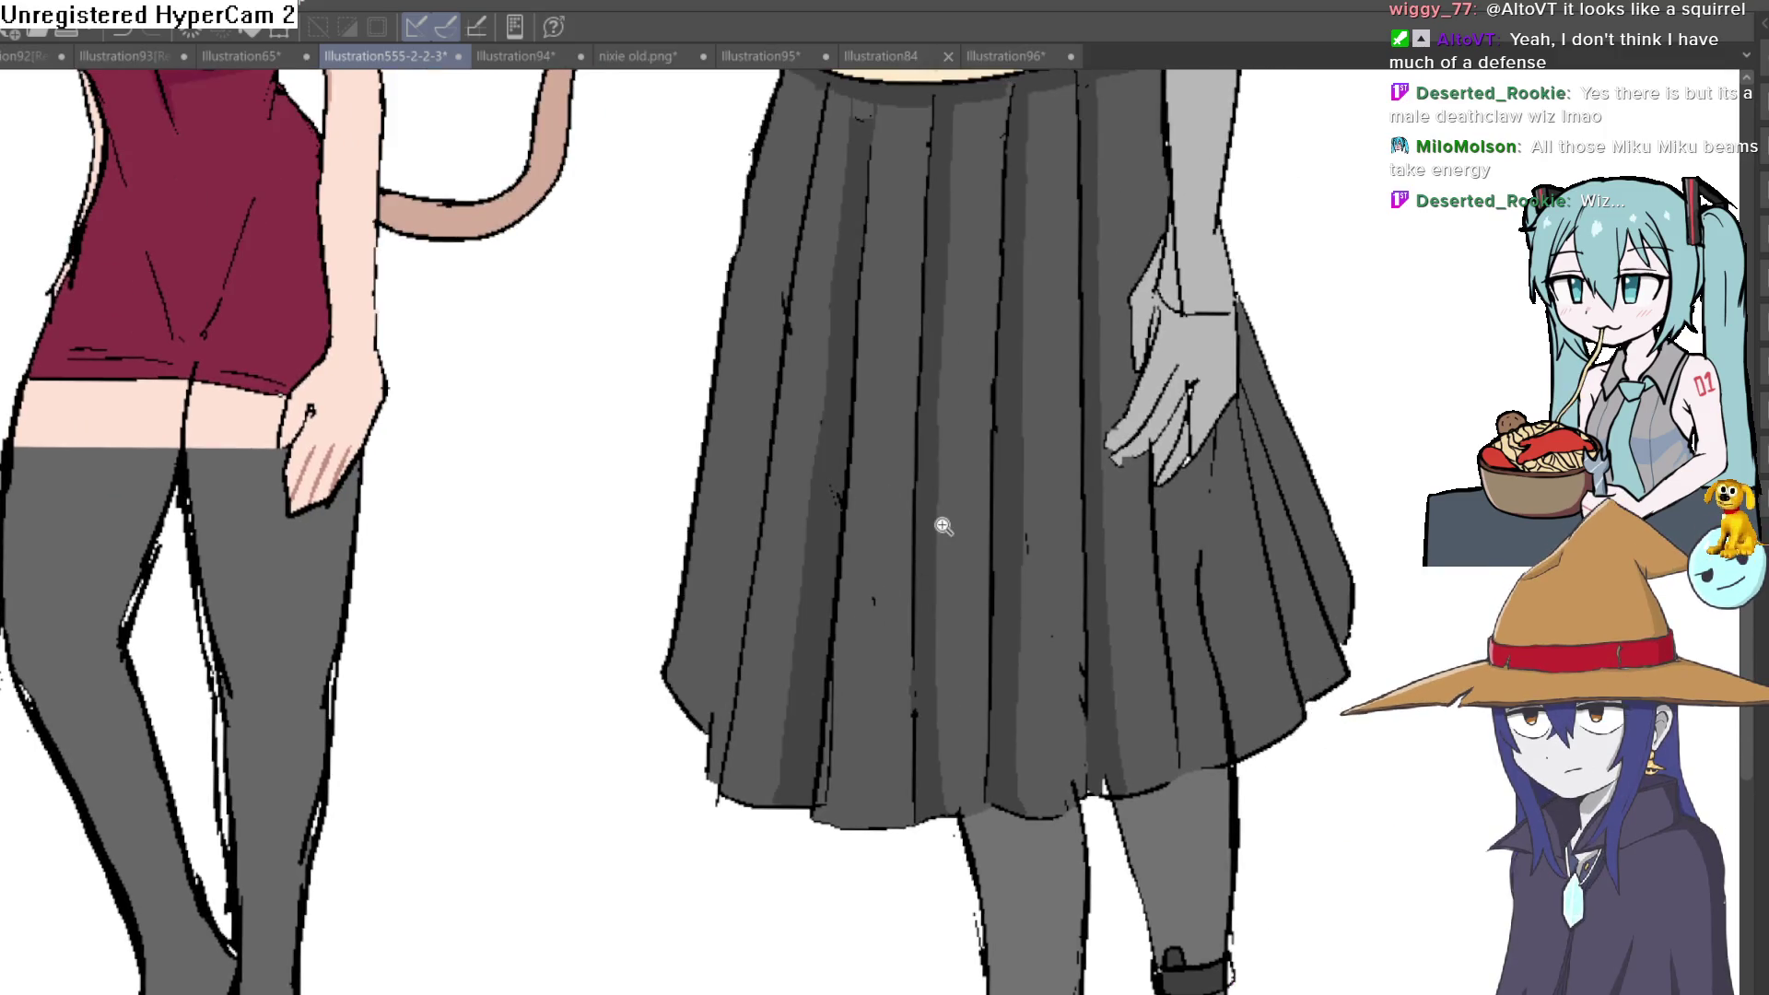
scroll(940, 525, down, 2)
scroll(874, 403, up, 5)
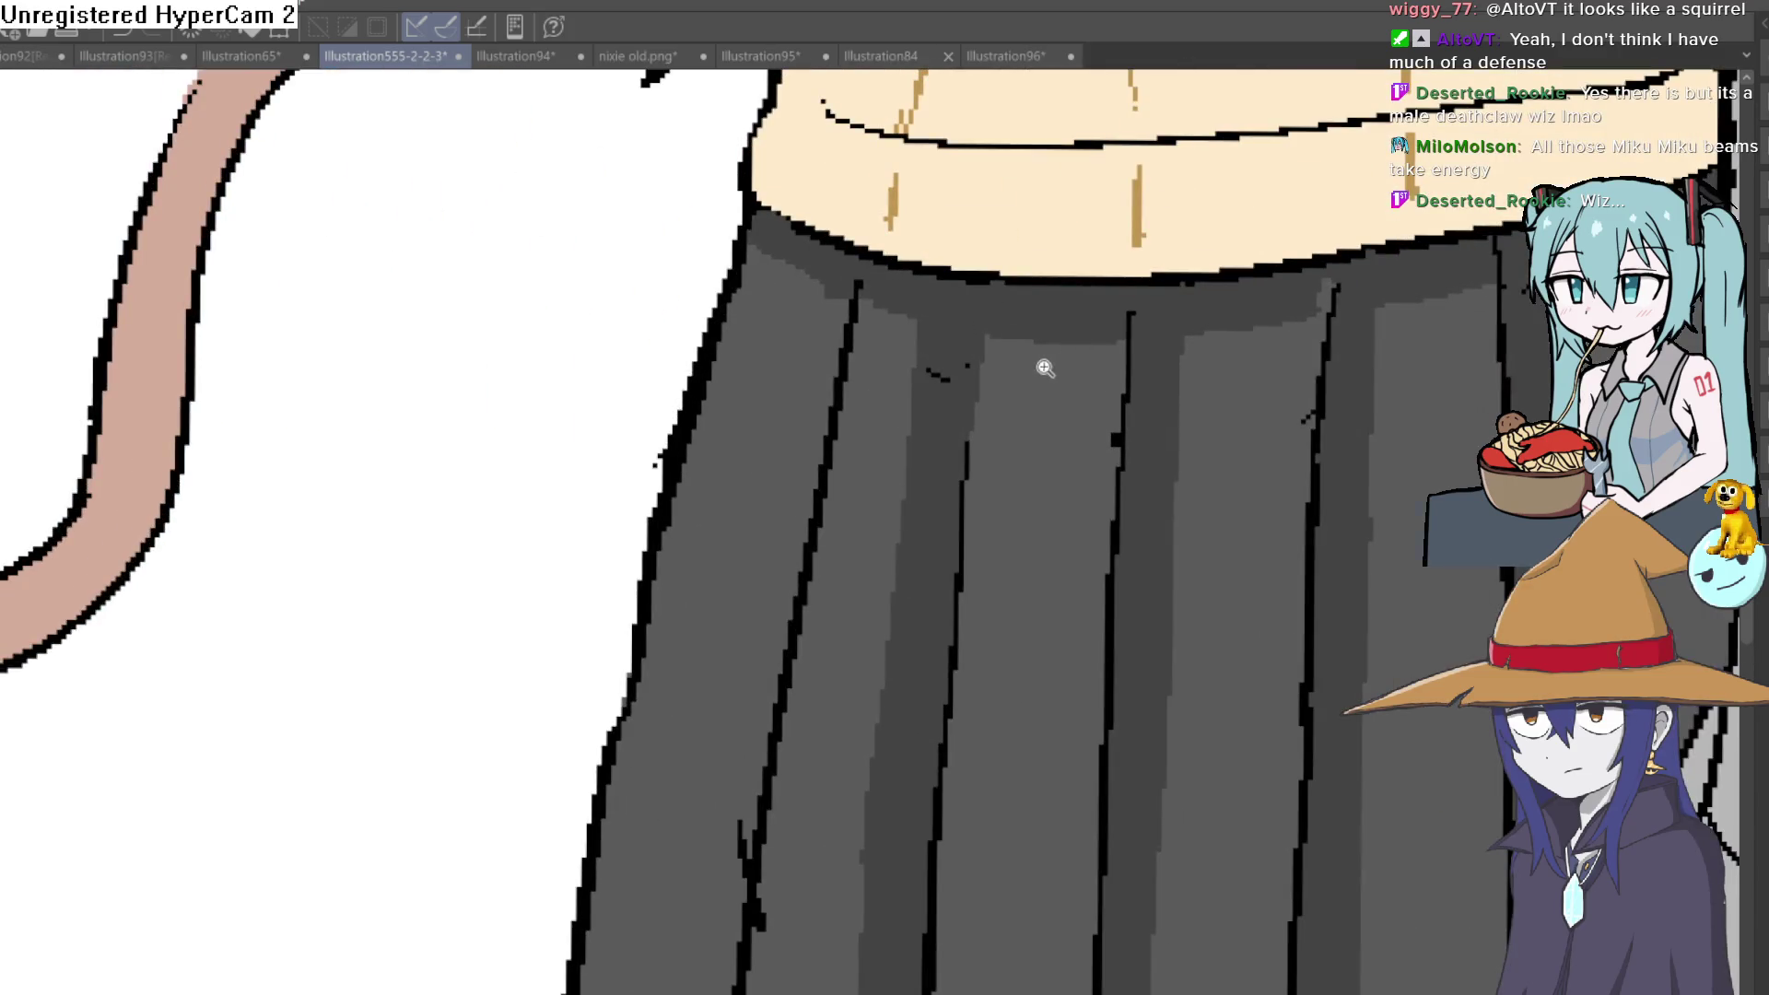
scroll(1053, 369, down, 2)
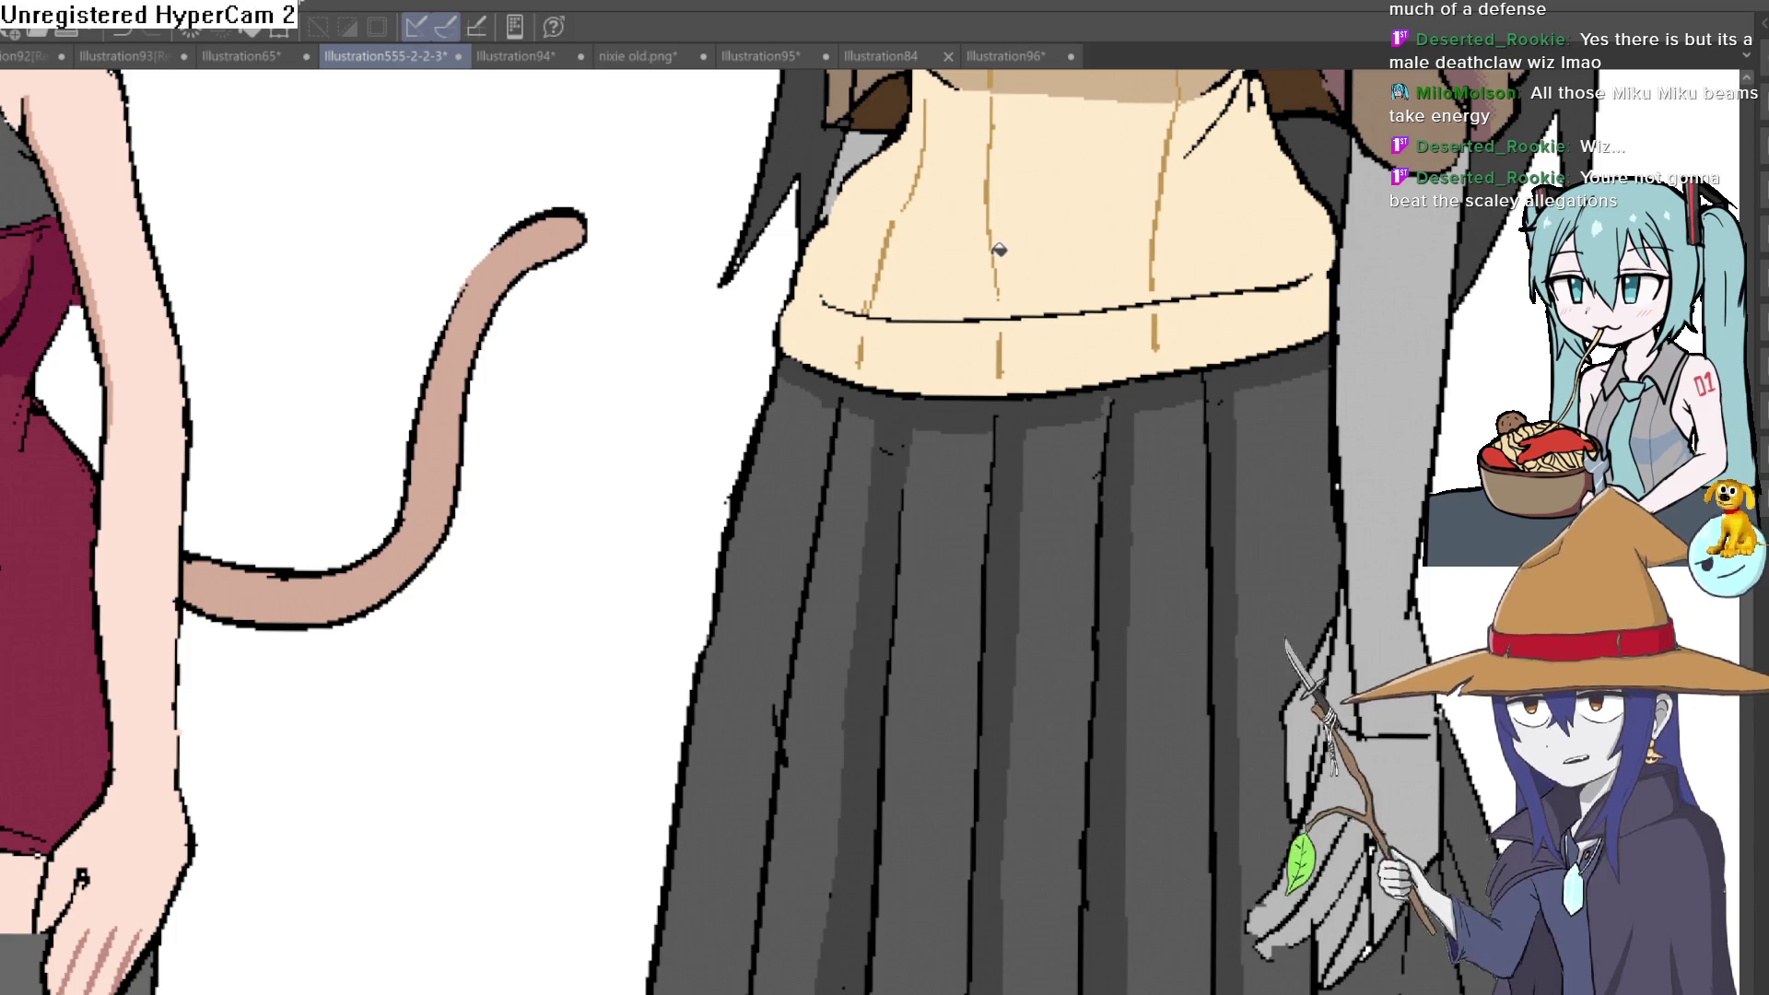
mouse_move(1000, 251)
mouse_down()
mouse_move(1009, 737)
mouse_move(1039, 761)
mouse_move(1013, 277)
mouse_up()
scroll(958, 391, down, 3)
scroll(958, 391, up, 1)
scroll(958, 390, up, 2)
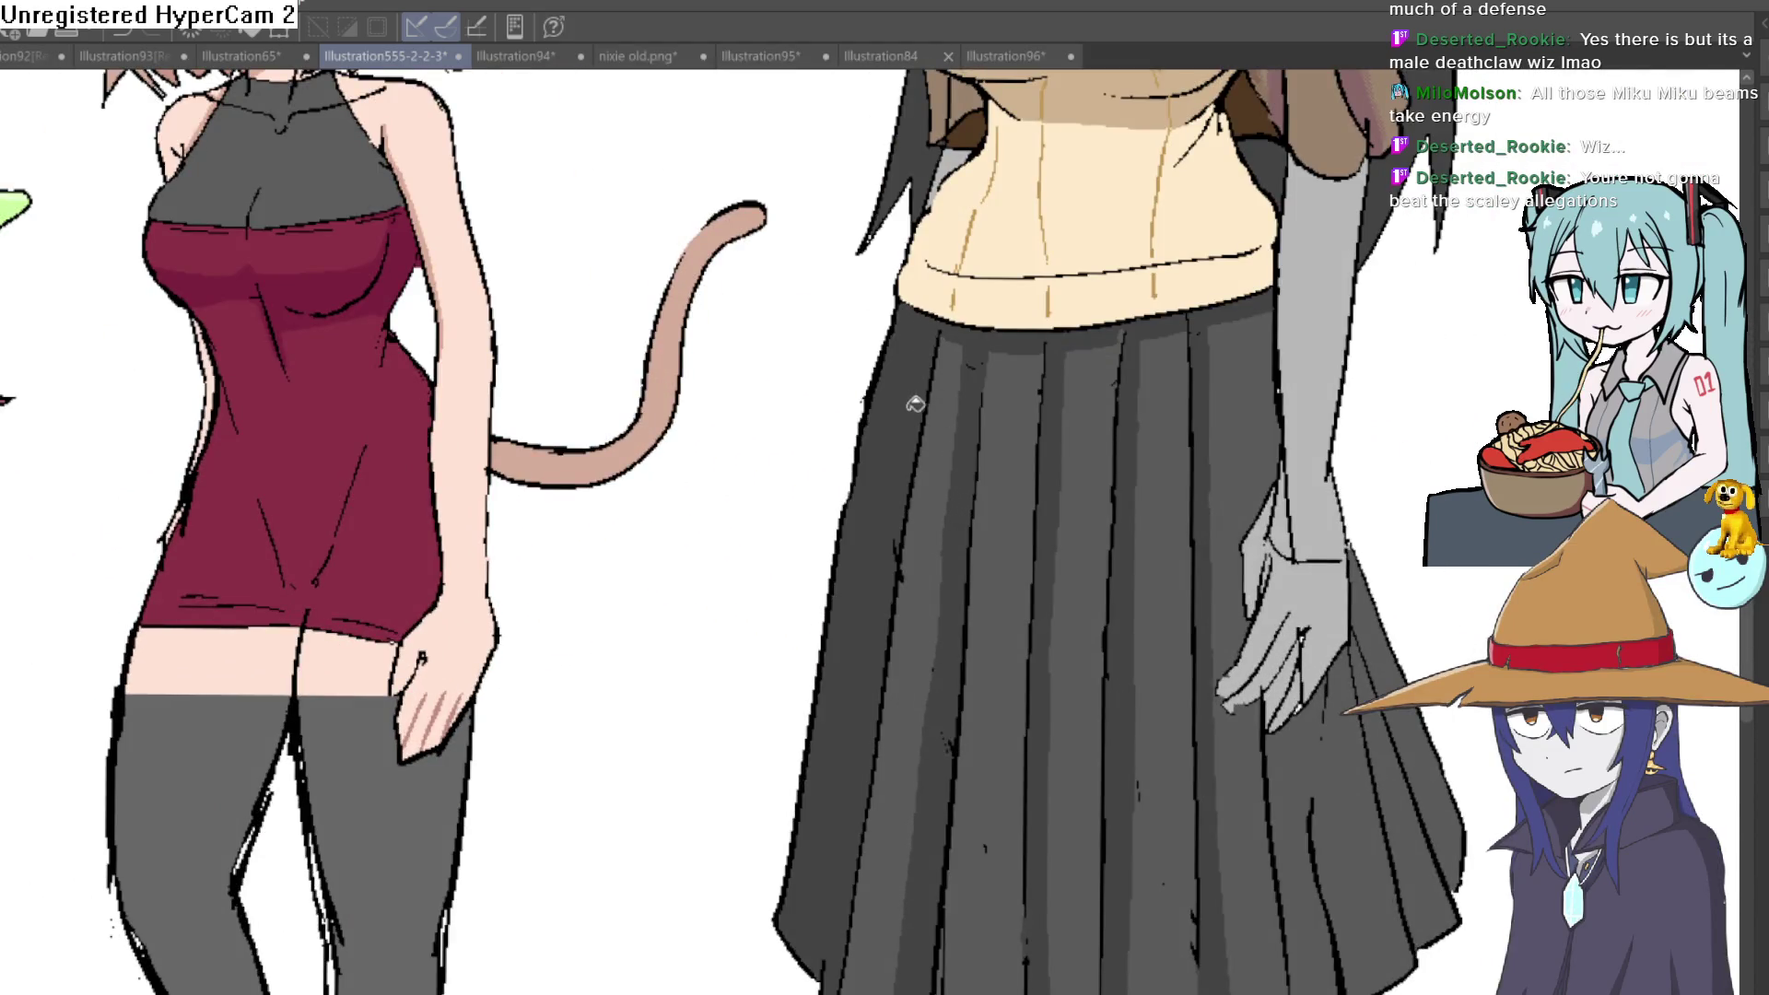
scroll(949, 314, down, 1)
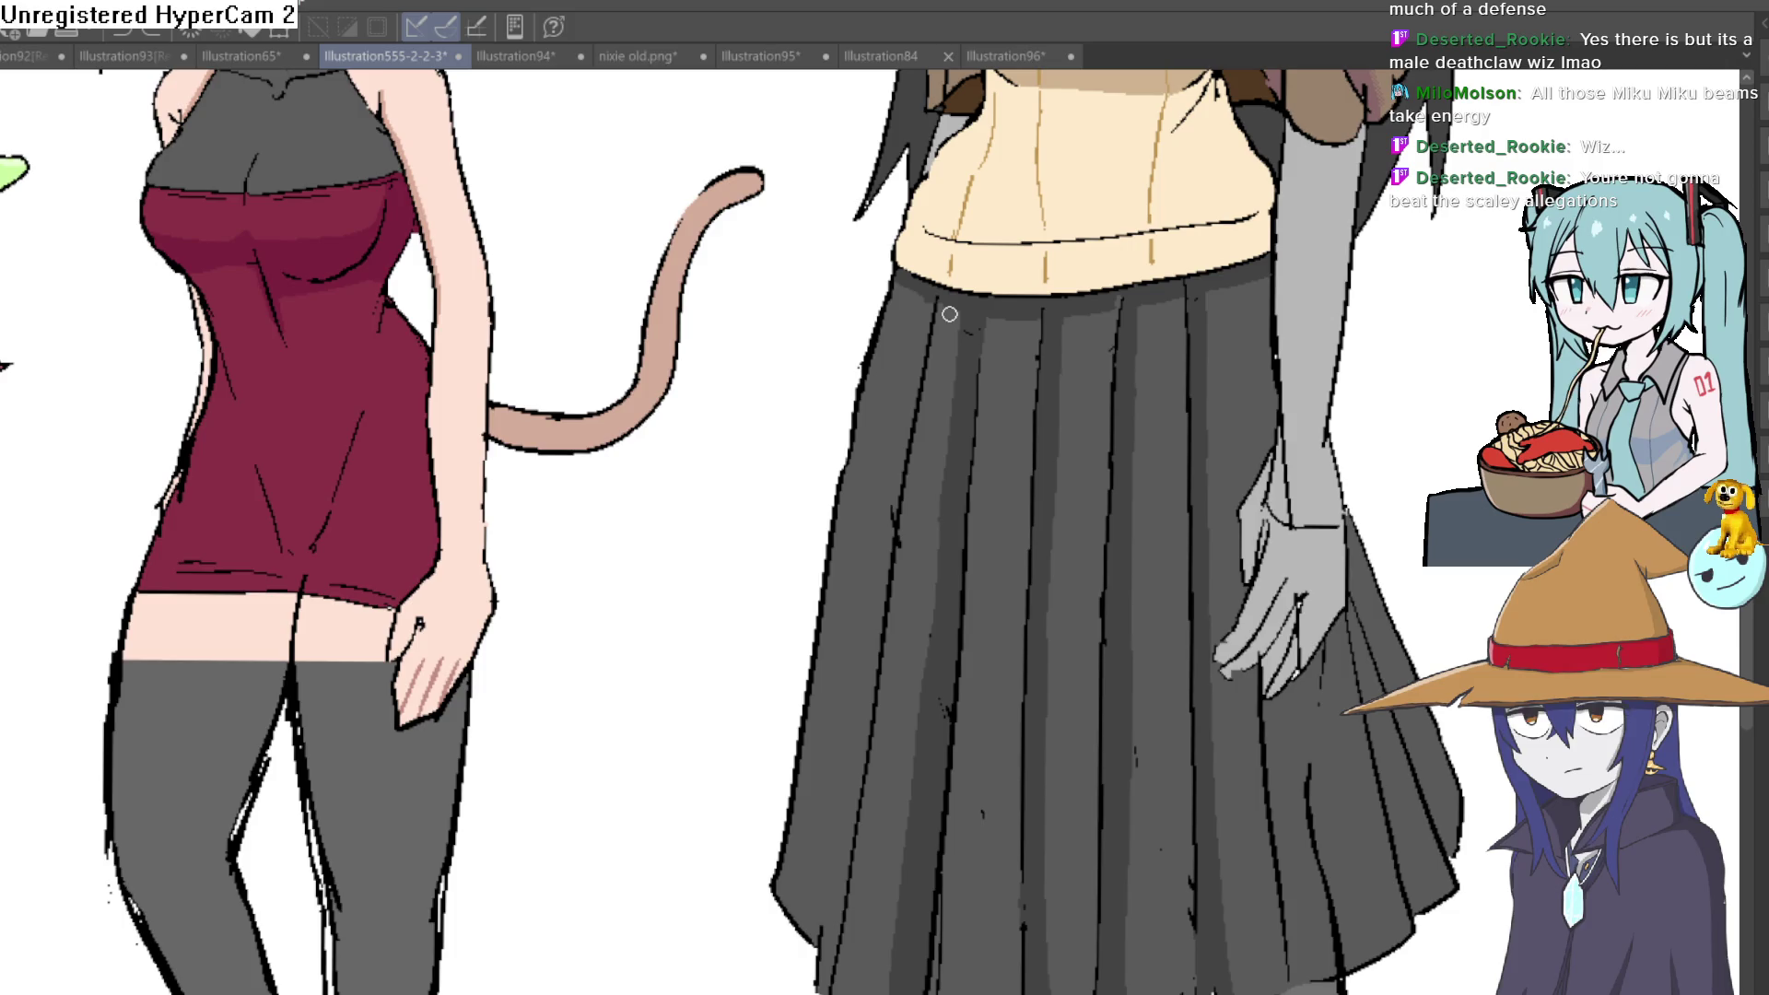
drag(1112, 342, 1119, 218)
drag(876, 431, 830, 738)
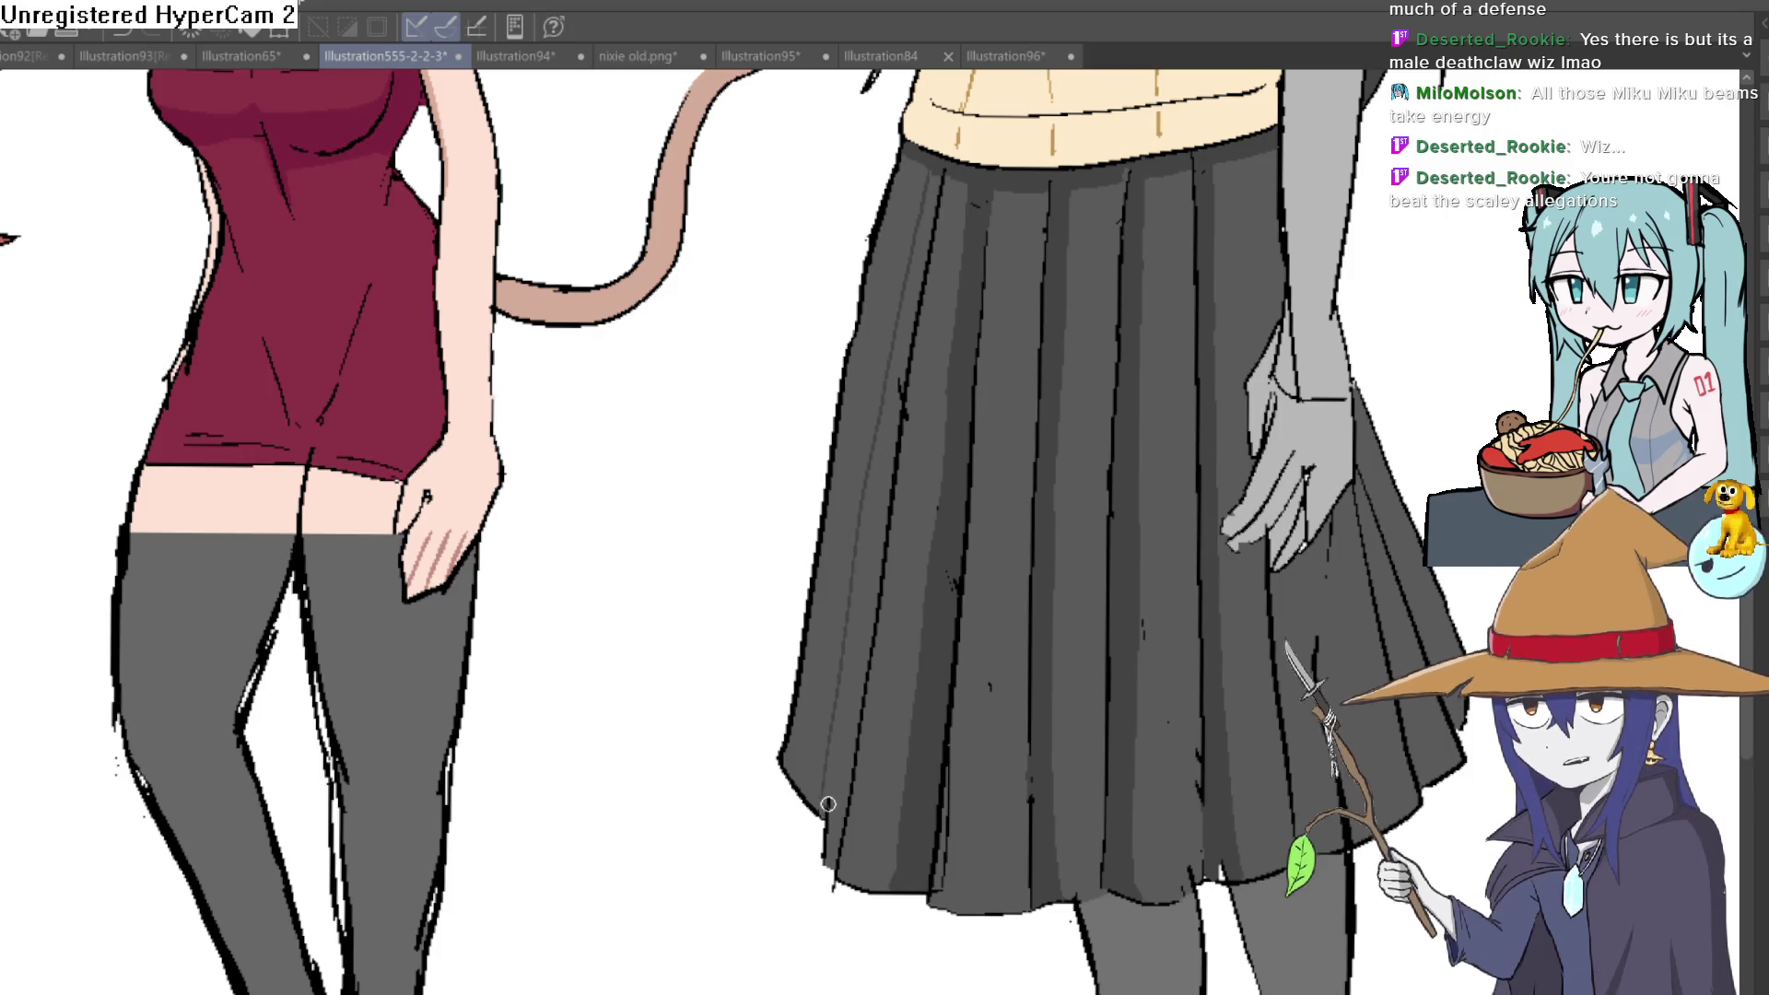
key(ctrl+z)
key(ctrl+z)
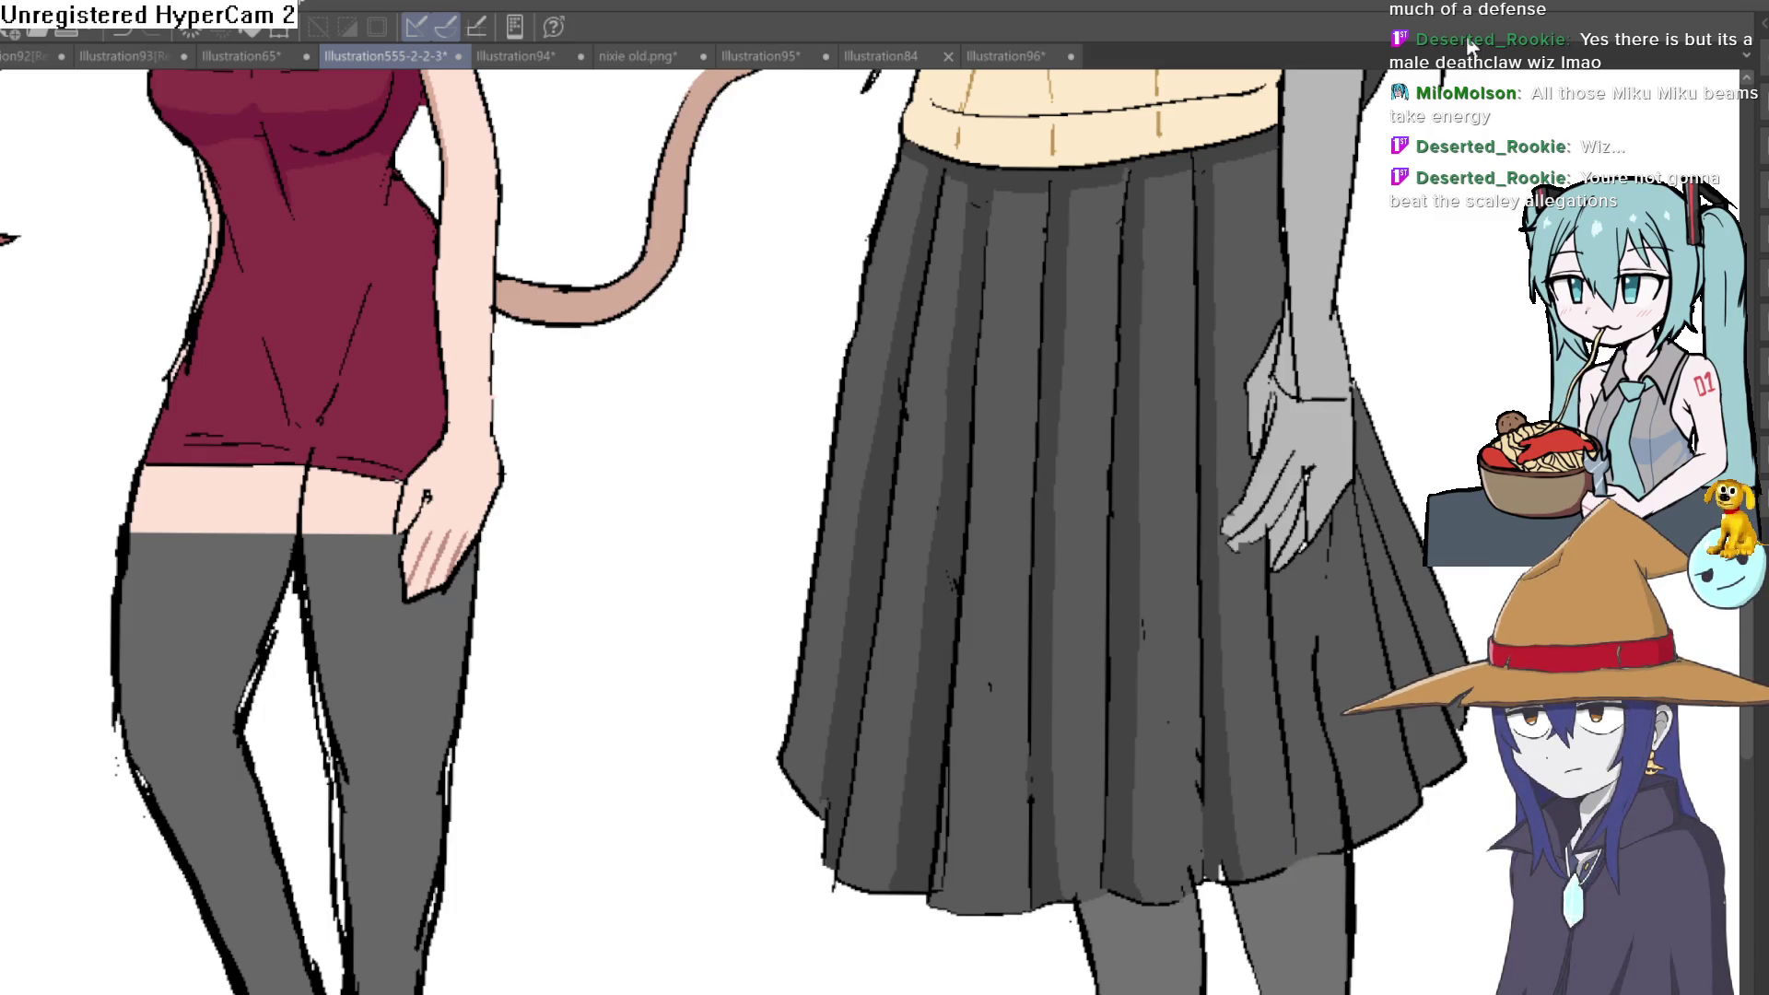
drag(1379, 594, 1250, 465)
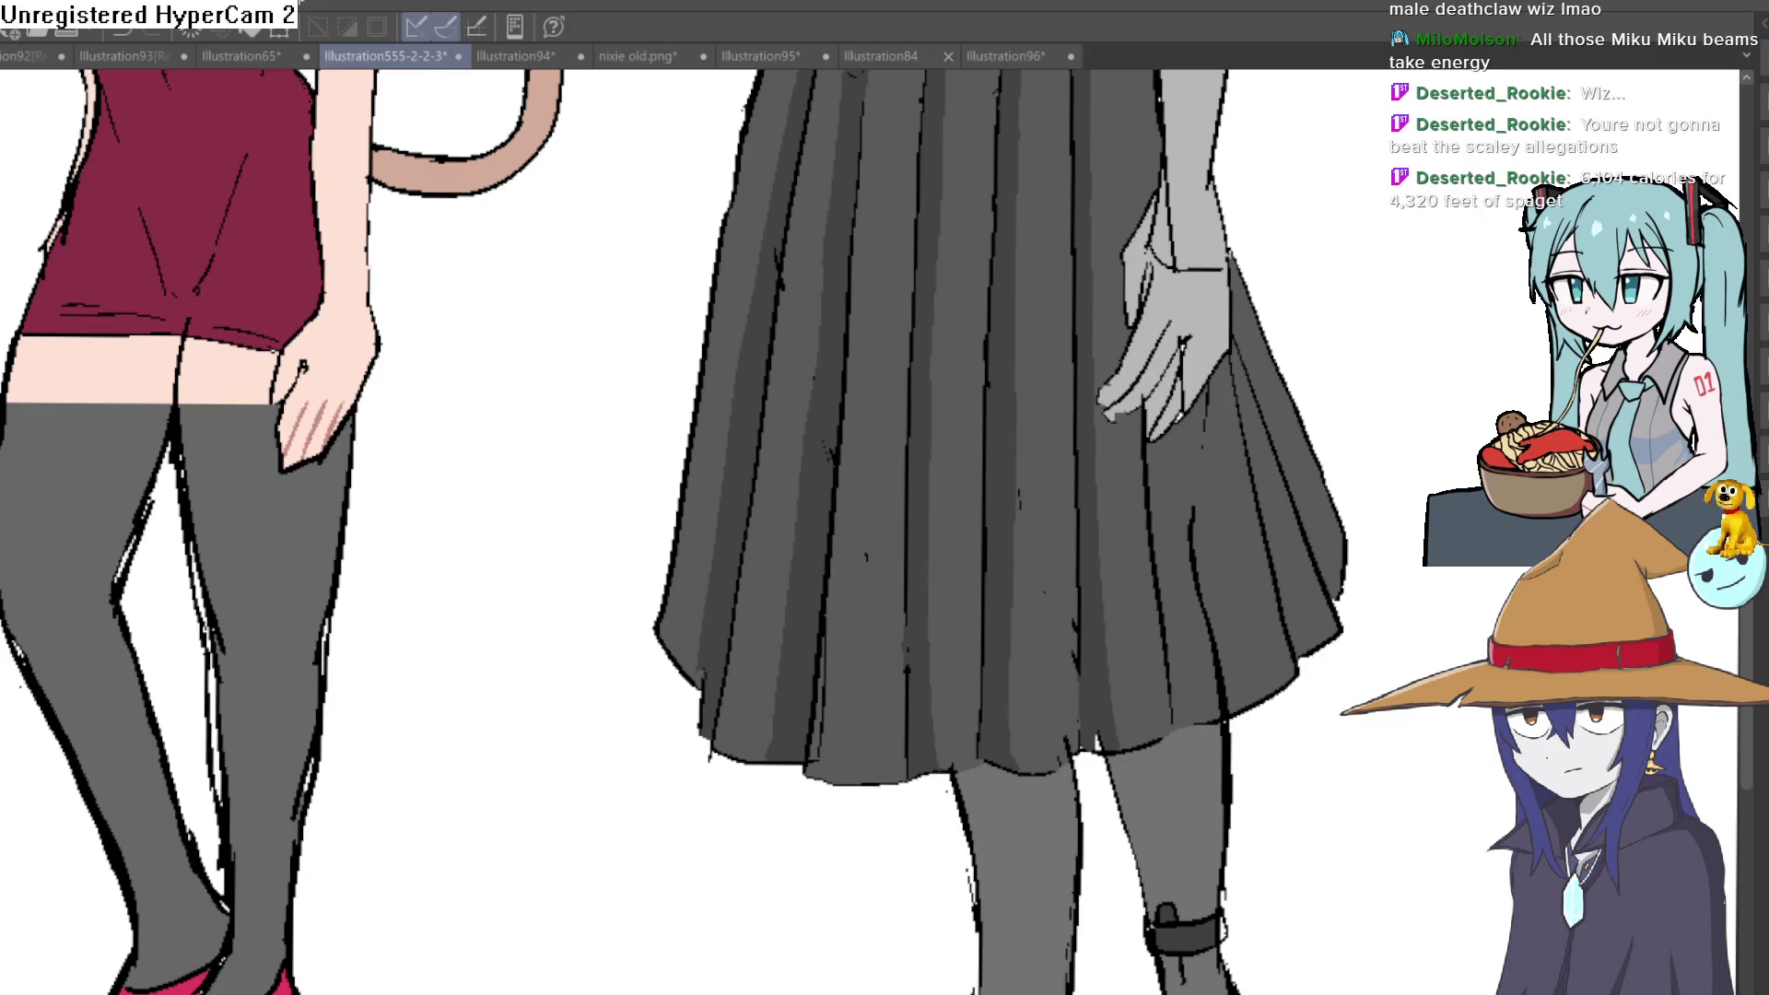
drag(782, 107, 860, 347)
Lasso a thin strip down the skirt's left edge and fill it light grey
drag(863, 269, 837, 370)
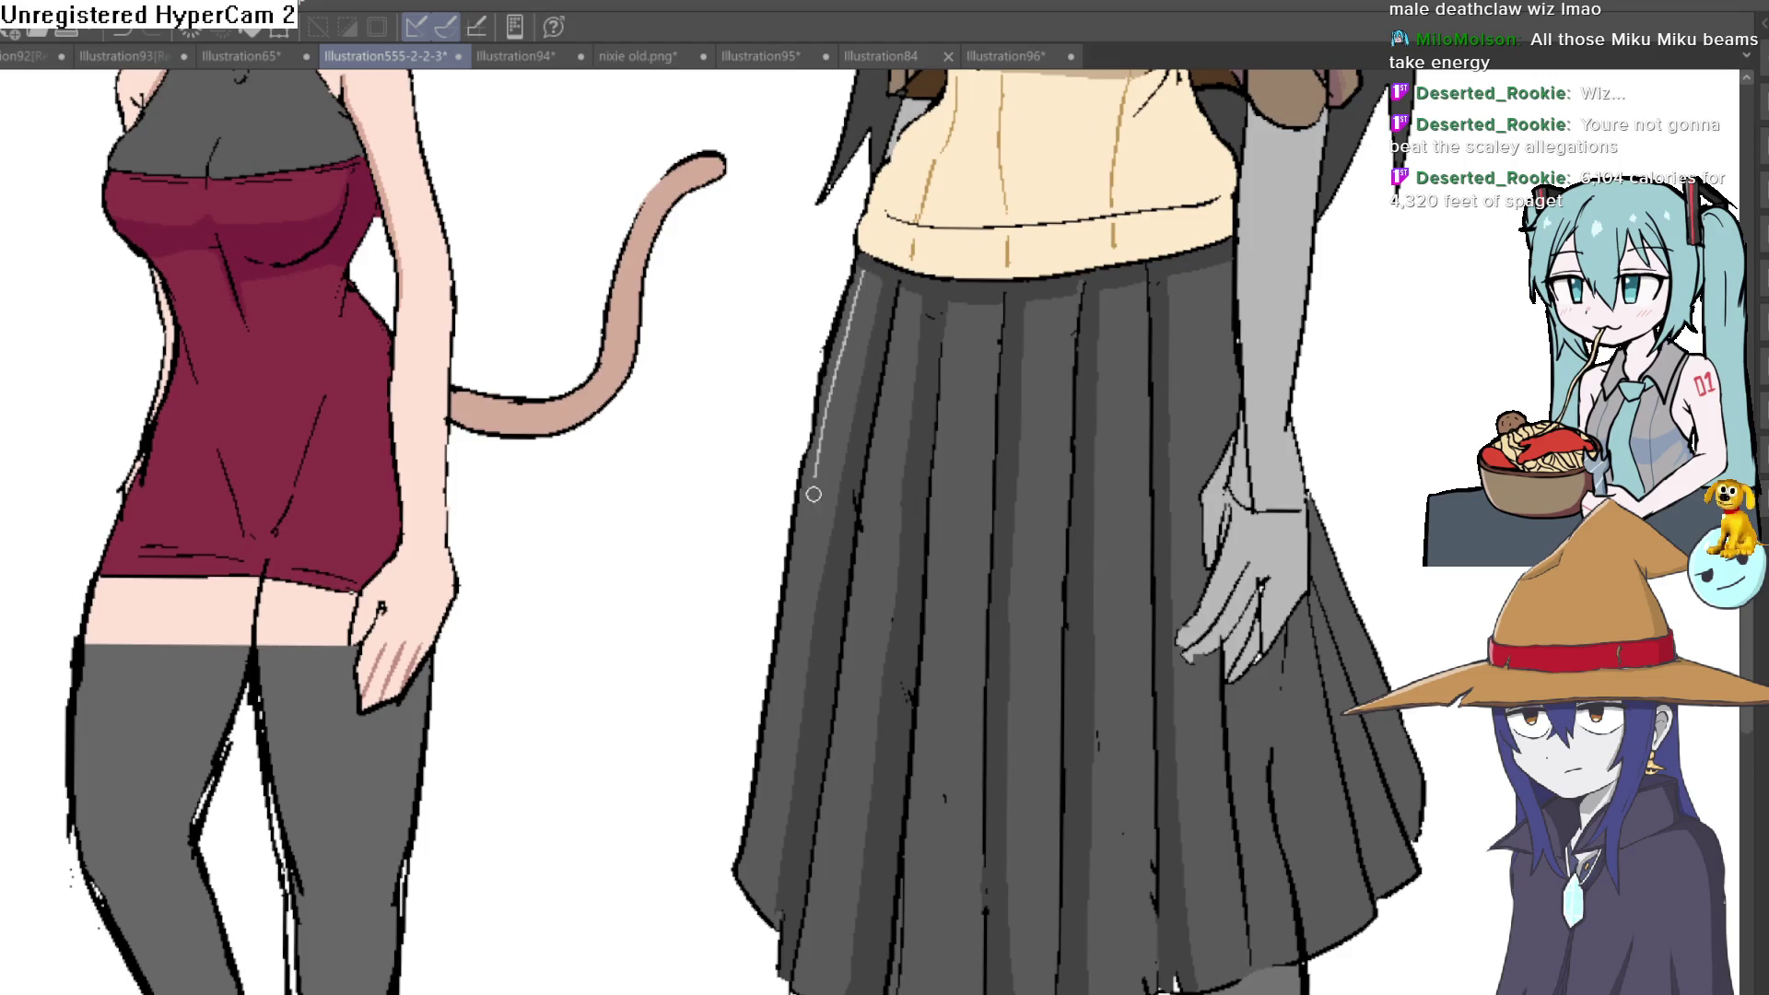
drag(792, 643, 763, 831)
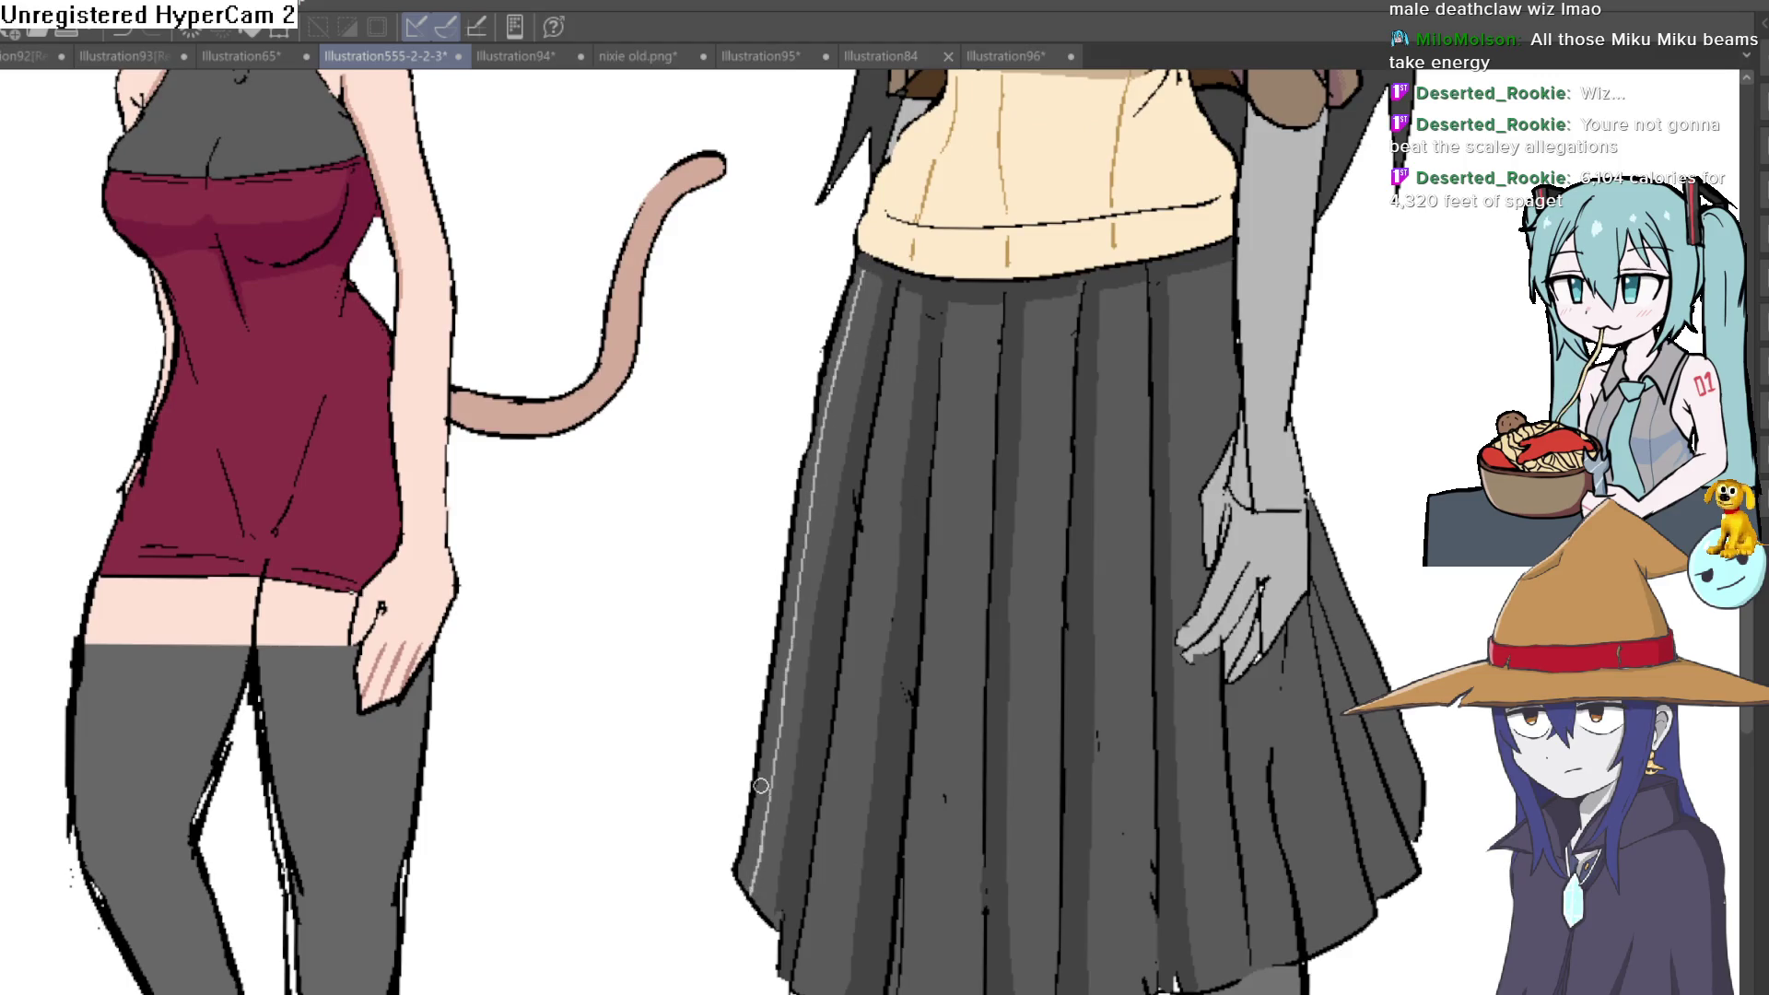
drag(777, 705, 782, 691)
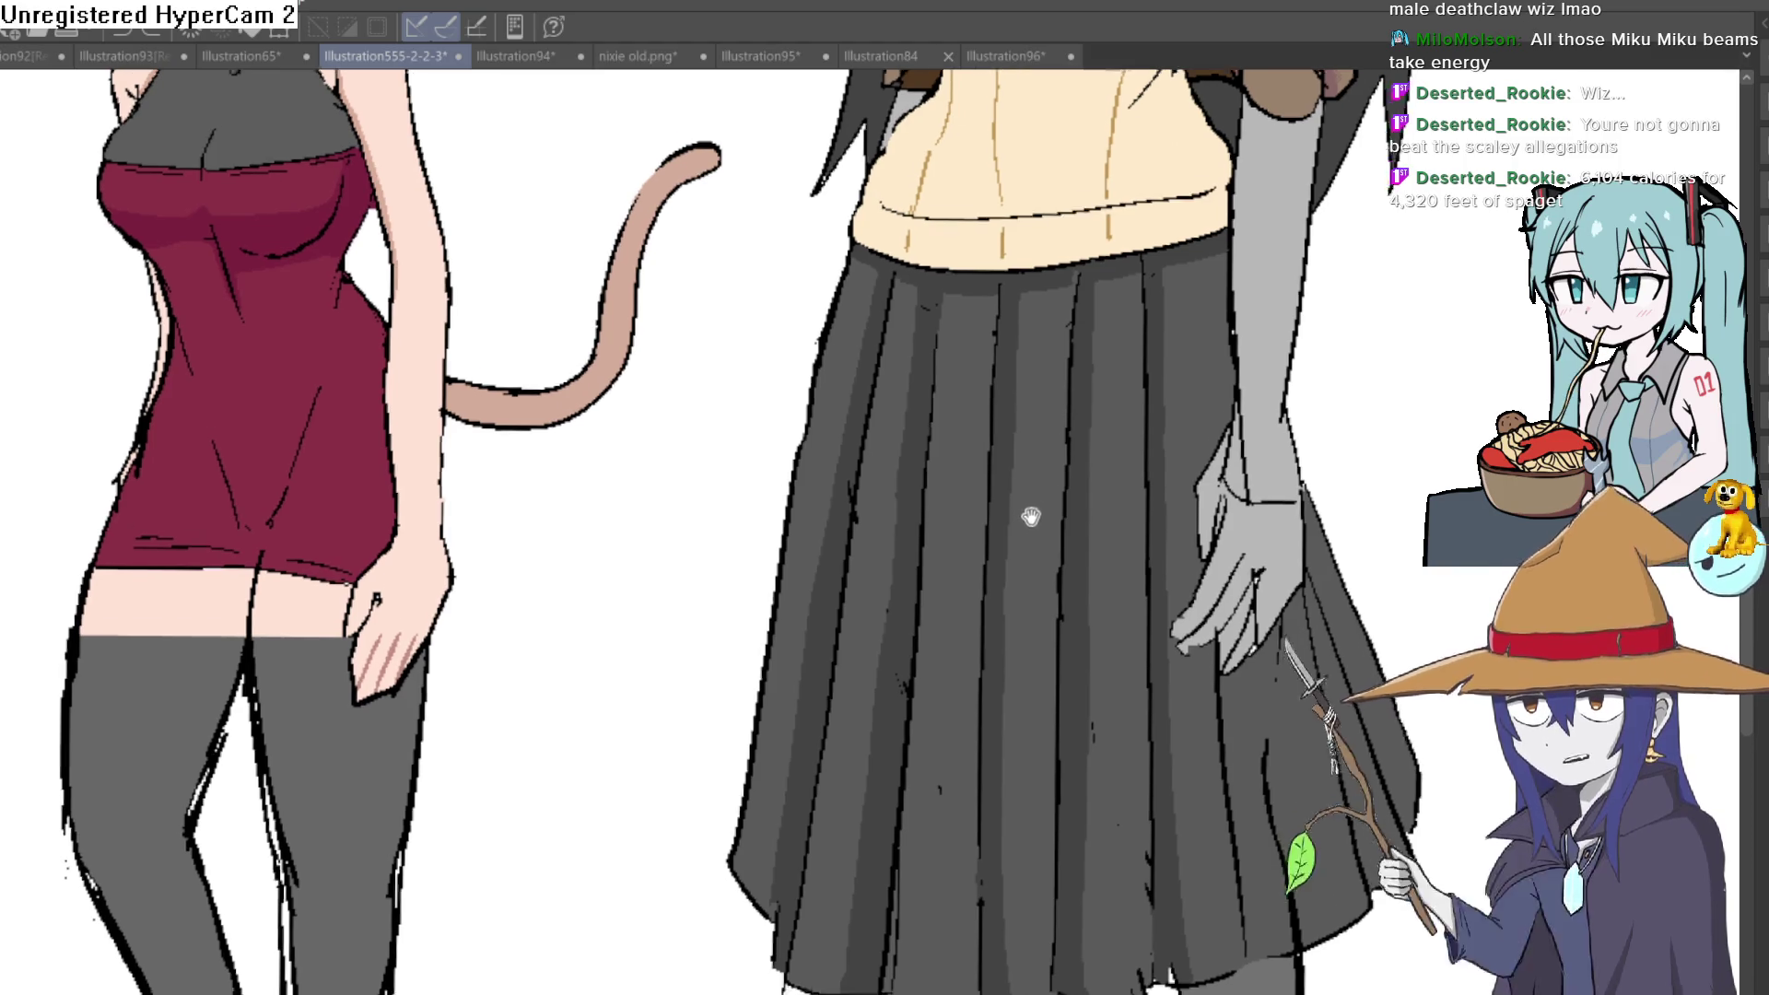
drag(1059, 448, 1034, 367)
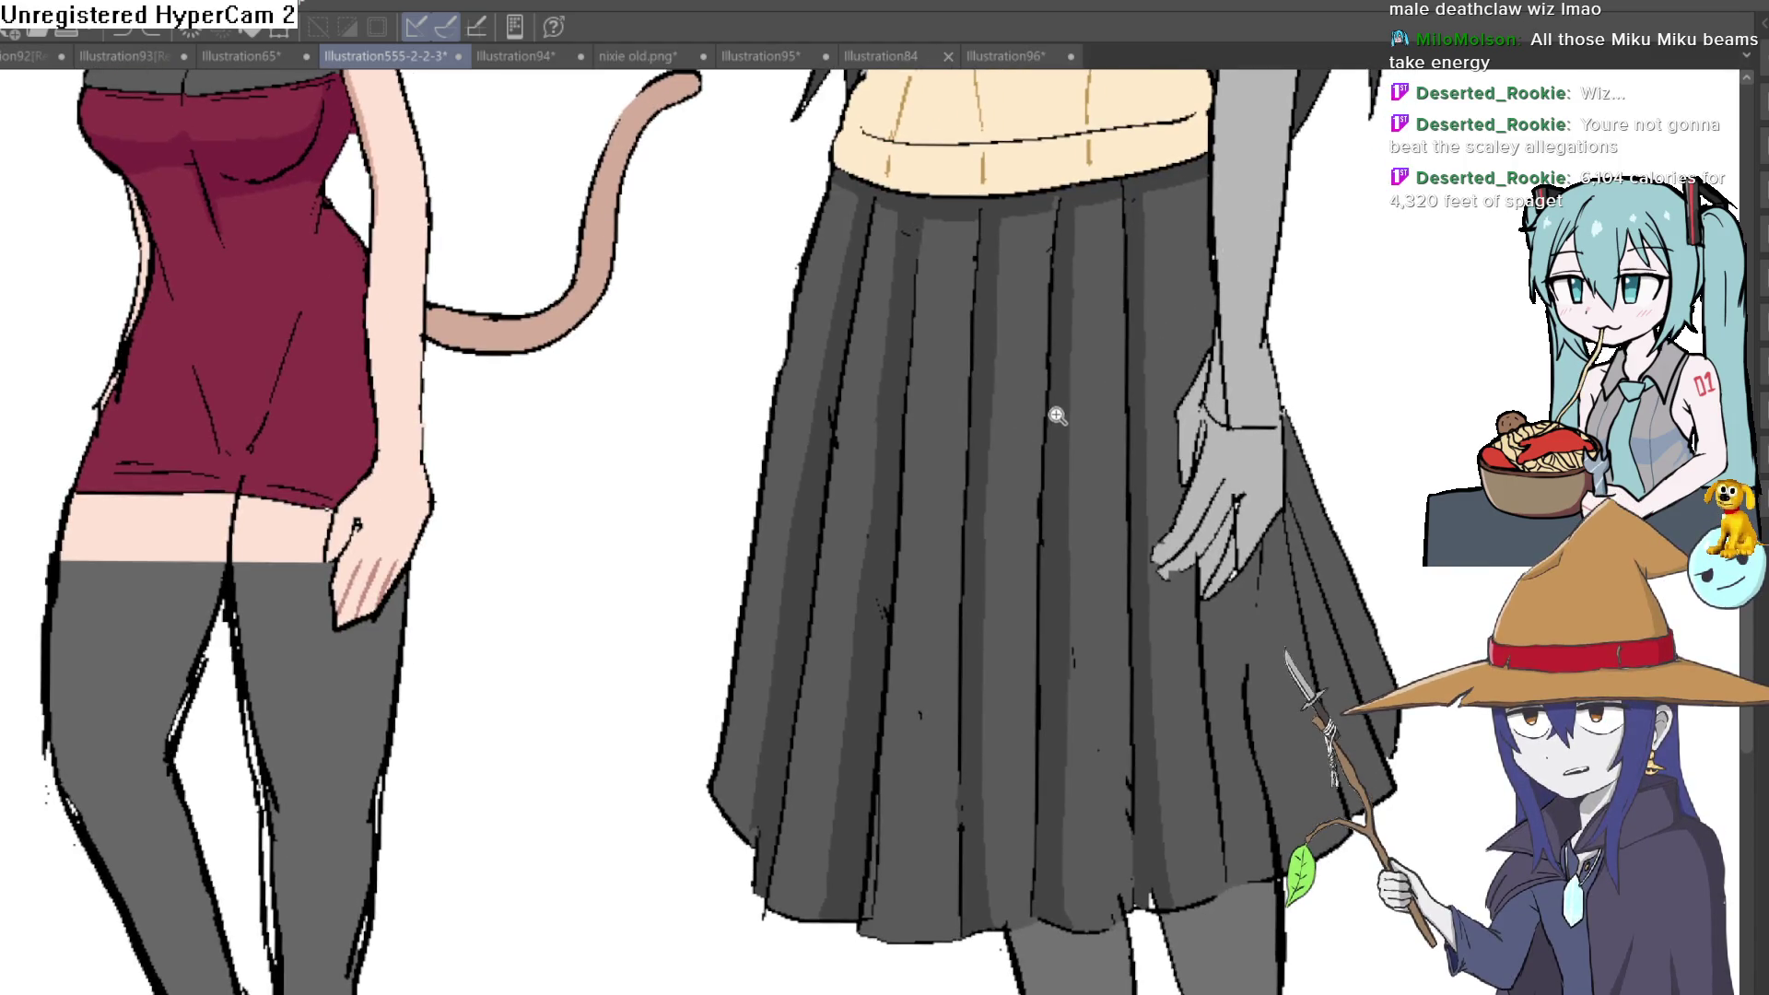
scroll(1133, 446, down, 3)
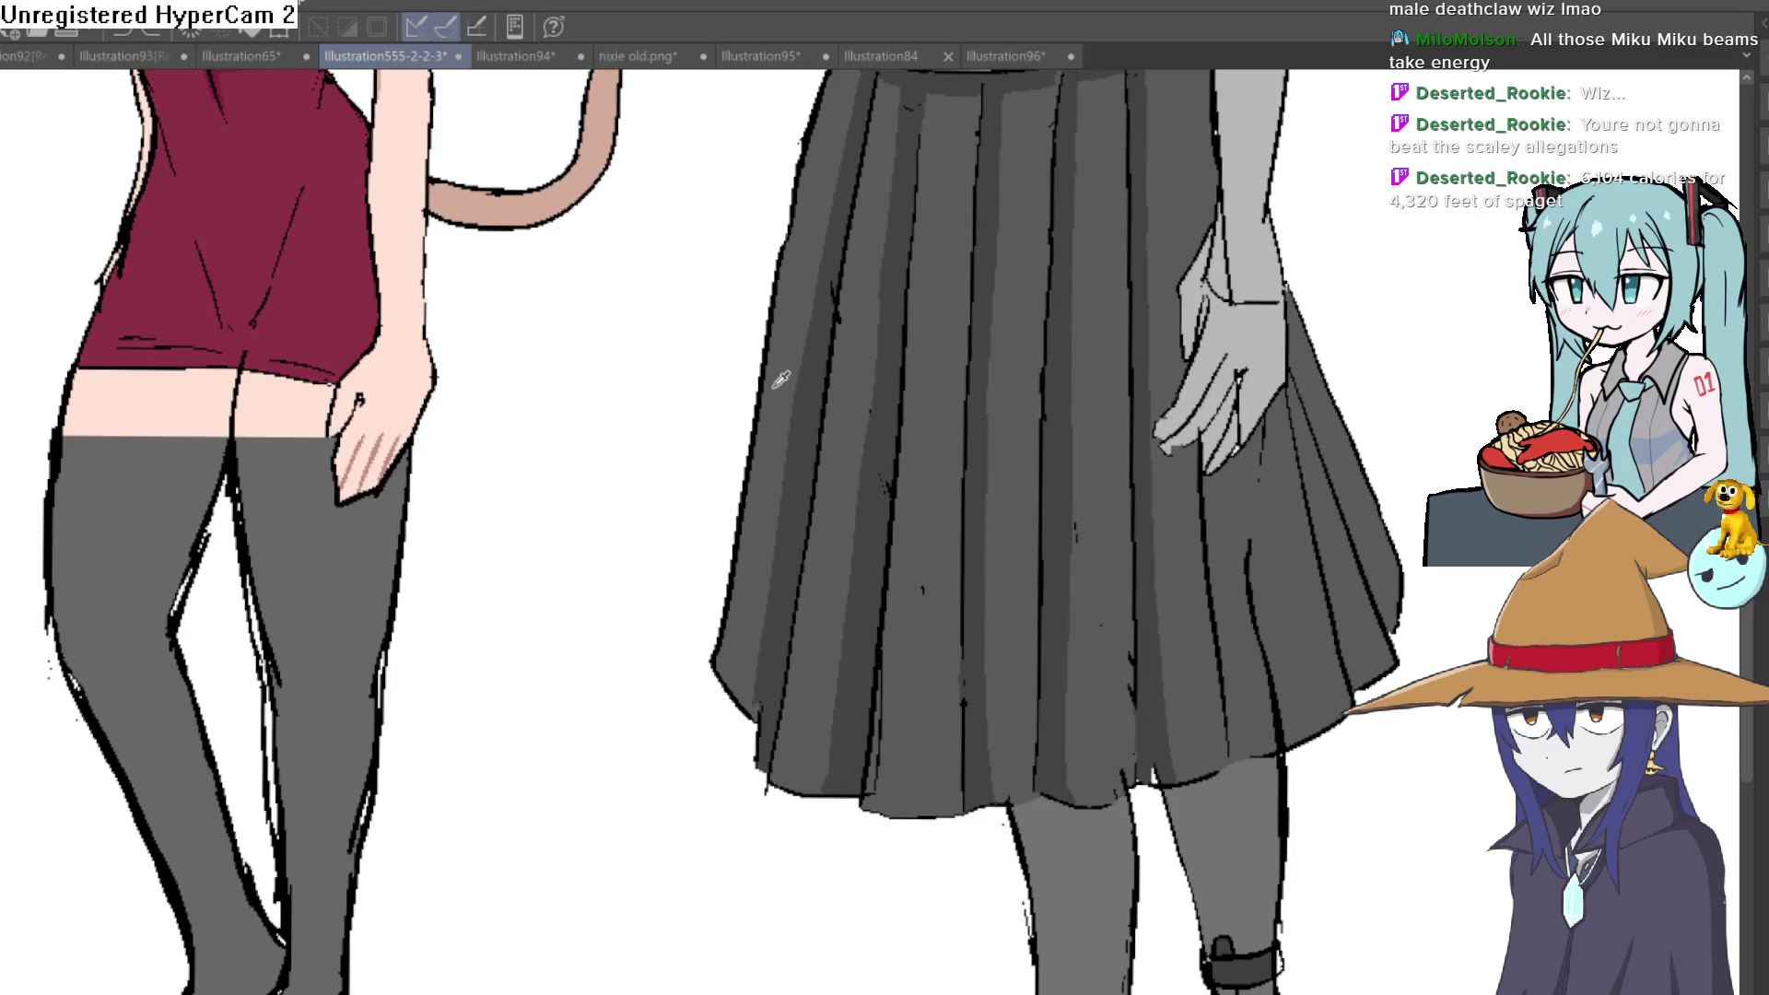
scroll(829, 422, up, 3)
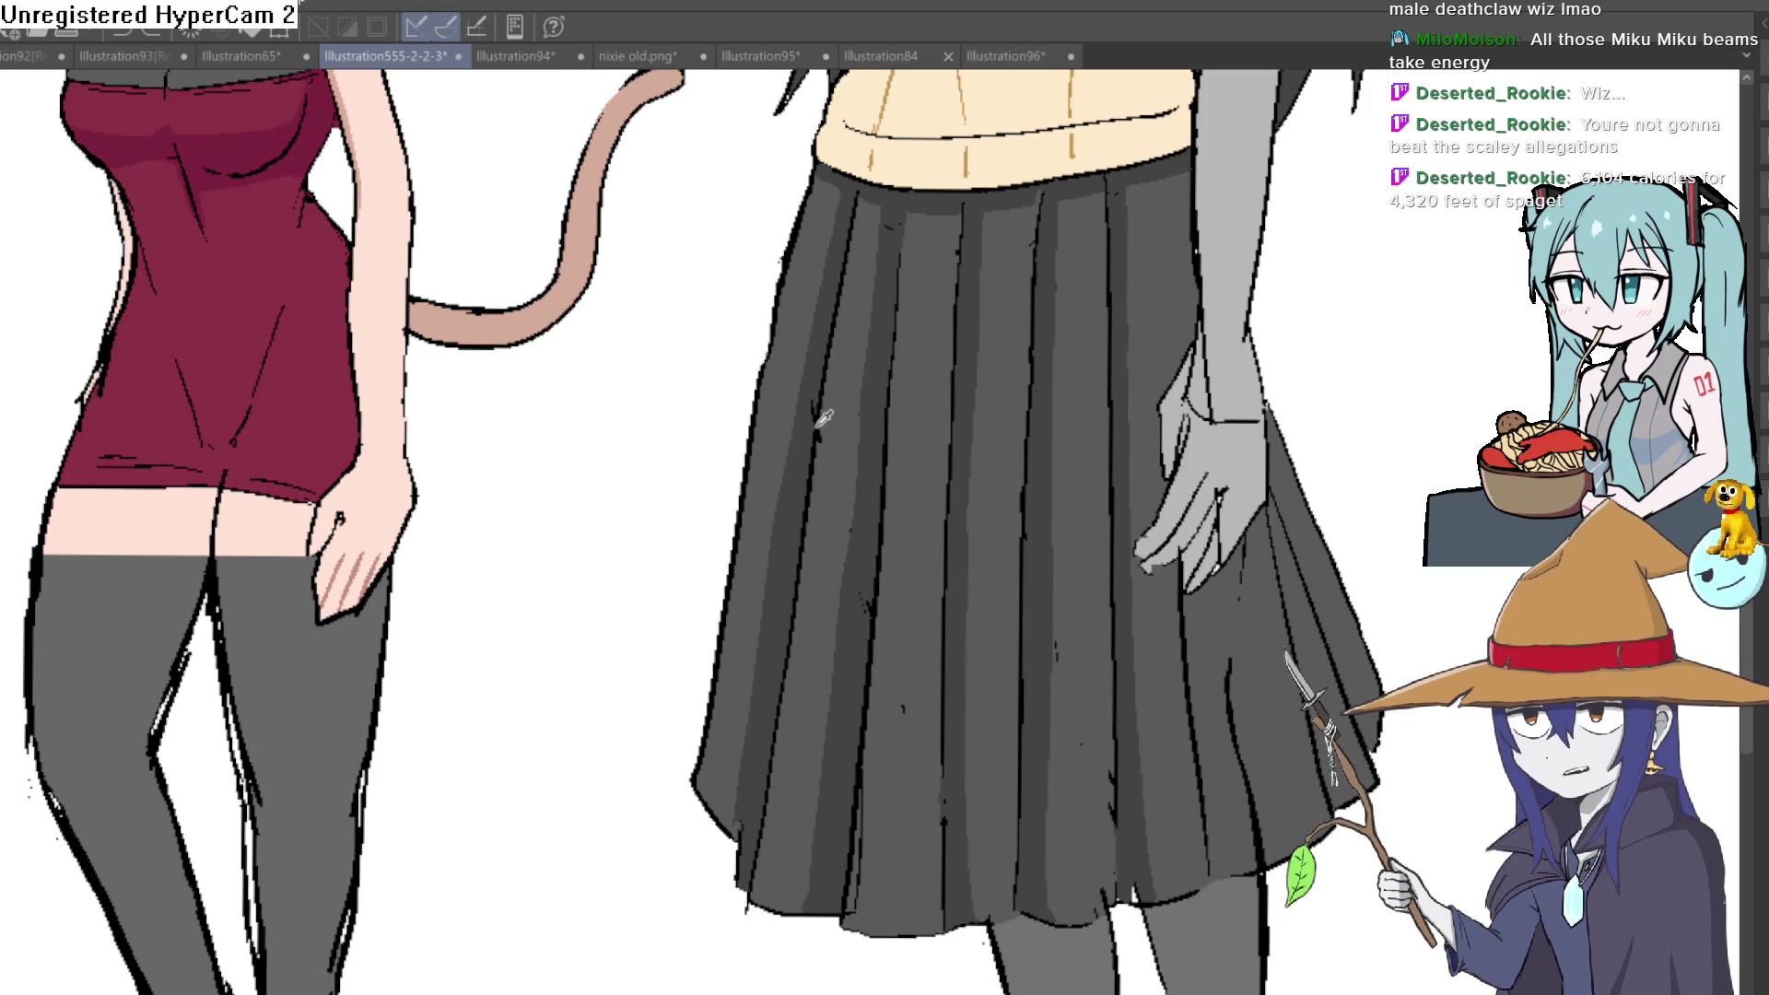
drag(1058, 429, 1023, 427)
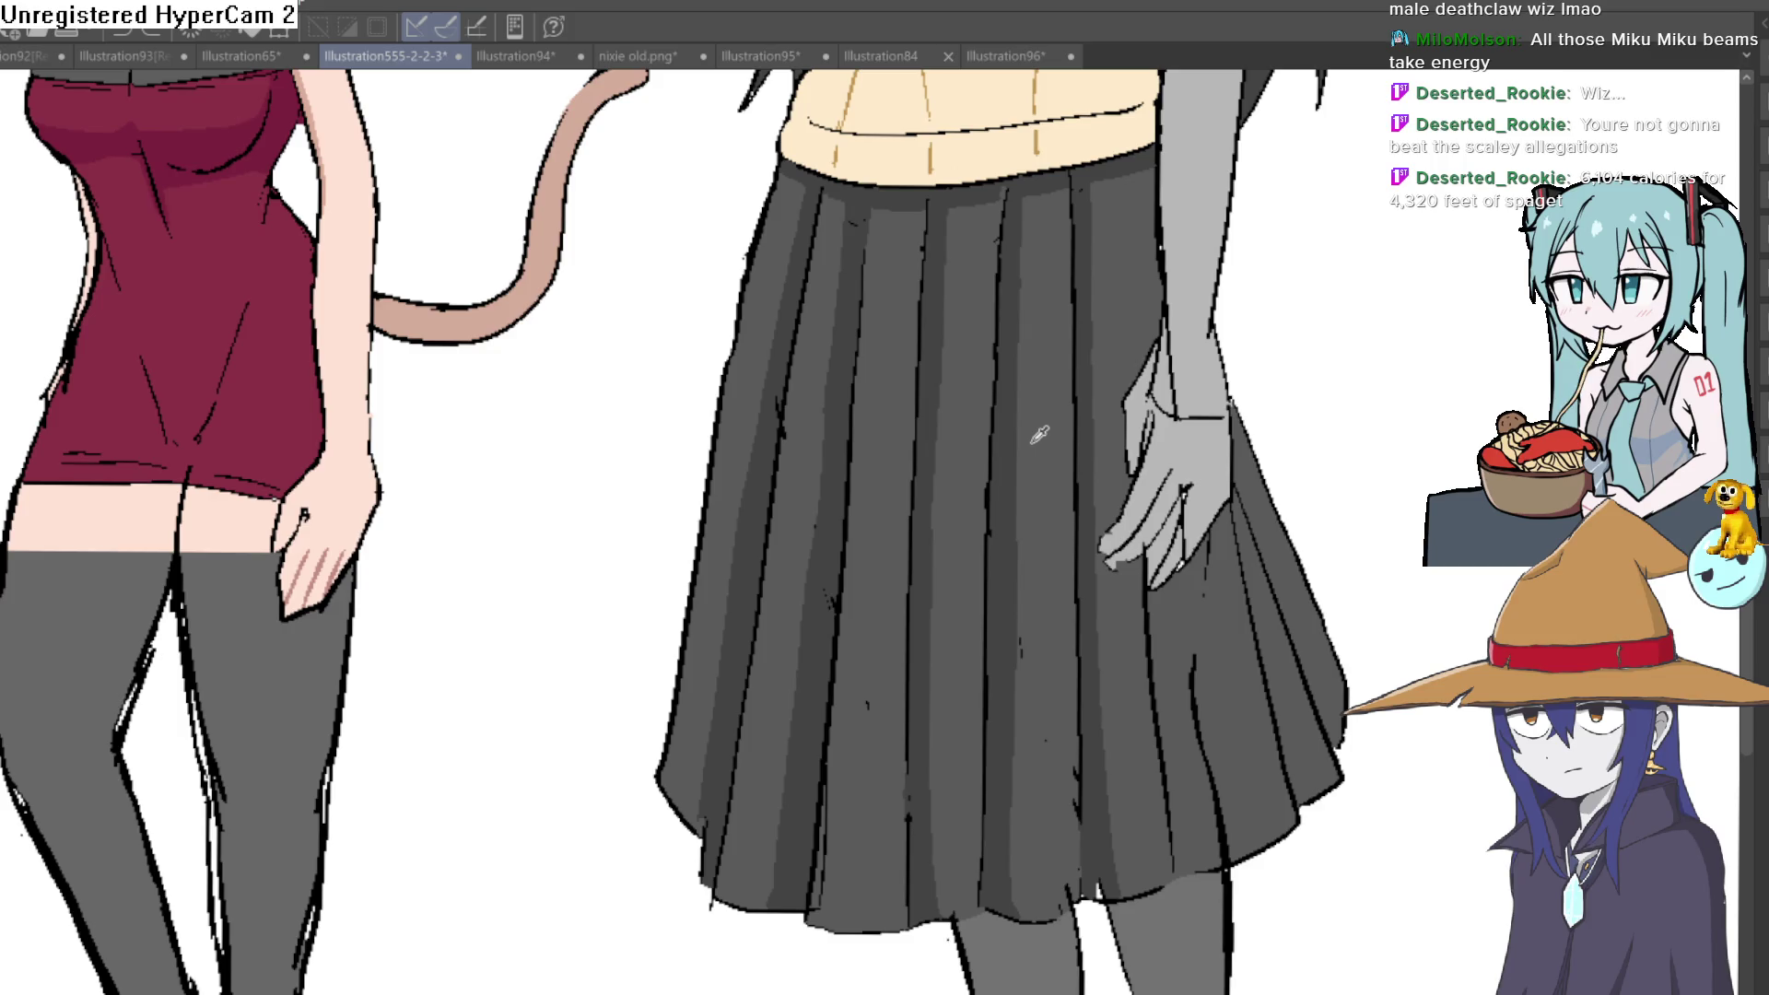
scroll(1039, 434, down, 5)
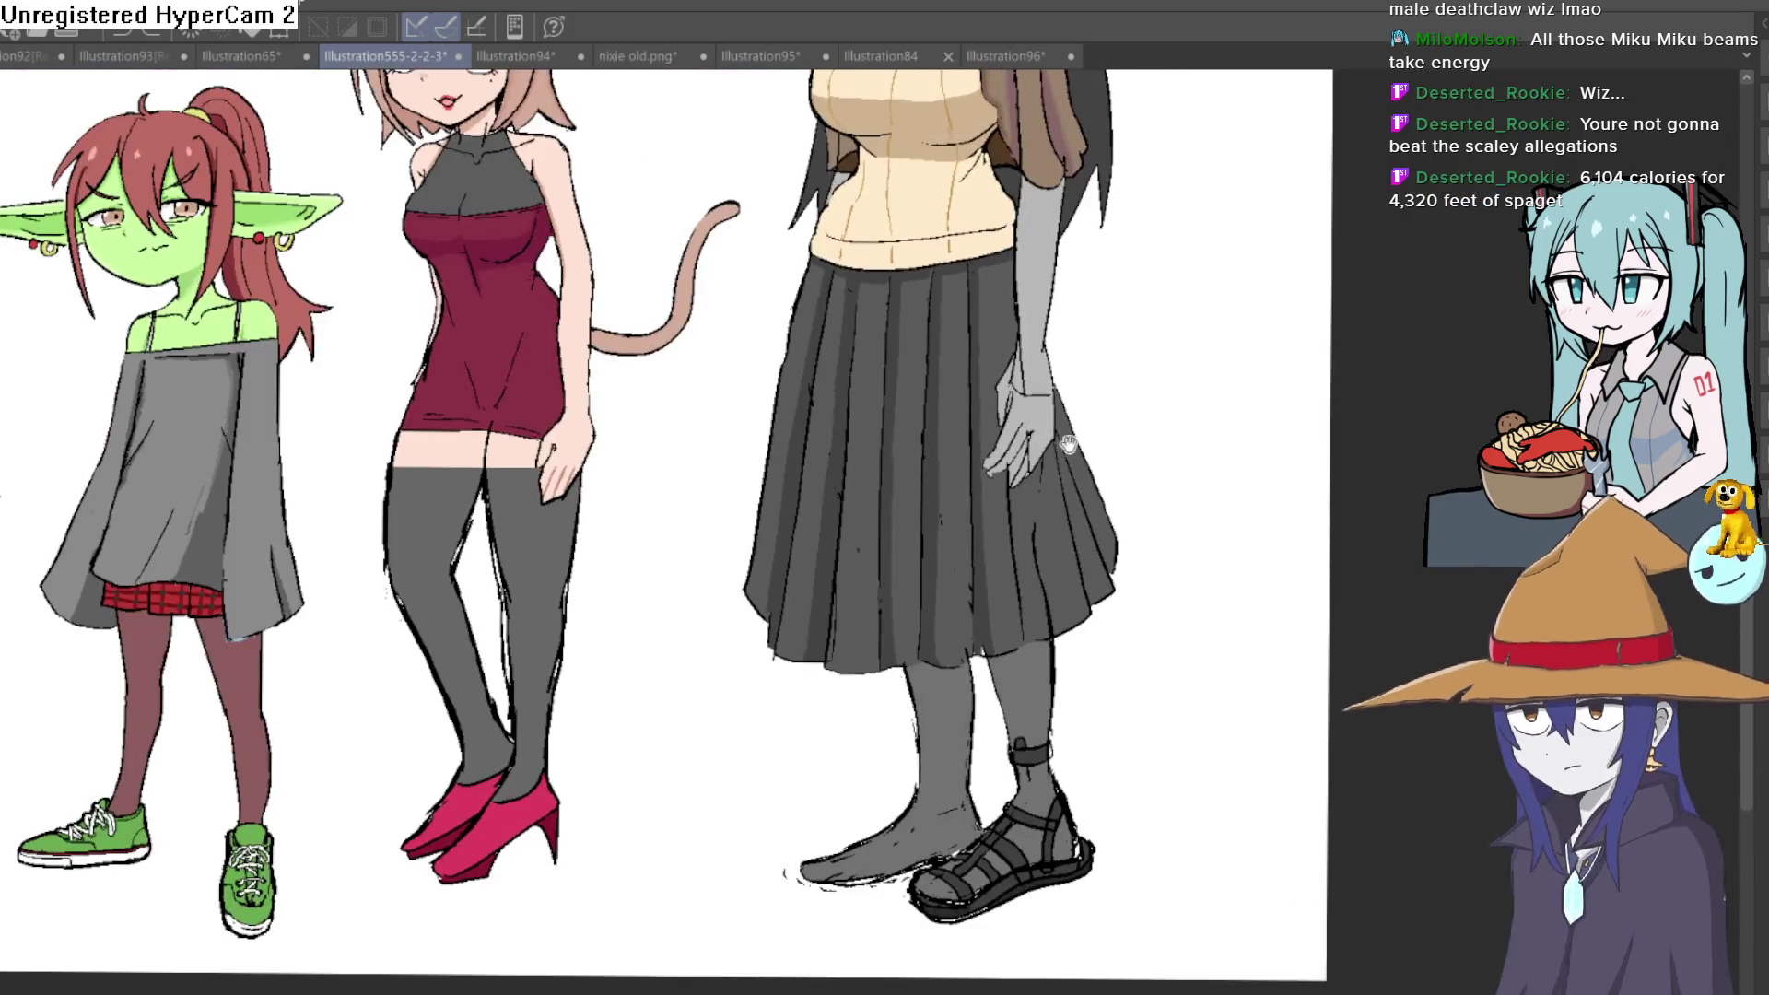
scroll(1063, 439, up, 4)
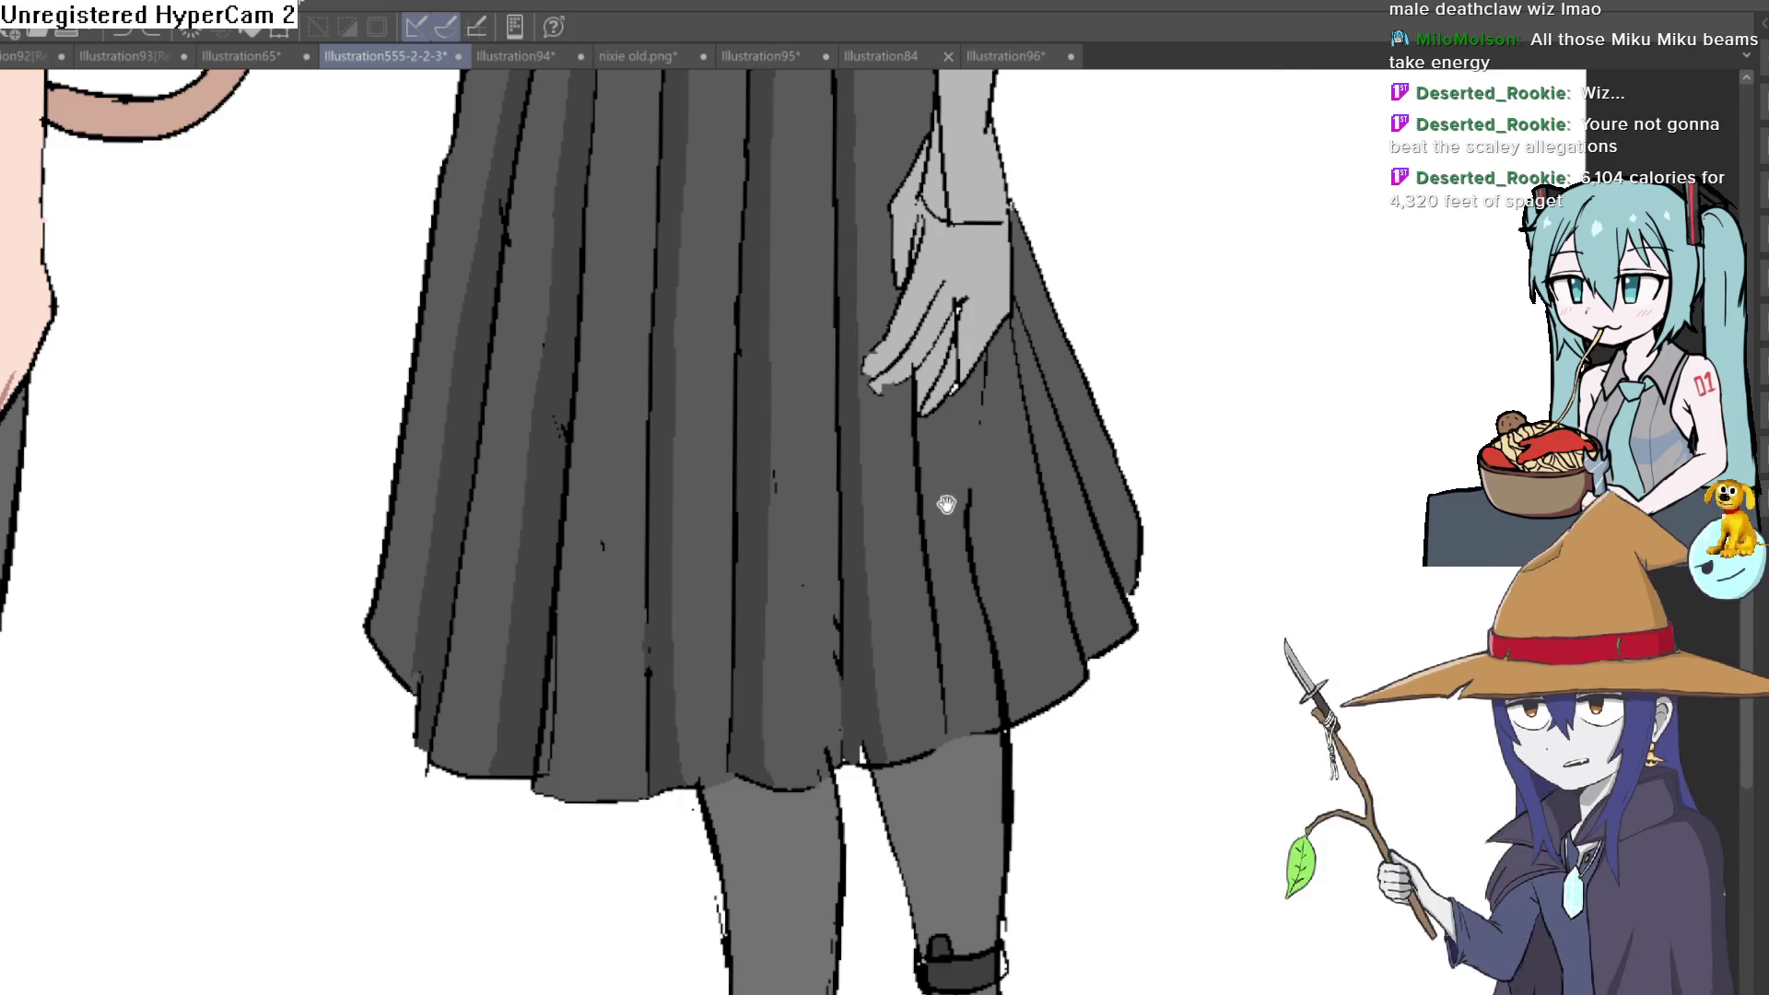
scroll(948, 501, up, 3)
scroll(876, 411, down, 1)
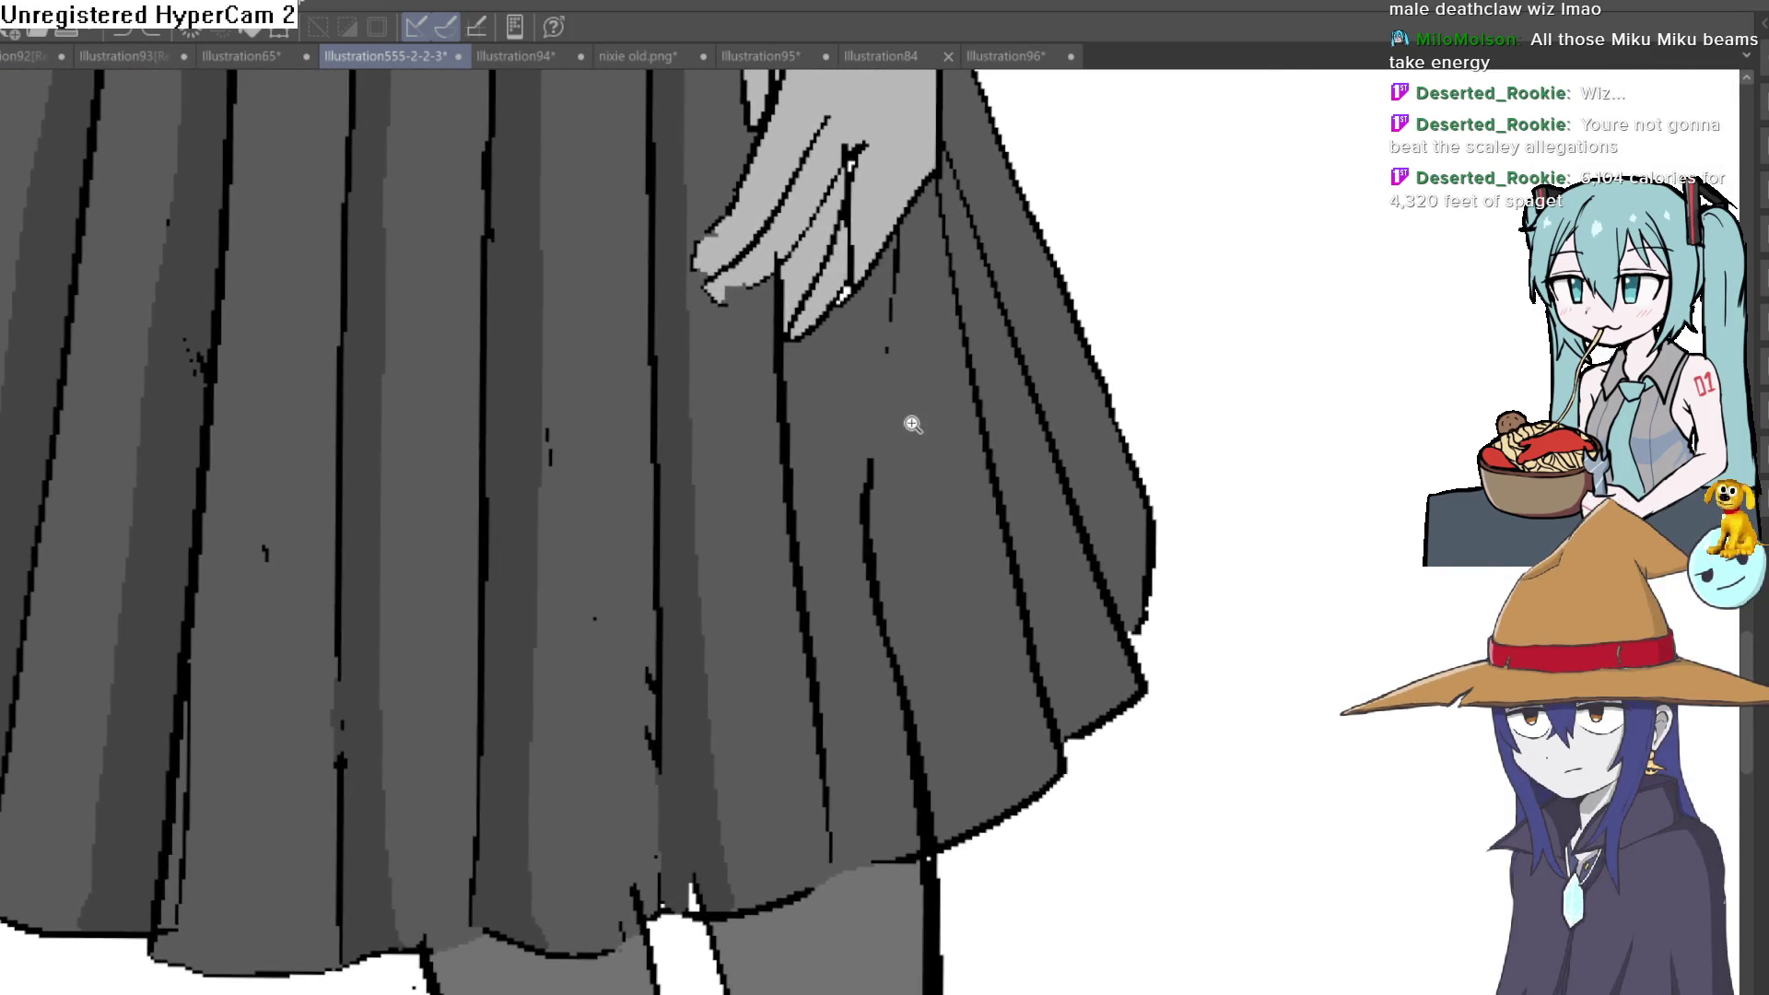
scroll(912, 418, down, 1)
scroll(885, 446, down, 2)
scroll(877, 362, up, 1)
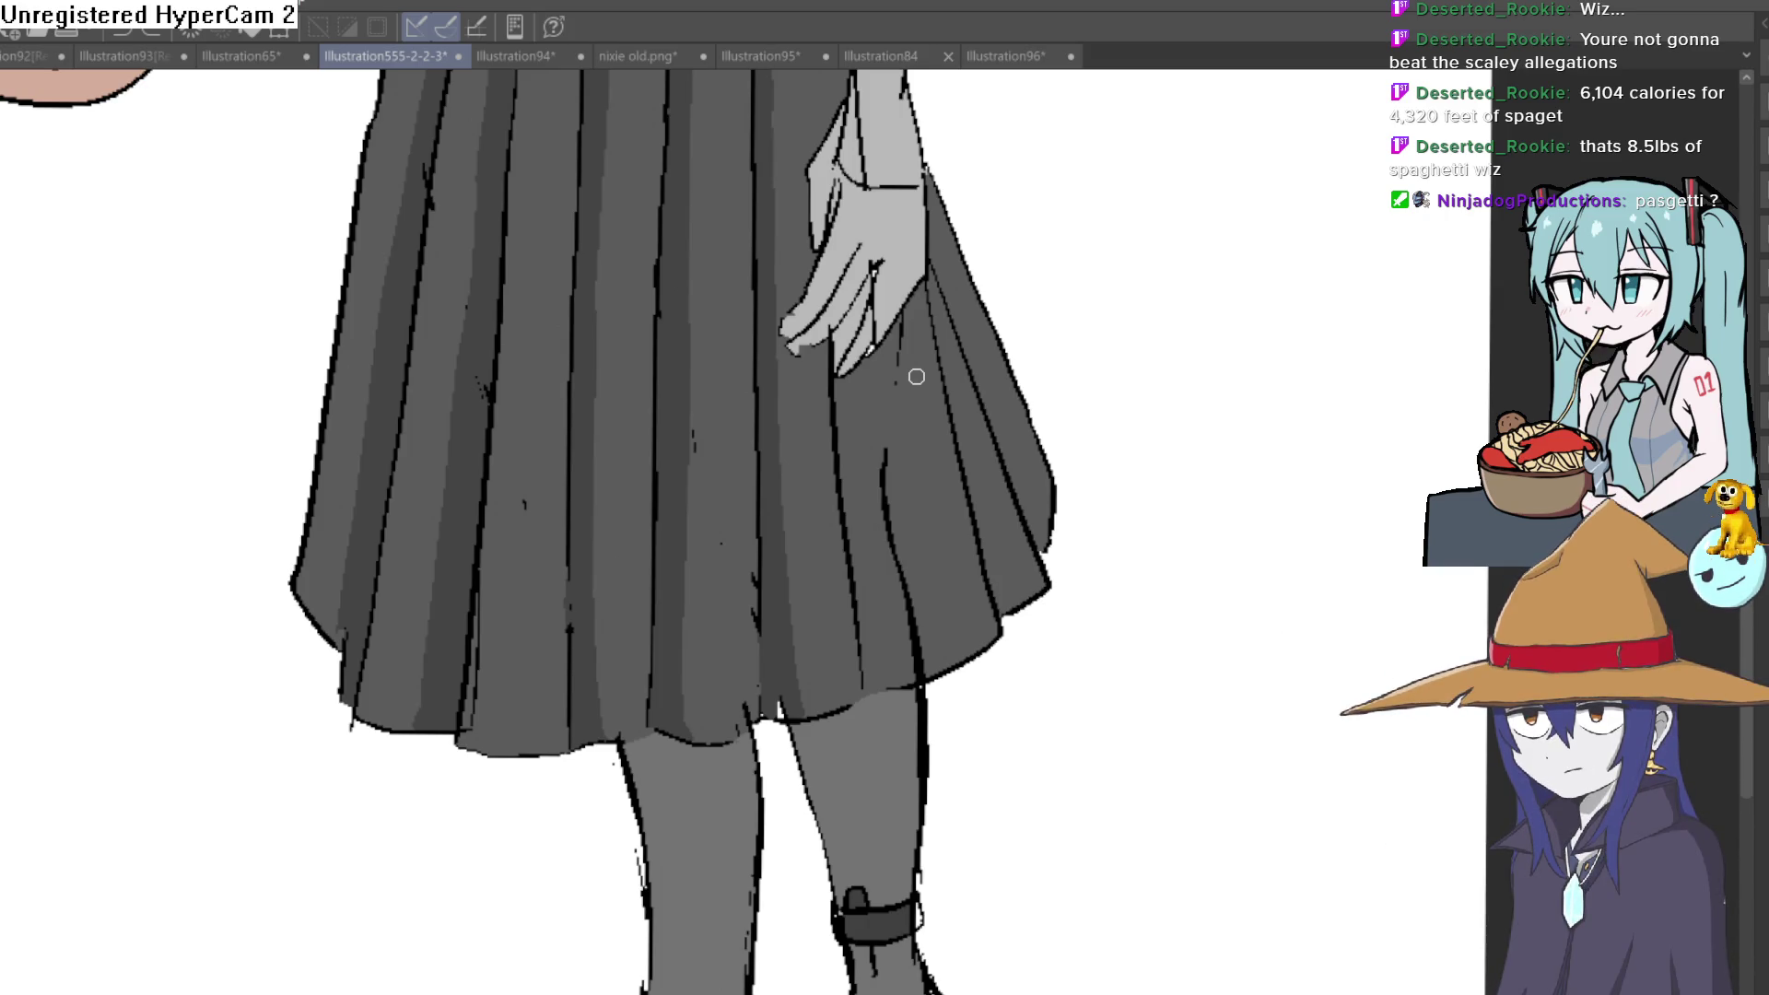
scroll(935, 536, down, 2)
mouse_move(935, 536)
mouse_down()
mouse_move(884, 645)
mouse_move(1059, 513)
mouse_up()
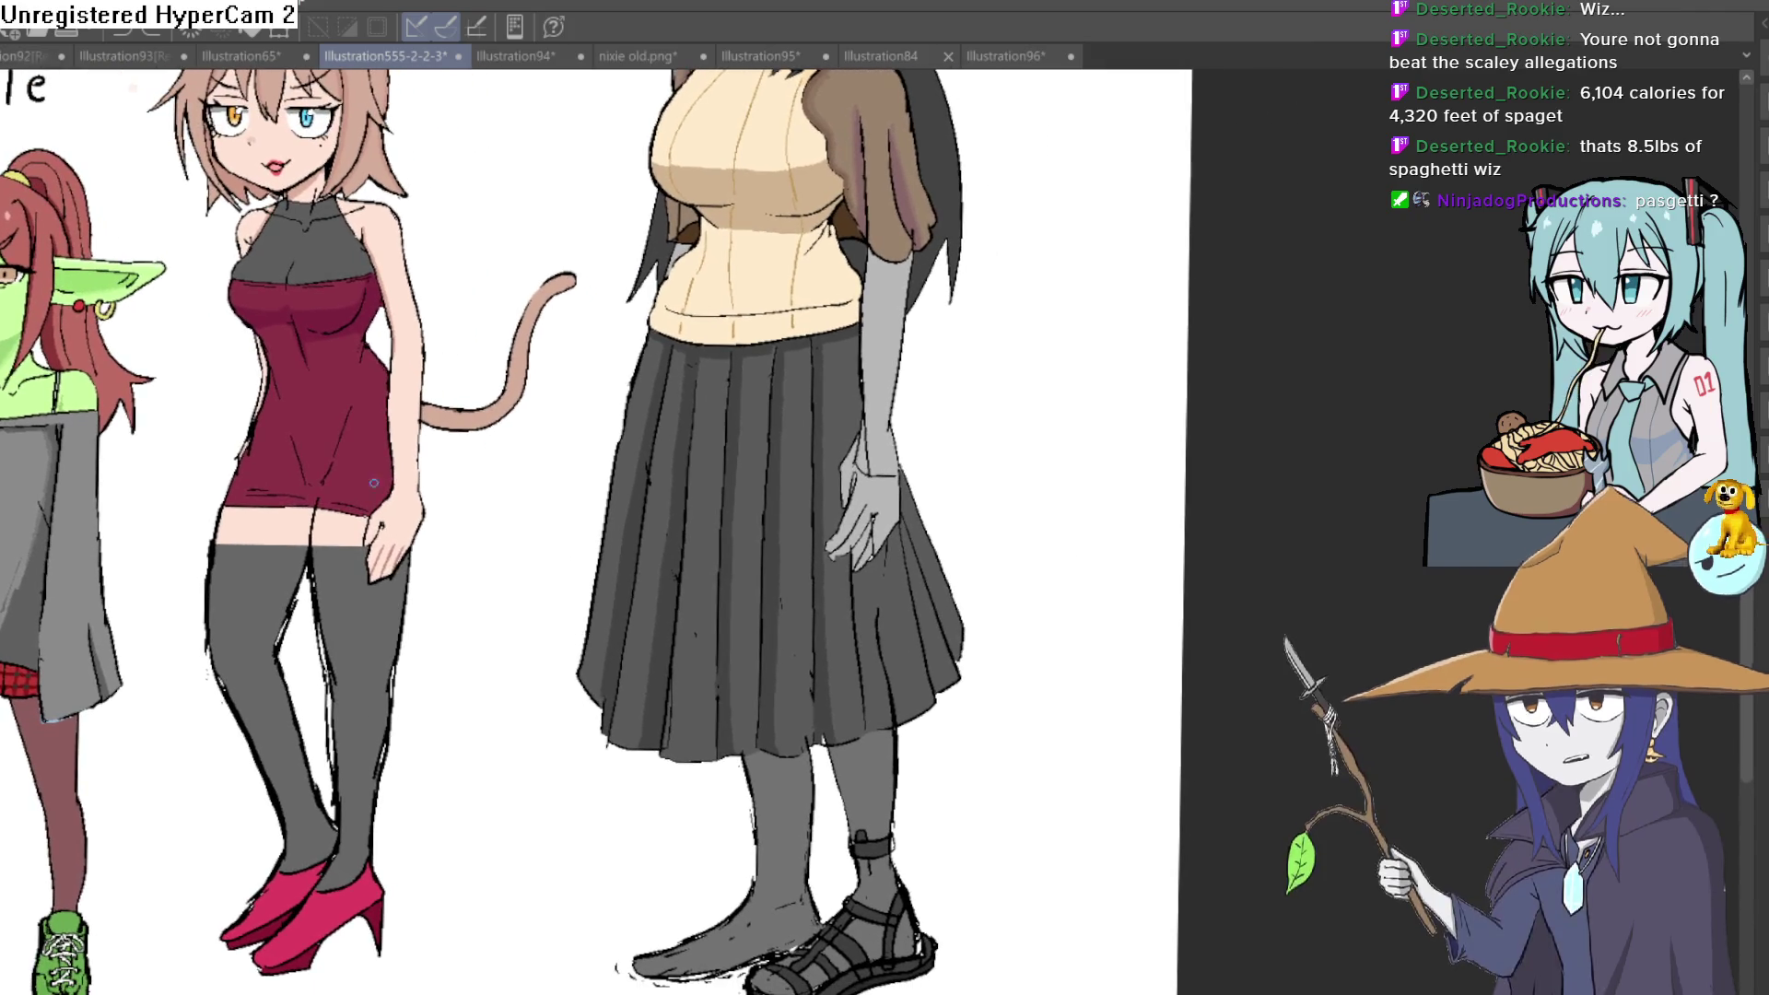
scroll(893, 450, up, 2)
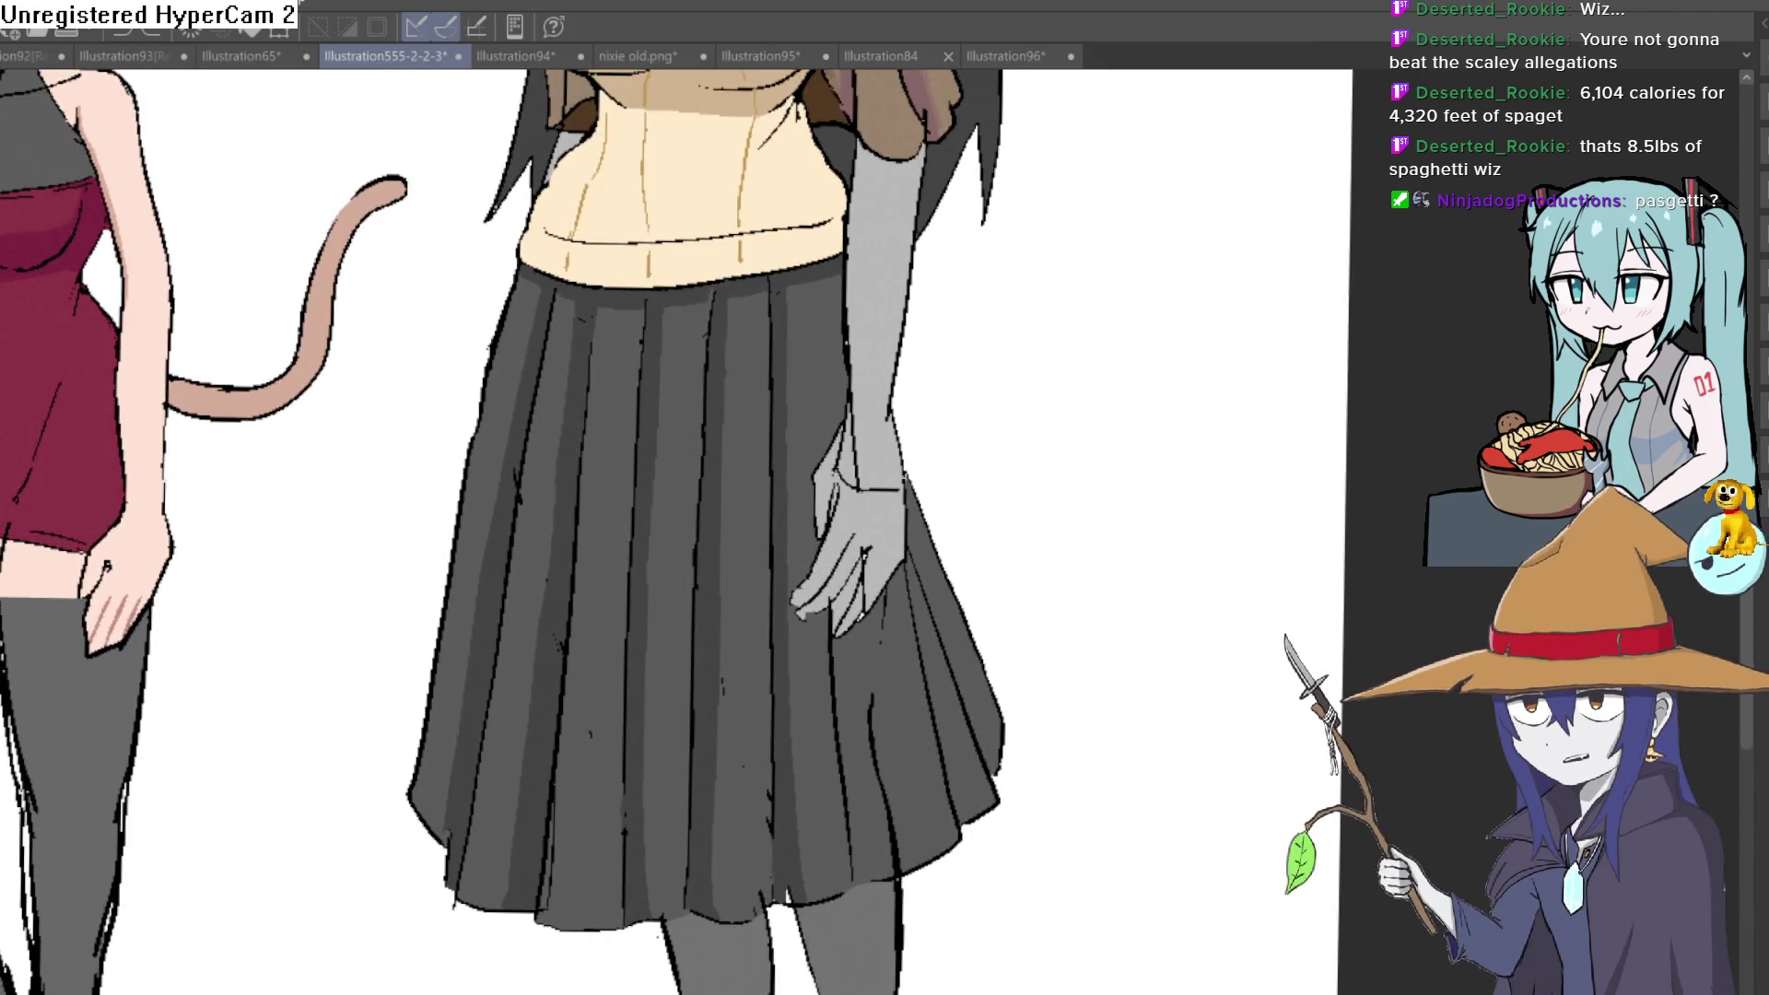
scroll(854, 439, up, 2)
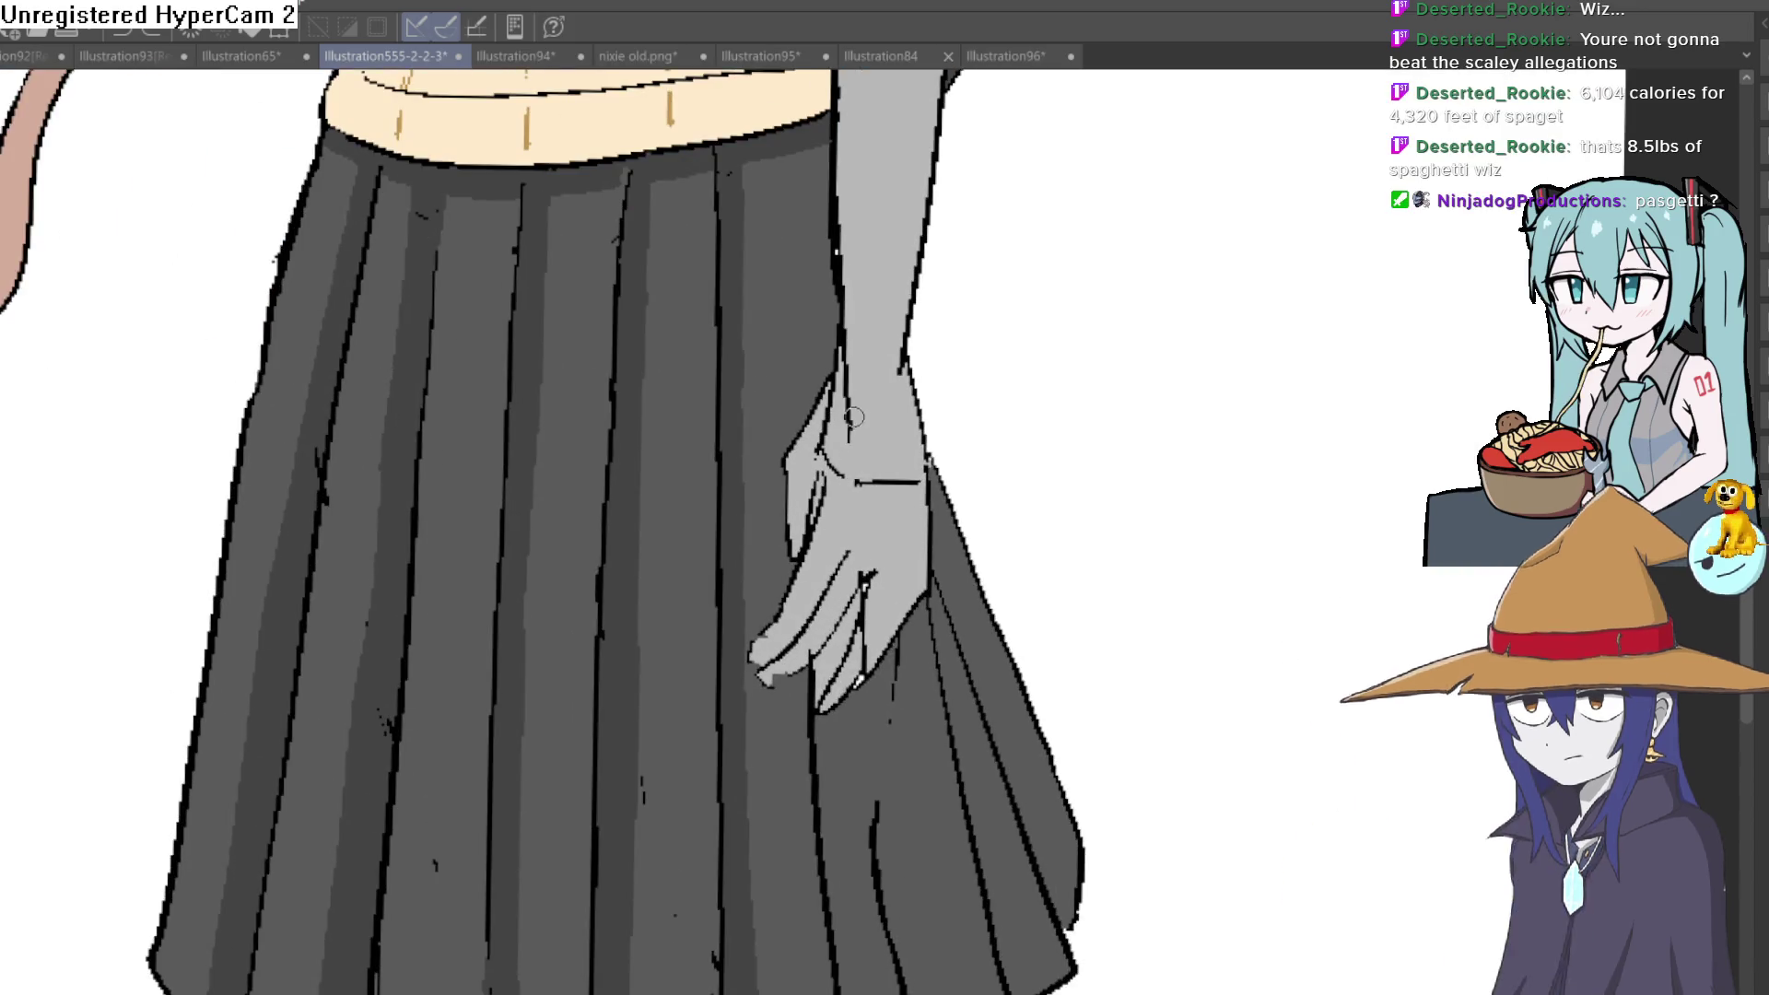
key(ctrl+z)
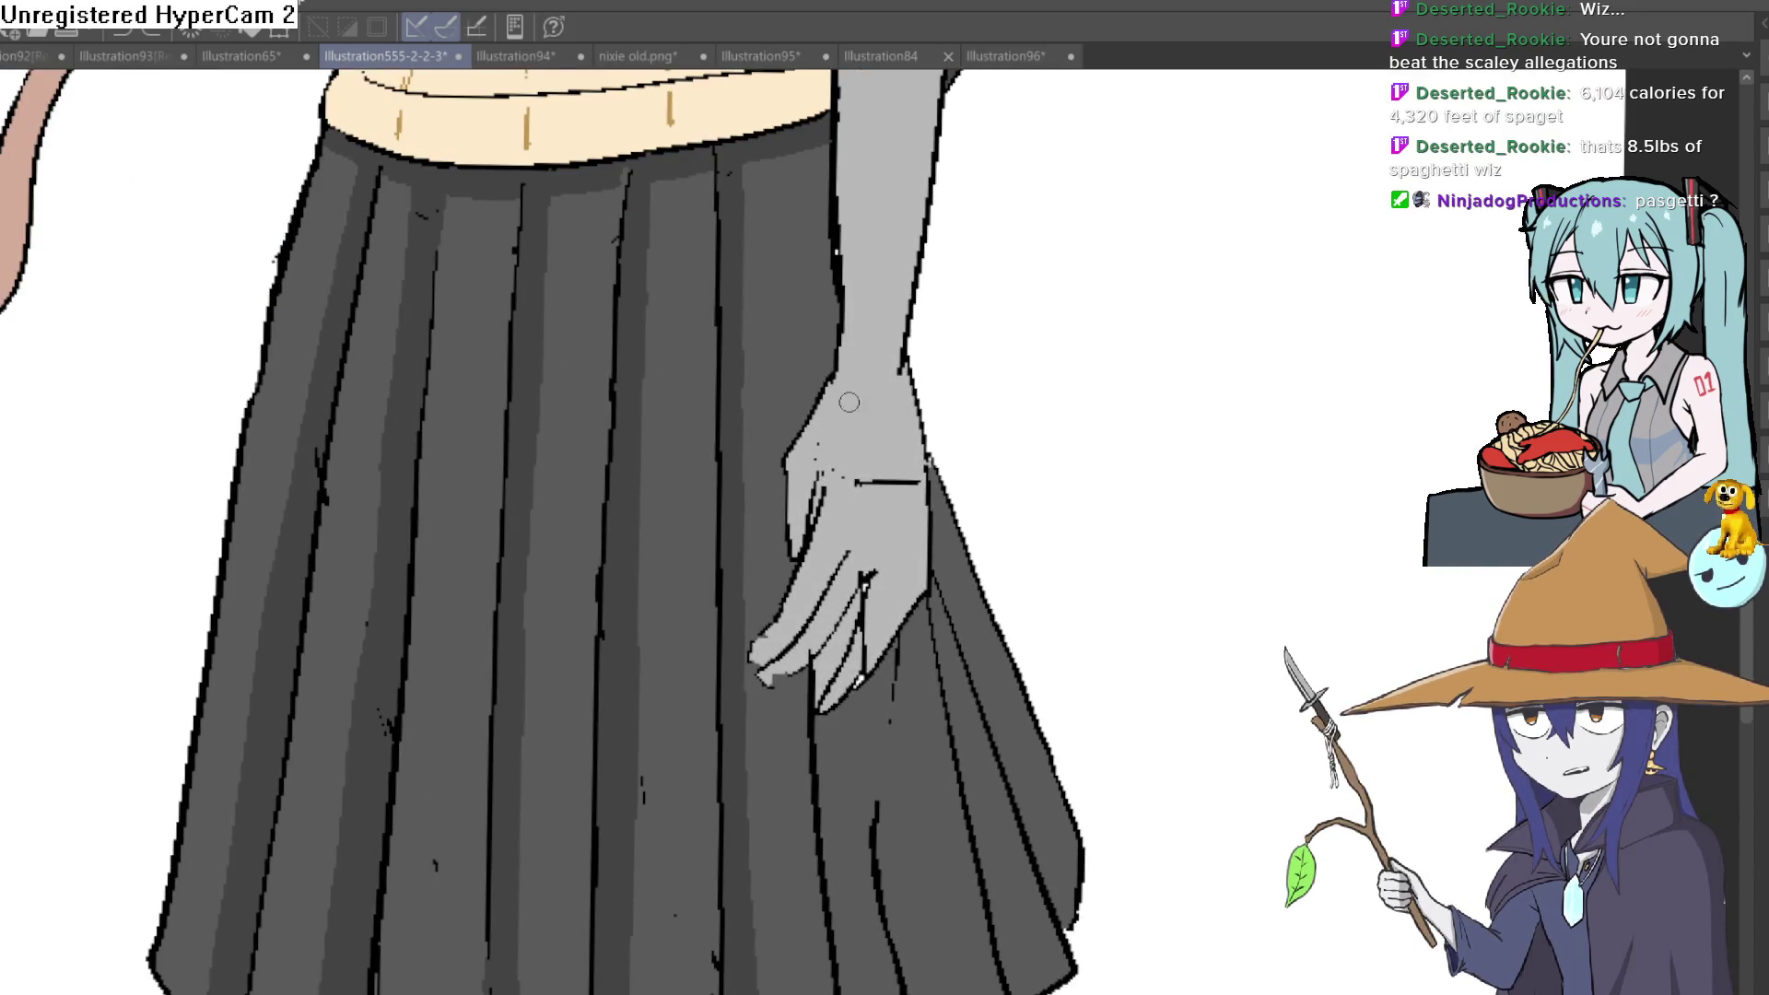
drag(823, 475, 816, 511)
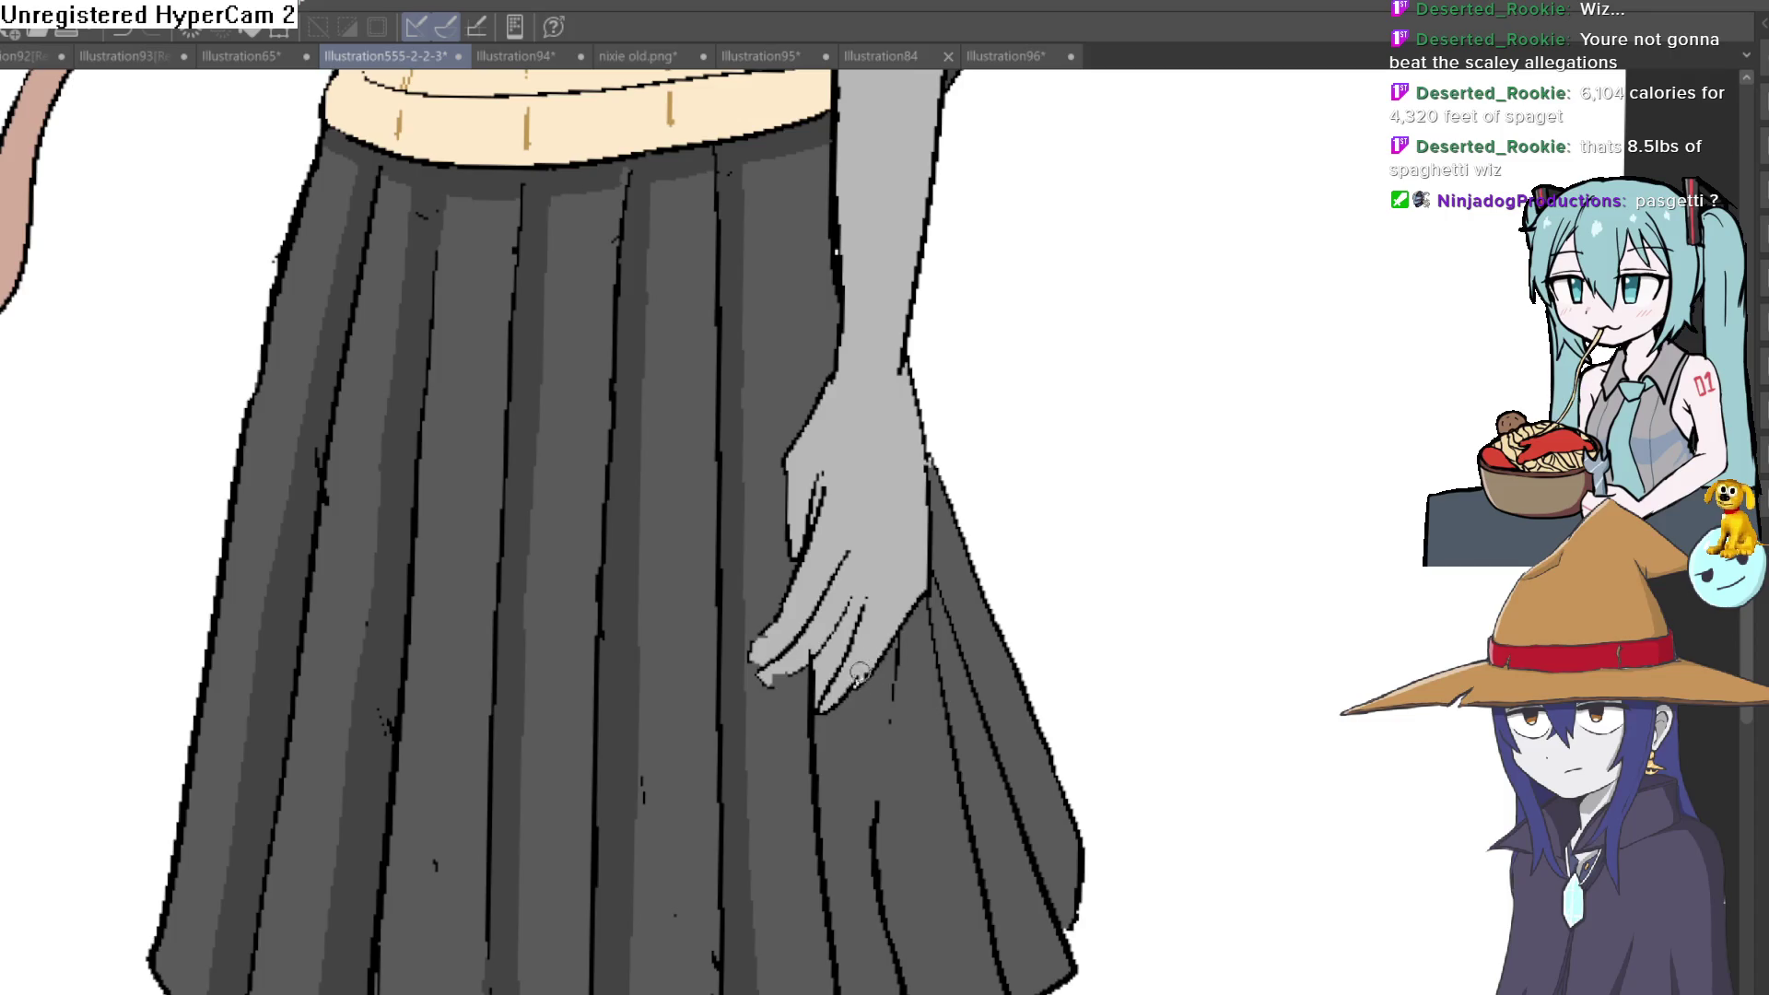
scroll(858, 677, down, 5)
mouse_move(994, 642)
mouse_down()
mouse_move(967, 654)
mouse_move(1011, 529)
mouse_move(1017, 561)
mouse_up()
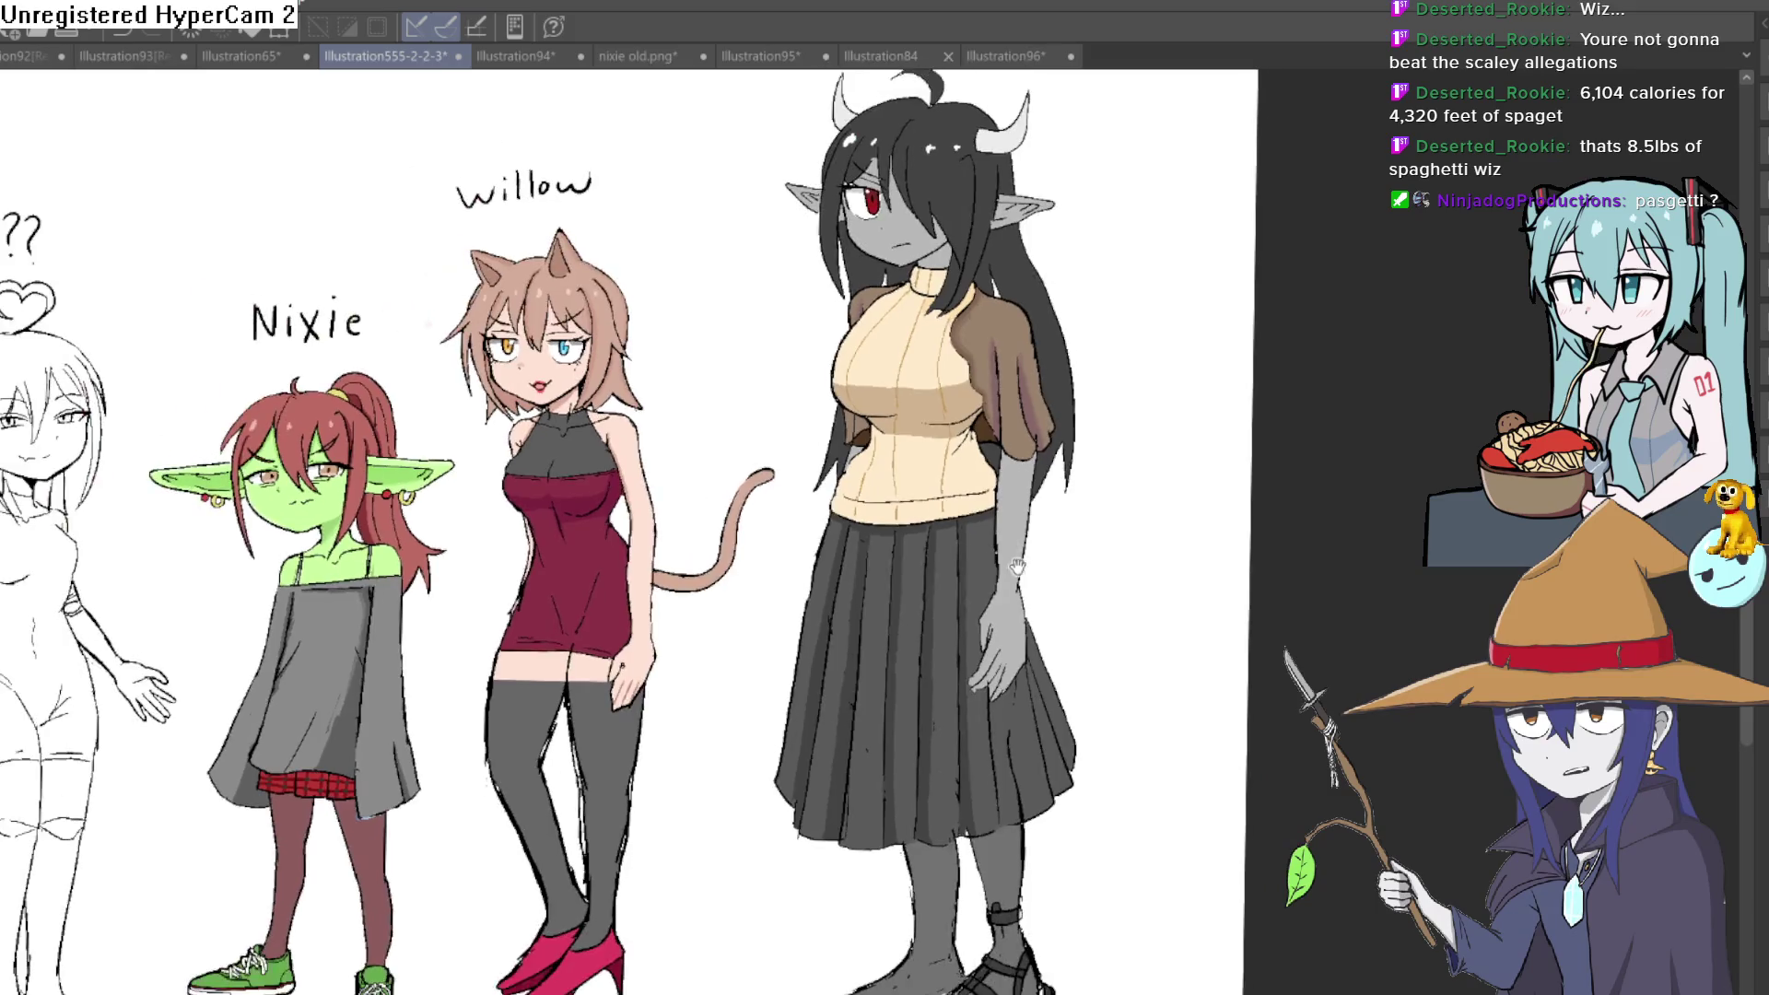
scroll(1017, 561, down, 4)
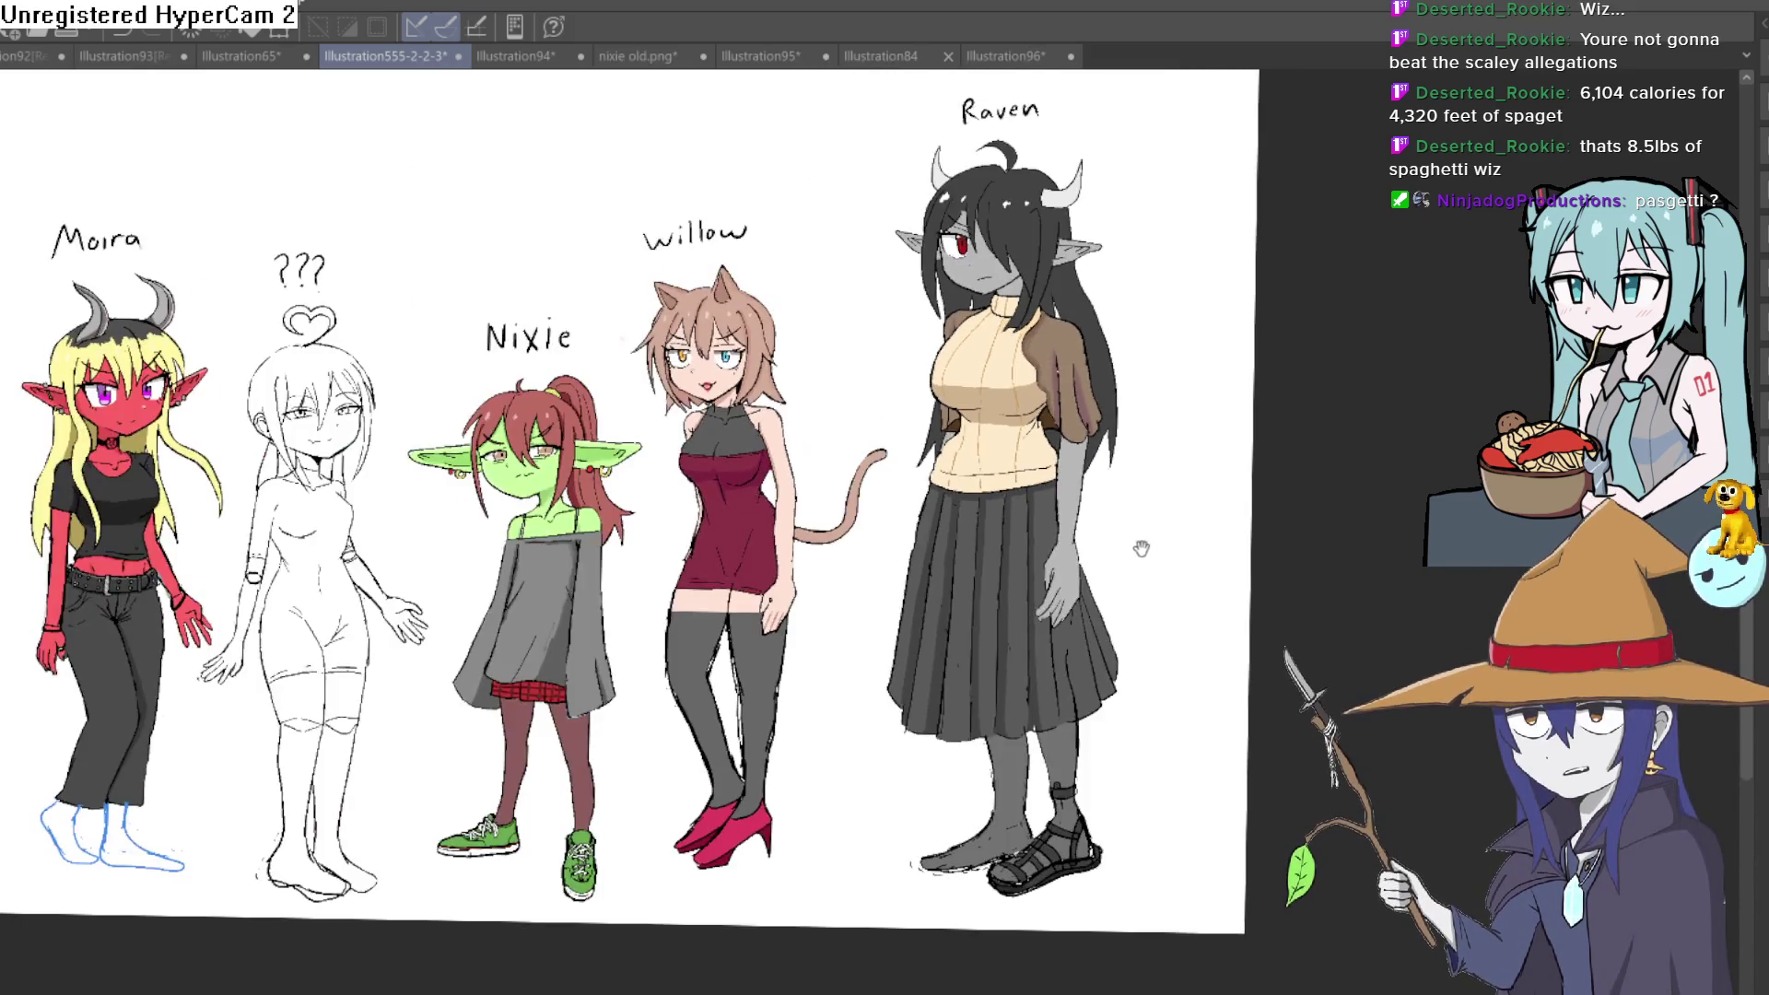
drag(1143, 548, 1108, 577)
scroll(1116, 611, up, 5)
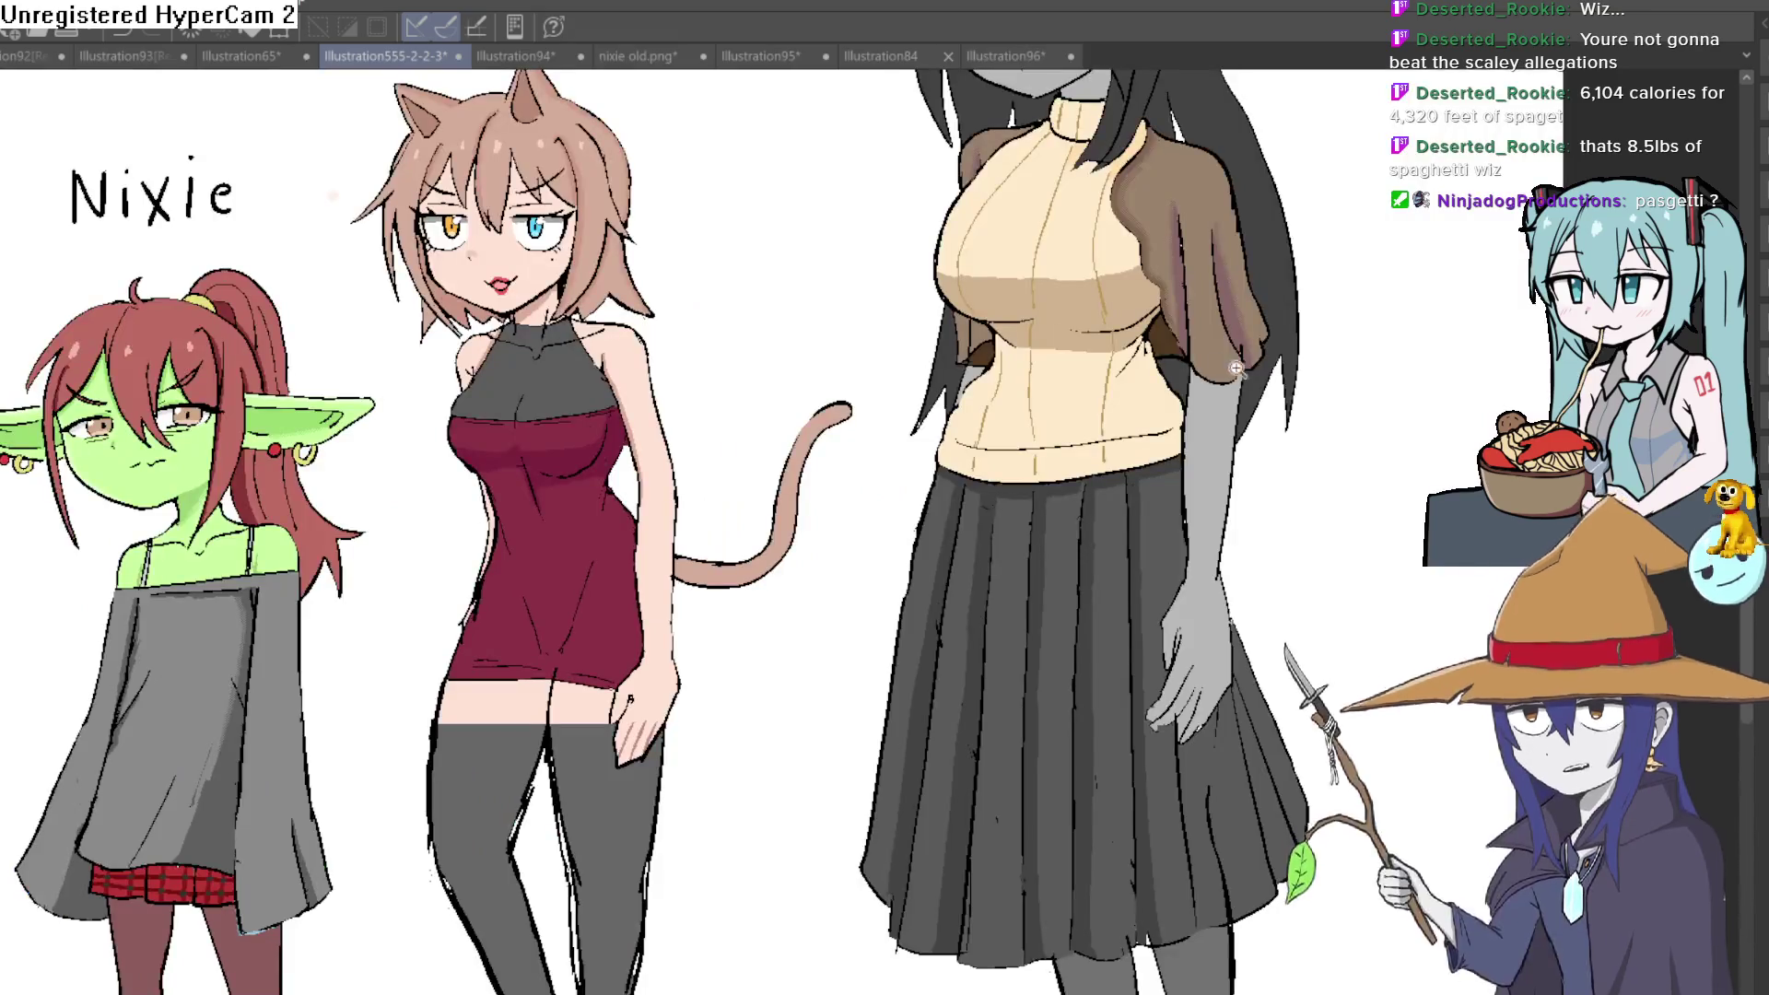
scroll(1116, 610, down, 1)
scroll(1051, 485, up, 5)
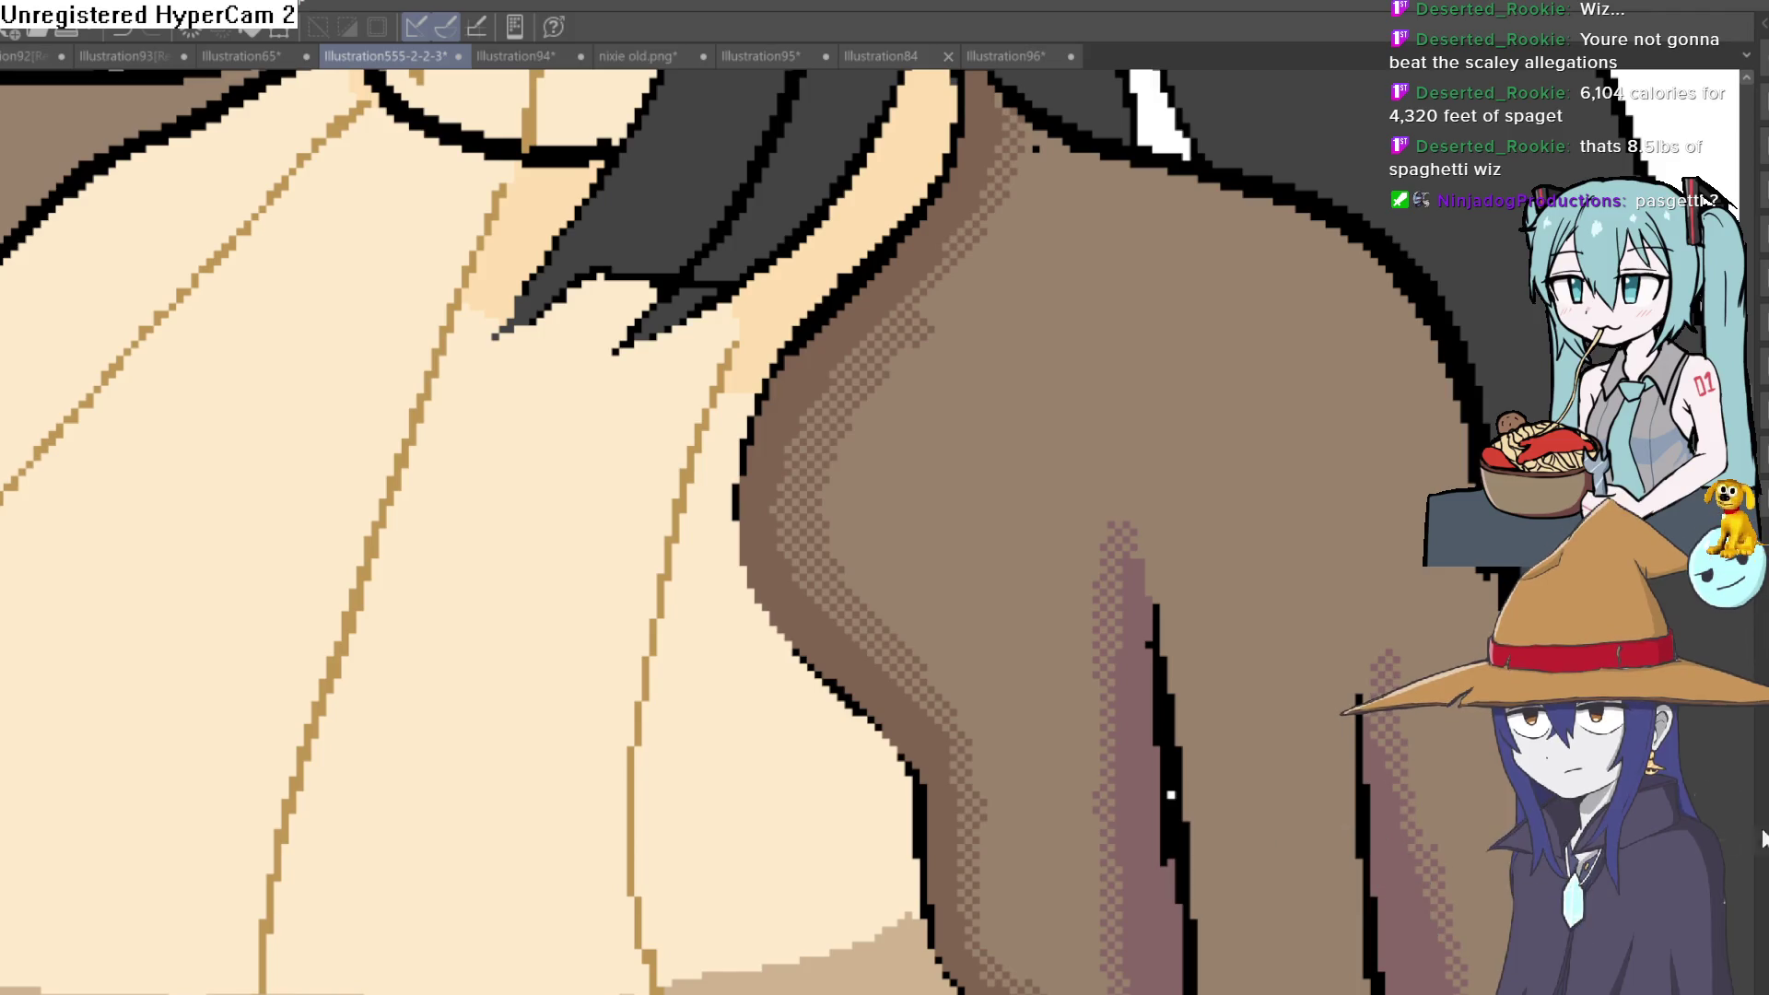
drag(980, 423, 986, 488)
scroll(977, 490, down, 4)
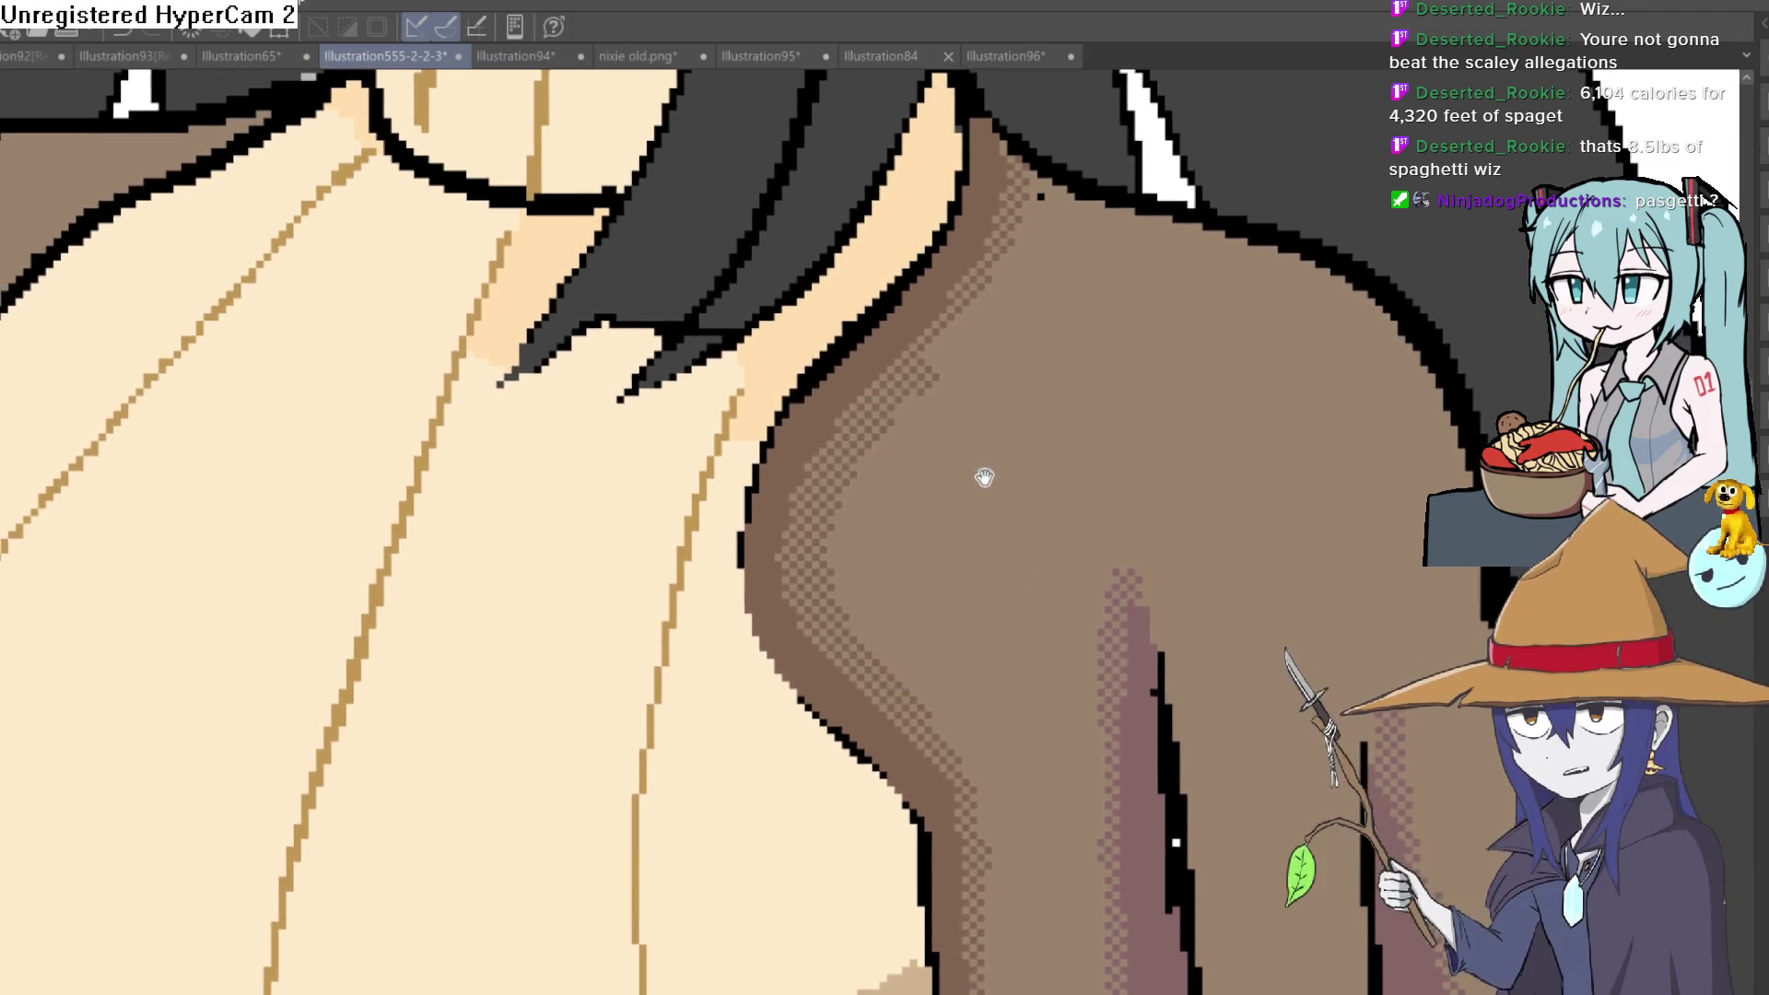
scroll(1004, 463, up, 2)
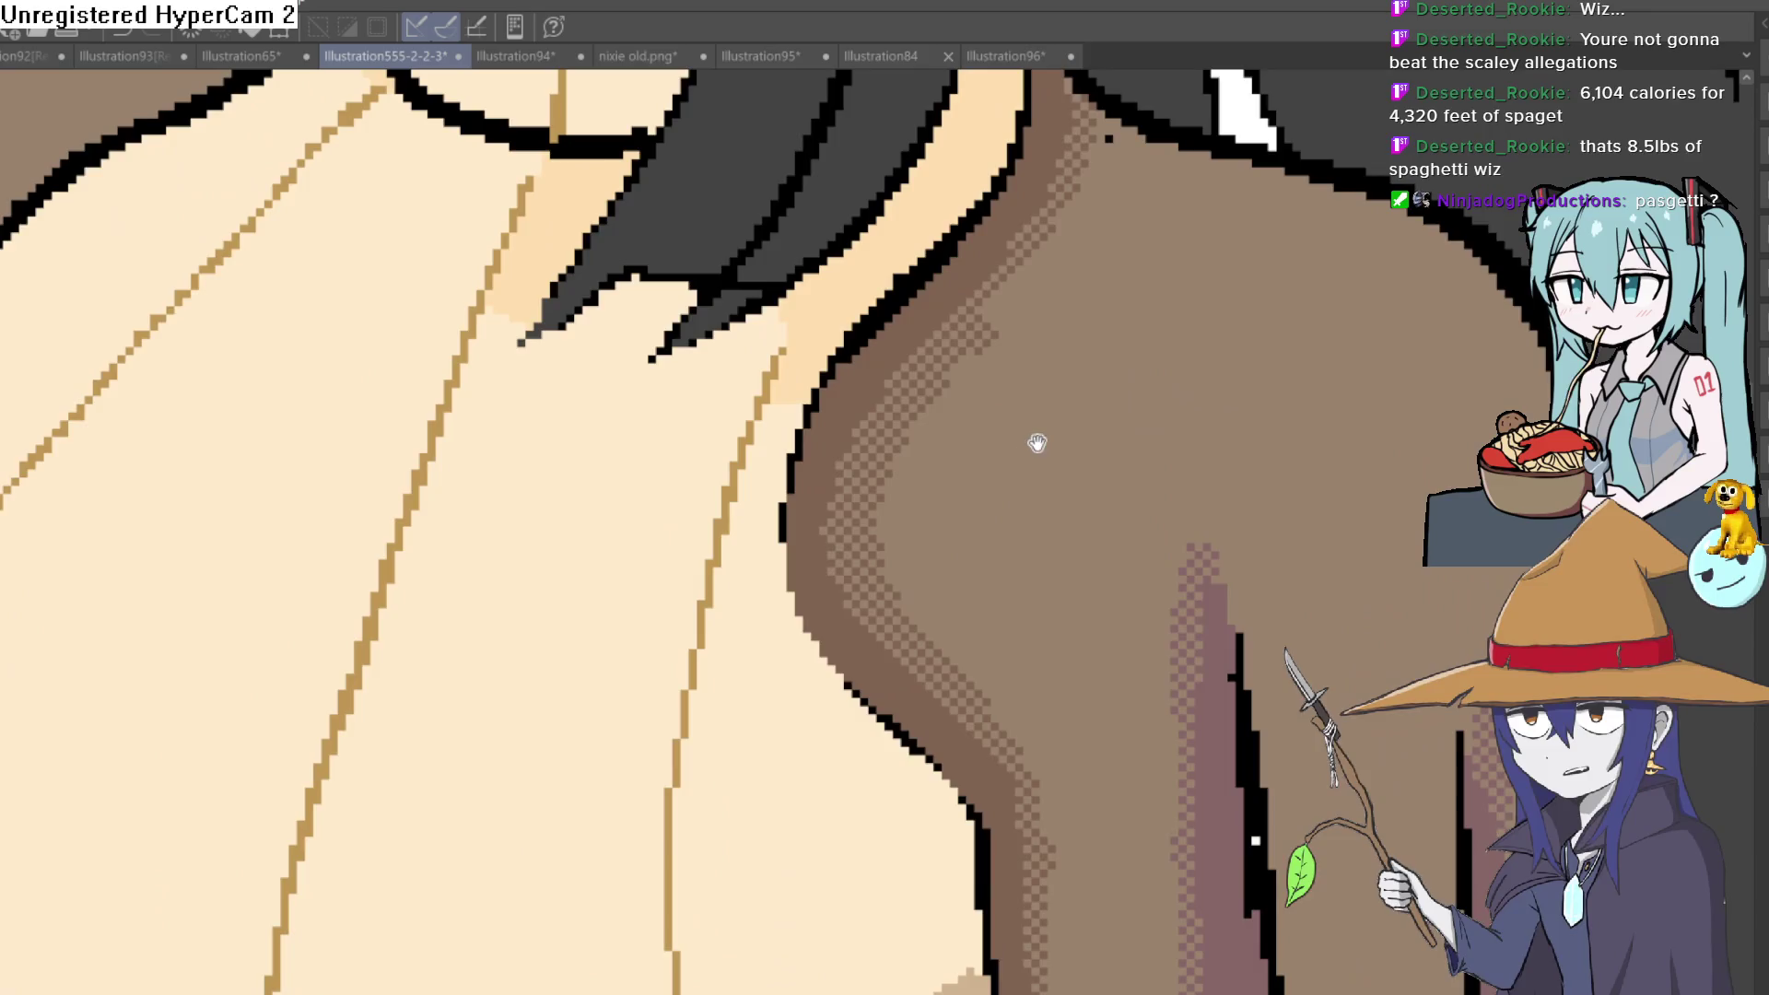
drag(987, 411, 1394, 249)
scroll(226, 675, down, 5)
drag(226, 675, 999, 501)
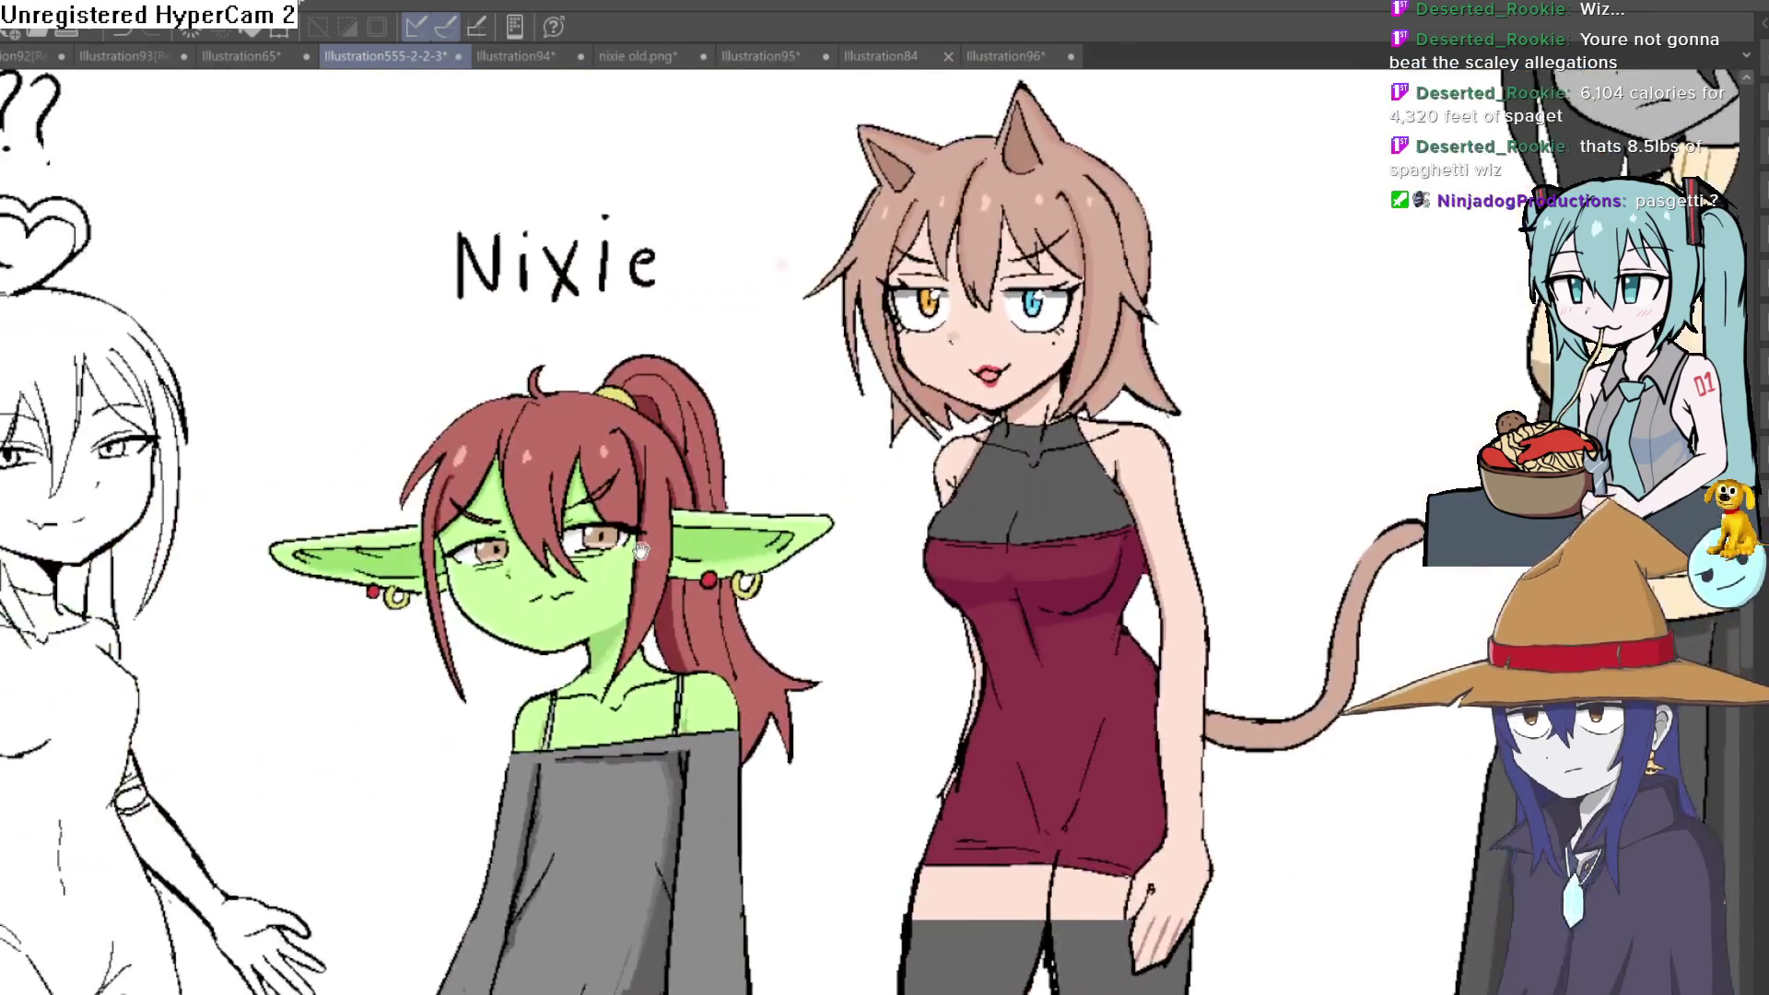
scroll(998, 502, up, 6)
scroll(1017, 482, down, 5)
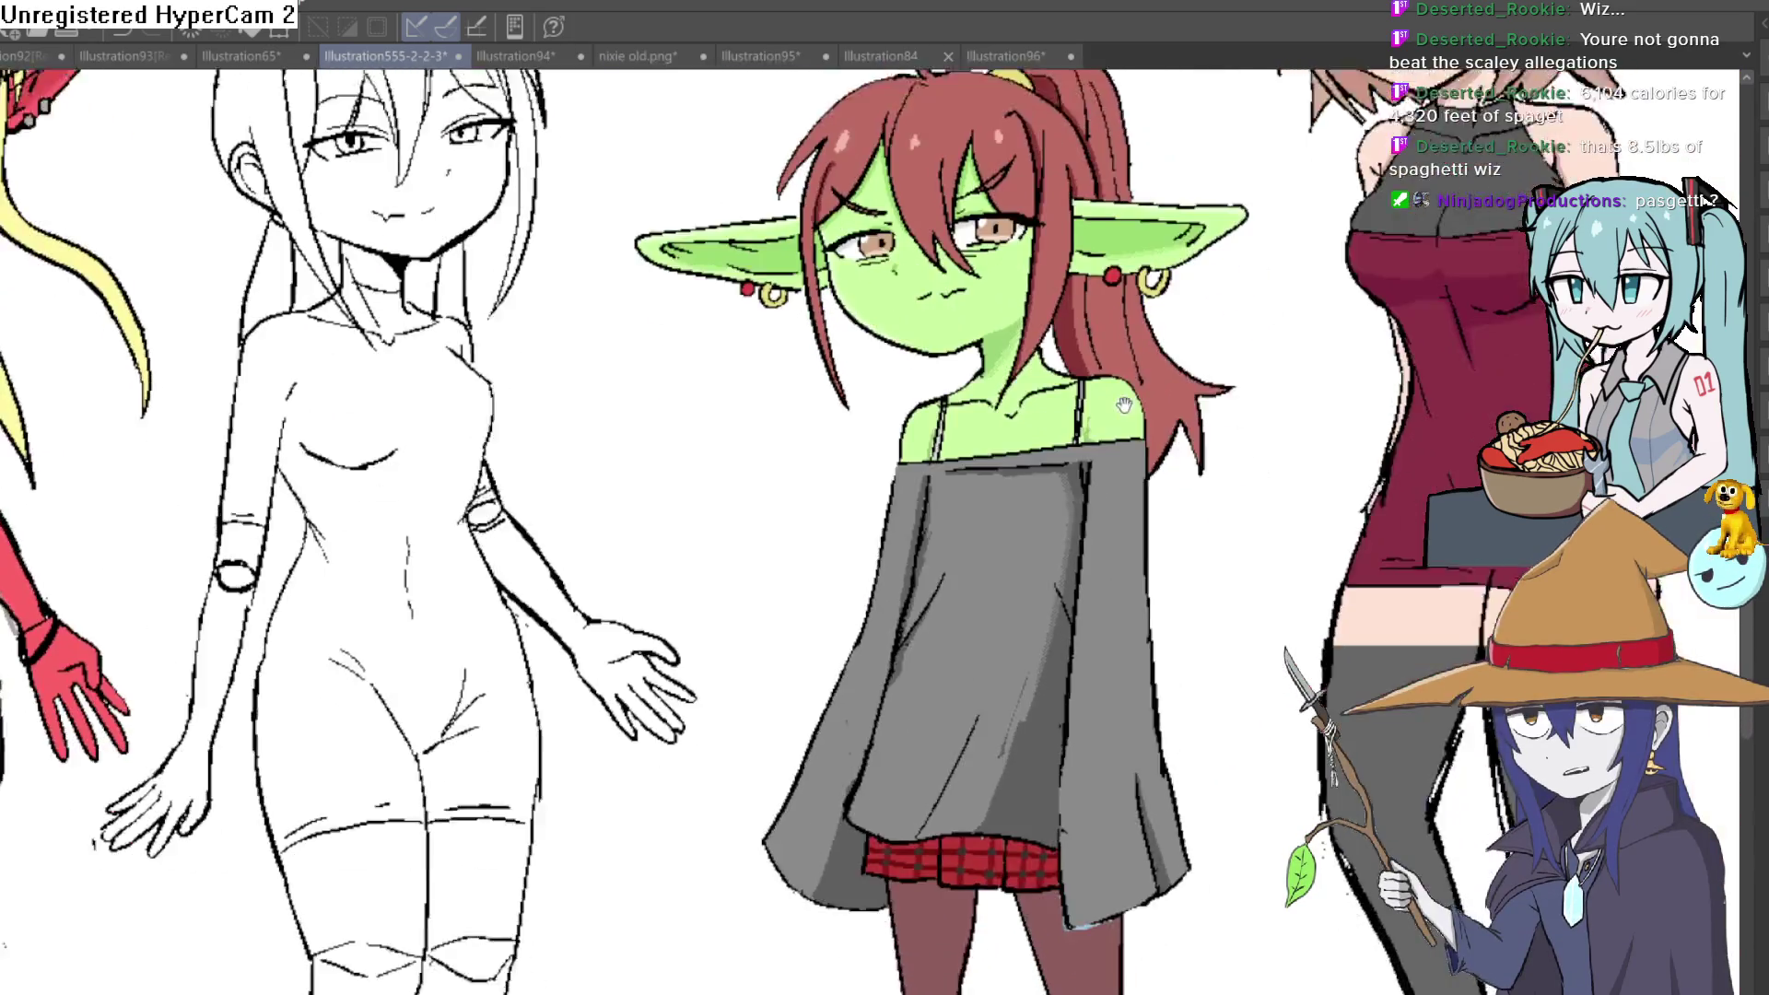
scroll(1144, 485, up, 6)
scroll(1113, 528, down, 5)
mouse_move(1129, 455)
mouse_down()
mouse_move(1115, 475)
mouse_move(1060, 471)
mouse_up()
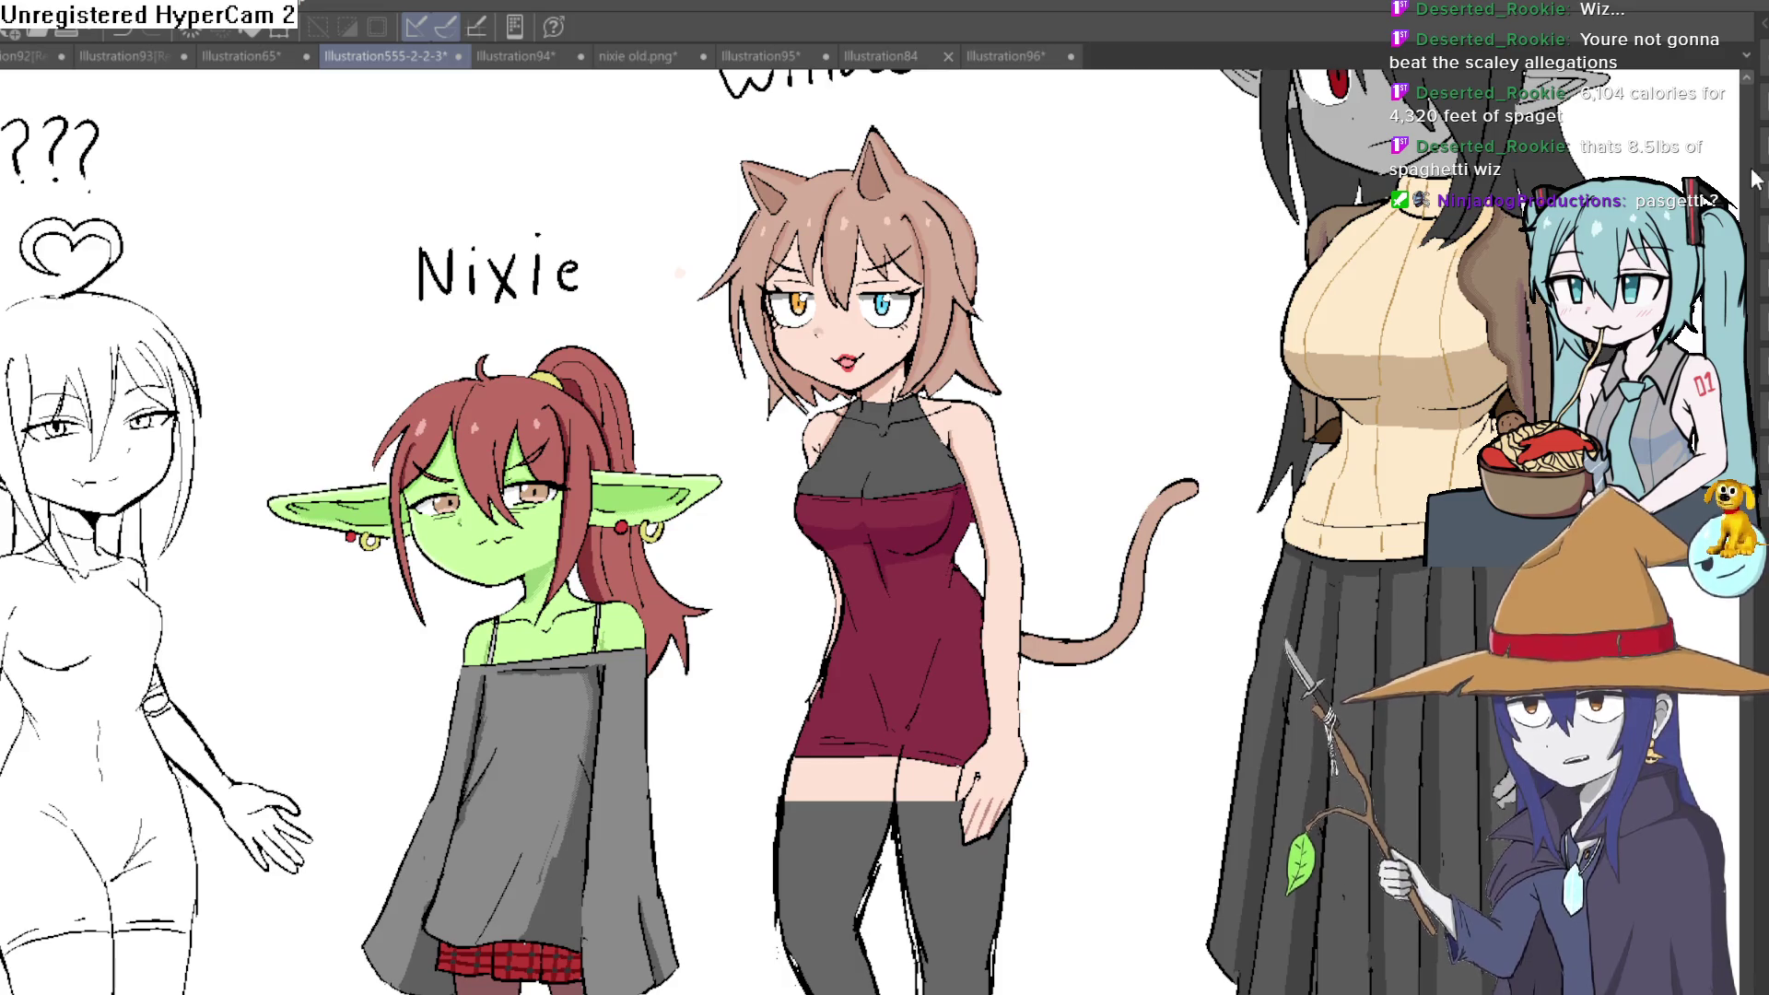
Zoom onto Raven's neck and paint a dark grey shadow just under her chin
mouse_move(1393, 561)
mouse_down()
mouse_move(1164, 517)
mouse_move(1105, 536)
mouse_up()
key(ctrl+0)
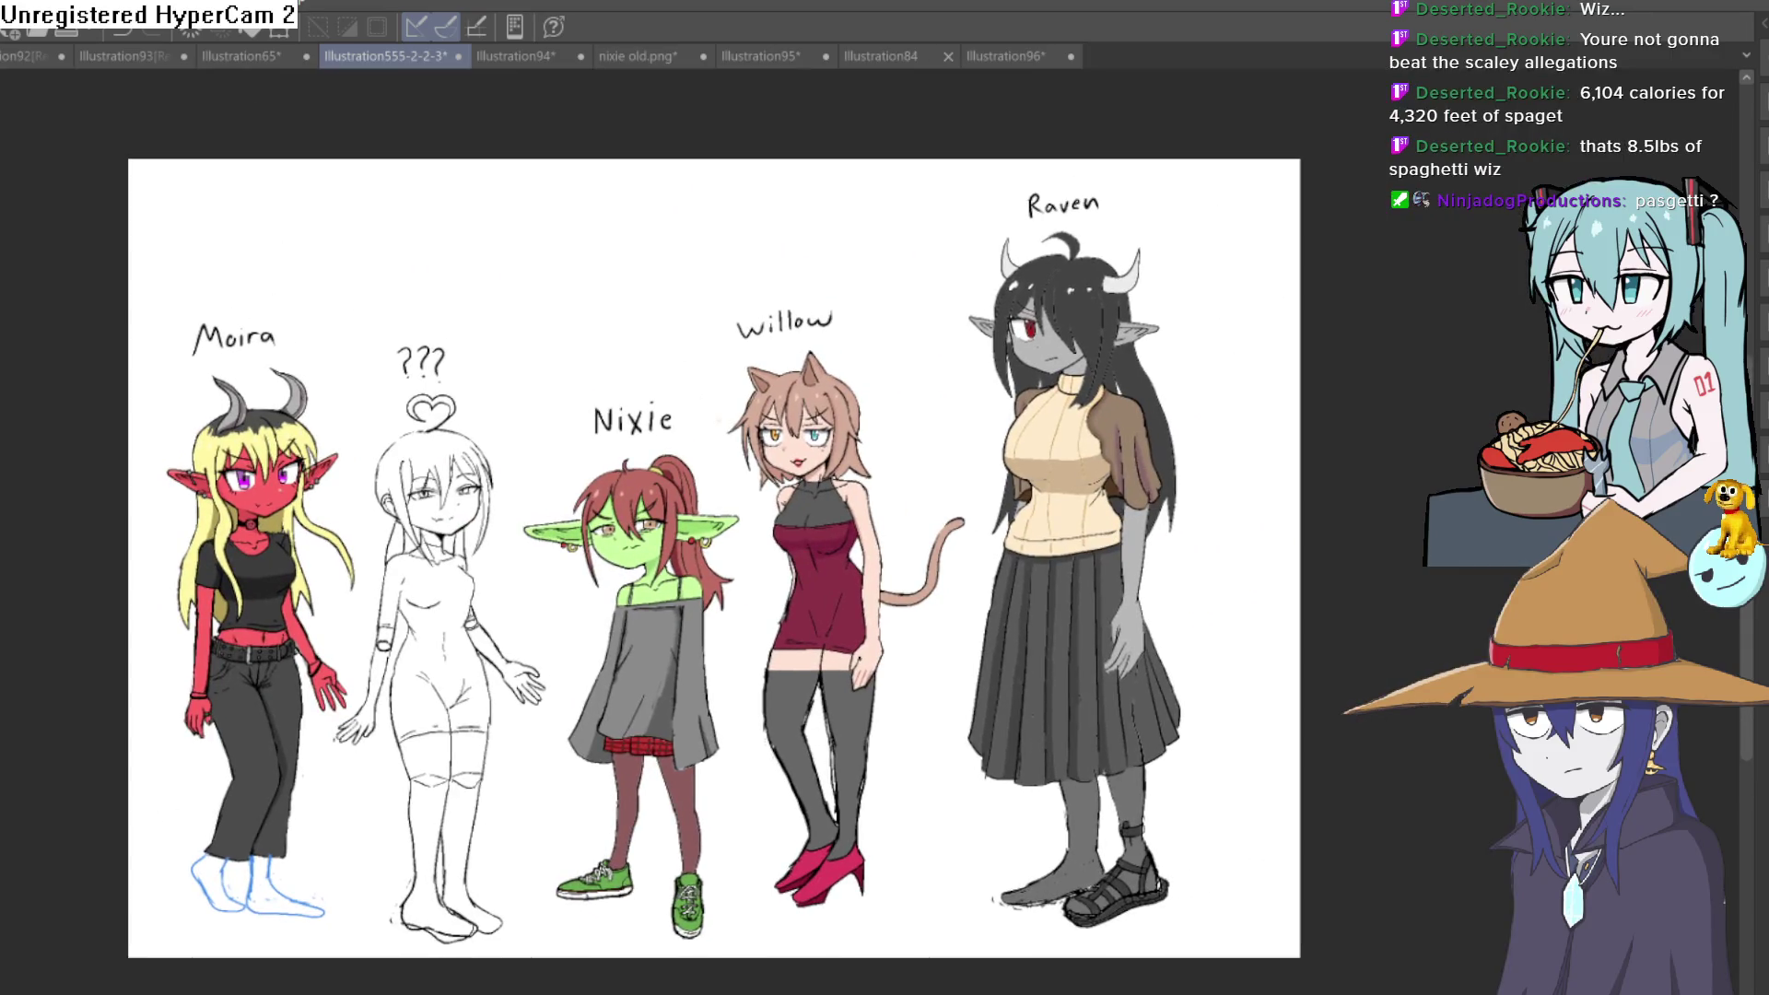
scroll(1050, 423, up, 4)
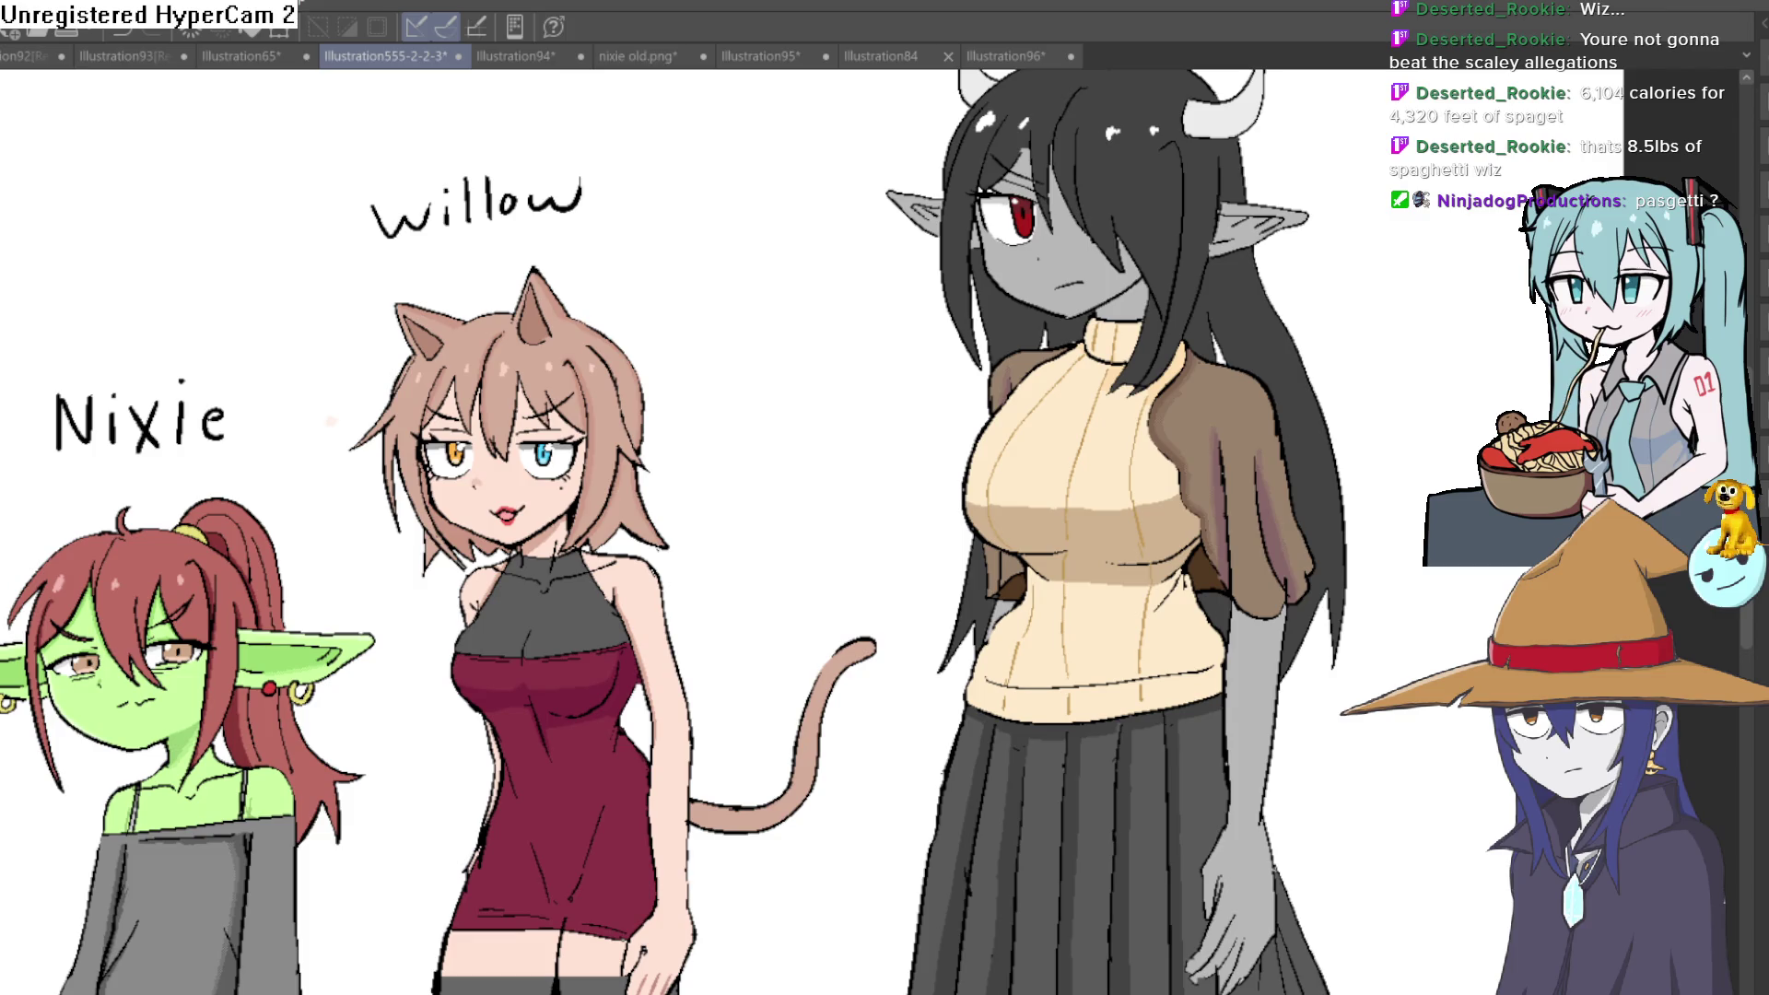
drag(556, 256, 492, 314)
scroll(1013, 286, up, 4)
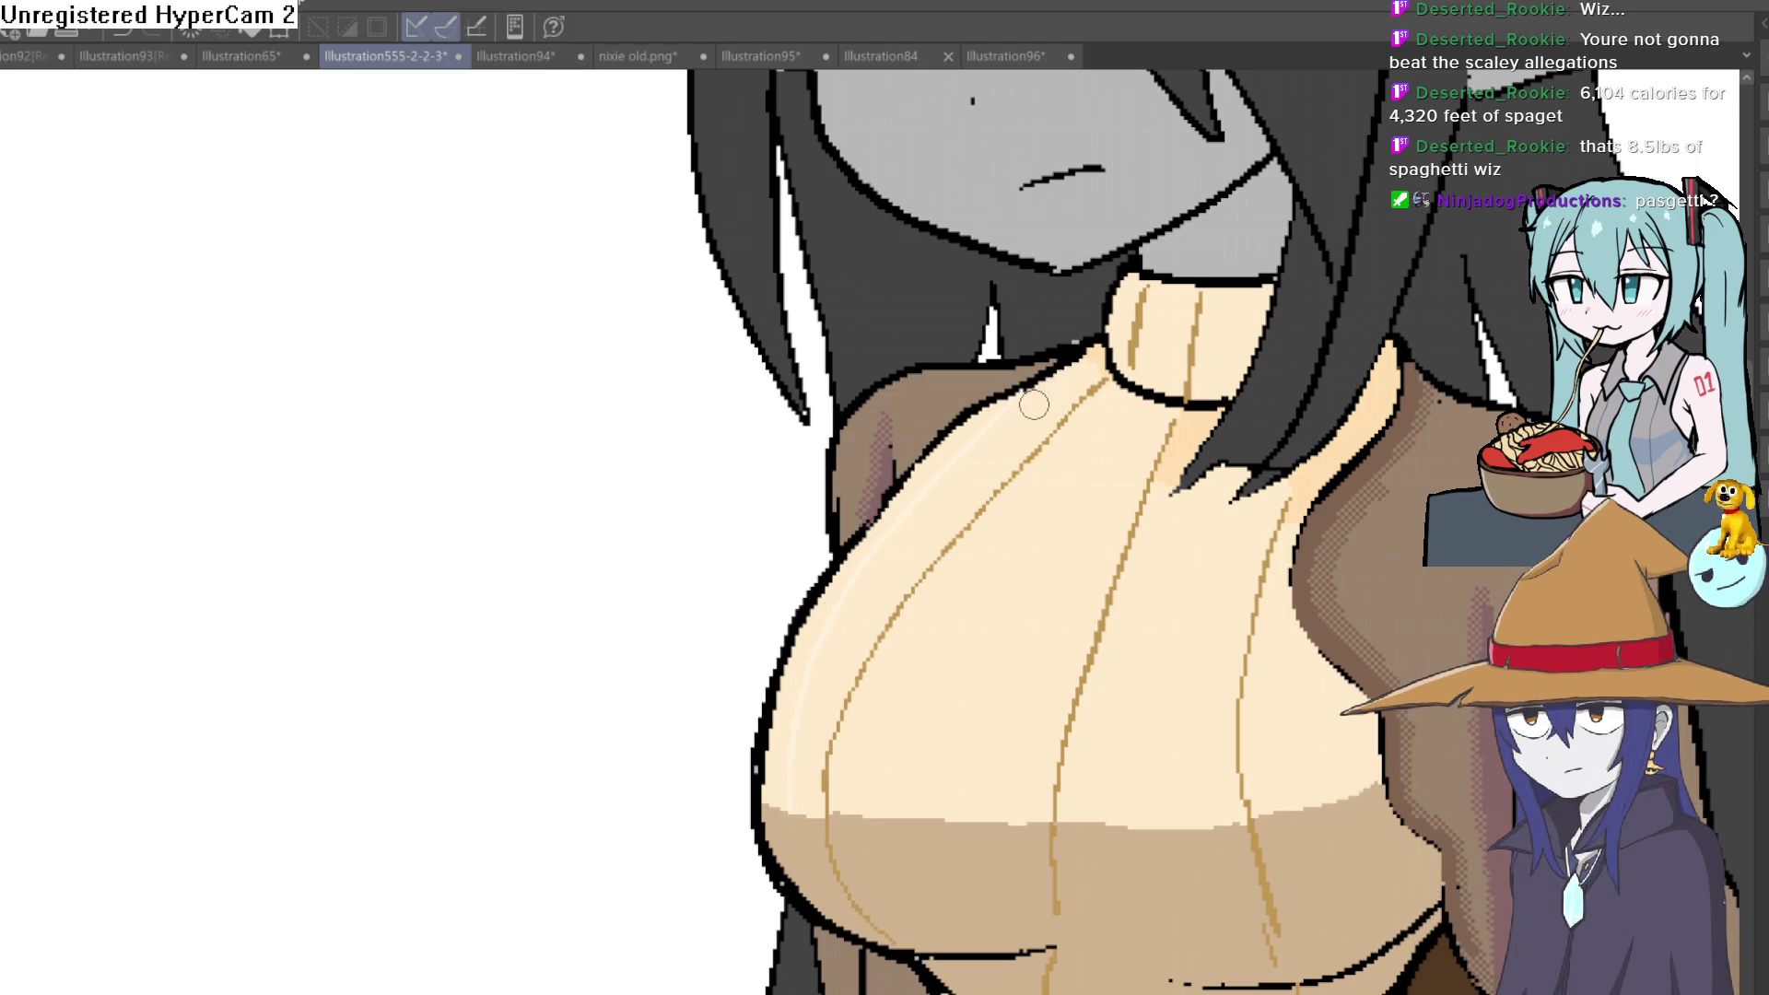
scroll(1176, 458, down, 5)
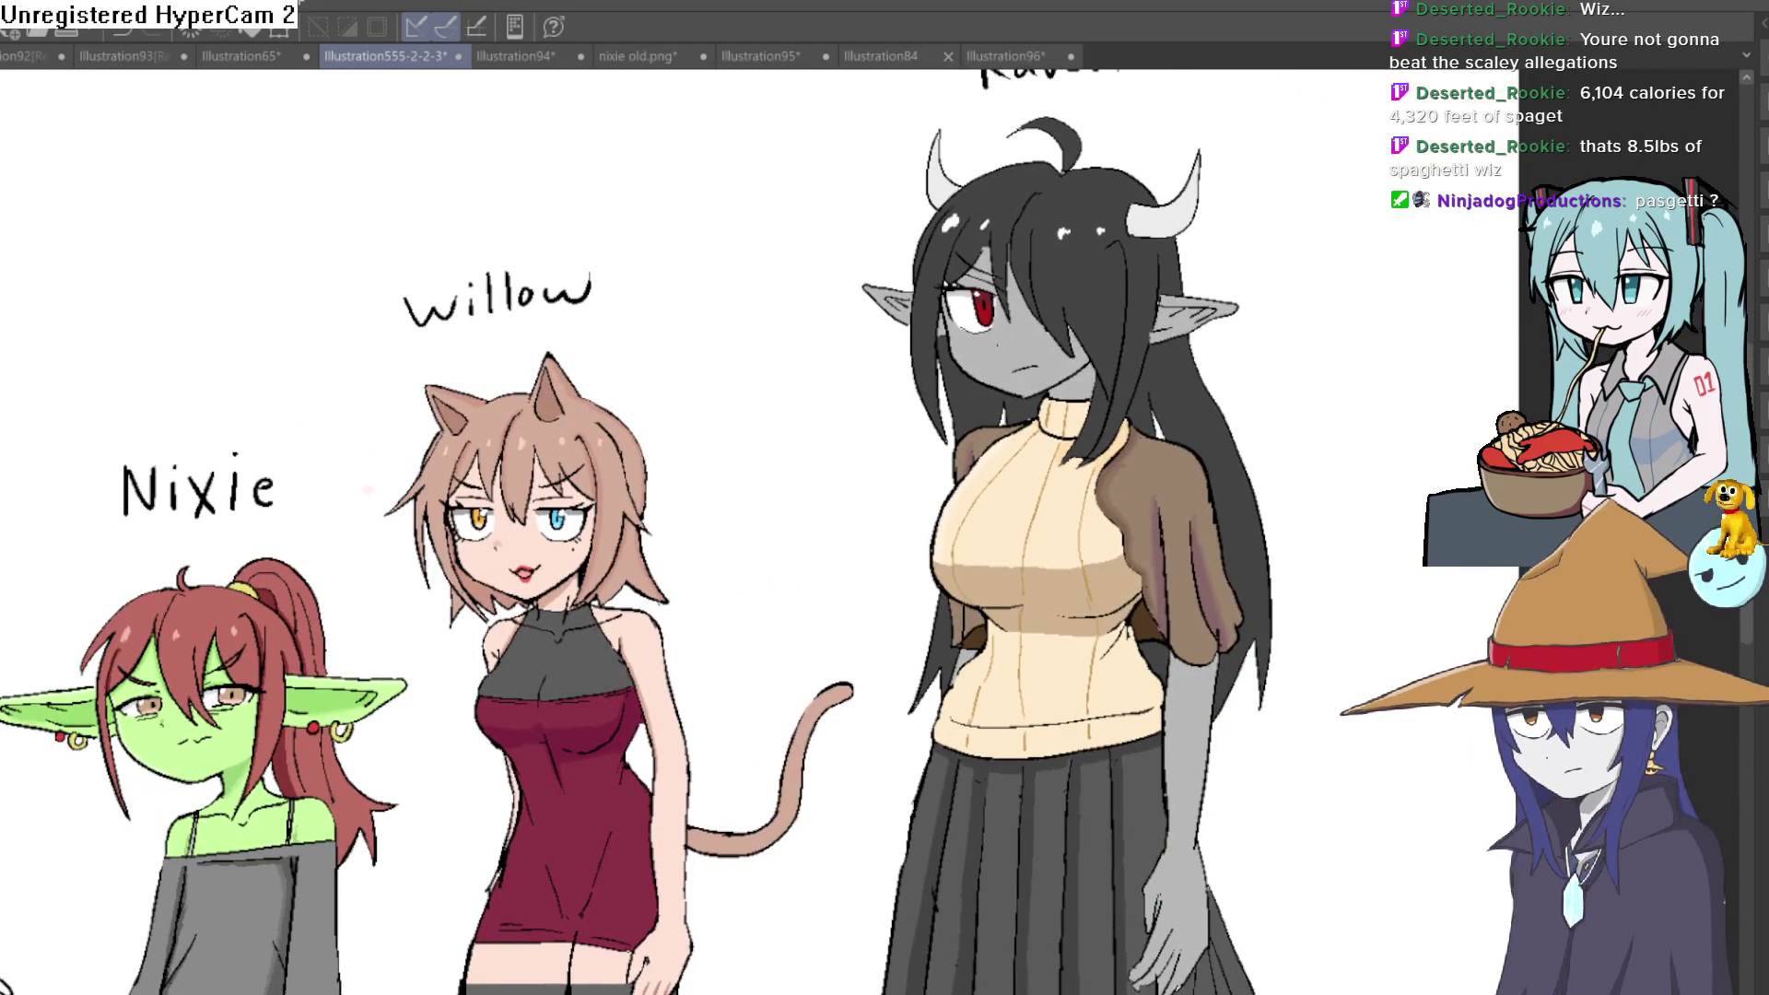
scroll(1046, 378, up, 5)
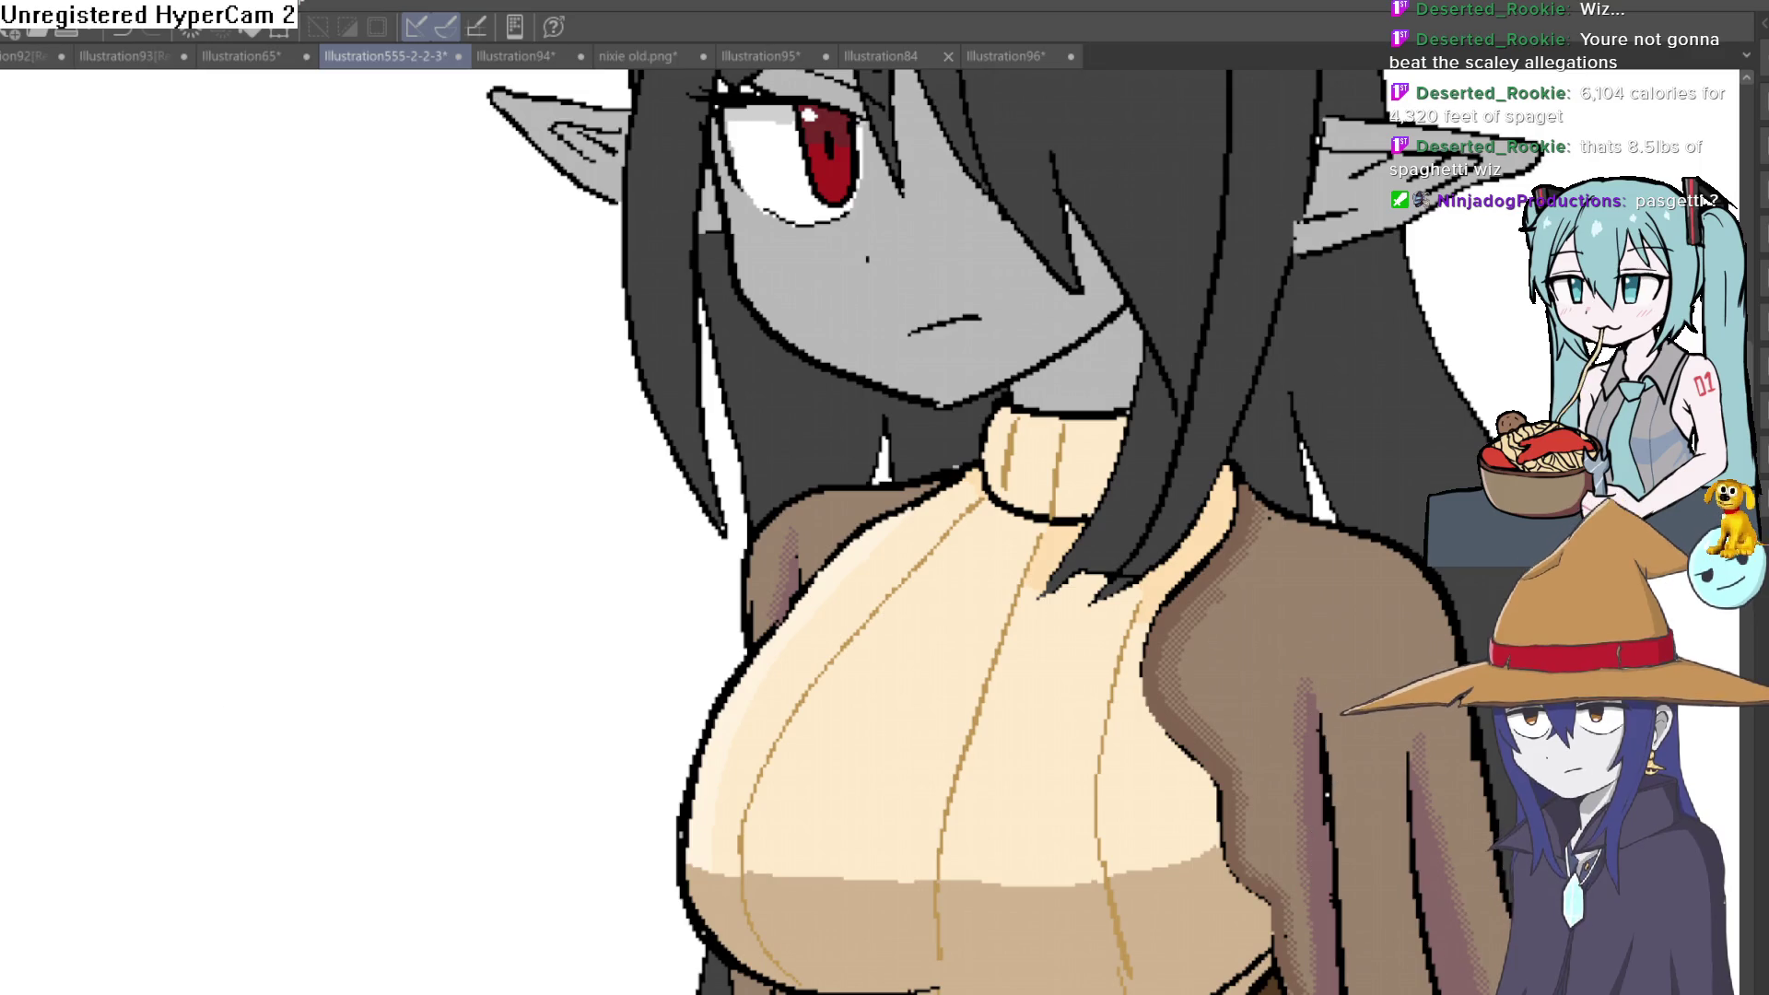
scroll(1001, 331, up, 3)
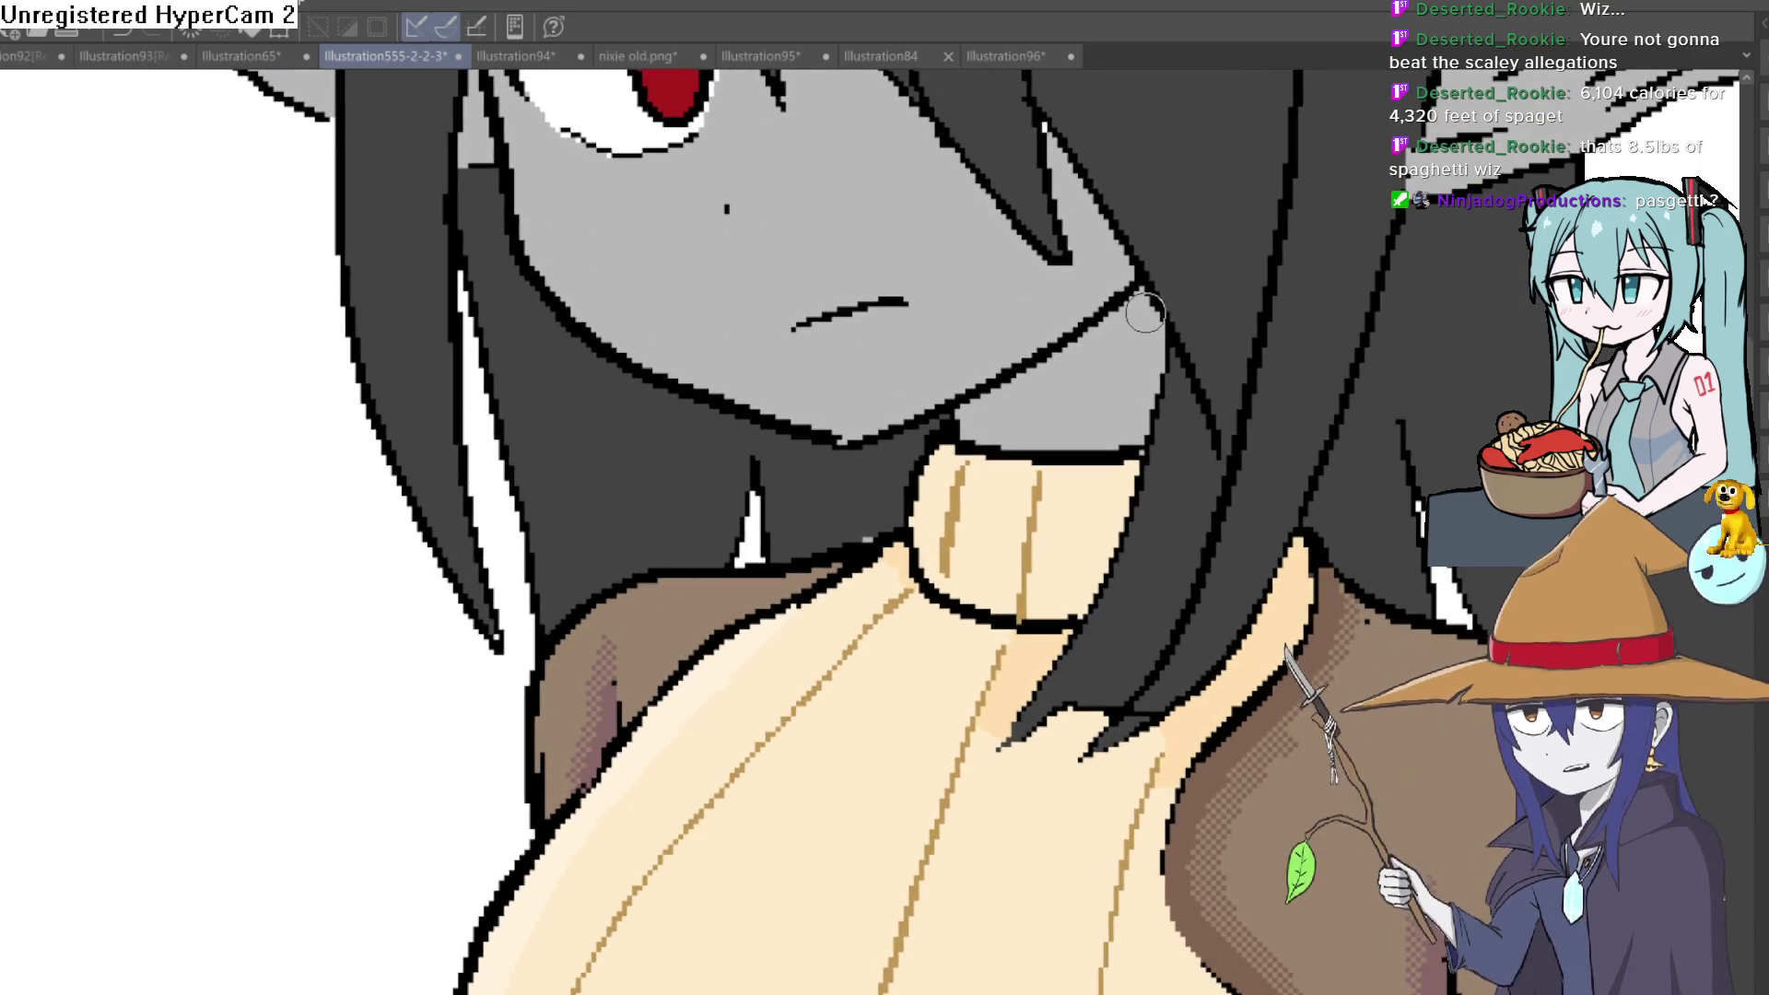
click(1020, 429)
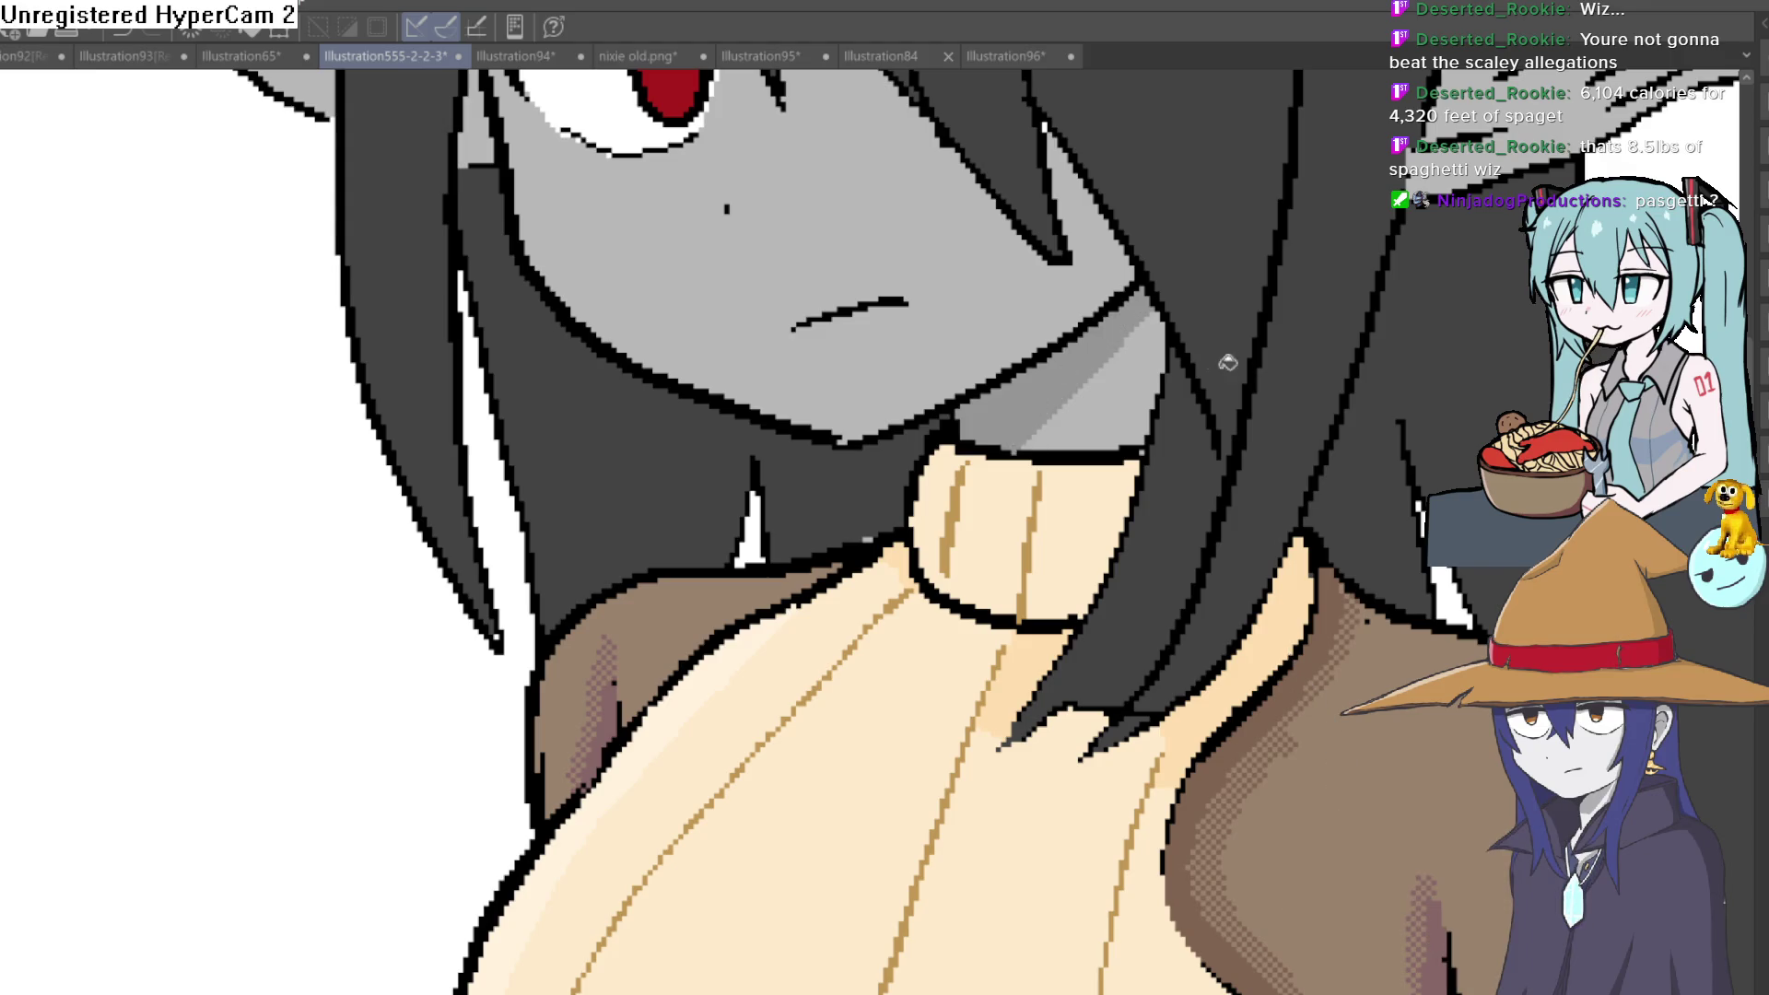
scroll(1212, 363, down, 5)
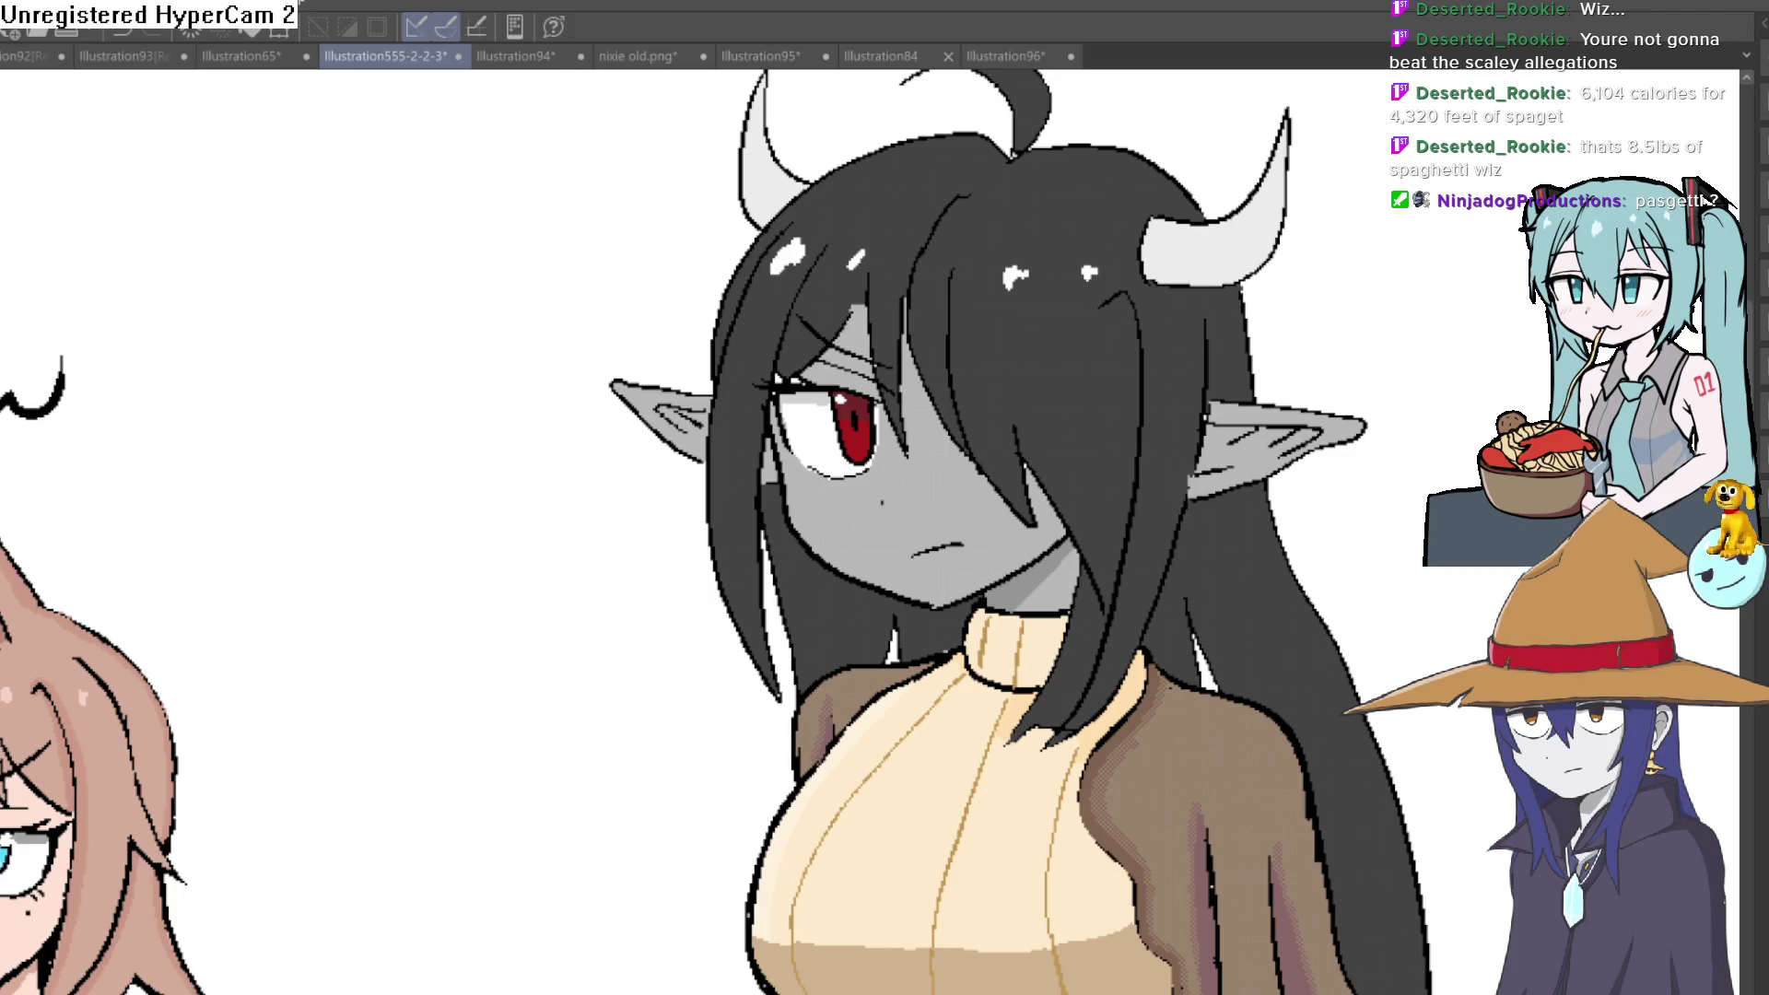
drag(921, 461, 810, 447)
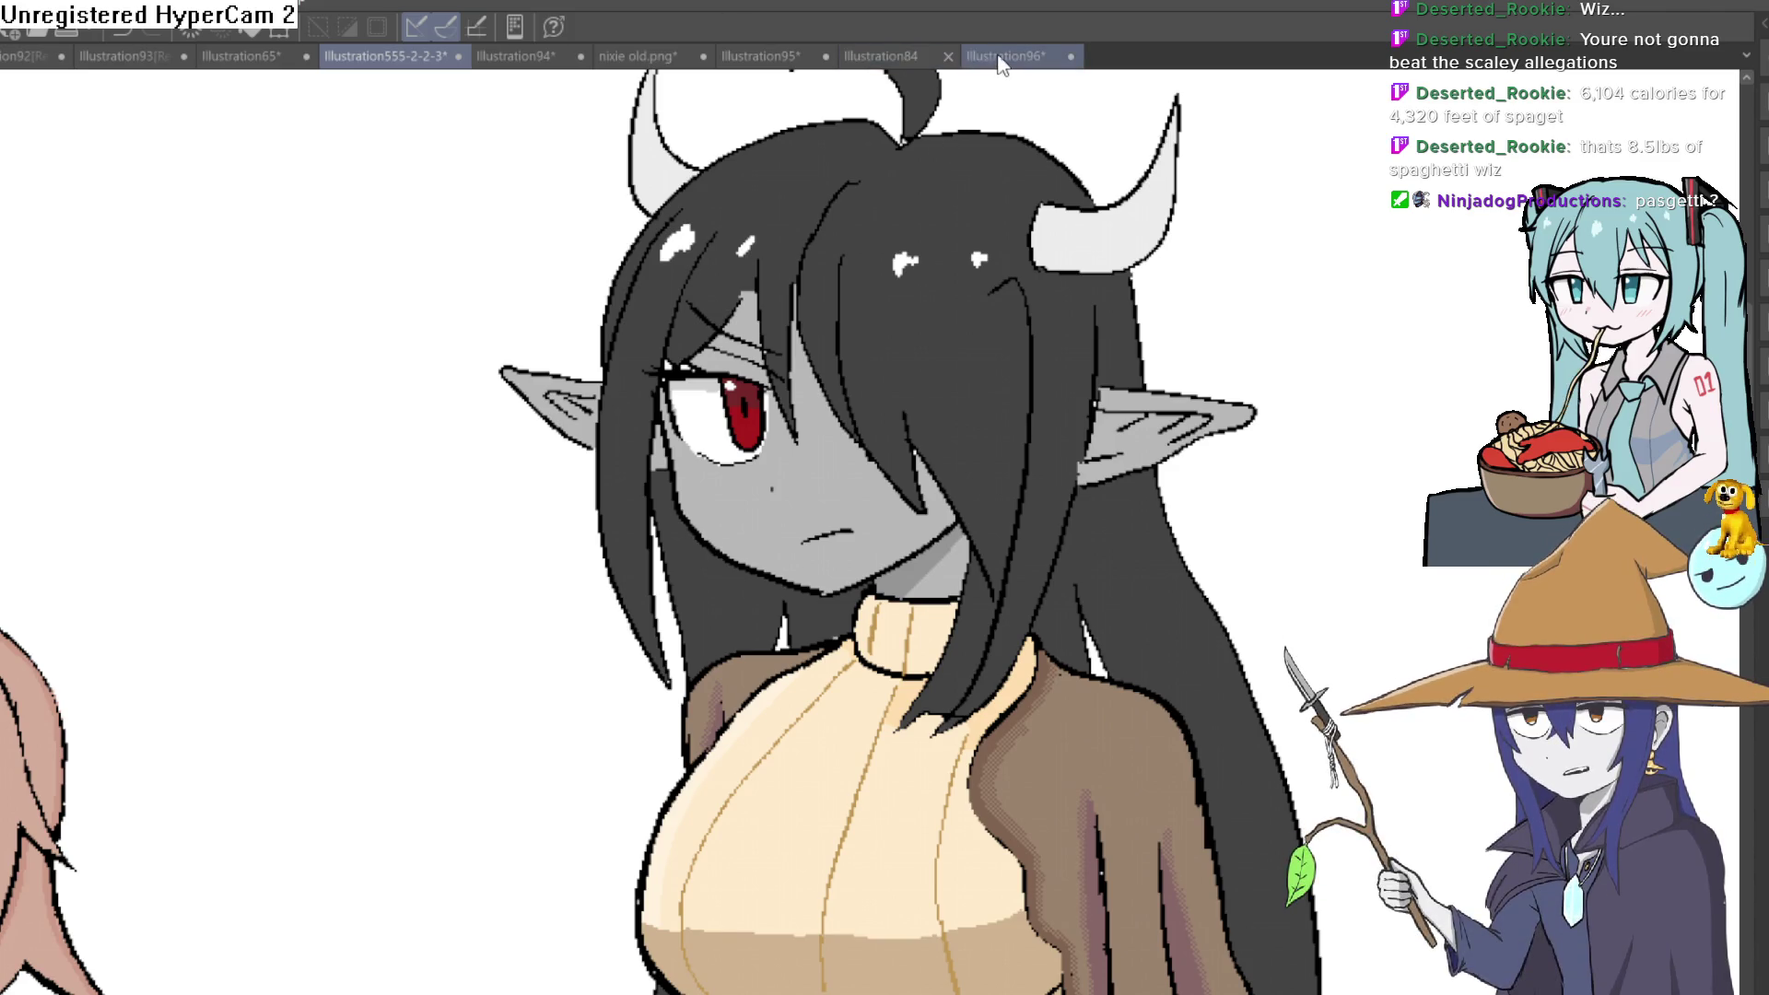
Bring up the Illustration96 snake-and-bananas drawing
click(1001, 58)
scroll(815, 449, up, 1)
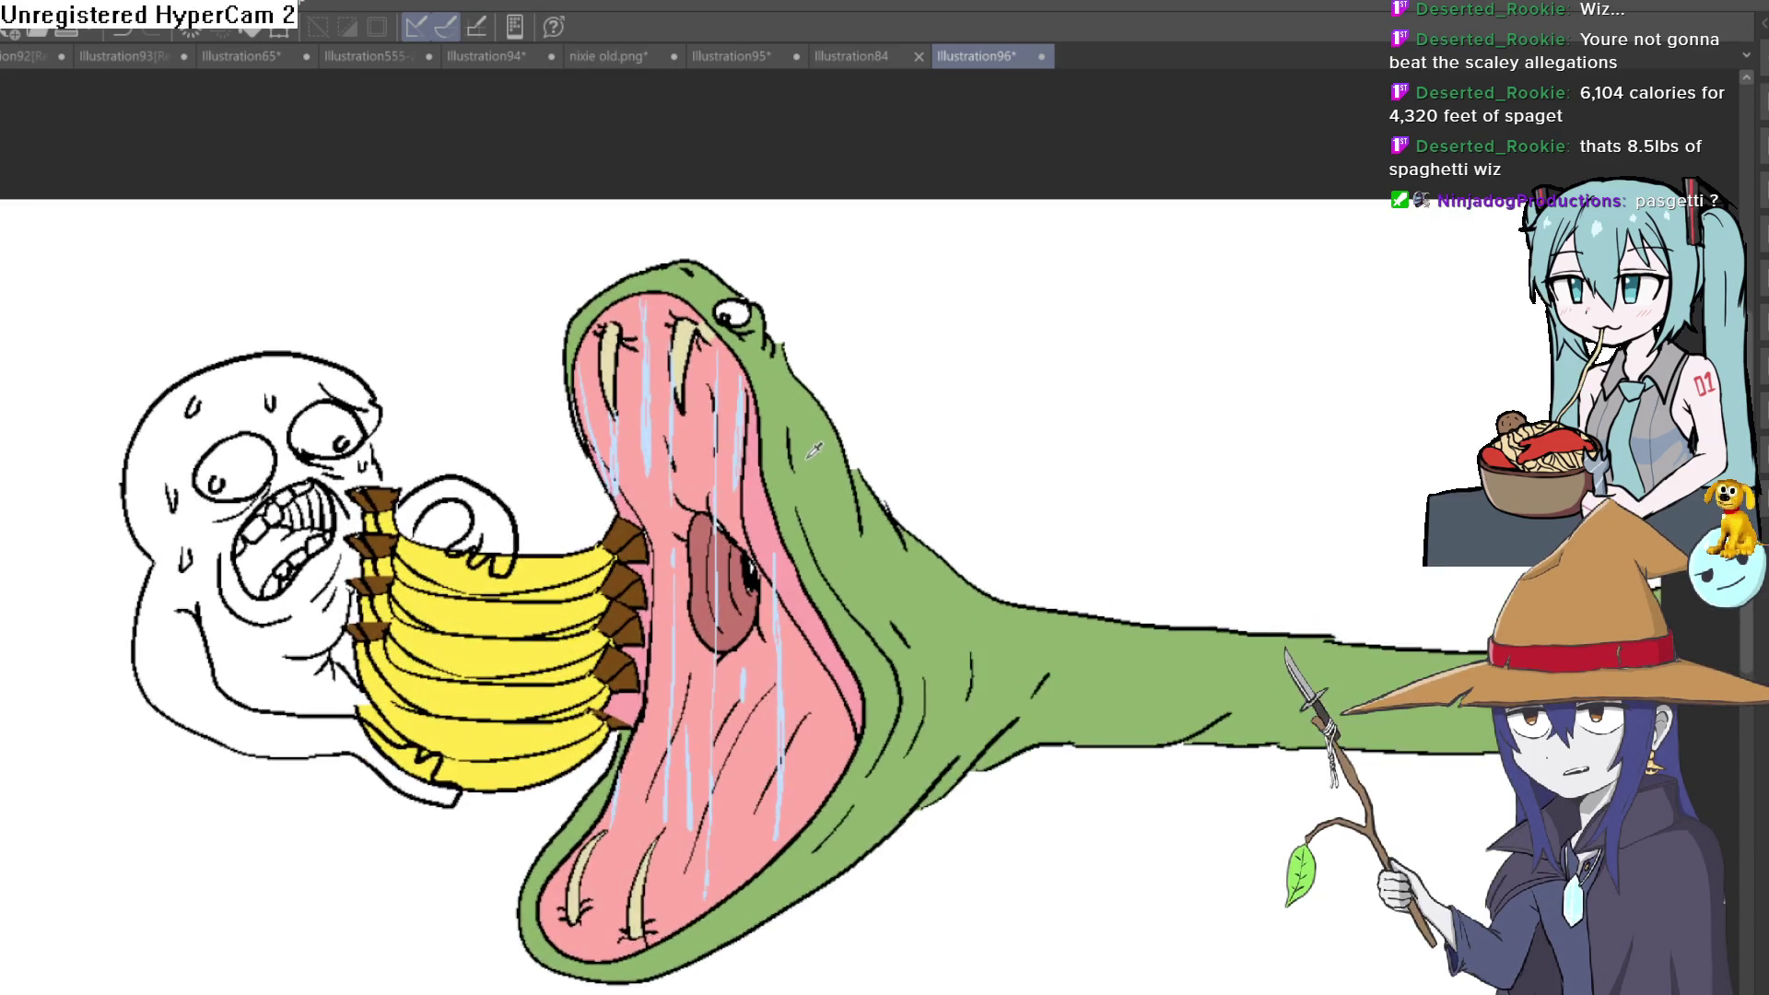
scroll(809, 408, down, 1)
scroll(808, 408, up, 2)
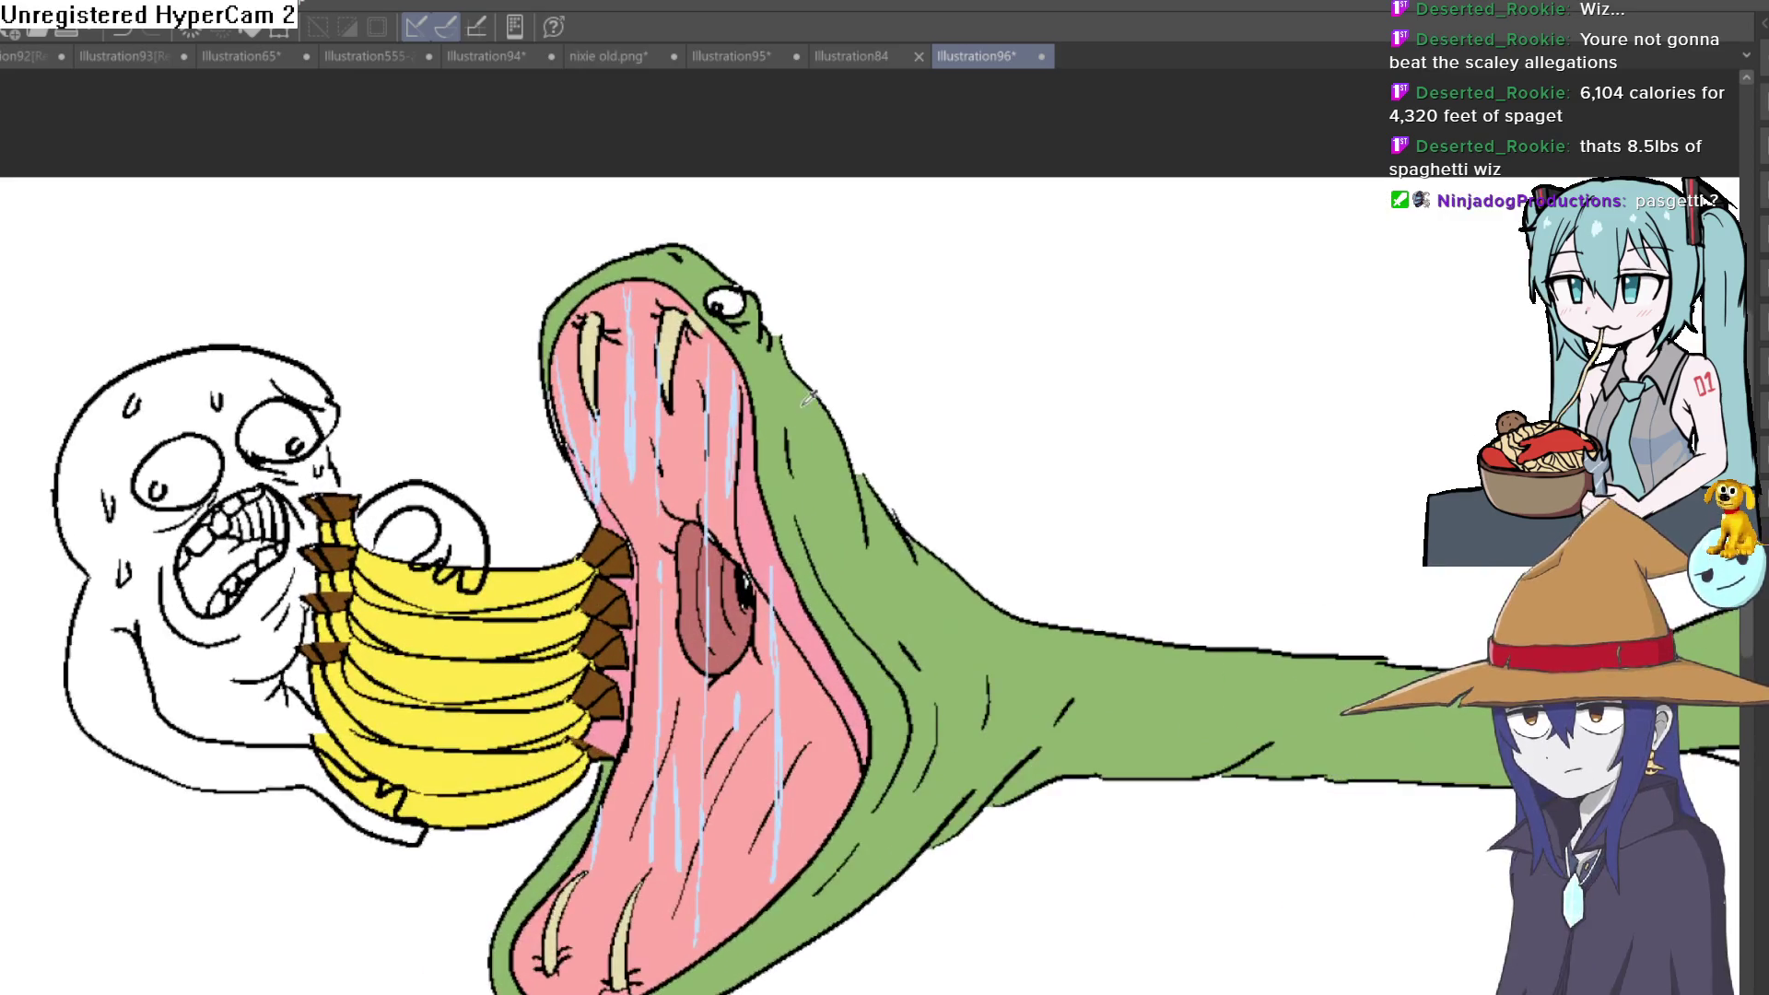
scroll(808, 382, down, 1)
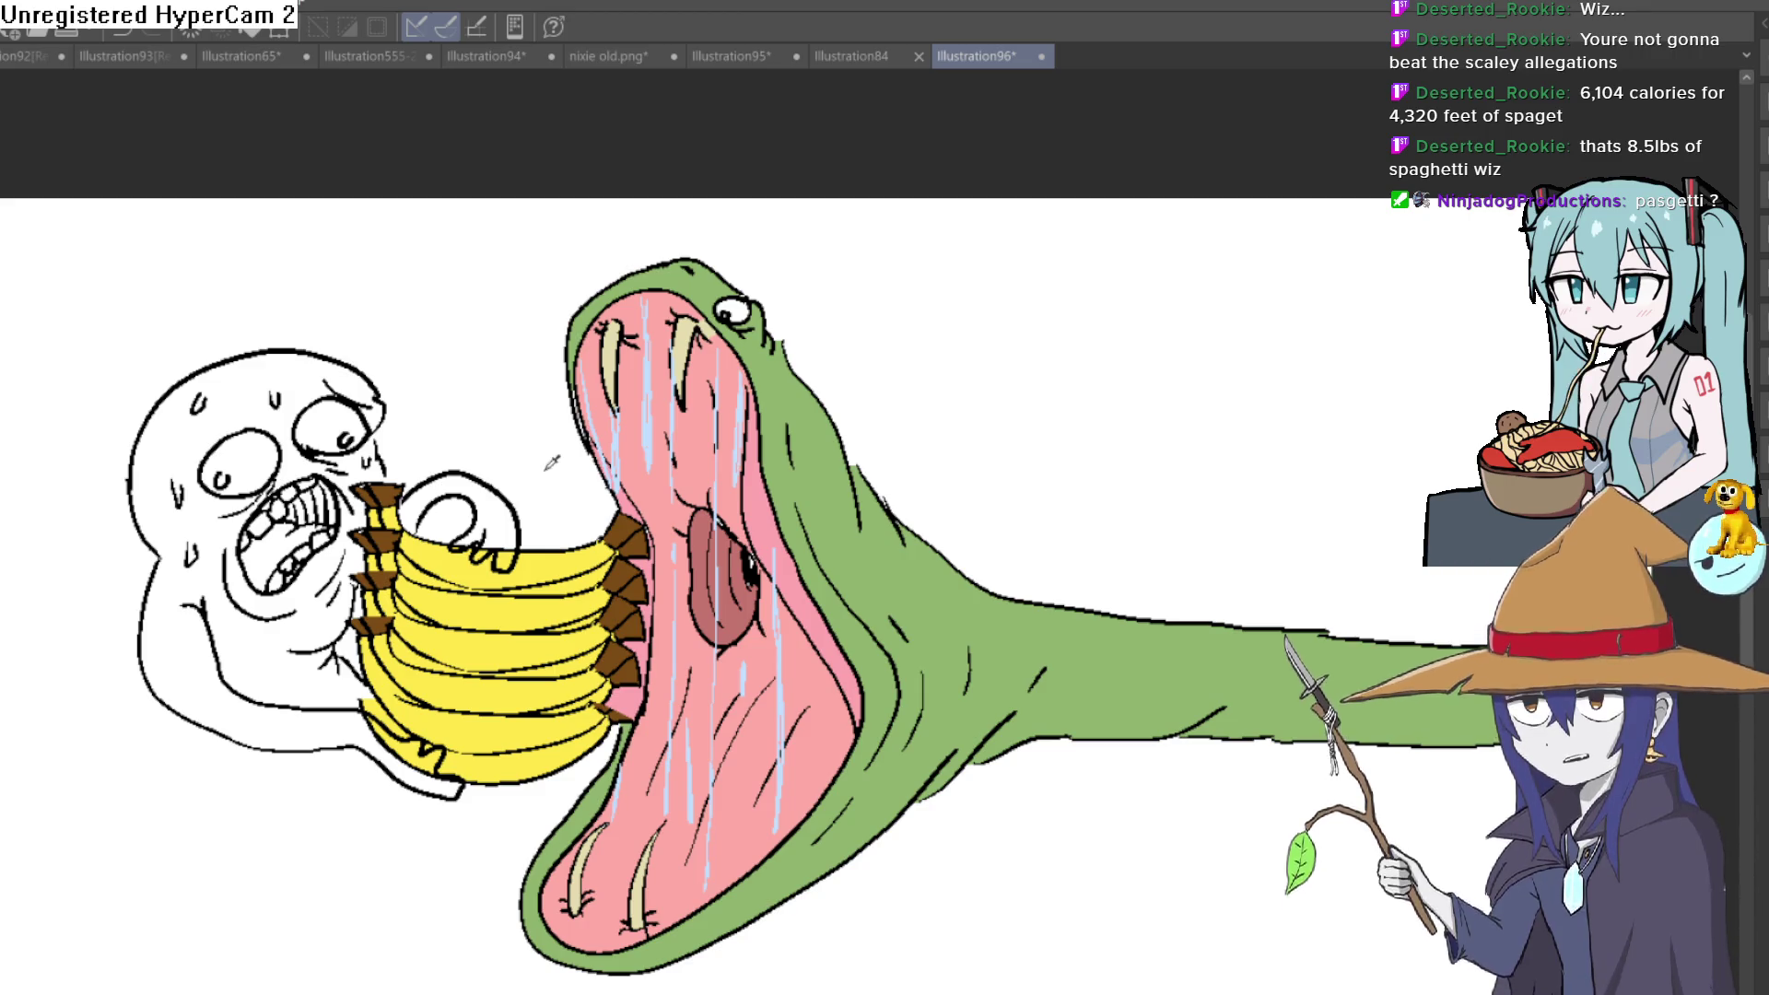
Glance at Illustration84, then return to Illustration96 and zoom out to the whole page
click(849, 59)
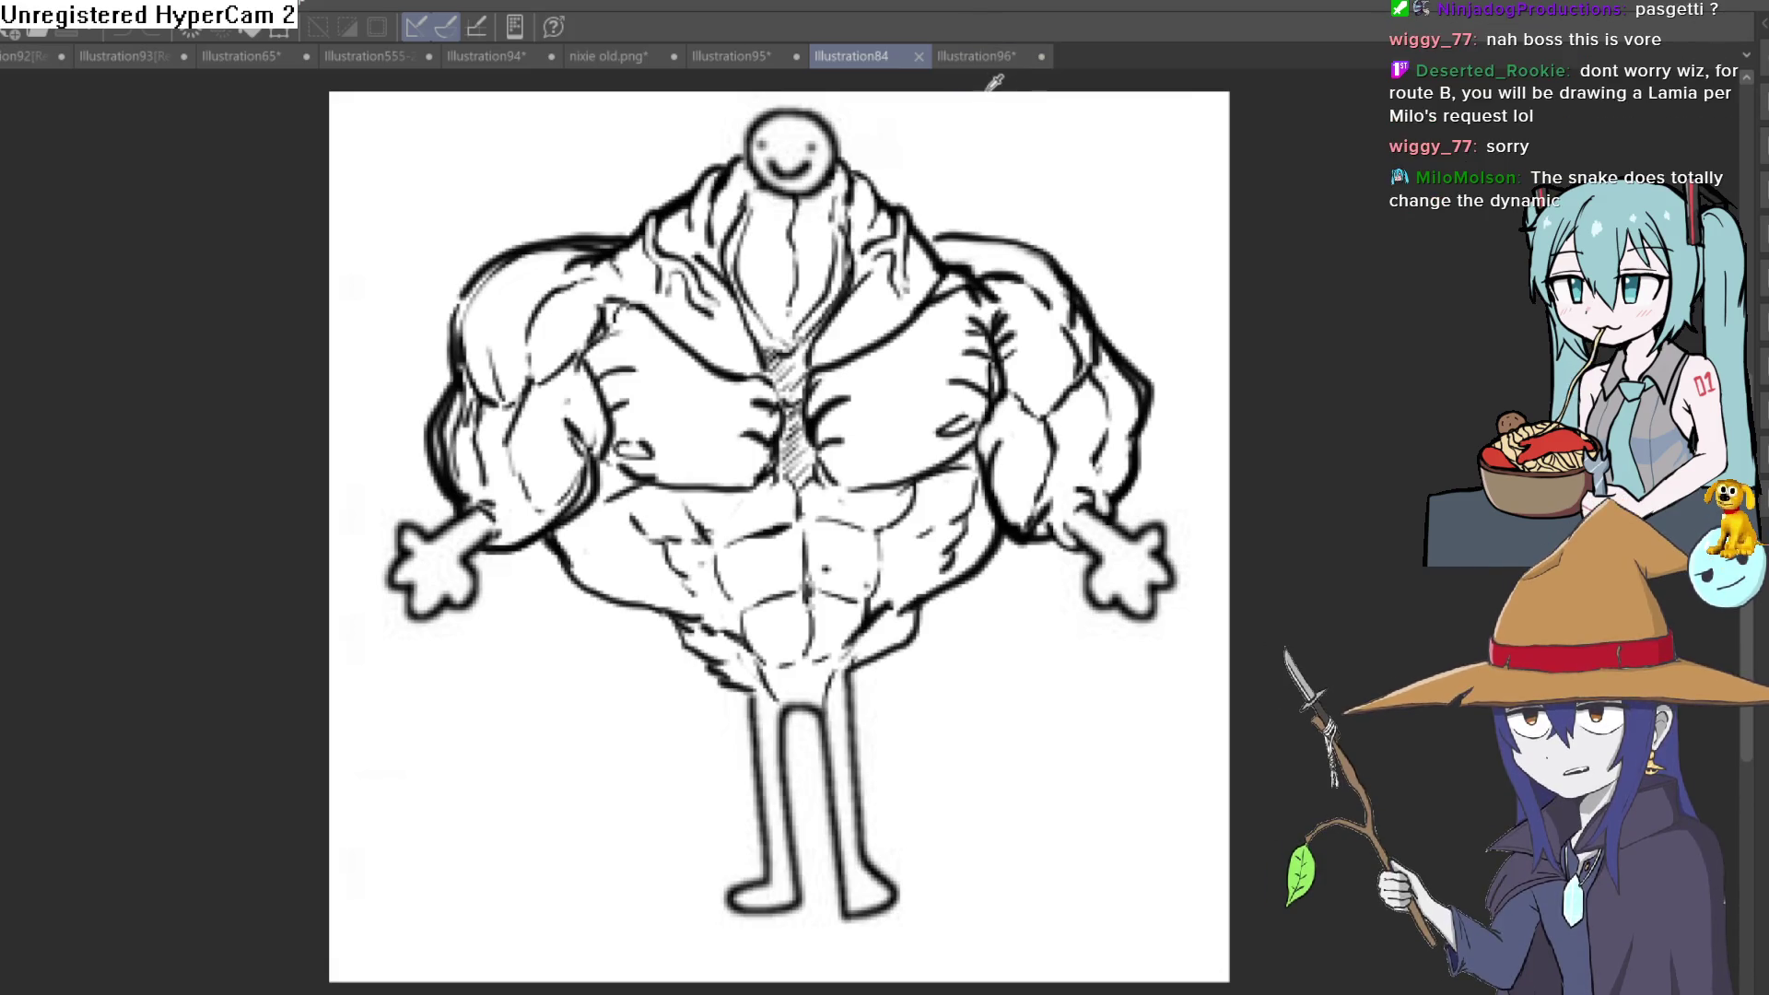
click(987, 58)
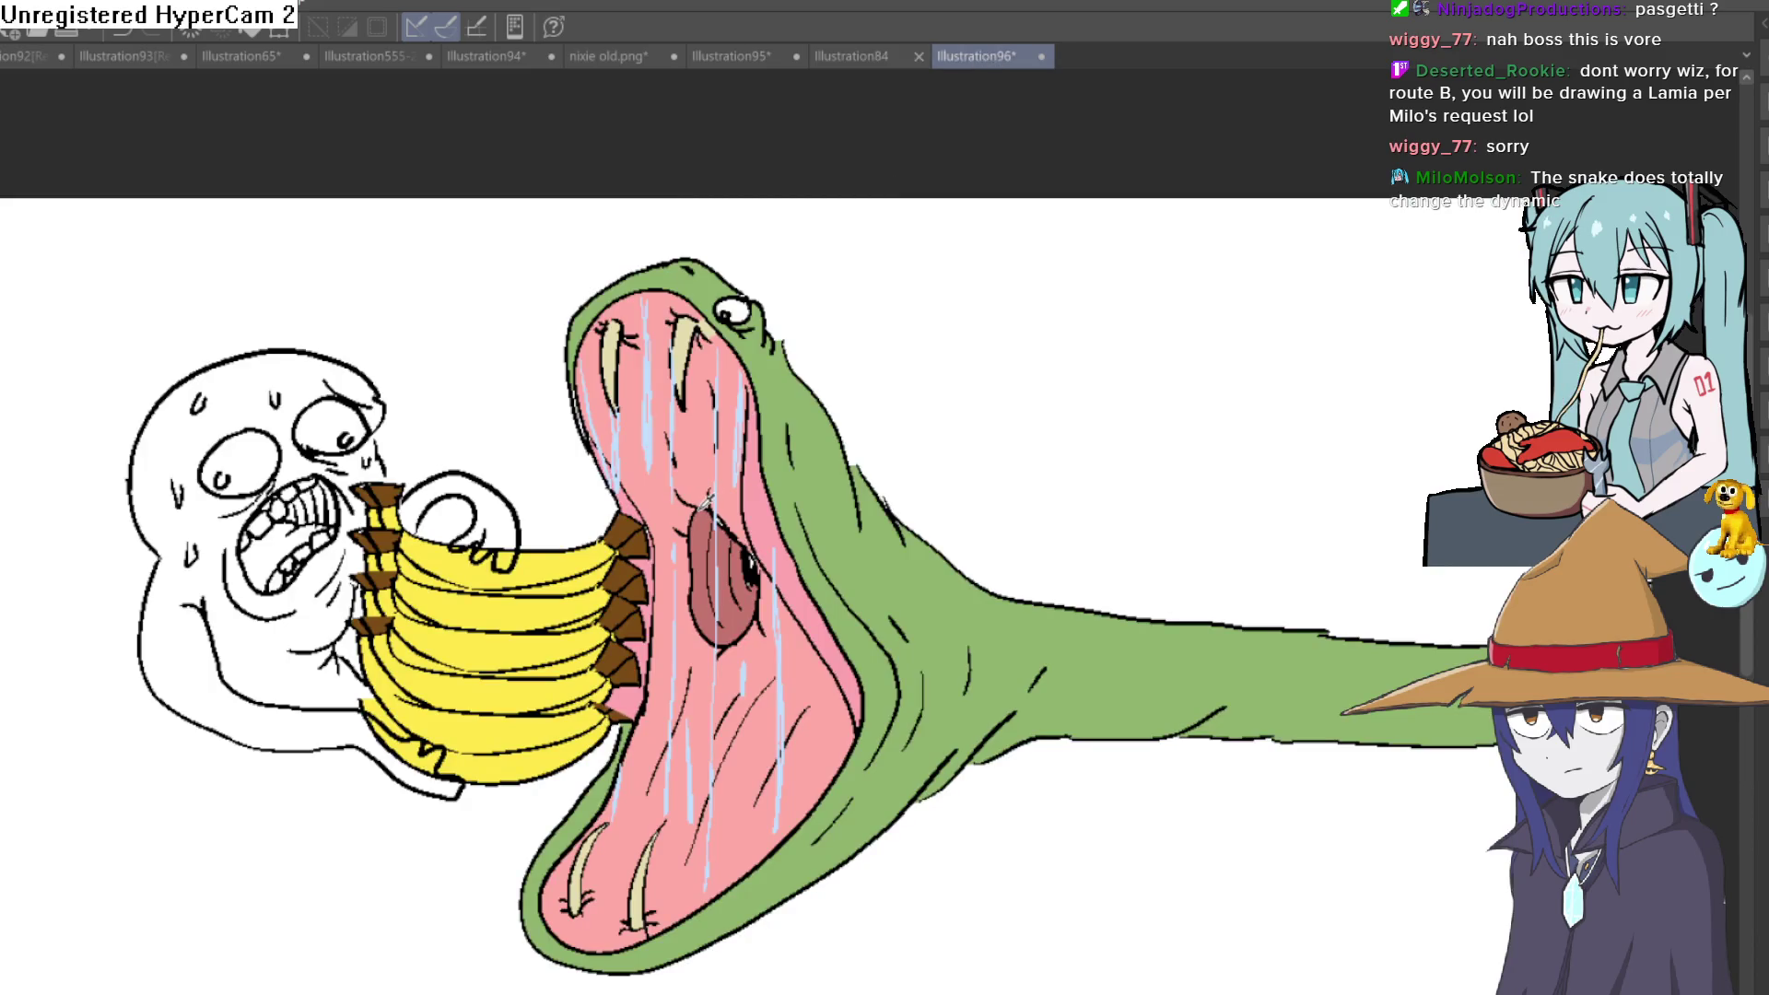
key(ctrl+minus)
key(ctrl+minus)
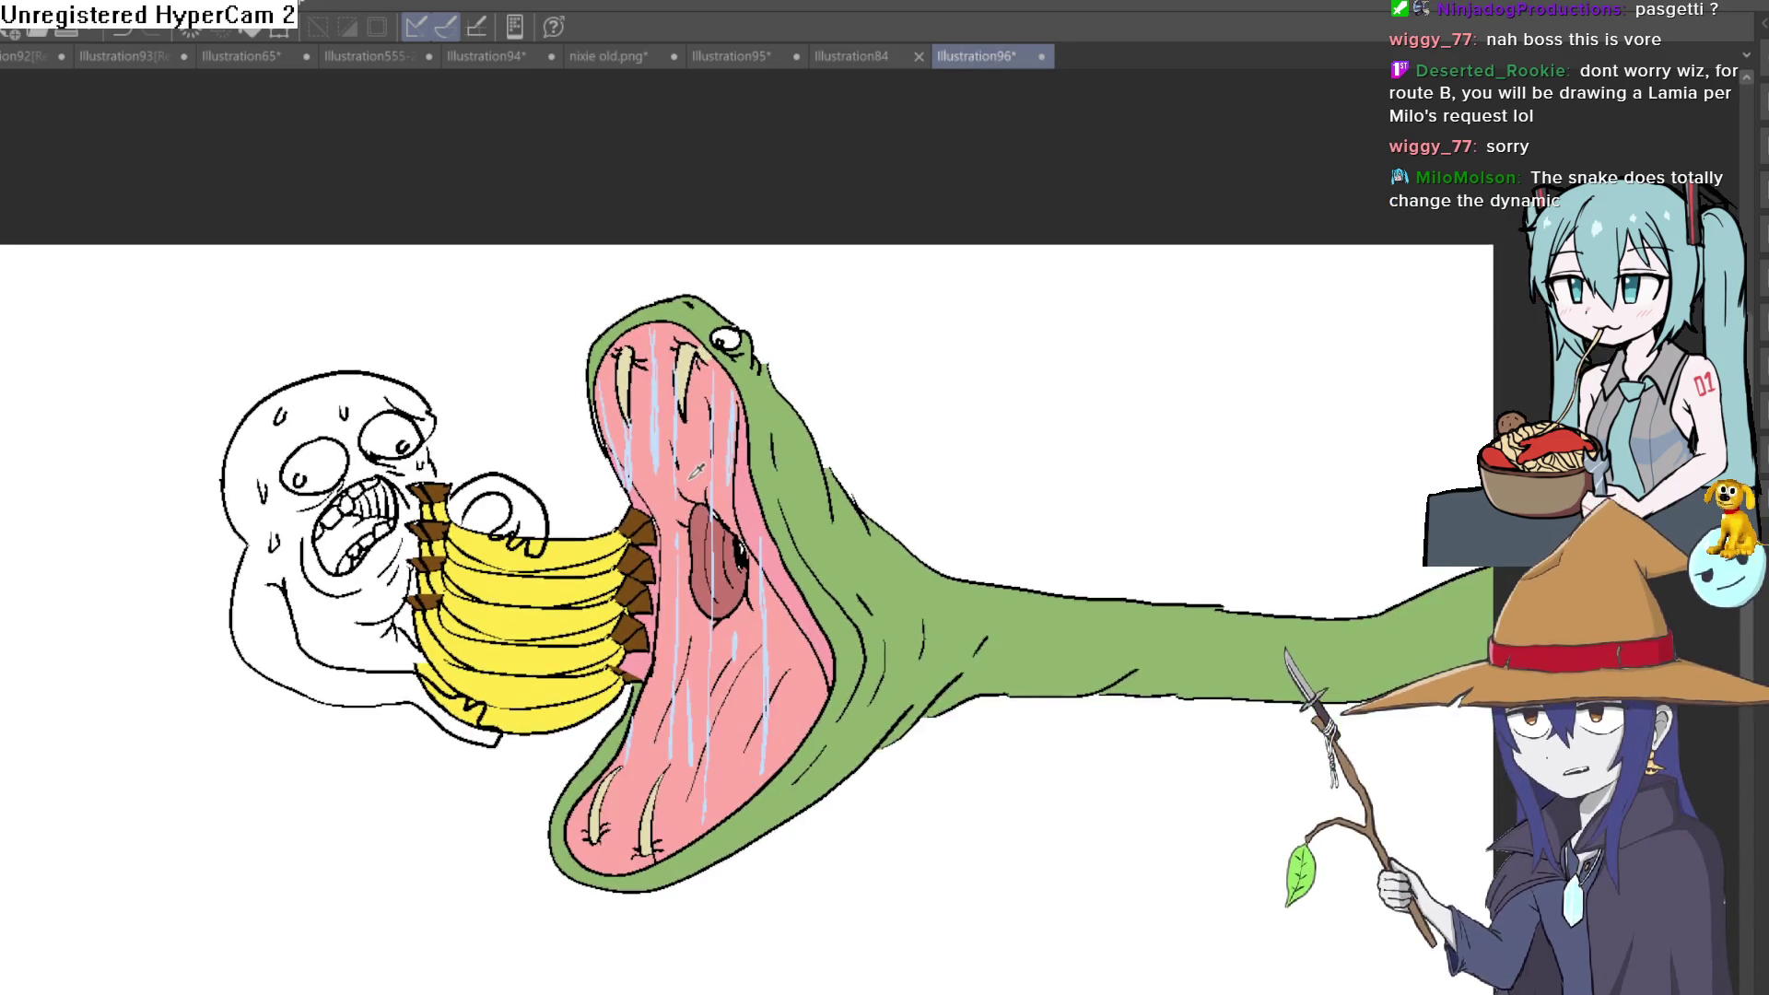
scroll(703, 451, up, 1)
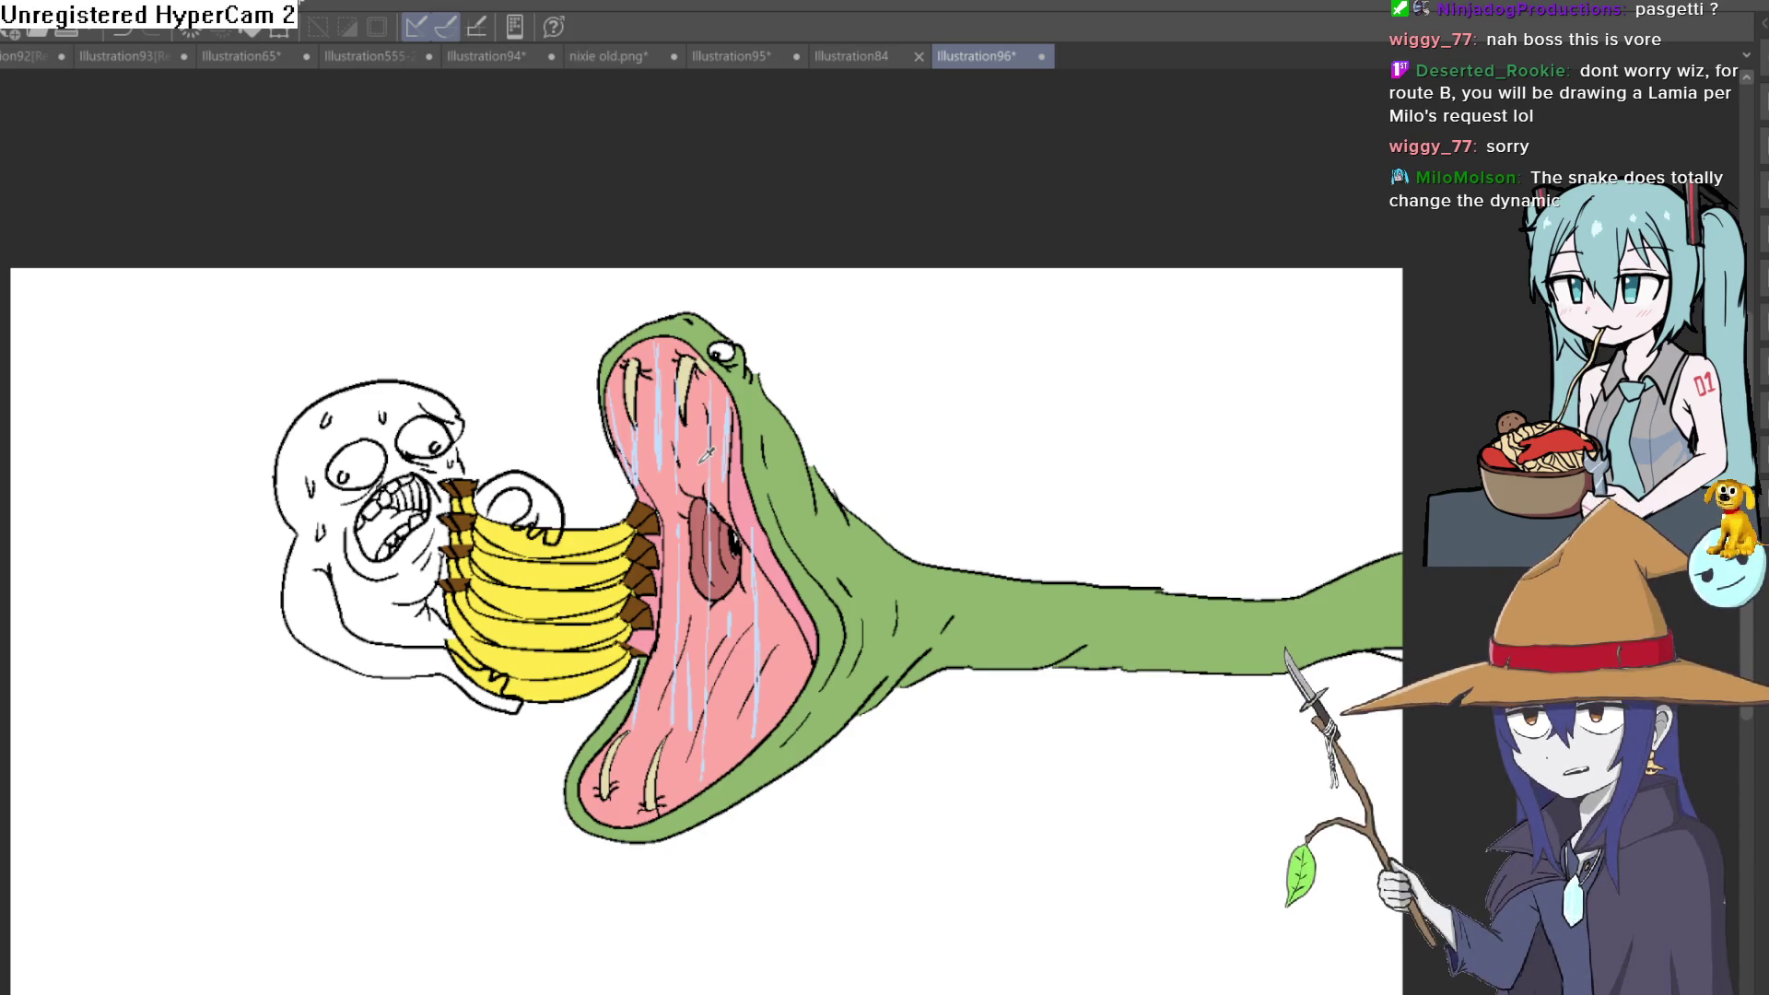
drag(902, 806, 827, 535)
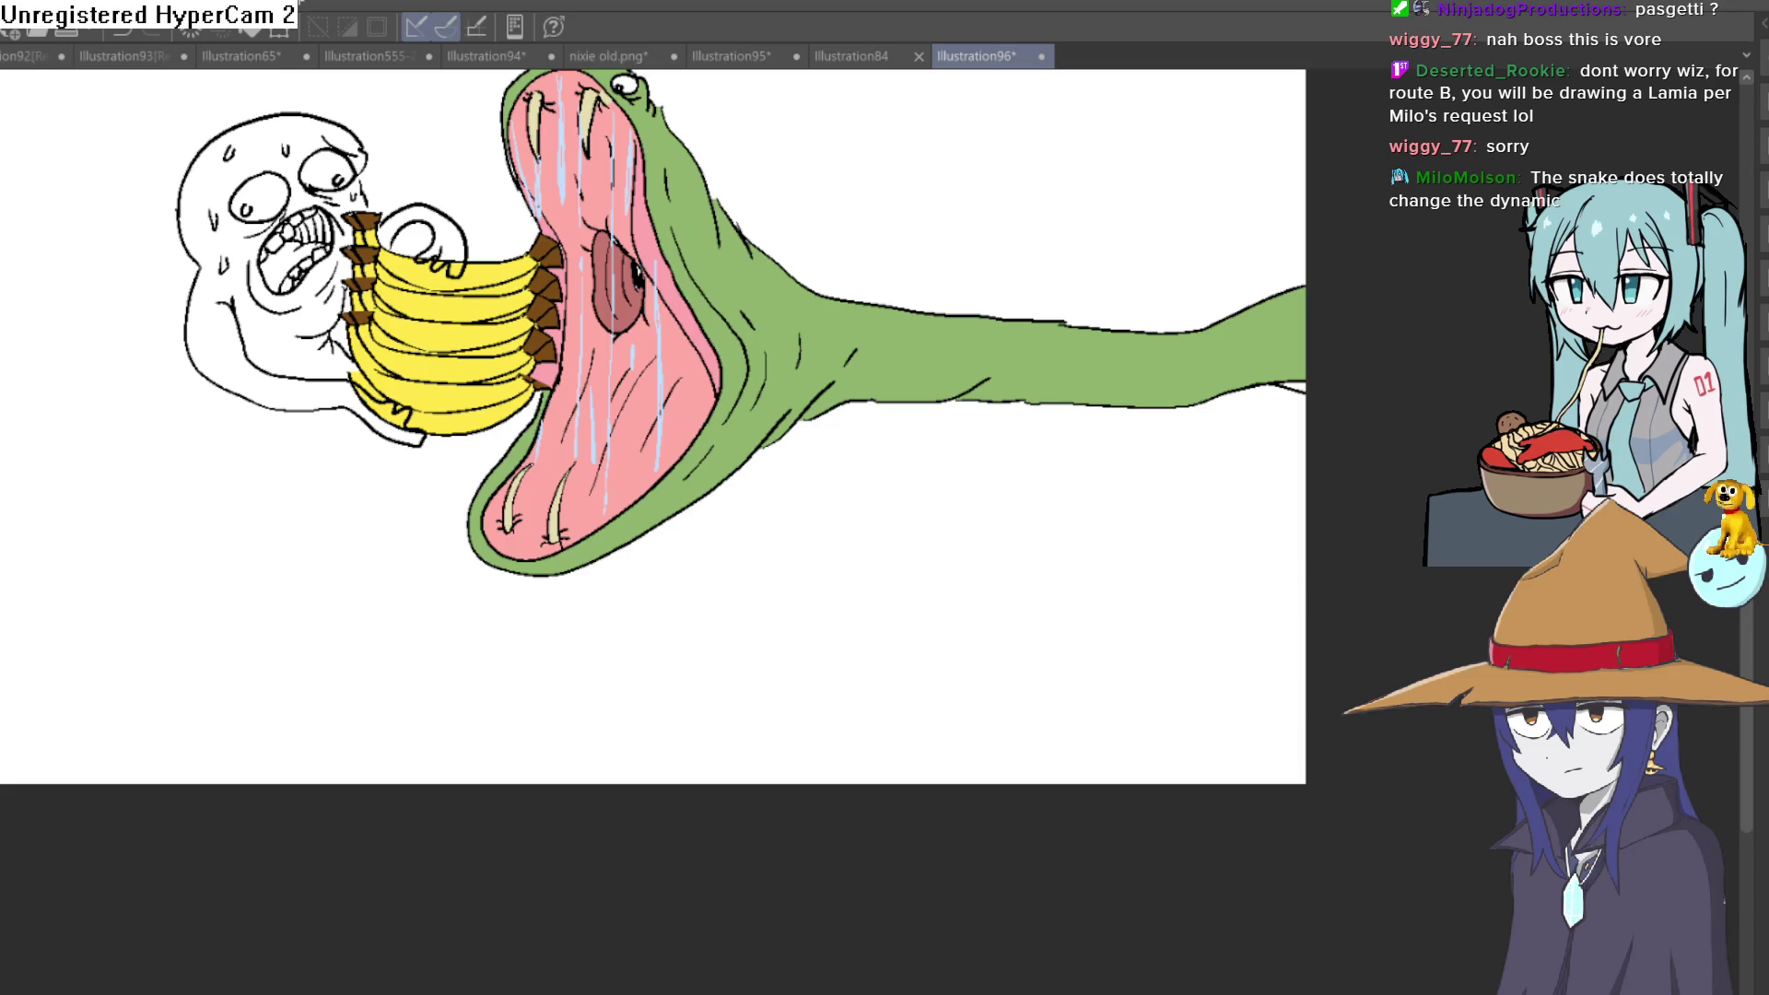
key(ctrl+alt+s)
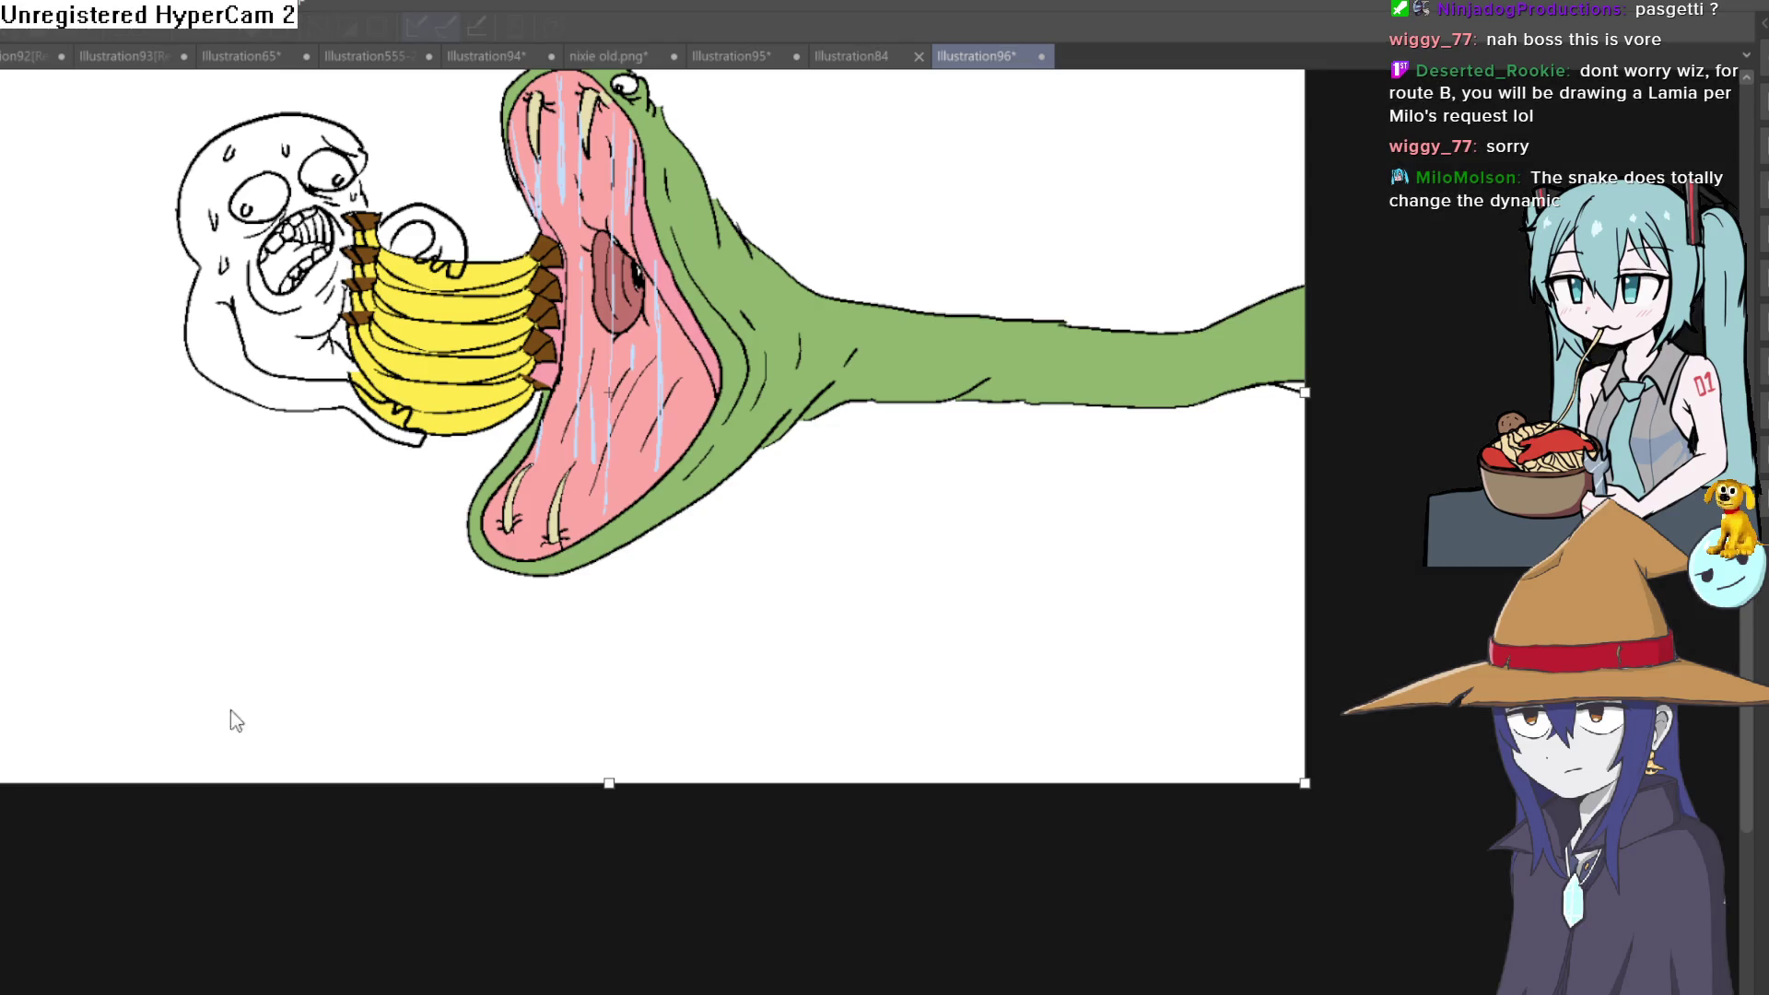
Cancel the canvas resize and sketch the second snake's long body outline, redoing a misdrawn stroke
key(Escape)
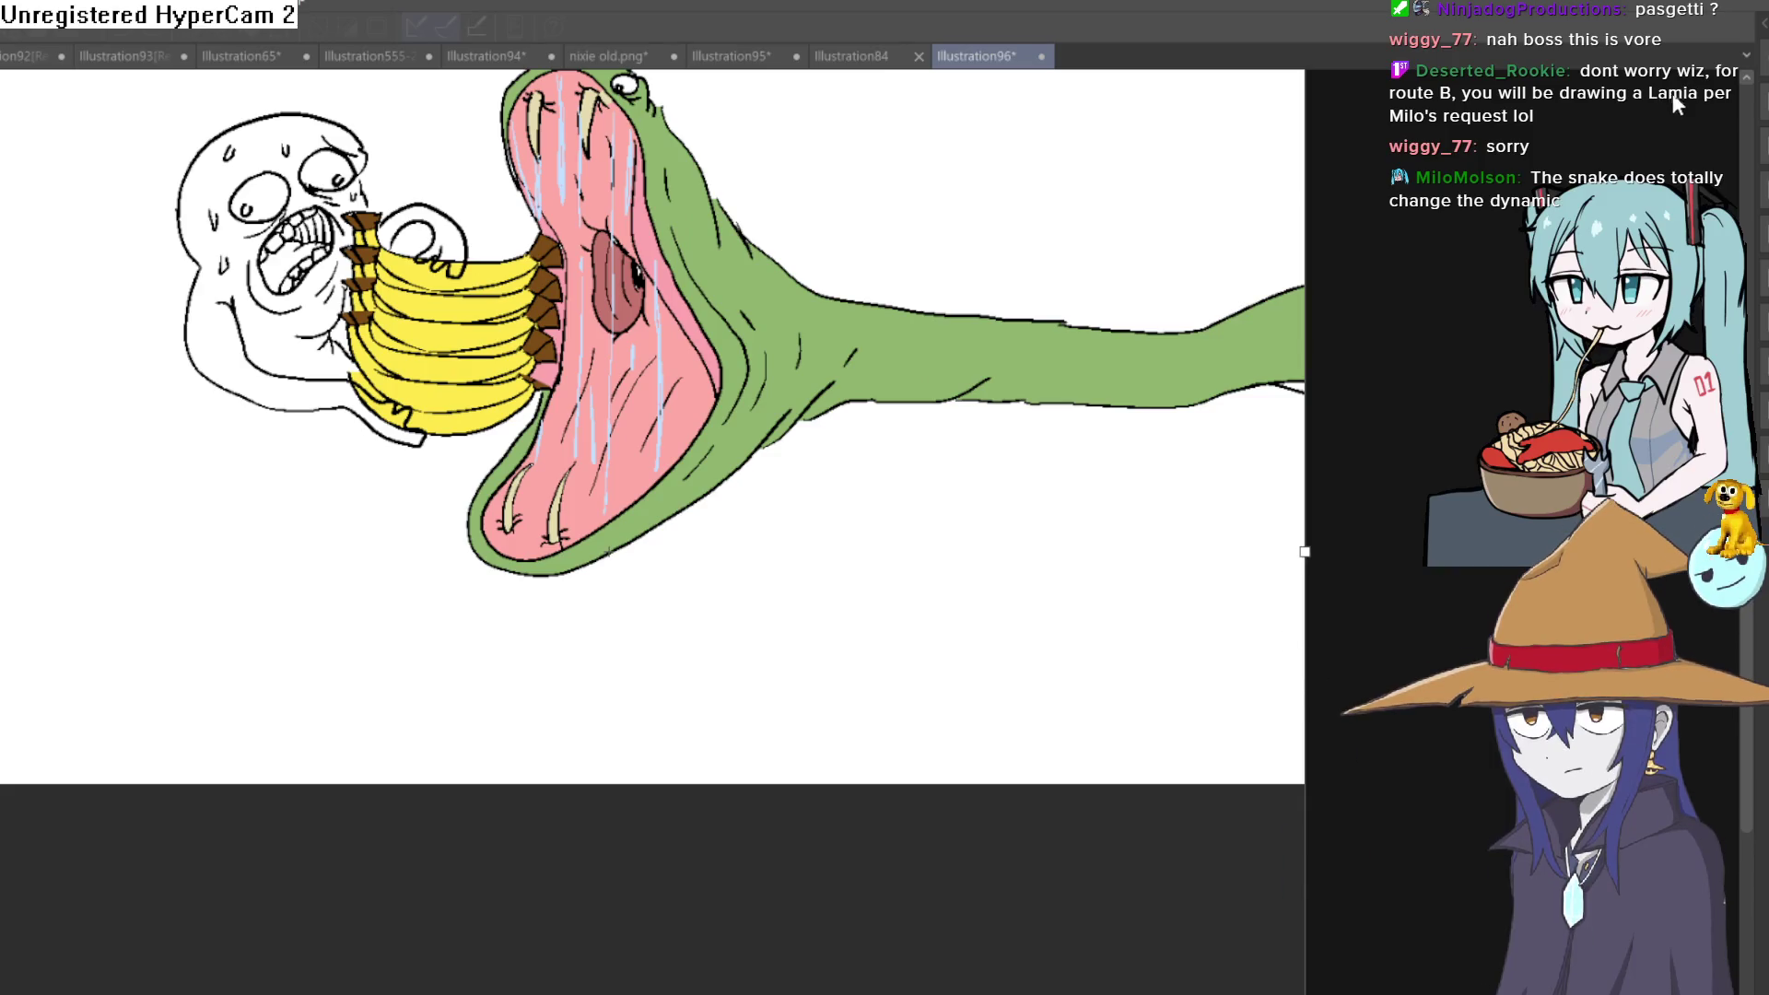
scroll(977, 742, down, 5)
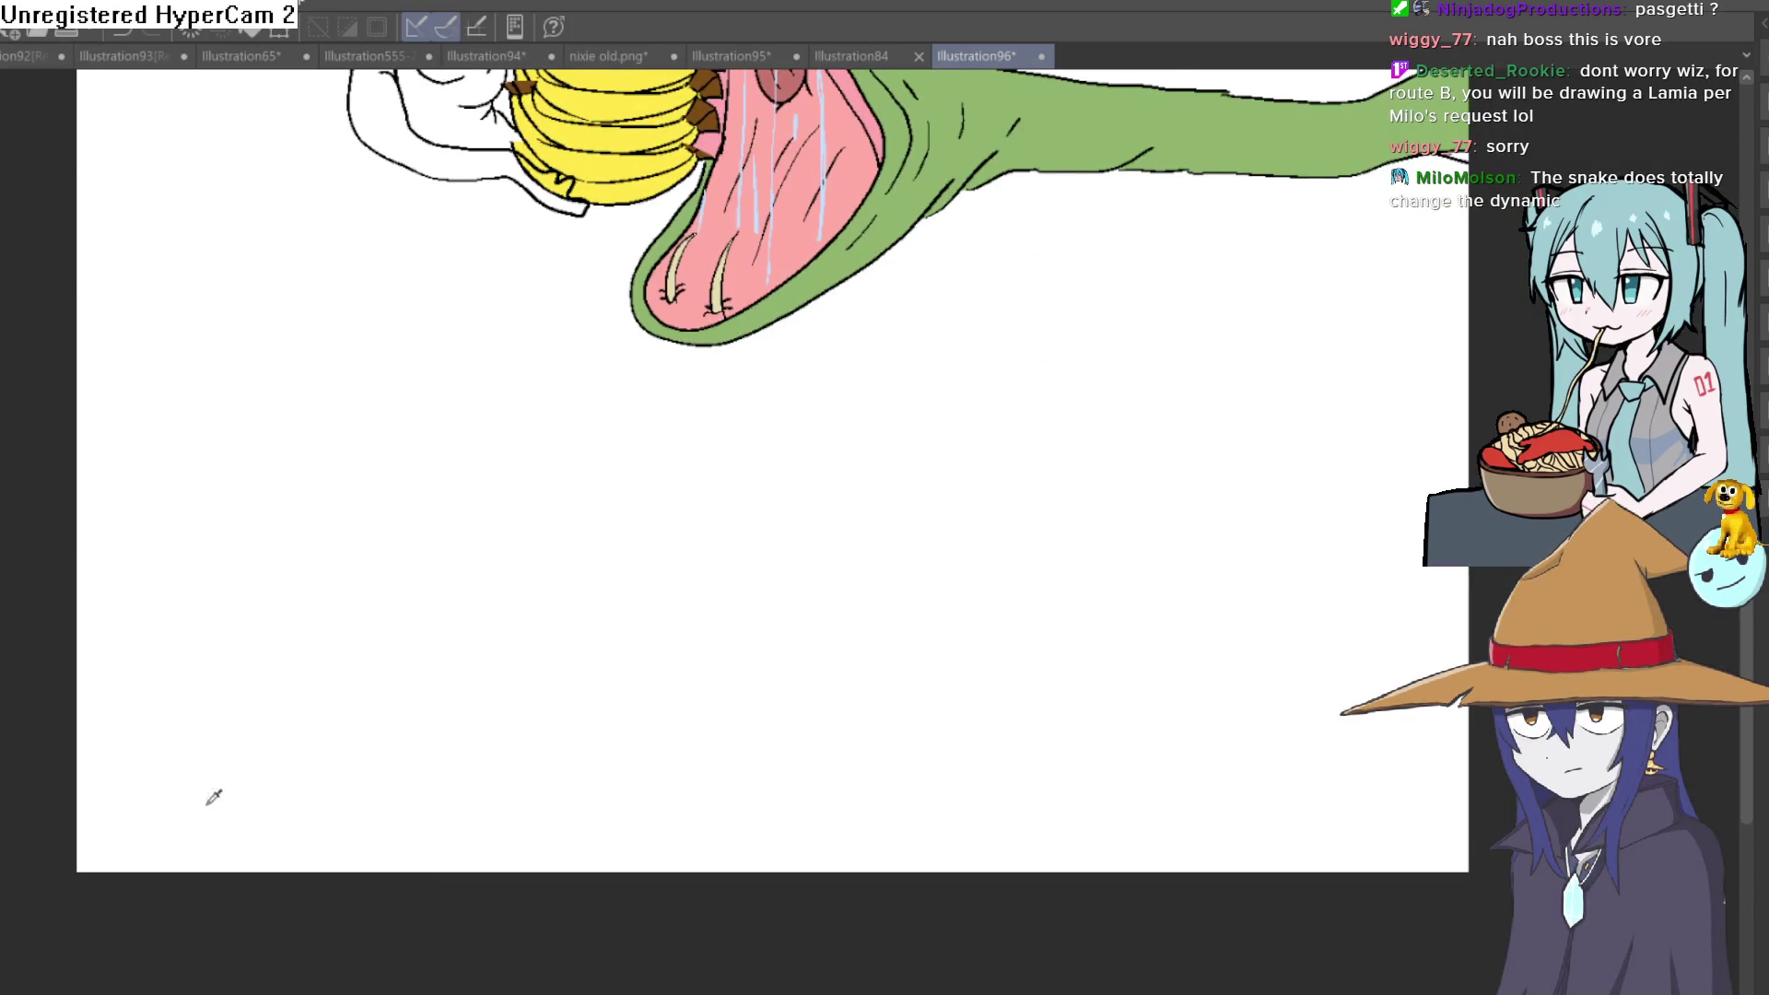
scroll(660, 399, up, 1)
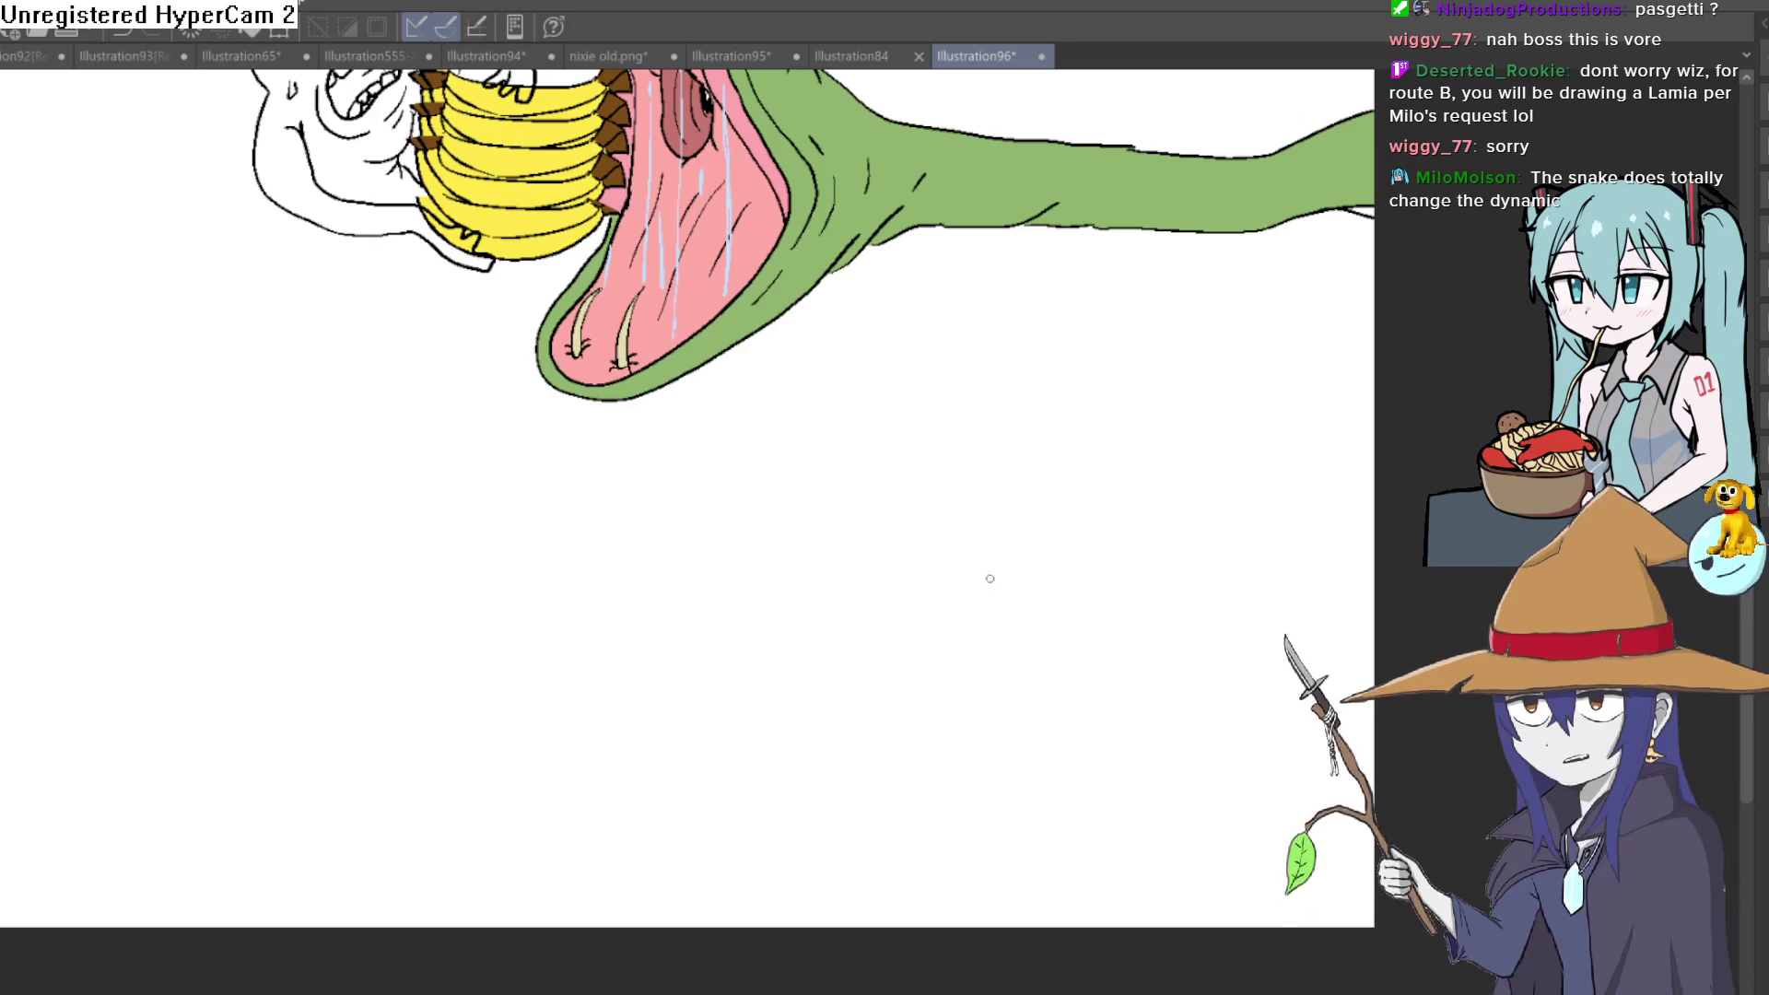
key(ctrl+z)
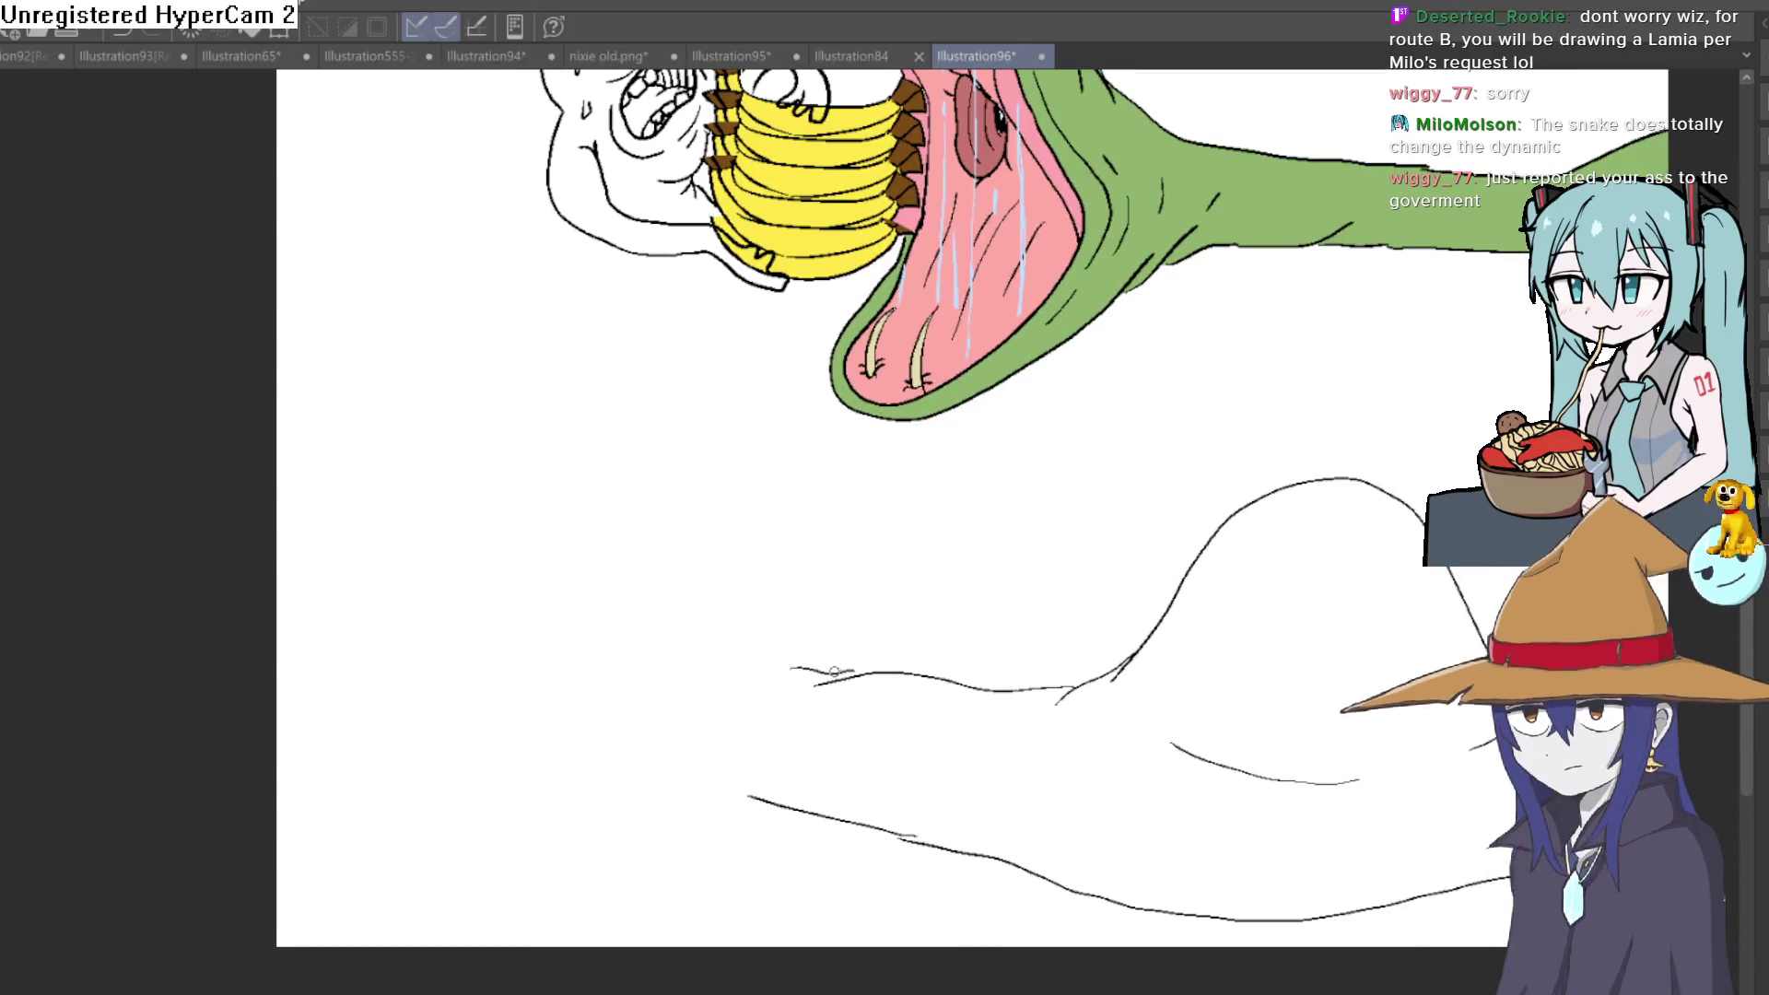
mouse_move(801, 668)
mouse_down()
mouse_move(703, 561)
mouse_move(514, 534)
mouse_up()
key(ctrl+z)
mouse_move(797, 666)
mouse_down()
mouse_move(473, 605)
mouse_move(319, 699)
mouse_up()
drag(450, 774, 682, 830)
With the canvas rotated, draw the body's rounded end, then the eye oval on the head
mouse_move(1050, 647)
mouse_down()
mouse_move(845, 679)
mouse_move(1130, 932)
mouse_move(875, 636)
mouse_up()
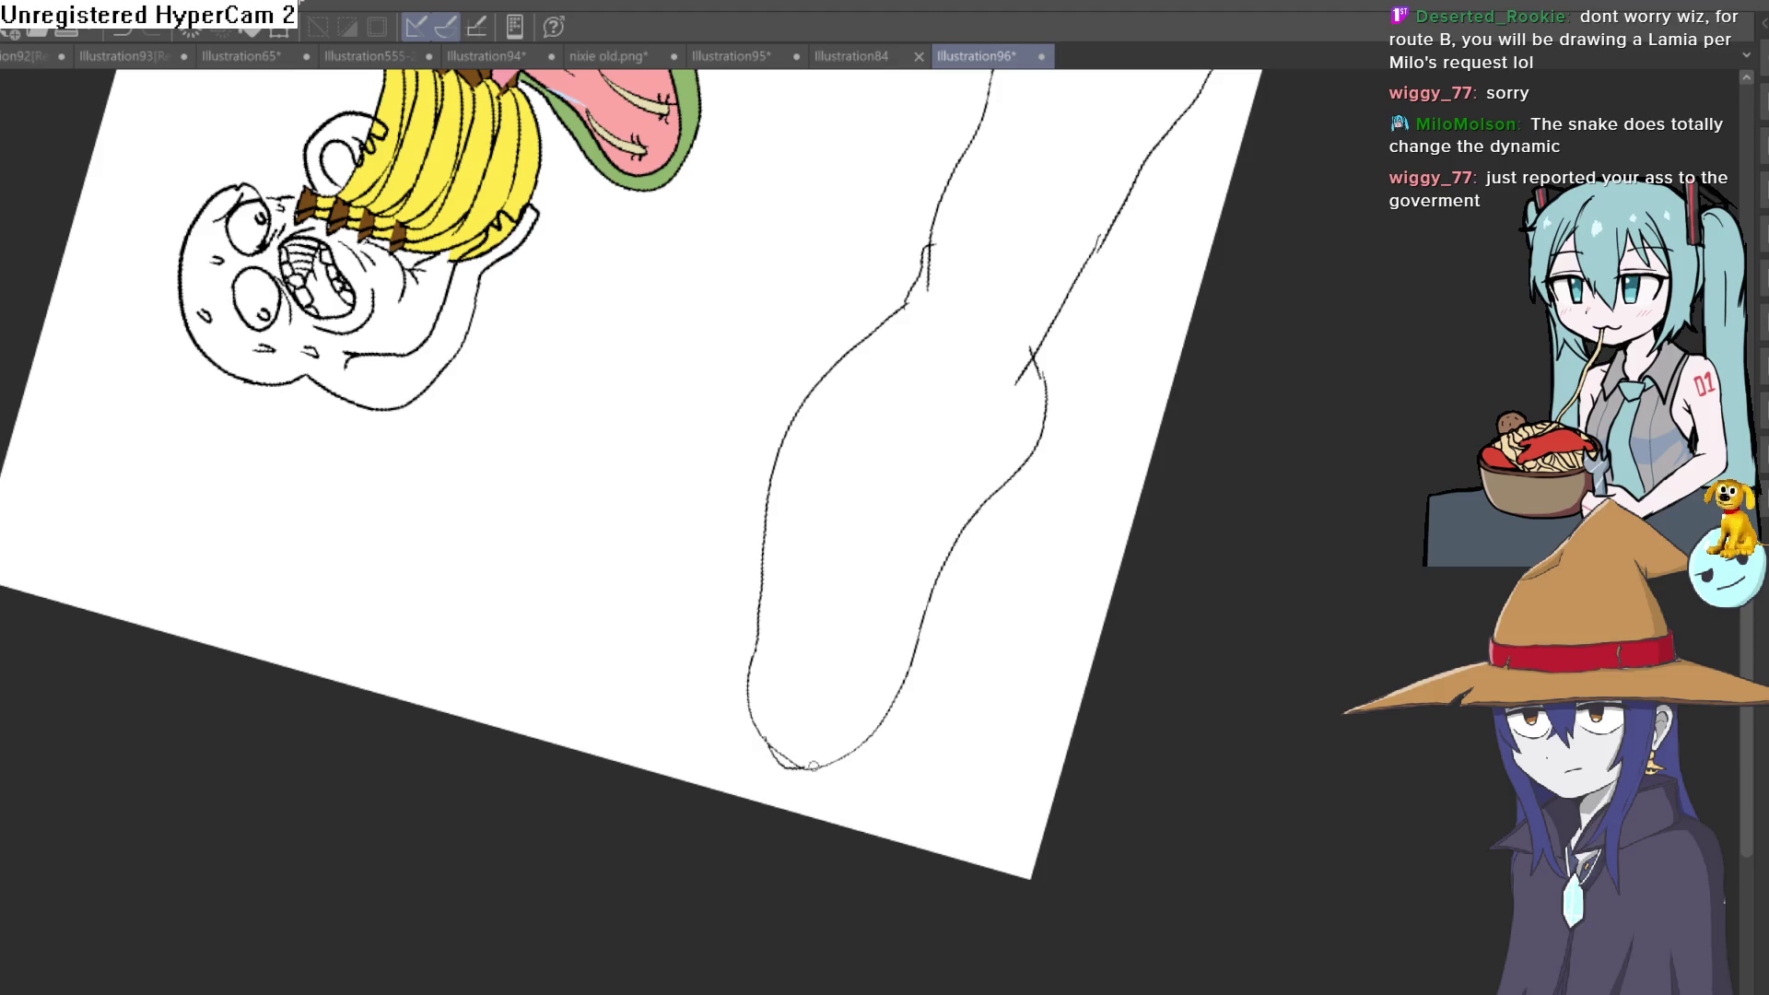
mouse_move(844, 692)
mouse_down()
mouse_move(925, 514)
mouse_move(932, 746)
mouse_move(669, 471)
mouse_up()
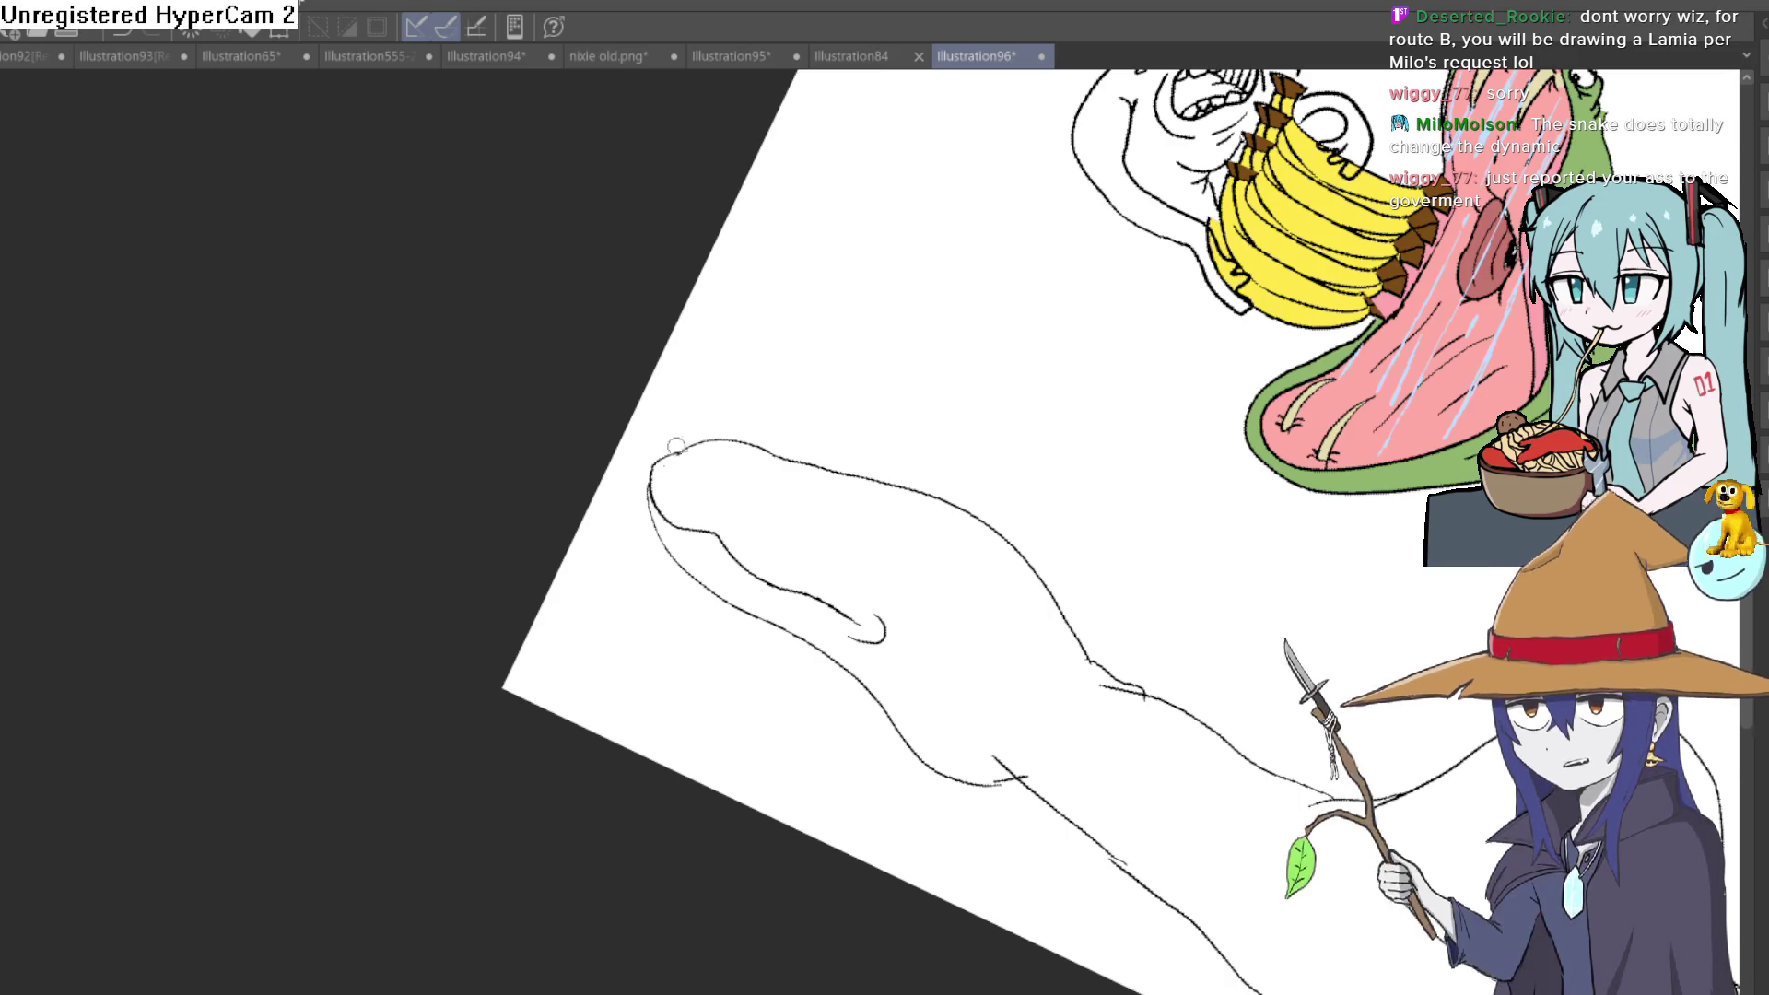
drag(852, 395, 766, 336)
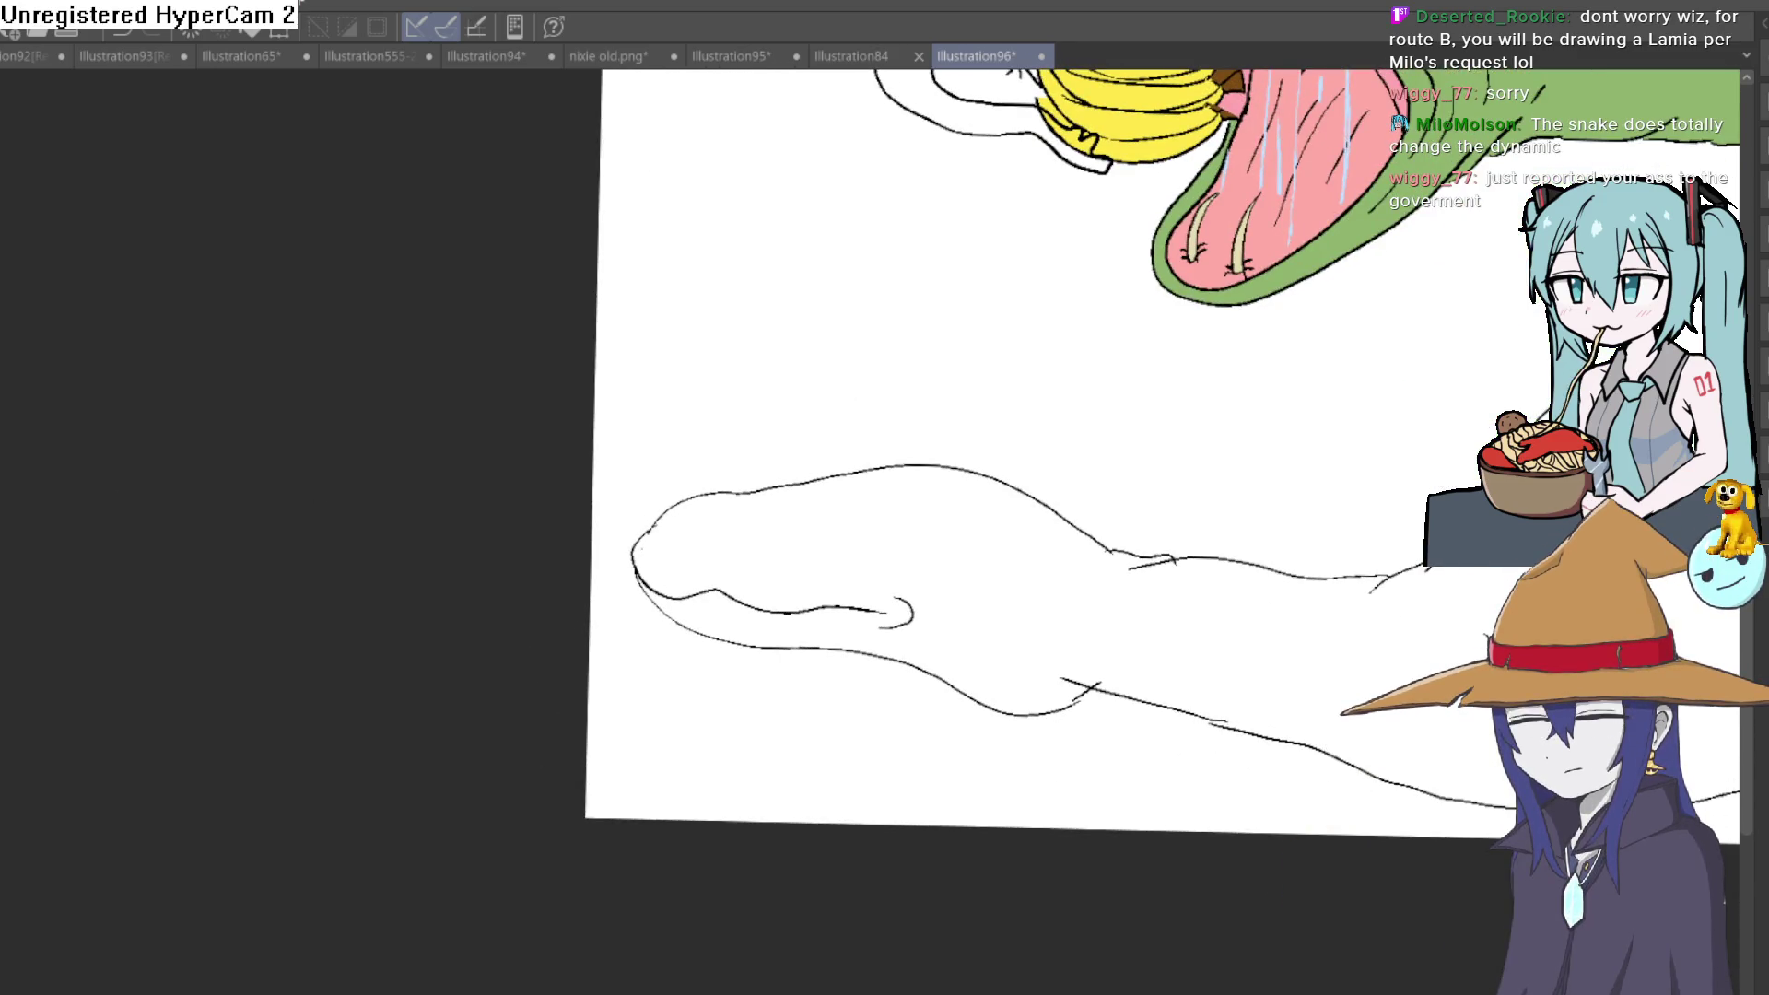
scroll(846, 513, up, 3)
drag(447, 261, 493, 258)
key(ctrl+z)
mouse_move(910, 263)
mouse_down()
mouse_move(750, 308)
mouse_move(948, 254)
mouse_move(870, 261)
mouse_move(869, 313)
mouse_move(872, 256)
mouse_up()
Add a pupil and under-eye lines, plus two fangs under the upper jaw
drag(783, 320, 921, 337)
drag(785, 328, 838, 355)
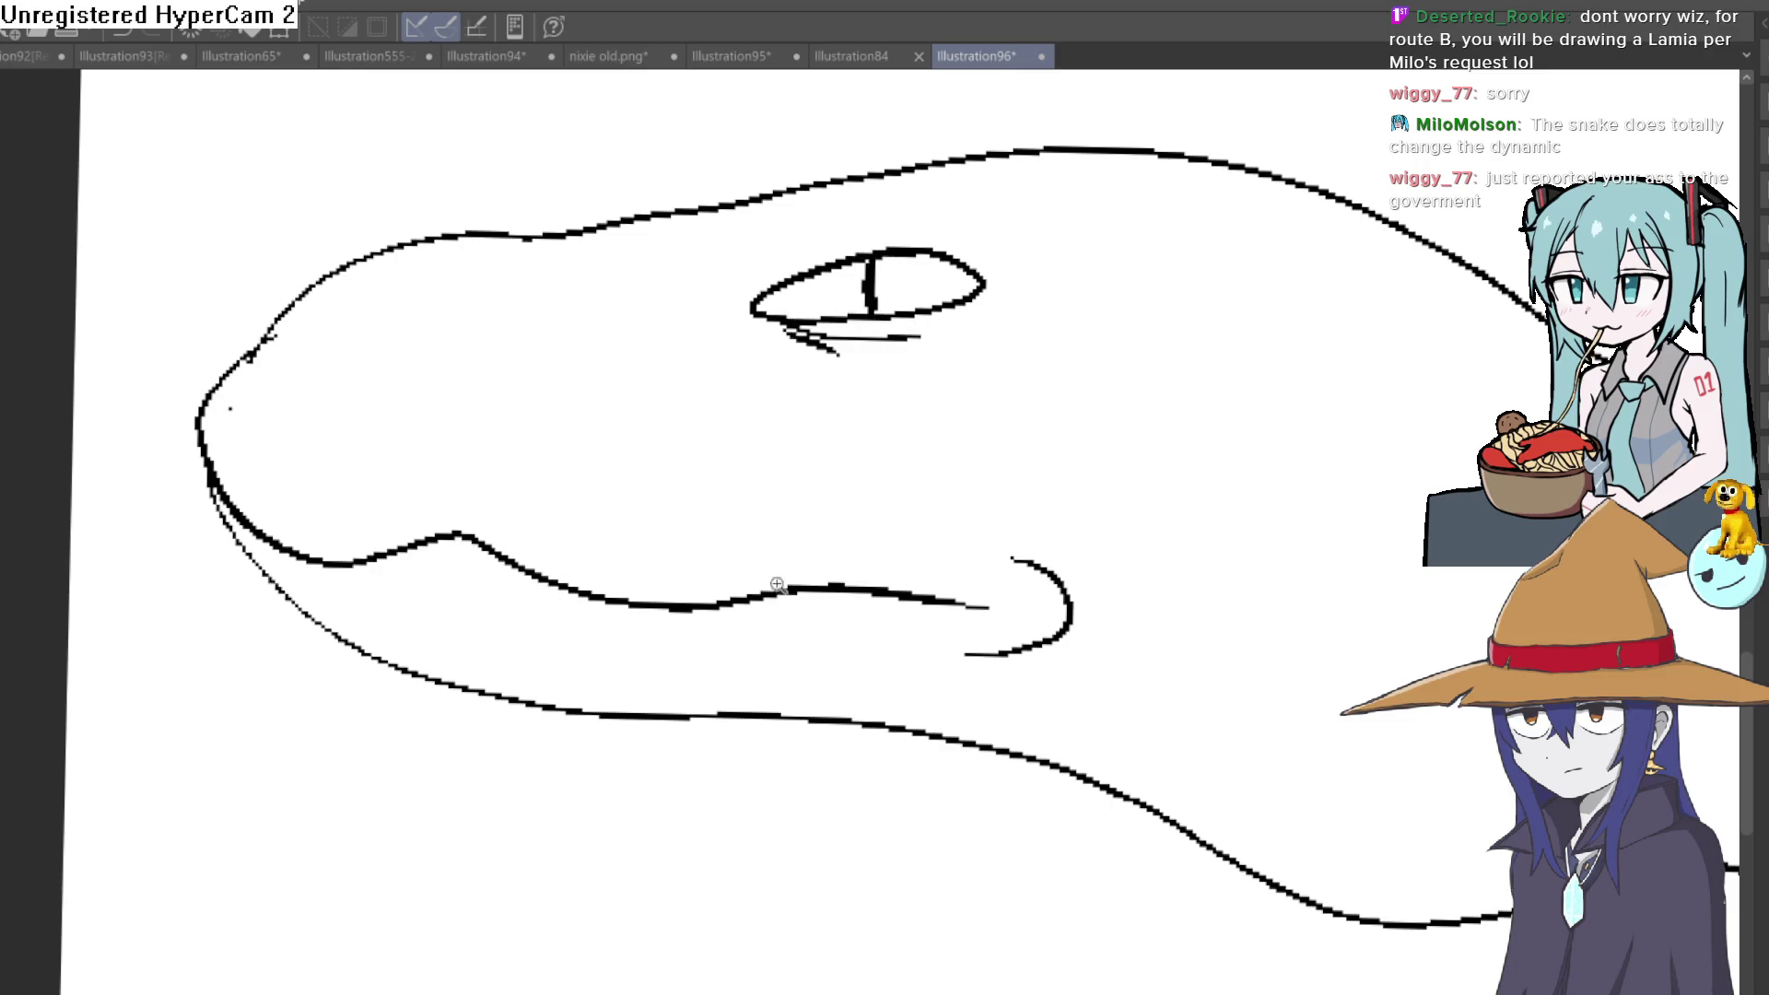
scroll(770, 580, down, 2)
mouse_move(705, 604)
mouse_down()
mouse_move(717, 643)
mouse_move(732, 604)
mouse_up()
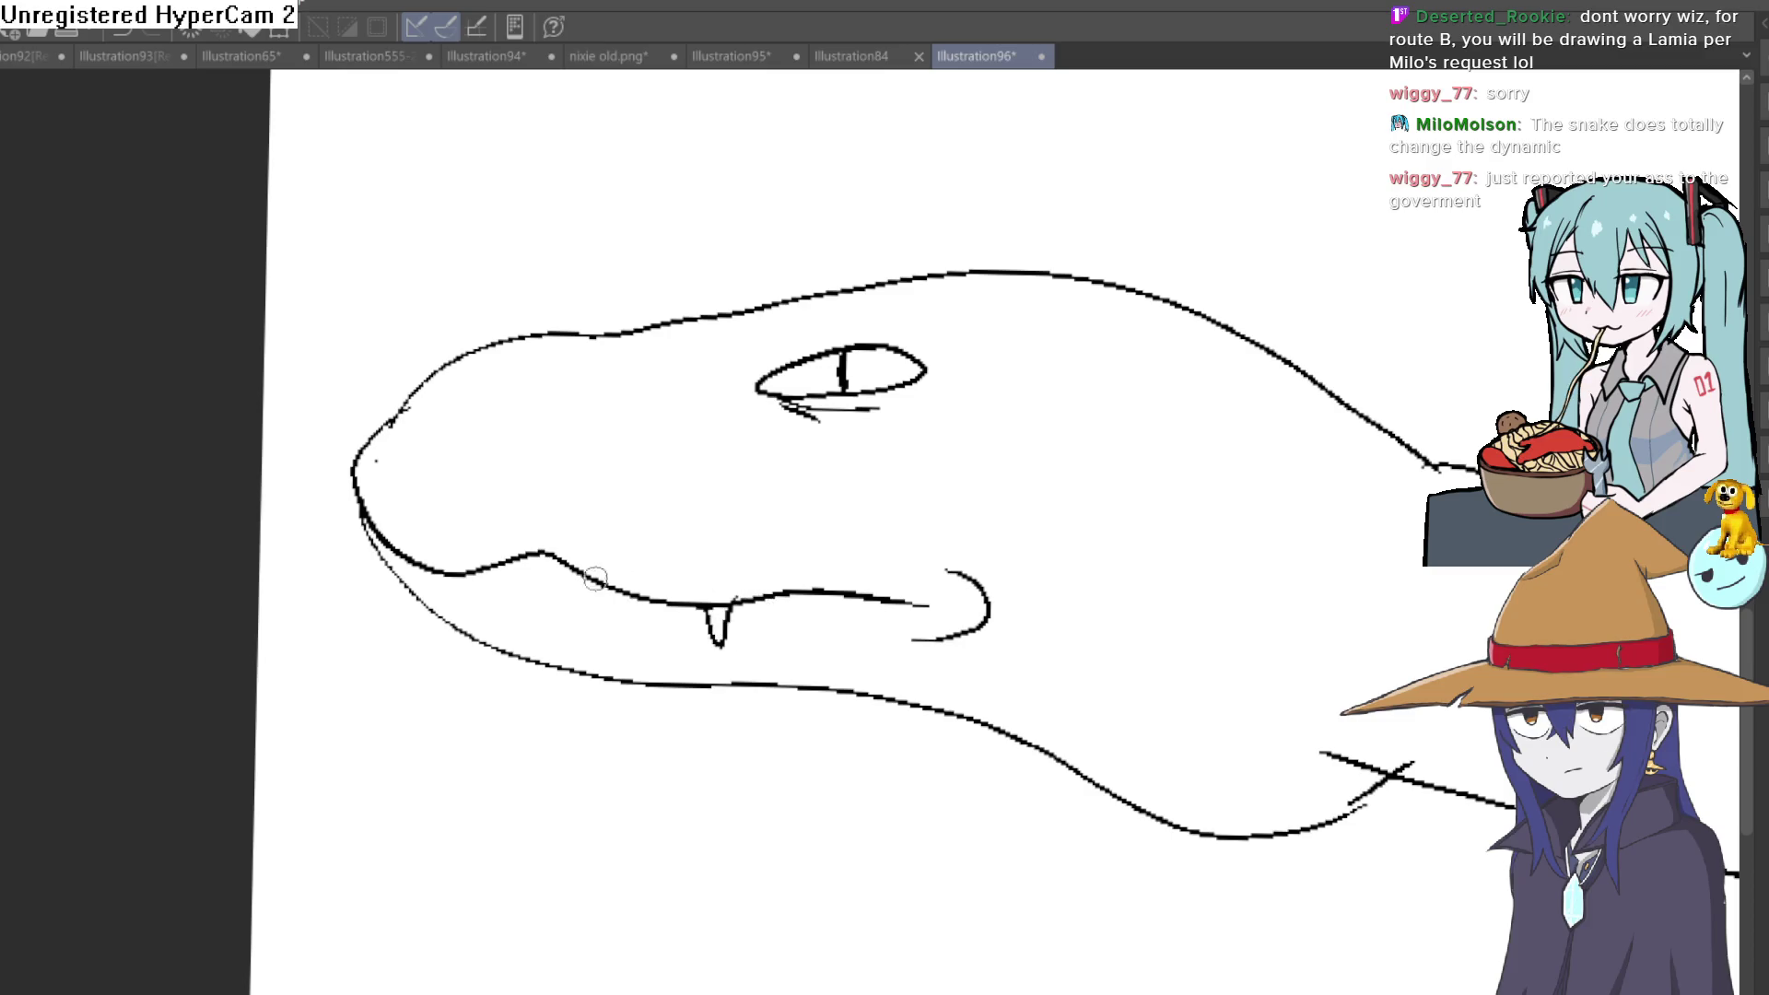
drag(446, 573, 466, 573)
scroll(900, 549, down, 3)
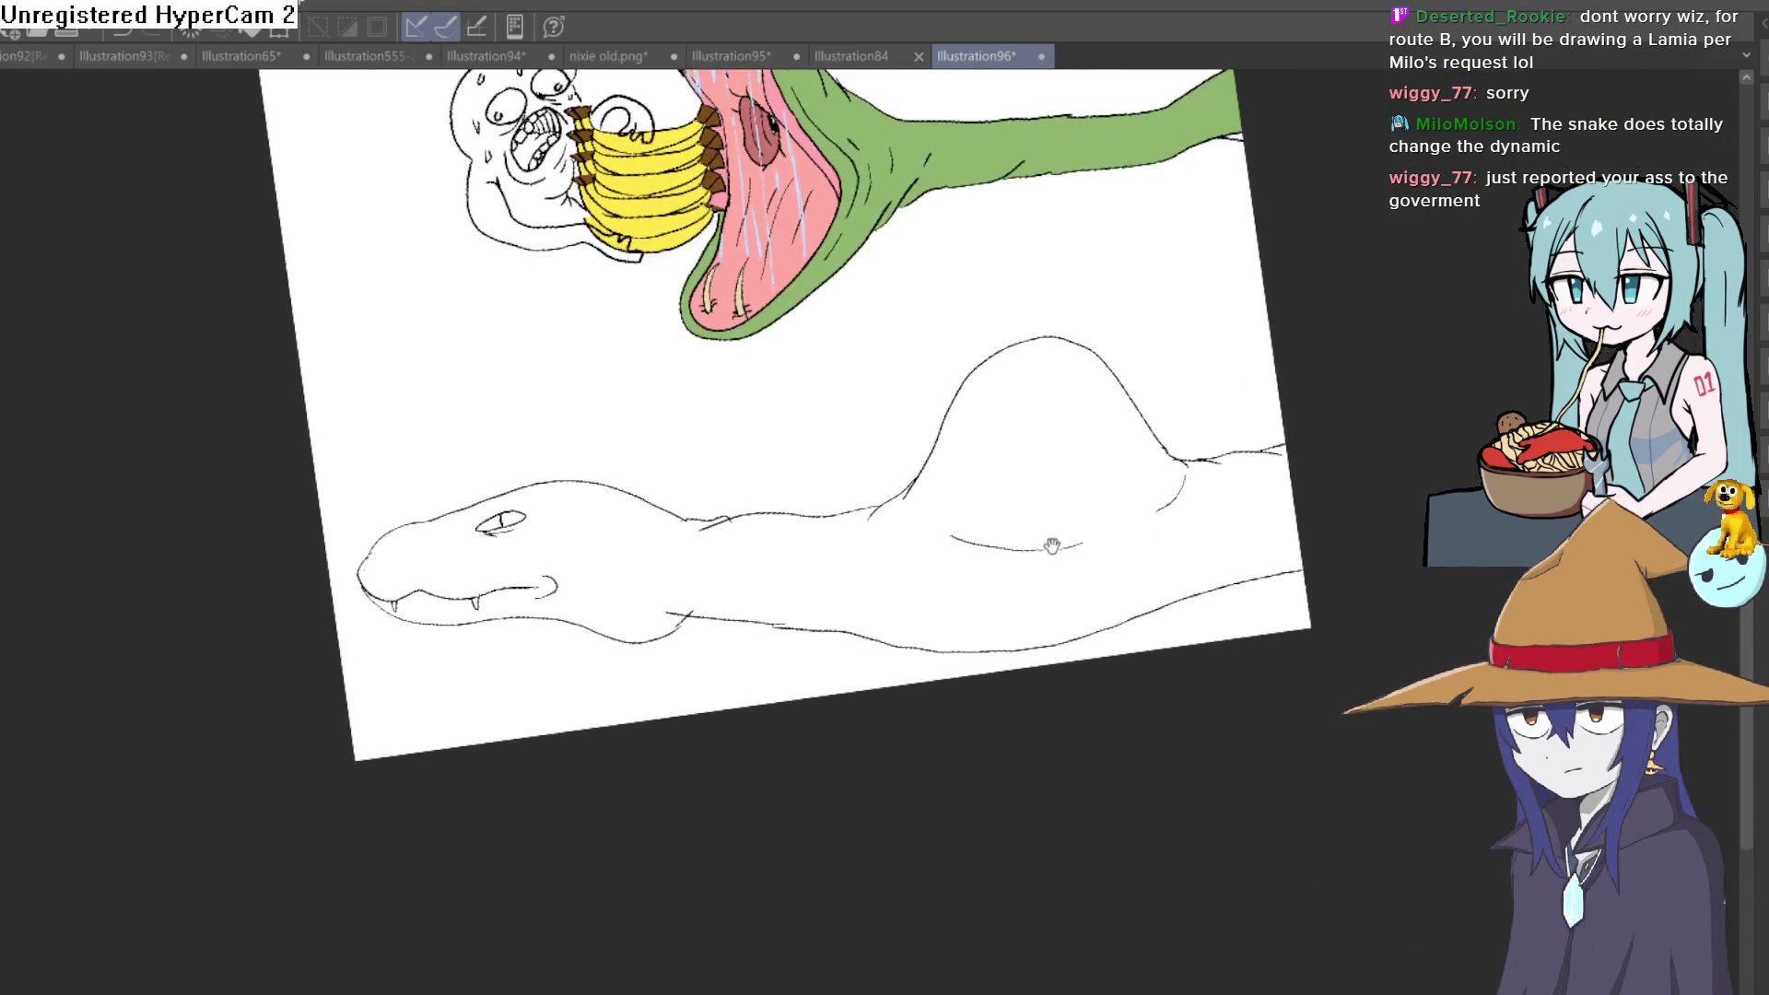
scroll(1188, 486, up, 5)
scroll(1250, 478, up, 3)
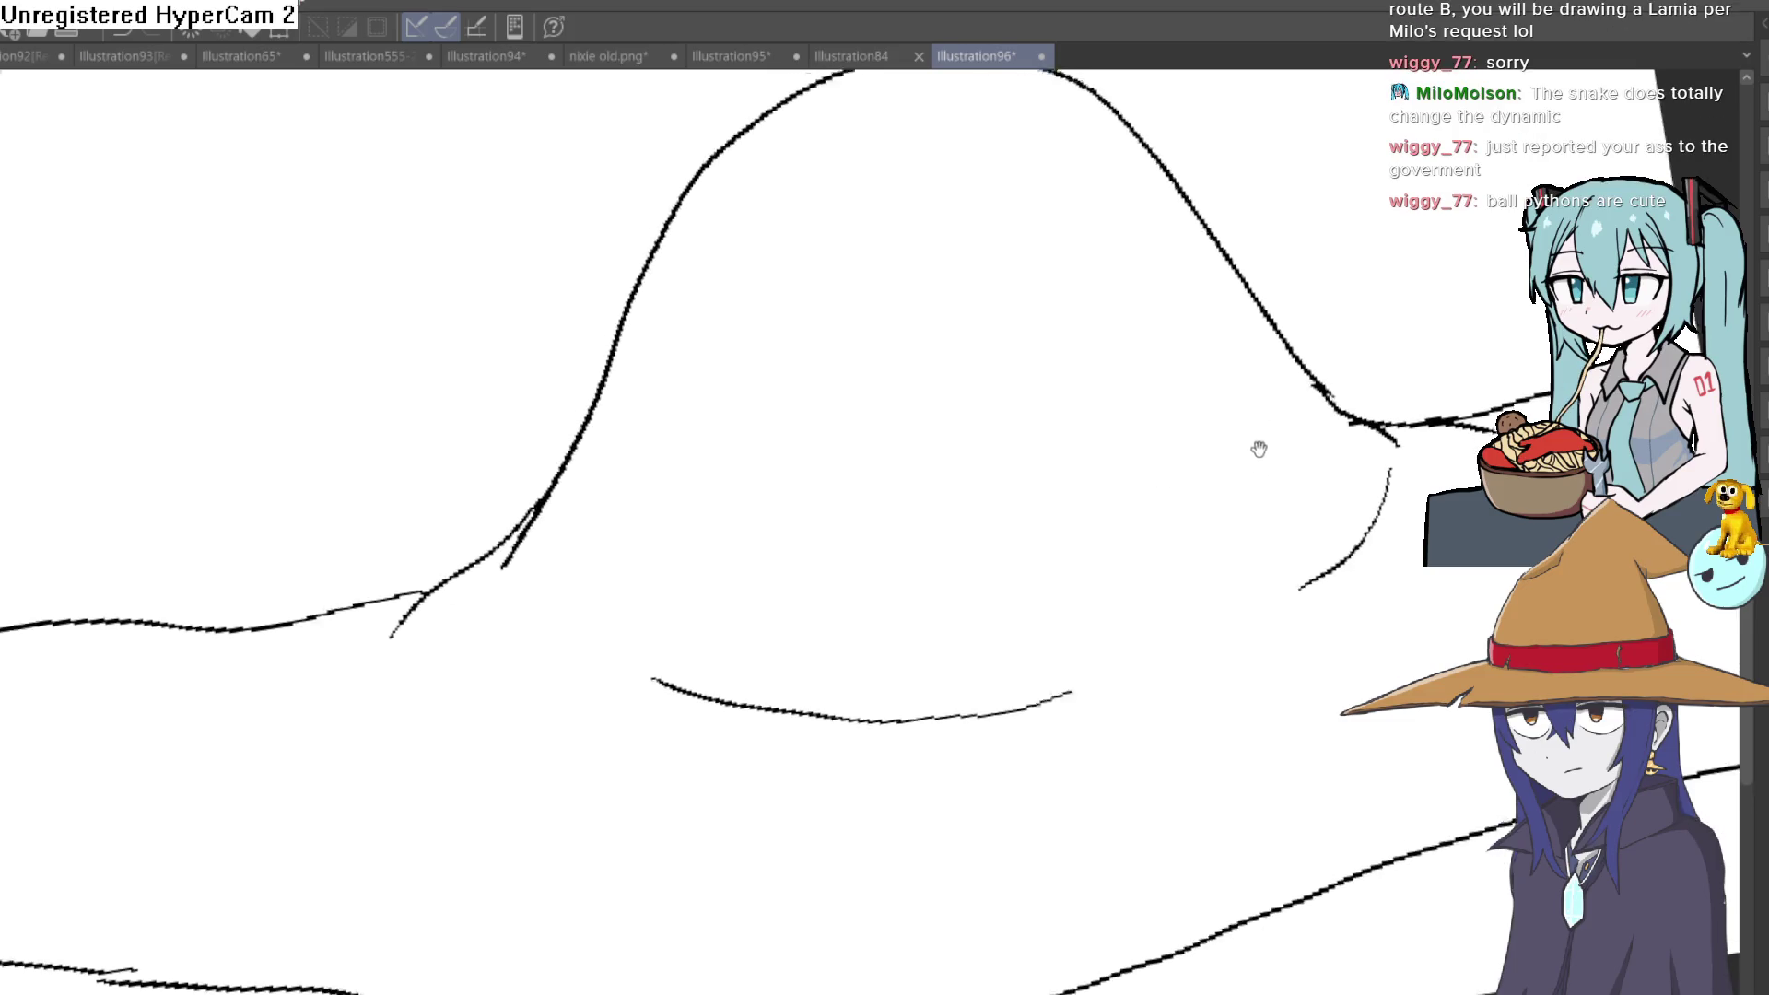
Draw the trapped character's closed eyes, mouth, two hands and face pushing through the belly bulge
mouse_move(840, 440)
mouse_down()
mouse_move(793, 378)
mouse_move(734, 395)
mouse_move(794, 506)
mouse_move(866, 412)
mouse_up()
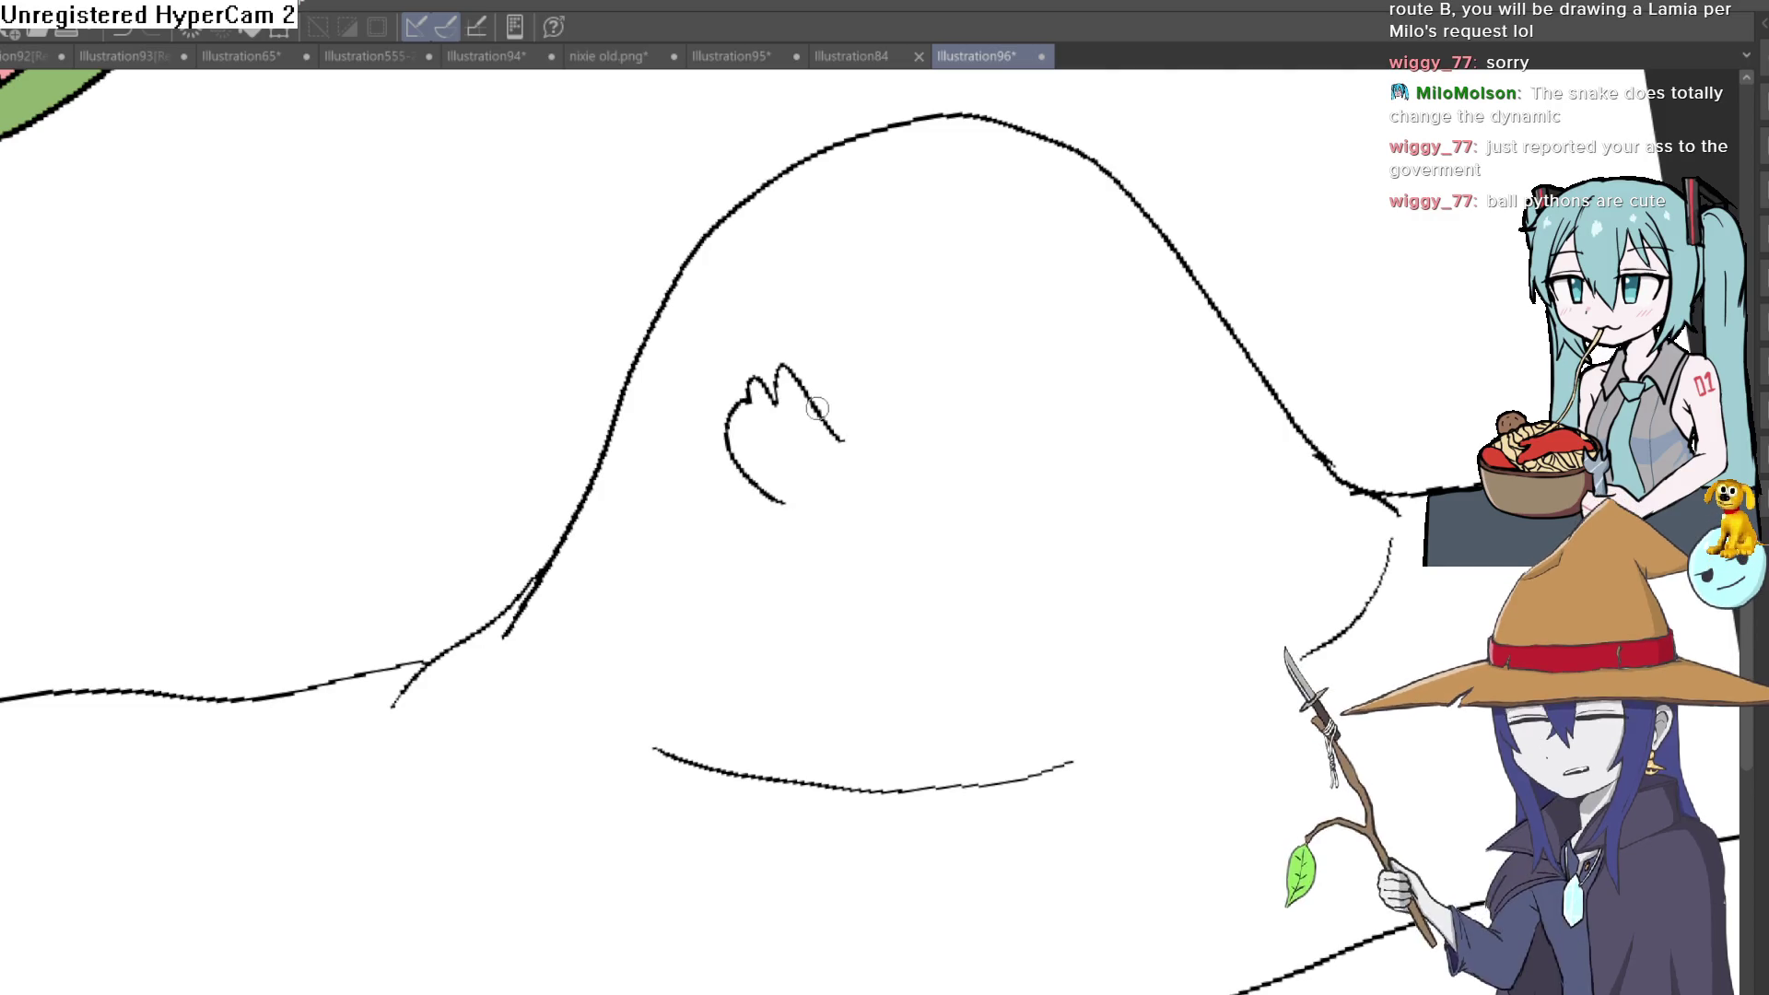
scroll(983, 403, up, 1)
drag(871, 323, 923, 401)
drag(1008, 320, 1007, 382)
mouse_move(950, 307)
mouse_down()
mouse_move(990, 304)
mouse_move(873, 313)
mouse_up()
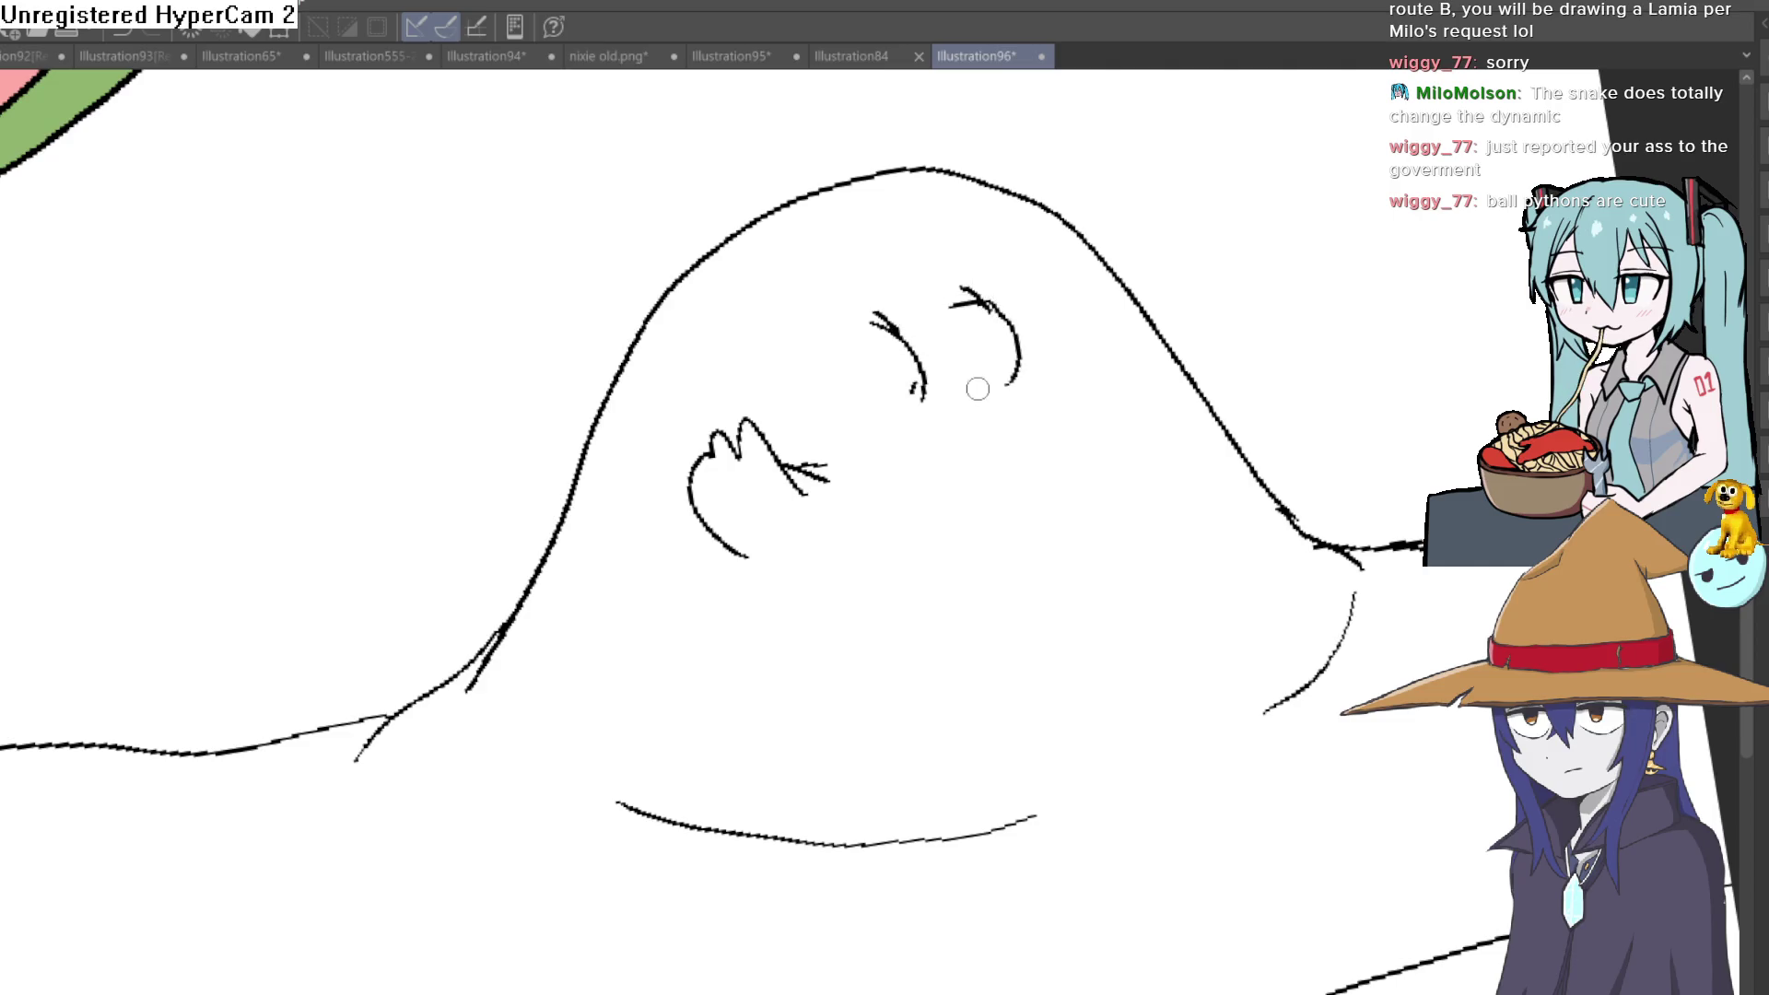
mouse_move(991, 420)
mouse_down()
mouse_move(892, 442)
mouse_move(997, 476)
mouse_up()
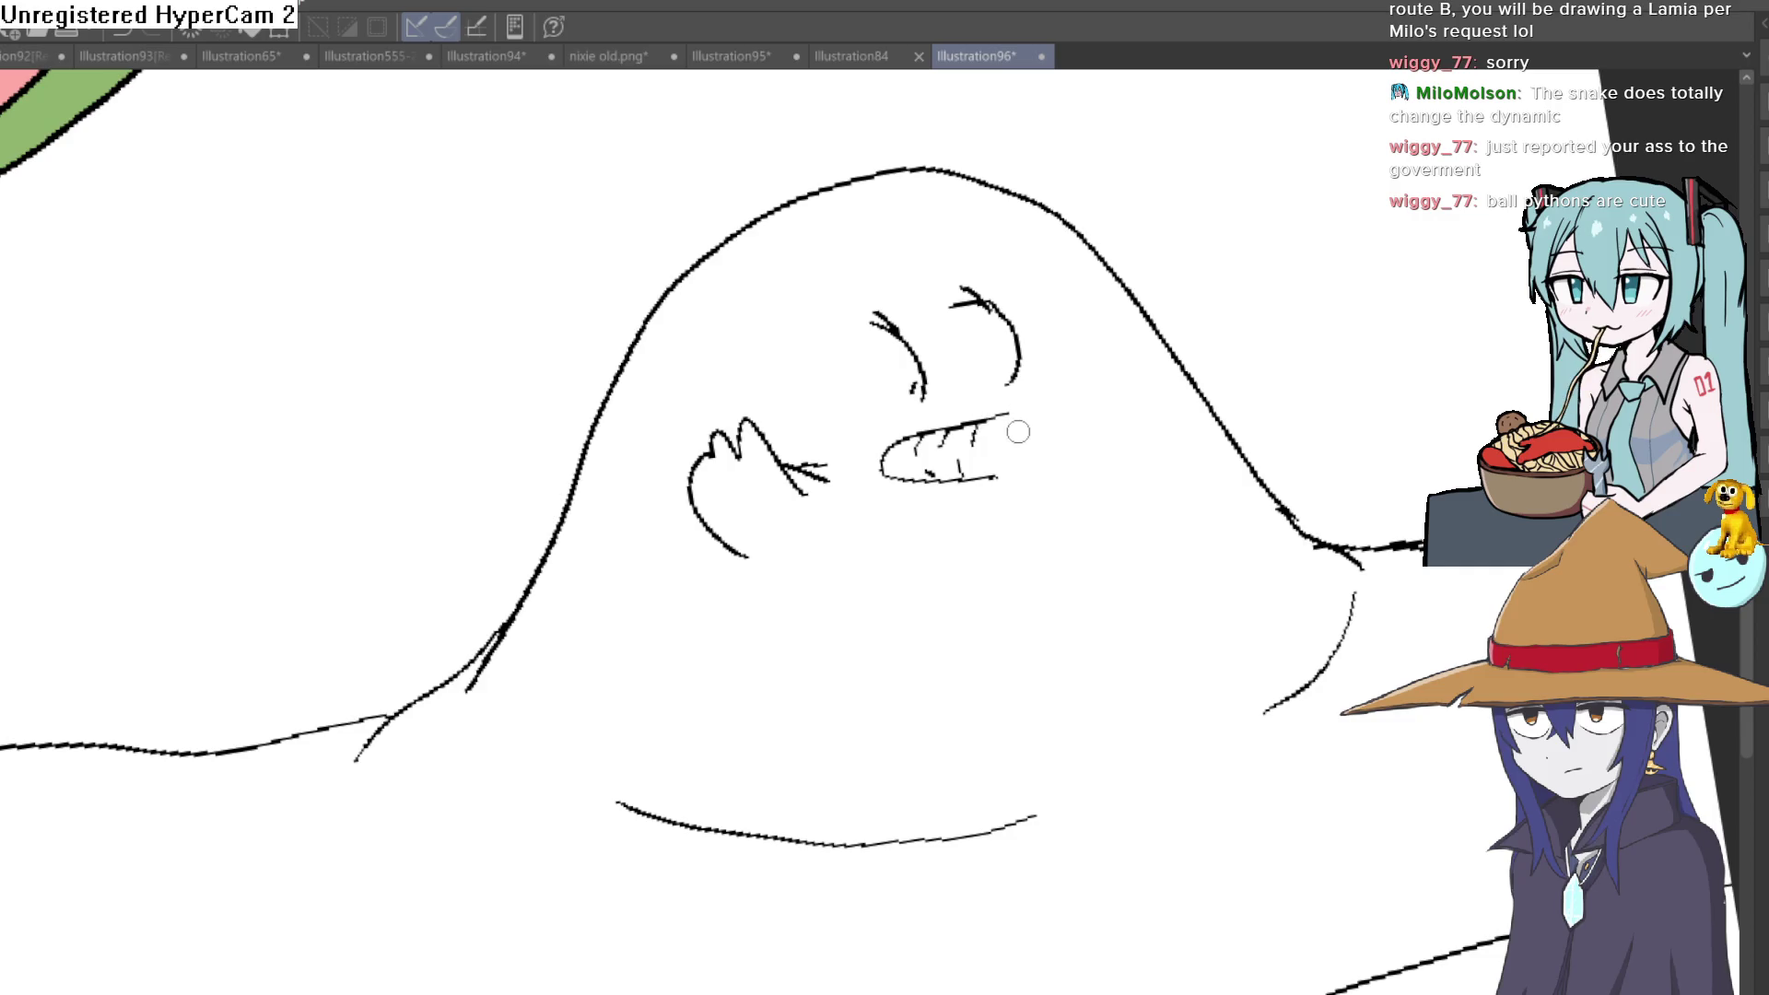
mouse_move(1084, 458)
mouse_down()
mouse_move(1117, 363)
mouse_move(1162, 398)
mouse_move(1143, 498)
mouse_move(1157, 533)
mouse_move(1125, 489)
mouse_up()
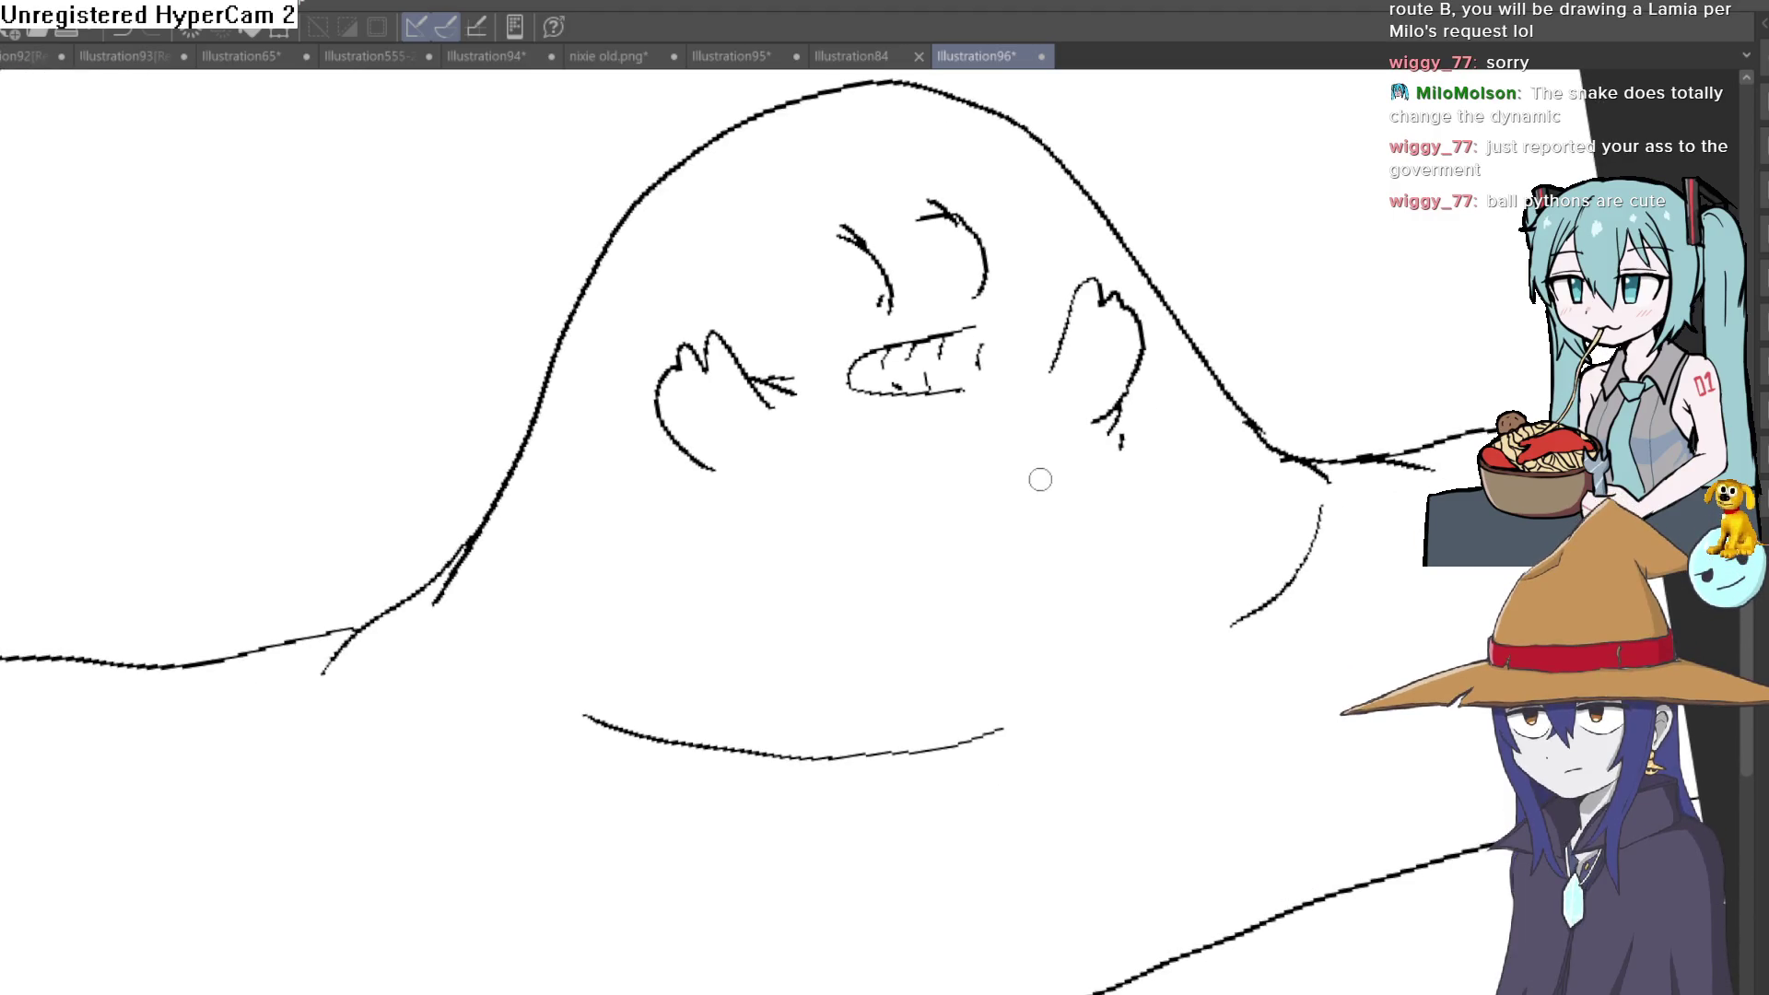
mouse_move(1007, 374)
mouse_down()
mouse_move(1021, 279)
mouse_move(867, 129)
mouse_up()
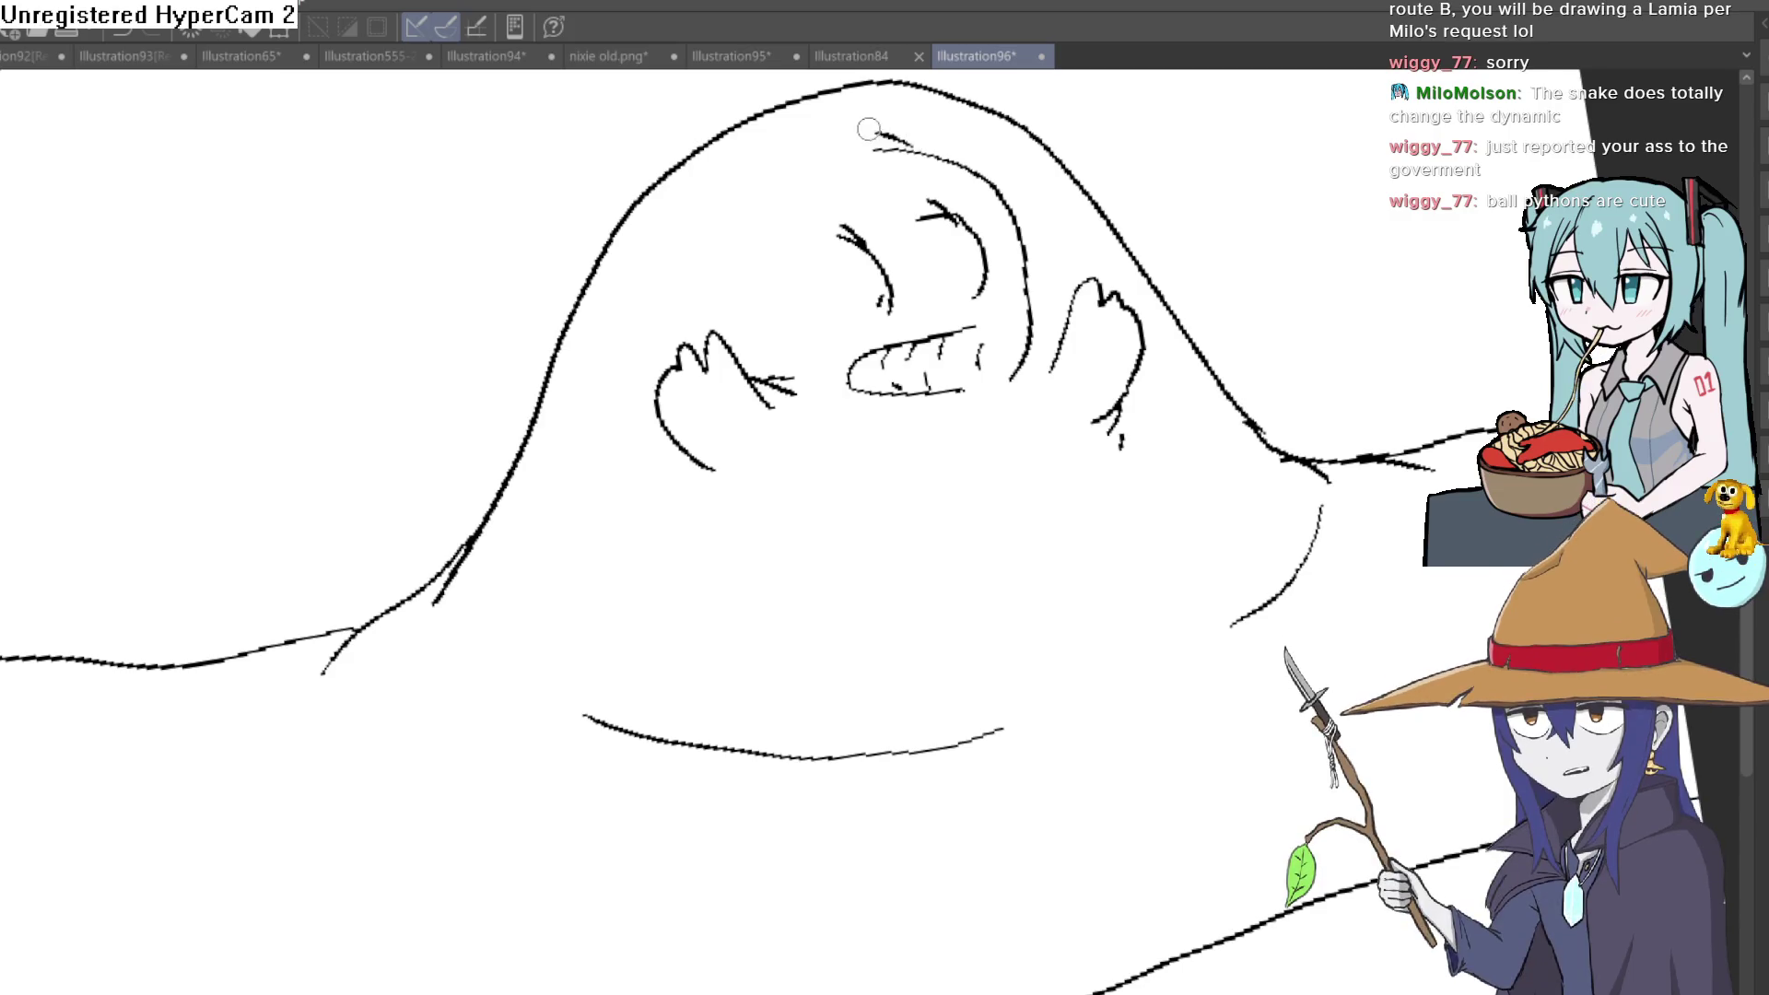
mouse_move(1015, 395)
mouse_down()
mouse_move(967, 407)
mouse_move(1090, 553)
mouse_move(1079, 634)
mouse_move(1112, 637)
mouse_up()
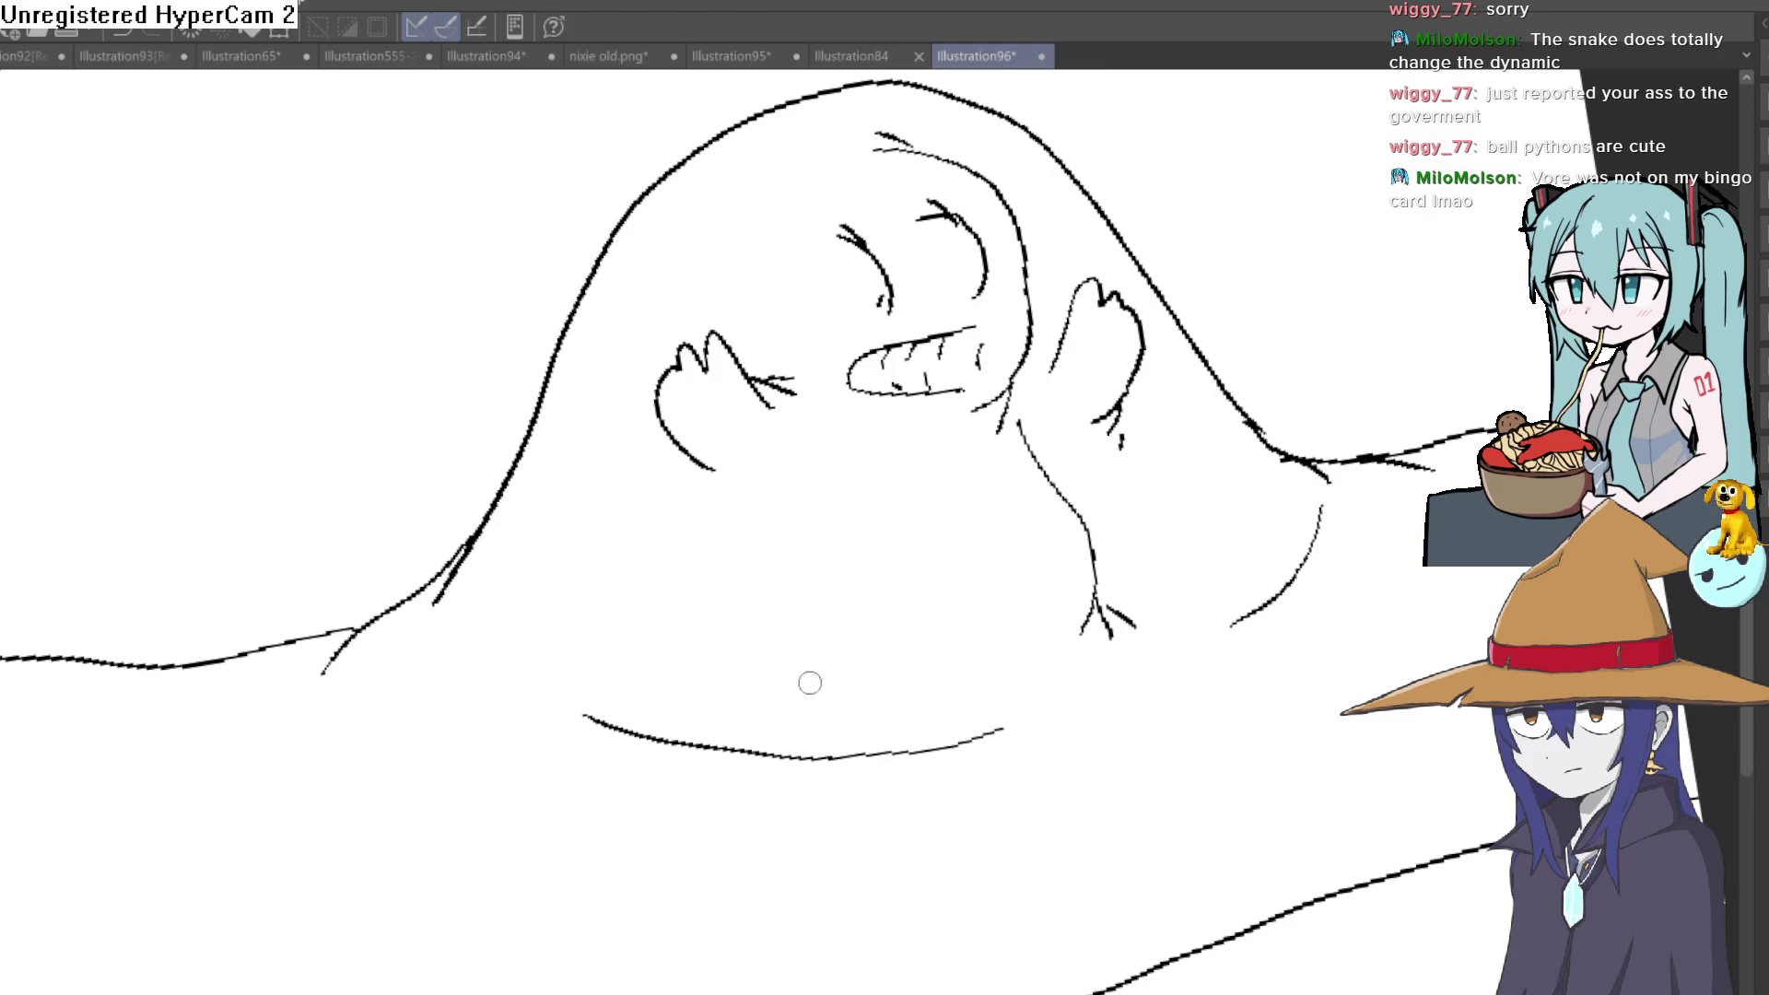
drag(776, 533, 763, 497)
drag(766, 324, 754, 267)
drag(789, 191, 800, 180)
scroll(988, 338, up, 5)
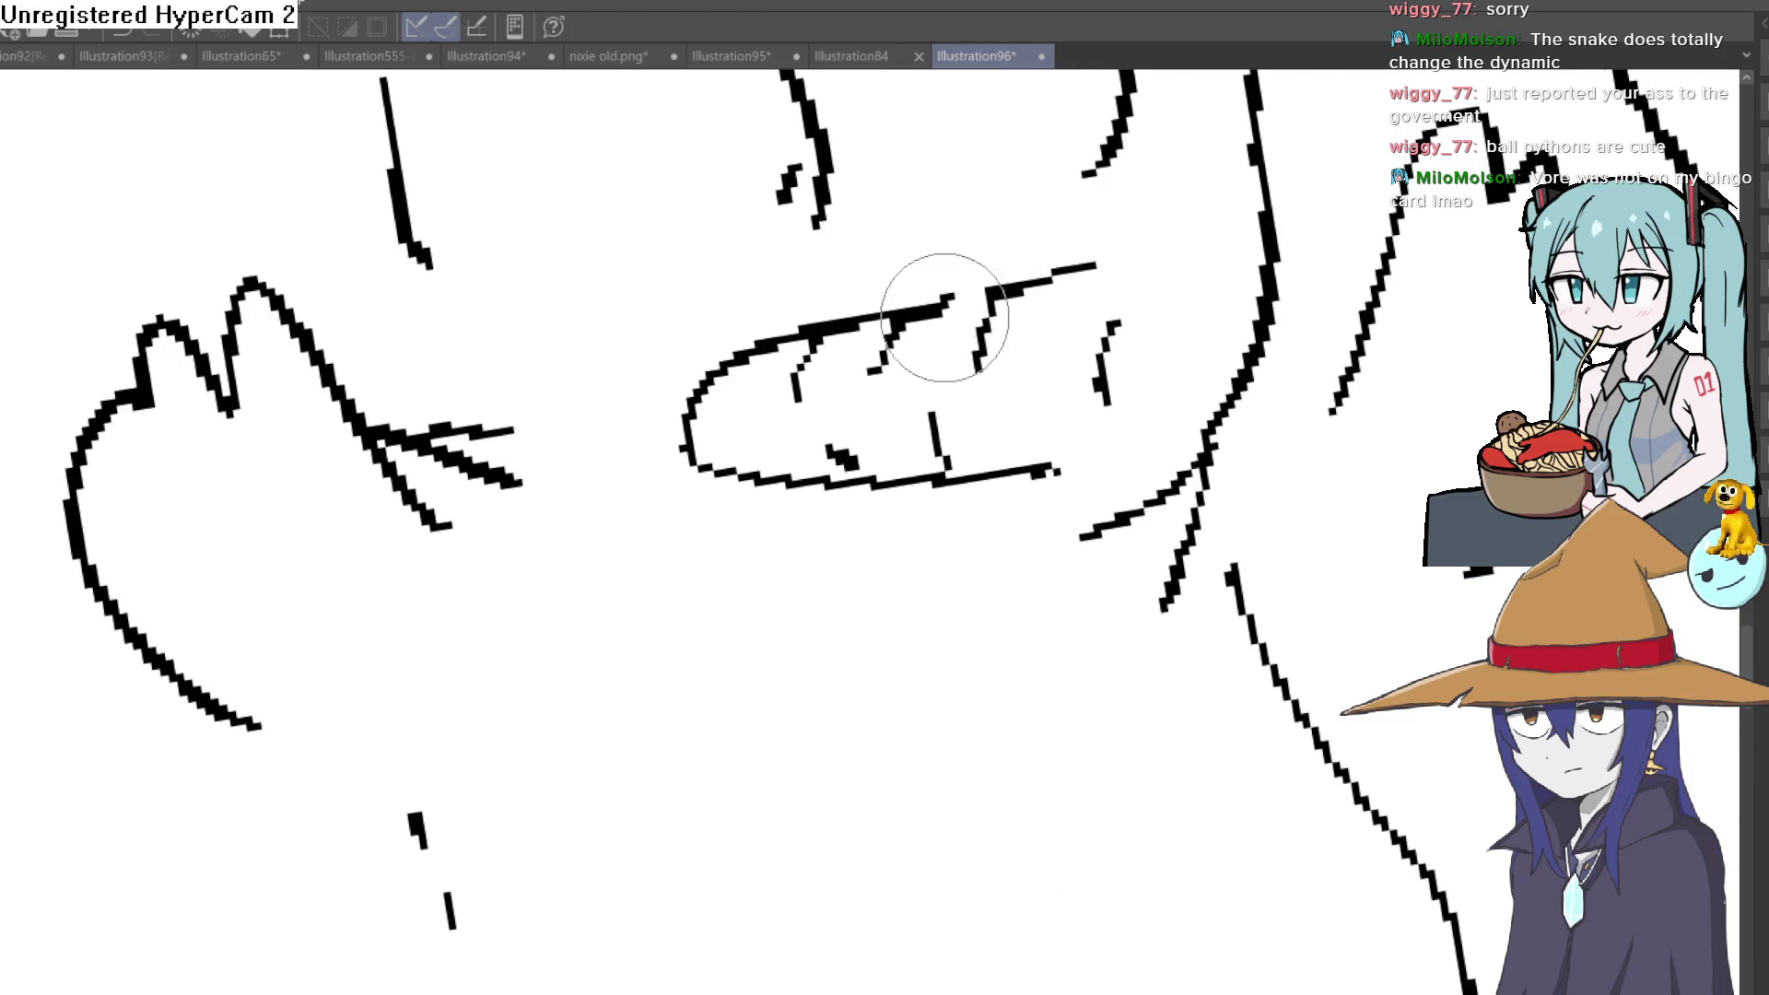
Break the mouth outline into teeth and stroke in the lower body contour
mouse_move(807, 354)
mouse_down()
mouse_move(793, 285)
mouse_move(777, 474)
mouse_move(1046, 481)
mouse_up()
scroll(1047, 481, down, 5)
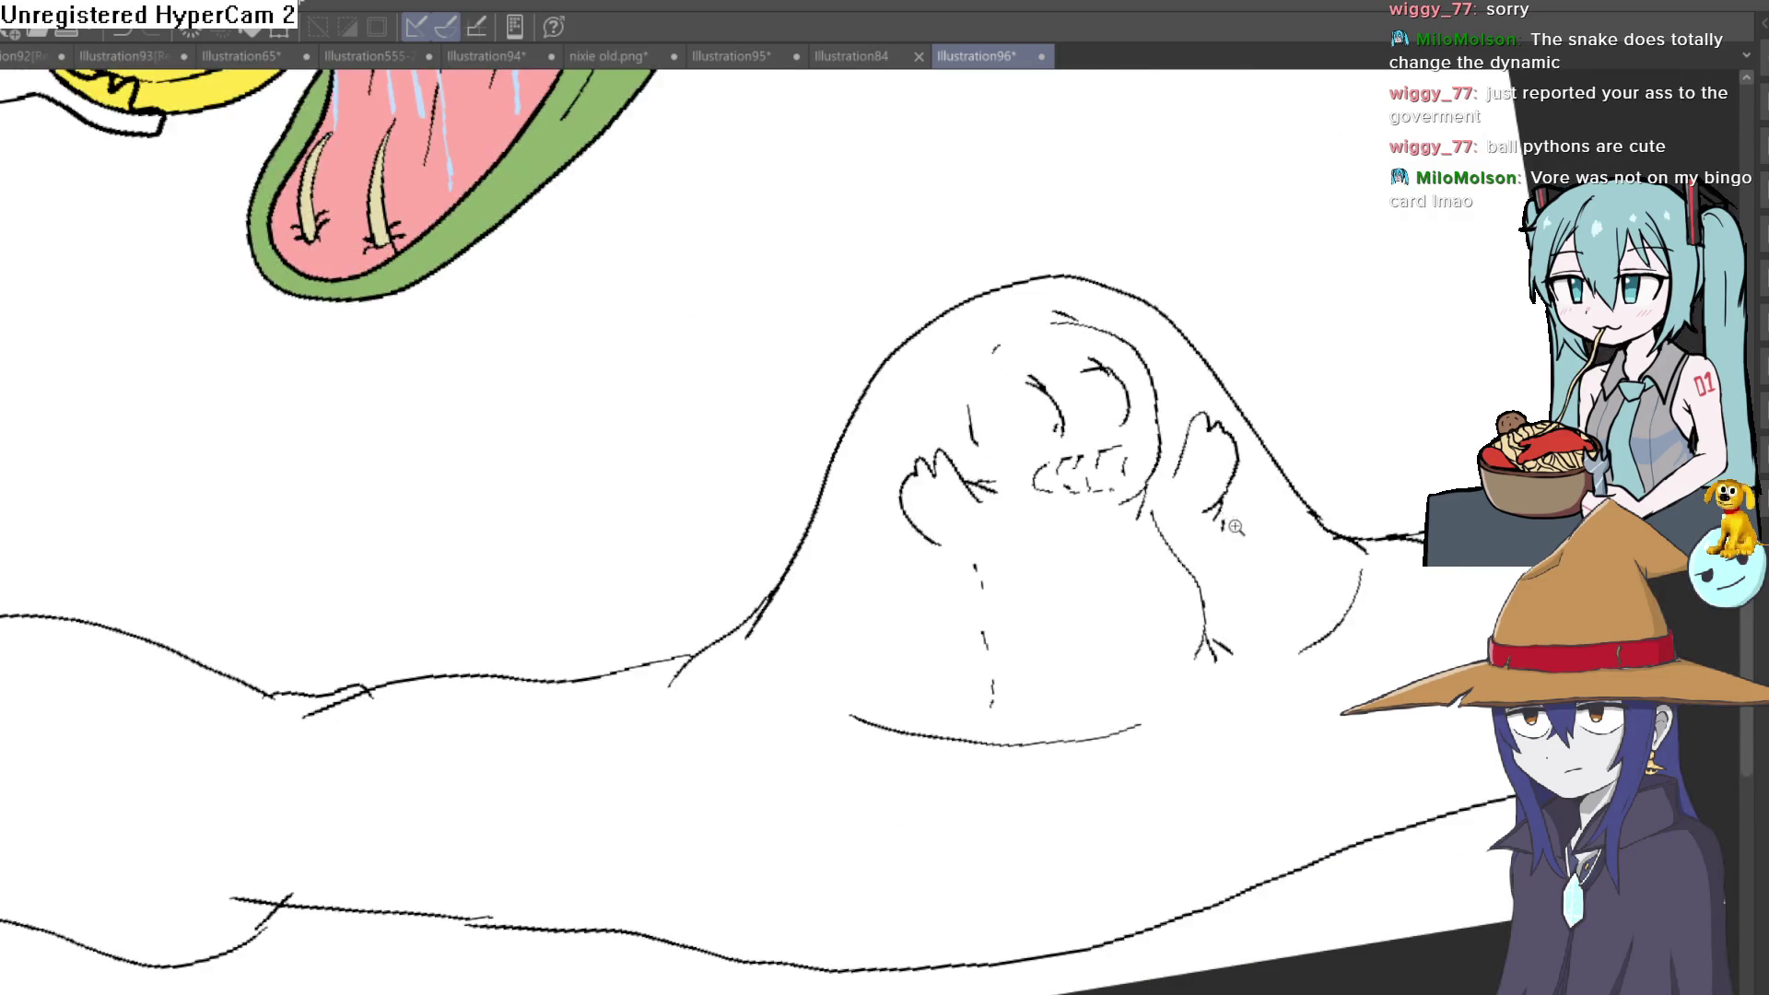
scroll(1240, 524, down, 3)
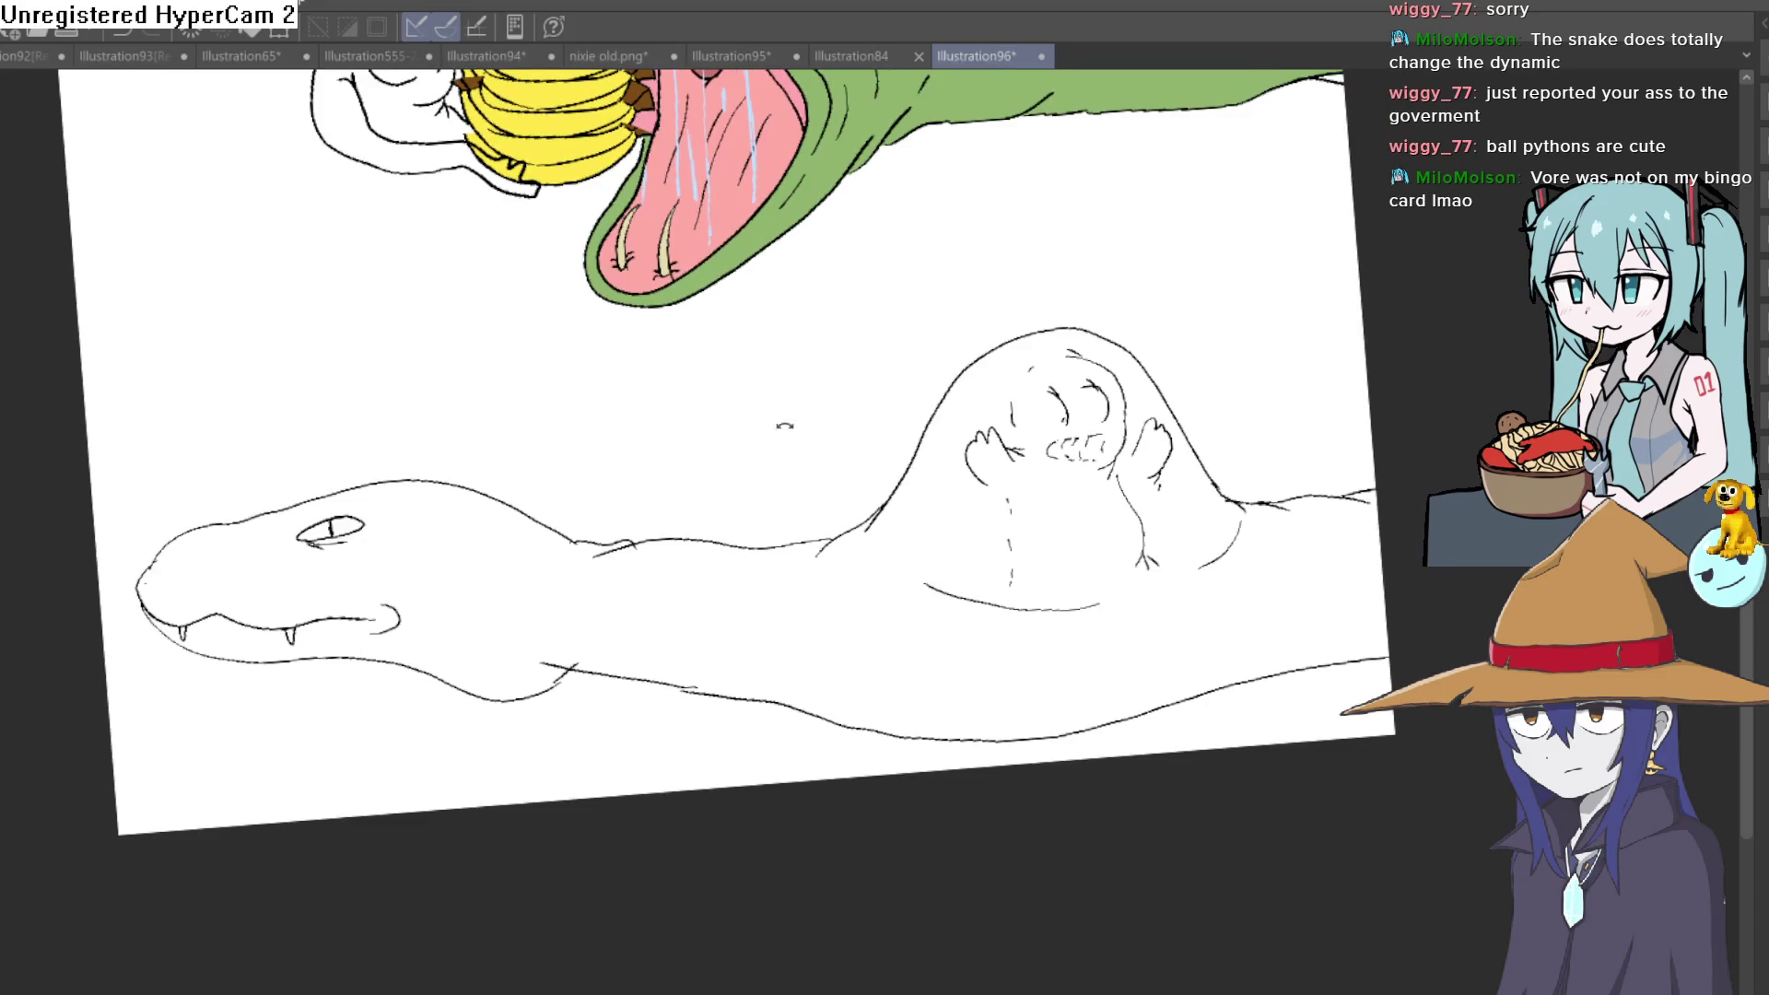
drag(1151, 553, 1142, 410)
scroll(1139, 465, up, 3)
mouse_move(1280, 304)
mouse_down()
mouse_move(1035, 592)
mouse_move(931, 670)
mouse_up()
drag(687, 762, 590, 779)
drag(589, 686, 503, 692)
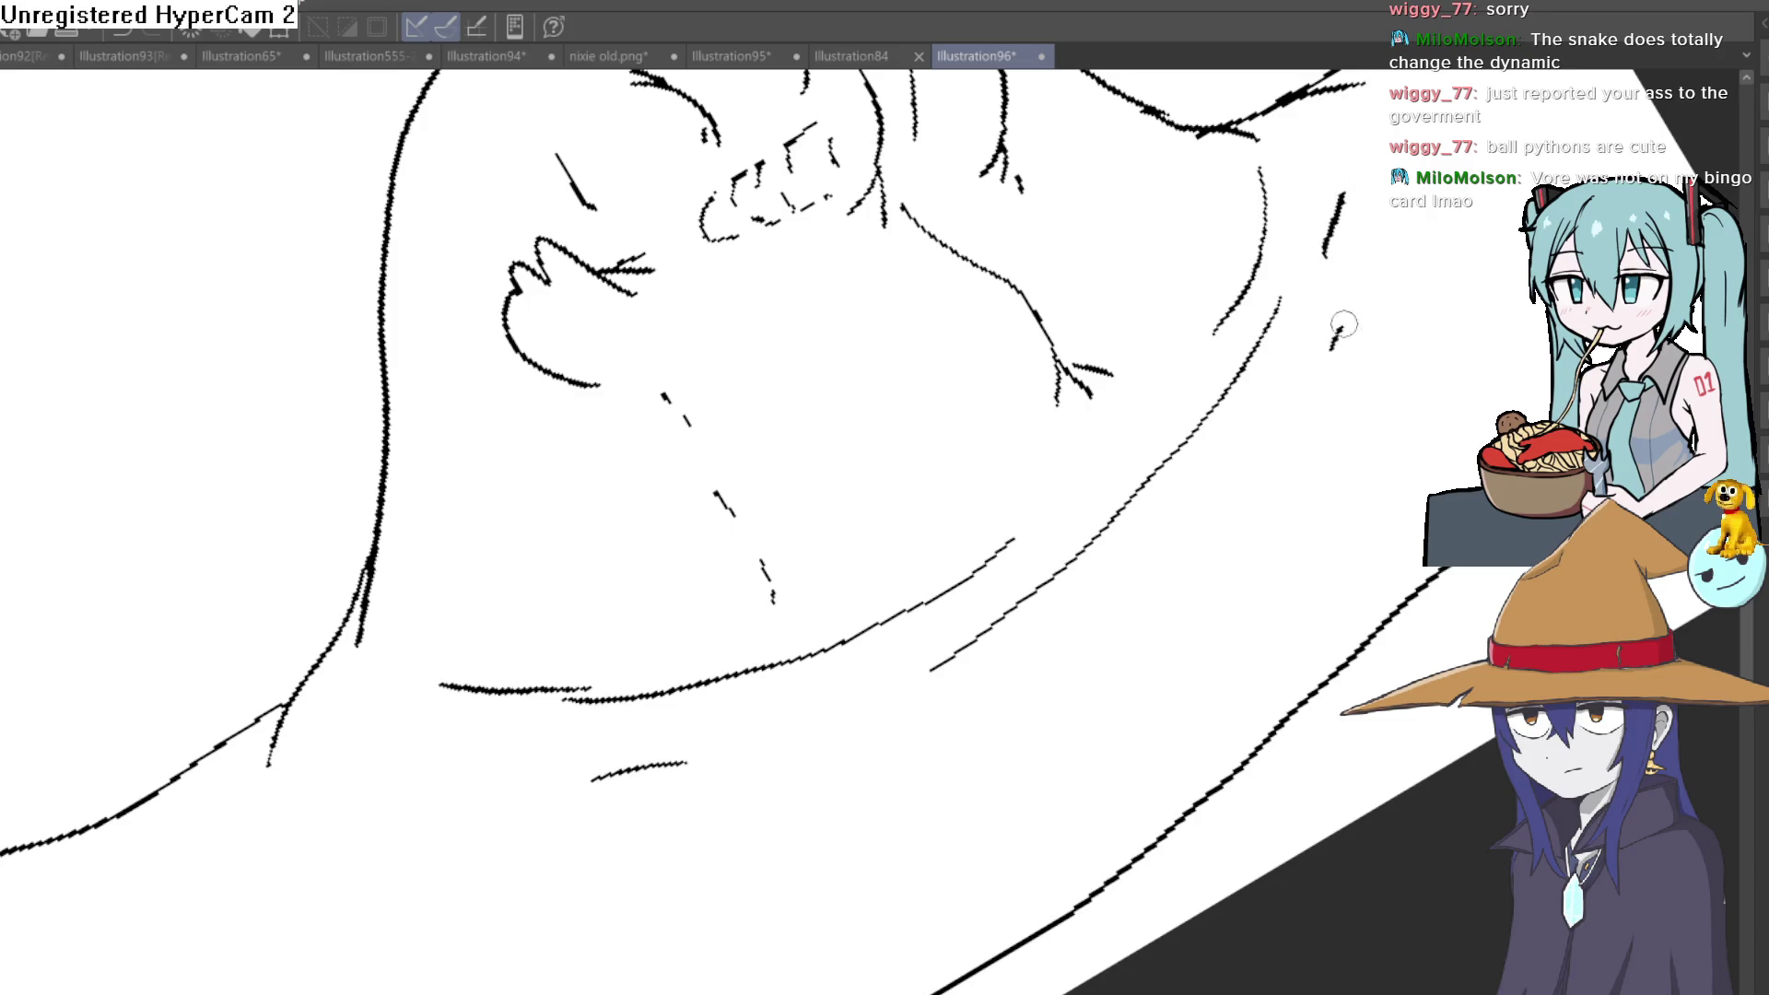
scroll(1330, 347, down, 3)
Straighten the view and fill the lower snake's body green
mouse_move(1330, 460)
mouse_down()
mouse_move(1356, 600)
mouse_move(1299, 652)
mouse_up()
scroll(1355, 600, down, 4)
scroll(1299, 649, up, 2)
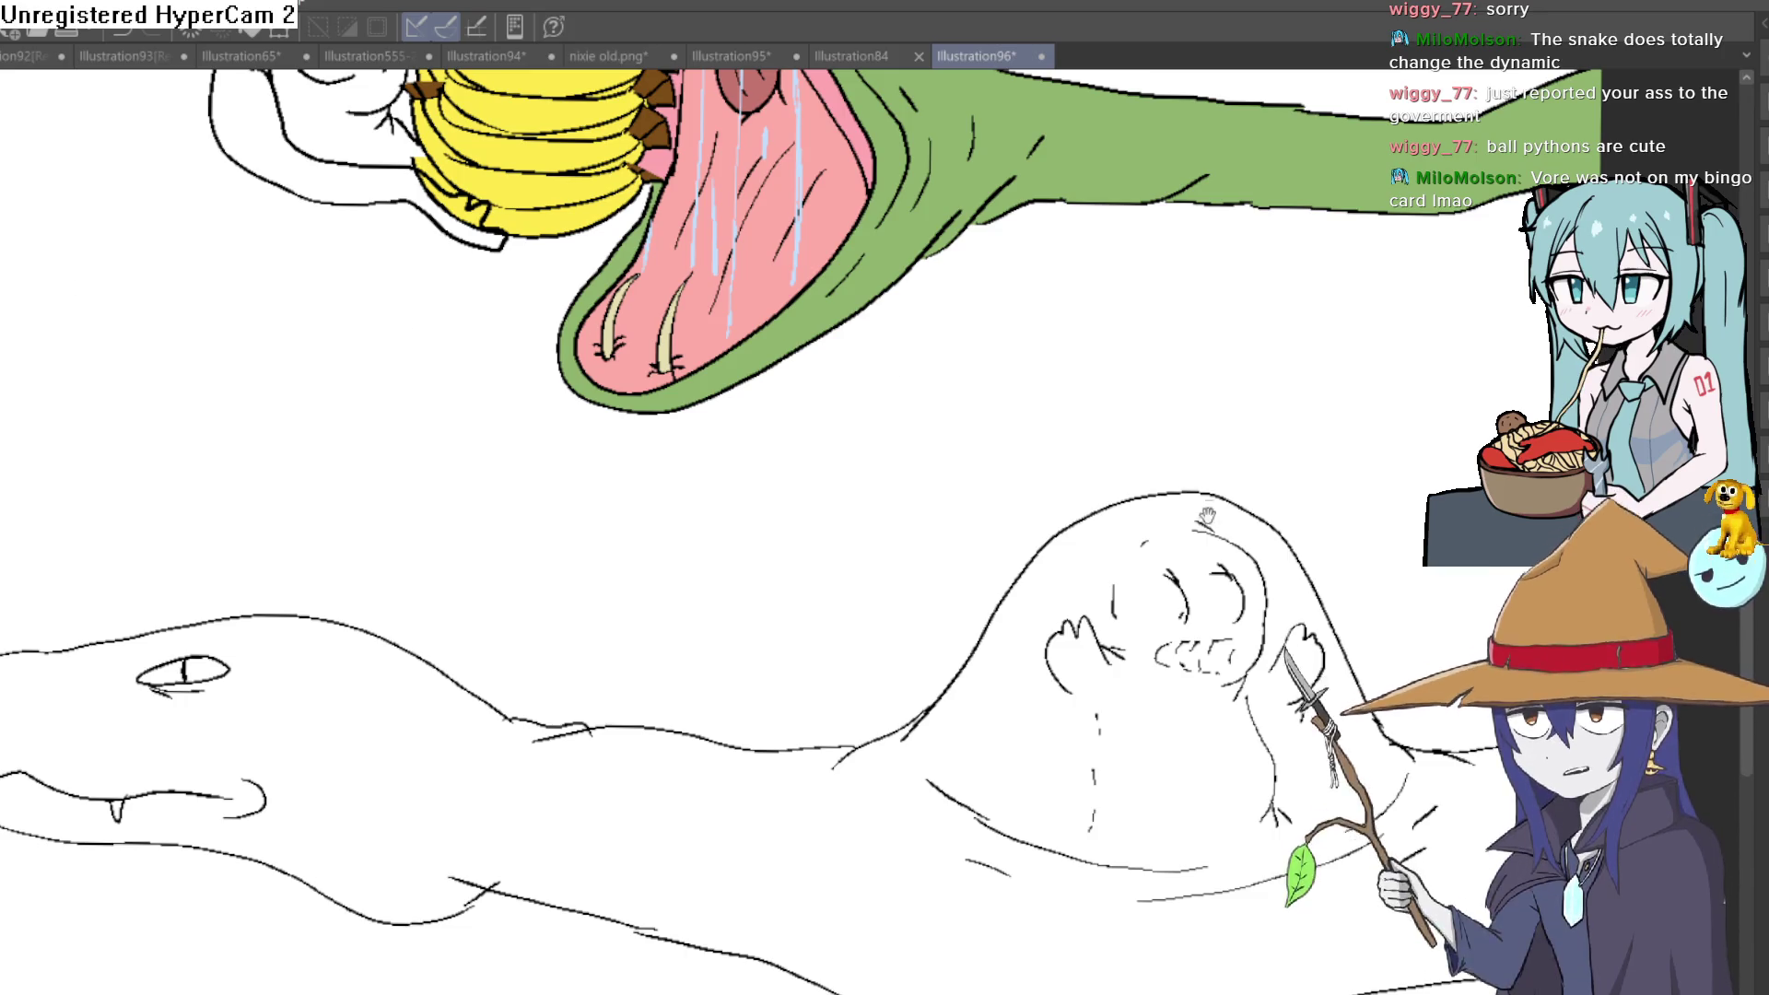
scroll(423, 324, down, 2)
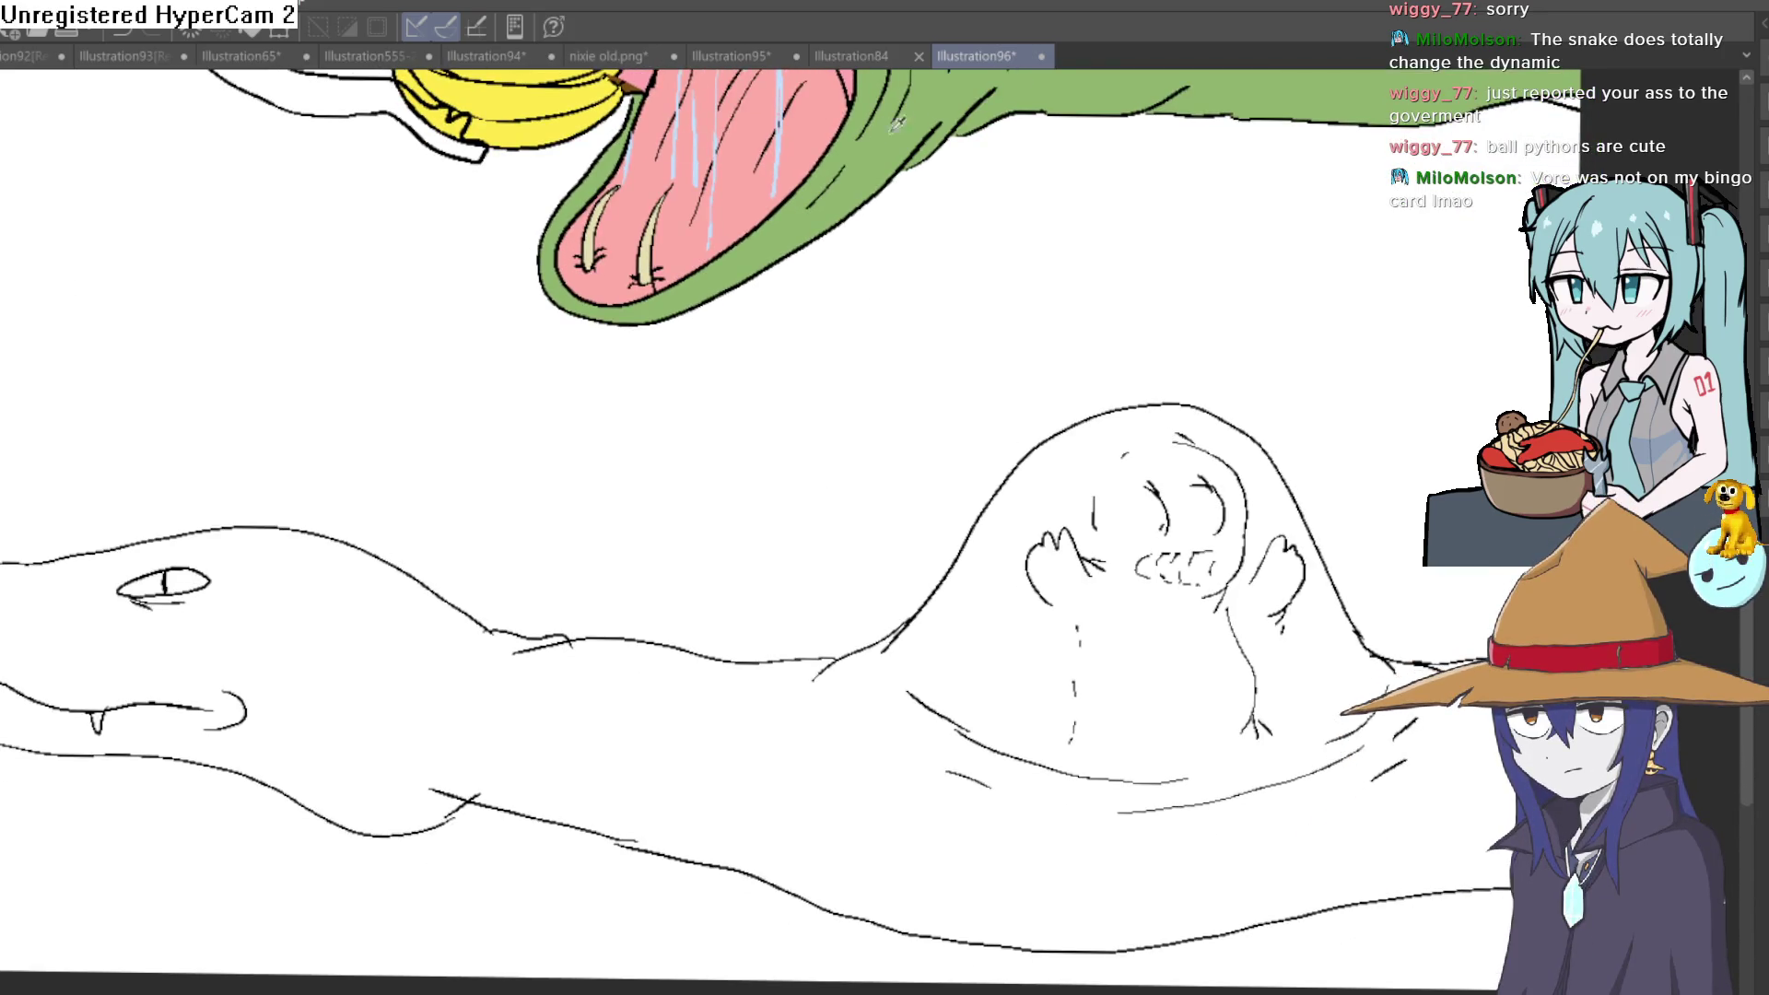
click(955, 820)
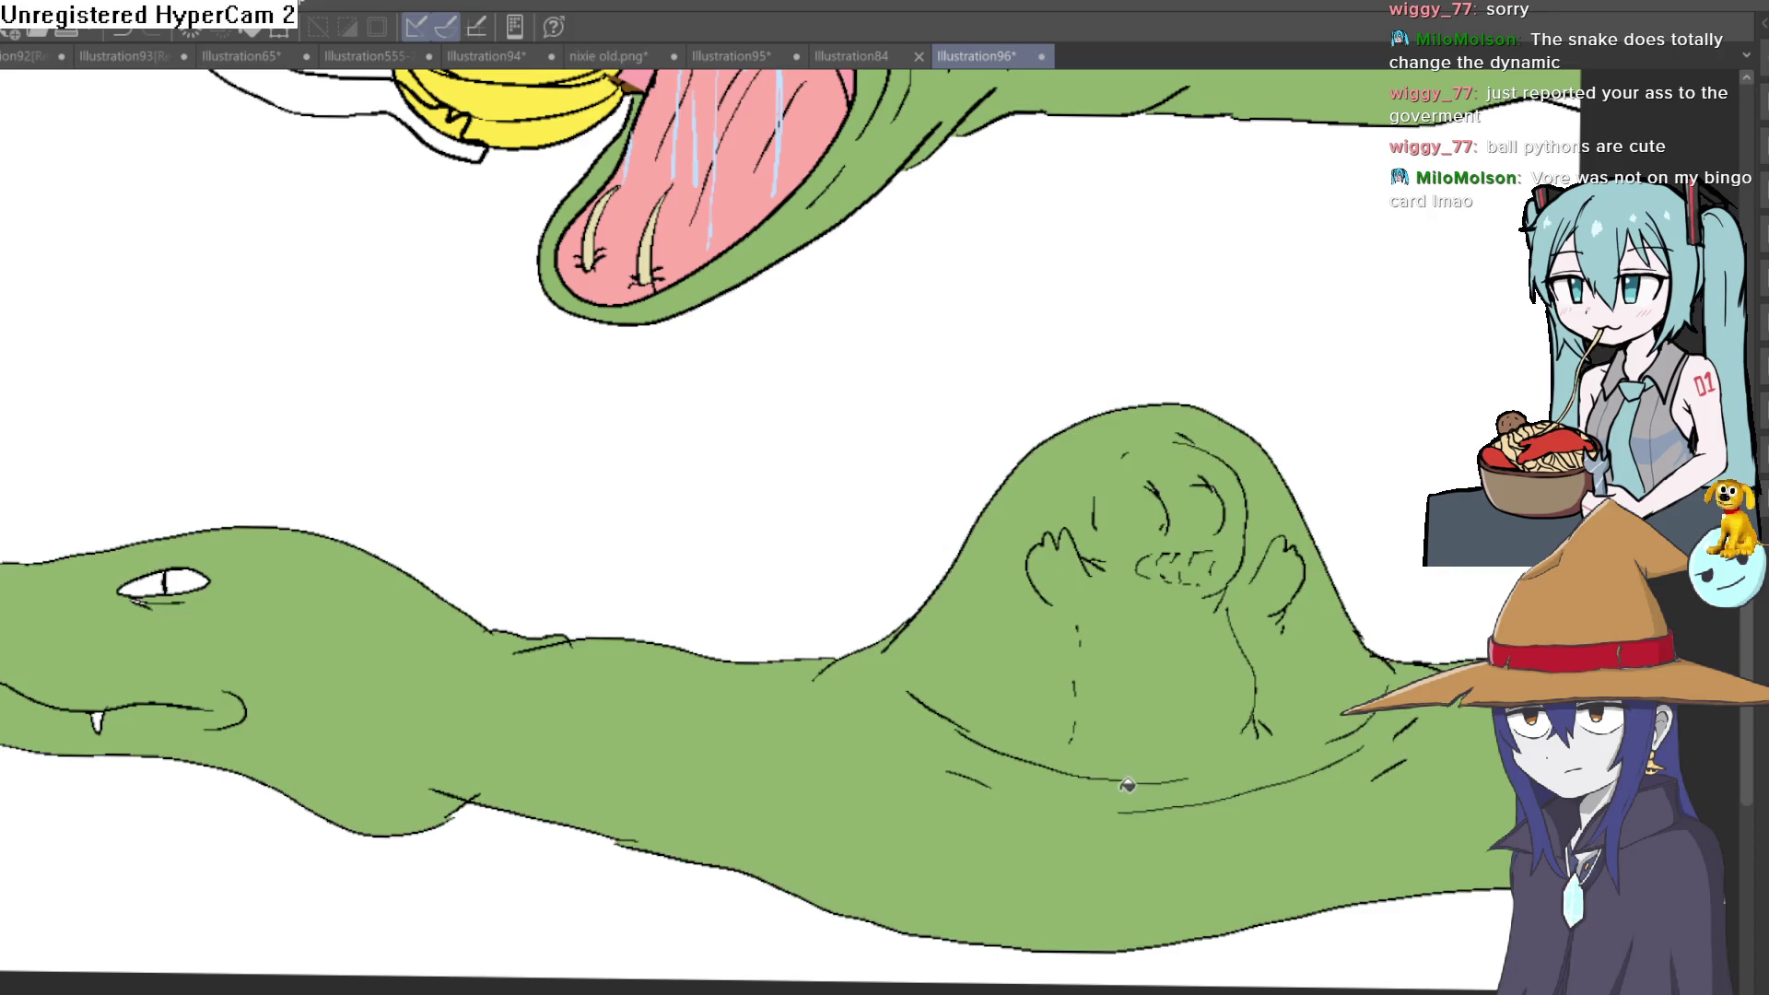
Step through the Illustration84, Illustration95, nixie old.png, Illustration94 and demon girl tabs to Illustration65
key(ctrl+0)
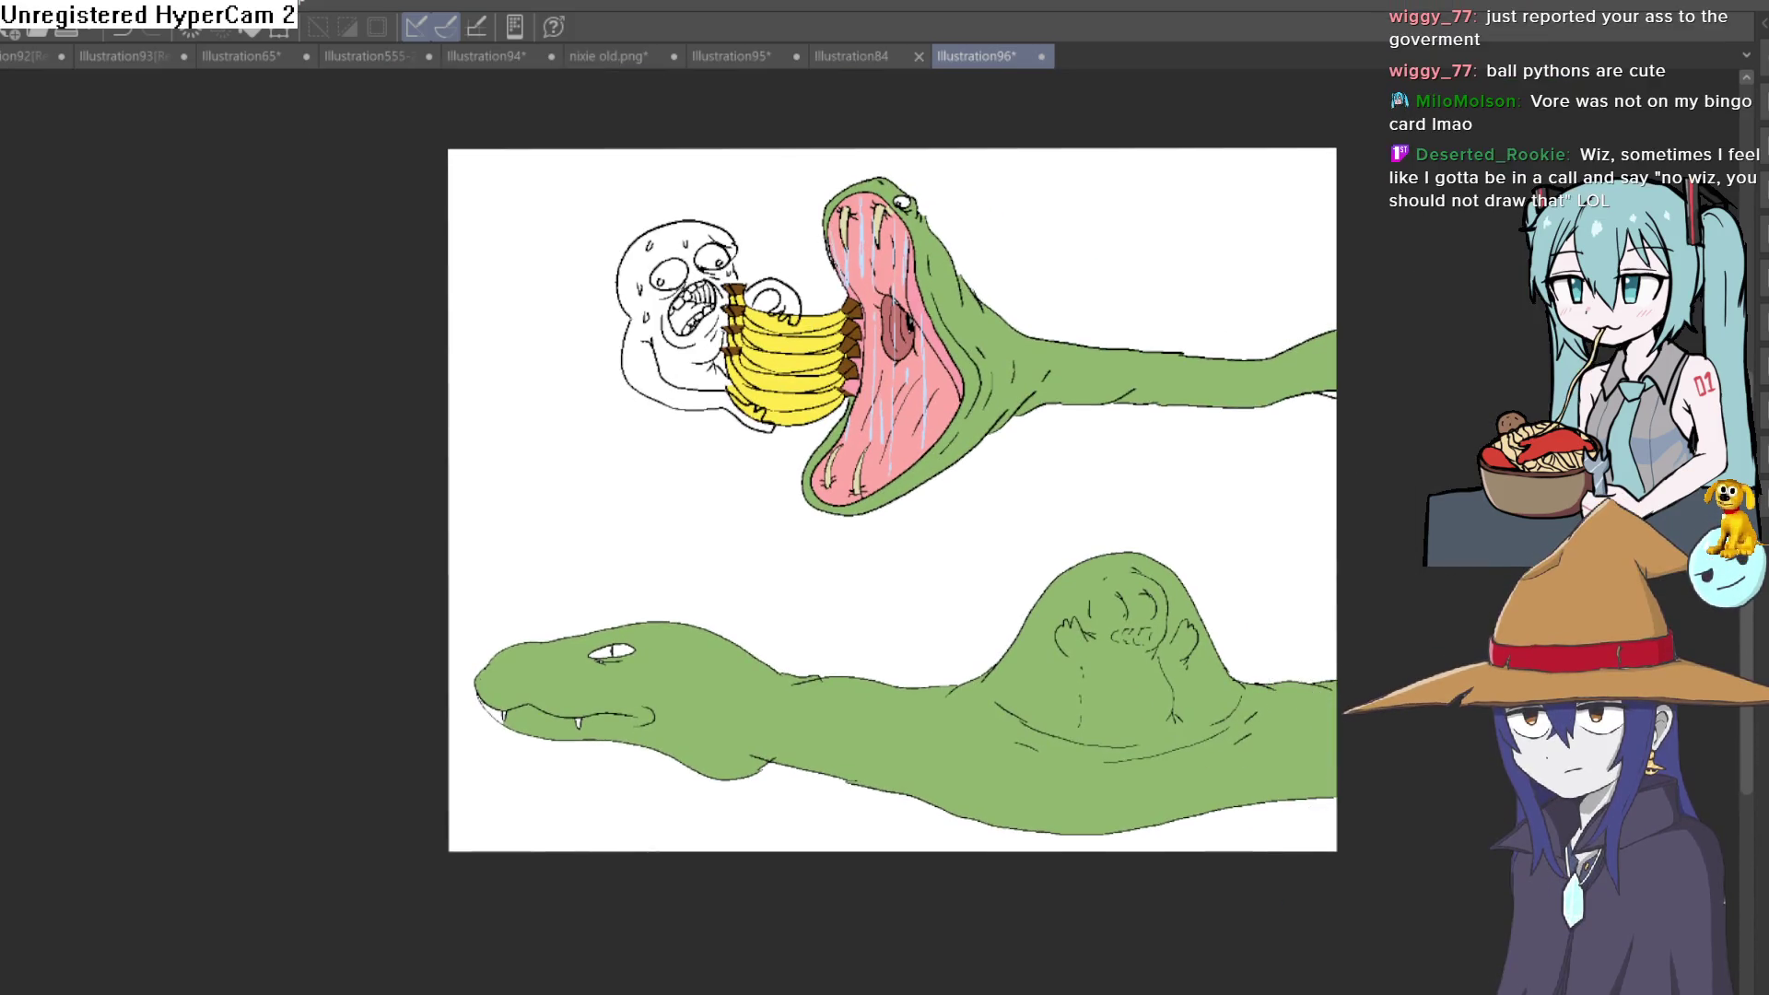
key(ctrl+plus)
key(ctrl+minus)
drag(1287, 307, 1248, 454)
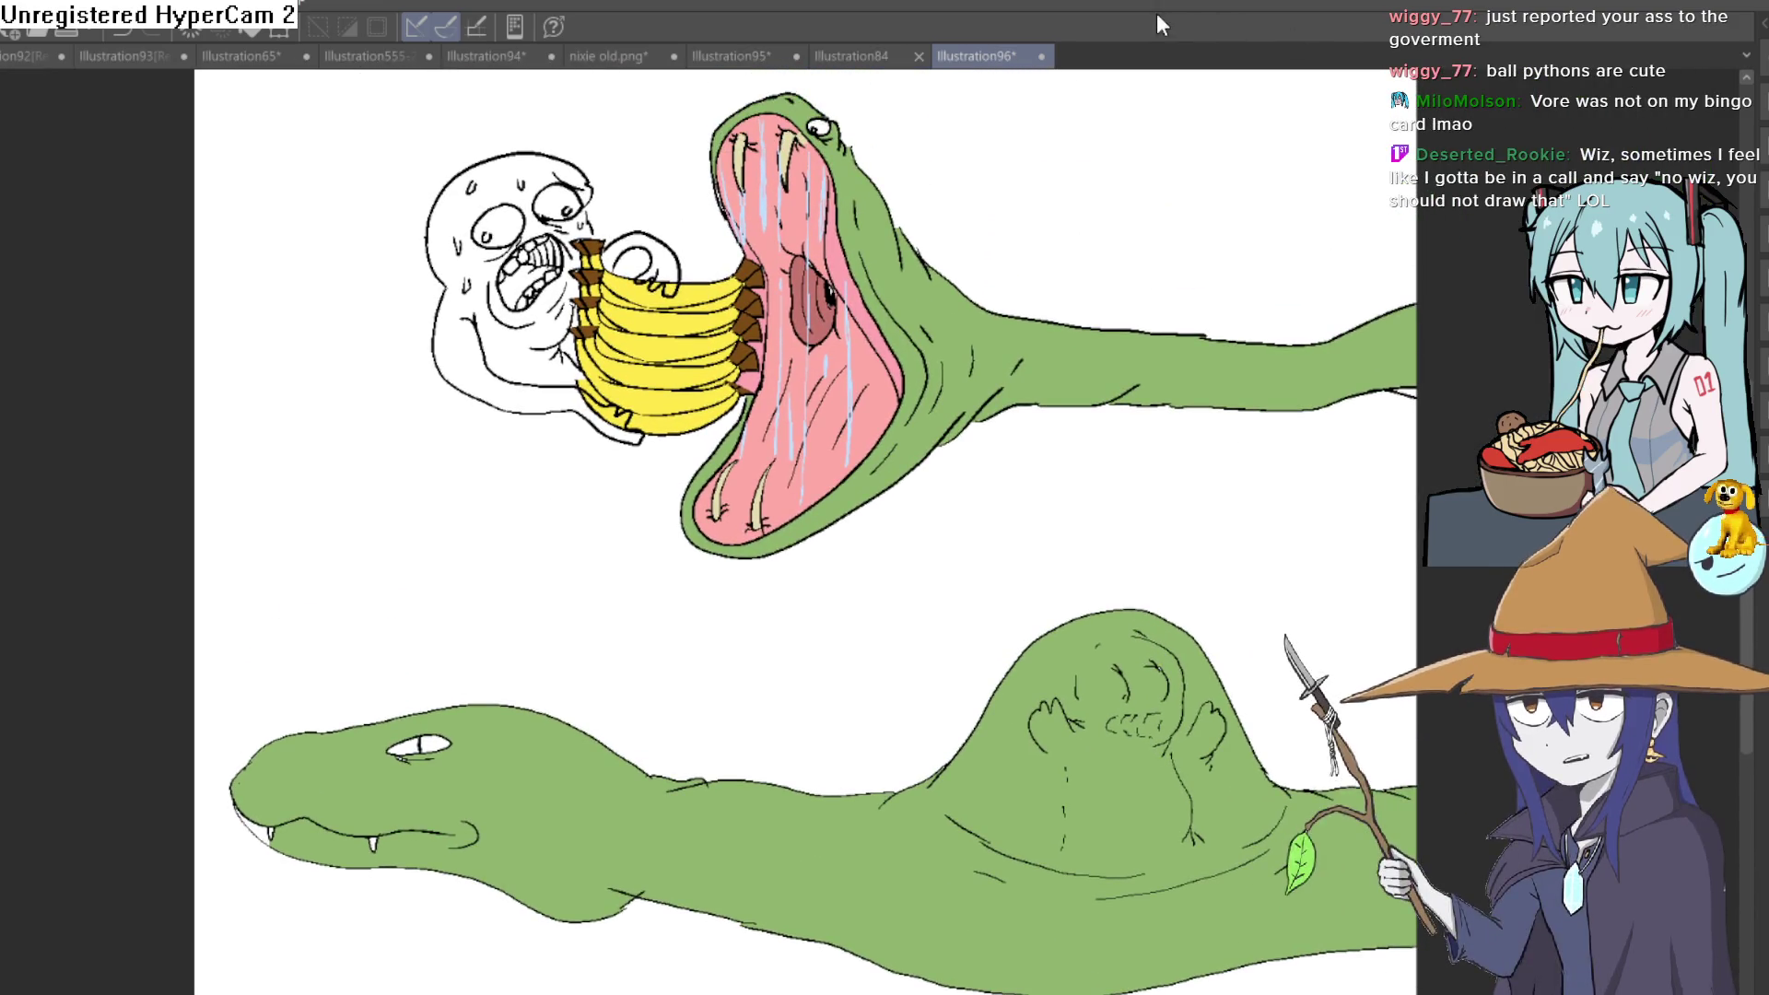
click(886, 48)
click(757, 55)
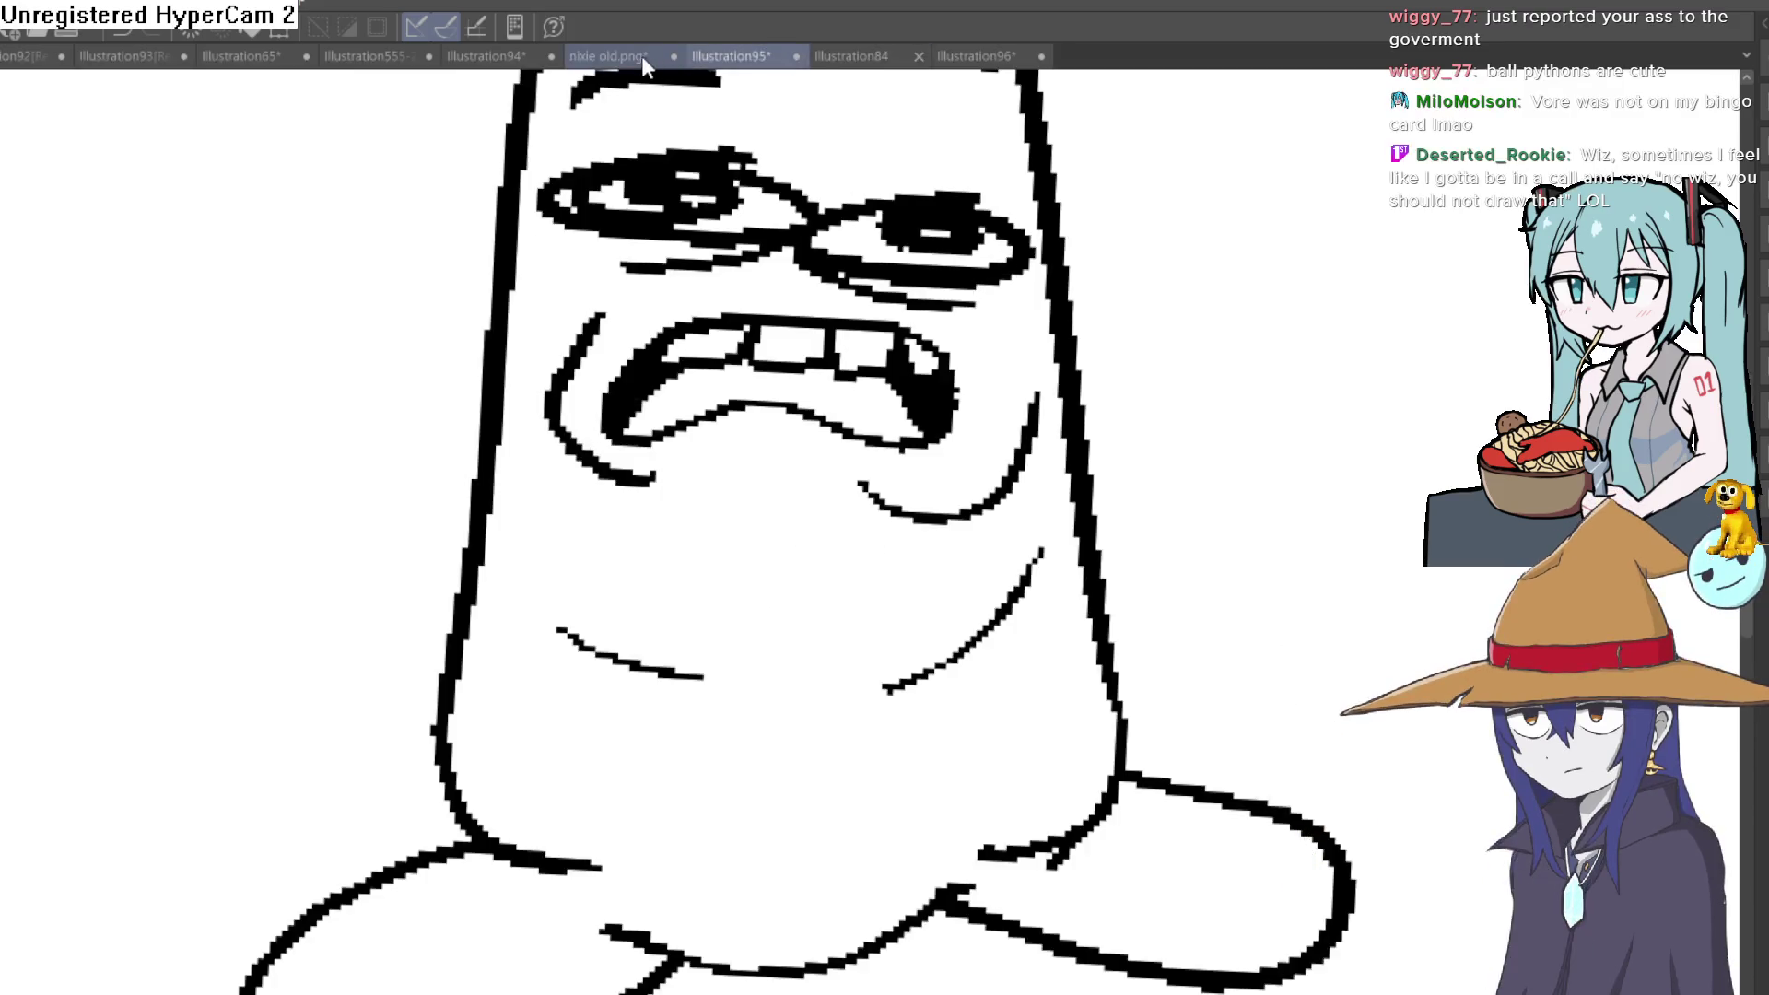
click(637, 57)
click(486, 56)
click(364, 56)
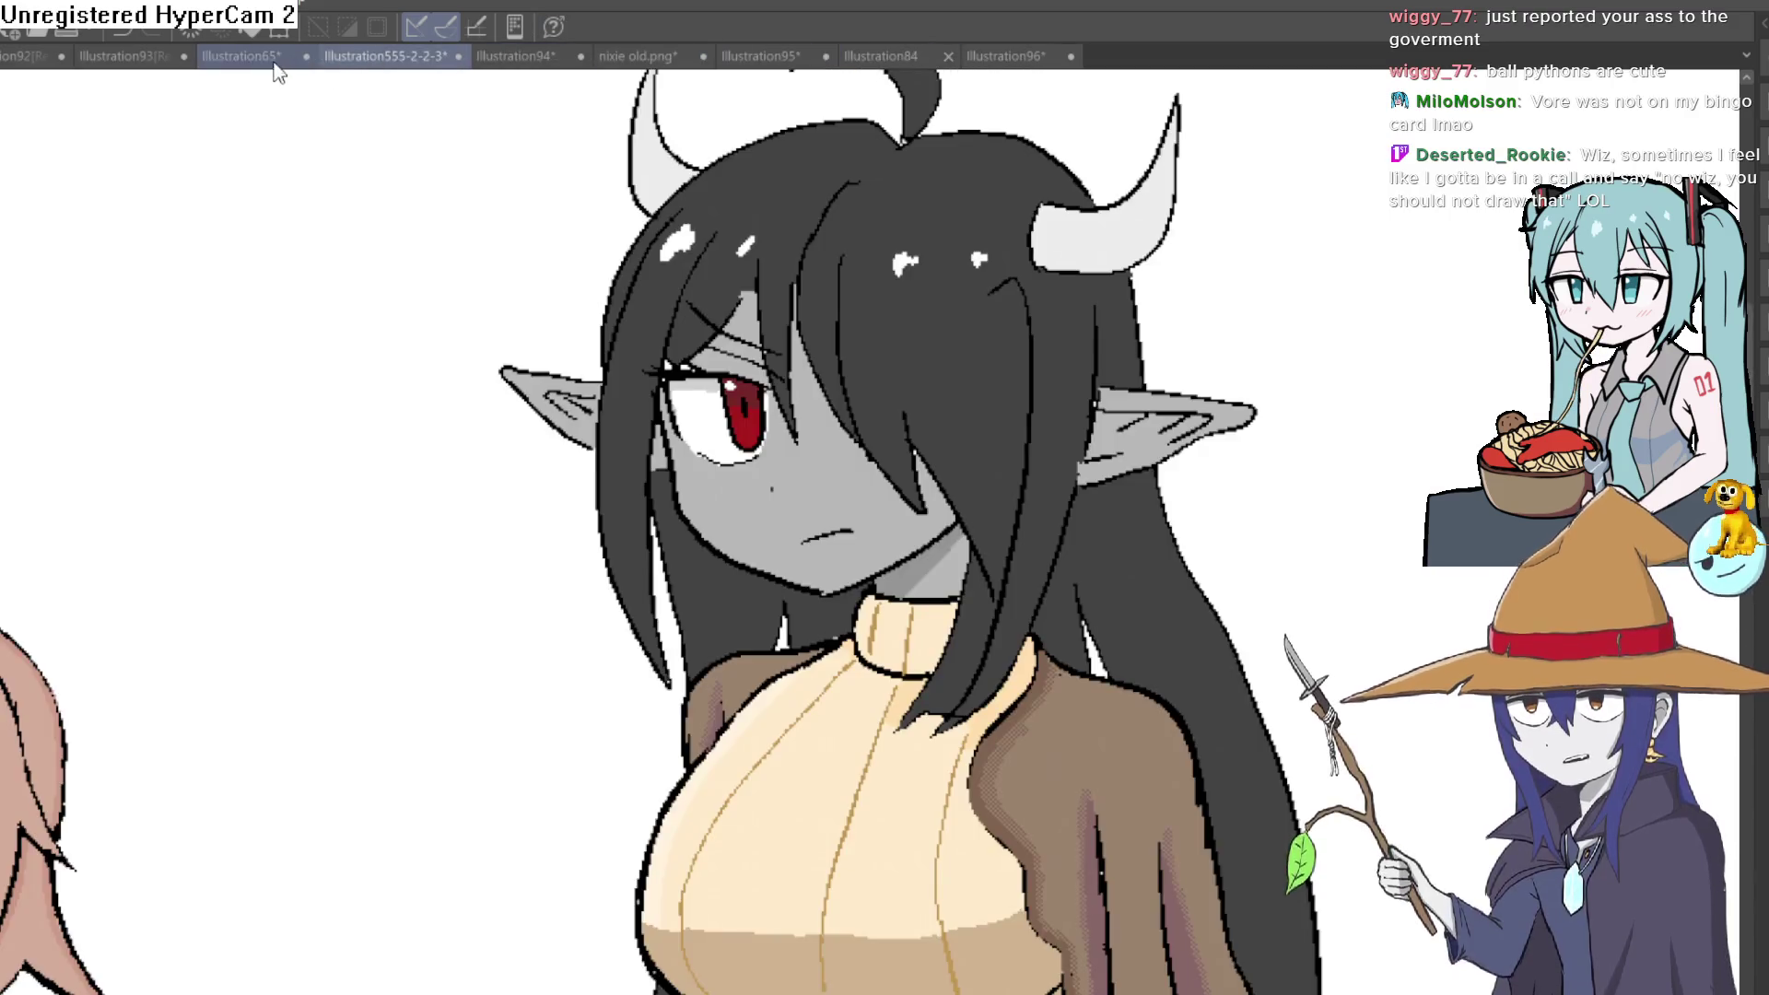
click(242, 56)
click(364, 56)
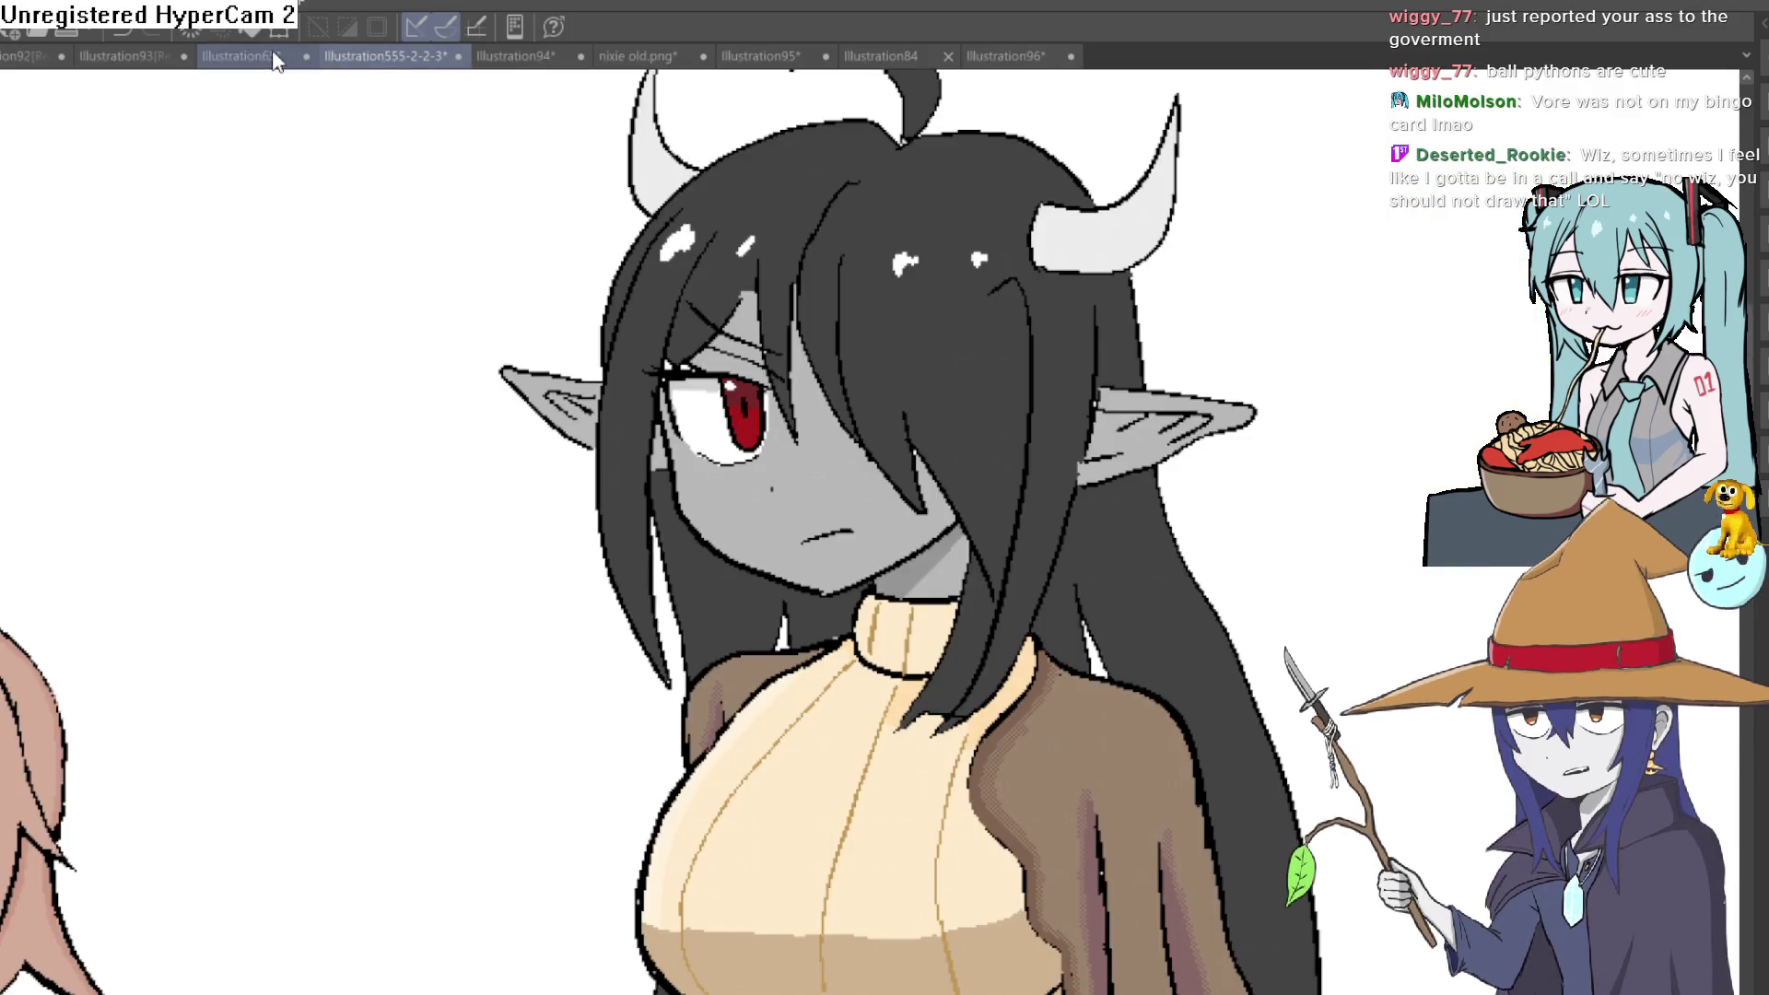
click(241, 55)
scroll(1155, 498, up, 1)
mouse_move(1155, 497)
mouse_down()
mouse_move(1319, 483)
mouse_move(1264, 482)
mouse_up()
key(ctrl+0)
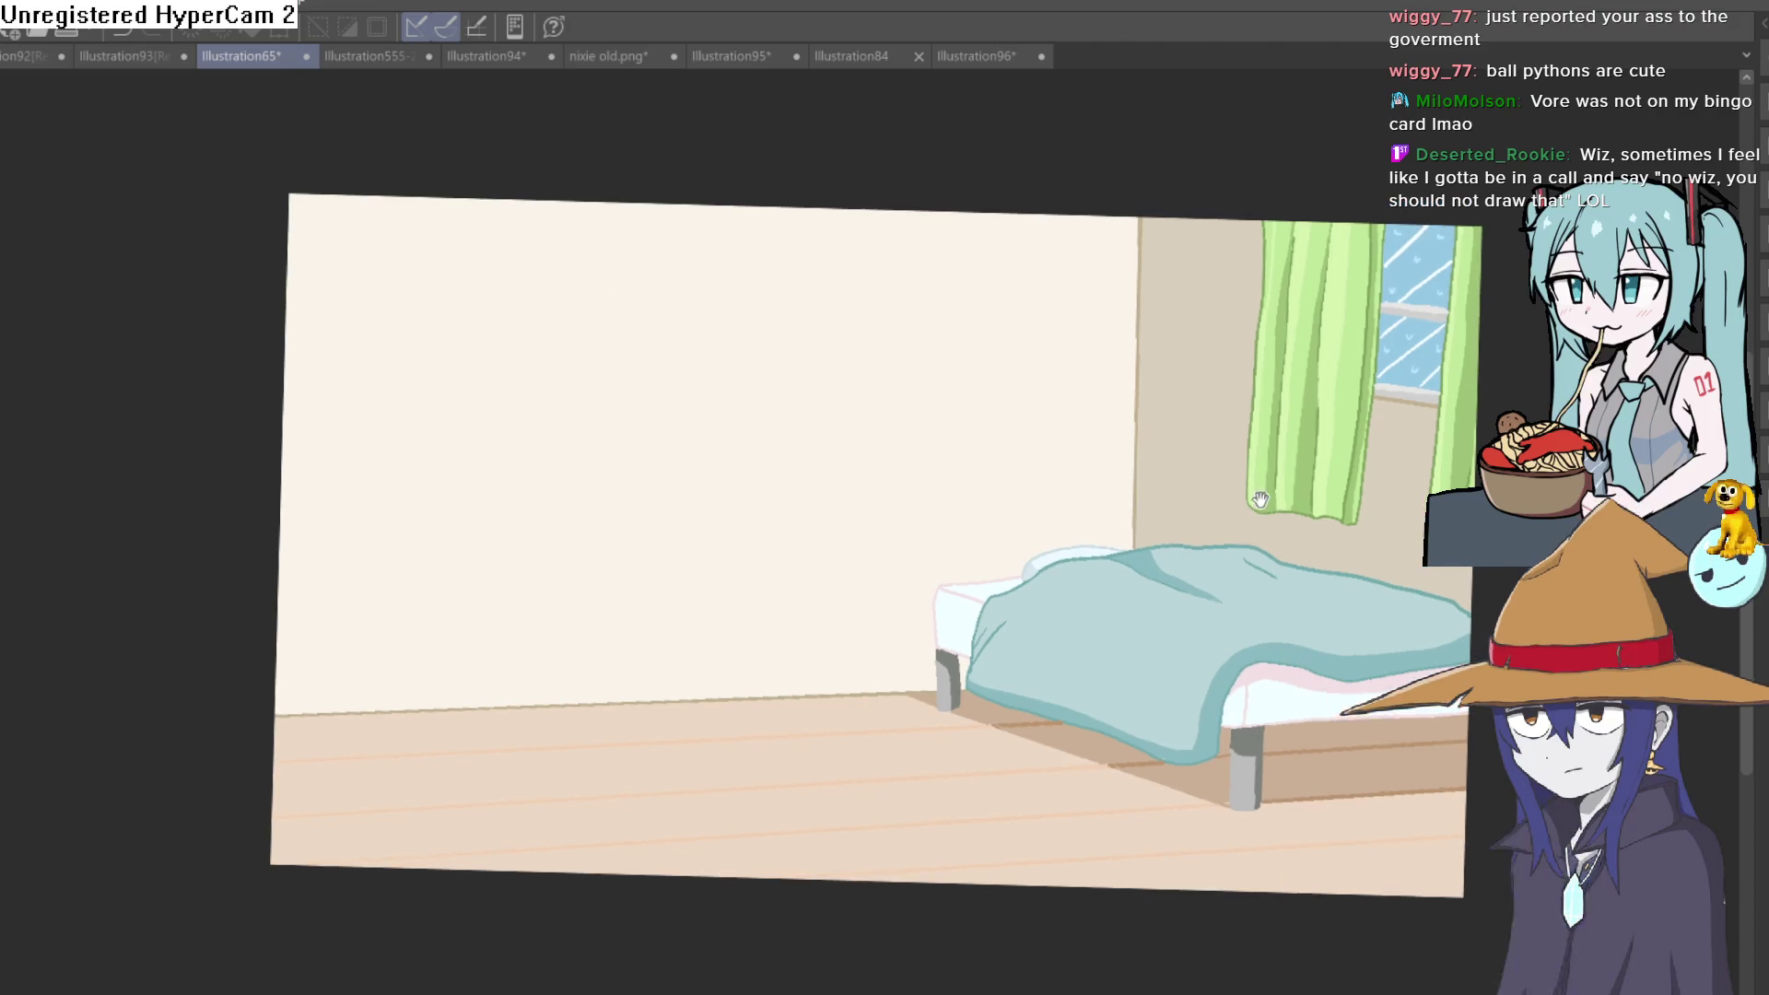
Undo the pasted grey refrigerator and overlay the faint 3D sofa-and-shelf room reference
mouse_move(1251, 501)
mouse_down()
mouse_move(1266, 487)
mouse_move(1246, 555)
mouse_up()
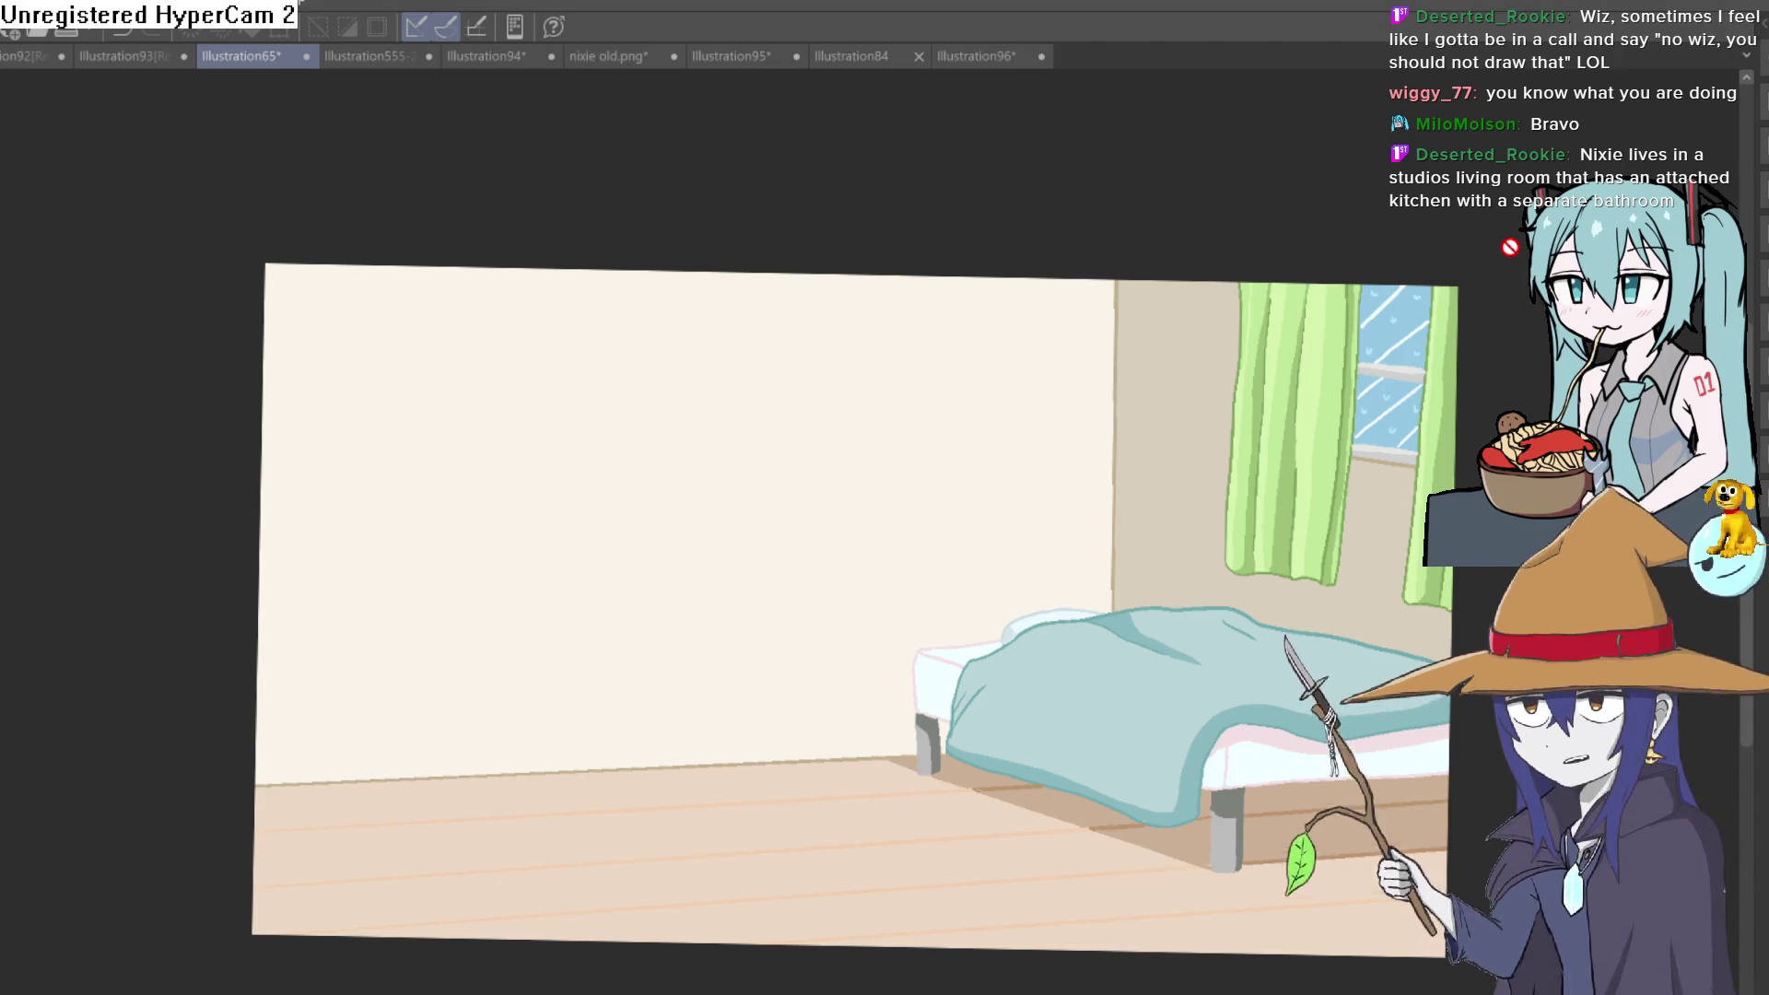
mouse_move(995, 703)
mouse_down()
mouse_move(958, 627)
mouse_move(971, 615)
mouse_up()
mouse_move(626, 713)
mouse_down()
mouse_move(980, 715)
mouse_move(1109, 577)
mouse_move(1075, 610)
mouse_move(1152, 564)
mouse_move(1105, 567)
mouse_up()
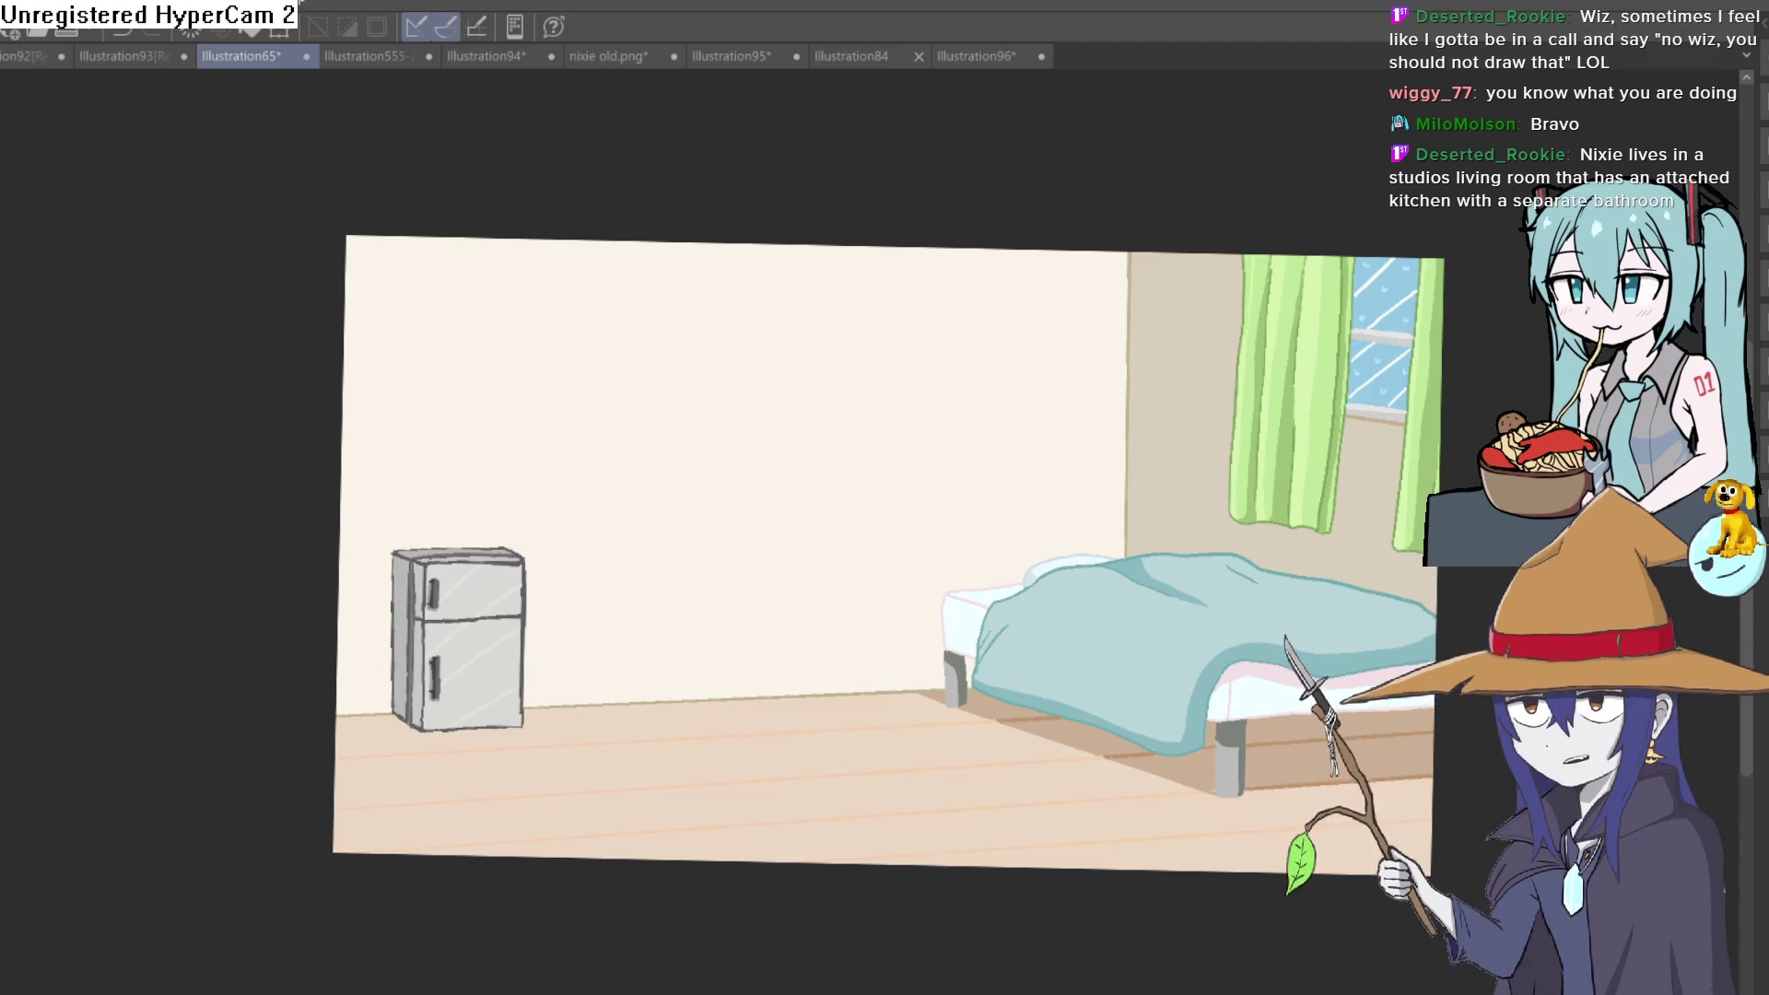
key(ctrl+v)
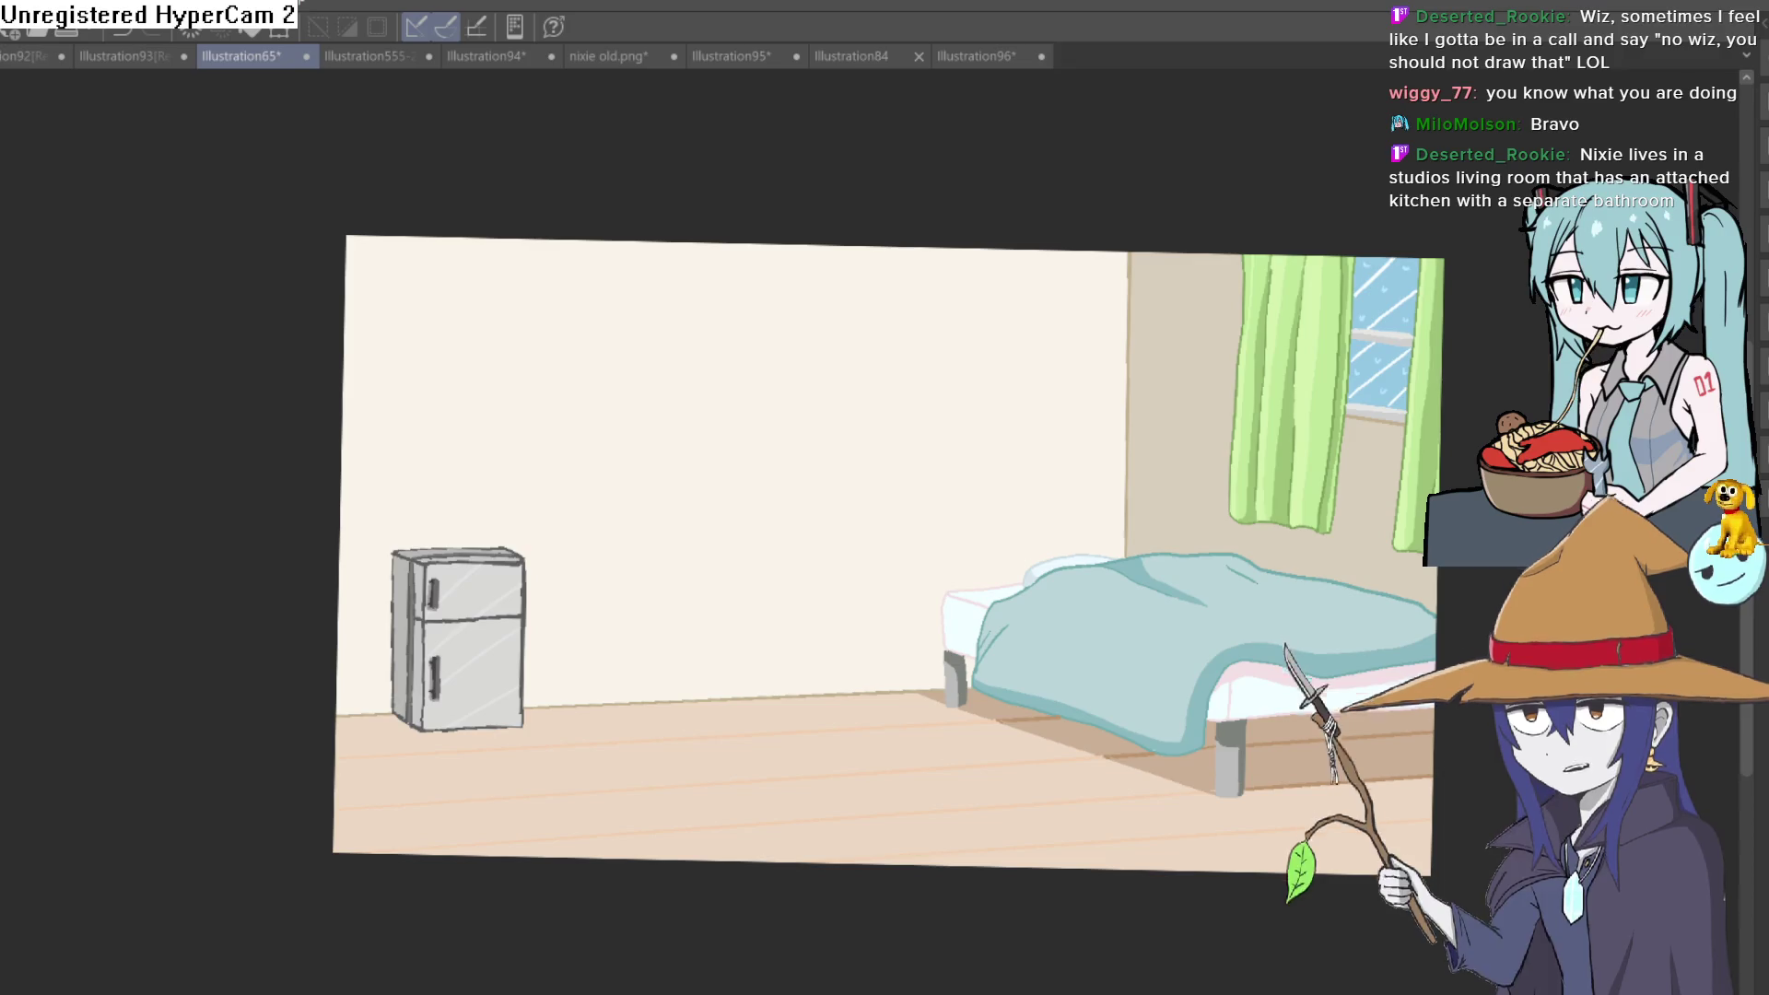
key(ctrl+z)
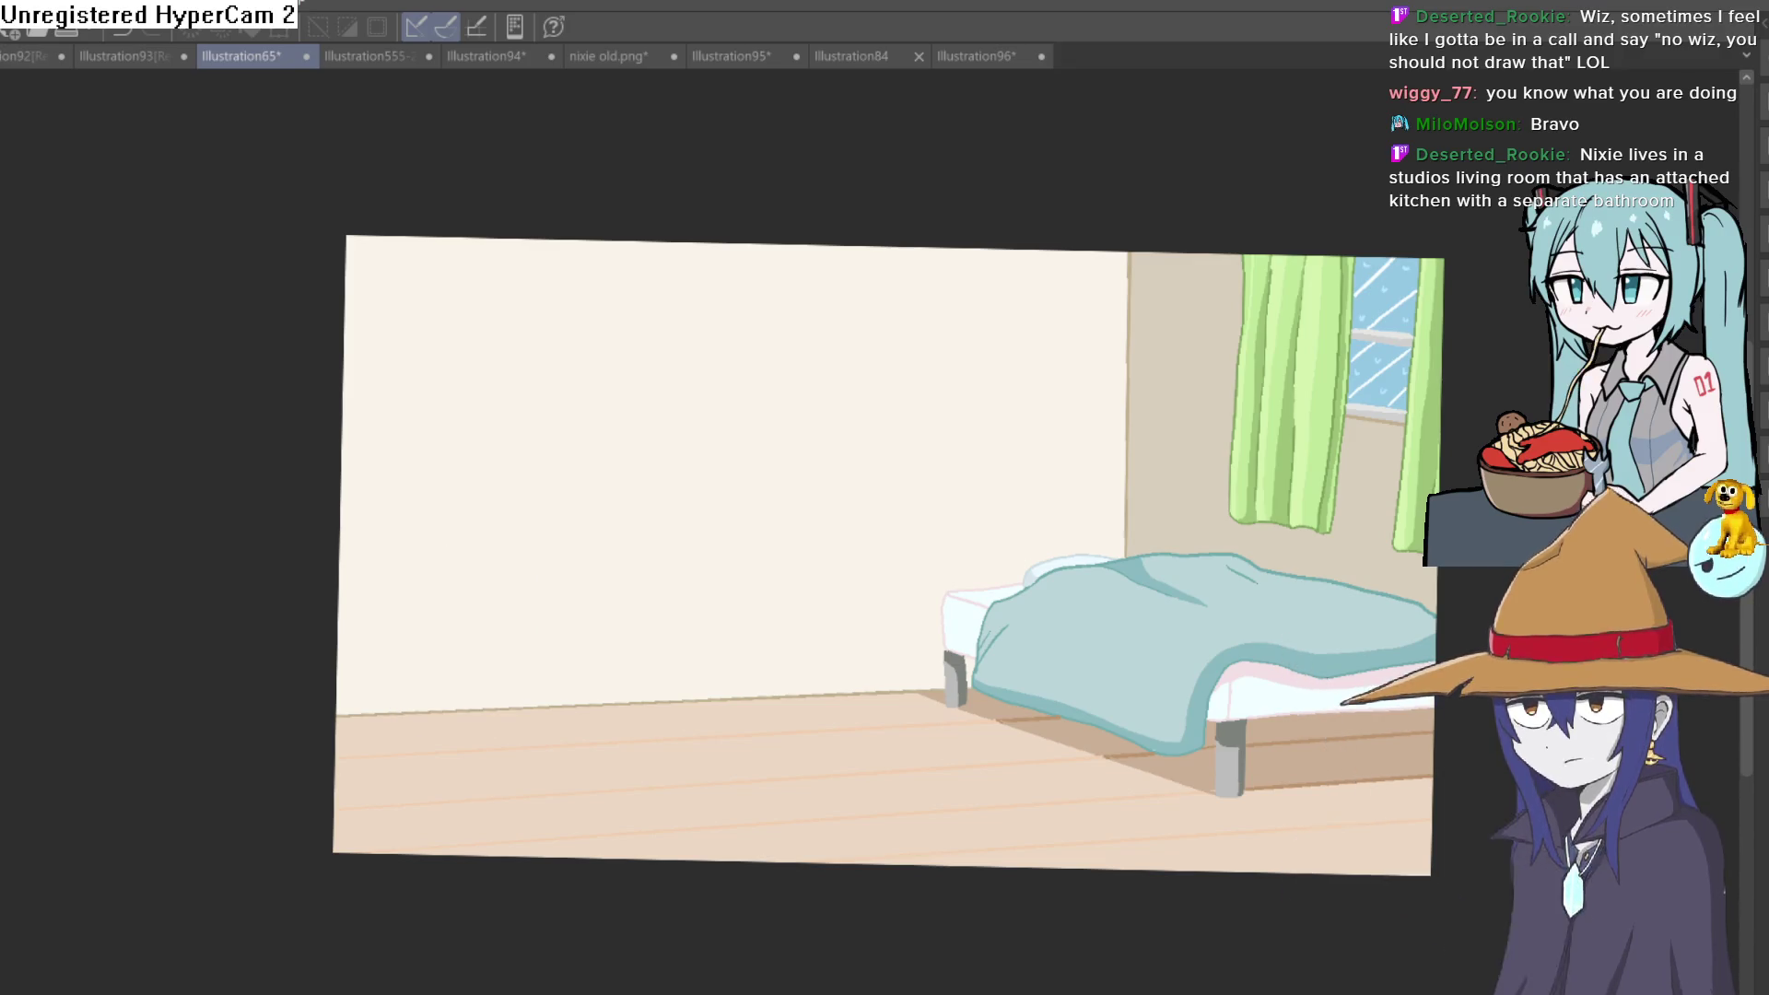
key(ctrl+v)
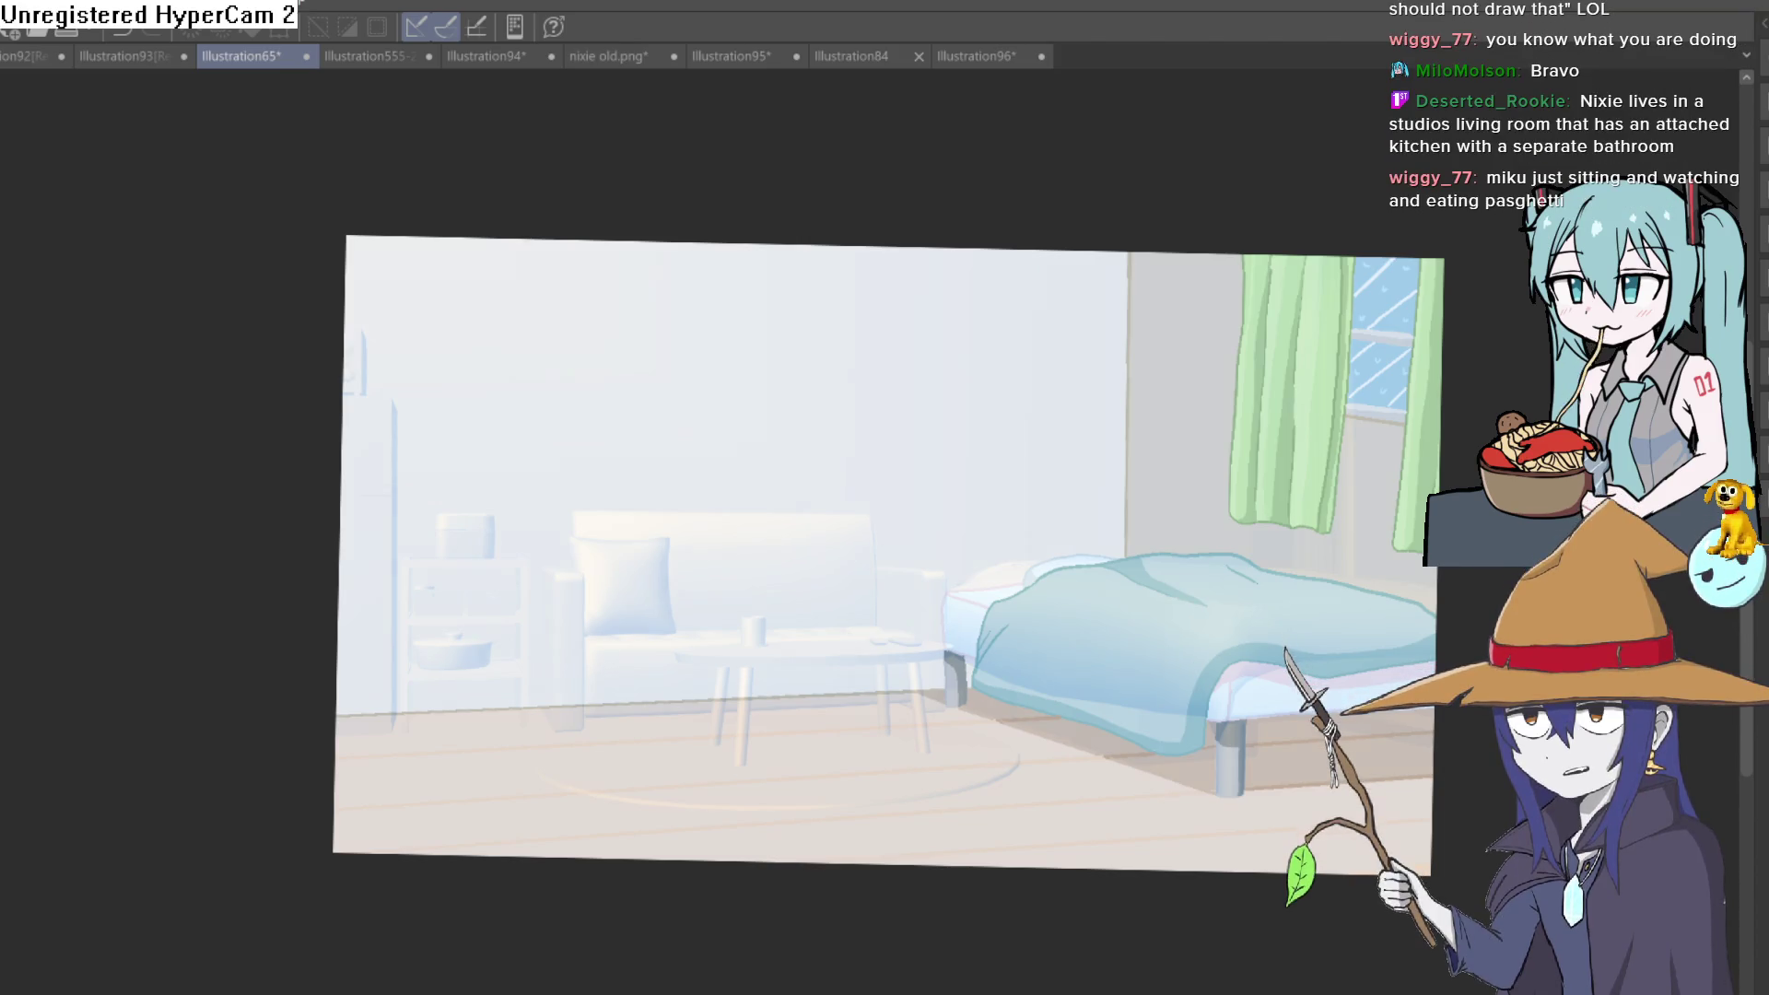
key(ctrl+z)
key(ctrl+y)
key(ctrl+z)
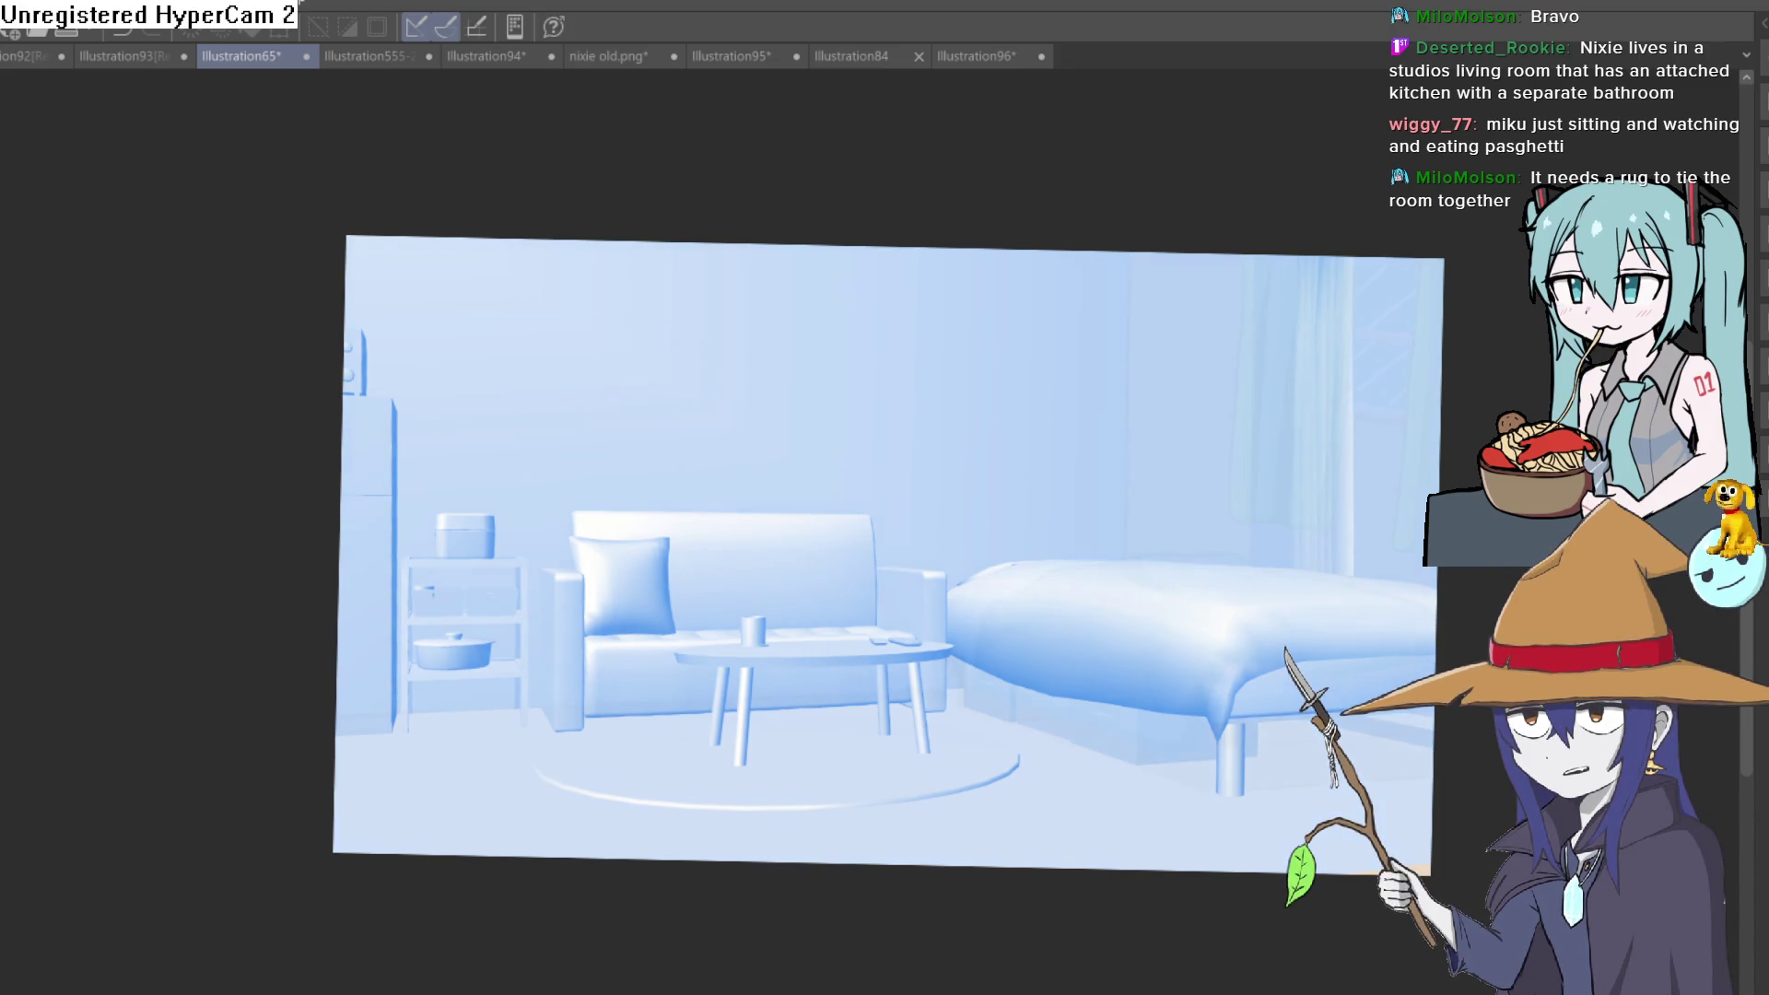
key(ctrl+y)
key(ctrl+z)
key(ctrl+y)
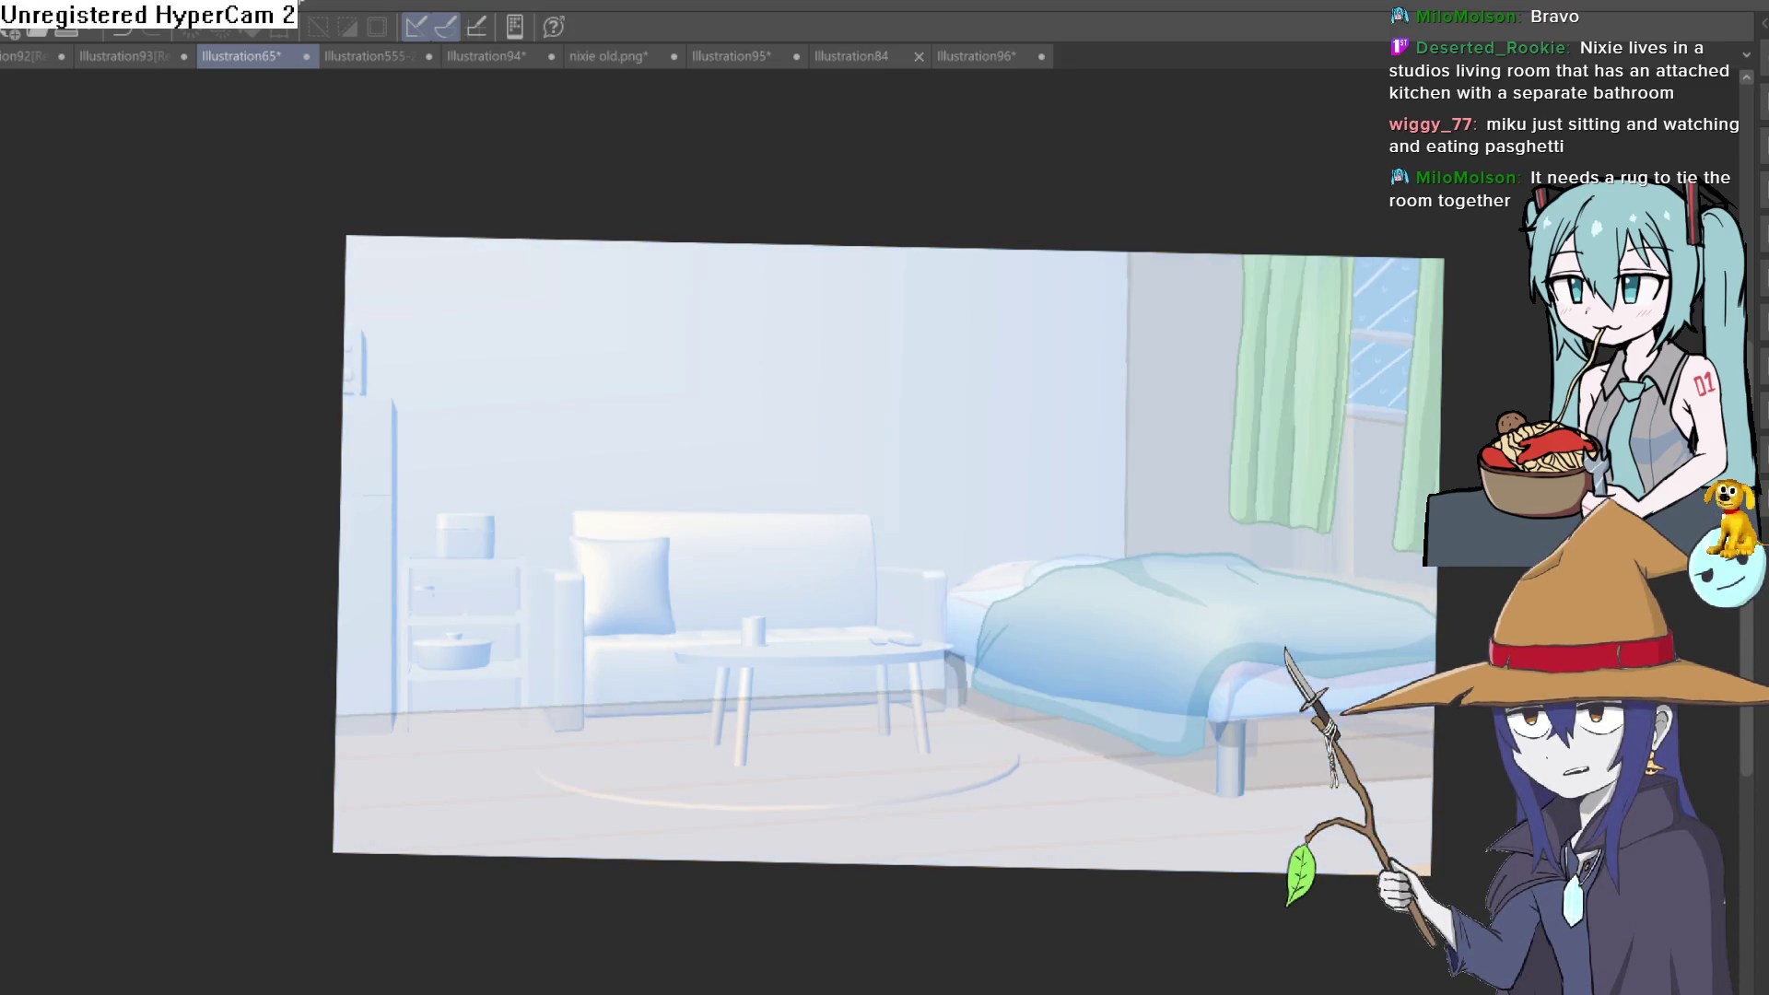
key(ctrl+z)
key(ctrl+y)
key(ctrl+z)
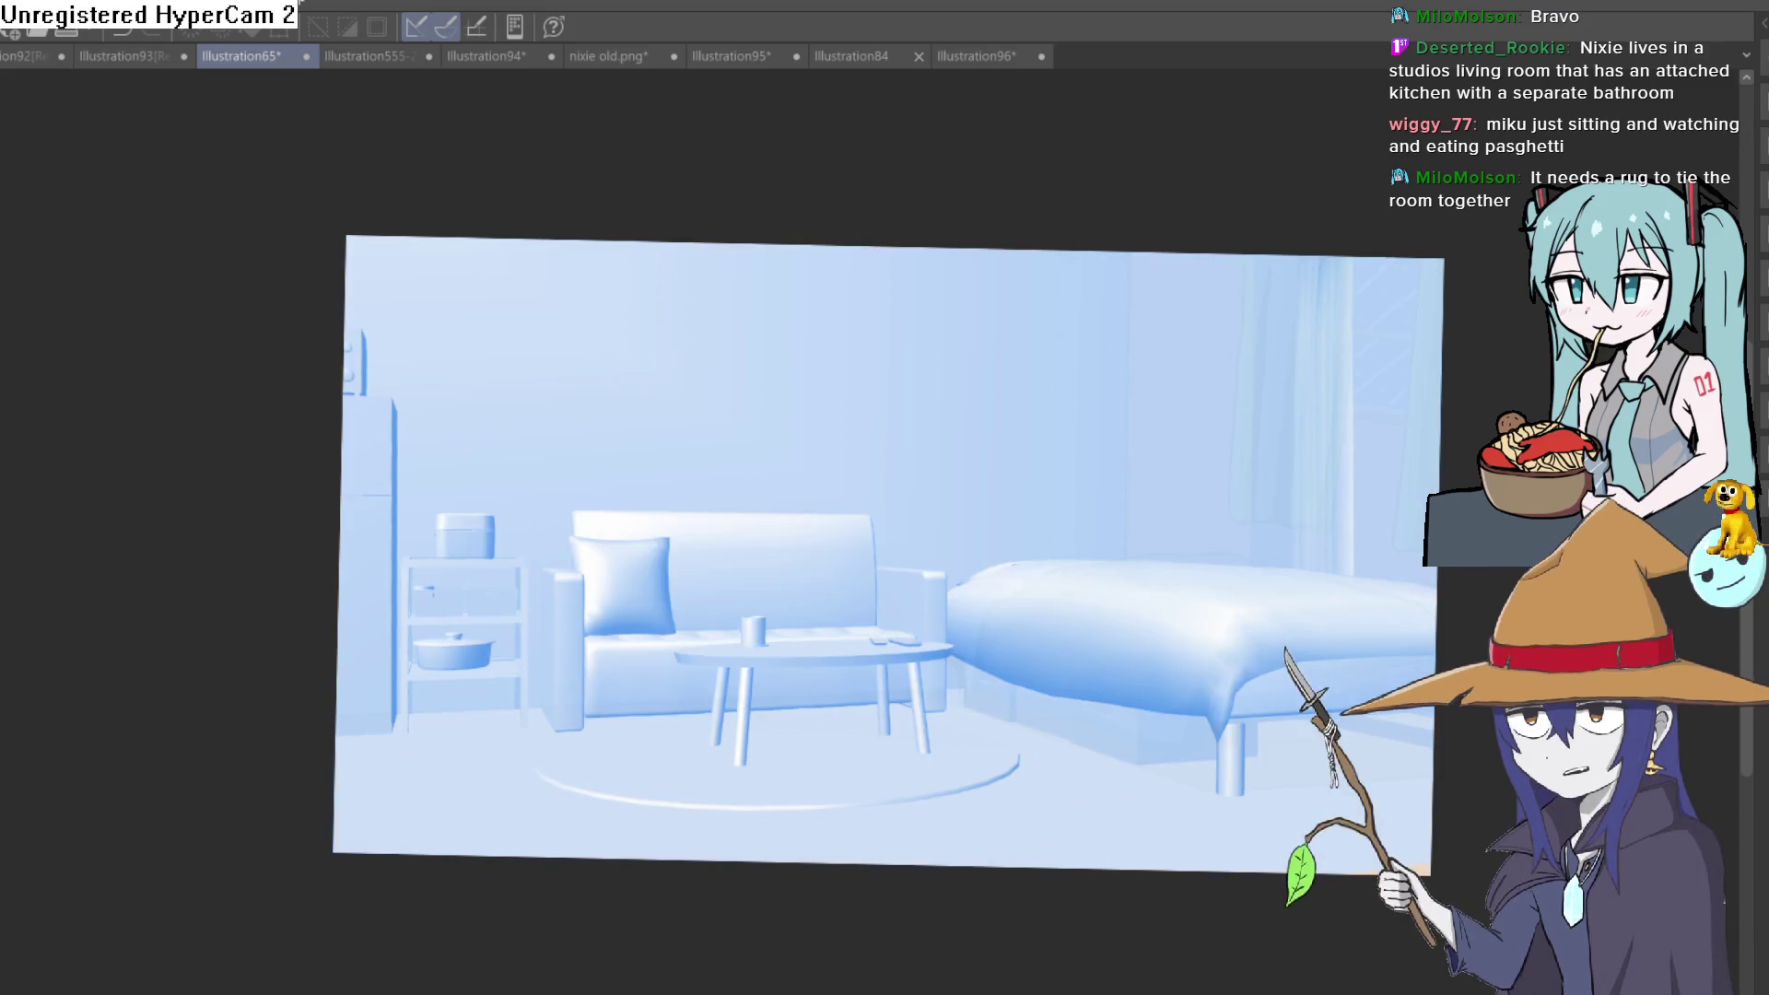
key(ctrl+y)
key(ctrl+z)
key(ctrl+y)
key(ctrl+z)
key(ctrl+y)
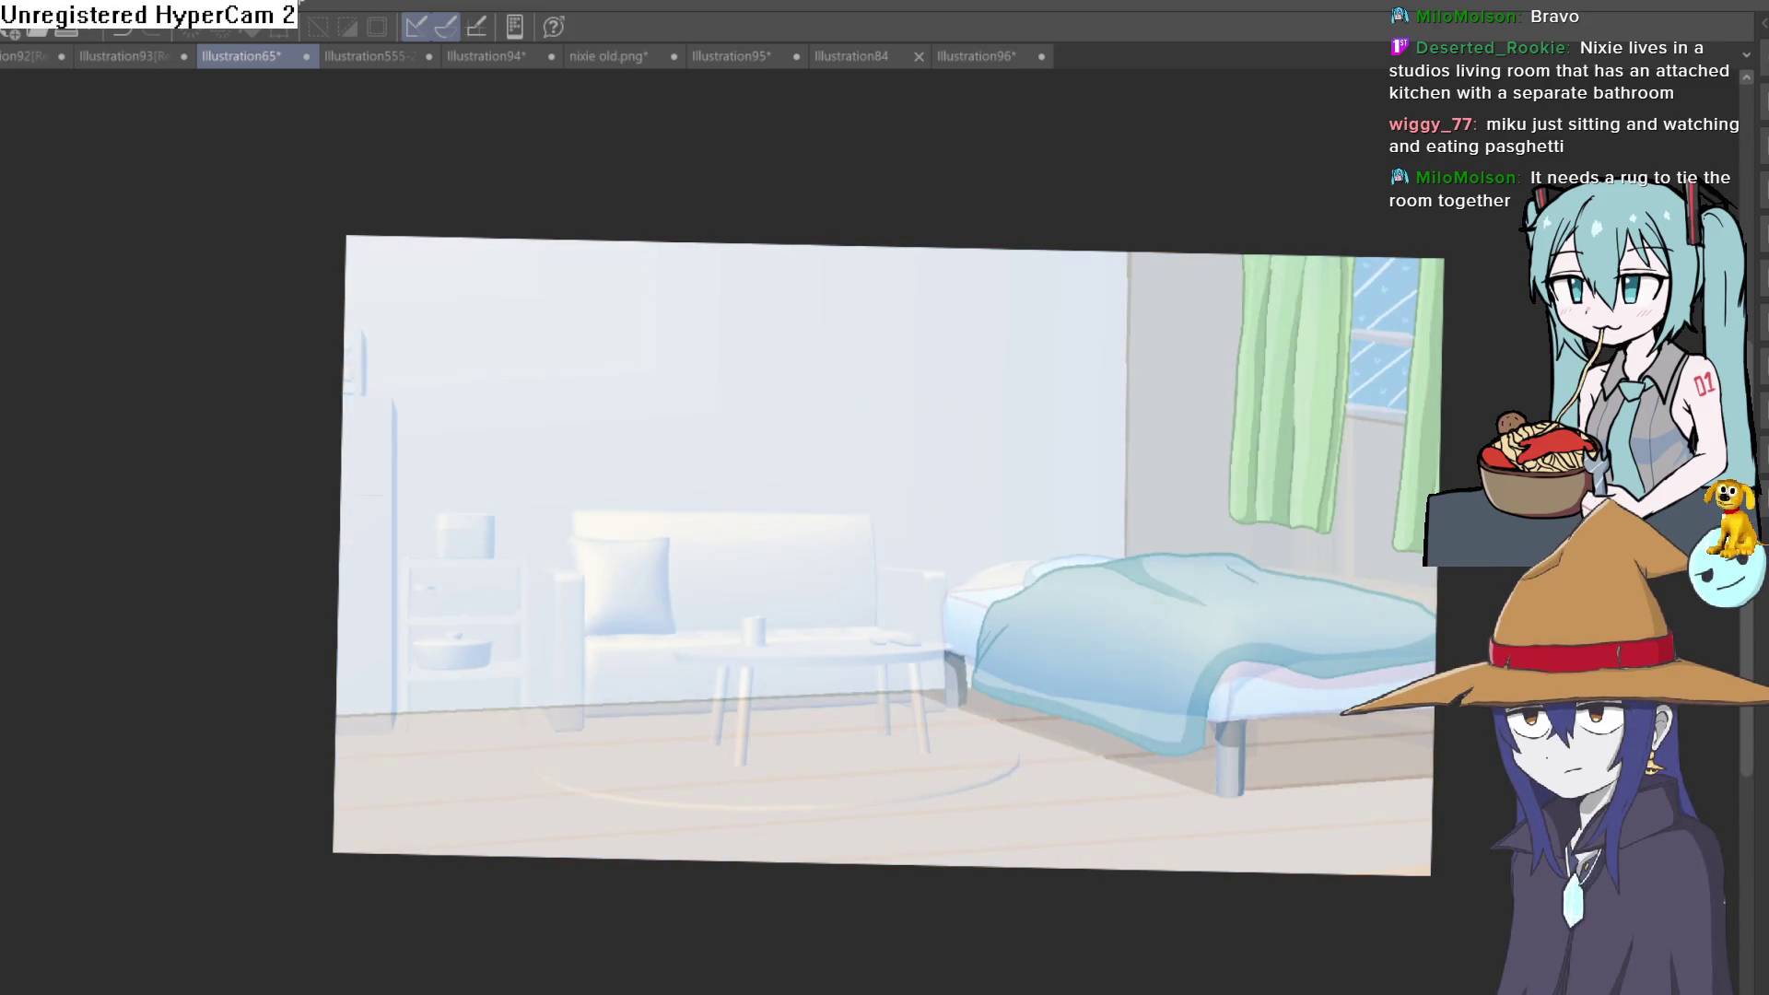
key(ctrl+z)
key(ctrl+y)
key(ctrl+y)
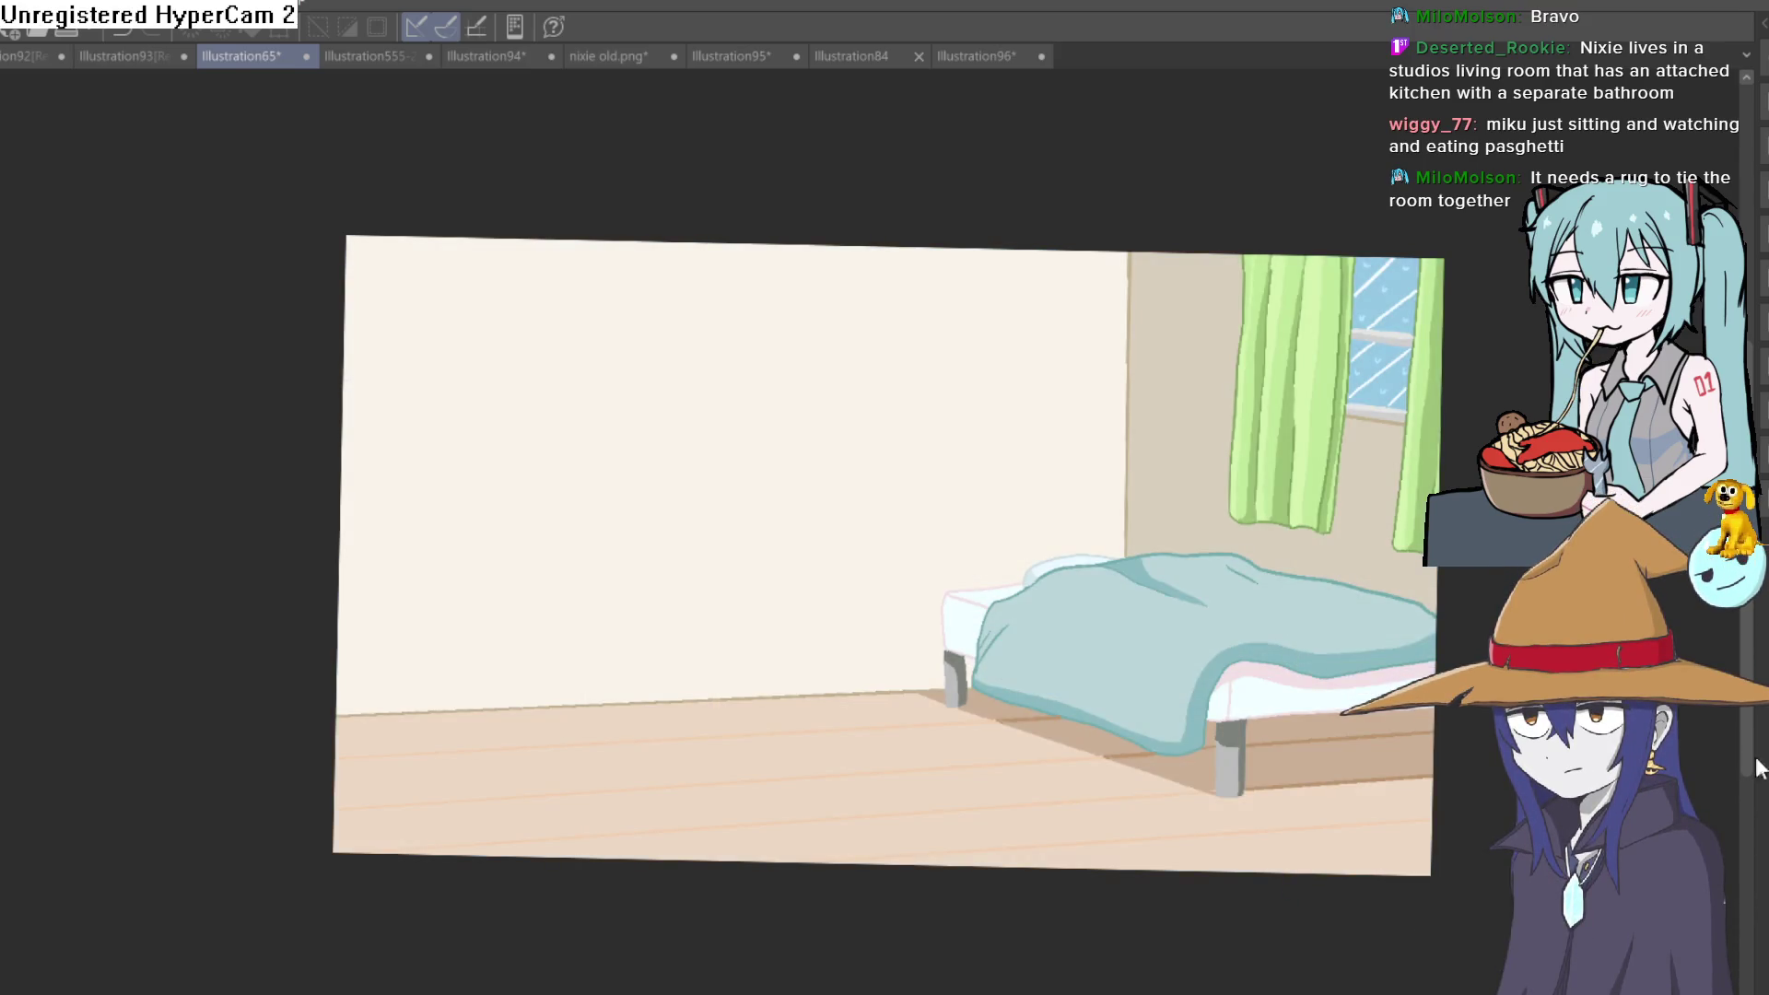
drag(1208, 513, 1223, 466)
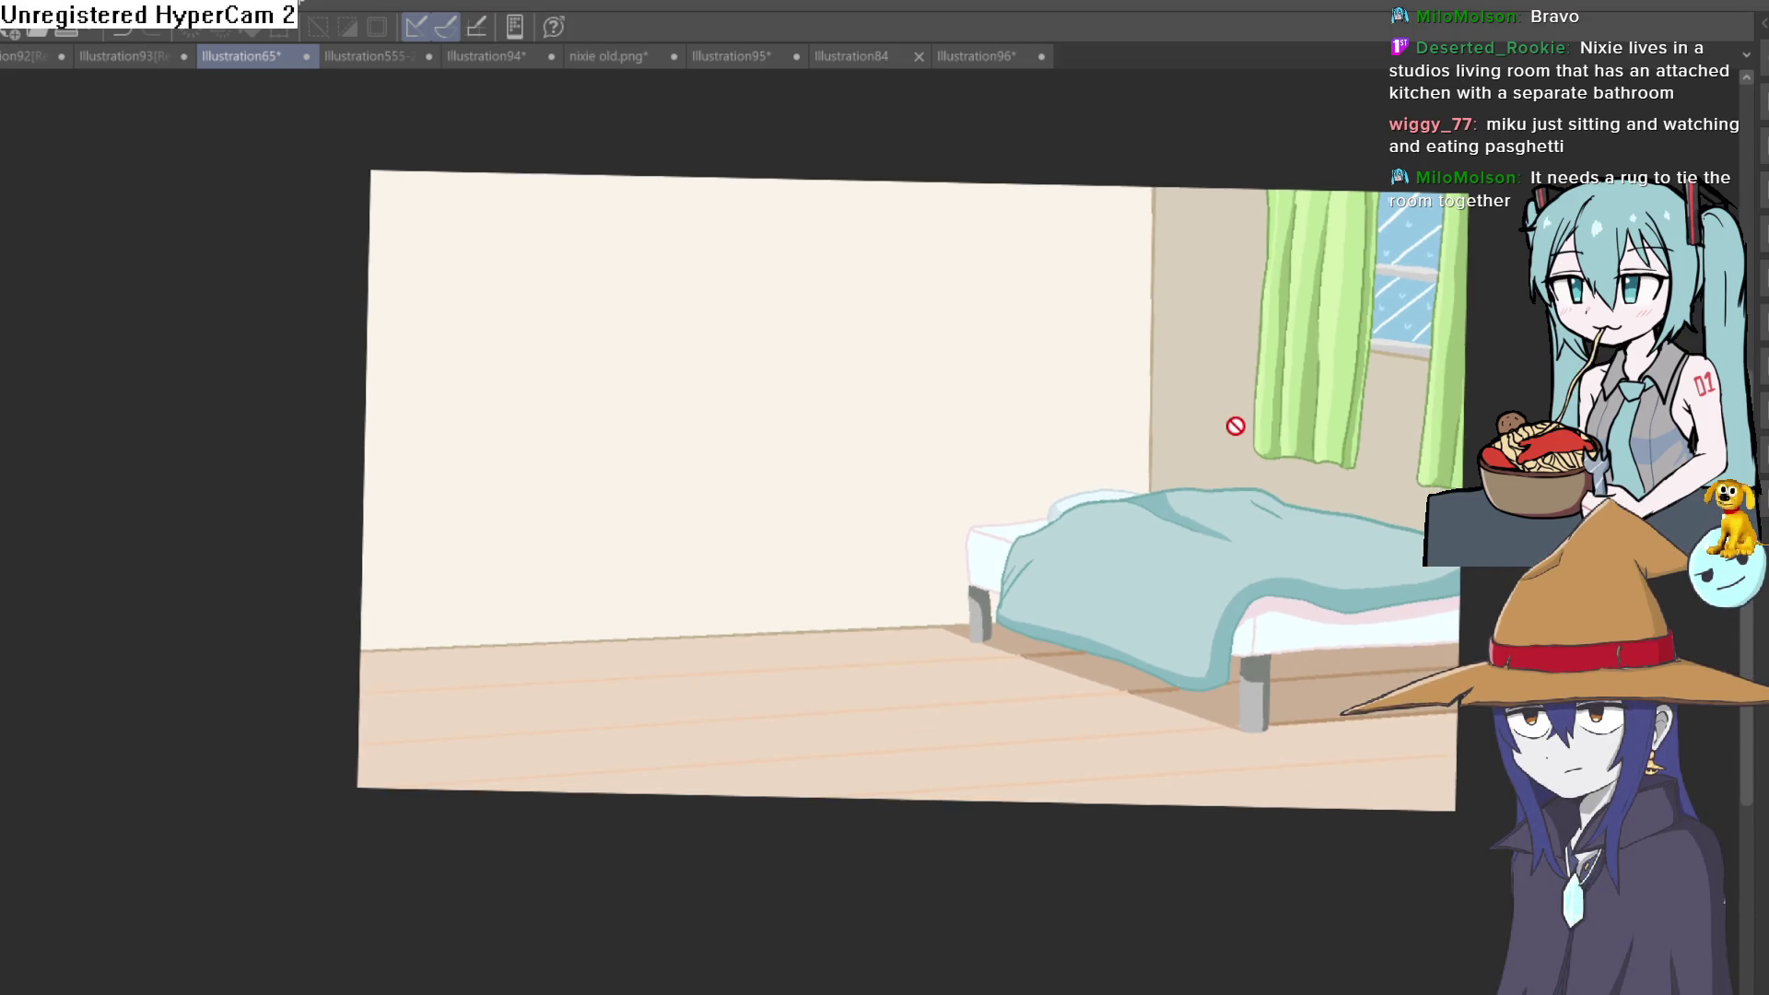
key(ctrl+z)
key(ctrl+z)
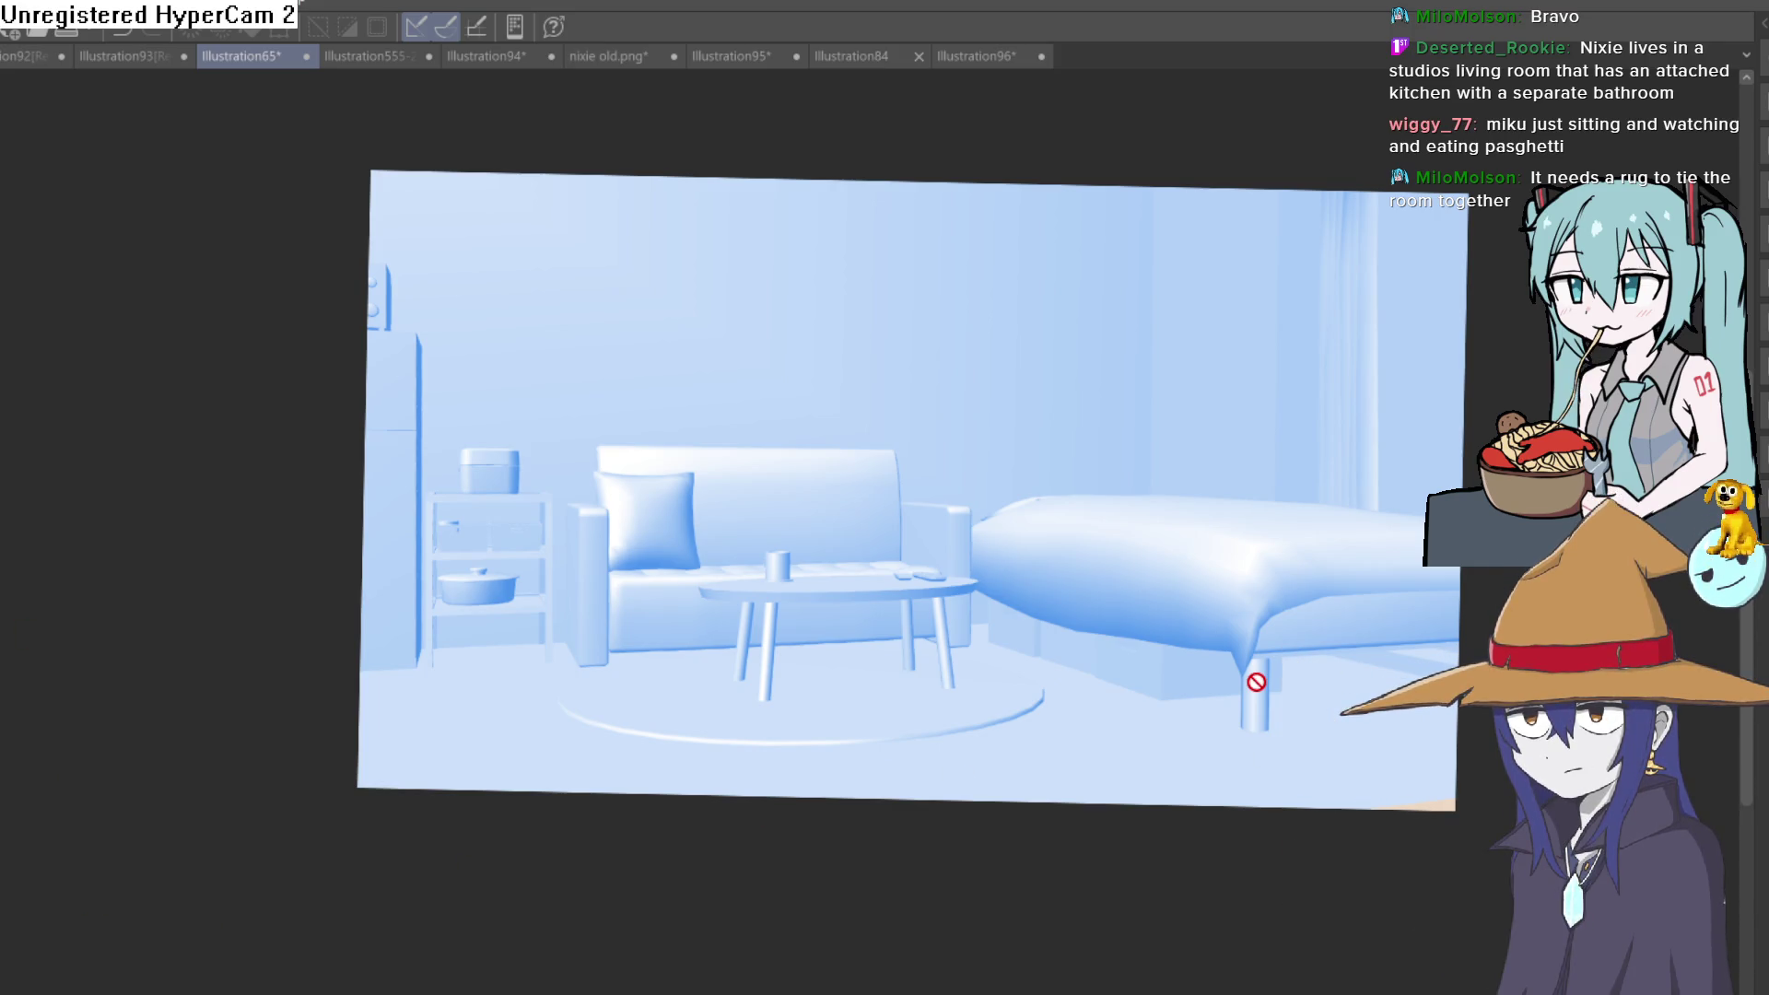
key(ctrl+y)
key(ctrl+z)
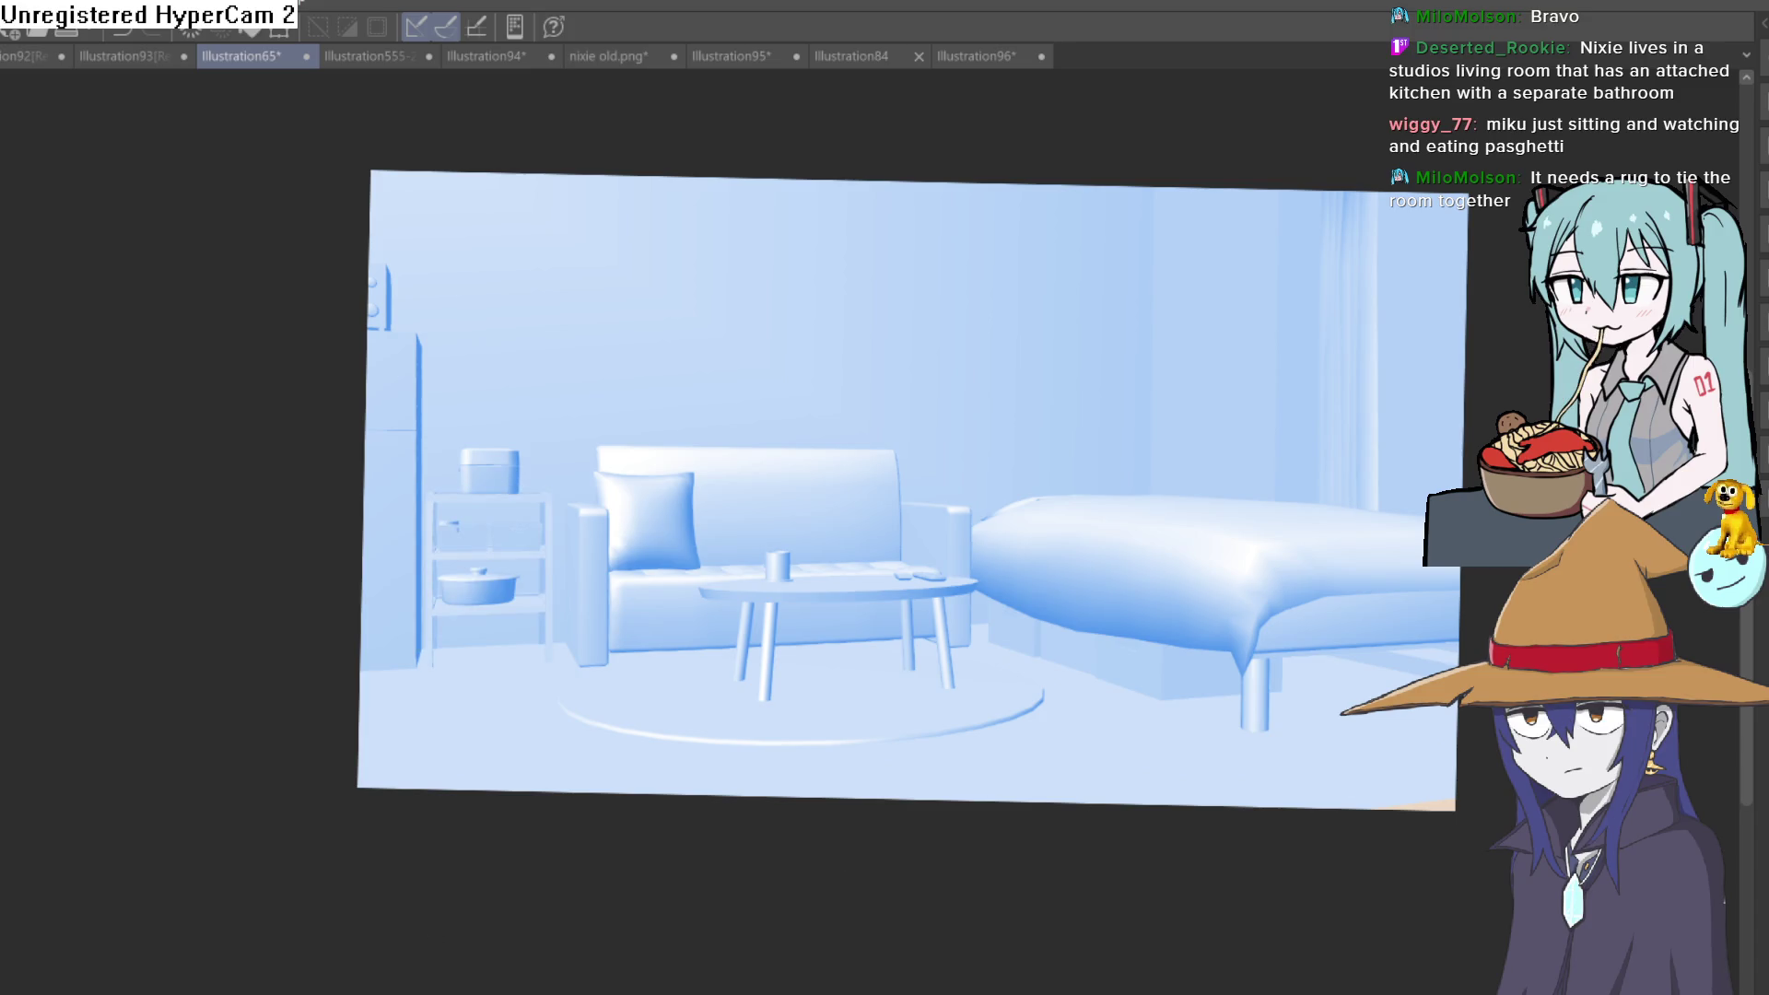
key(ctrl+z)
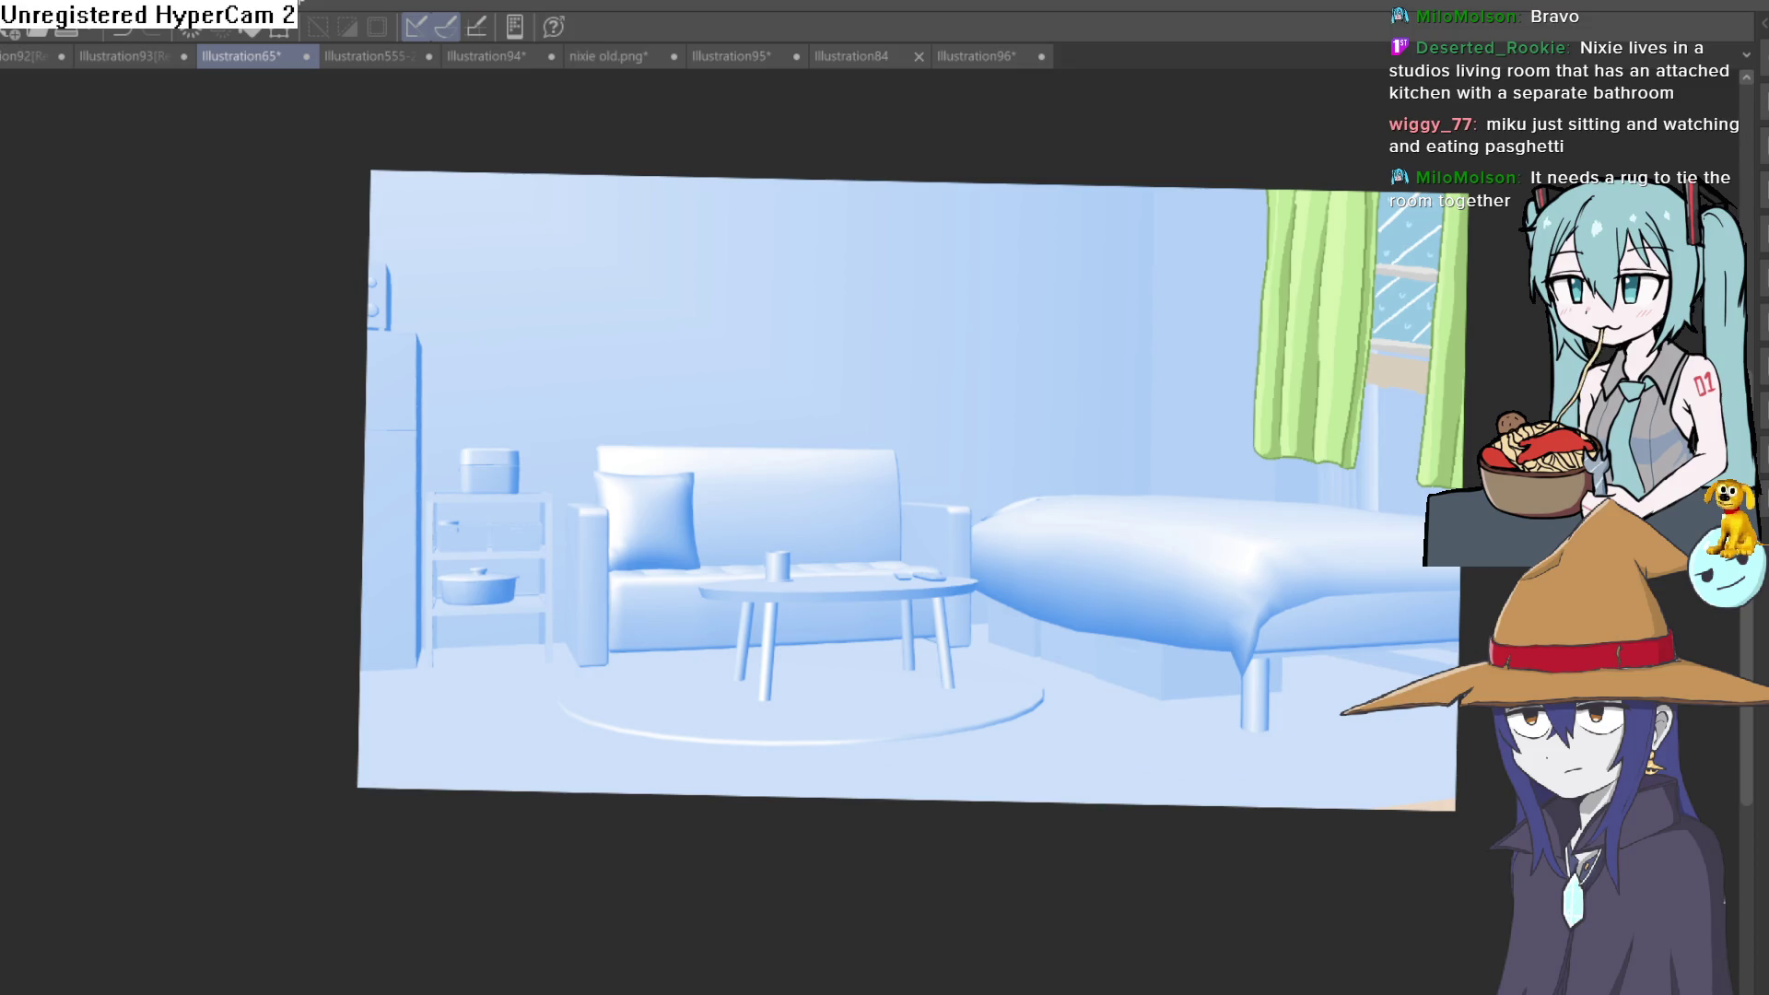
key(ctrl+y)
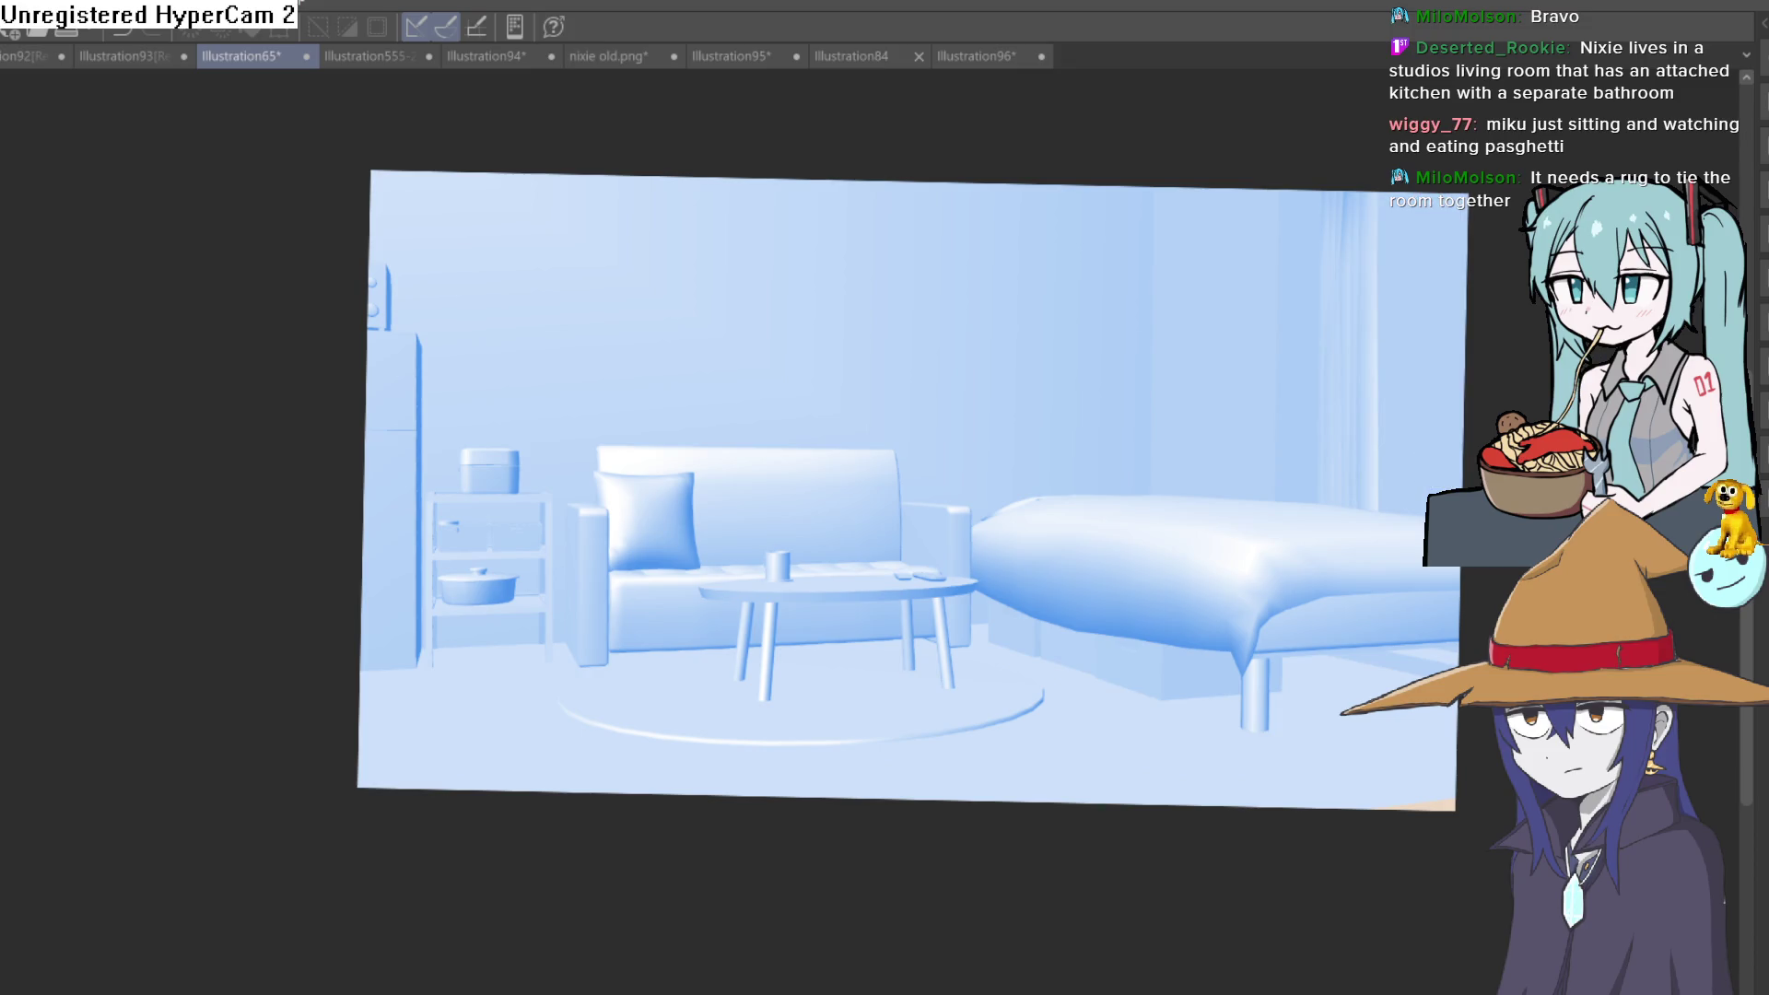
key(ctrl+z)
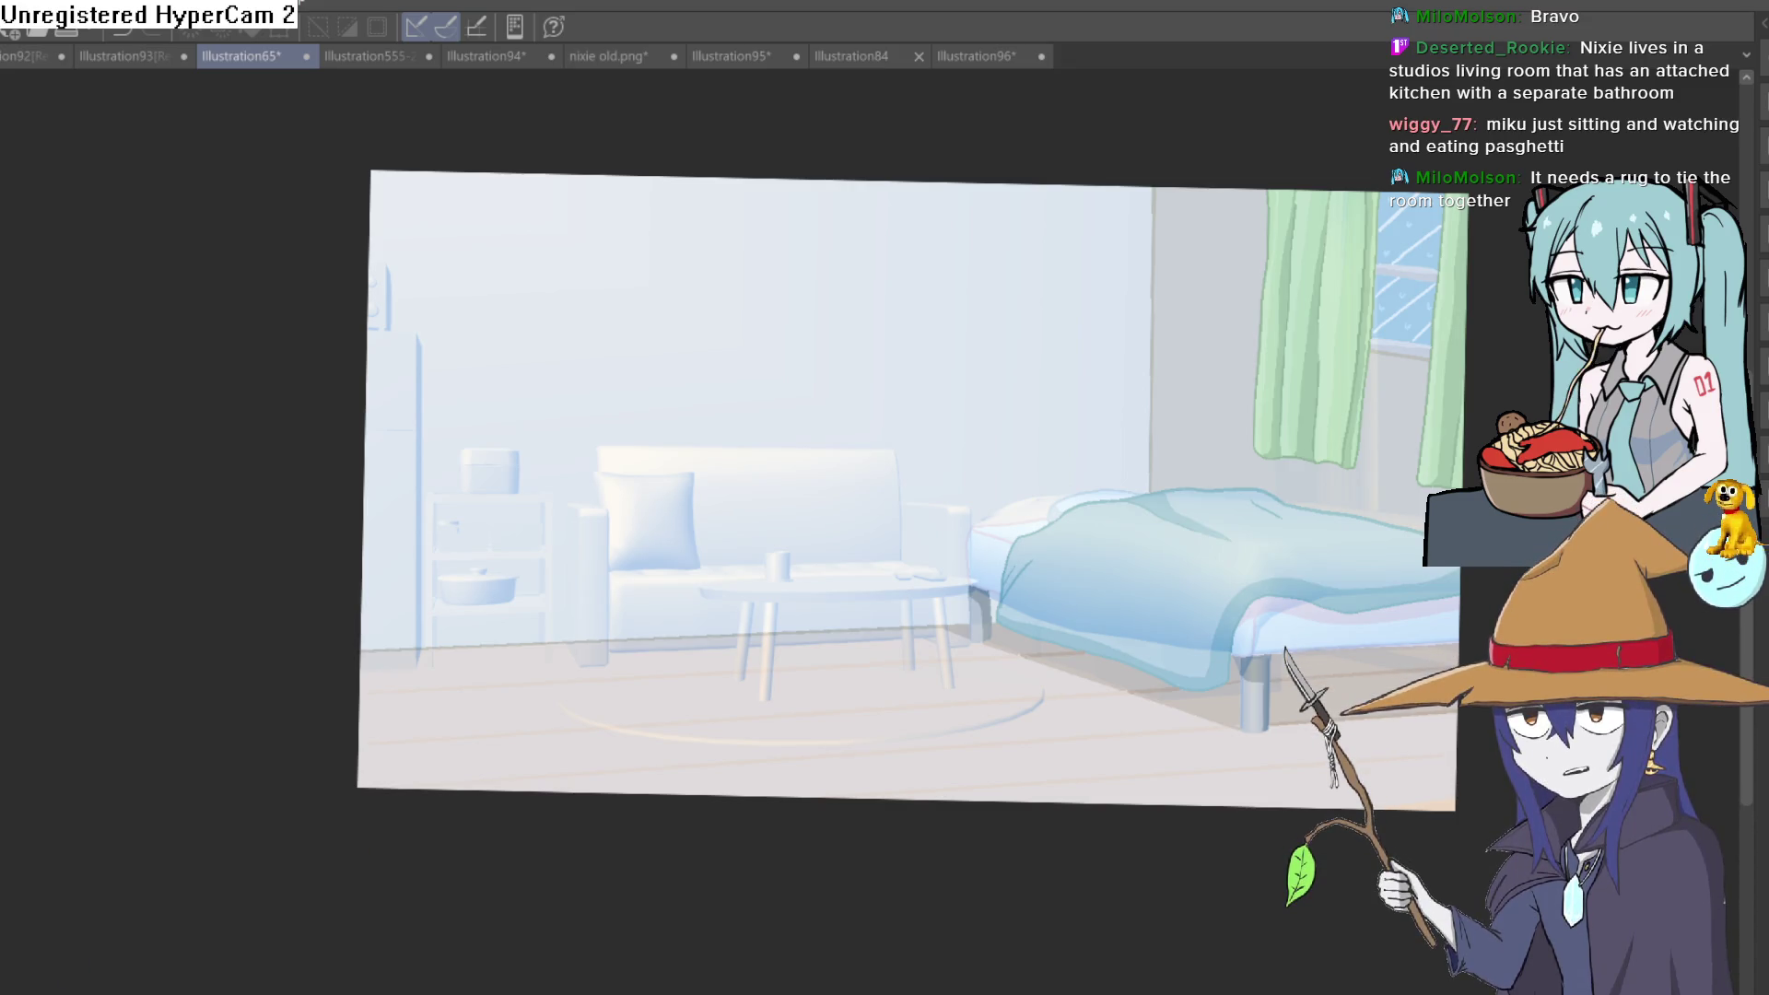
Outline an oval rug in green in front of the bed and lasso-fill it solid green
drag(1109, 445, 1074, 387)
scroll(1079, 522, up, 5)
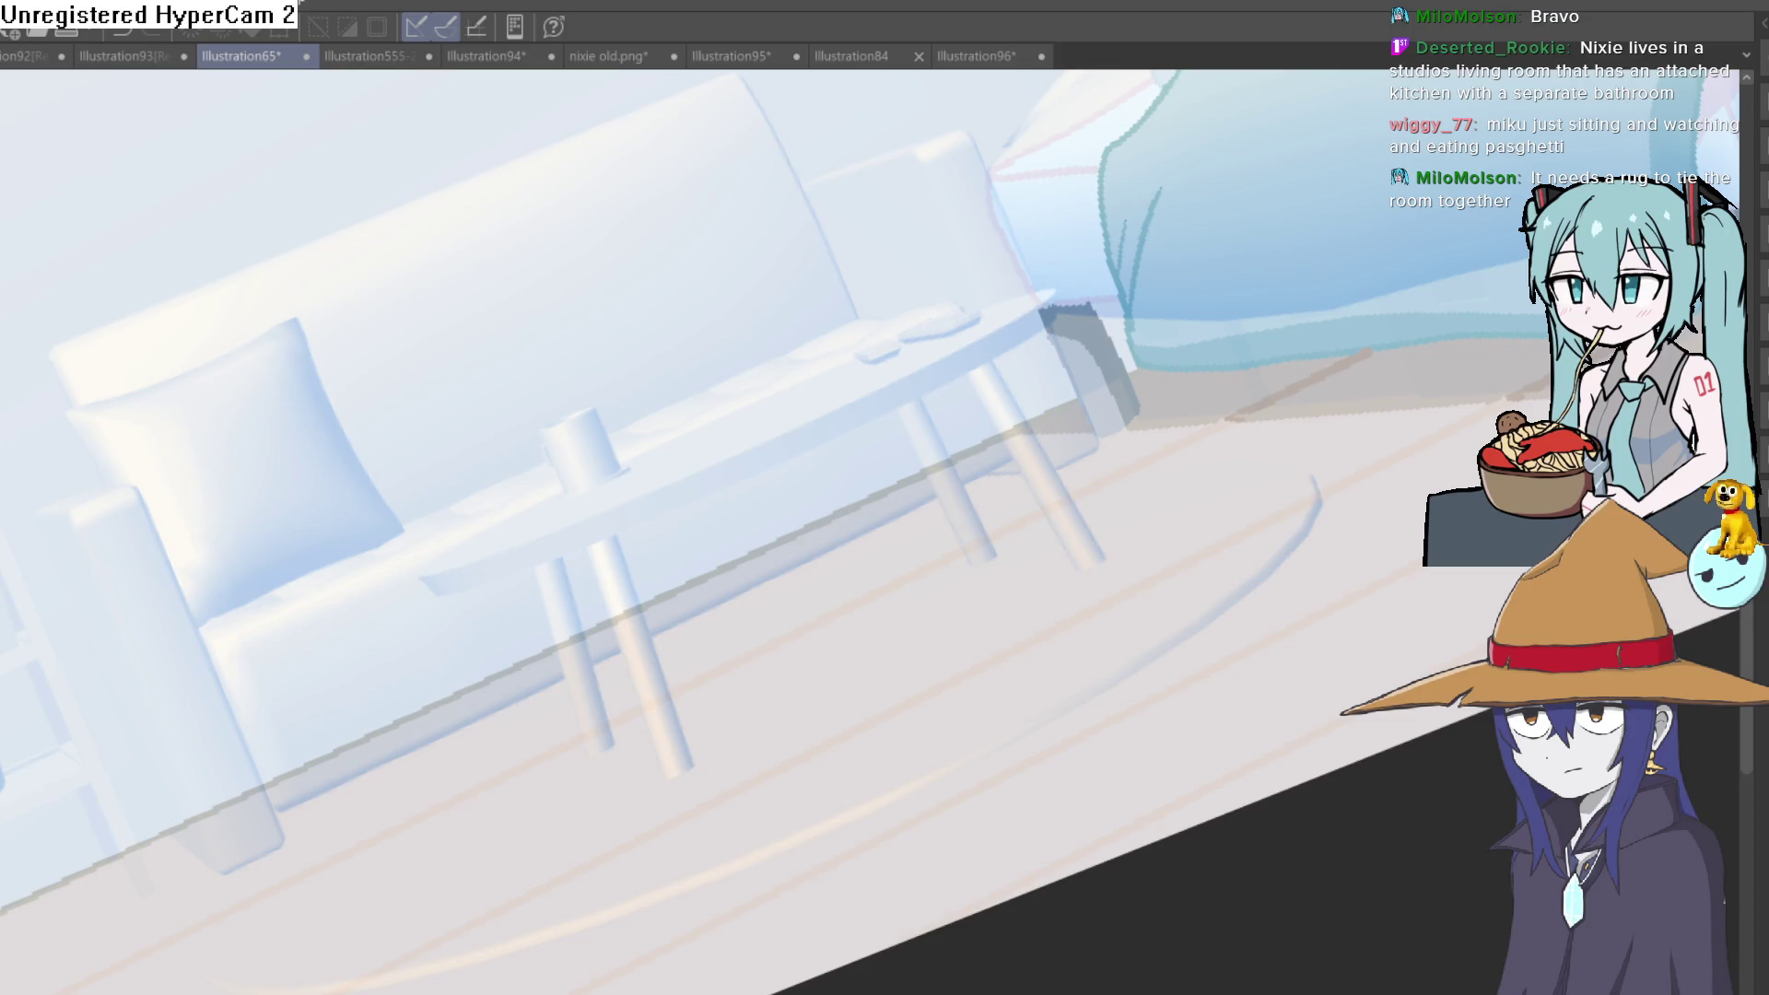
mouse_move(922, 558)
mouse_down()
mouse_move(1117, 473)
mouse_move(1275, 466)
mouse_move(1271, 561)
mouse_move(1203, 619)
mouse_move(1342, 564)
mouse_move(1439, 465)
mouse_move(951, 715)
mouse_move(695, 798)
mouse_move(494, 805)
mouse_move(661, 635)
mouse_move(1216, 372)
mouse_up()
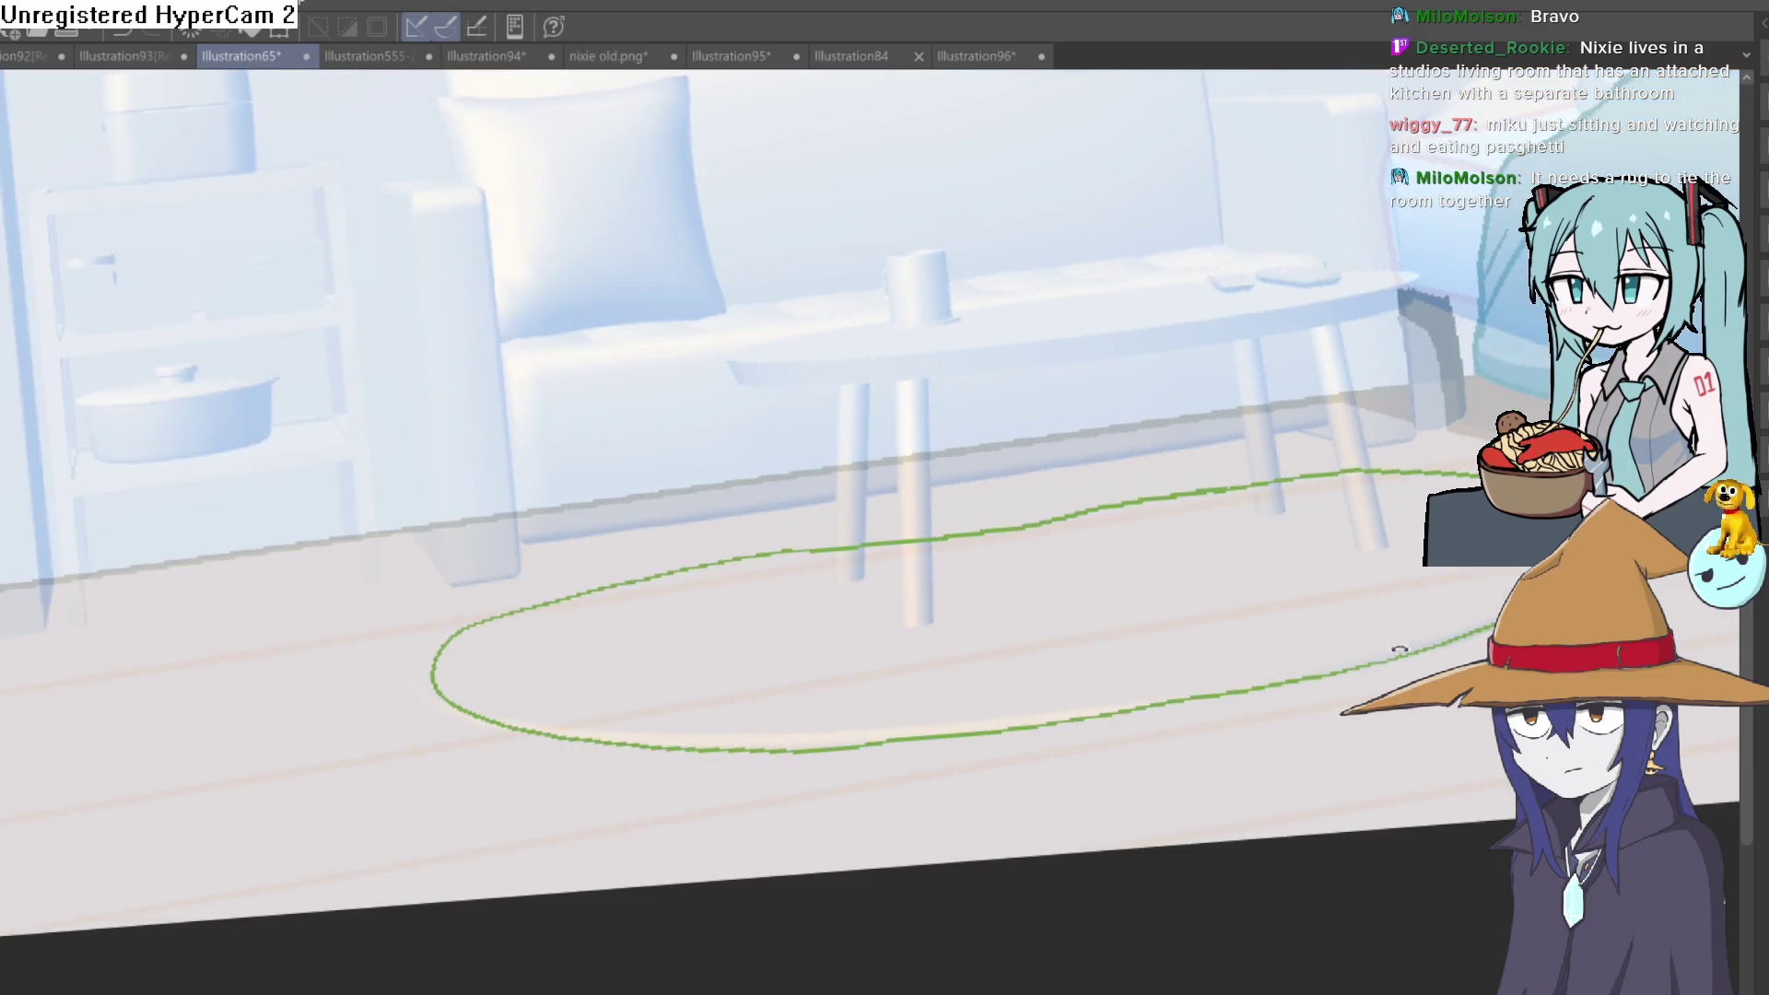
key(asciicircum)
key(asciicircum)
click(759, 616)
key(ctrl+z)
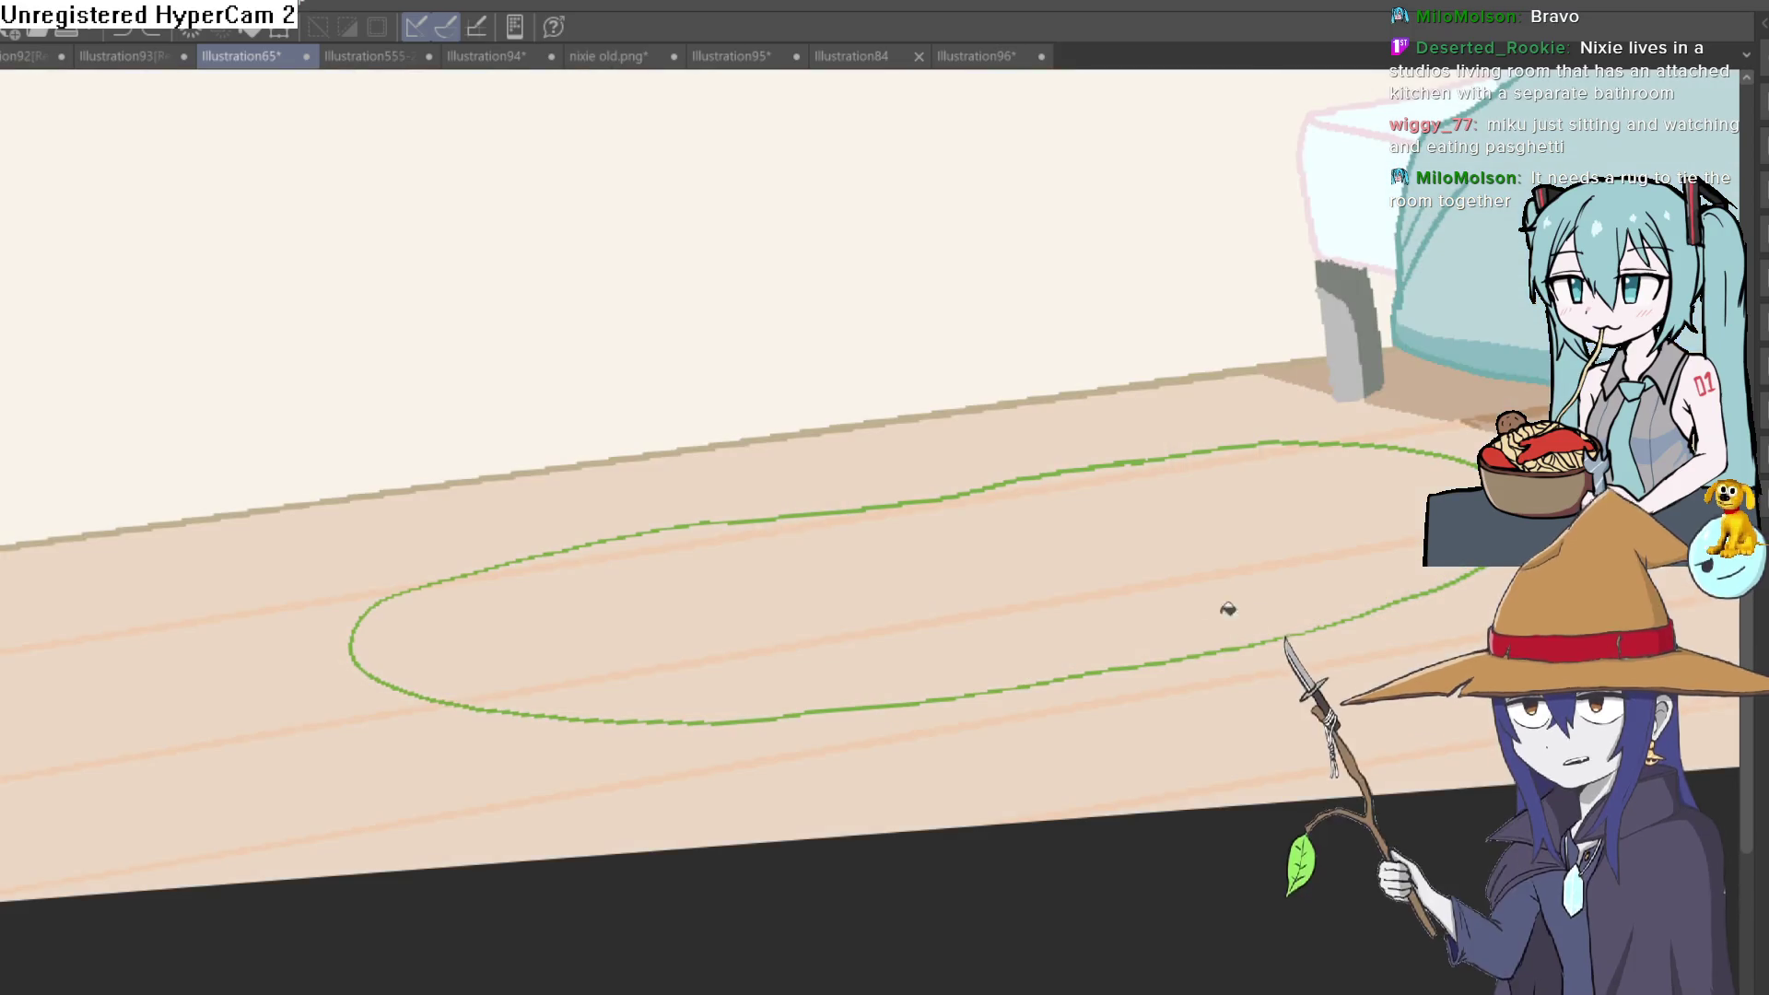
mouse_move(454, 703)
mouse_down()
mouse_move(1176, 588)
mouse_move(1177, 525)
mouse_move(1134, 466)
mouse_up()
key(ctrl+z)
key(ctrl+z)
key(ctrl+z)
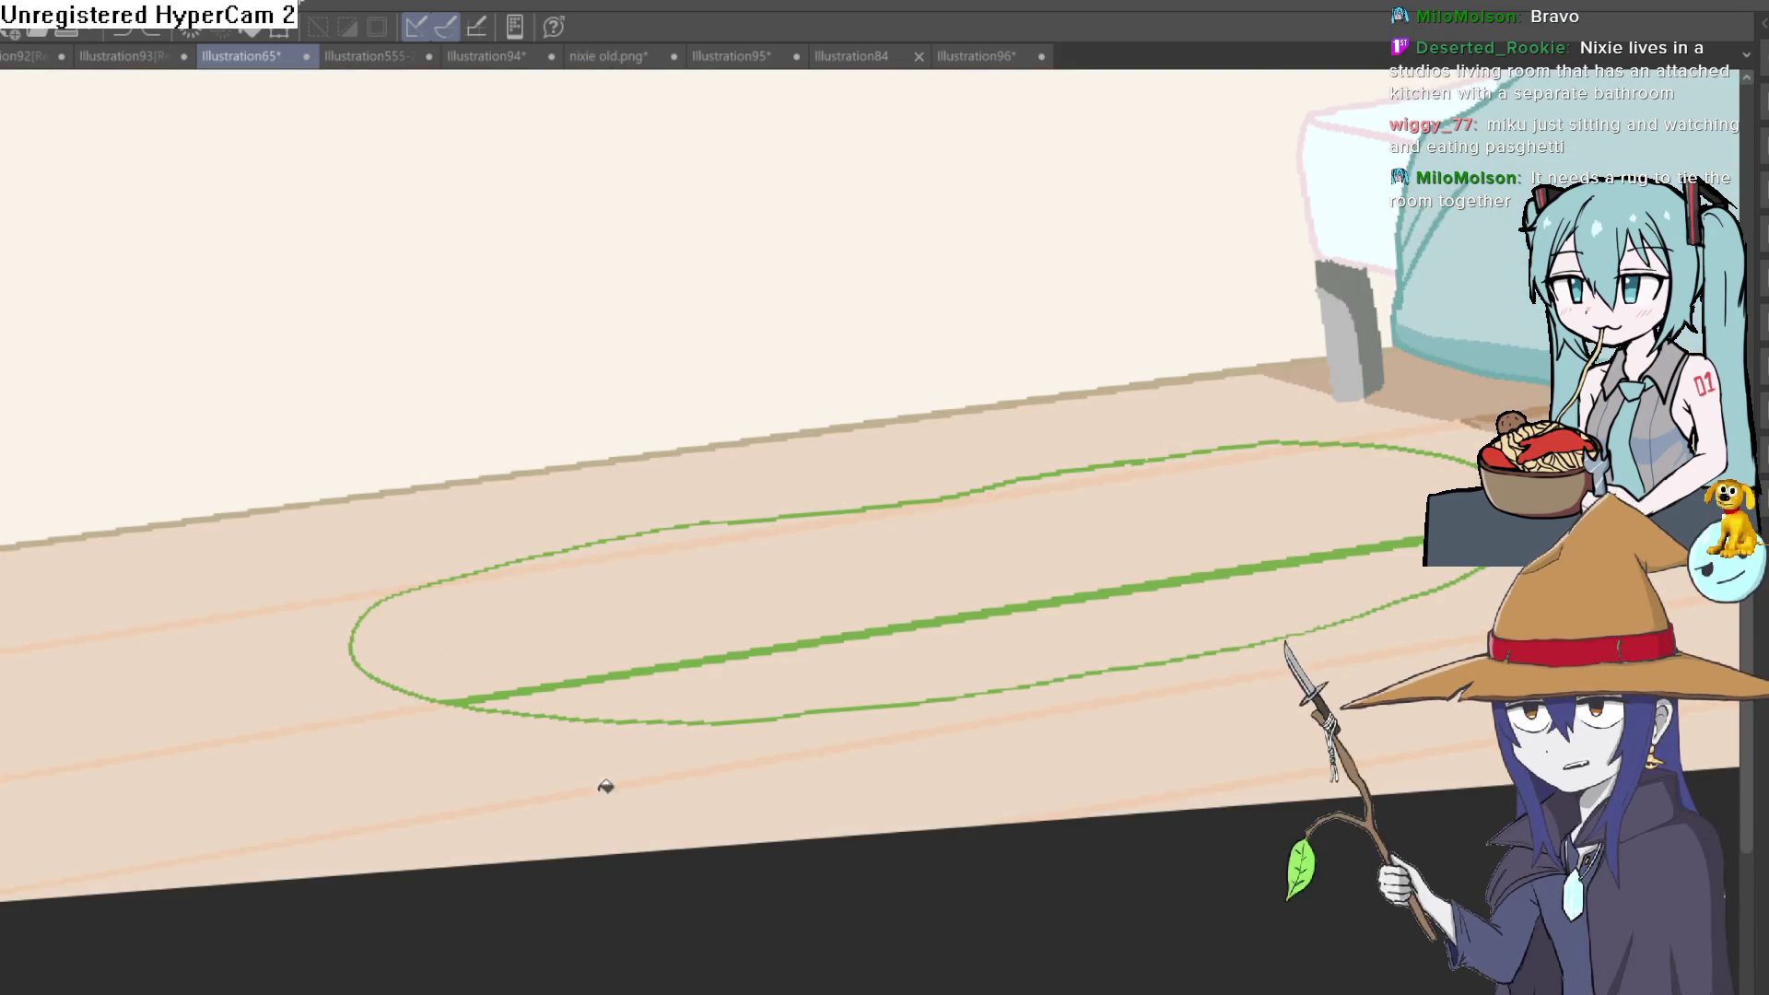
mouse_move(284, 817)
mouse_down()
mouse_move(1113, 592)
mouse_move(1108, 467)
mouse_up()
drag(907, 527, 715, 523)
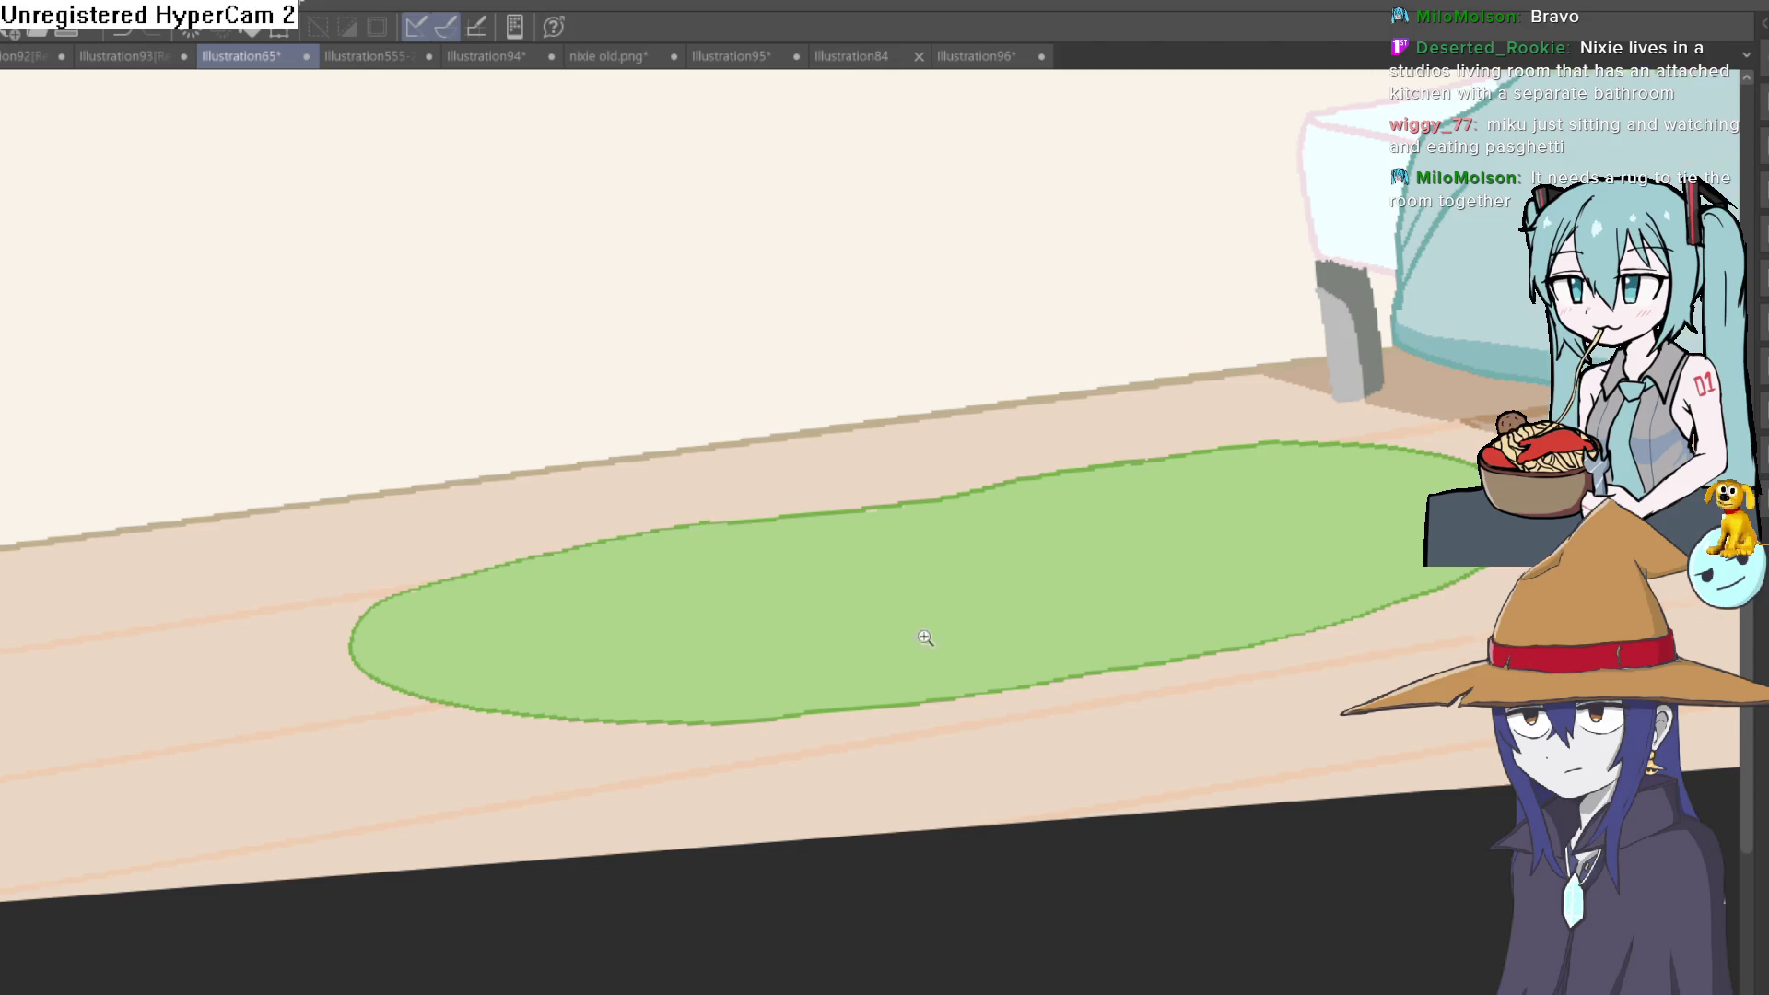
Zoom out and draw the first edge of a canvas leaning on the wall
scroll(944, 638, down, 5)
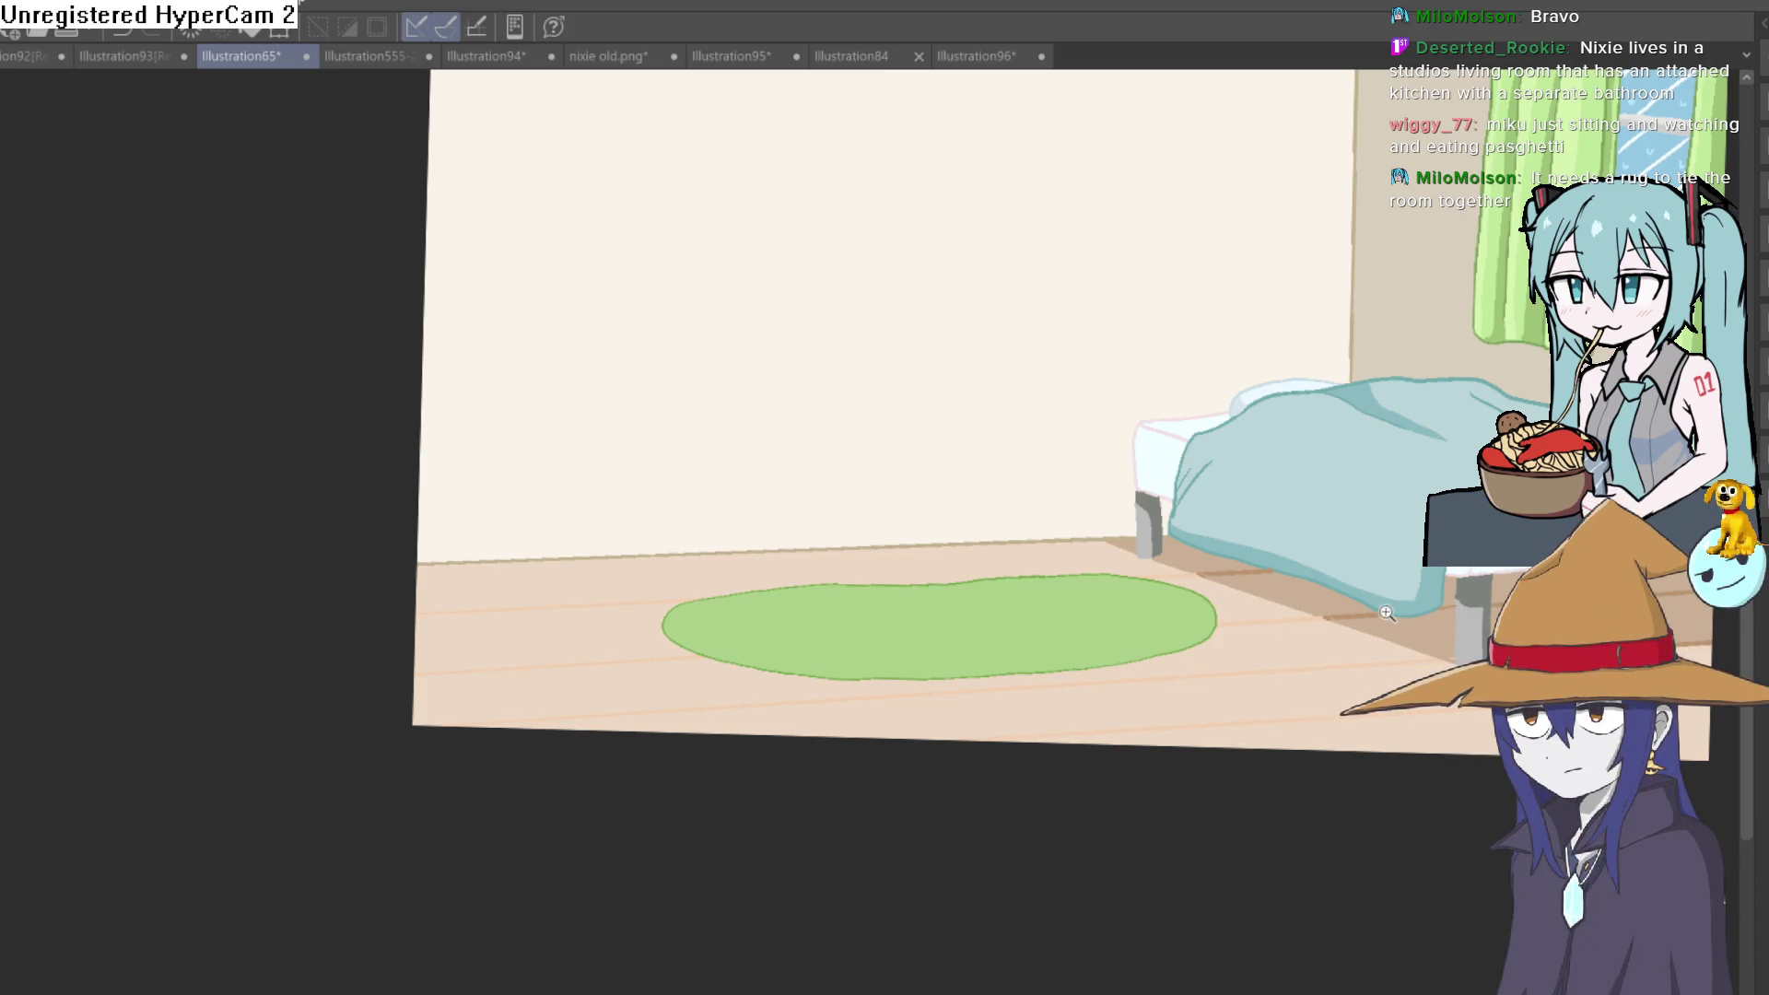
scroll(1386, 613, down, 3)
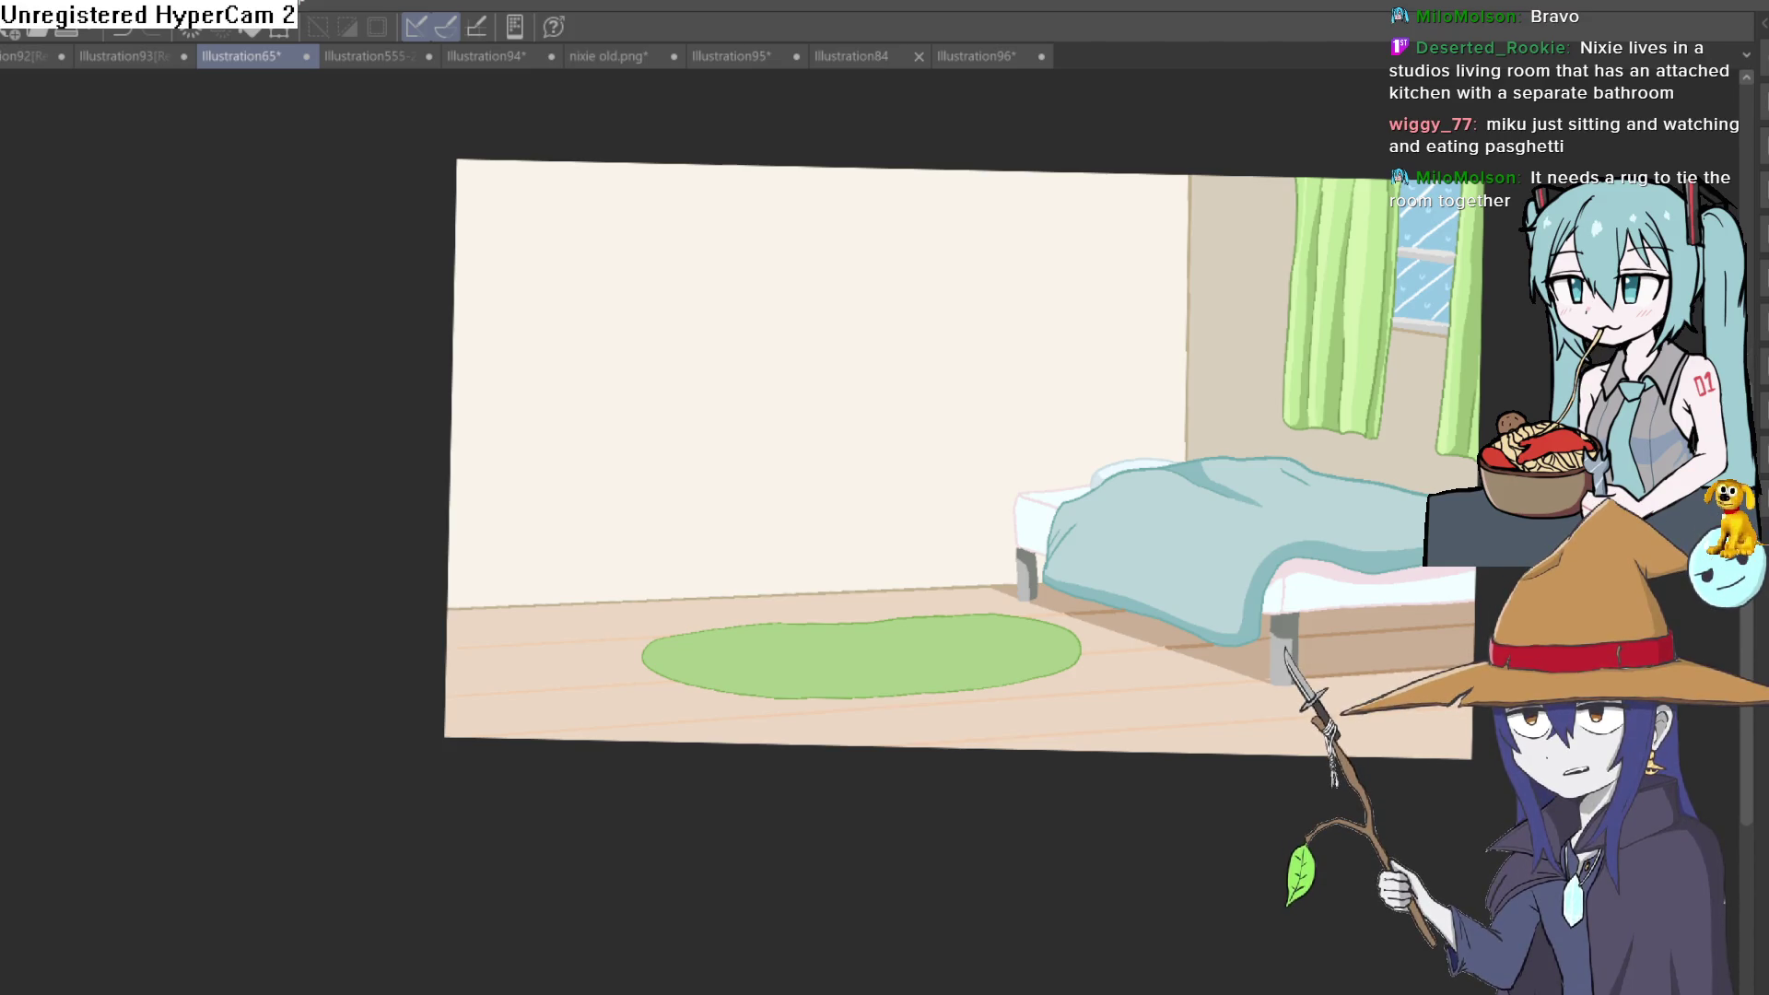
scroll(1099, 633, down, 1)
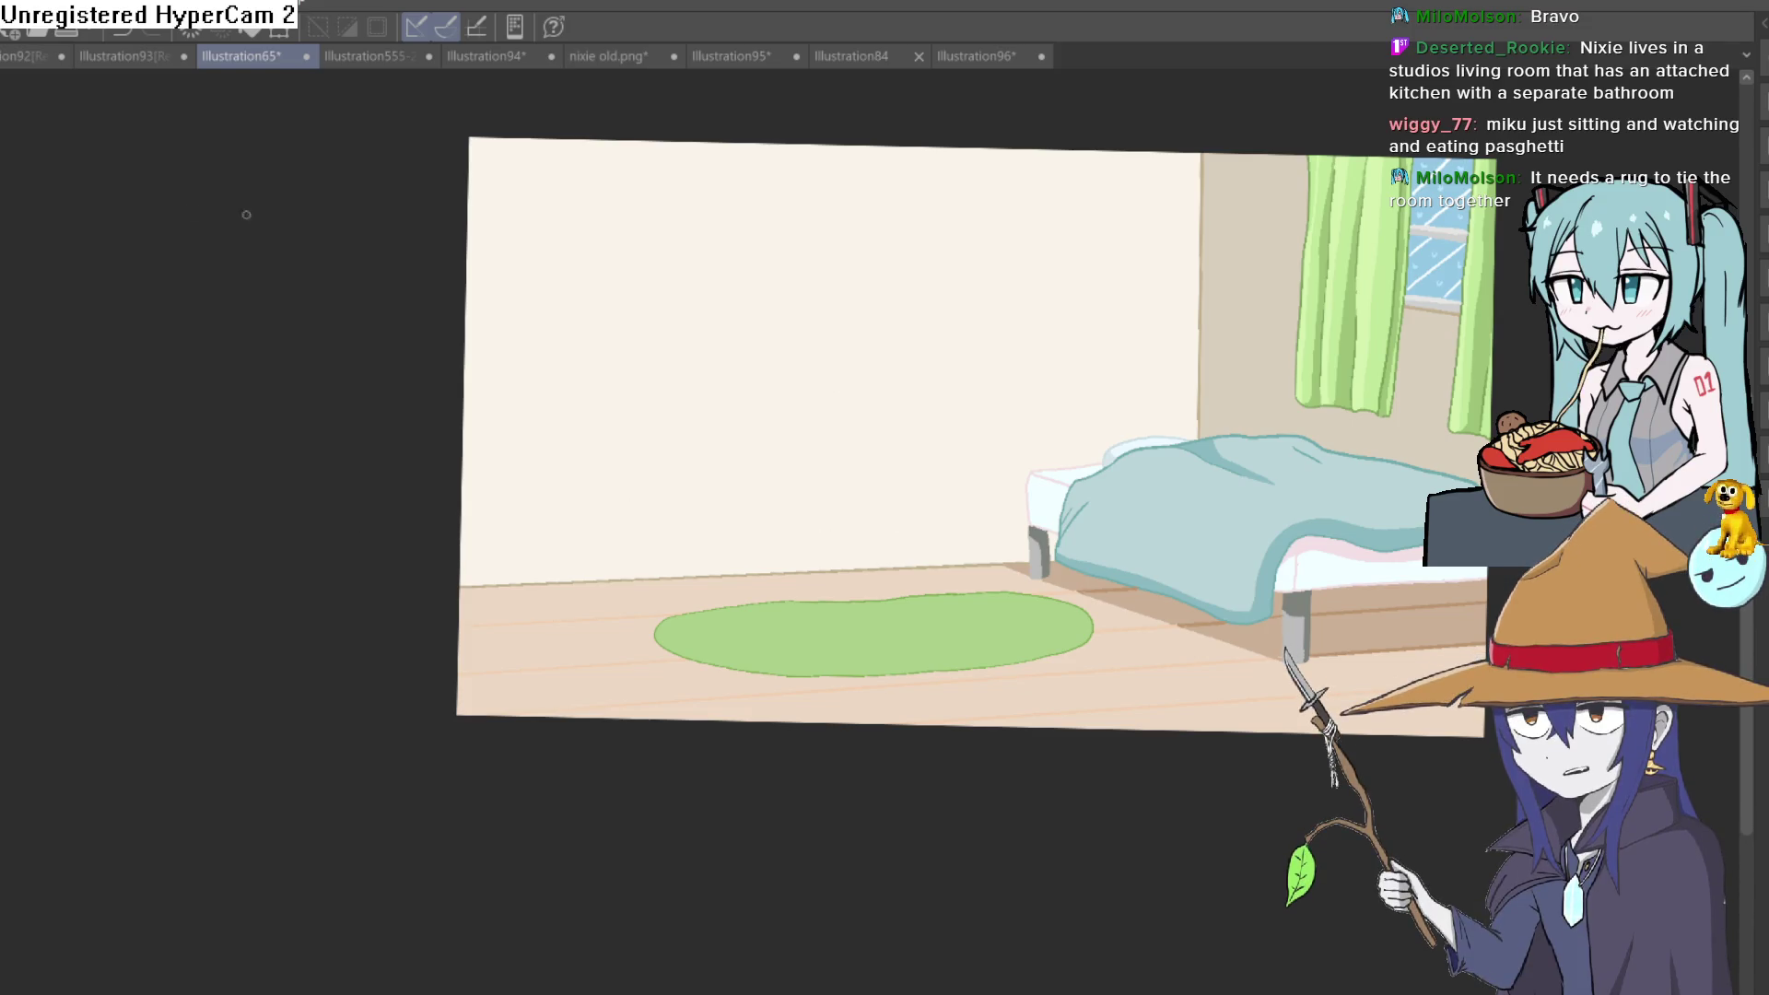
drag(720, 575, 703, 427)
key(ctrl+z)
mouse_move(729, 586)
mouse_down()
mouse_move(704, 413)
mouse_move(819, 396)
mouse_move(871, 568)
mouse_up()
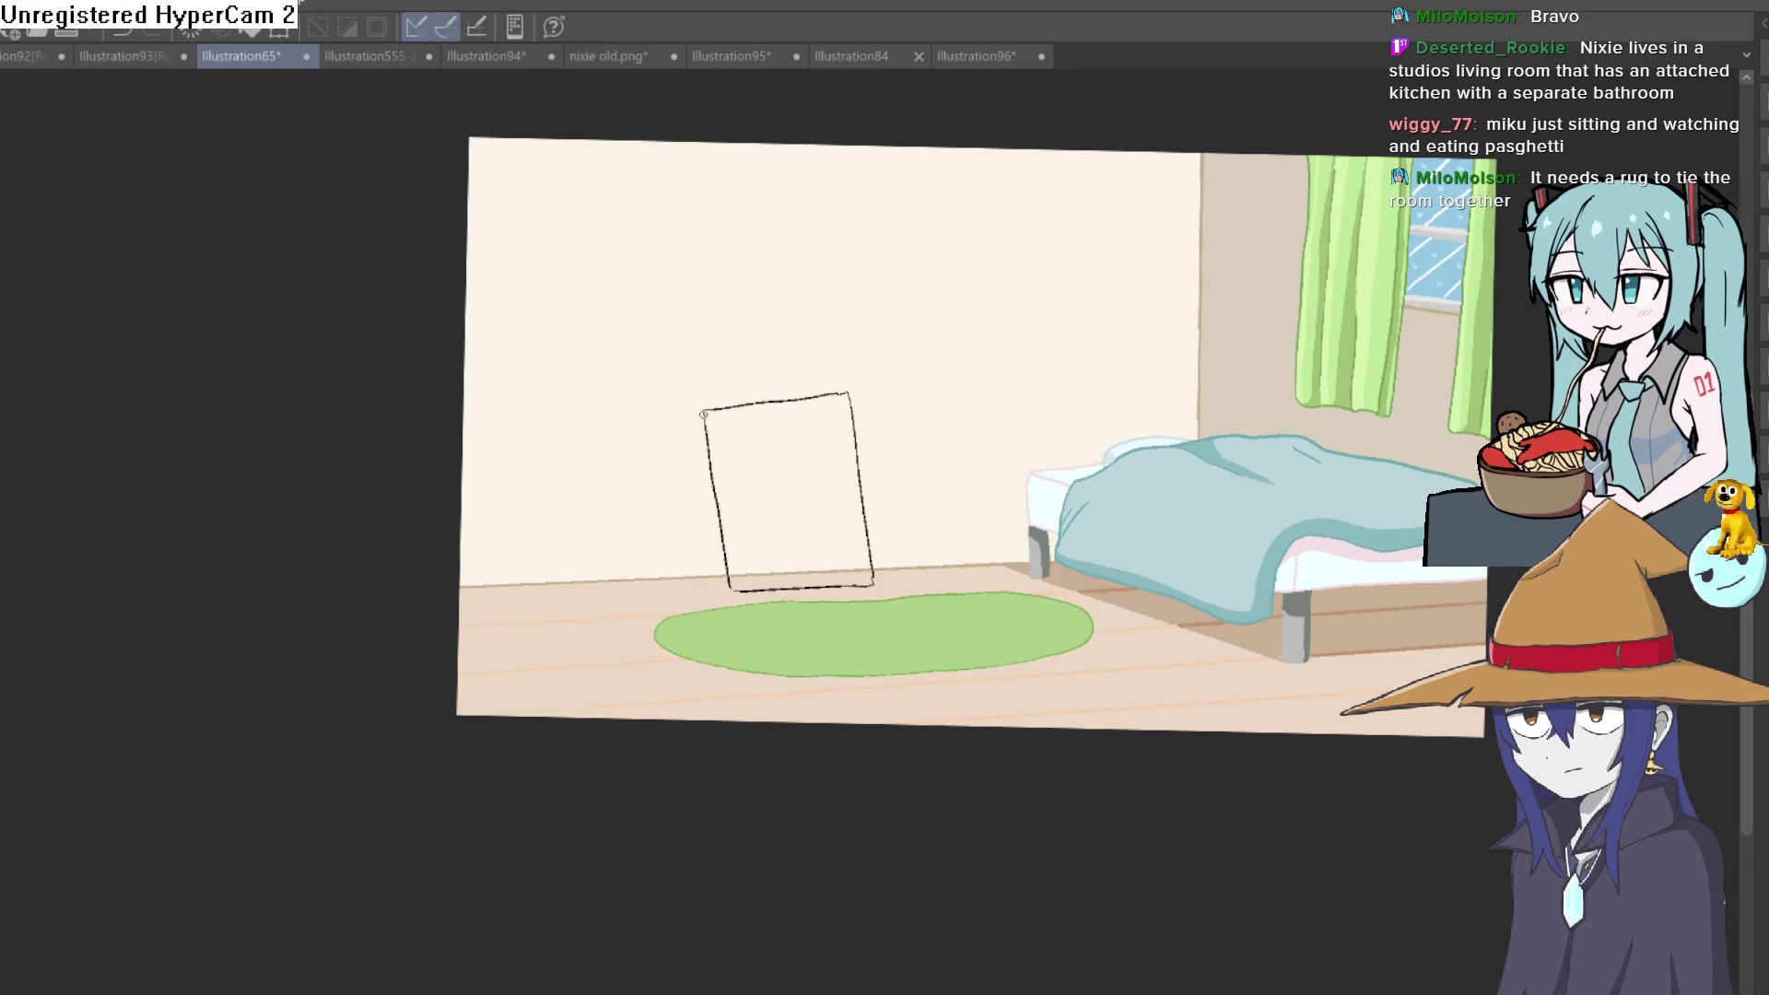
Give the first canvas a thickness edge and outline a second canvas behind it
drag(705, 411, 721, 591)
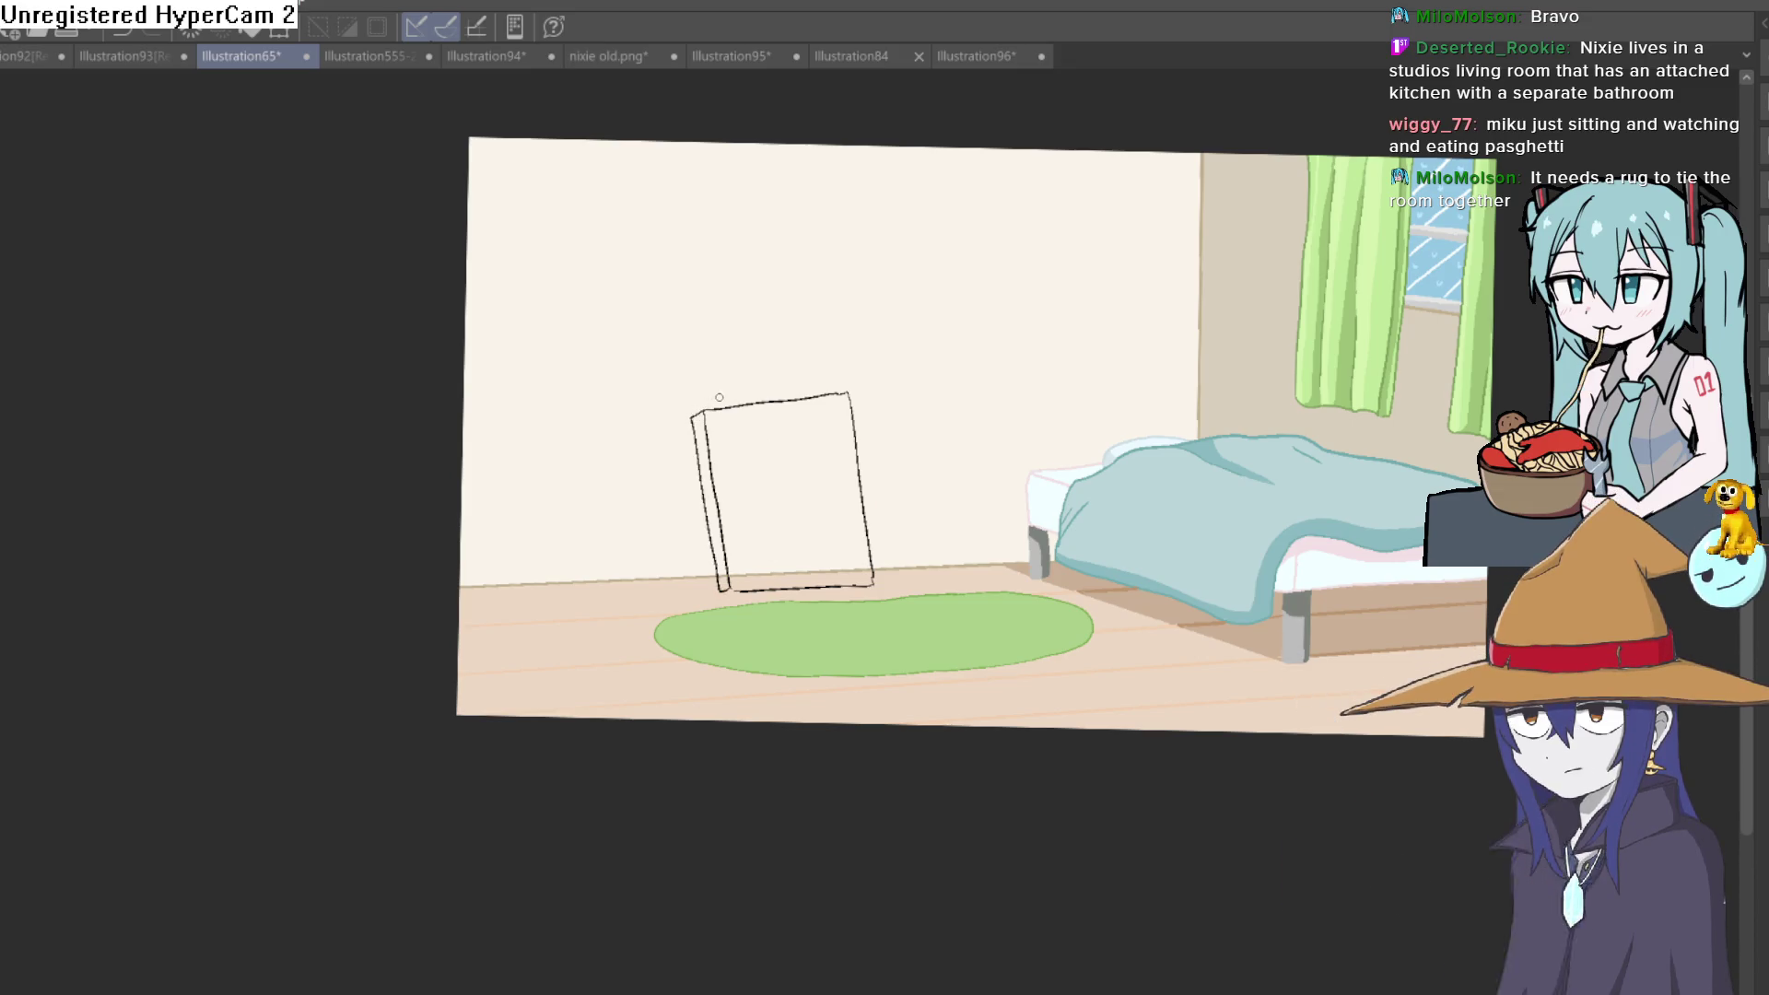
drag(806, 396, 752, 364)
drag(675, 496, 714, 579)
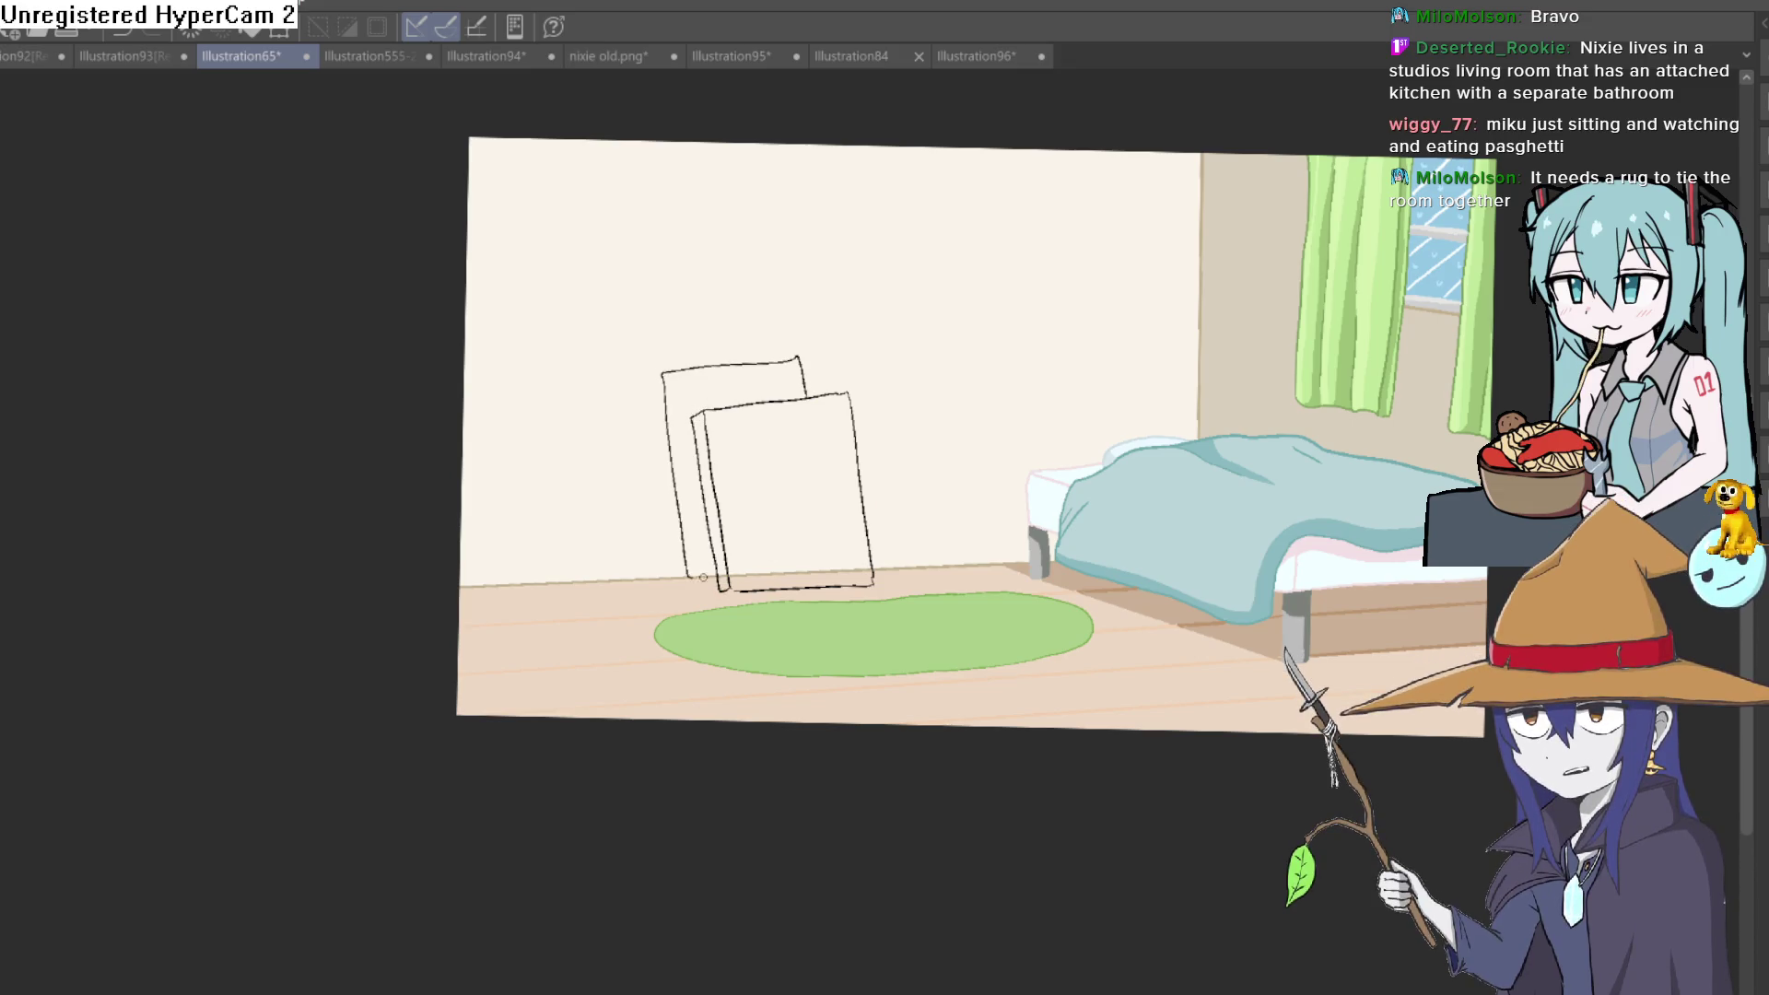
drag(661, 373, 660, 471)
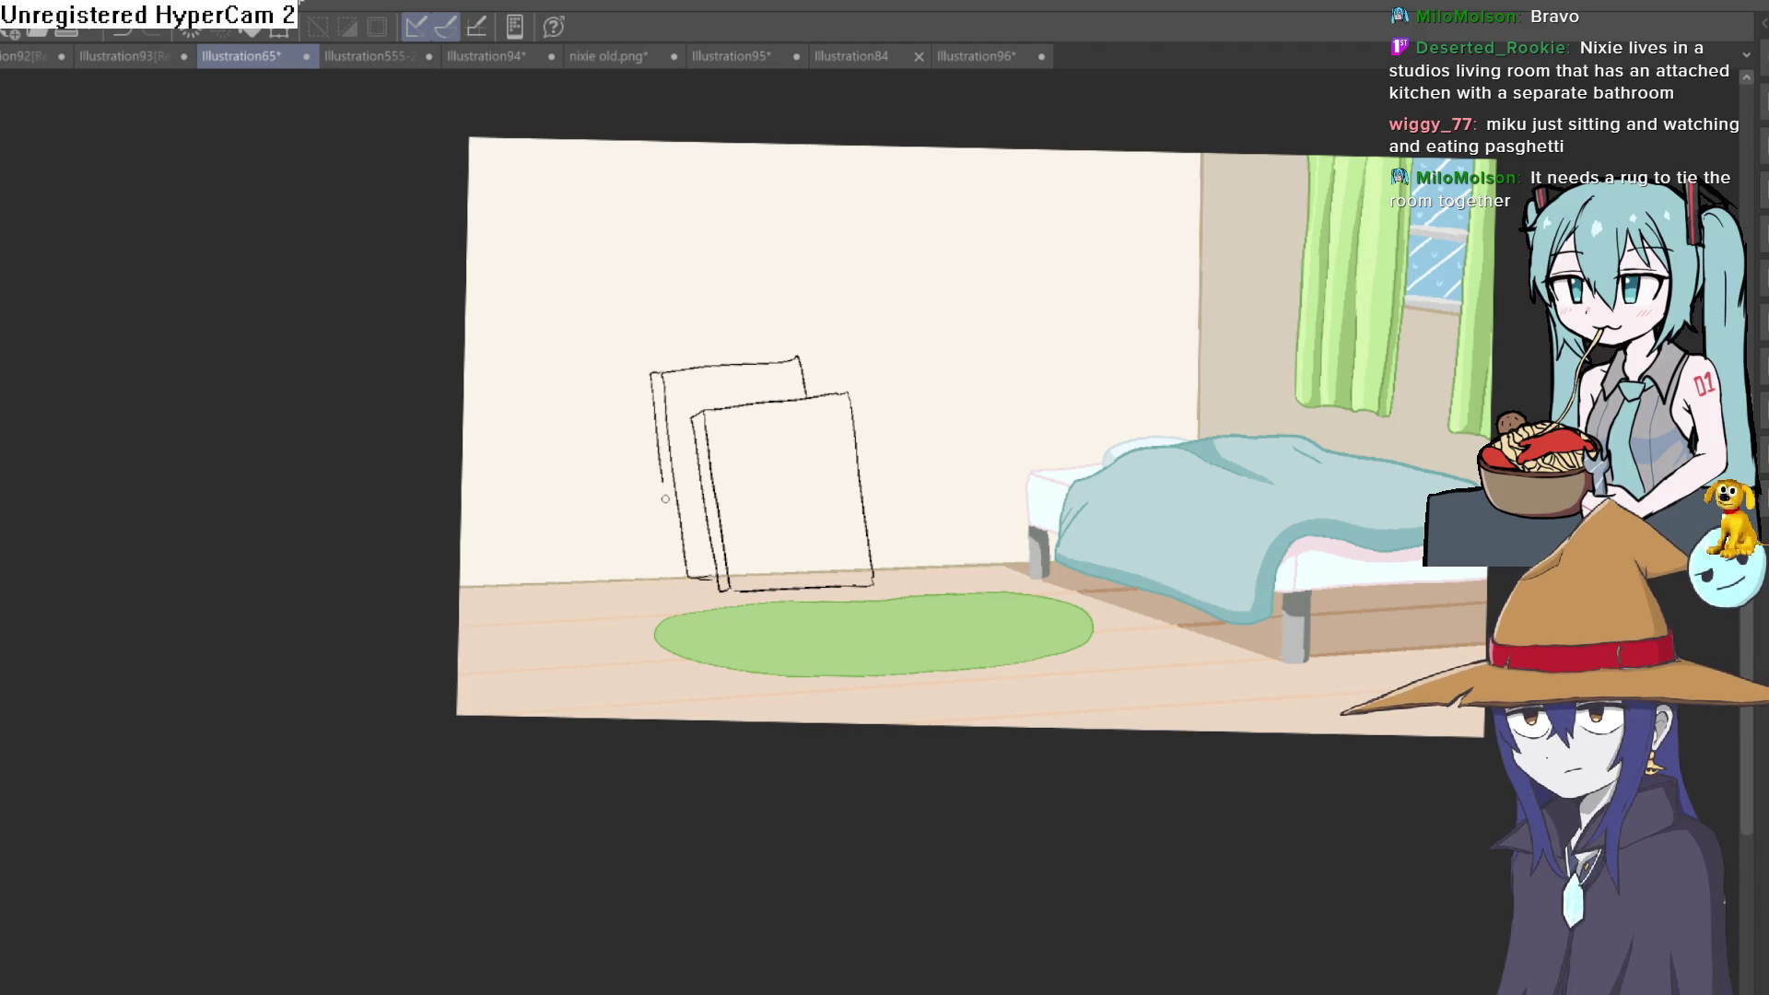
mouse_move(1002, 437)
mouse_down()
mouse_move(1086, 406)
mouse_move(1062, 516)
mouse_move(1031, 335)
mouse_up()
scroll(917, 691, up, 3)
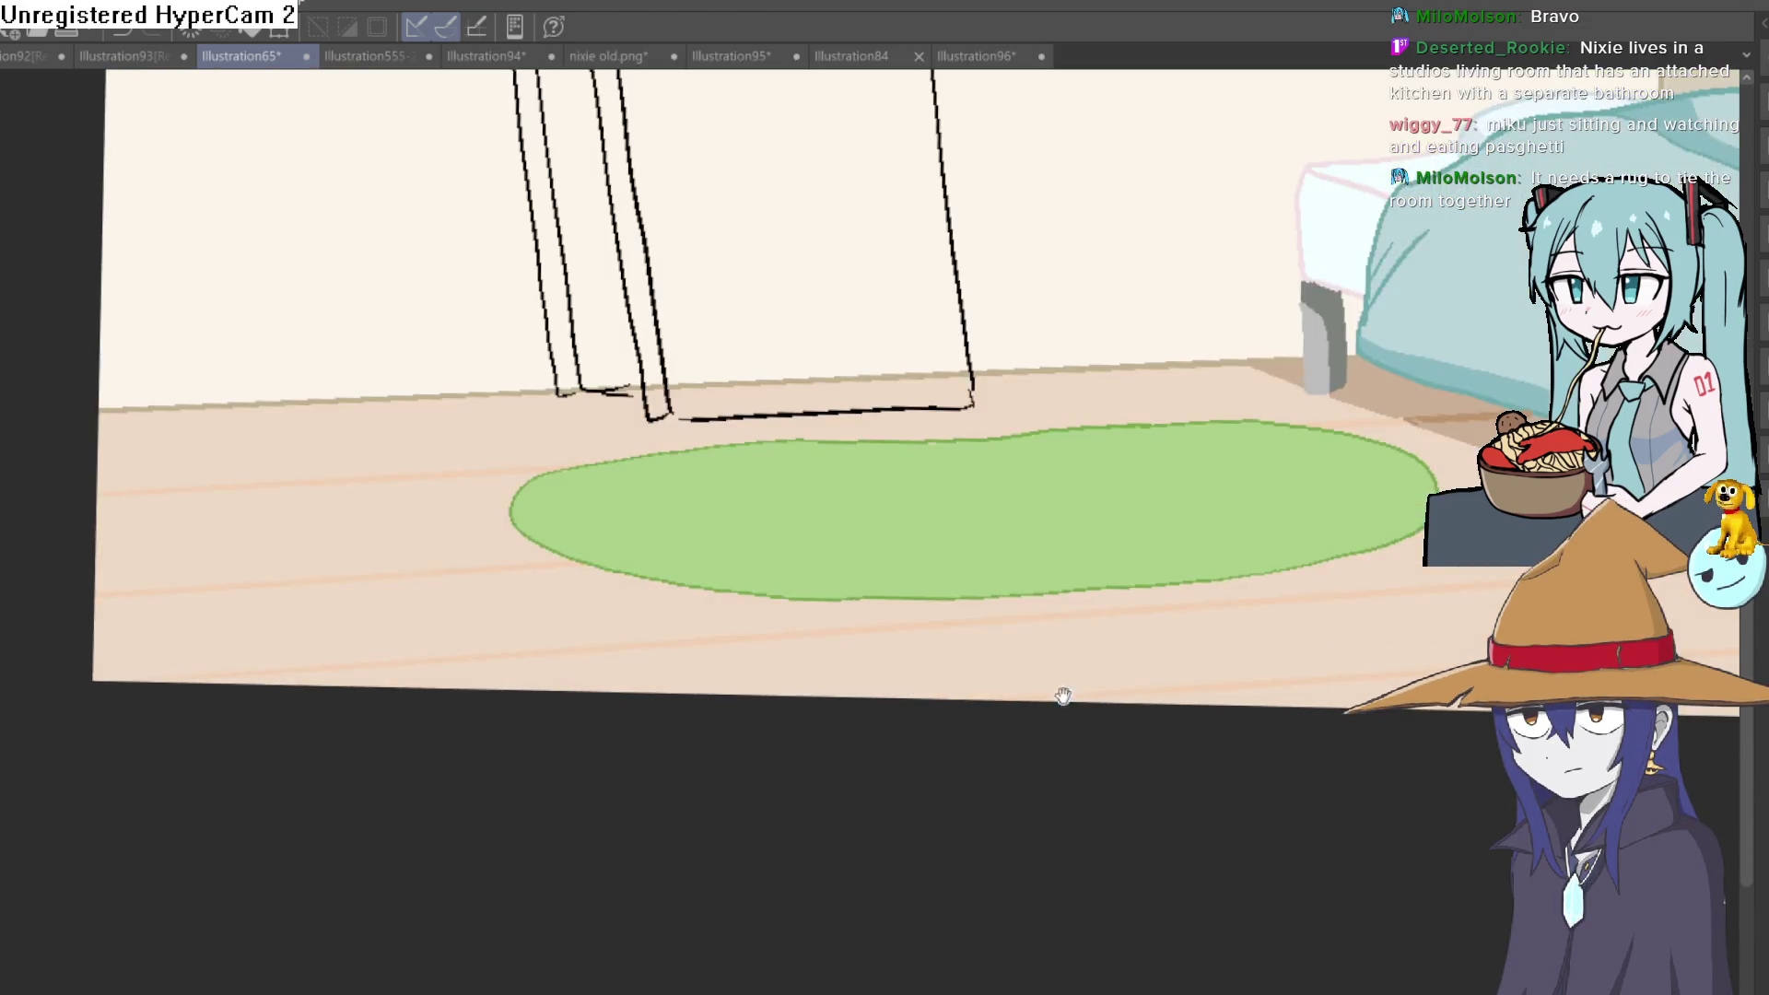
Sample the rug's green and paint short grass tufts across the rug's middle and right
drag(1068, 696, 1017, 649)
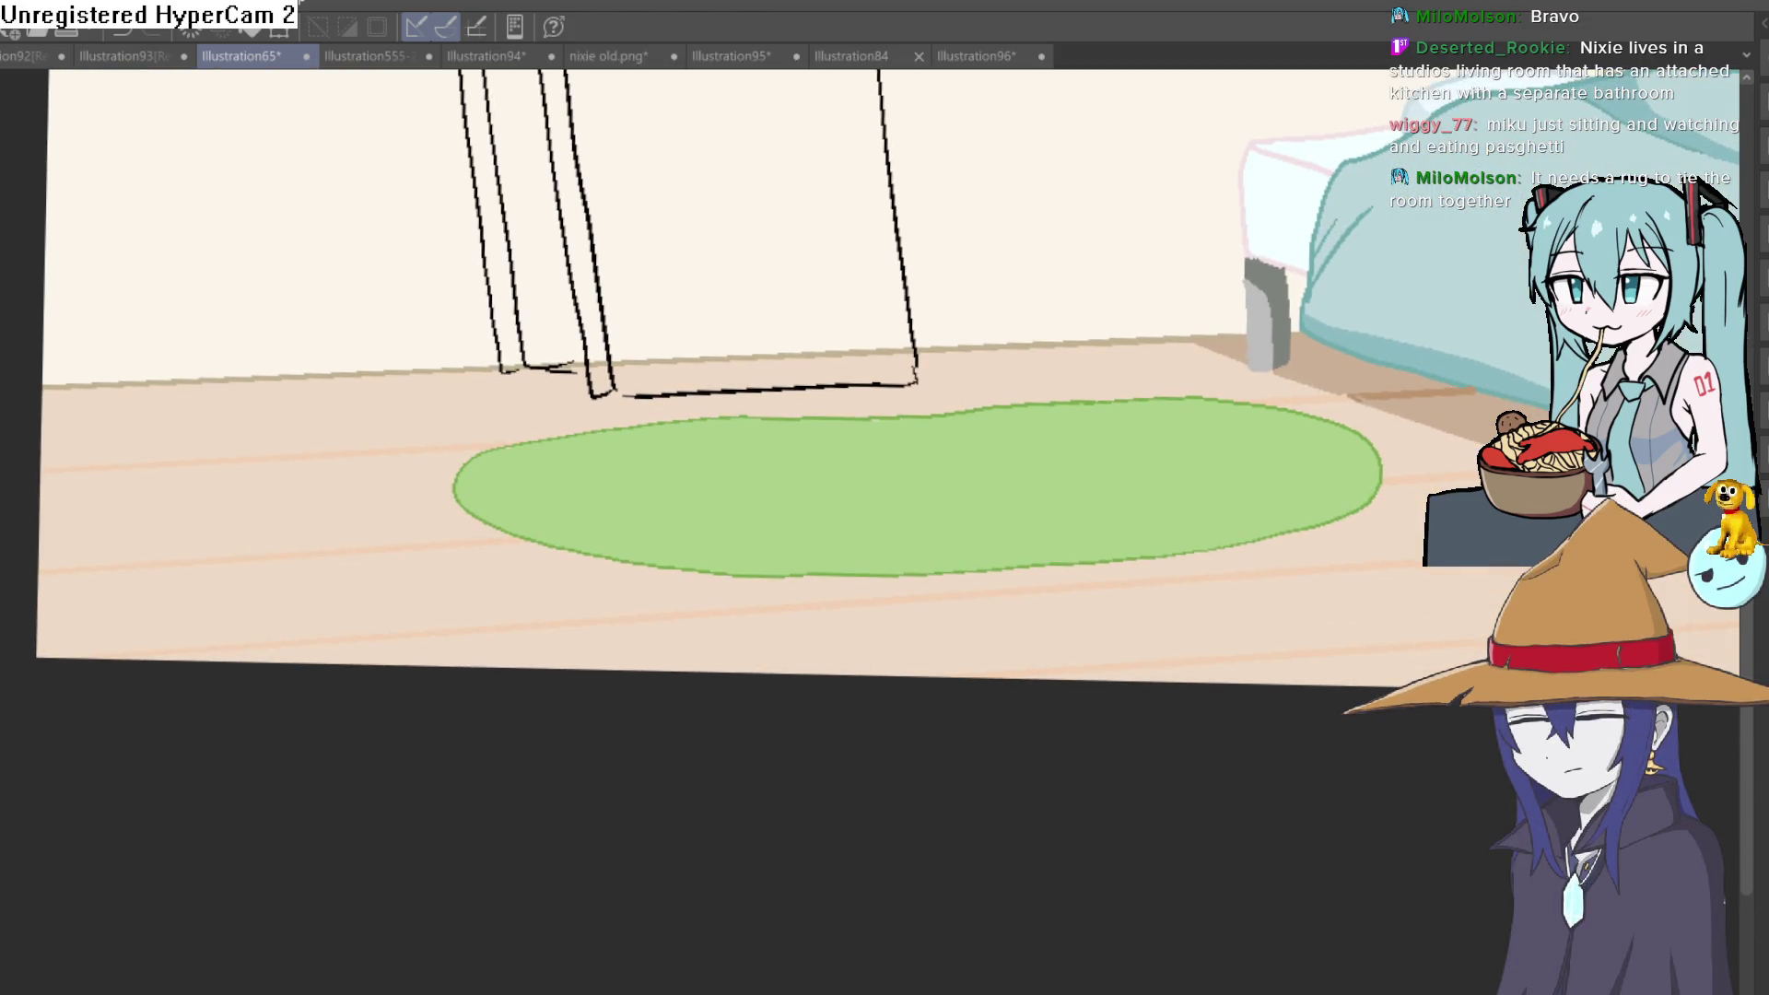
click(978, 514)
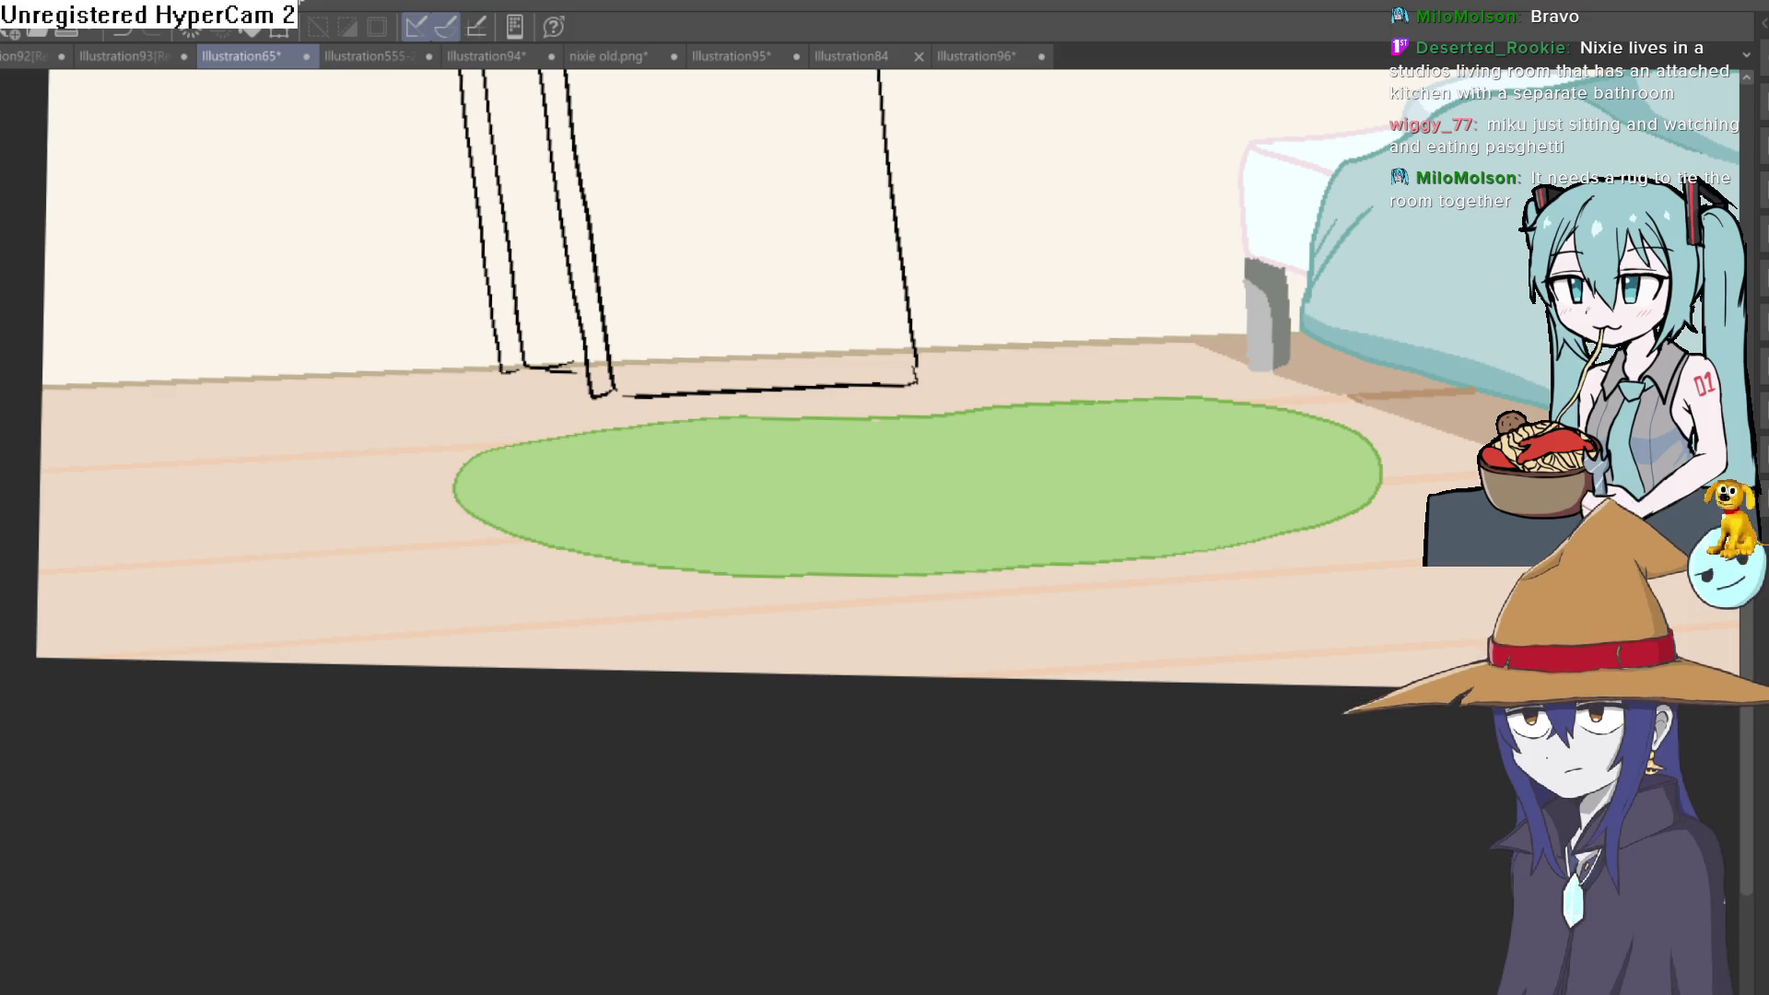
scroll(811, 484, up, 2)
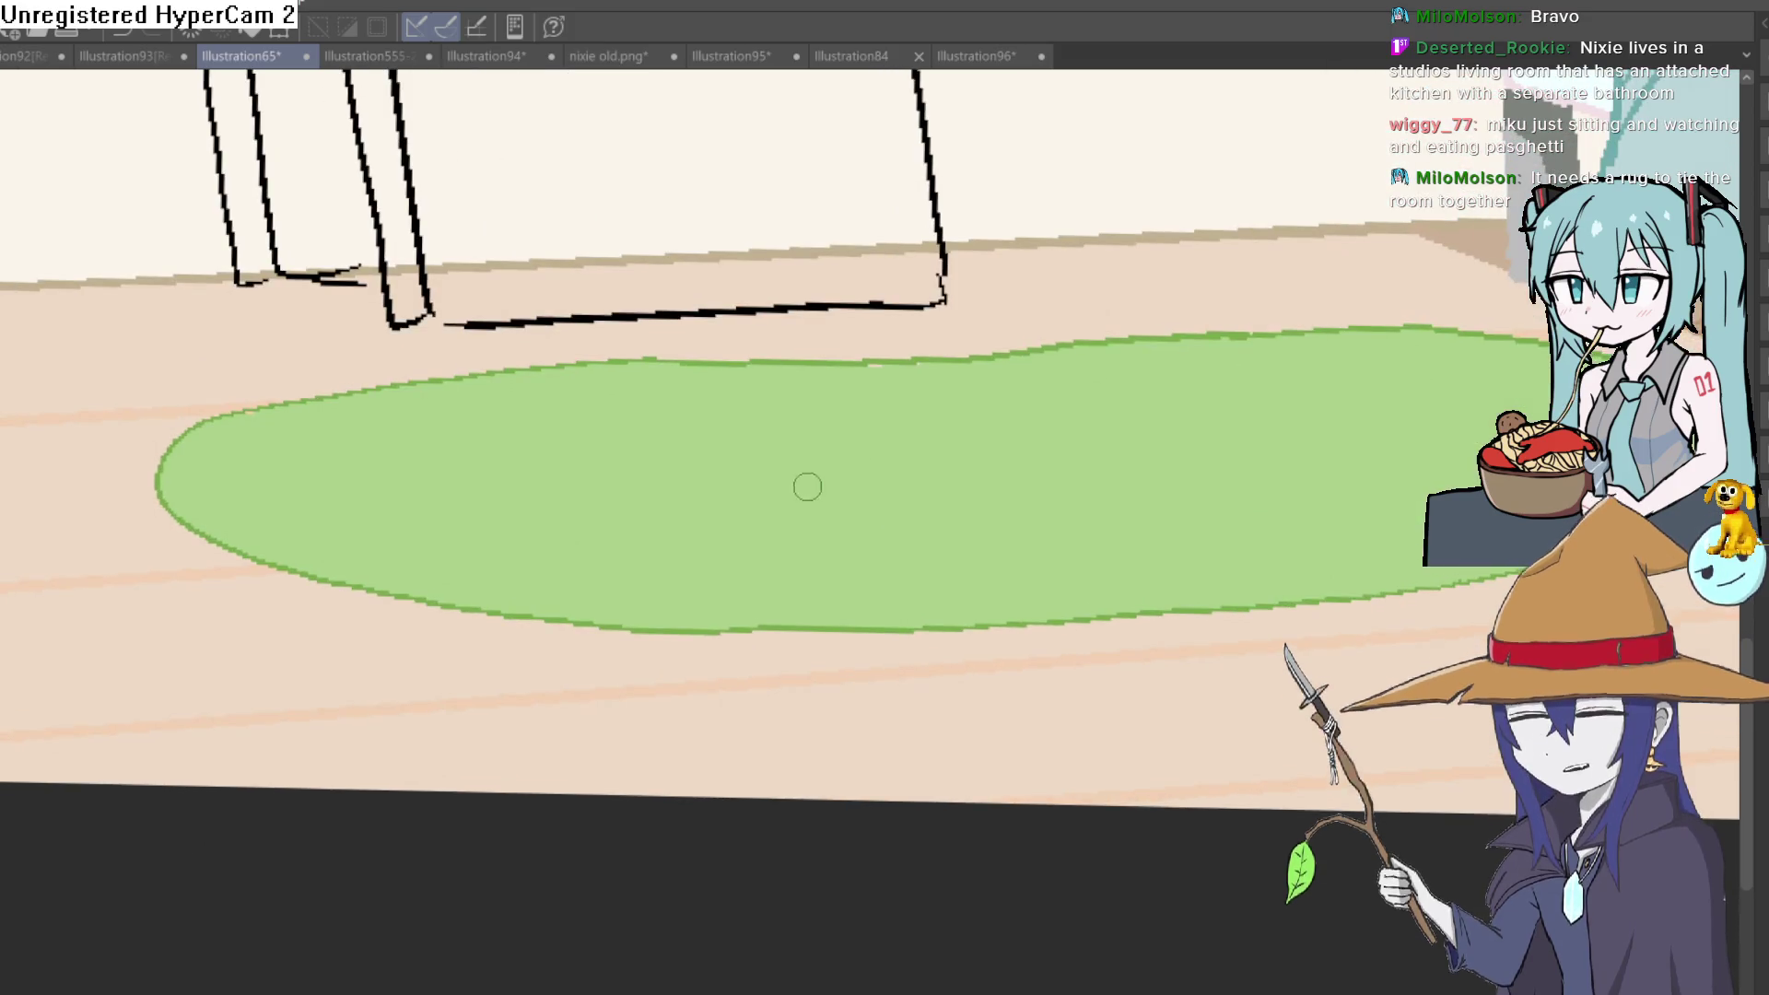
drag(979, 423, 1116, 408)
drag(1087, 503, 1104, 475)
mouse_move(1298, 430)
mouse_down()
mouse_move(1315, 470)
mouse_move(1397, 470)
mouse_up()
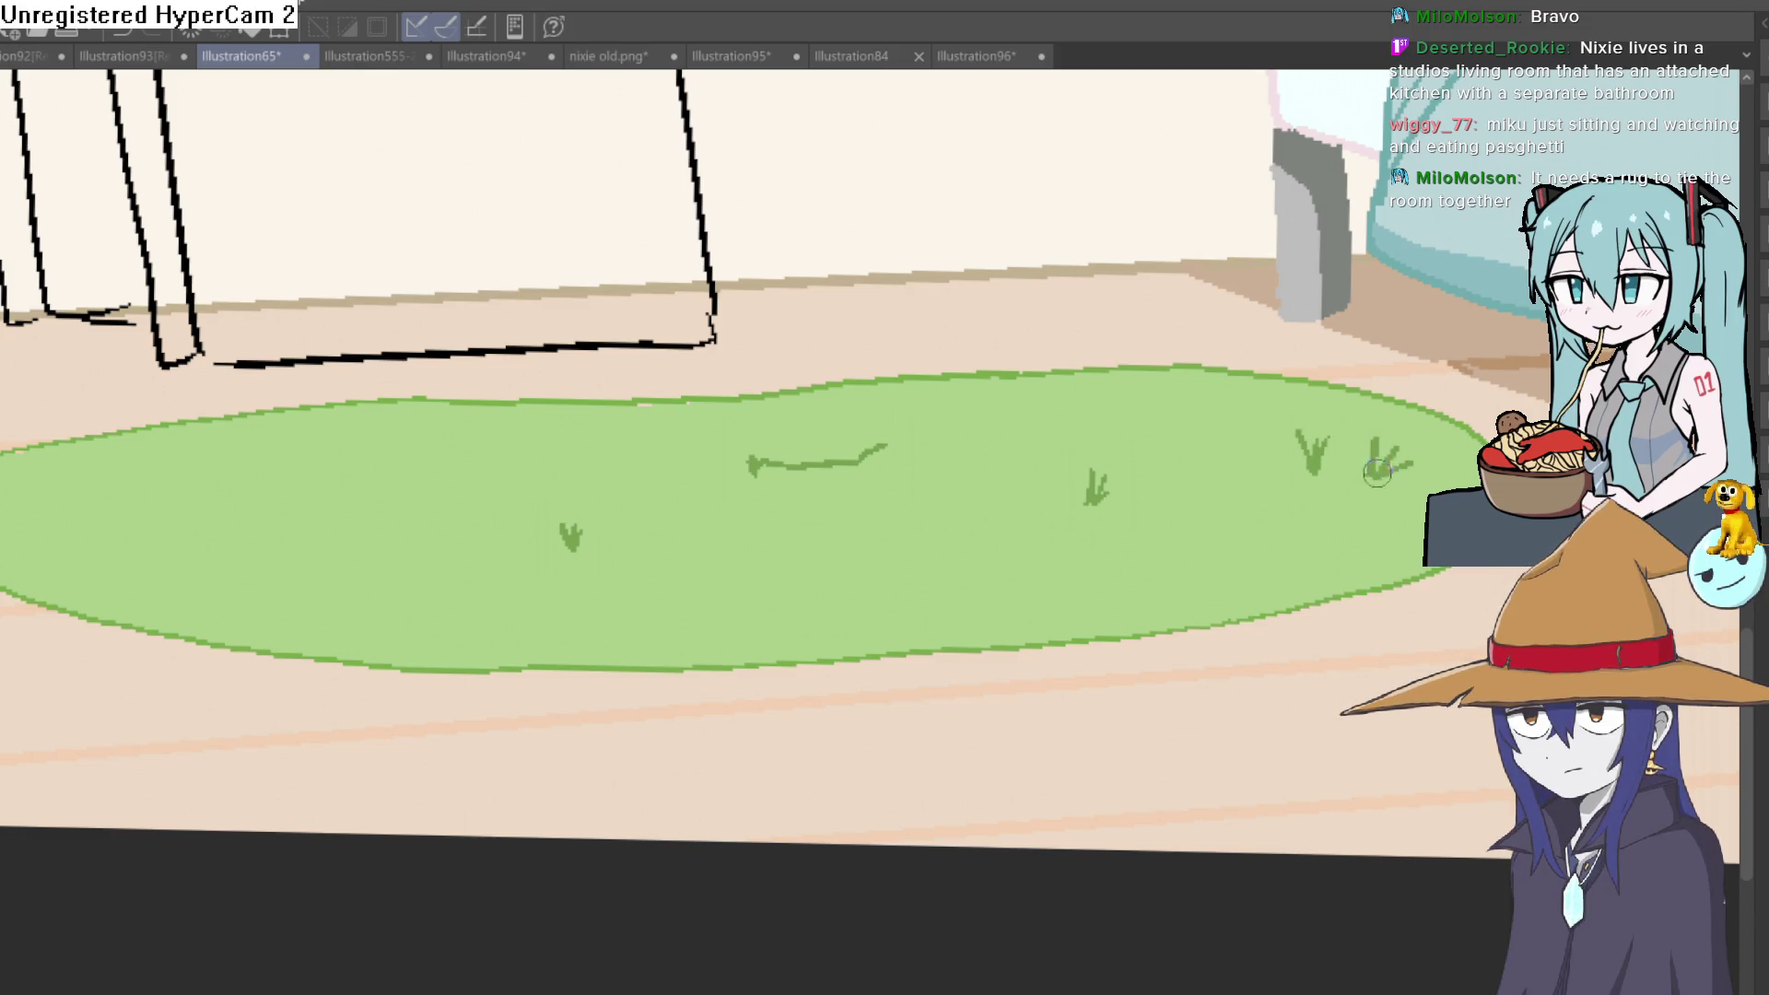
Add more grass squiggles and tufts on the rug's left and right sides
drag(636, 551, 1115, 413)
drag(780, 416, 880, 421)
drag(822, 340, 921, 331)
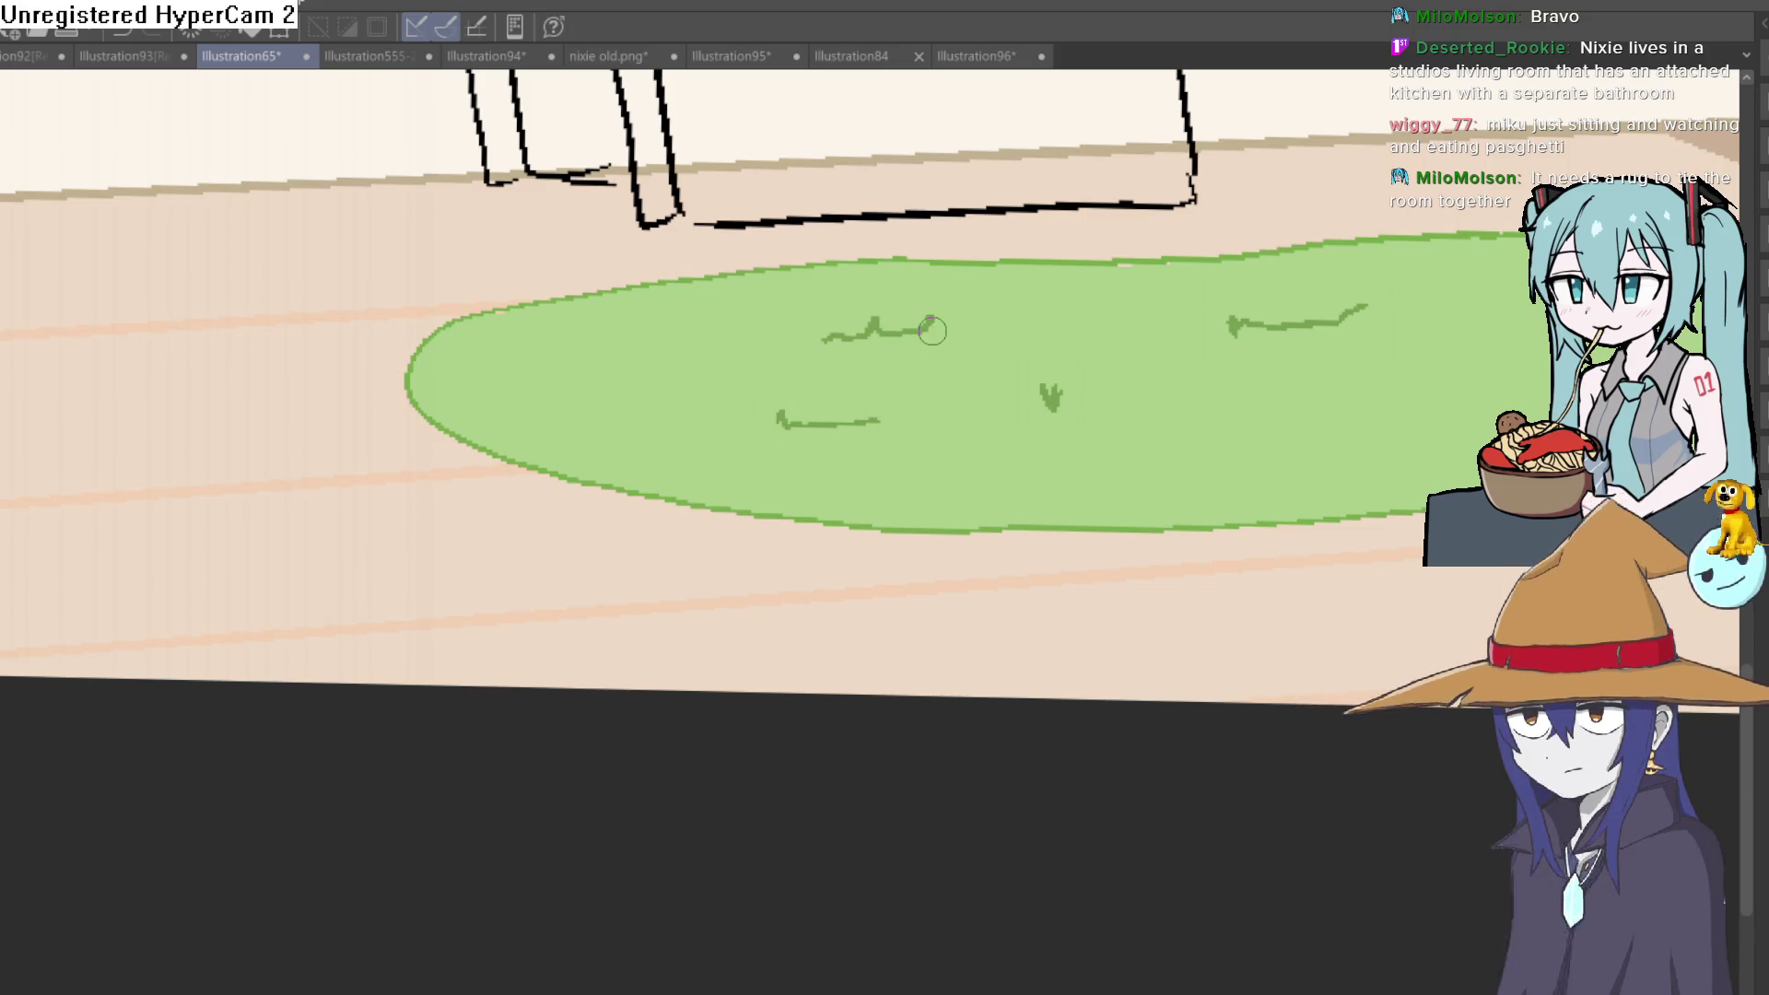
scroll(1451, 492, down, 5)
scroll(1490, 484, up, 5)
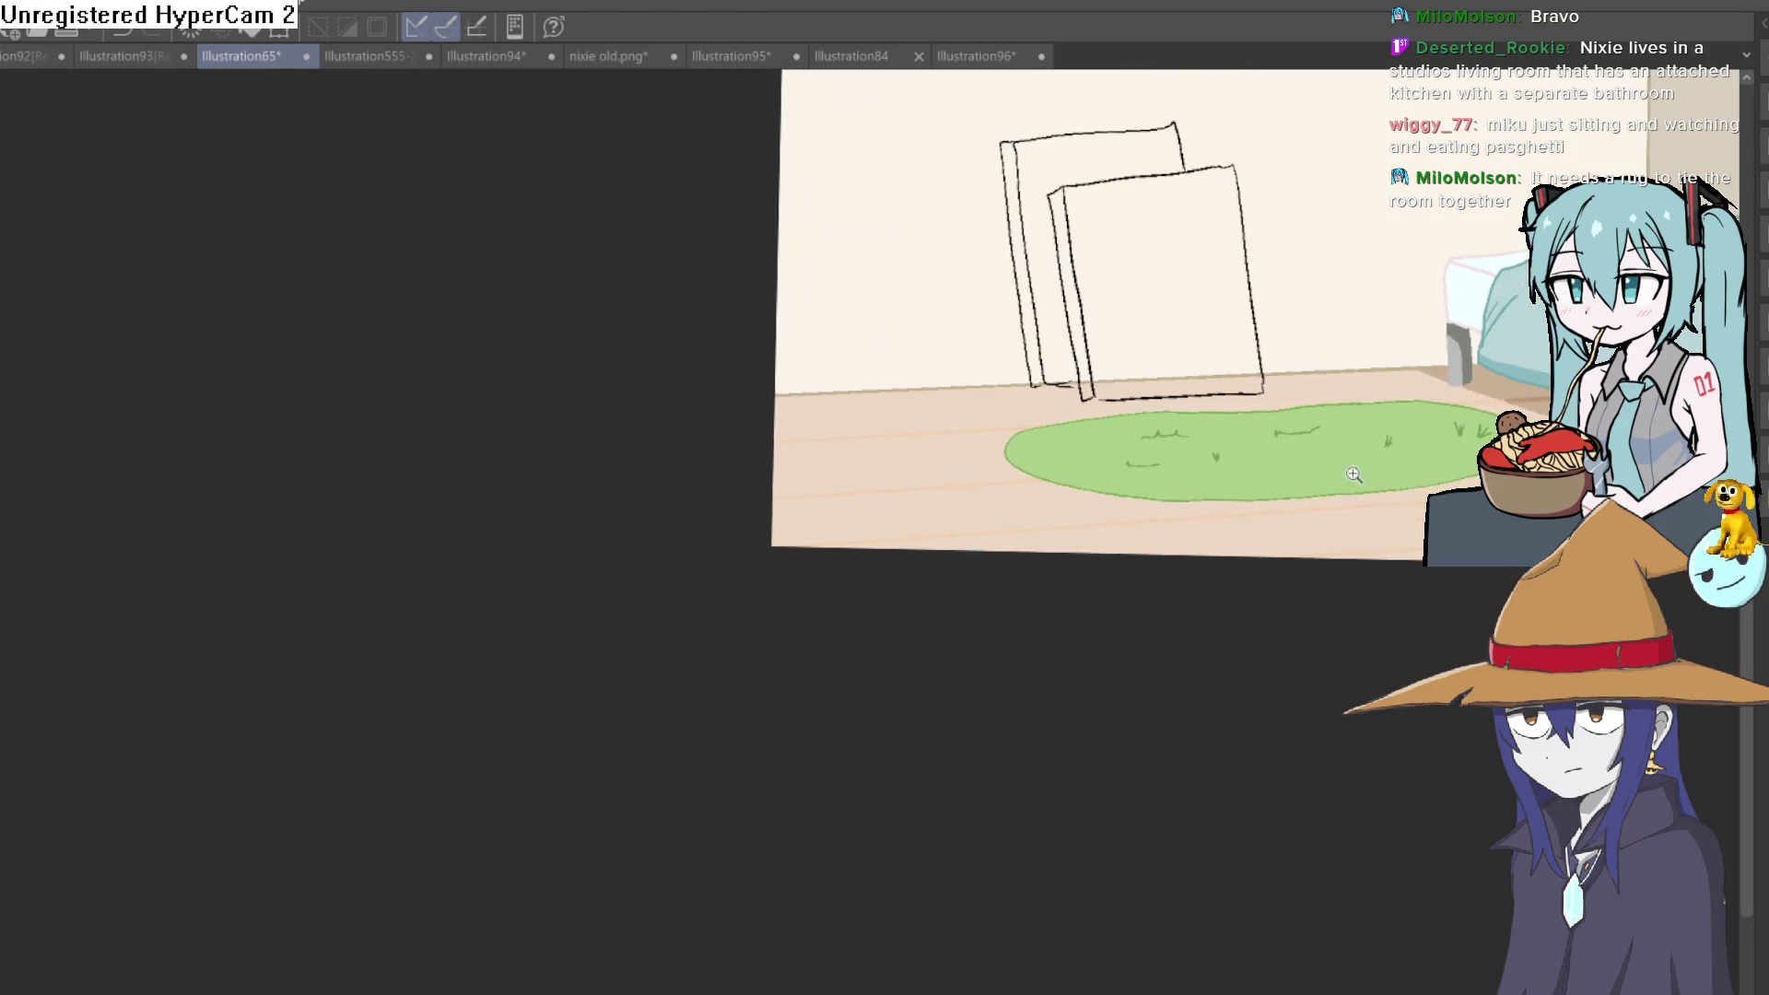
mouse_move(1248, 453)
mouse_down()
mouse_move(1373, 463)
mouse_move(1297, 461)
mouse_up()
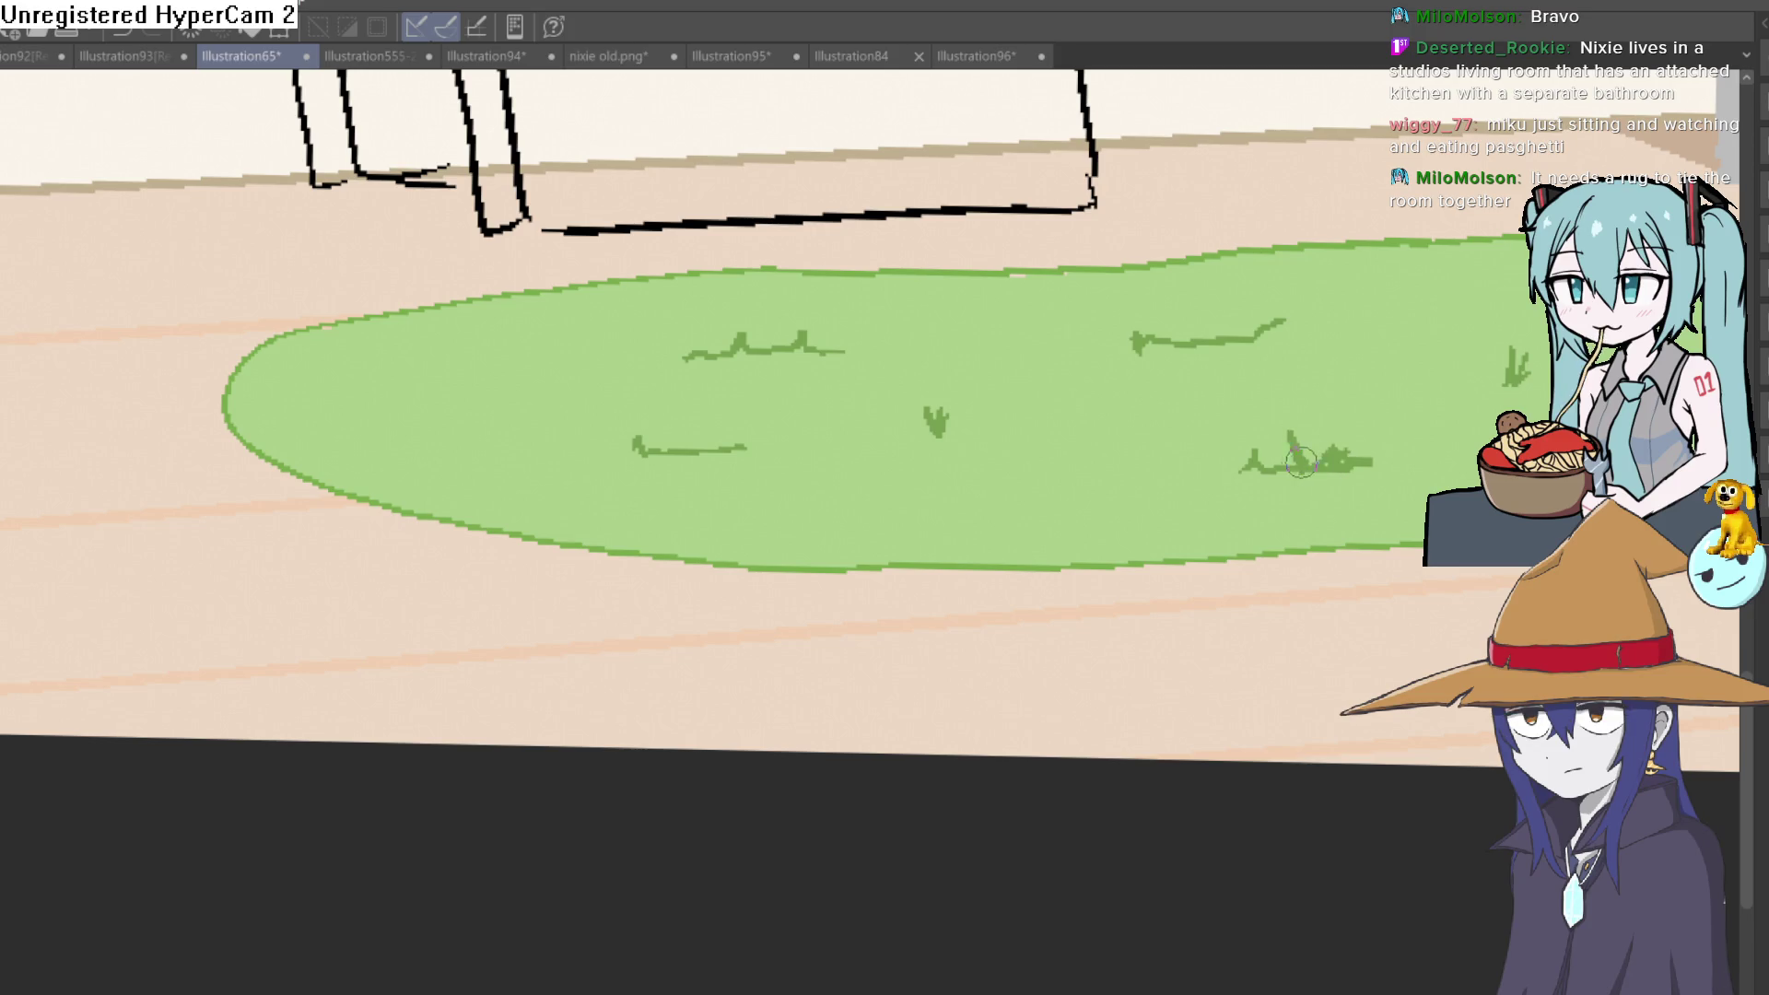
drag(291, 391, 382, 383)
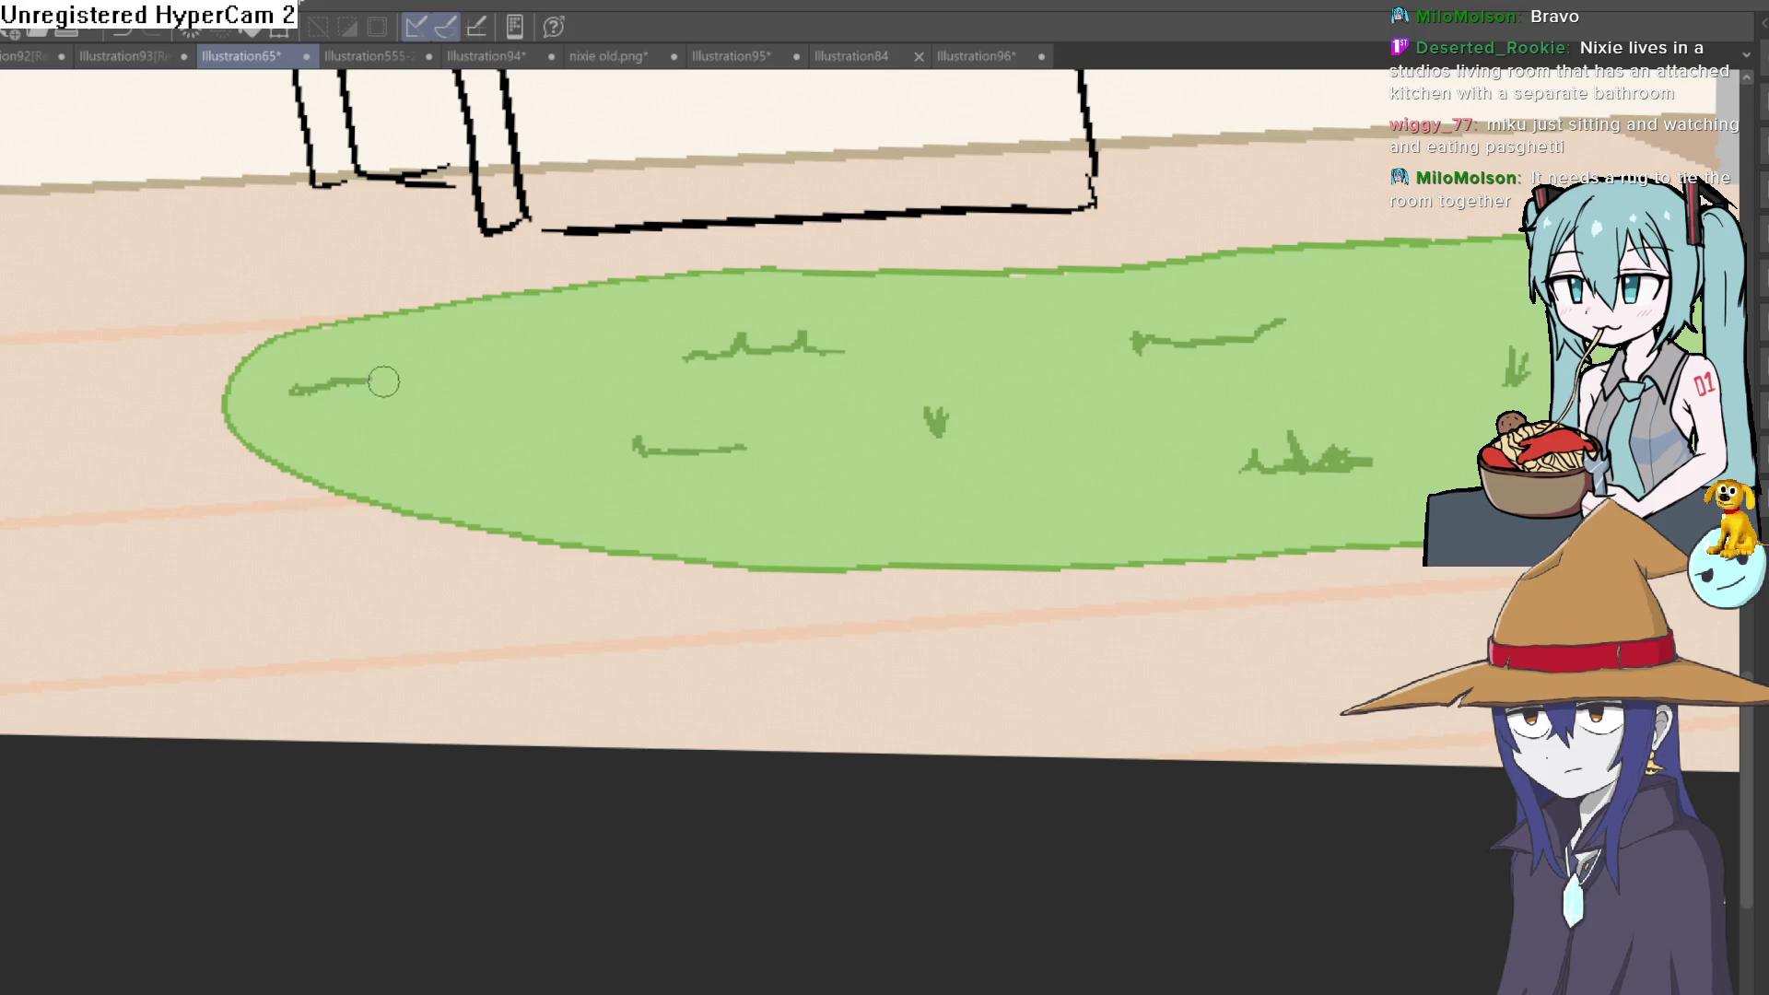
Trace a dark green outline along the rug's lower edge, rounded end and left edge
mouse_move(999, 525)
mouse_down()
mouse_move(1415, 319)
mouse_move(1304, 442)
mouse_move(1001, 541)
mouse_move(521, 645)
mouse_up()
mouse_move(521, 644)
mouse_down()
mouse_move(1325, 608)
mouse_move(948, 506)
mouse_move(817, 715)
mouse_move(866, 553)
mouse_move(931, 462)
mouse_move(857, 632)
mouse_up()
drag(811, 668, 979, 375)
mouse_move(1055, 325)
mouse_down()
mouse_move(959, 458)
mouse_move(891, 500)
mouse_move(1059, 313)
mouse_move(1117, 315)
mouse_move(1015, 262)
mouse_move(1224, 620)
mouse_move(1275, 427)
mouse_move(1380, 600)
mouse_move(1324, 590)
mouse_up()
click(1180, 525)
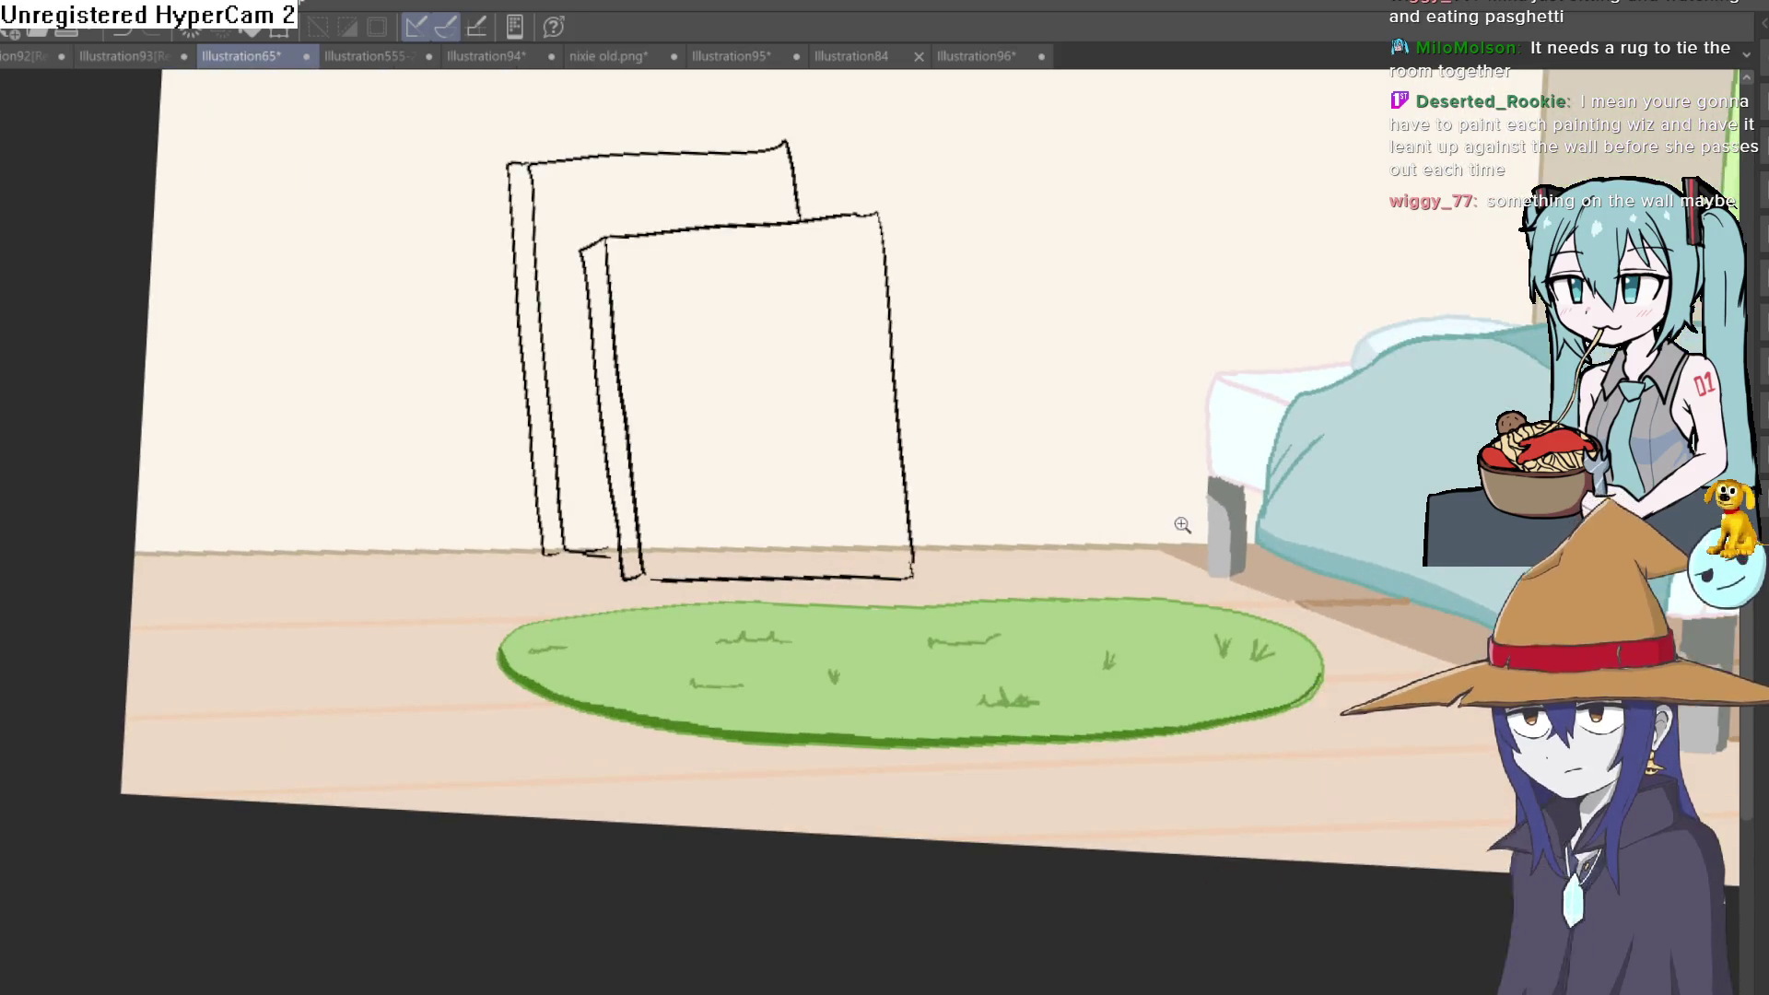
mouse_move(1179, 525)
mouse_down()
mouse_move(1290, 494)
mouse_move(1255, 473)
mouse_move(1268, 499)
mouse_move(1247, 488)
mouse_up()
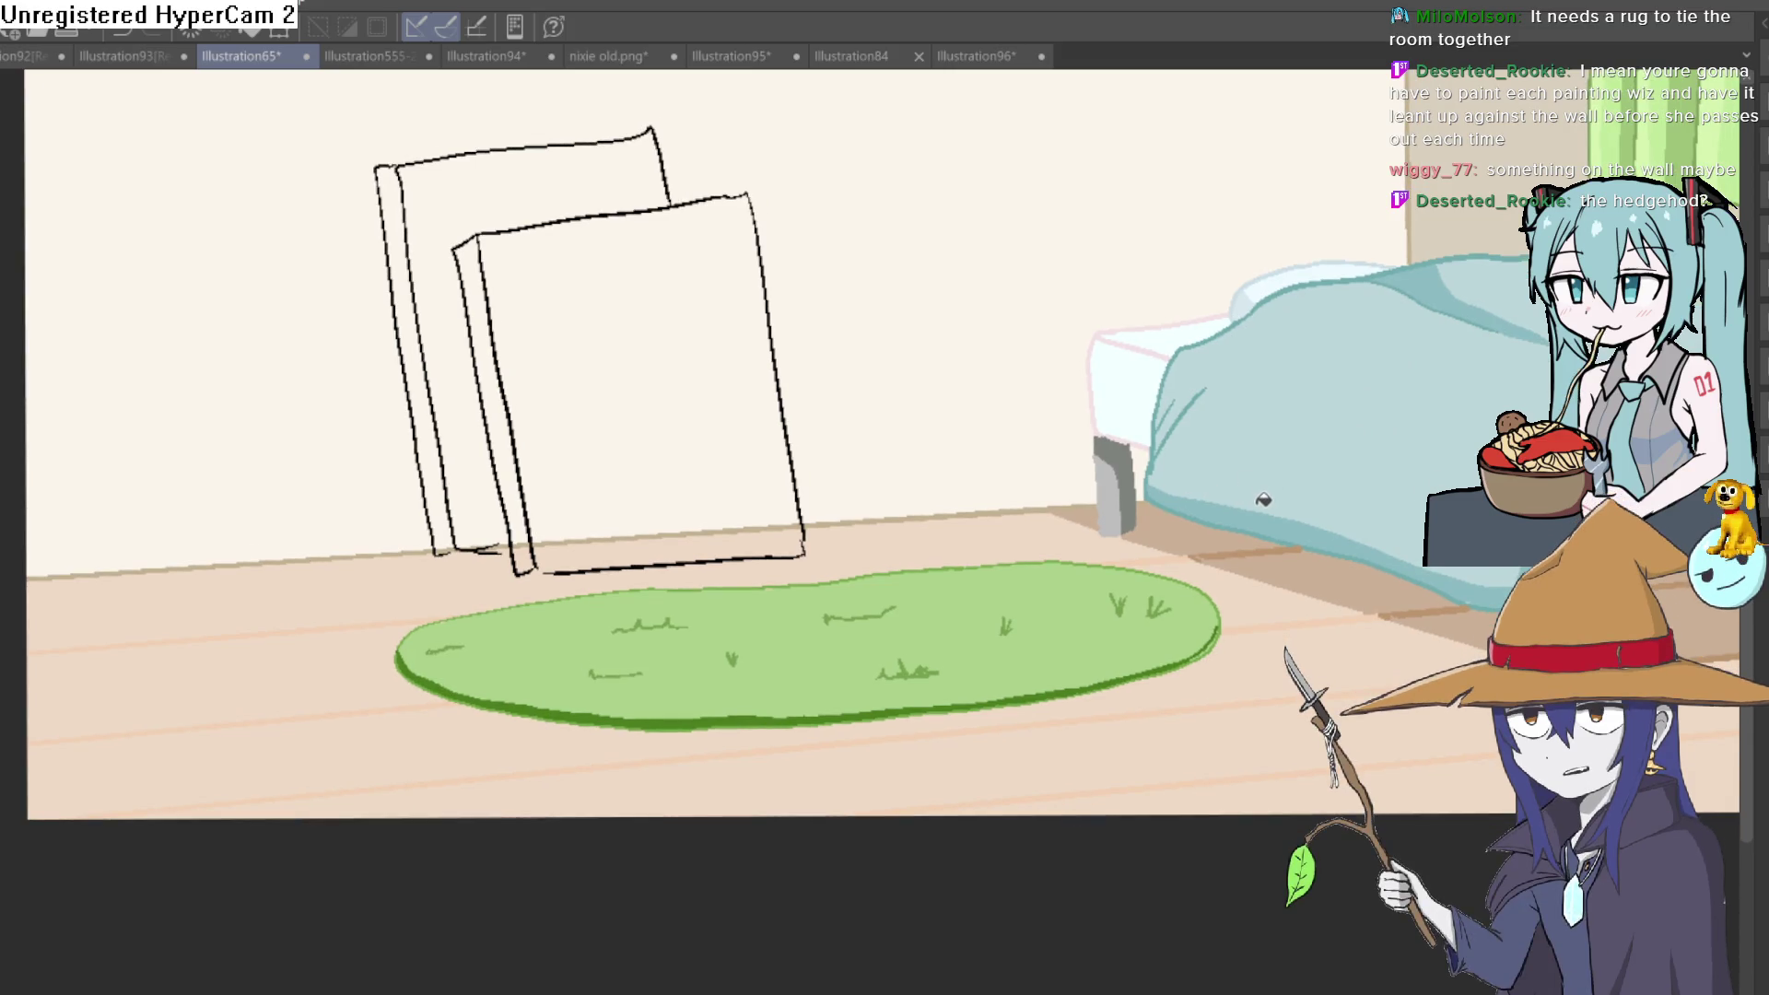
click(1230, 542)
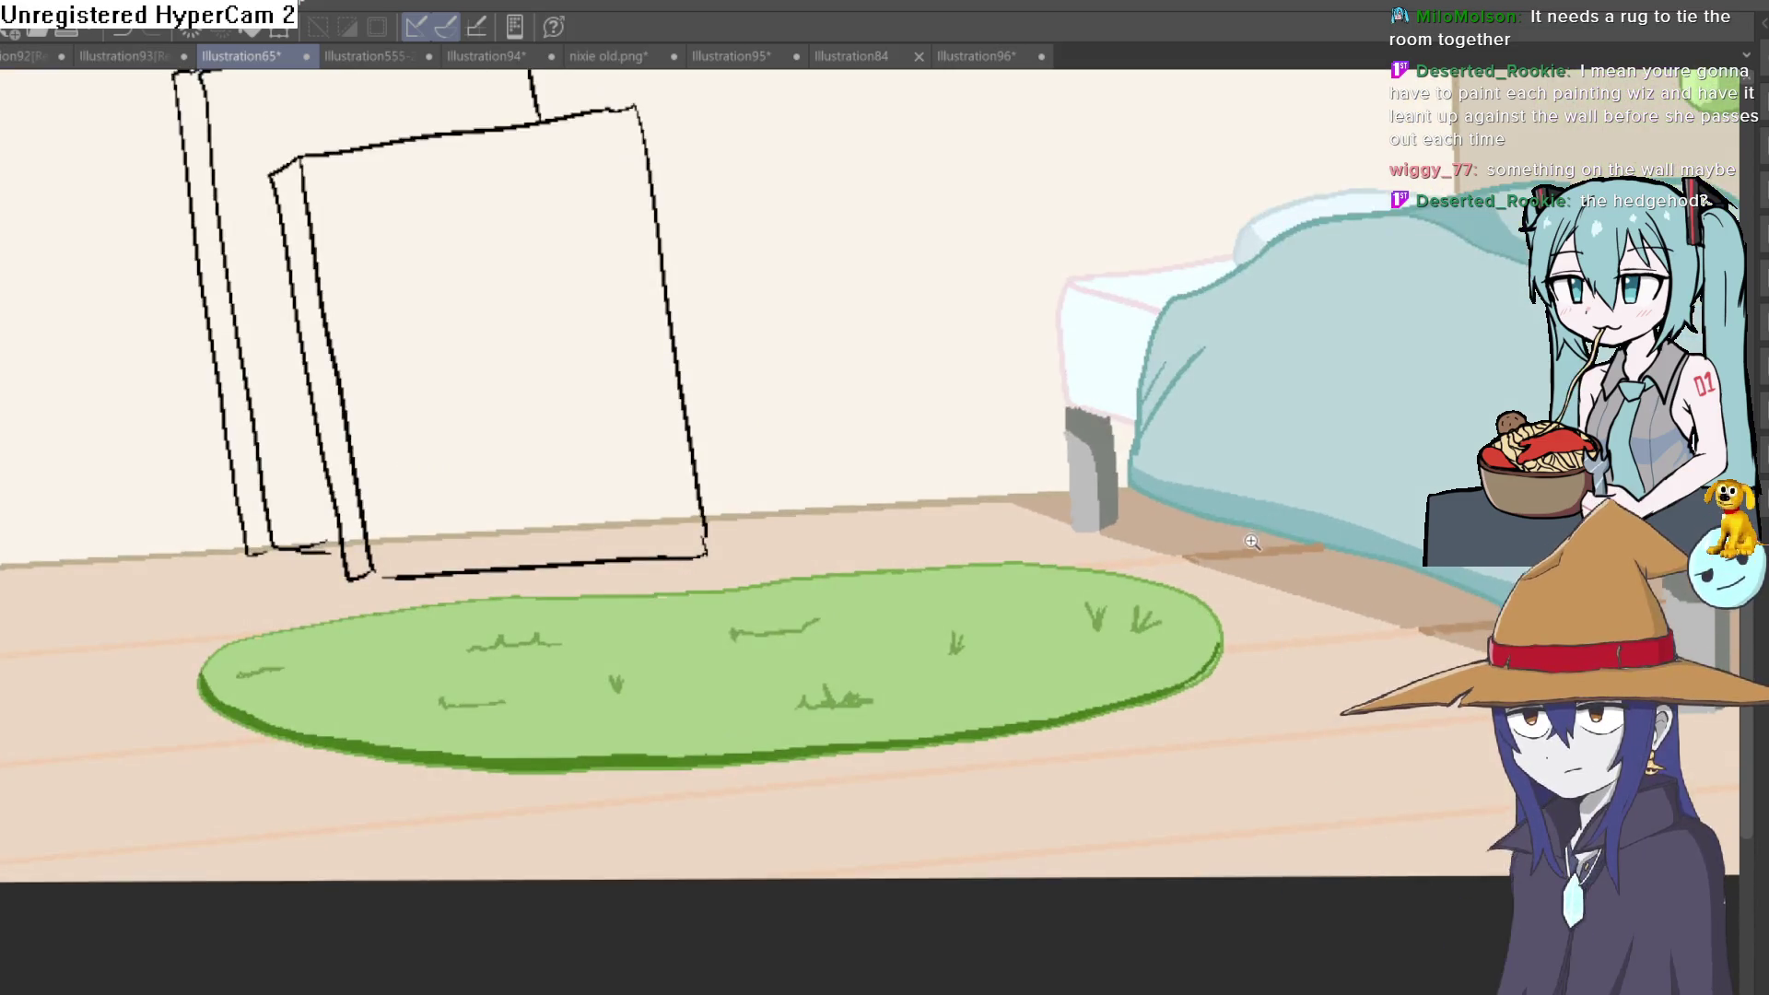
alt+click(1234, 545)
click(1256, 550)
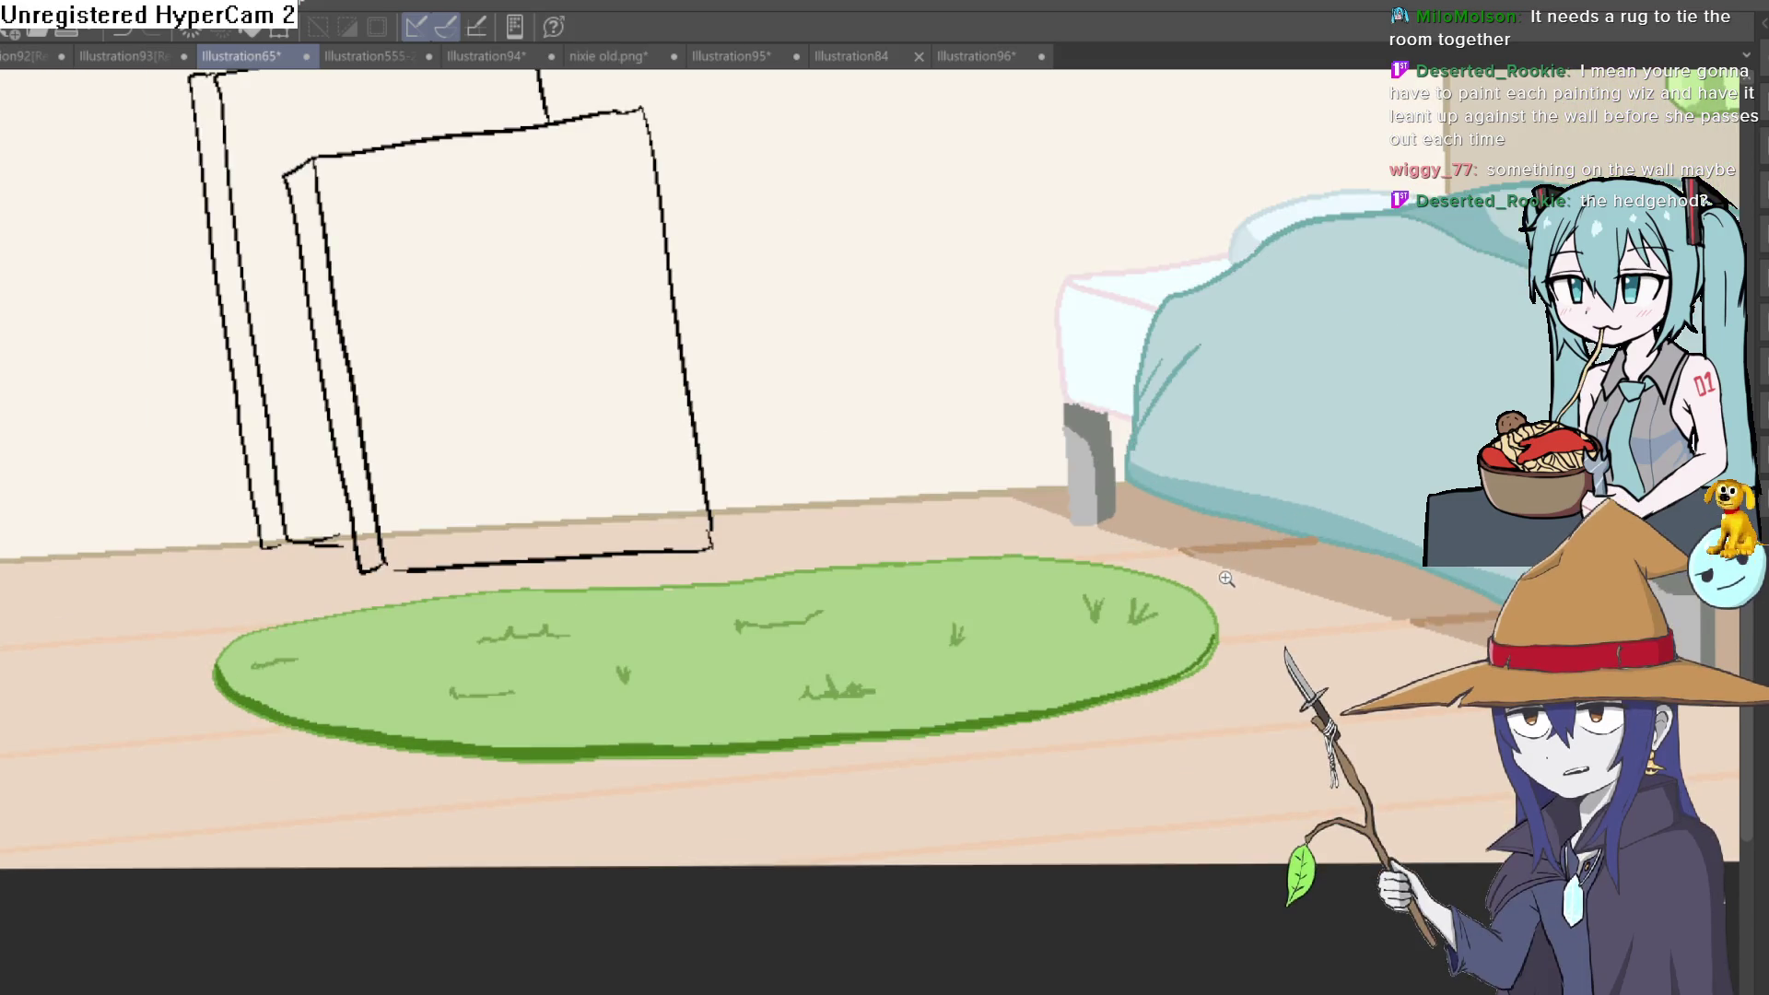
drag(1213, 599, 1213, 609)
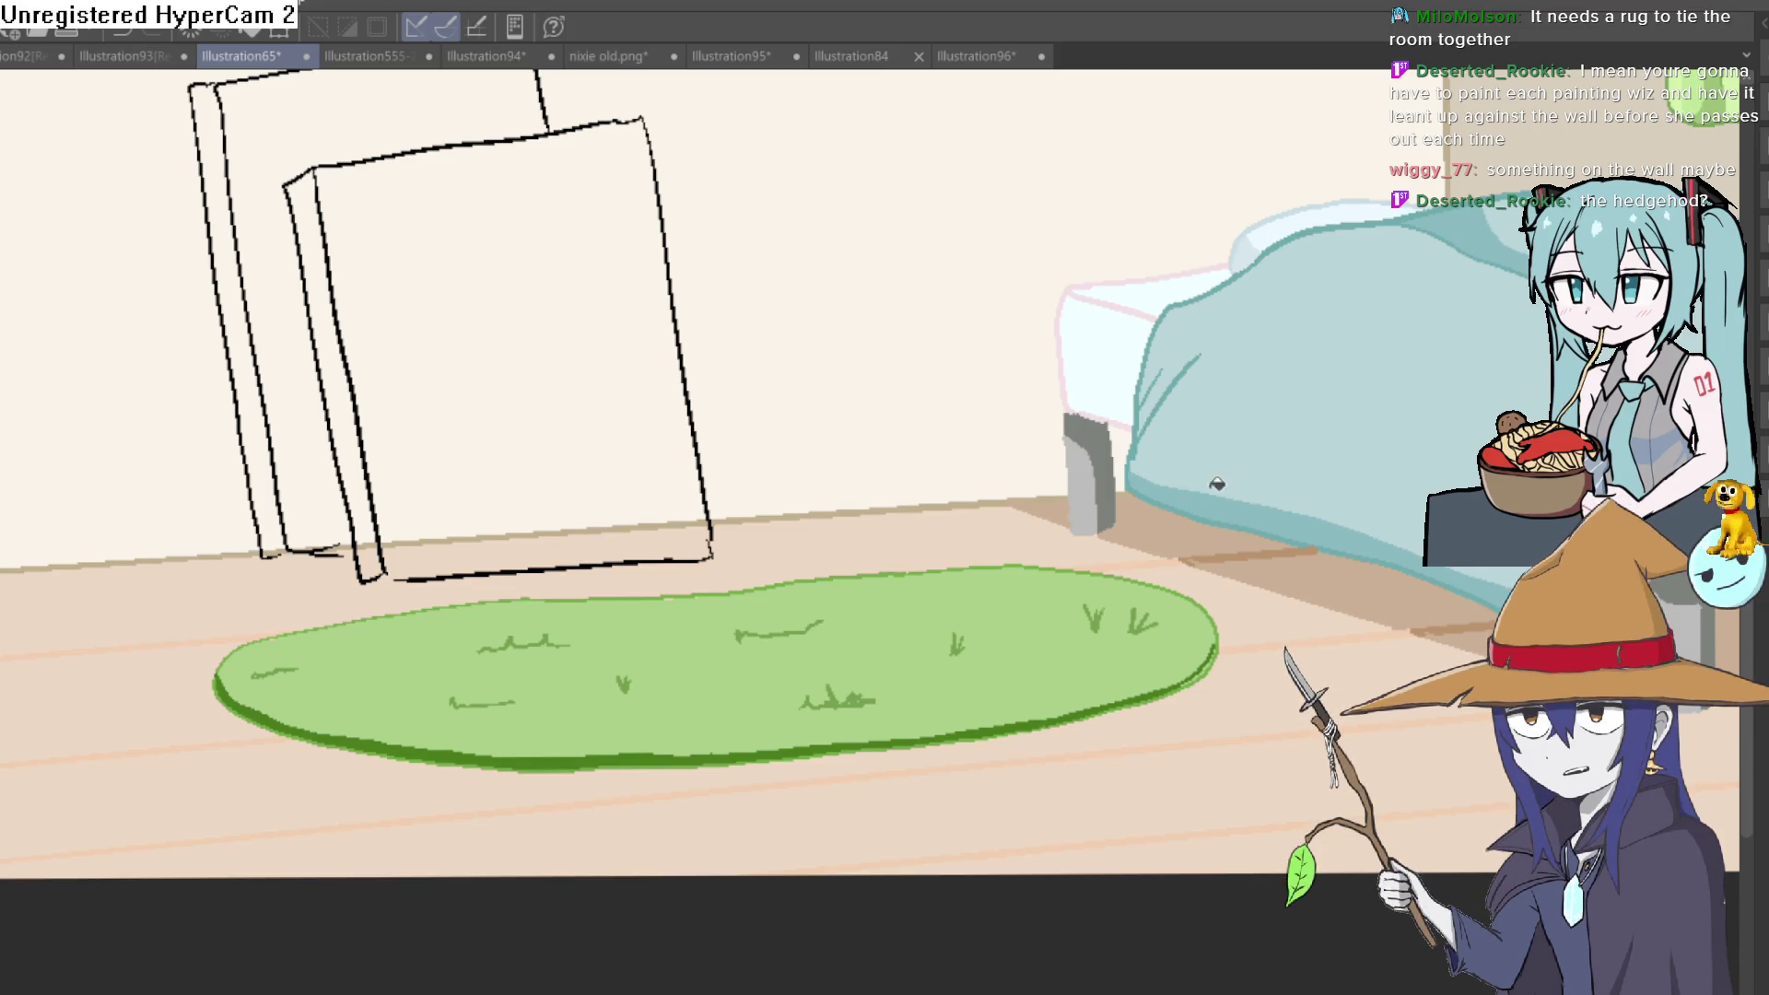
scroll(1226, 482, down, 5)
drag(1226, 665, 1342, 654)
drag(1208, 737, 1164, 673)
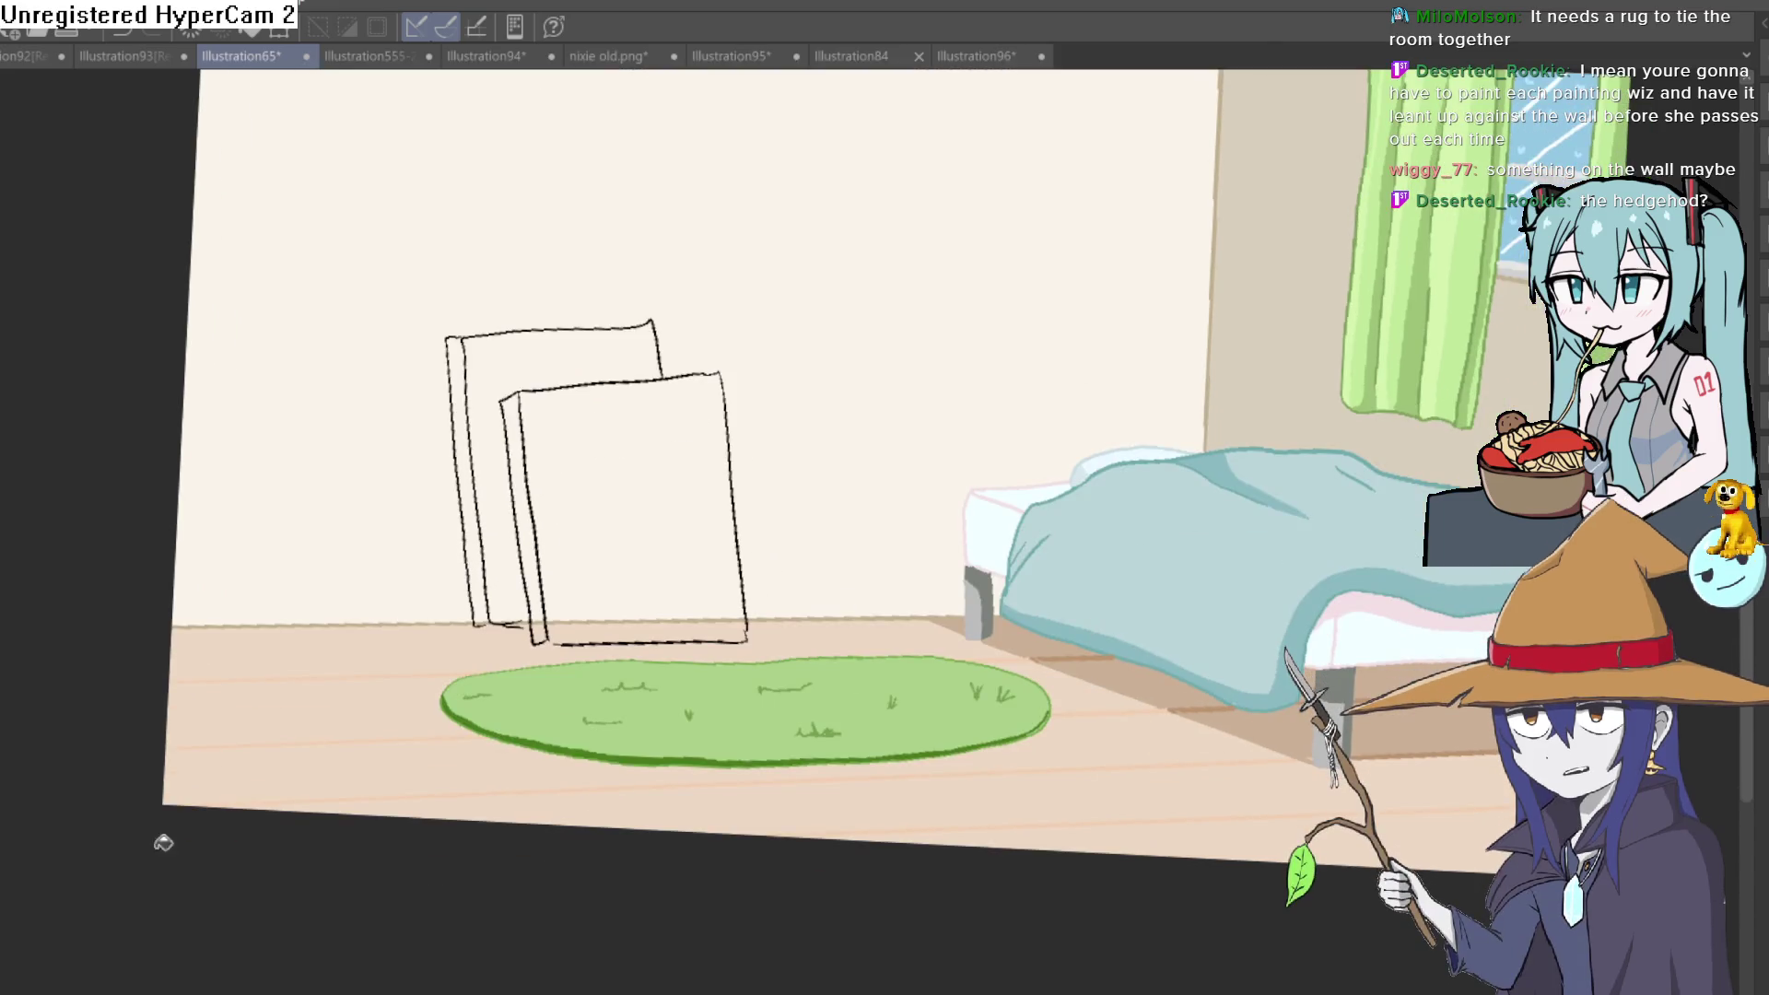
Brush tan over the shading band on the rug's right edge and the pale upper-left line
key(minus)
key(minus)
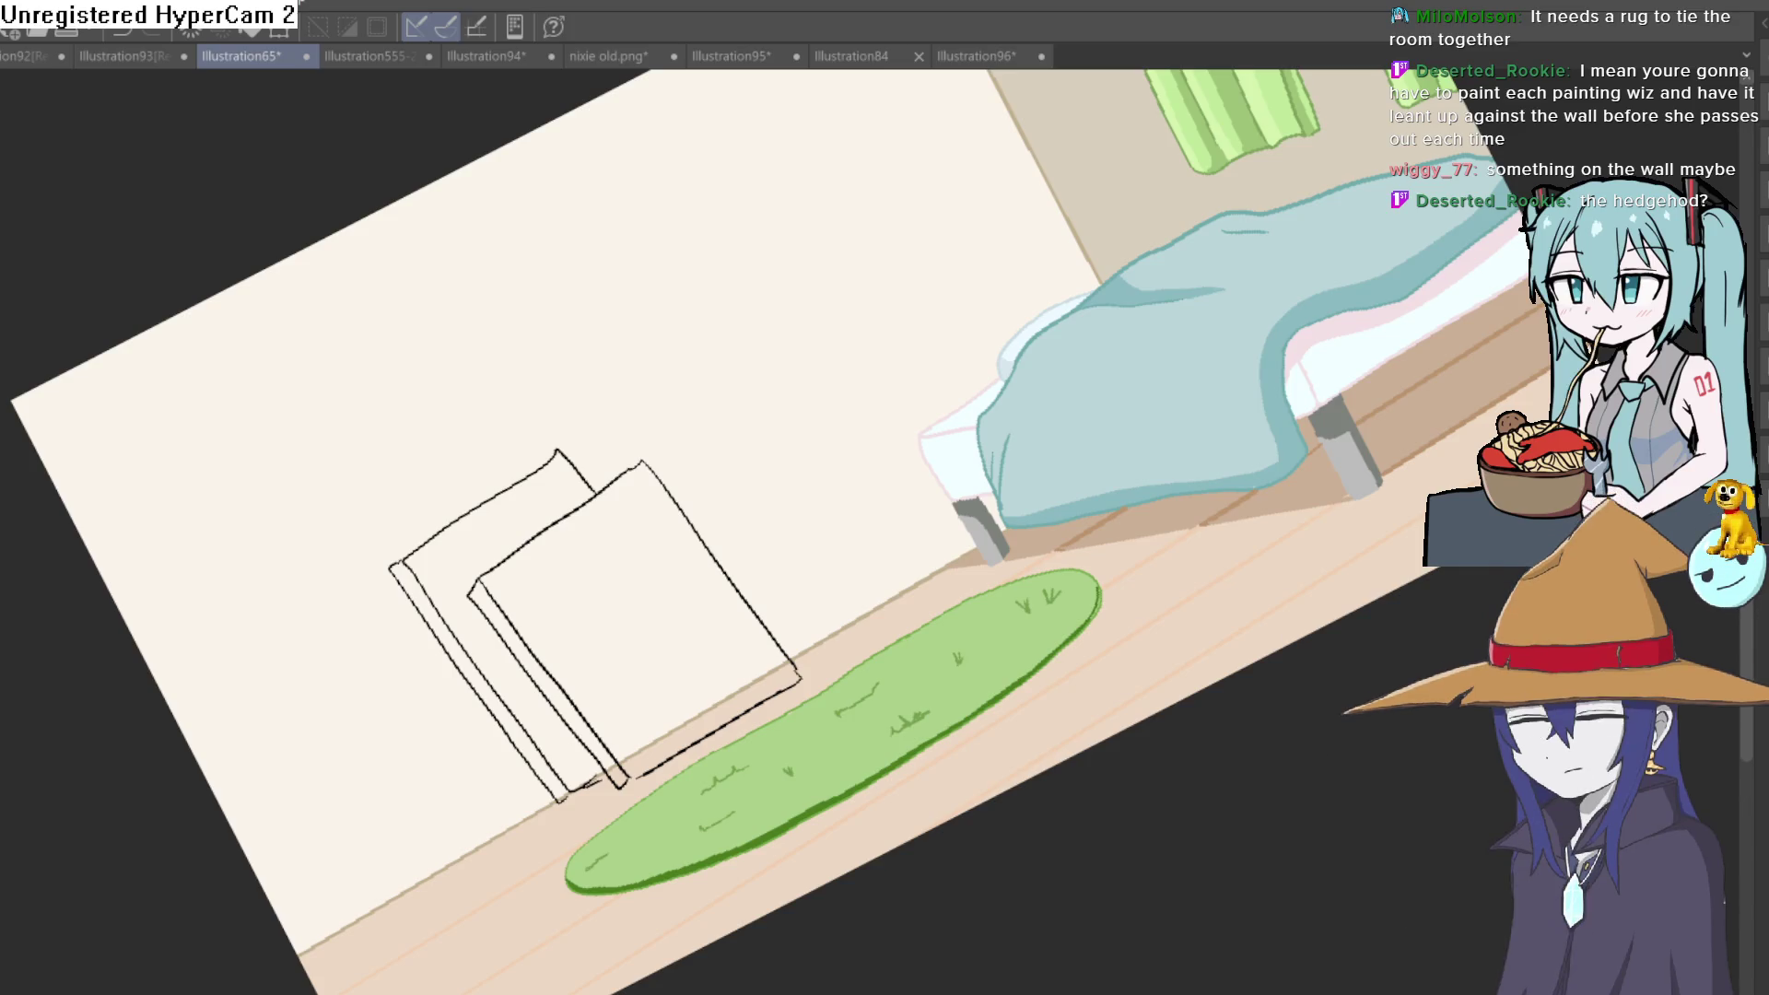
mouse_move(901, 509)
mouse_down()
mouse_move(1248, 599)
mouse_move(1287, 296)
mouse_up()
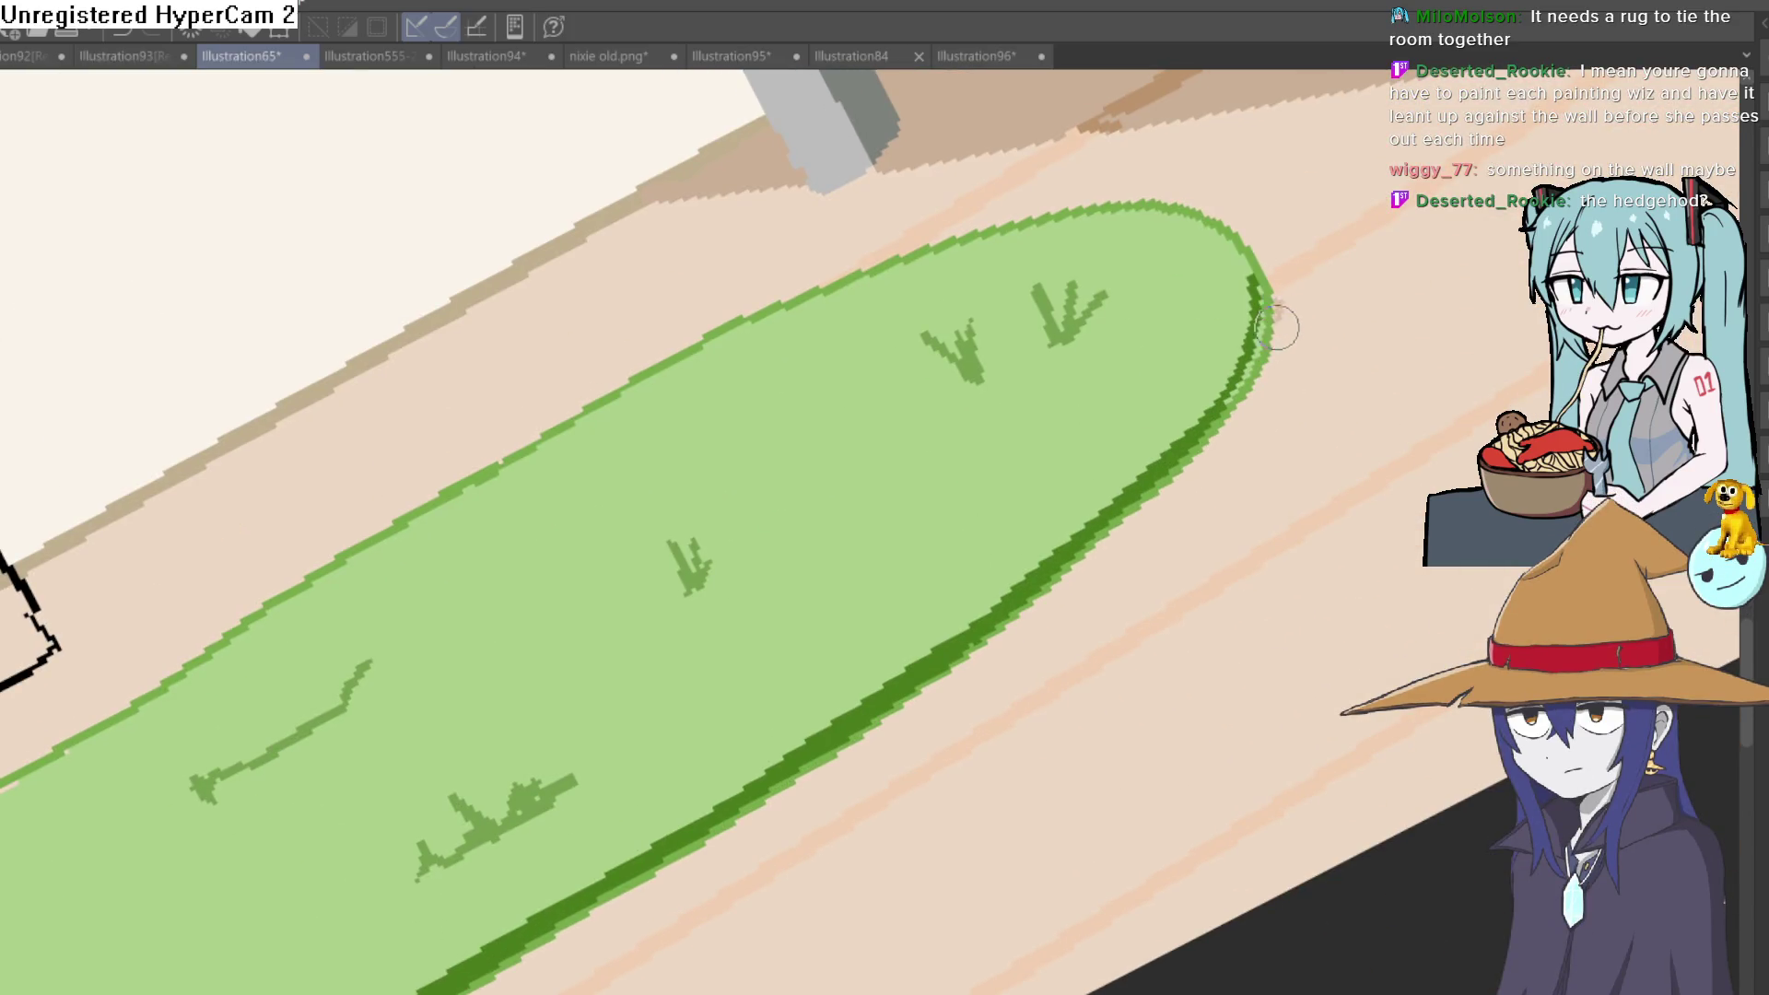
mouse_move(1264, 376)
mouse_down()
mouse_move(1271, 335)
mouse_move(1216, 439)
mouse_up()
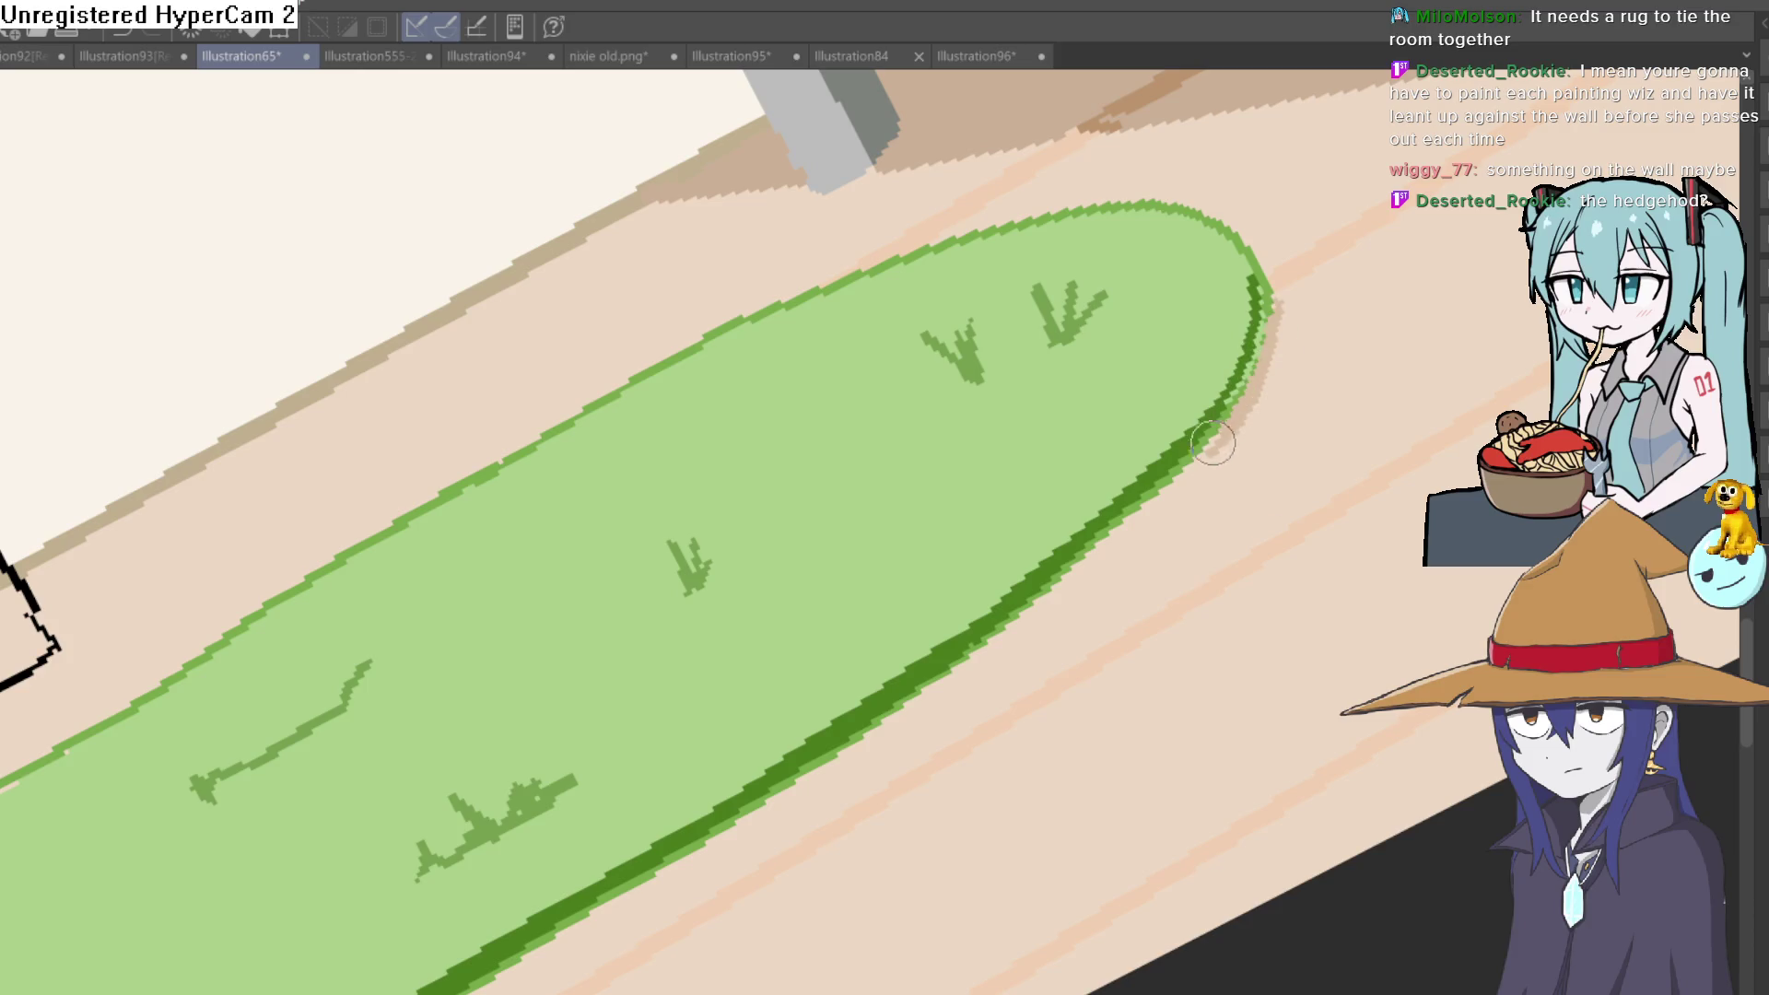
mouse_move(1154, 517)
mouse_down()
mouse_move(1139, 489)
mouse_move(1235, 421)
mouse_up()
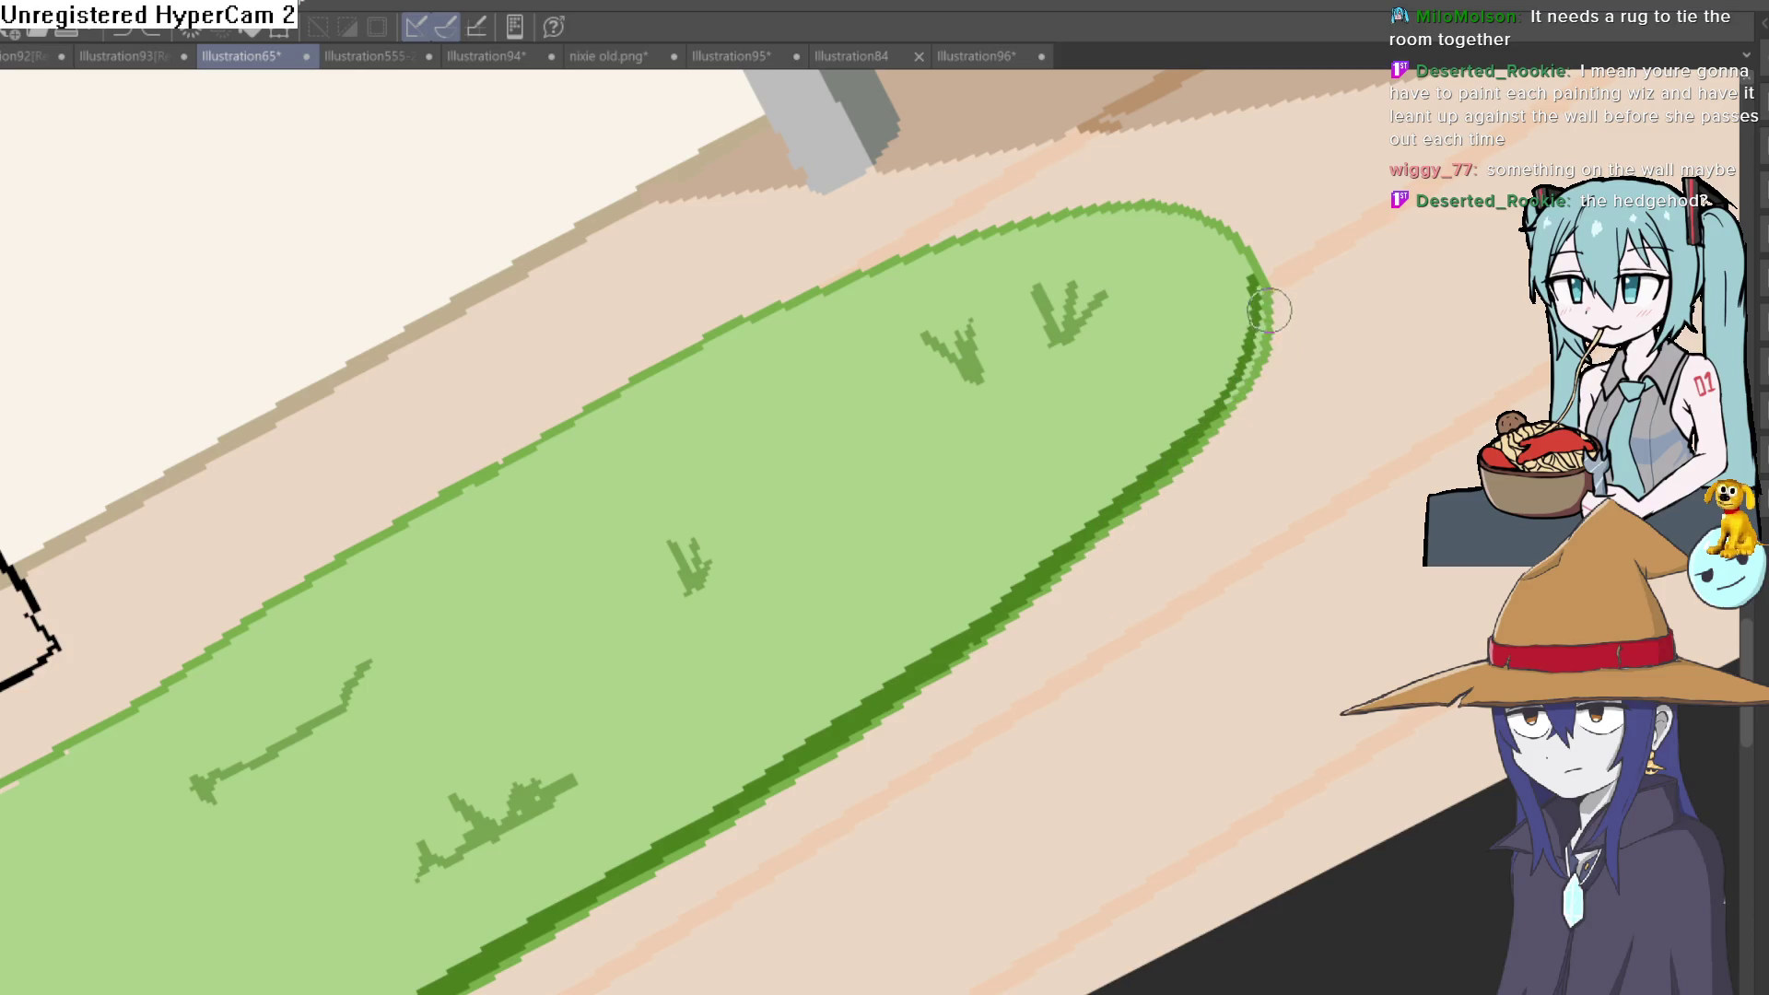
scroll(1310, 420, down, 2)
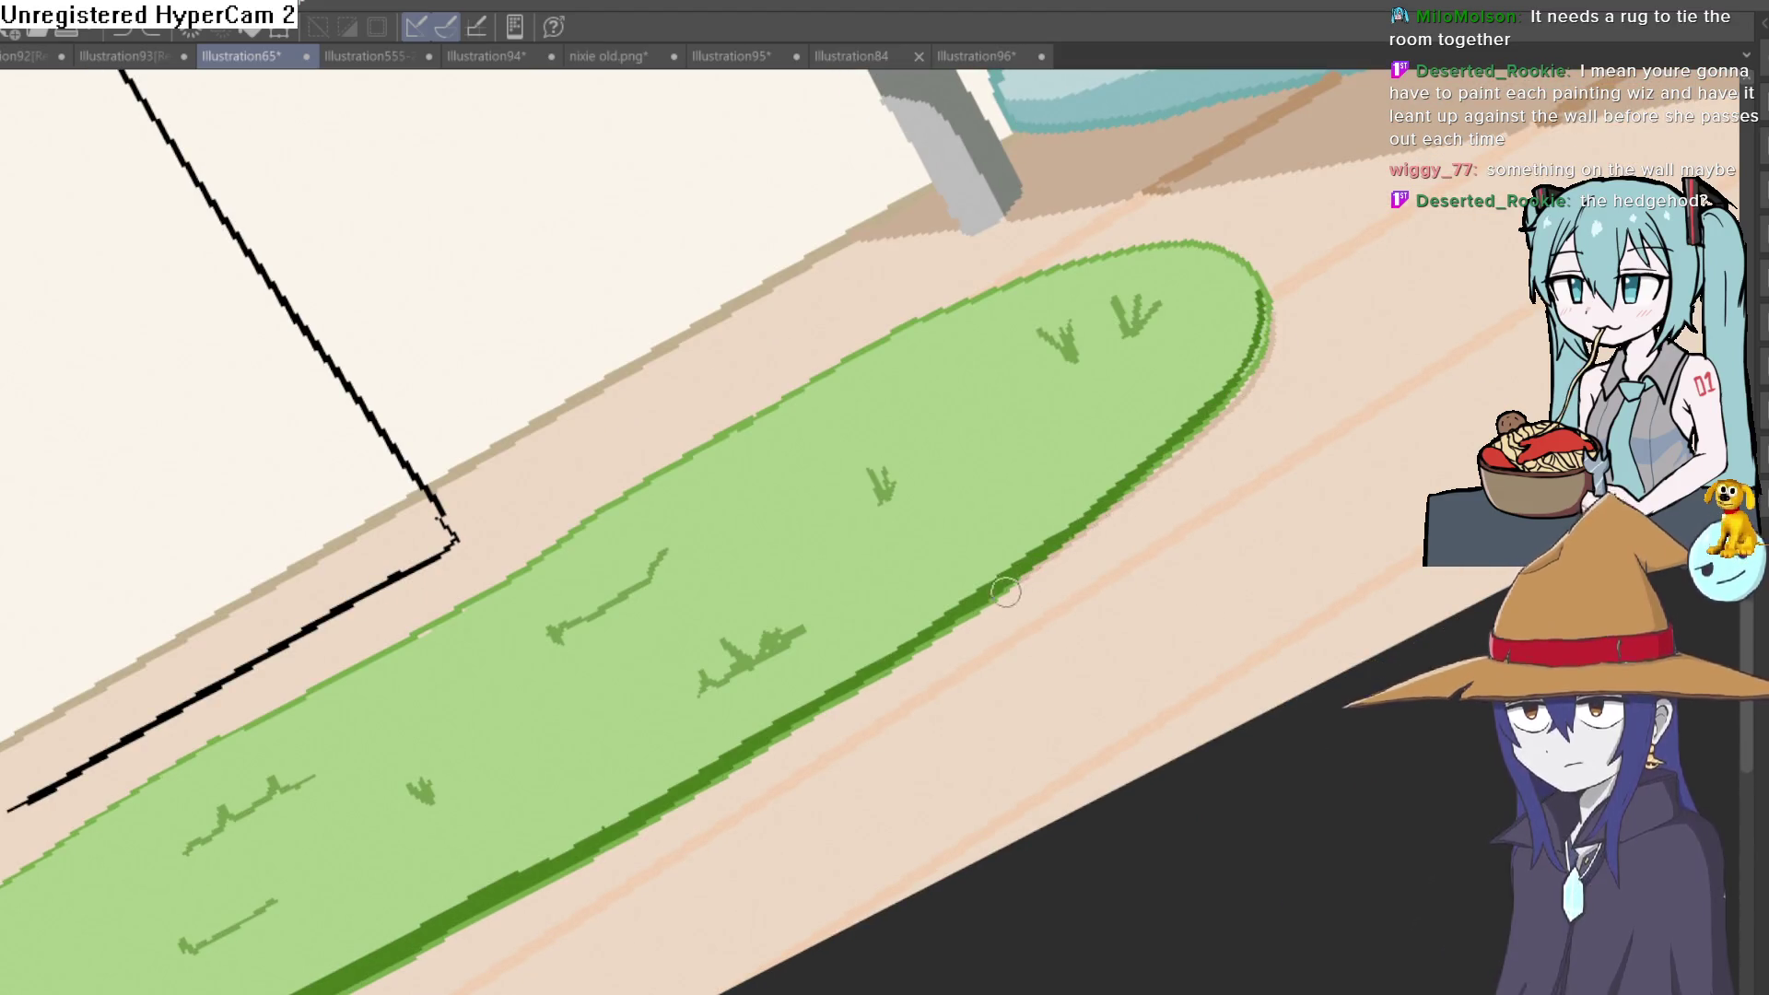
mouse_move(1010, 587)
mouse_down()
mouse_move(764, 562)
mouse_move(765, 639)
mouse_move(732, 710)
mouse_up()
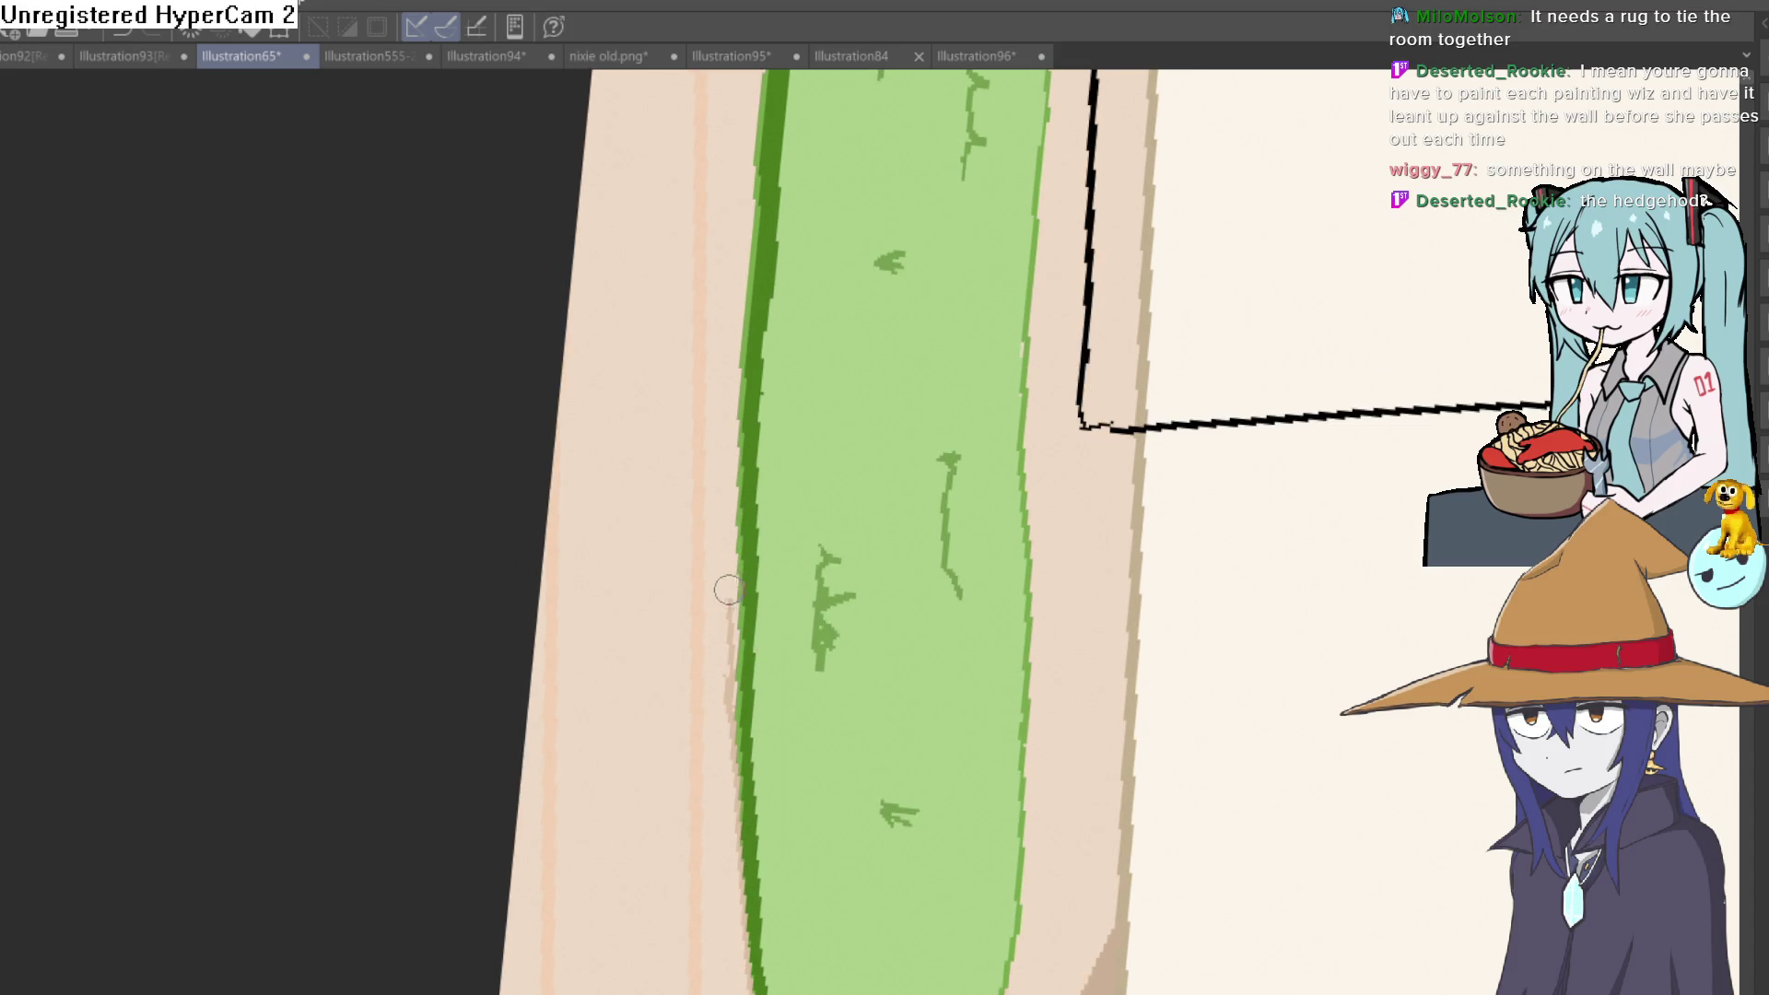
drag(761, 472, 755, 746)
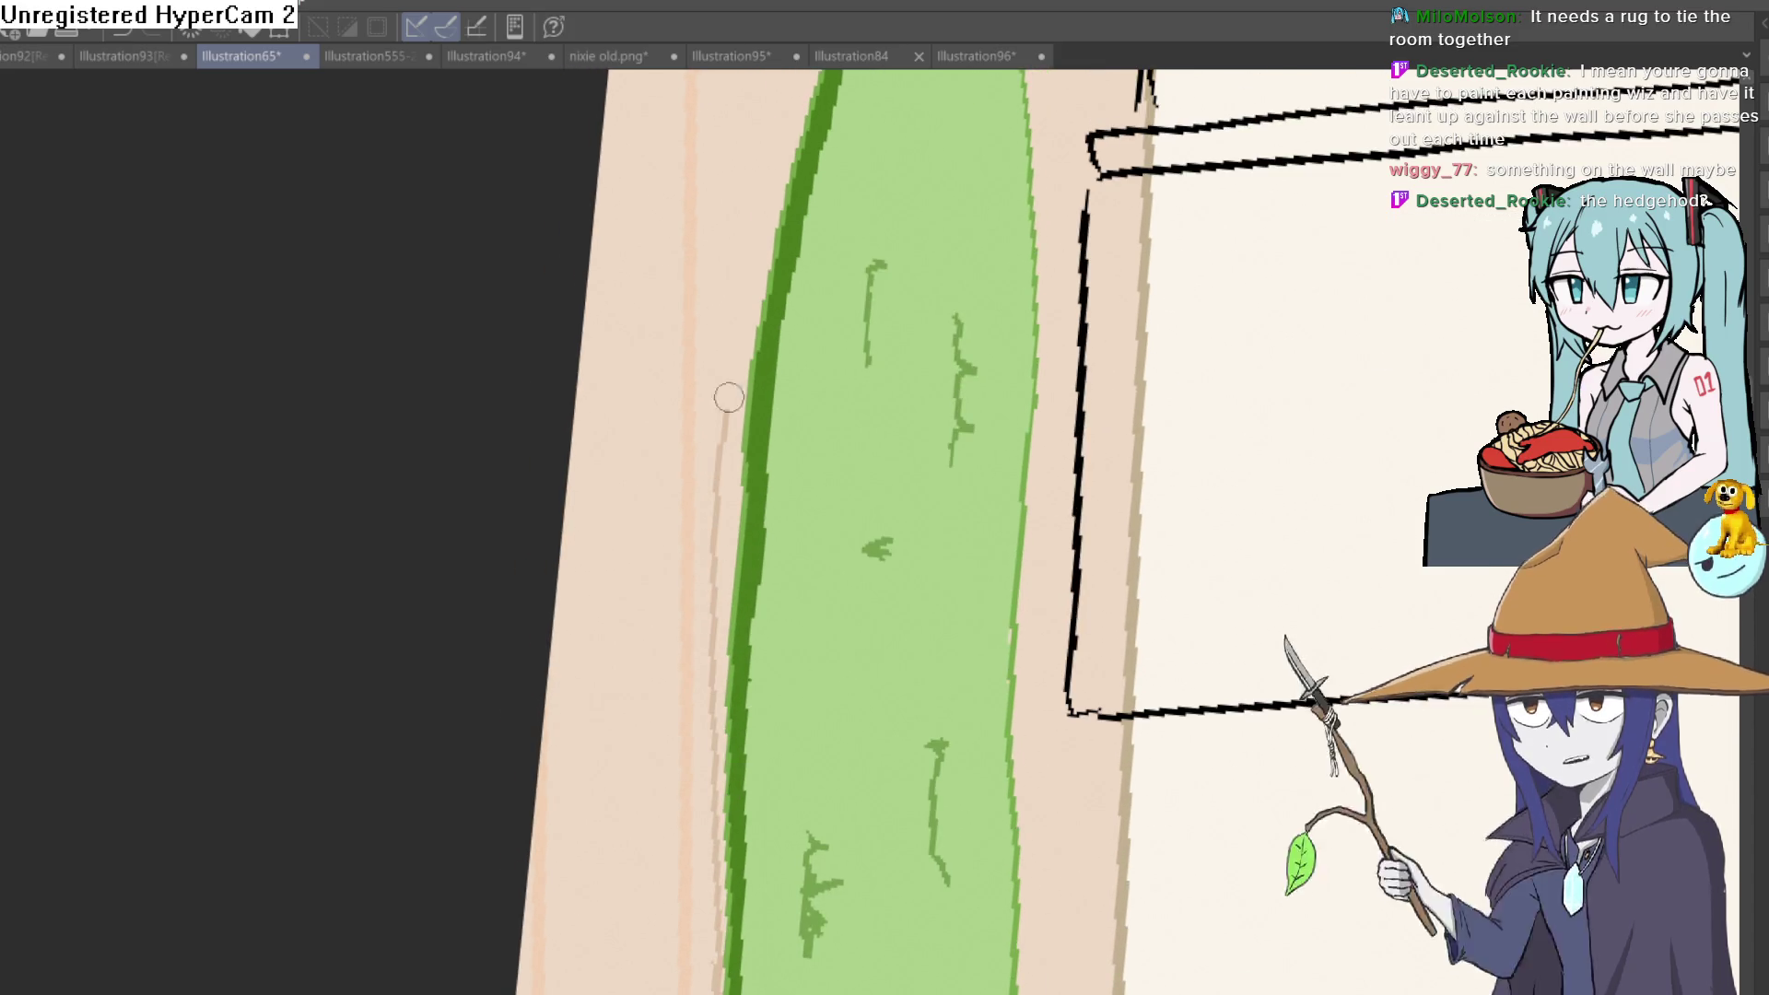
drag(801, 276, 717, 609)
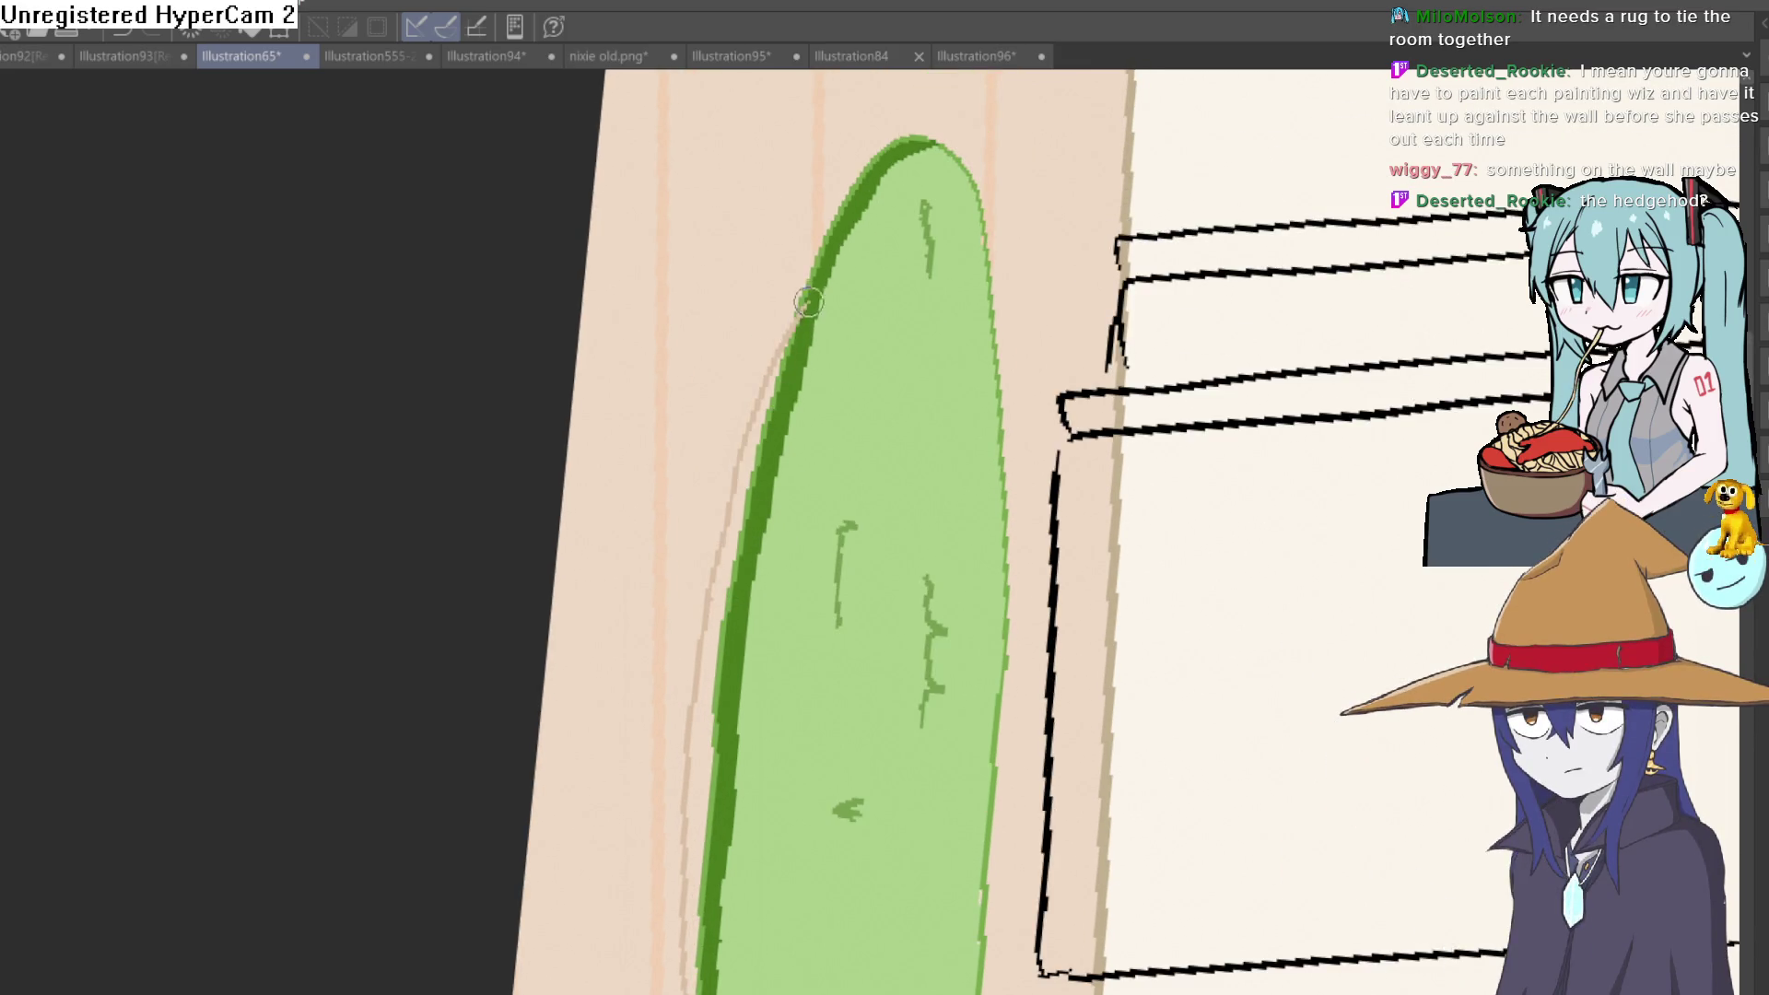
drag(795, 322, 813, 286)
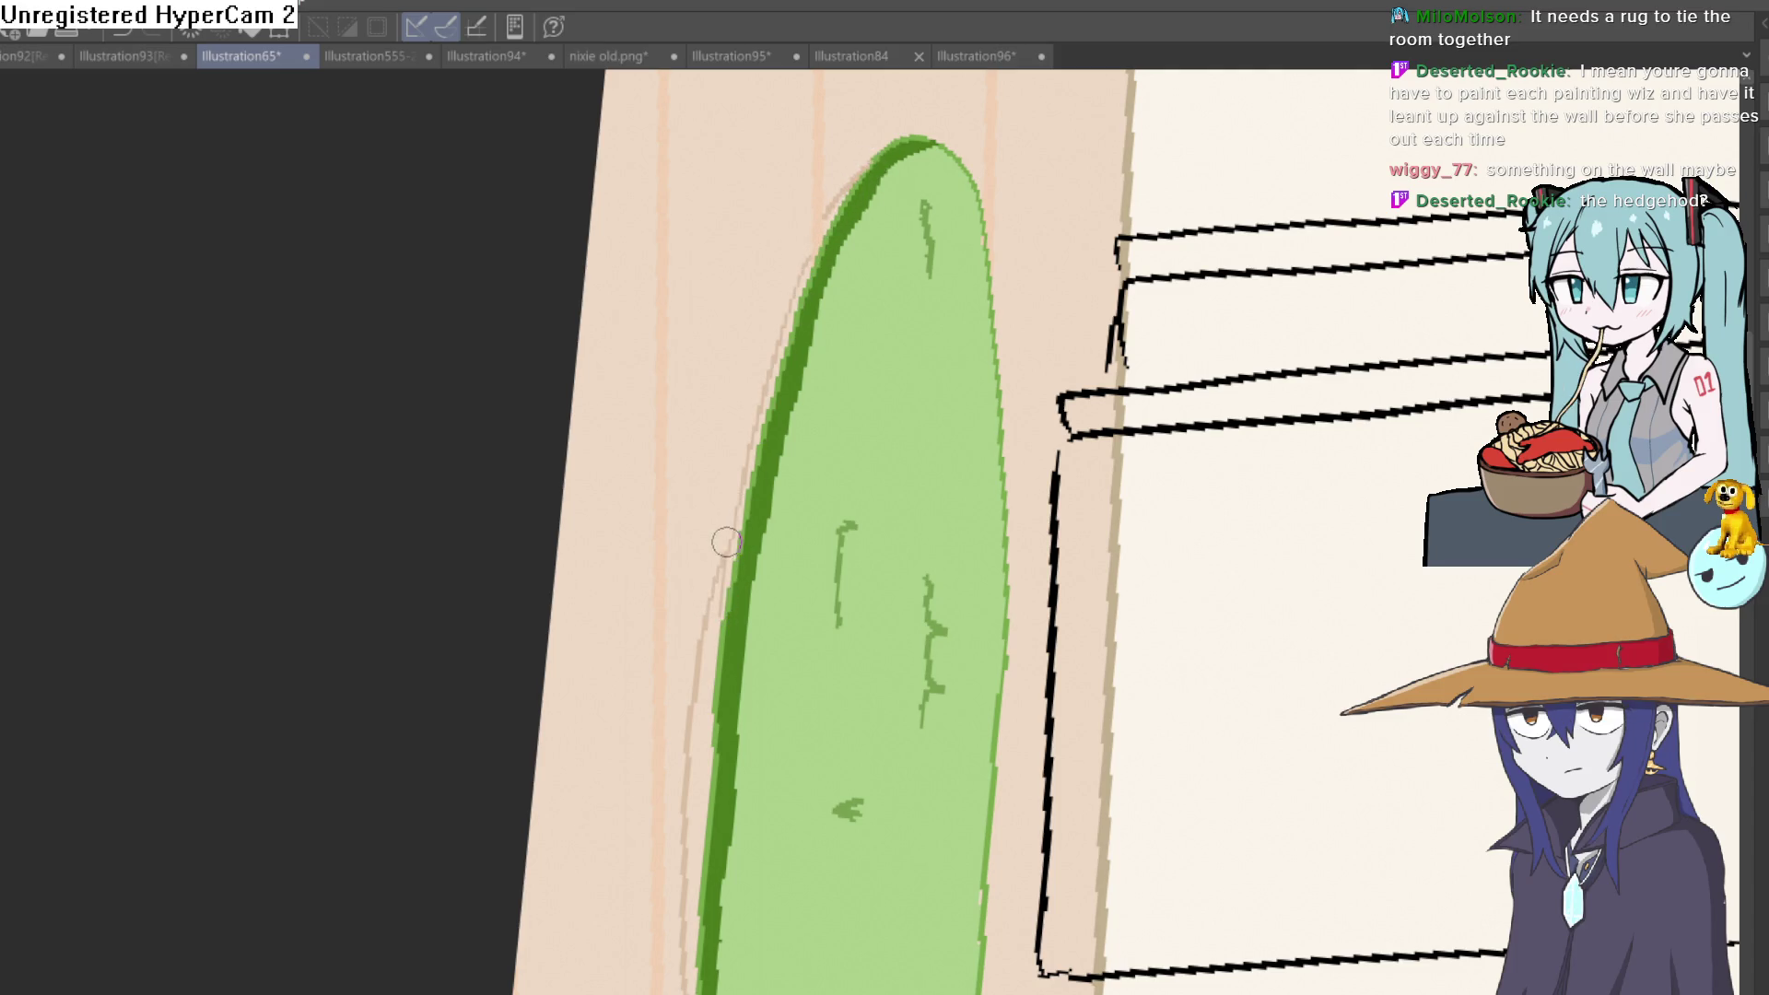
Fill the pale strips beside the rug's left and upper-left edge with tan
key(g)
click(718, 645)
click(734, 563)
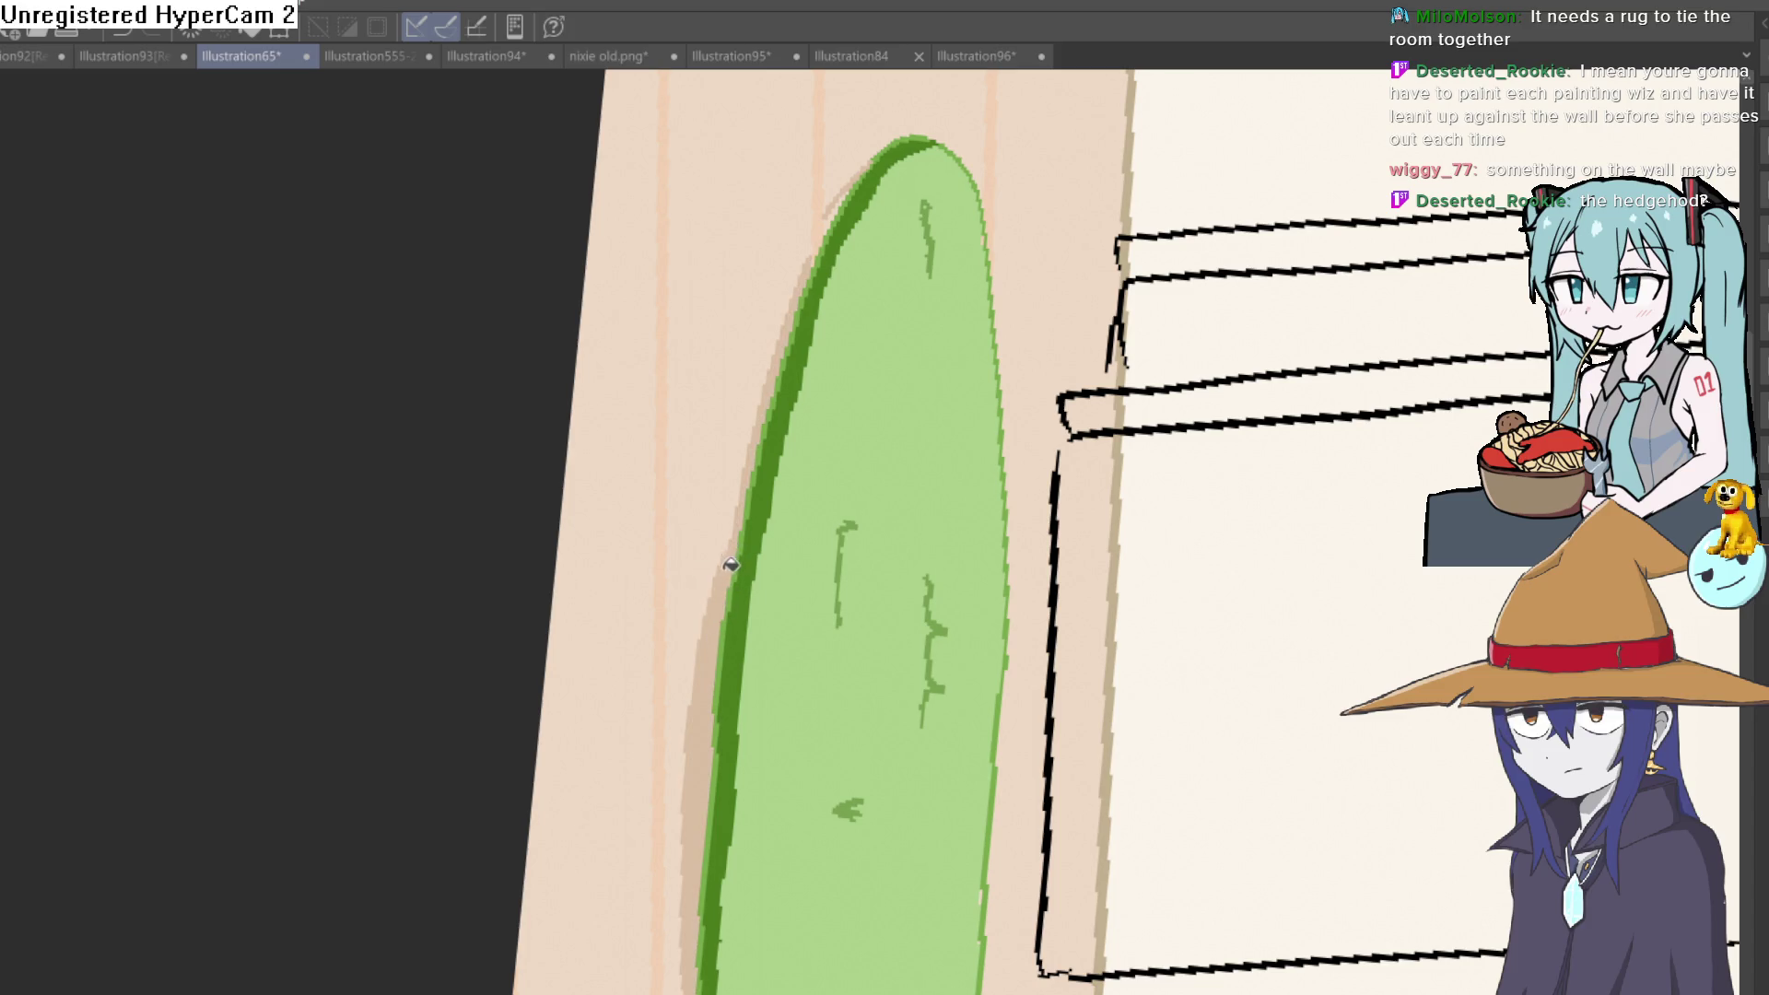
scroll(1035, 506, down, 5)
scroll(1185, 553, up, 8)
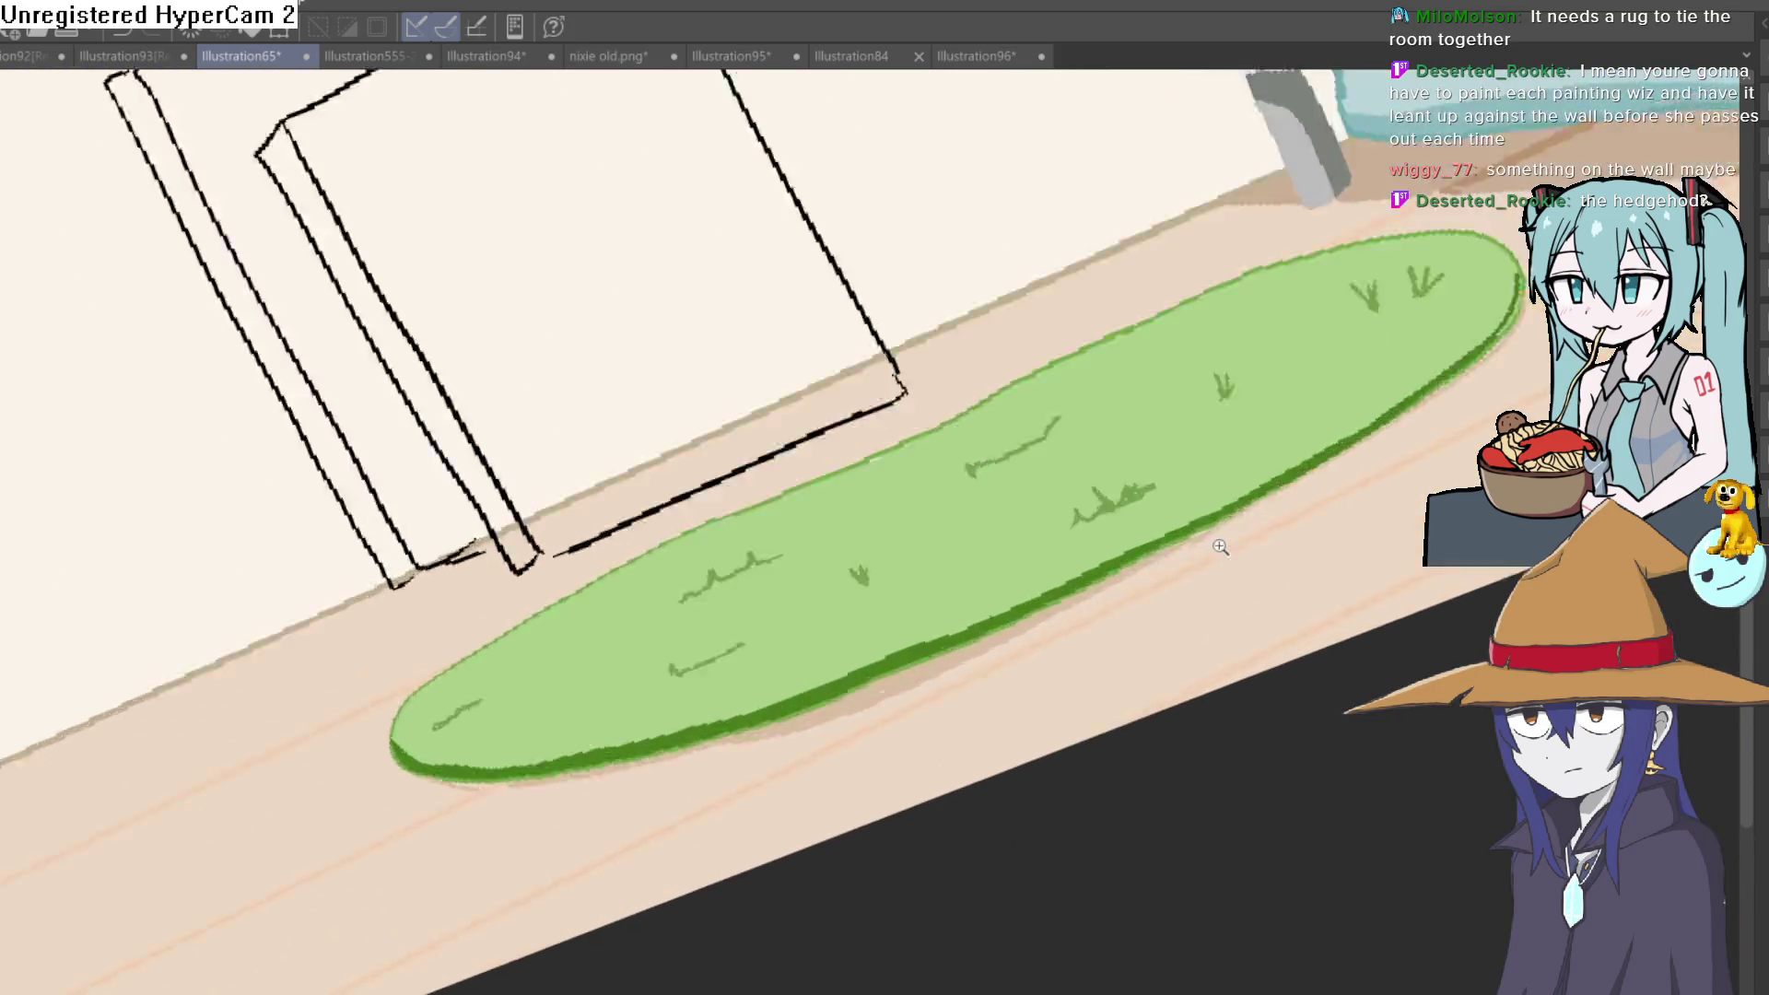
mouse_move(1225, 525)
mouse_down()
mouse_move(613, 715)
mouse_move(894, 651)
mouse_move(1219, 412)
mouse_up()
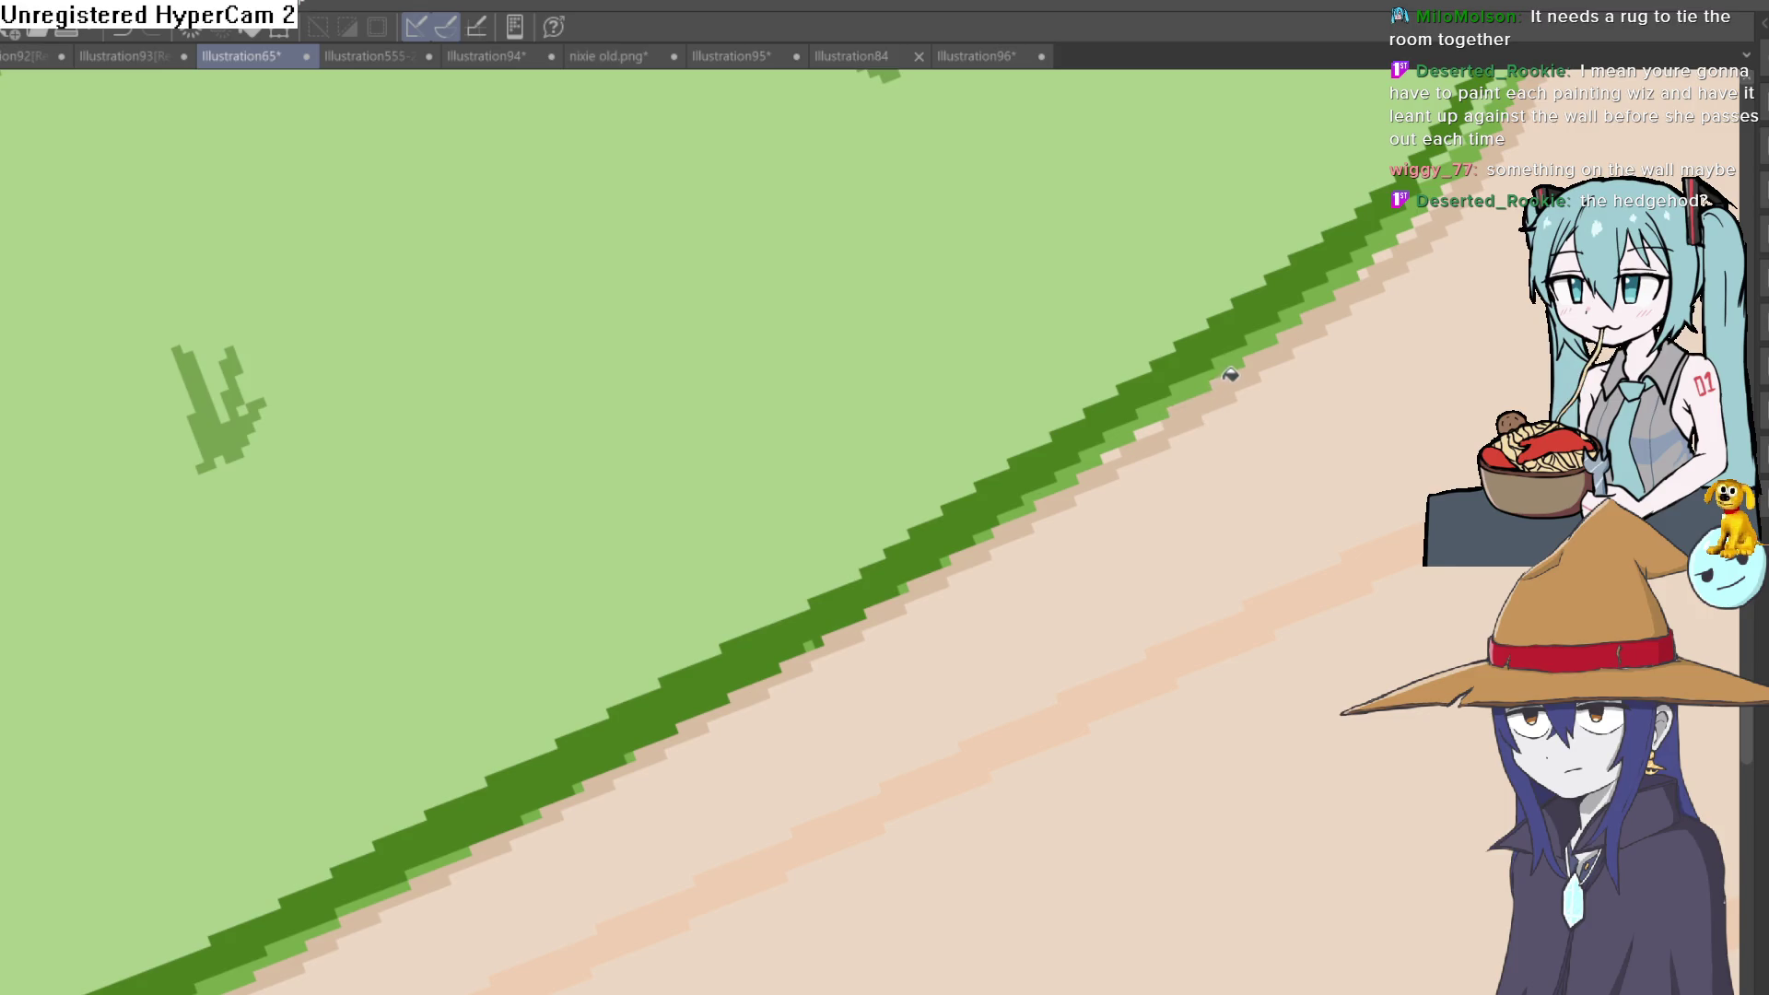
scroll(1156, 423, down, 6)
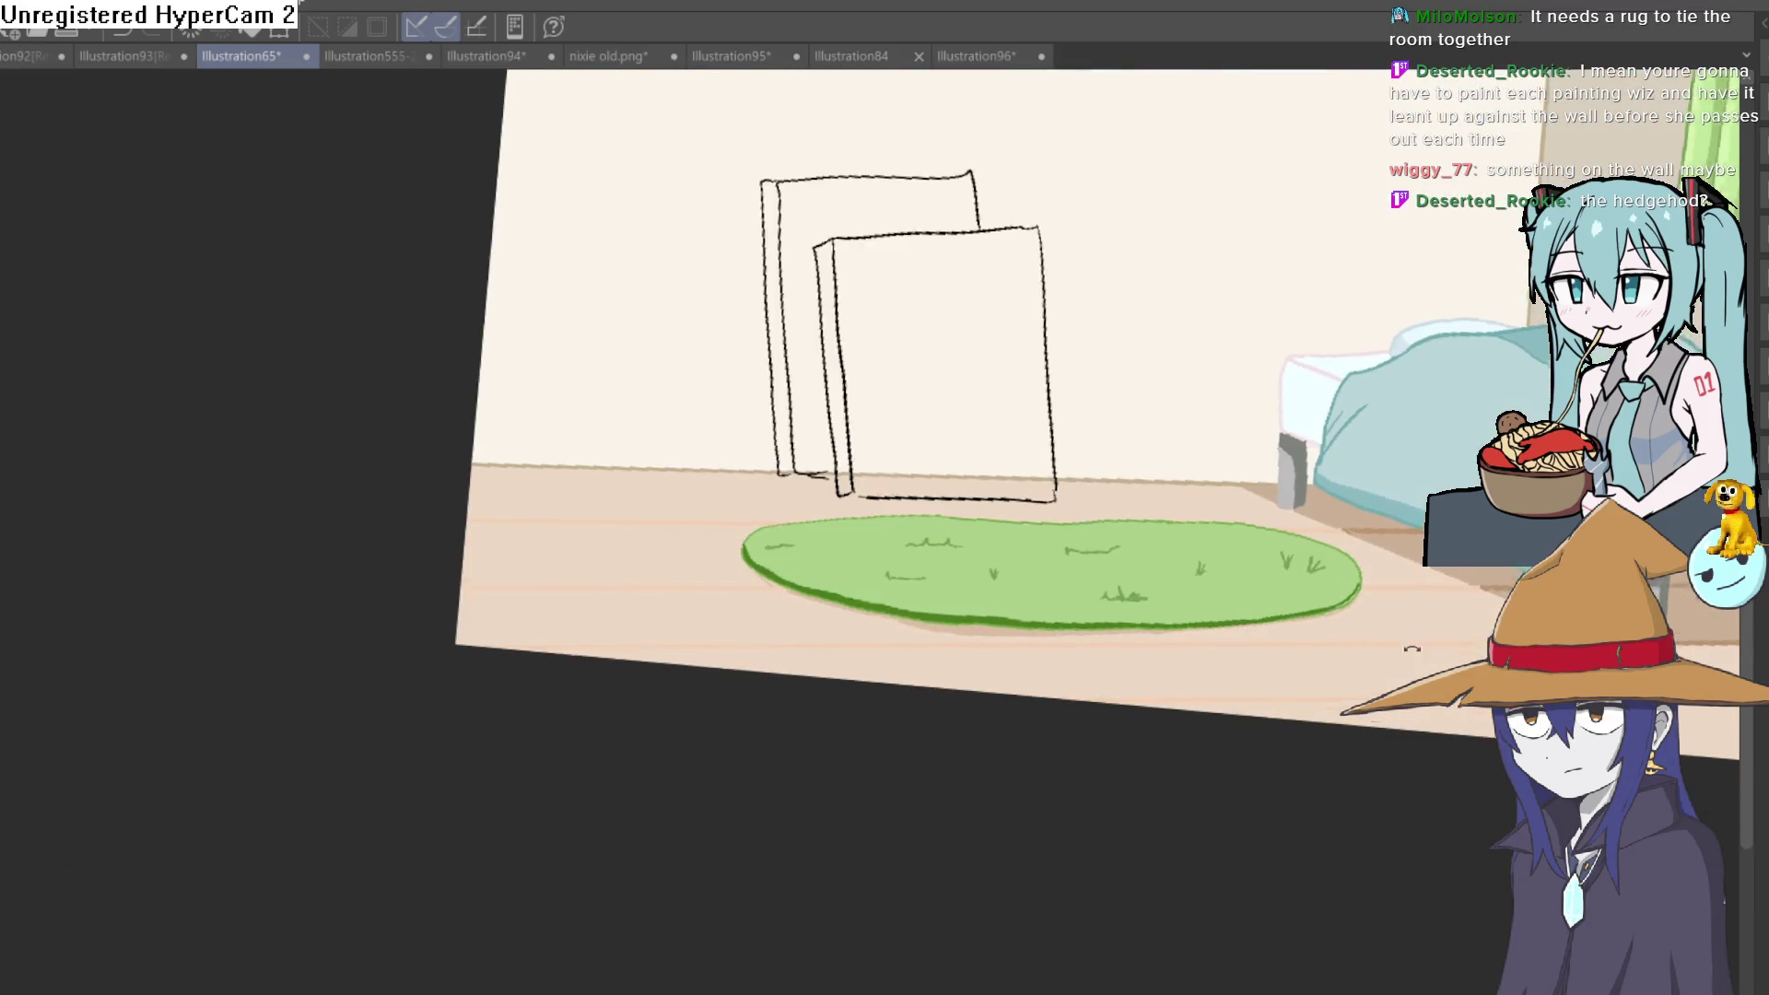
drag(1411, 648, 1308, 748)
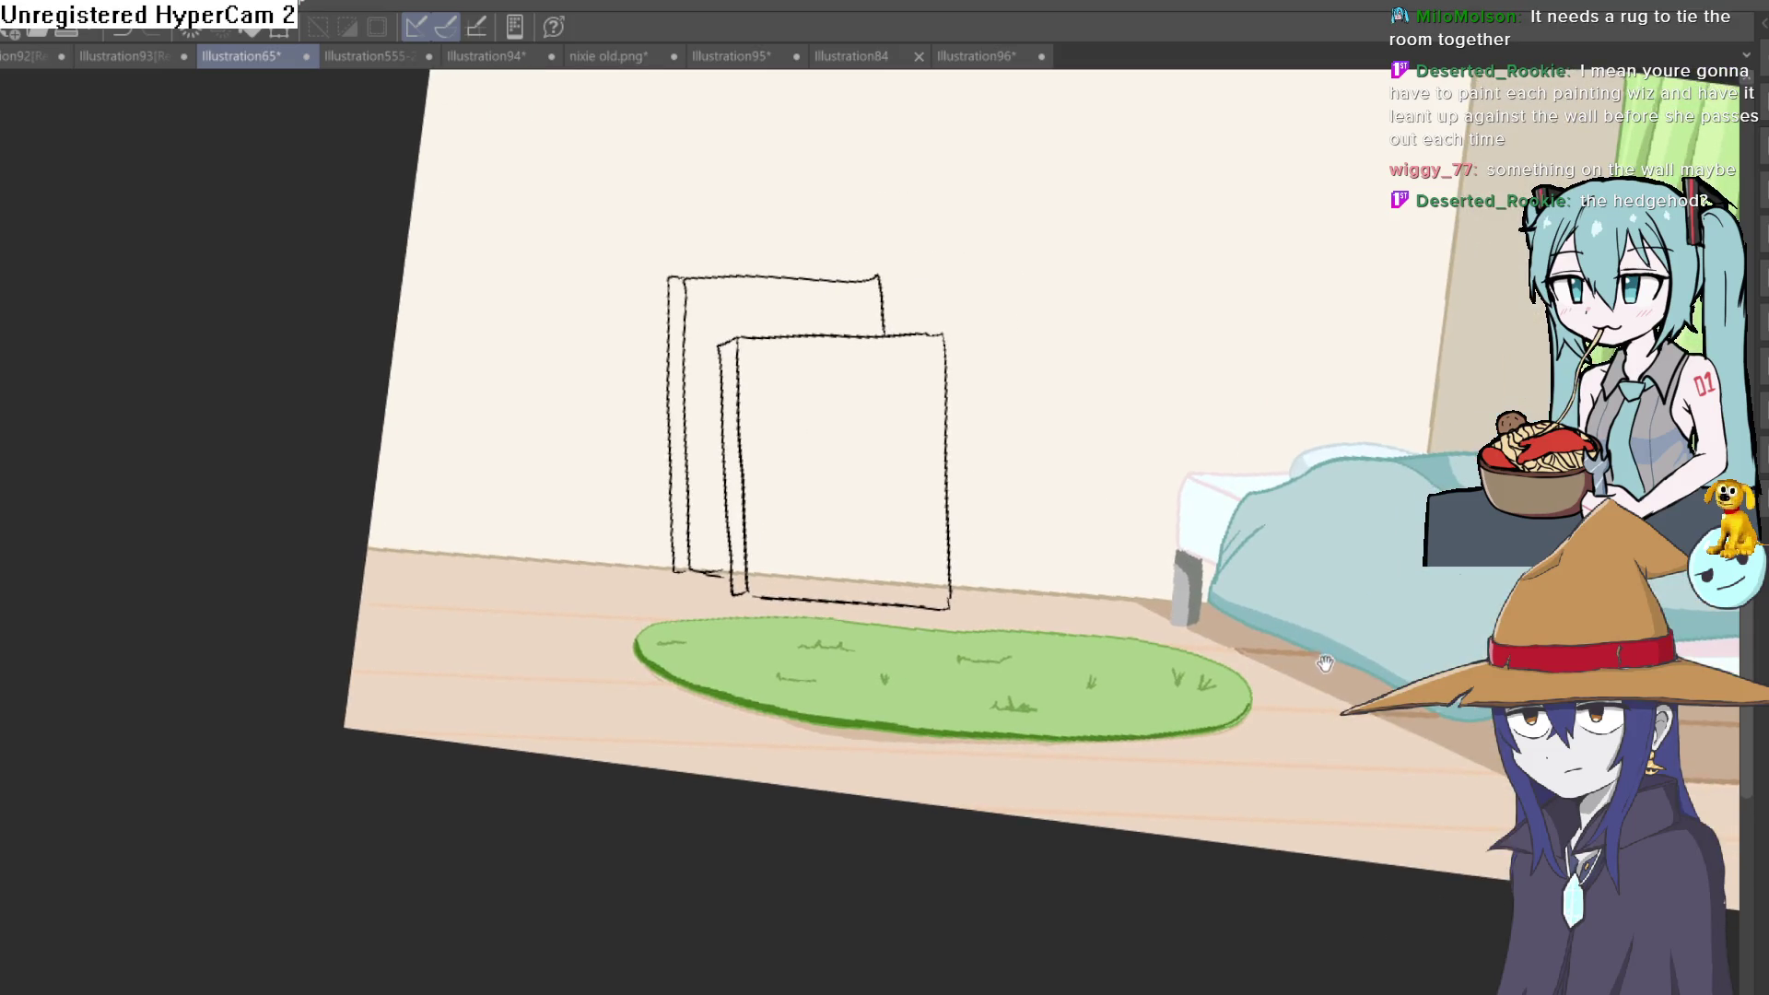
drag(1317, 665, 1291, 727)
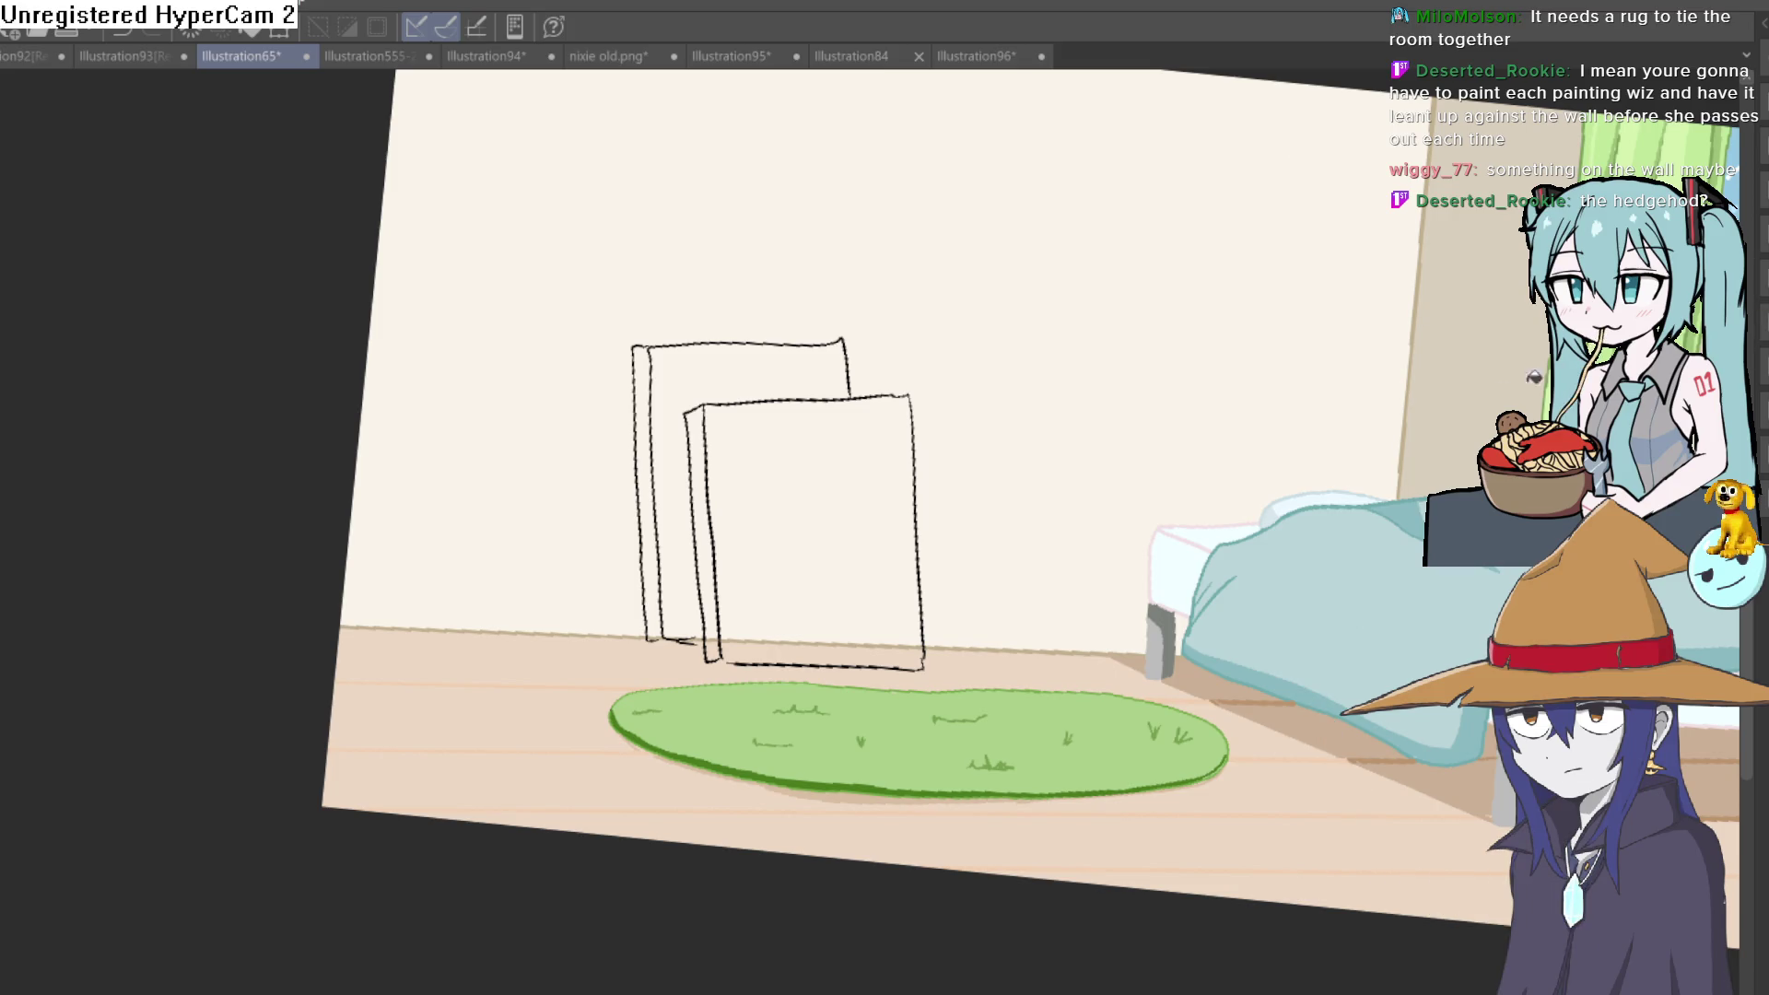
scroll(1031, 499, down, 3)
drag(1031, 498, 952, 526)
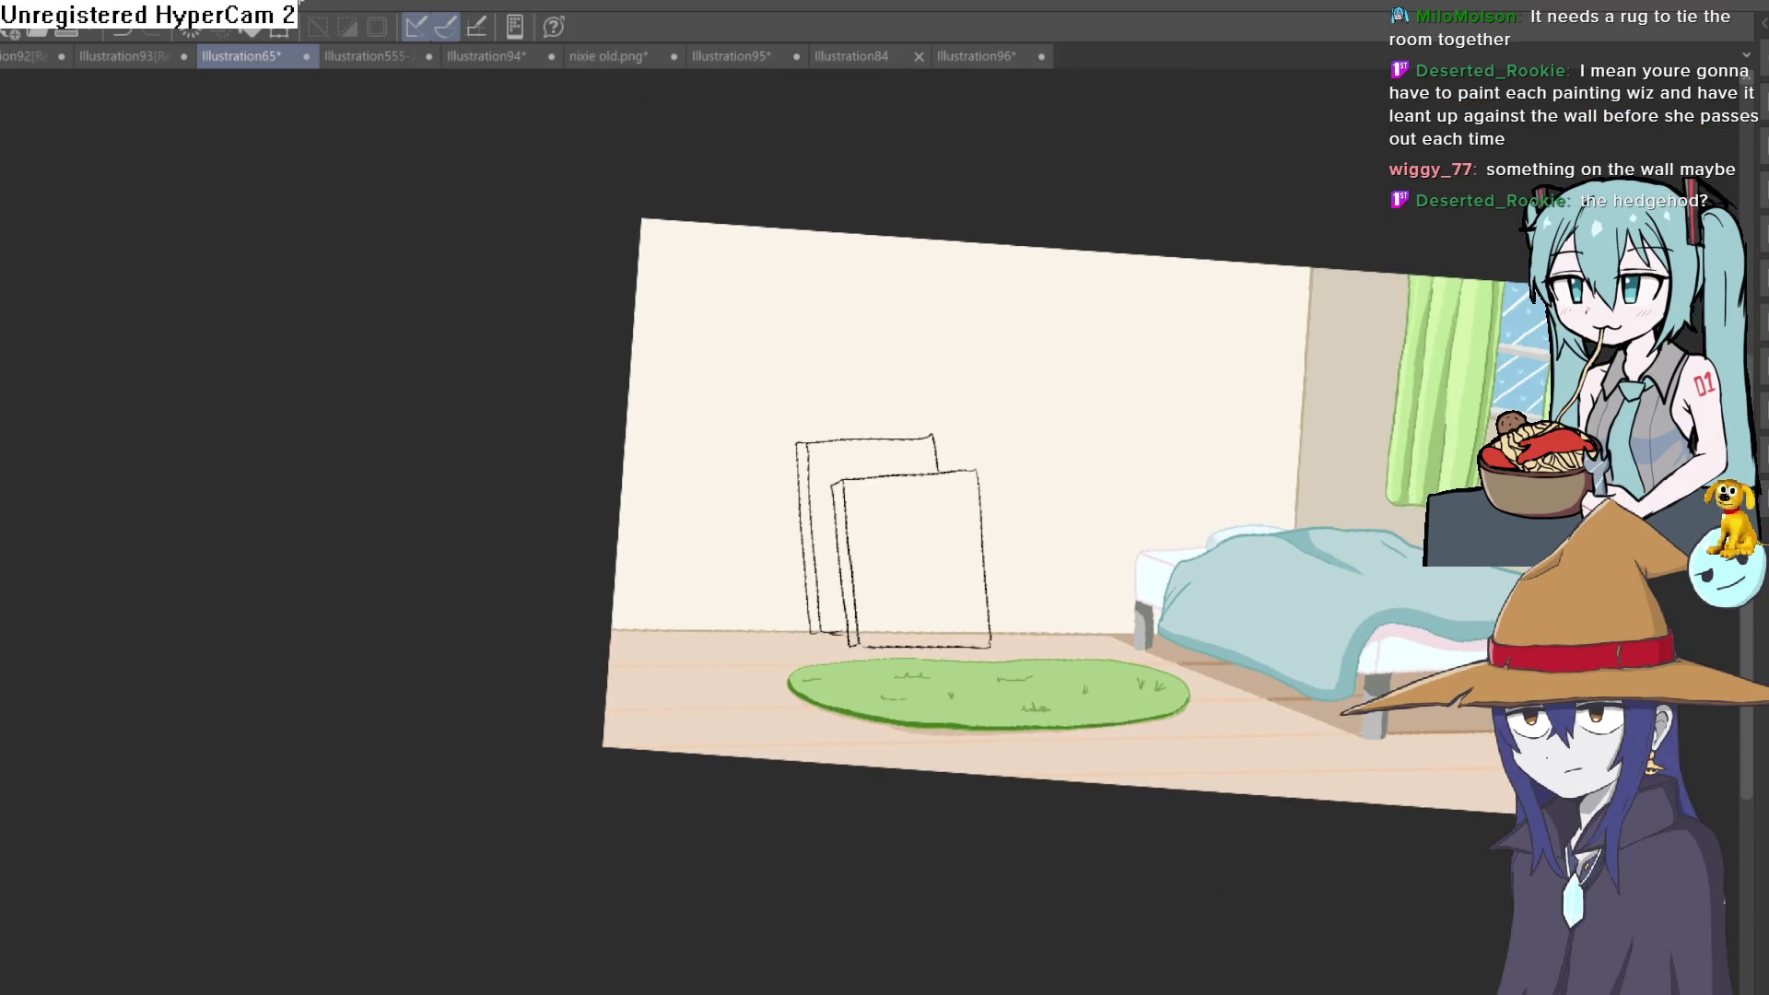
mouse_move(1145, 434)
mouse_down()
mouse_move(1283, 347)
mouse_move(1259, 423)
mouse_up()
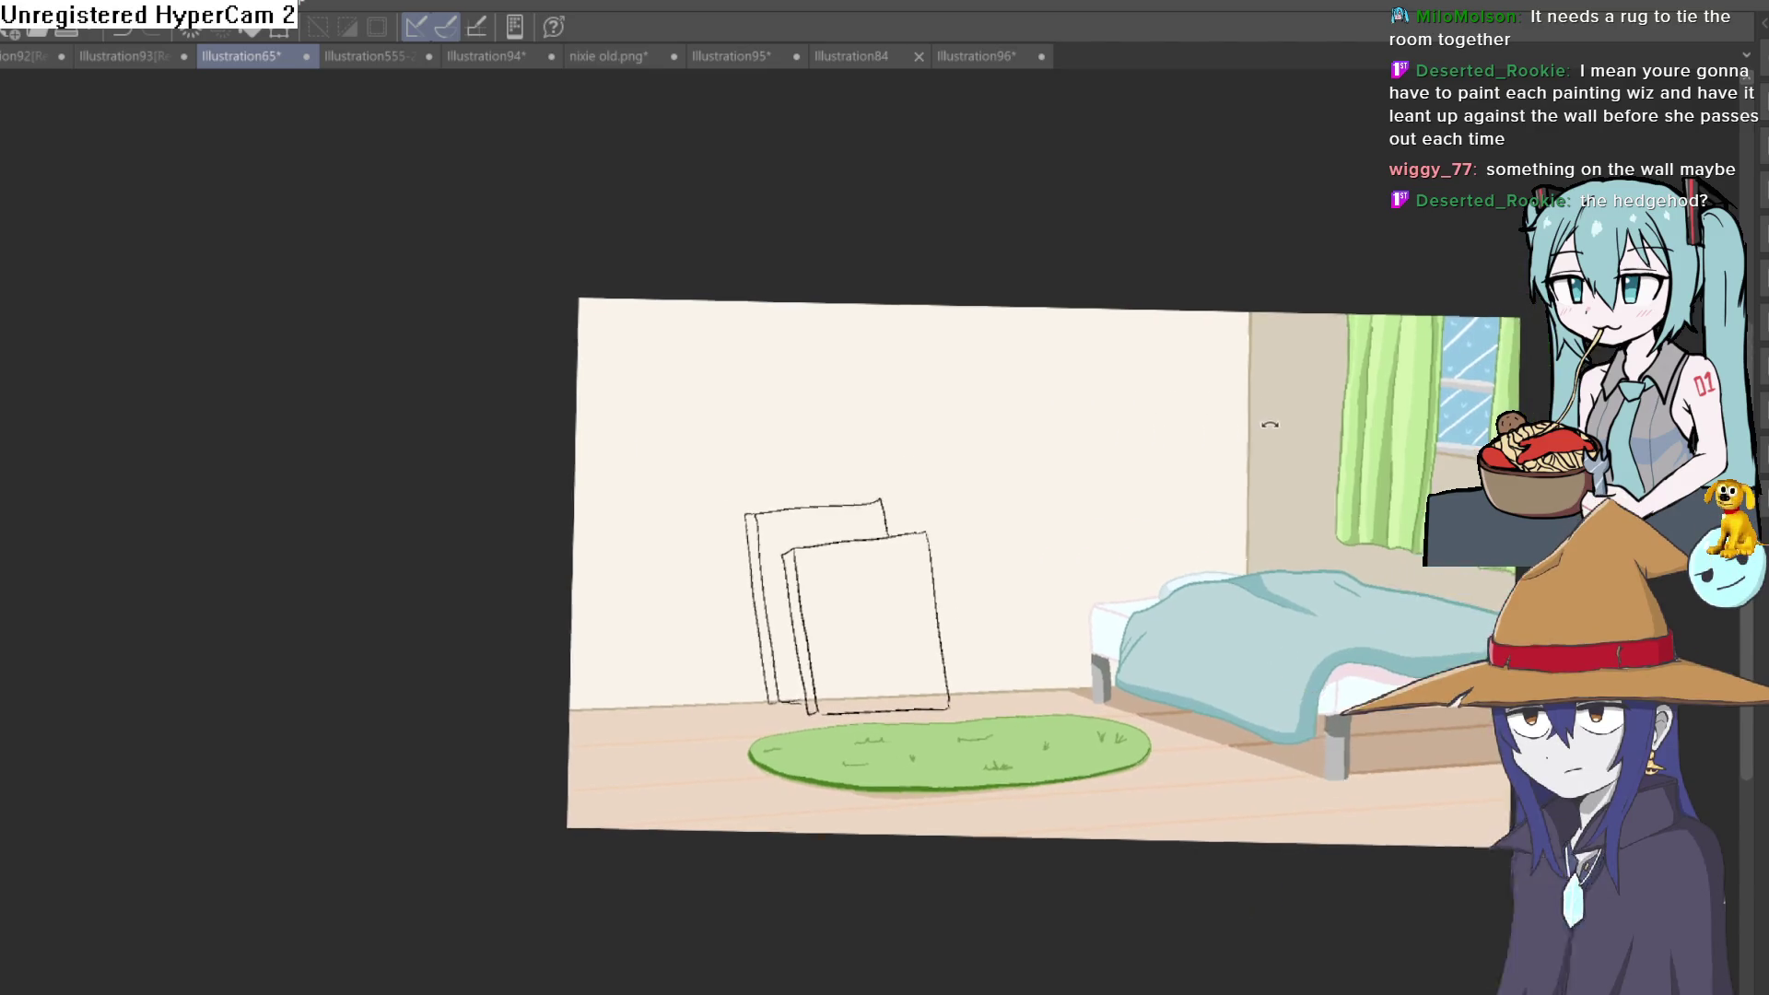
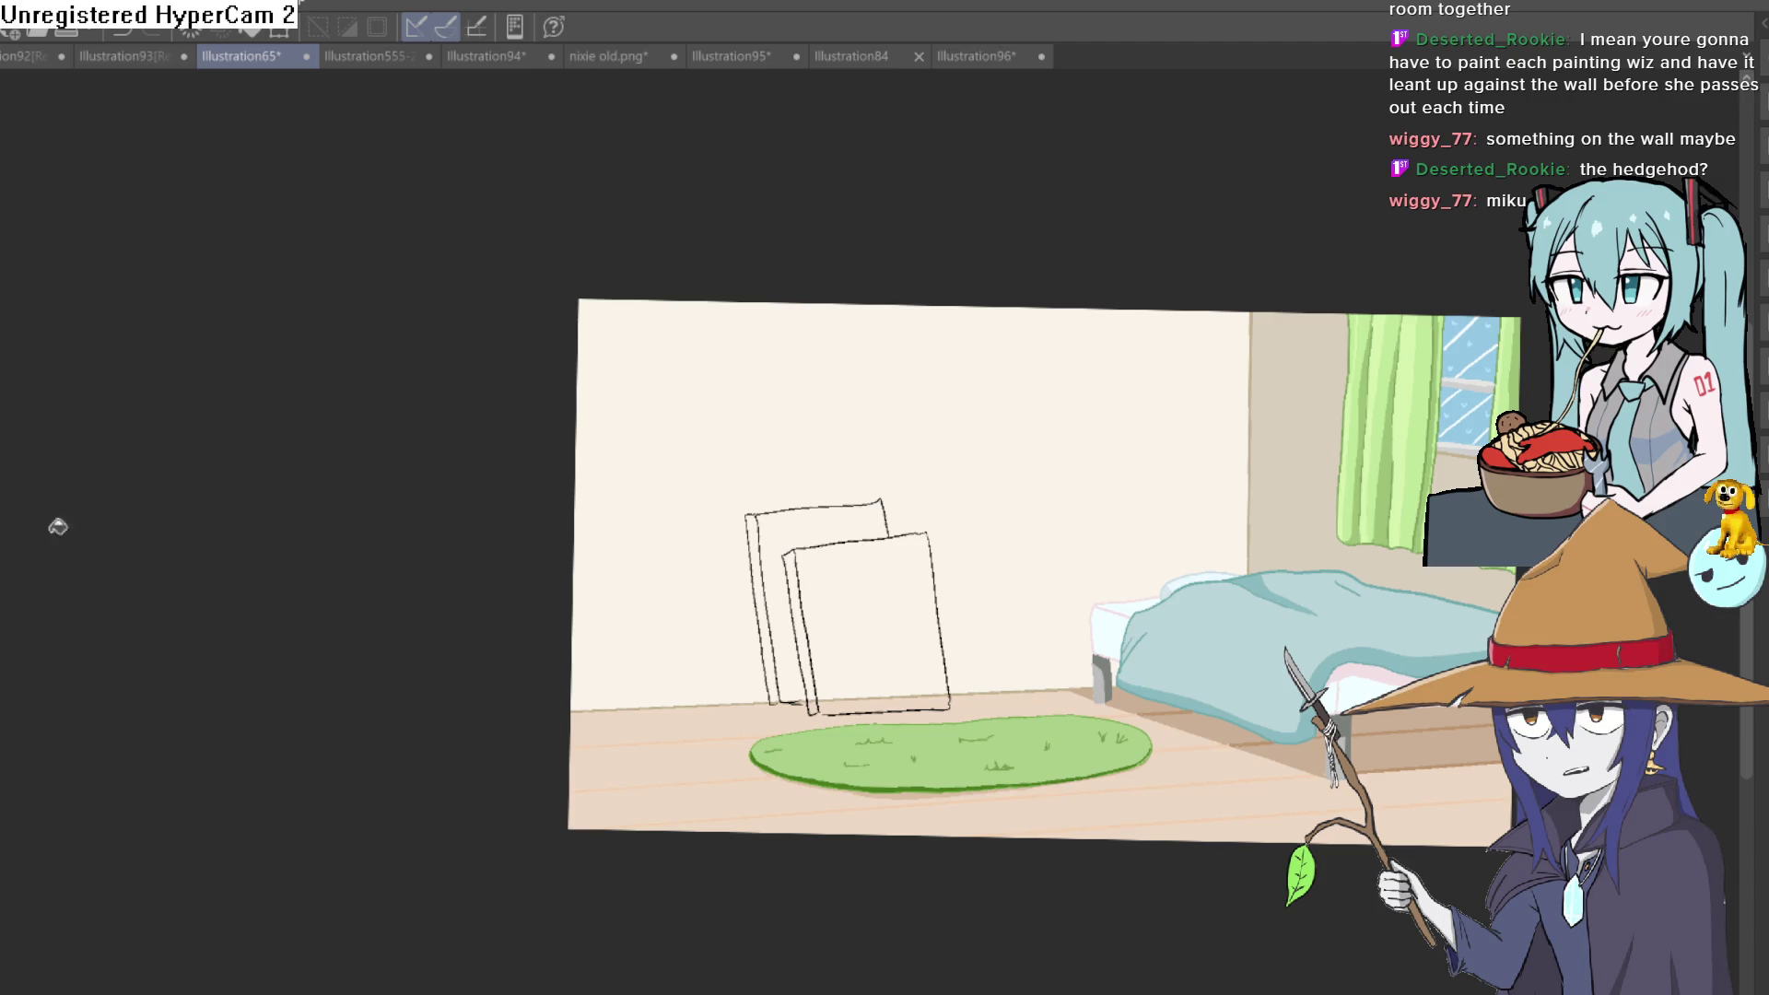
Fill the front panel peach and both panels' side edges tan
scroll(885, 595, up, 3)
click(935, 595)
key(ctrl+z)
key(ctrl+z)
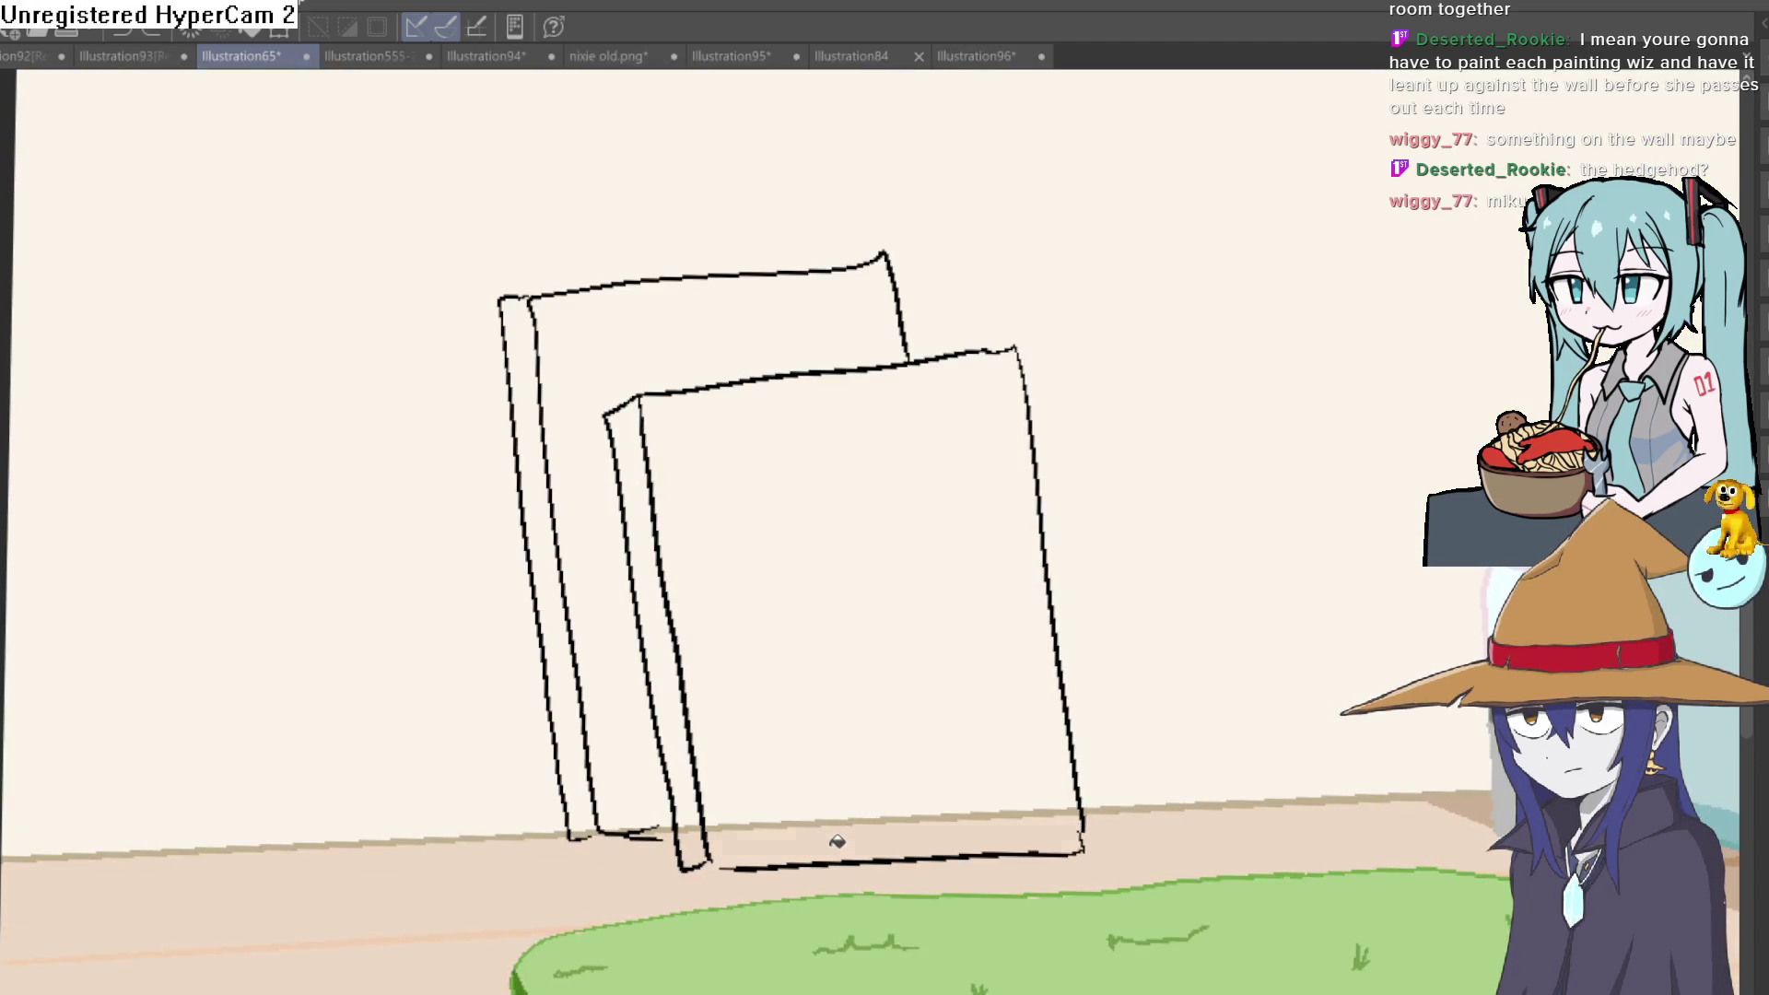
click(828, 707)
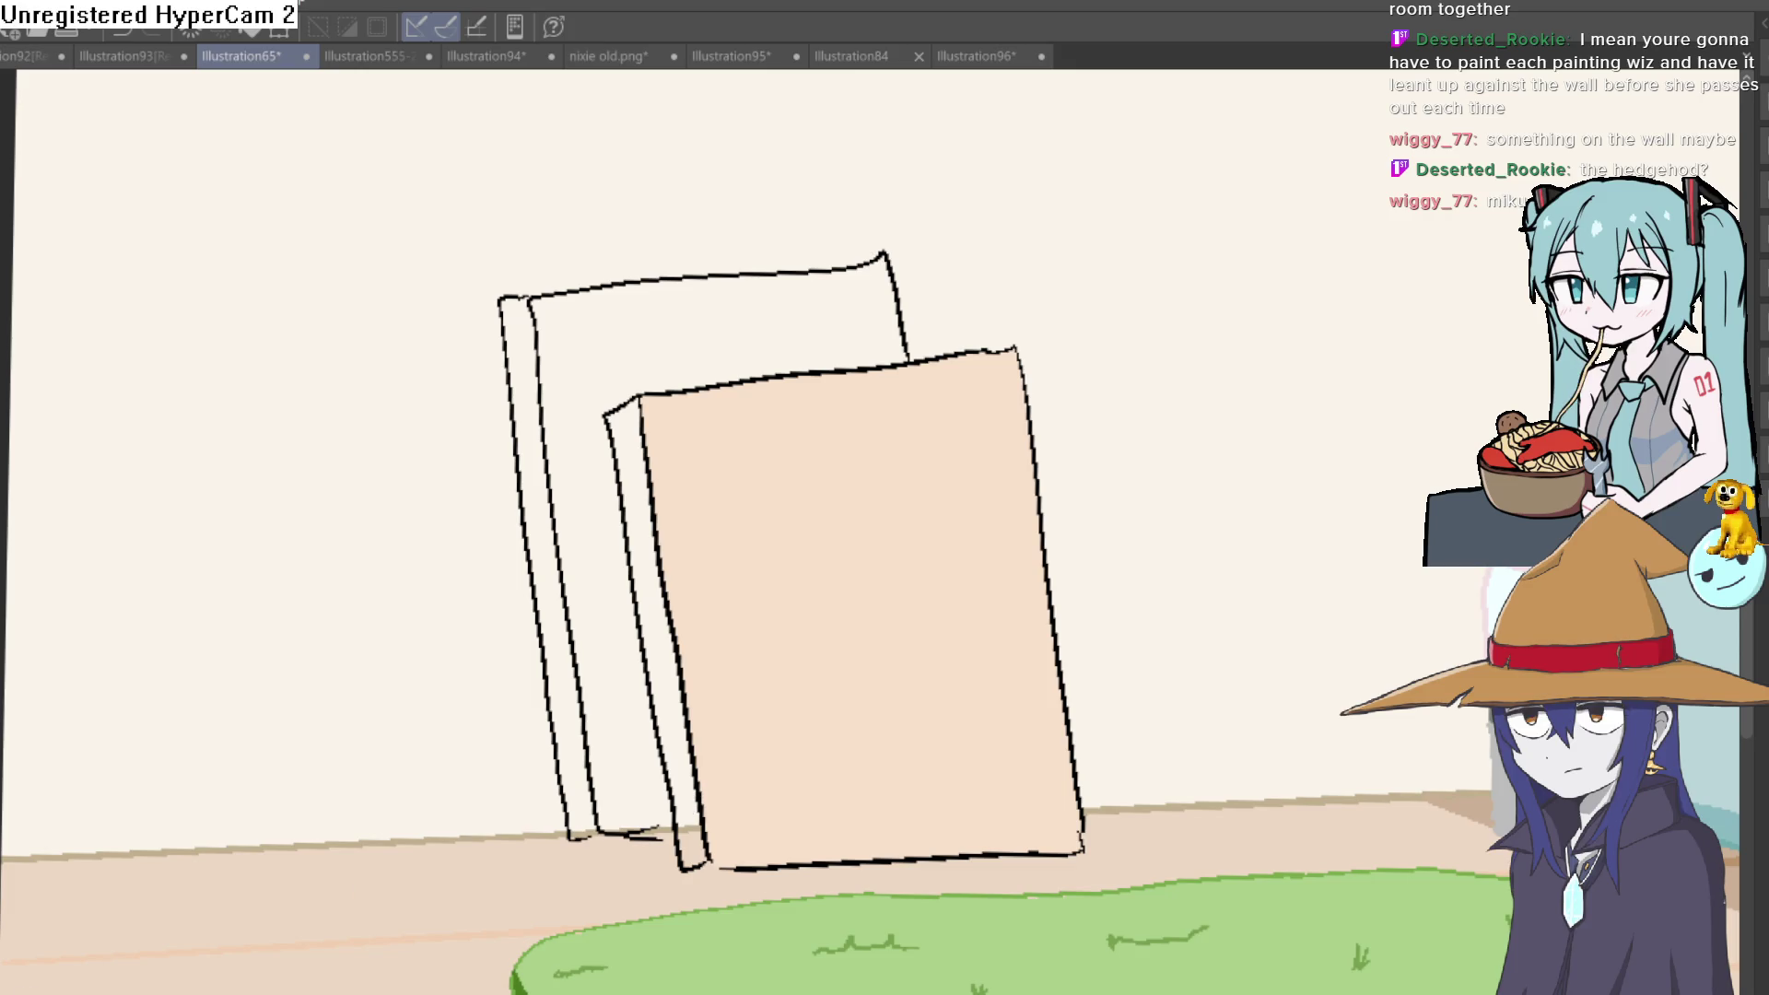
click(693, 792)
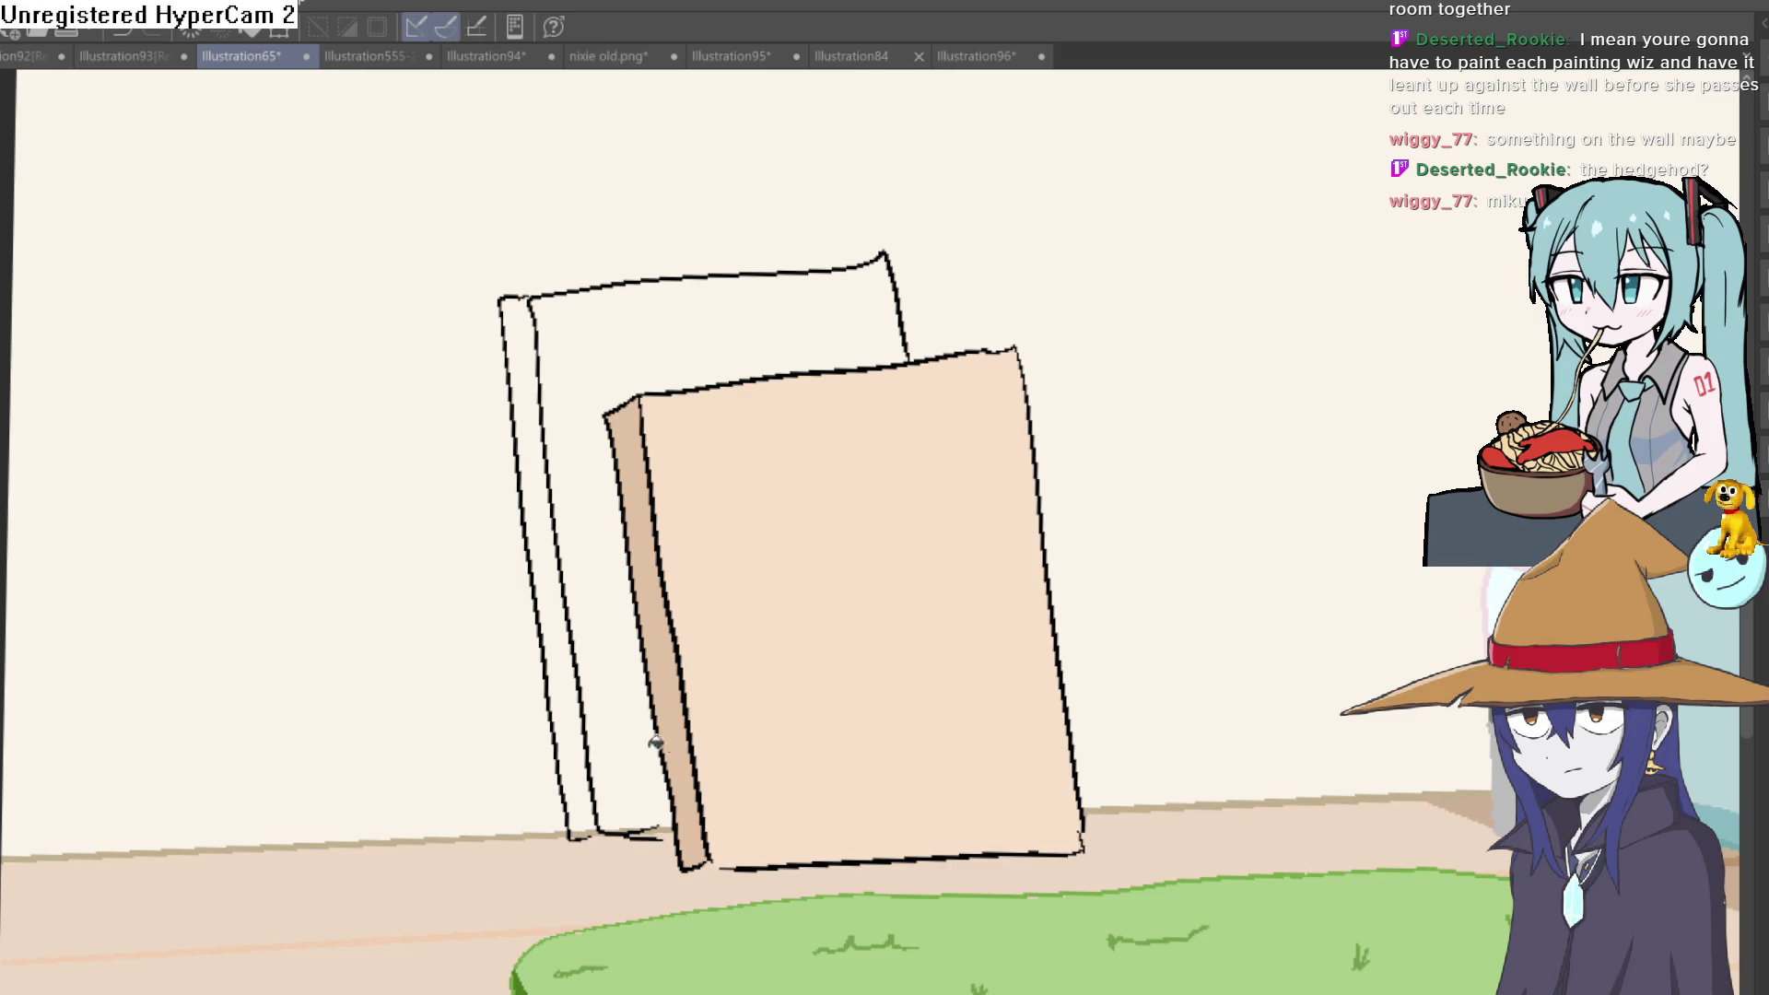
click(587, 726)
Pick up the peach colour and fill the back panel's cover with it
click(798, 538)
click(665, 312)
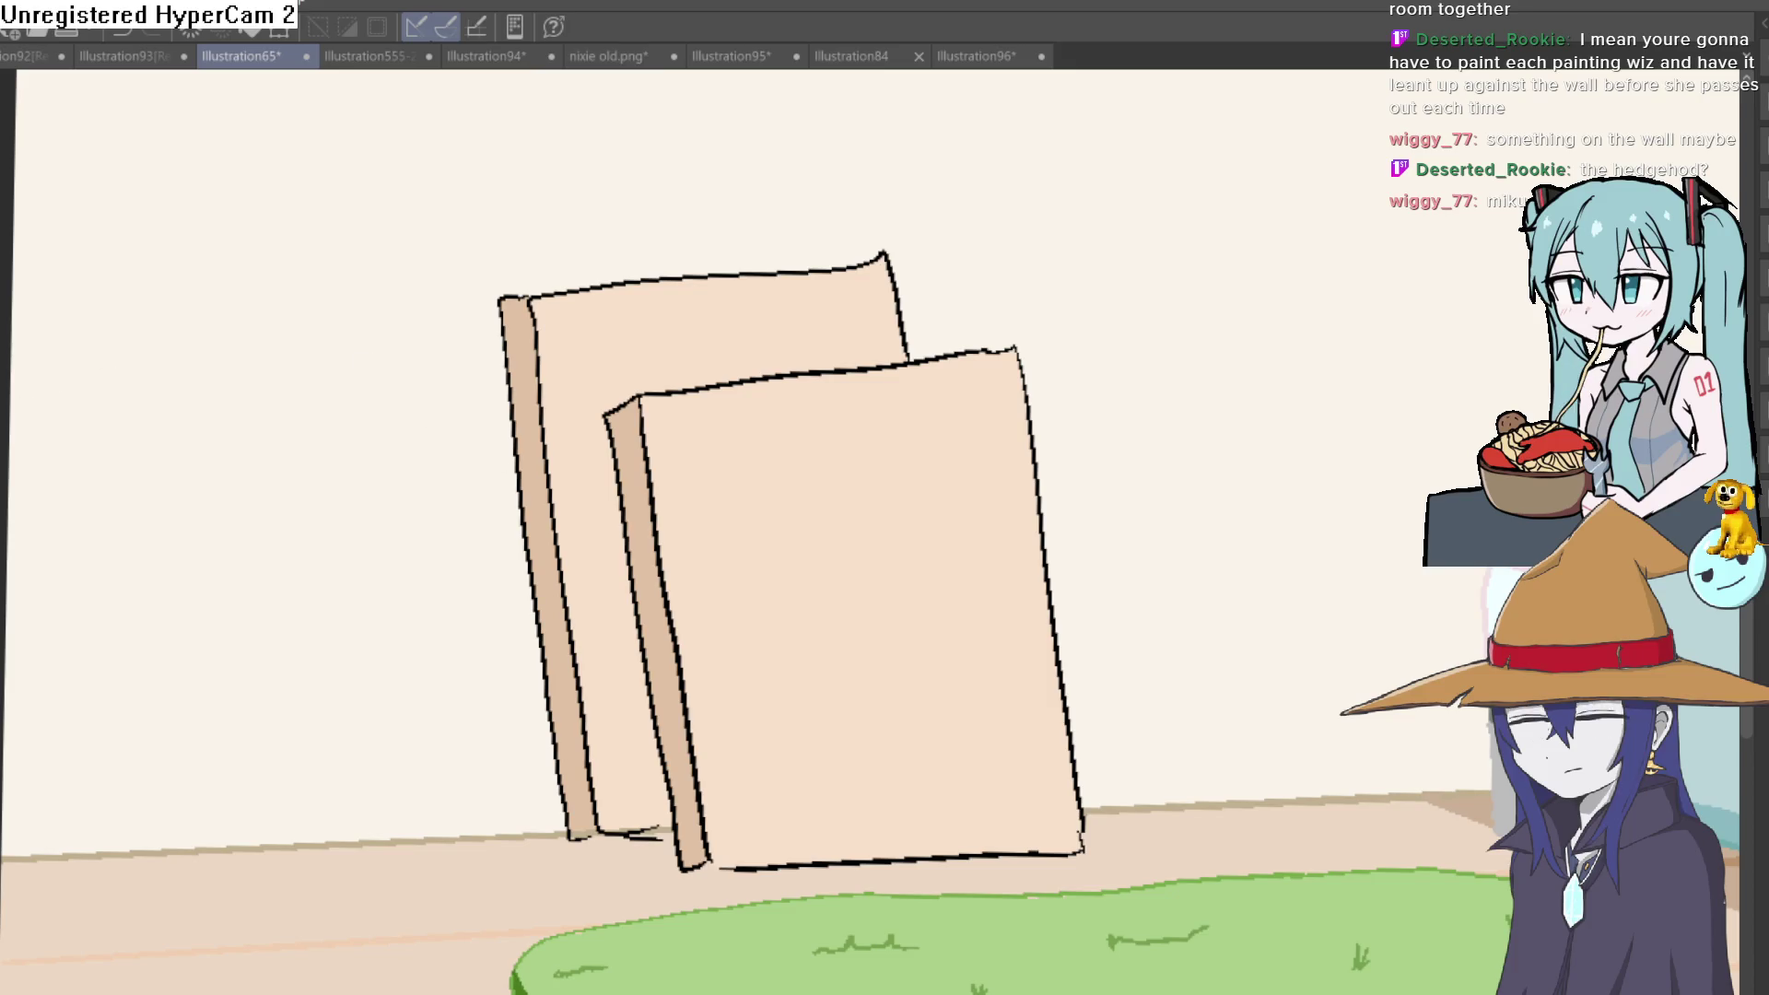
click(781, 527)
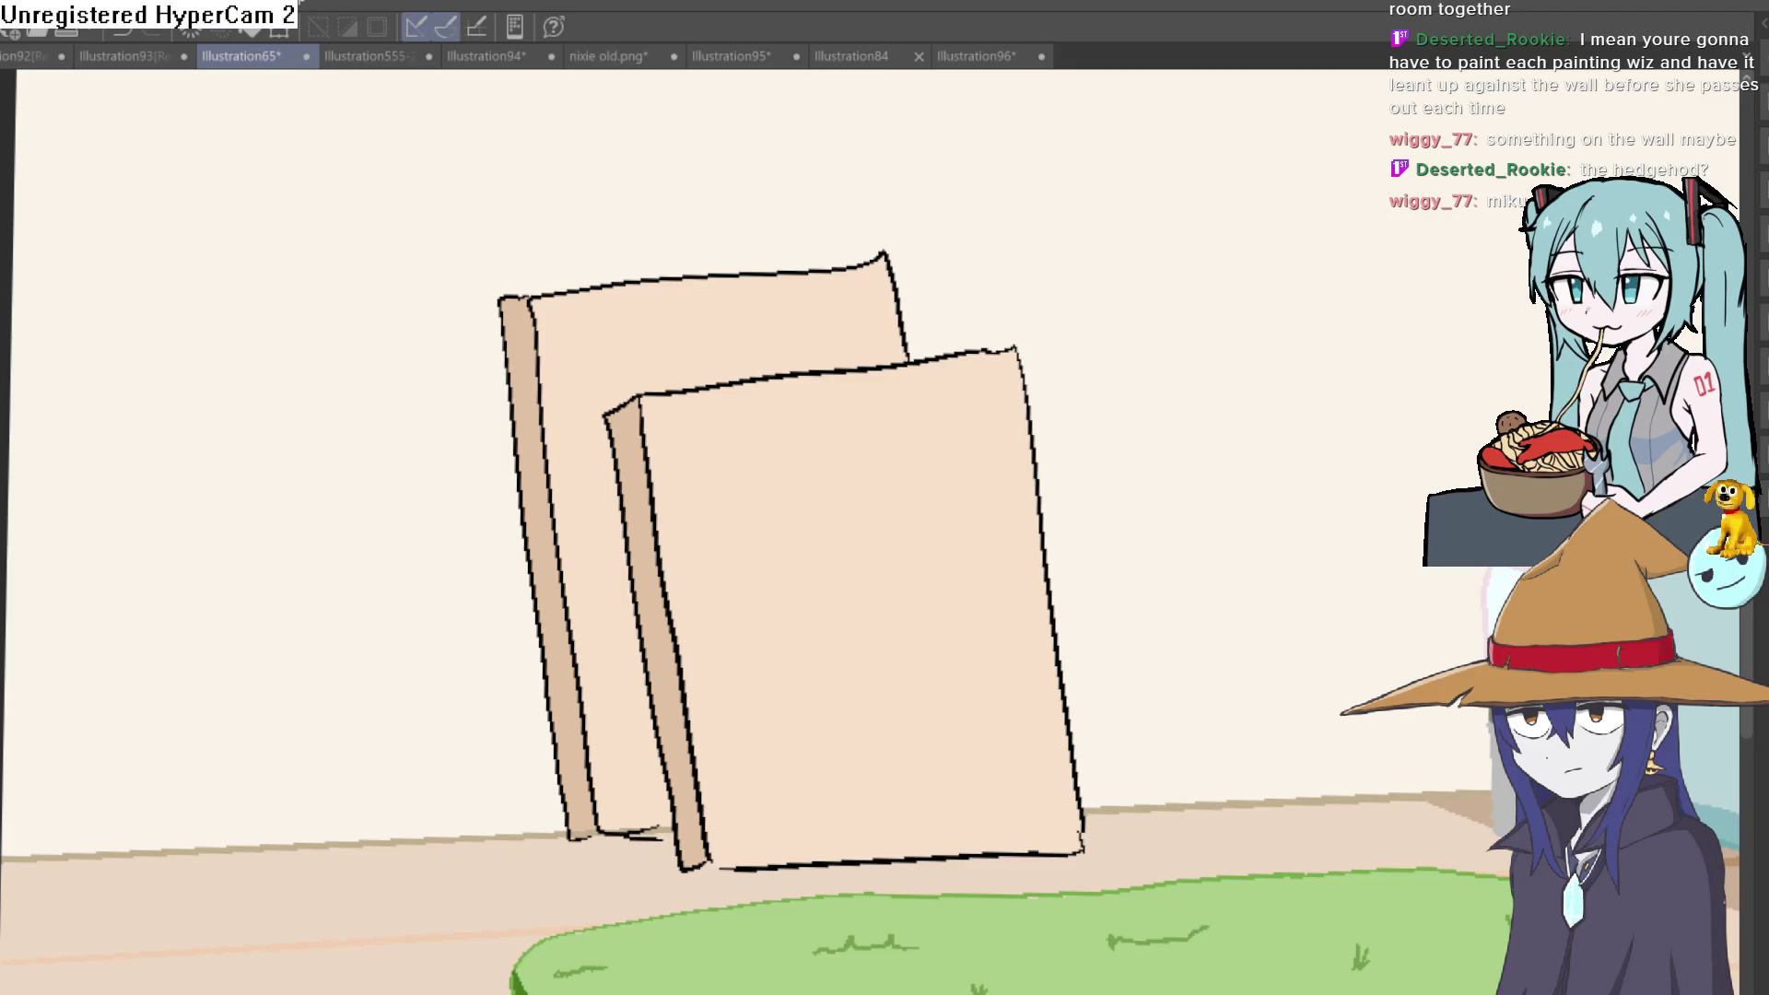
click(610, 439)
Touch up the front panel's spine with a faint stroke and recentre the room
drag(584, 392, 651, 833)
key(ctrl+z)
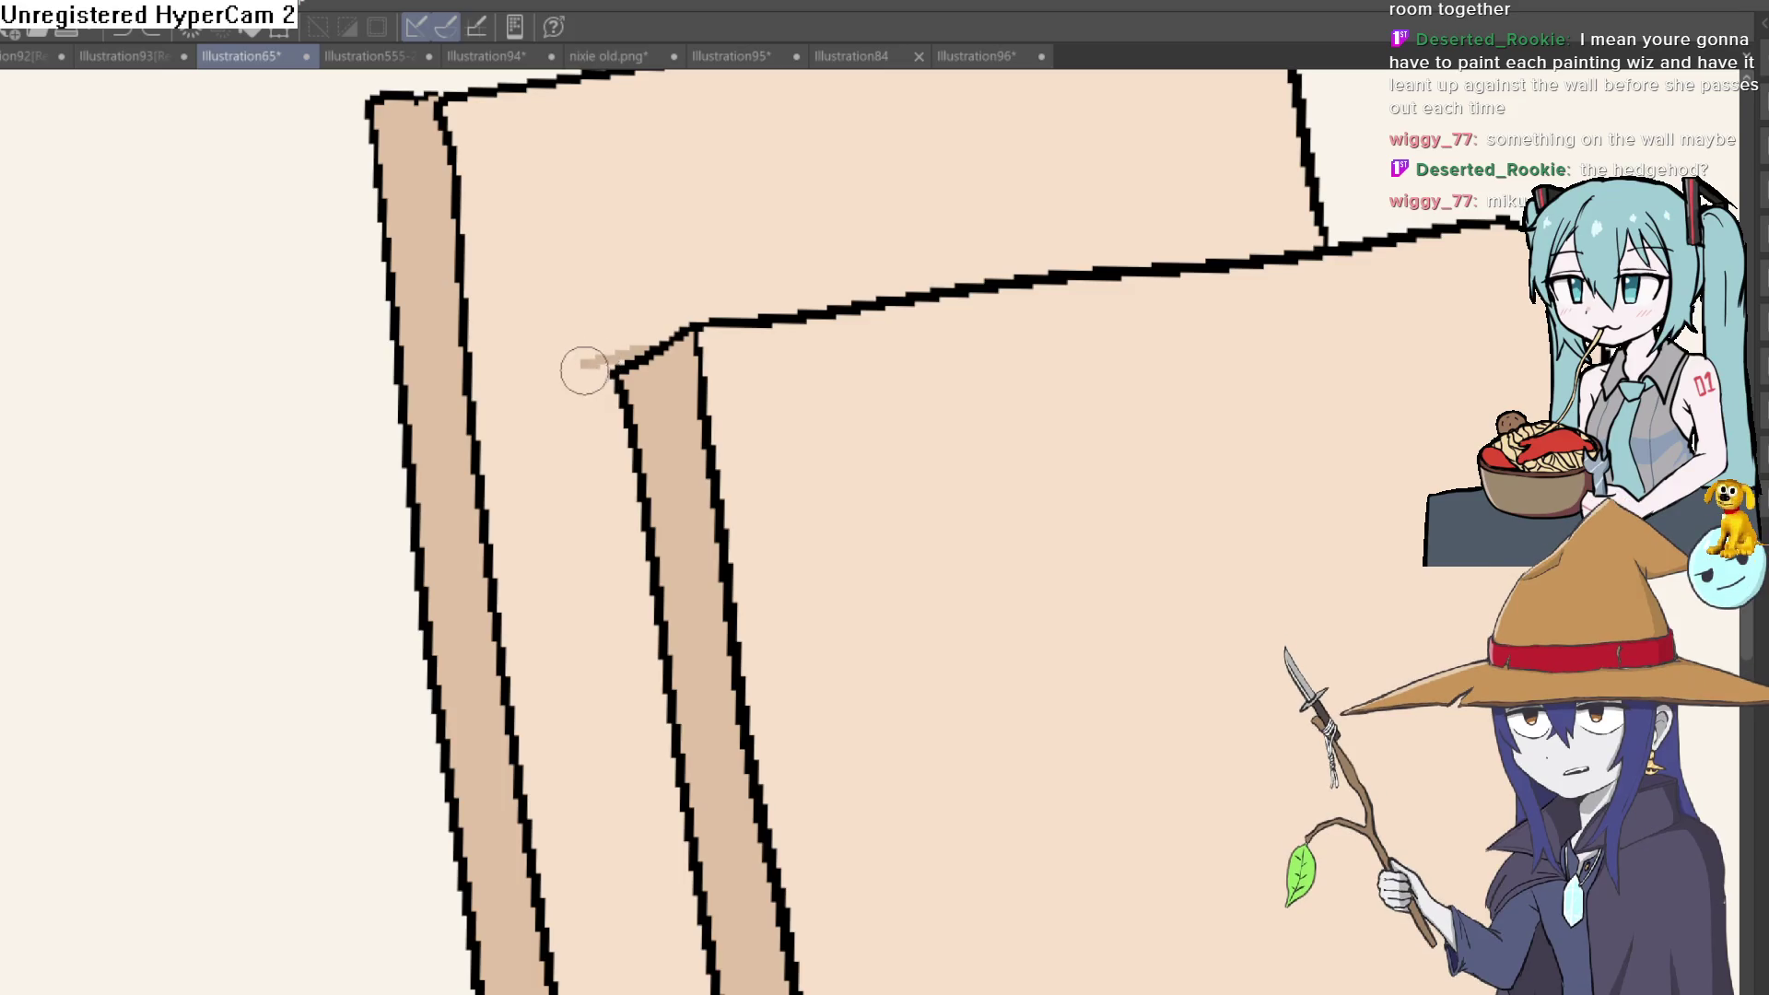
drag(585, 363, 634, 772)
mouse_move(720, 730)
mouse_down()
mouse_move(601, 310)
mouse_move(583, 915)
mouse_up()
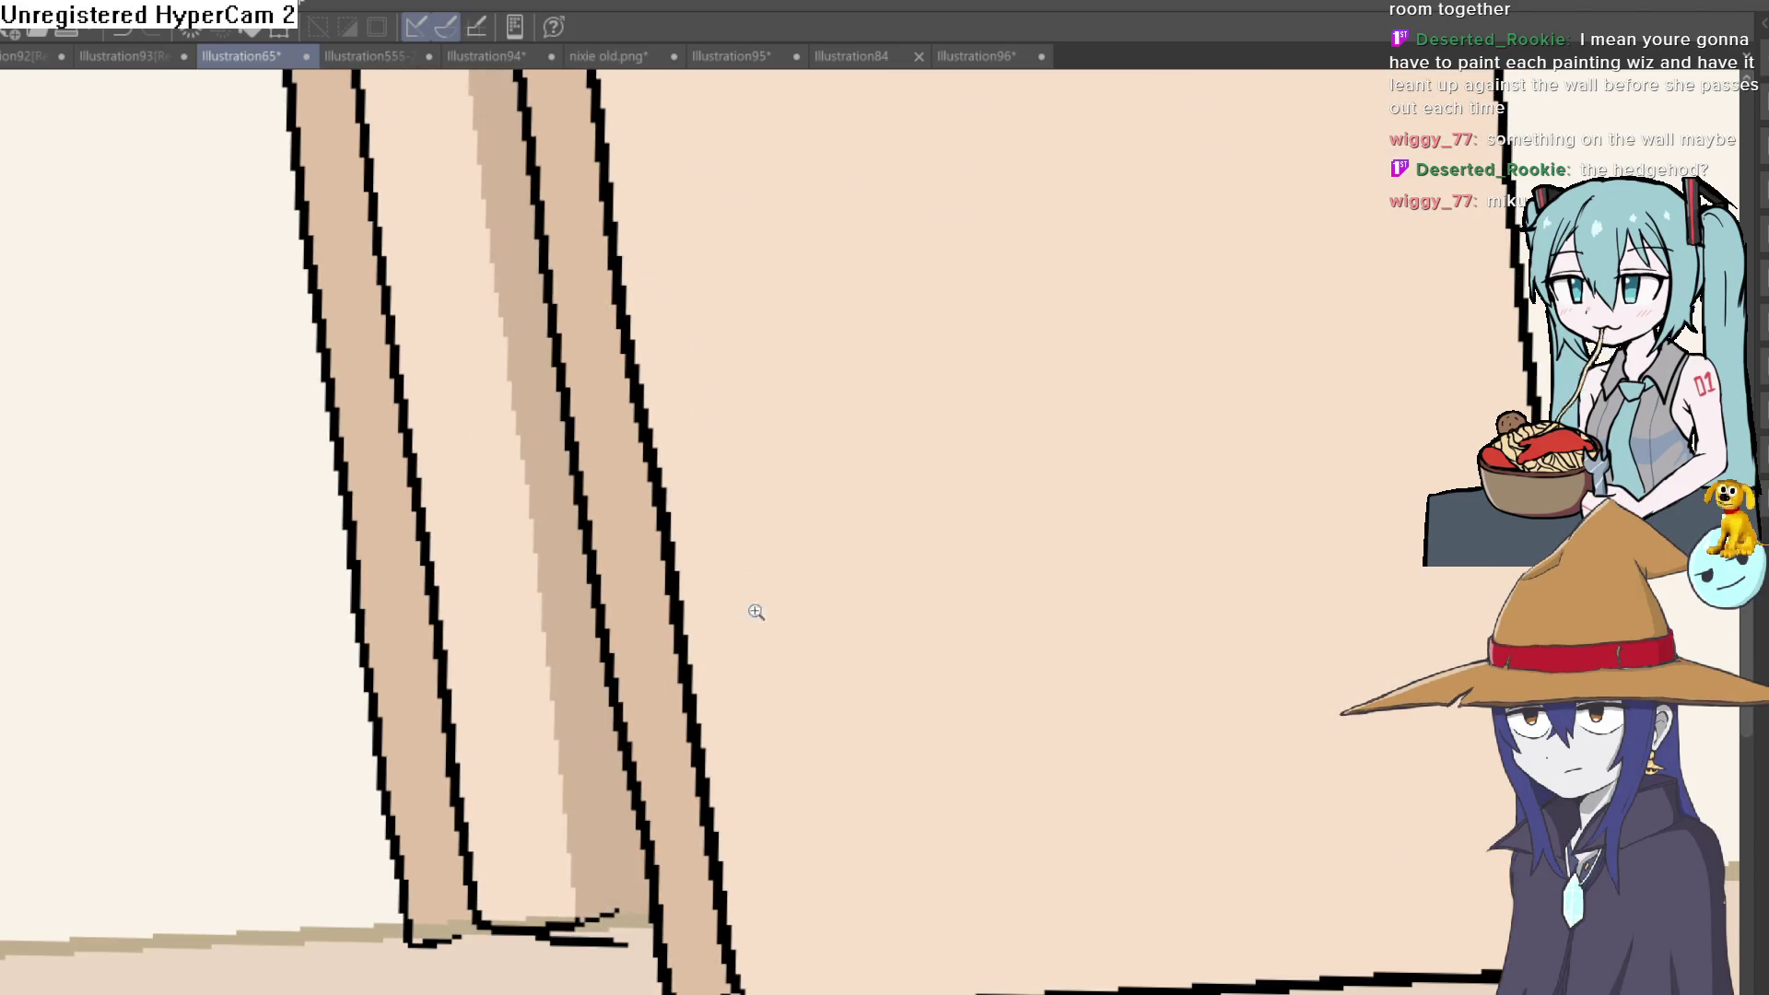
scroll(805, 513, down, 5)
drag(1478, 409, 1419, 527)
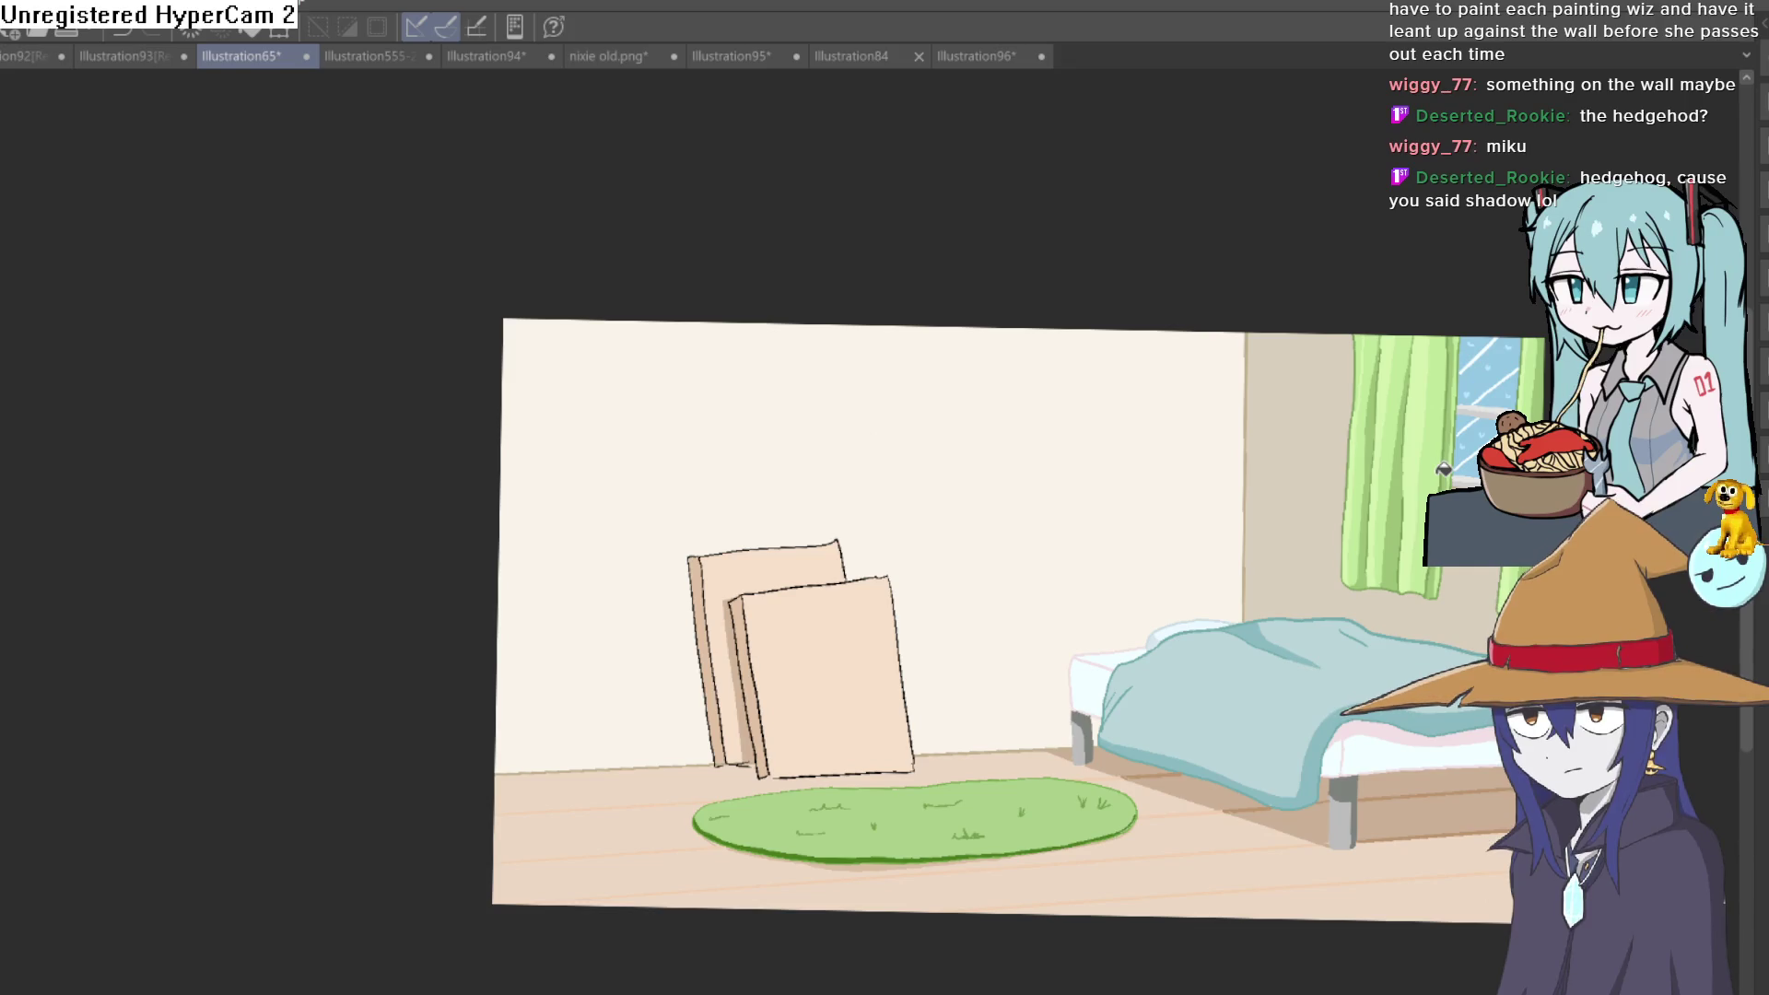
scroll(1178, 519, down, 3)
scroll(1177, 519, up, 5)
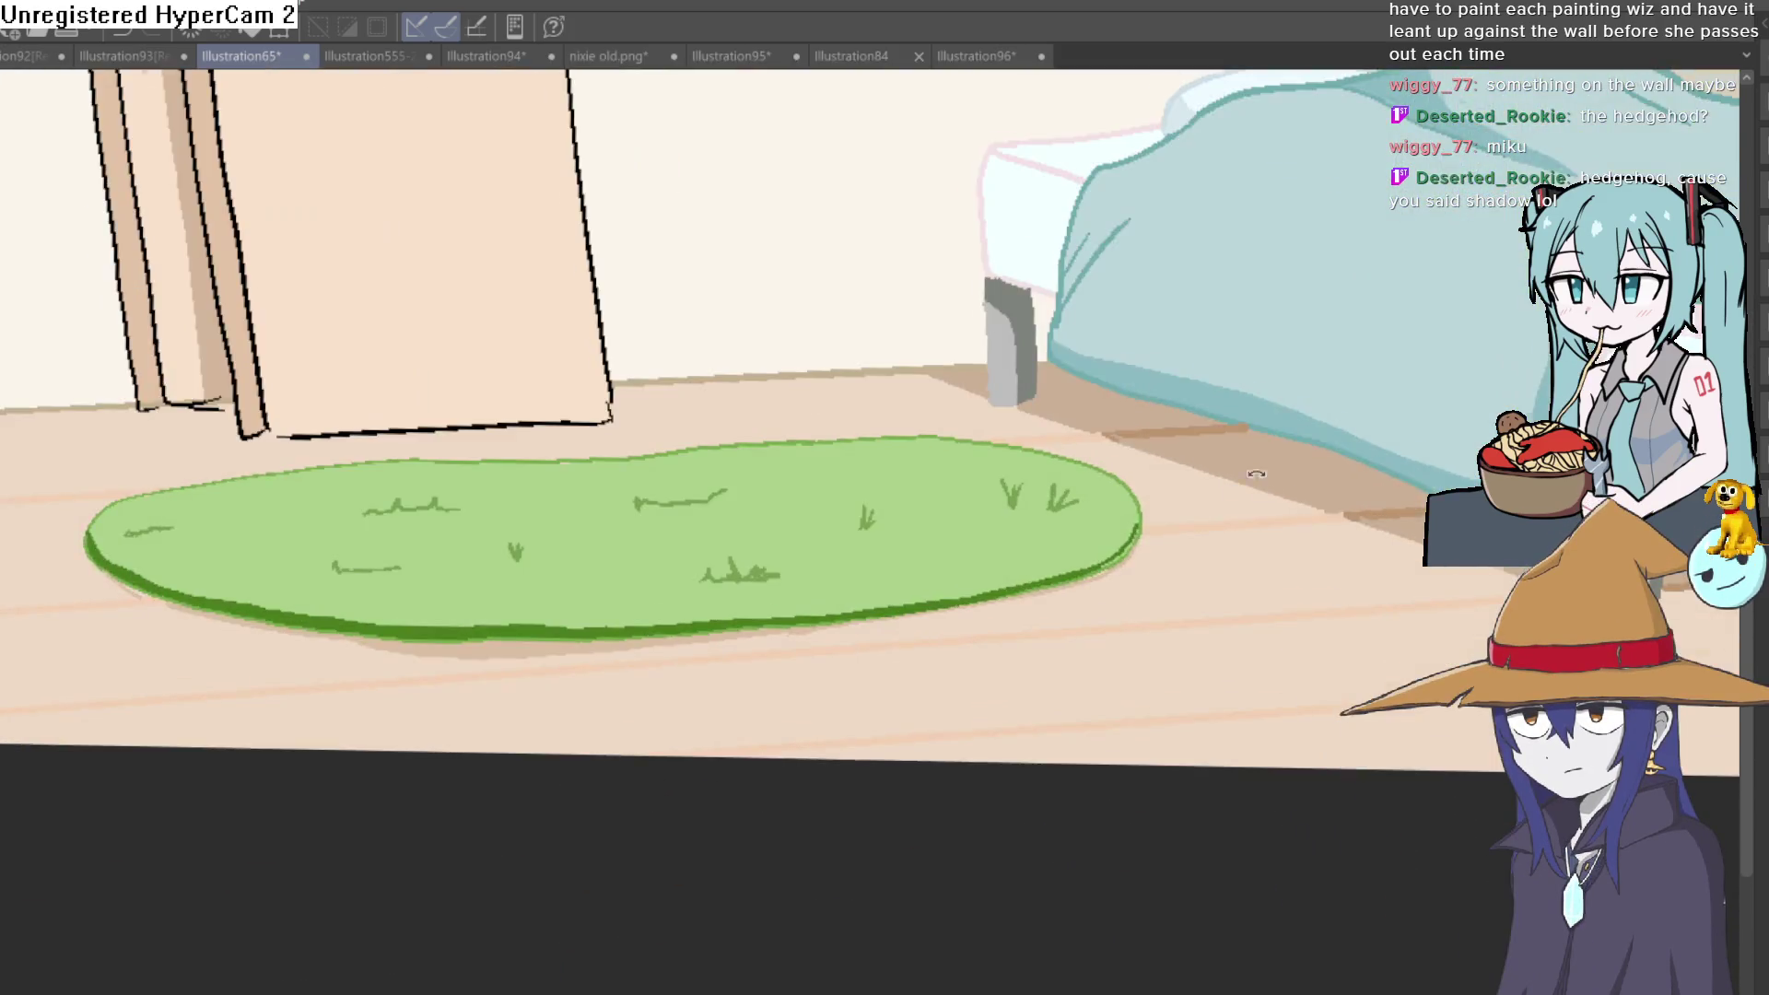
scroll(1279, 560, down, 5)
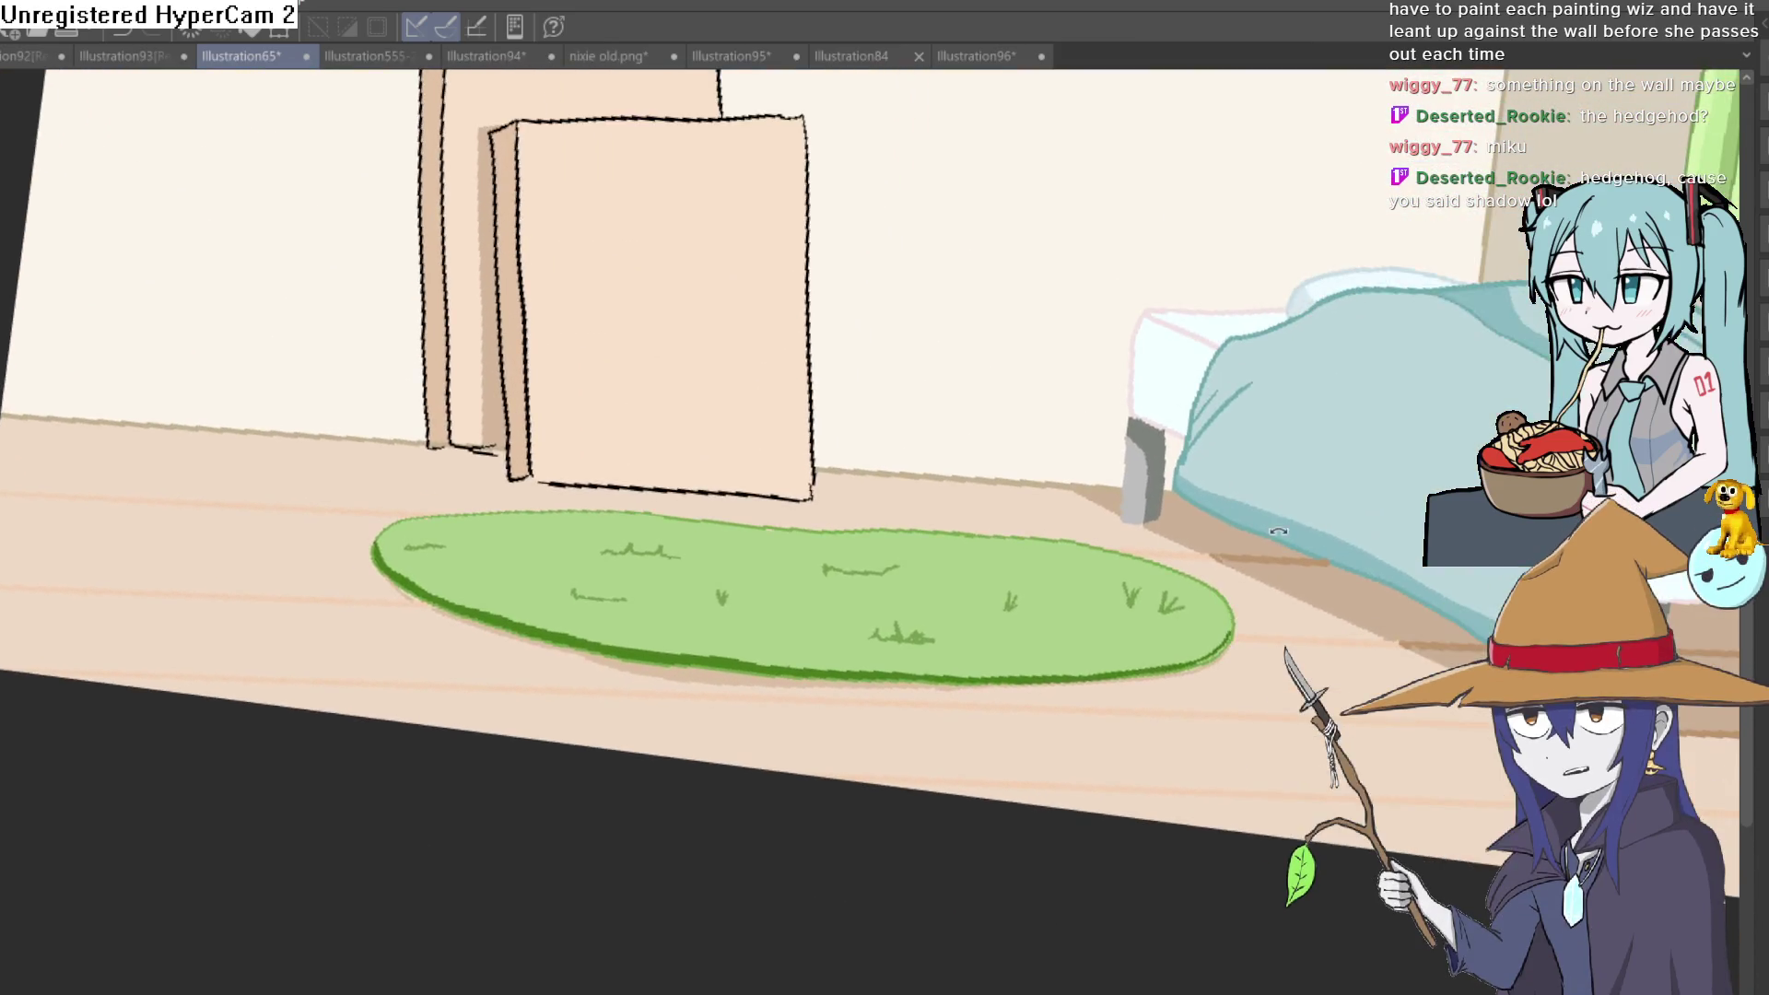
drag(1278, 532, 1208, 572)
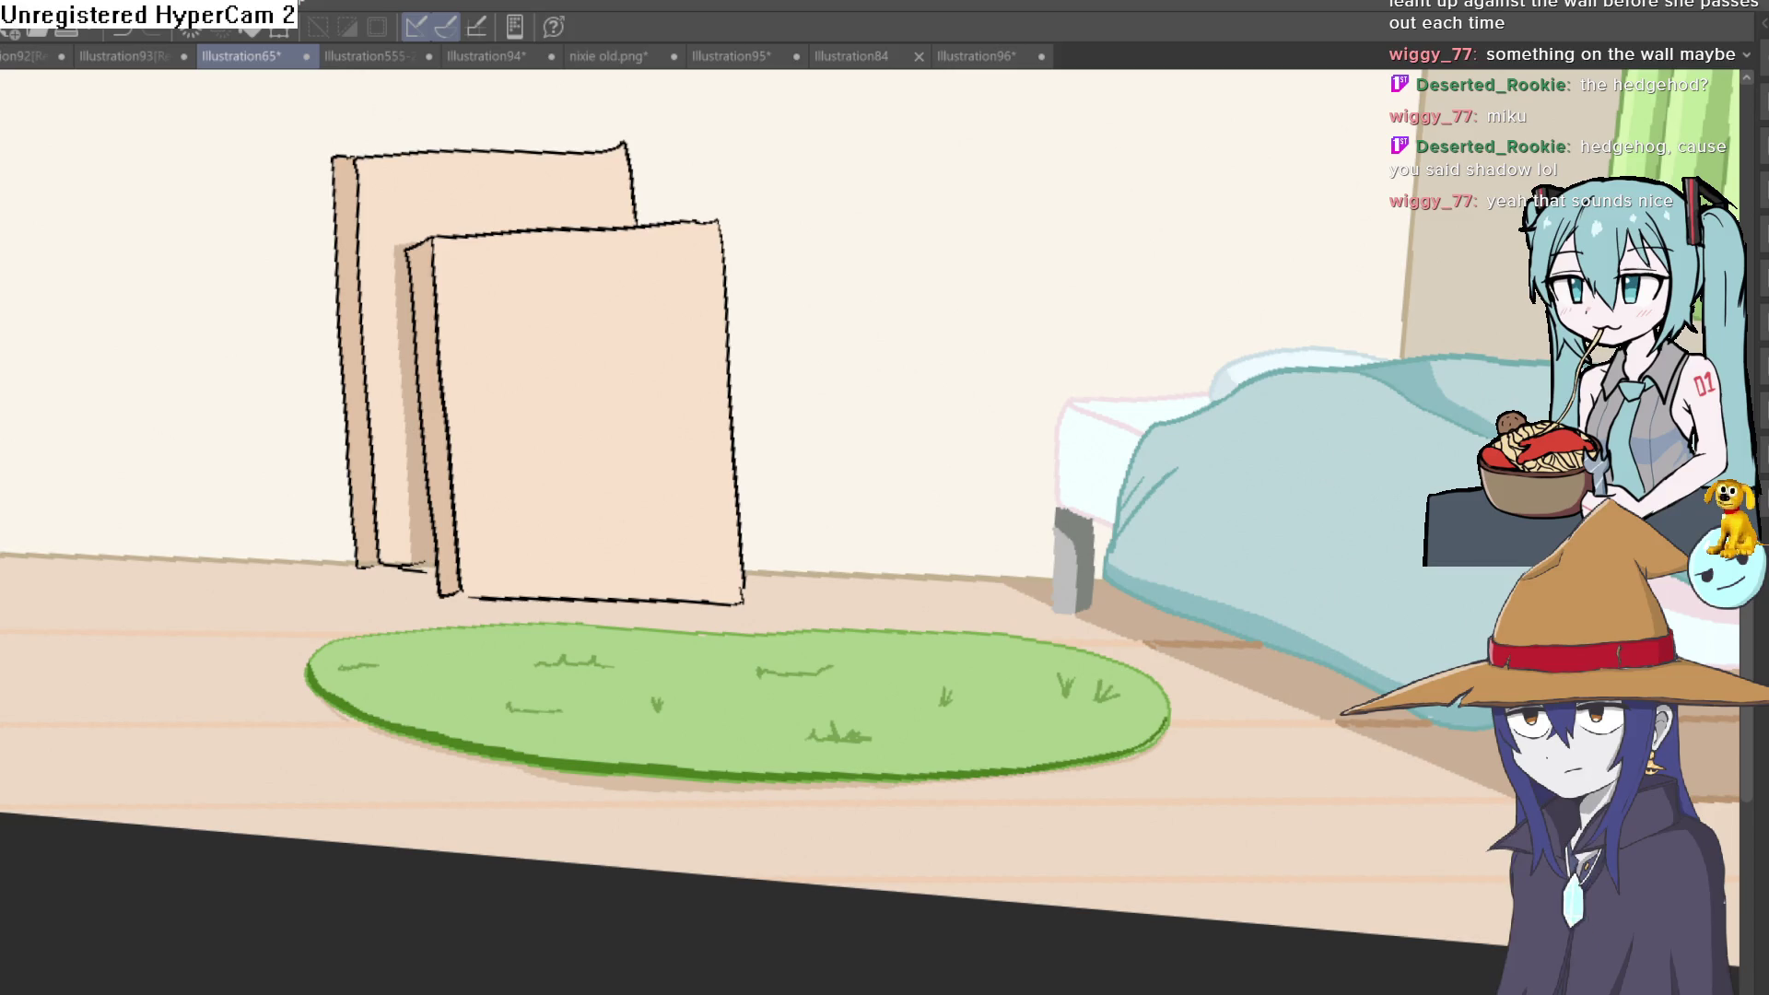
scroll(1294, 409, up, 5)
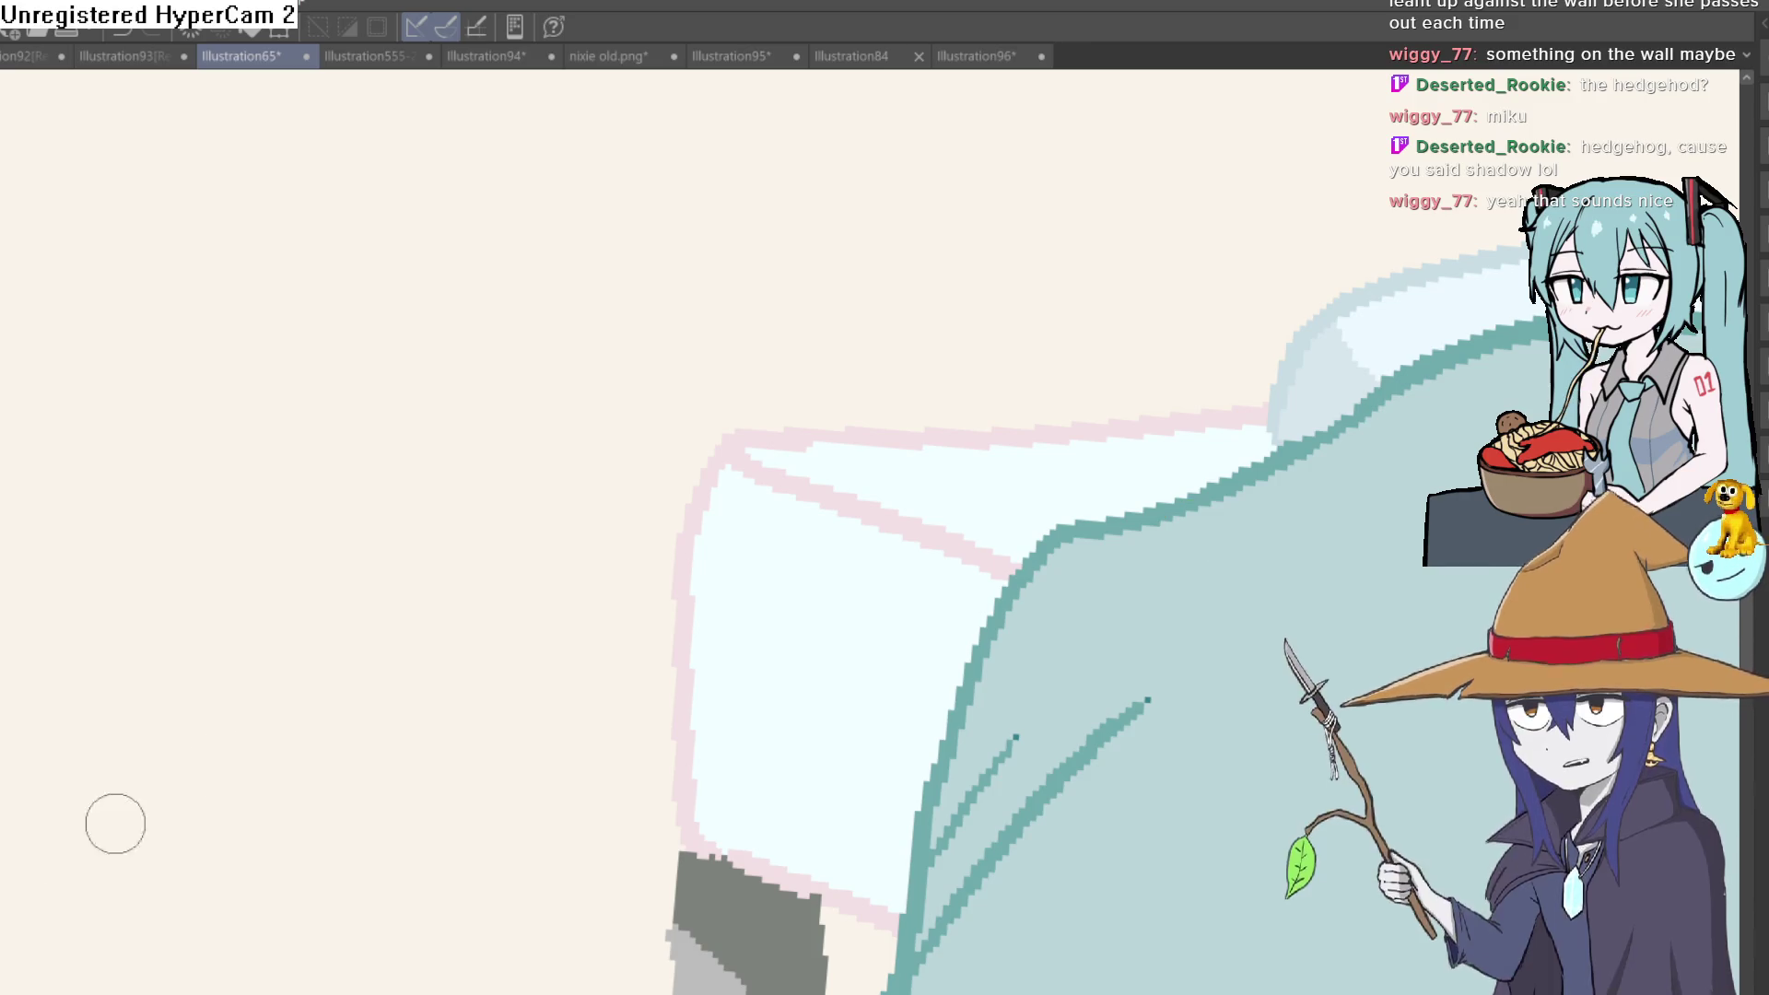
Outline the hedgehog's body and spiky back above the pillow
drag(1027, 517, 1084, 648)
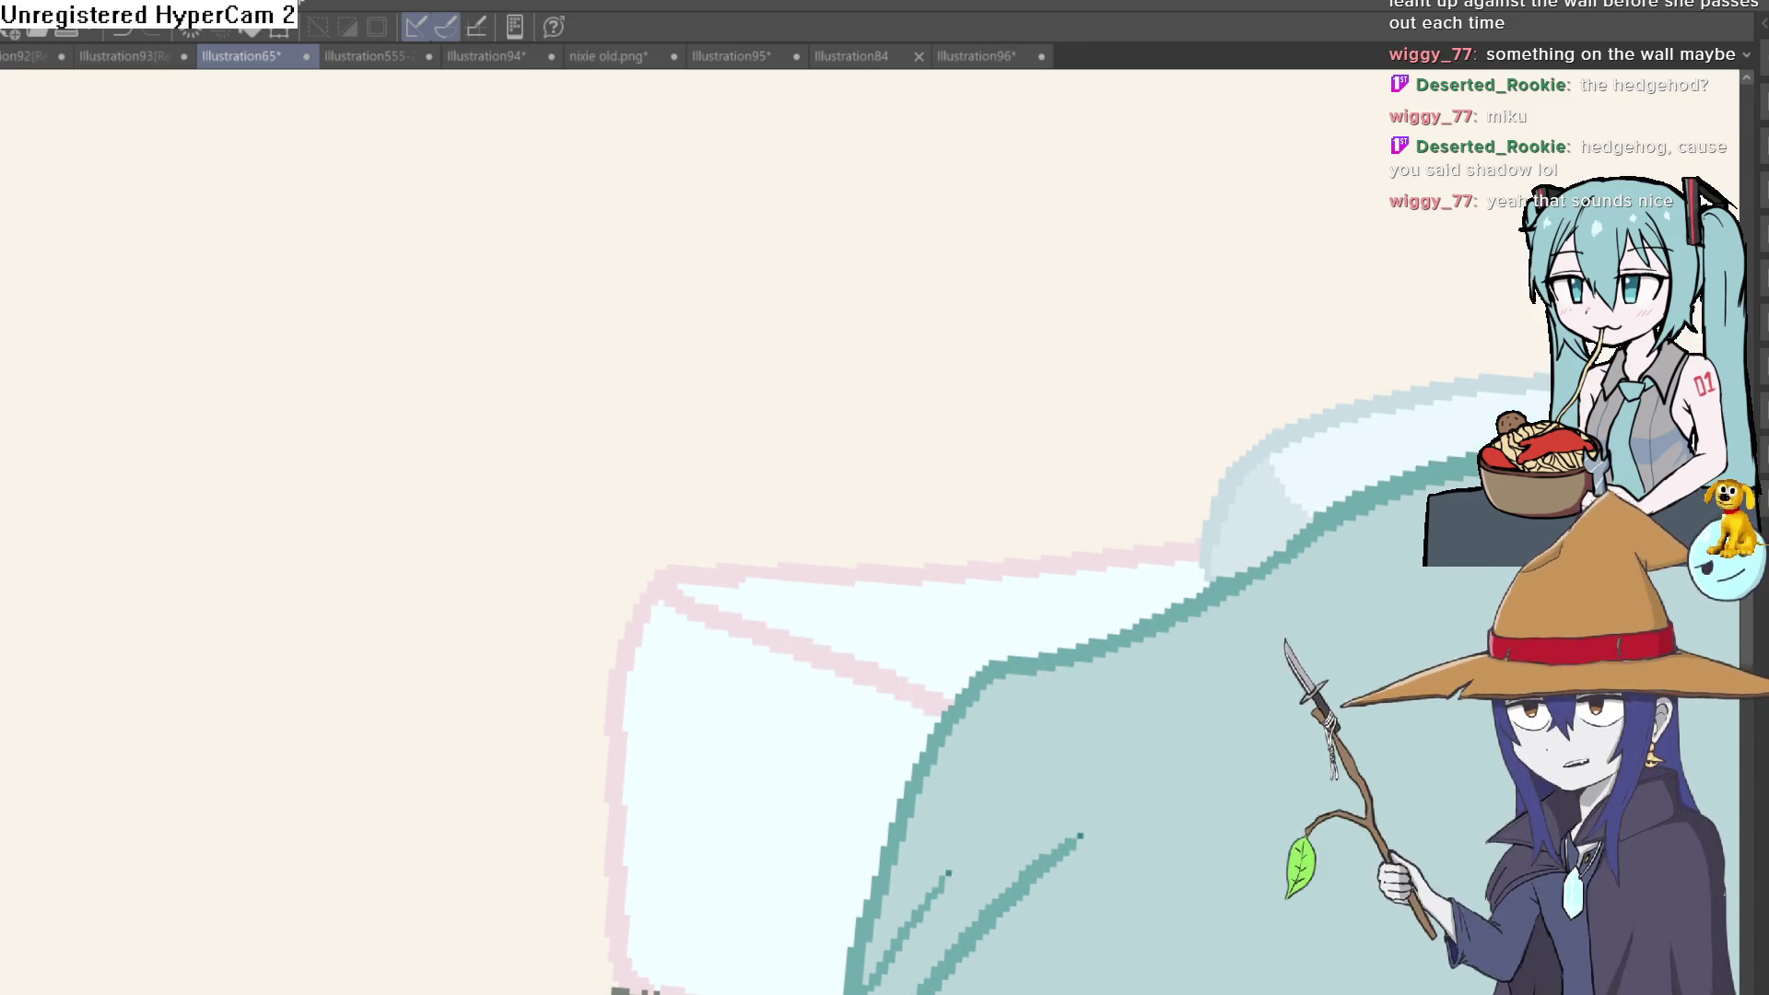
drag(1184, 599, 1172, 551)
mouse_move(985, 483)
mouse_down()
mouse_move(770, 461)
mouse_move(738, 566)
mouse_up()
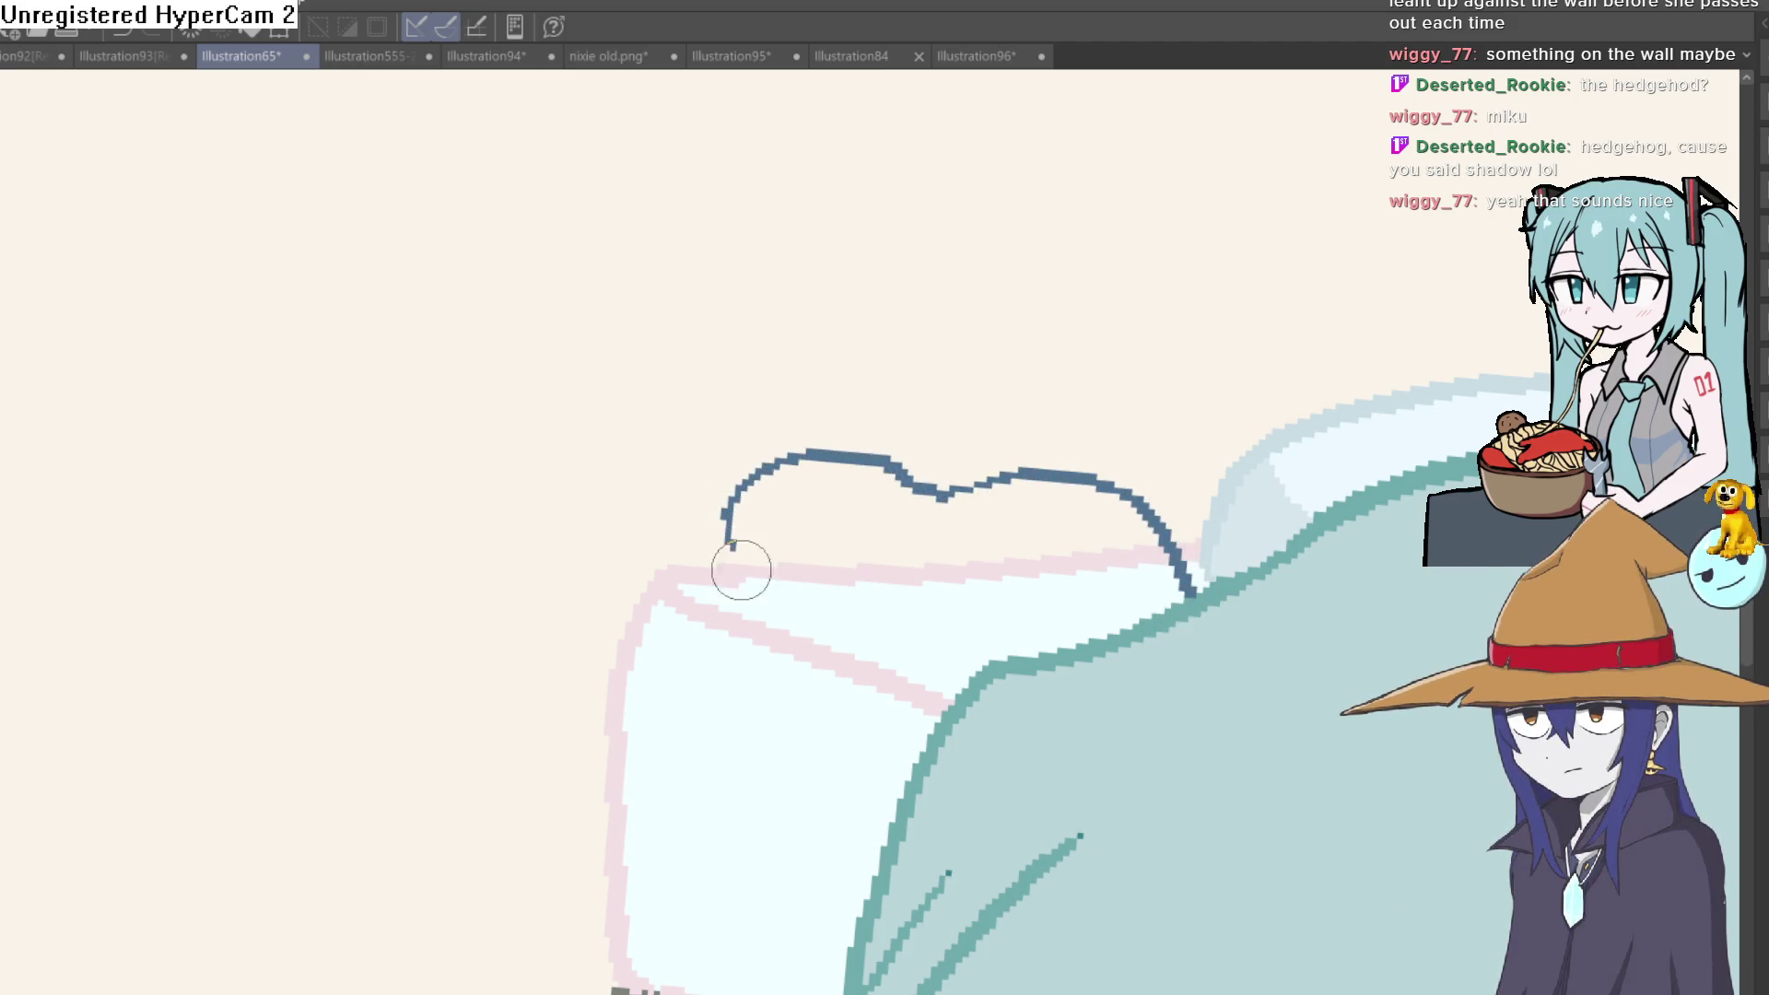
mouse_move(842, 453)
mouse_down()
mouse_move(1125, 445)
mouse_move(1145, 470)
mouse_up()
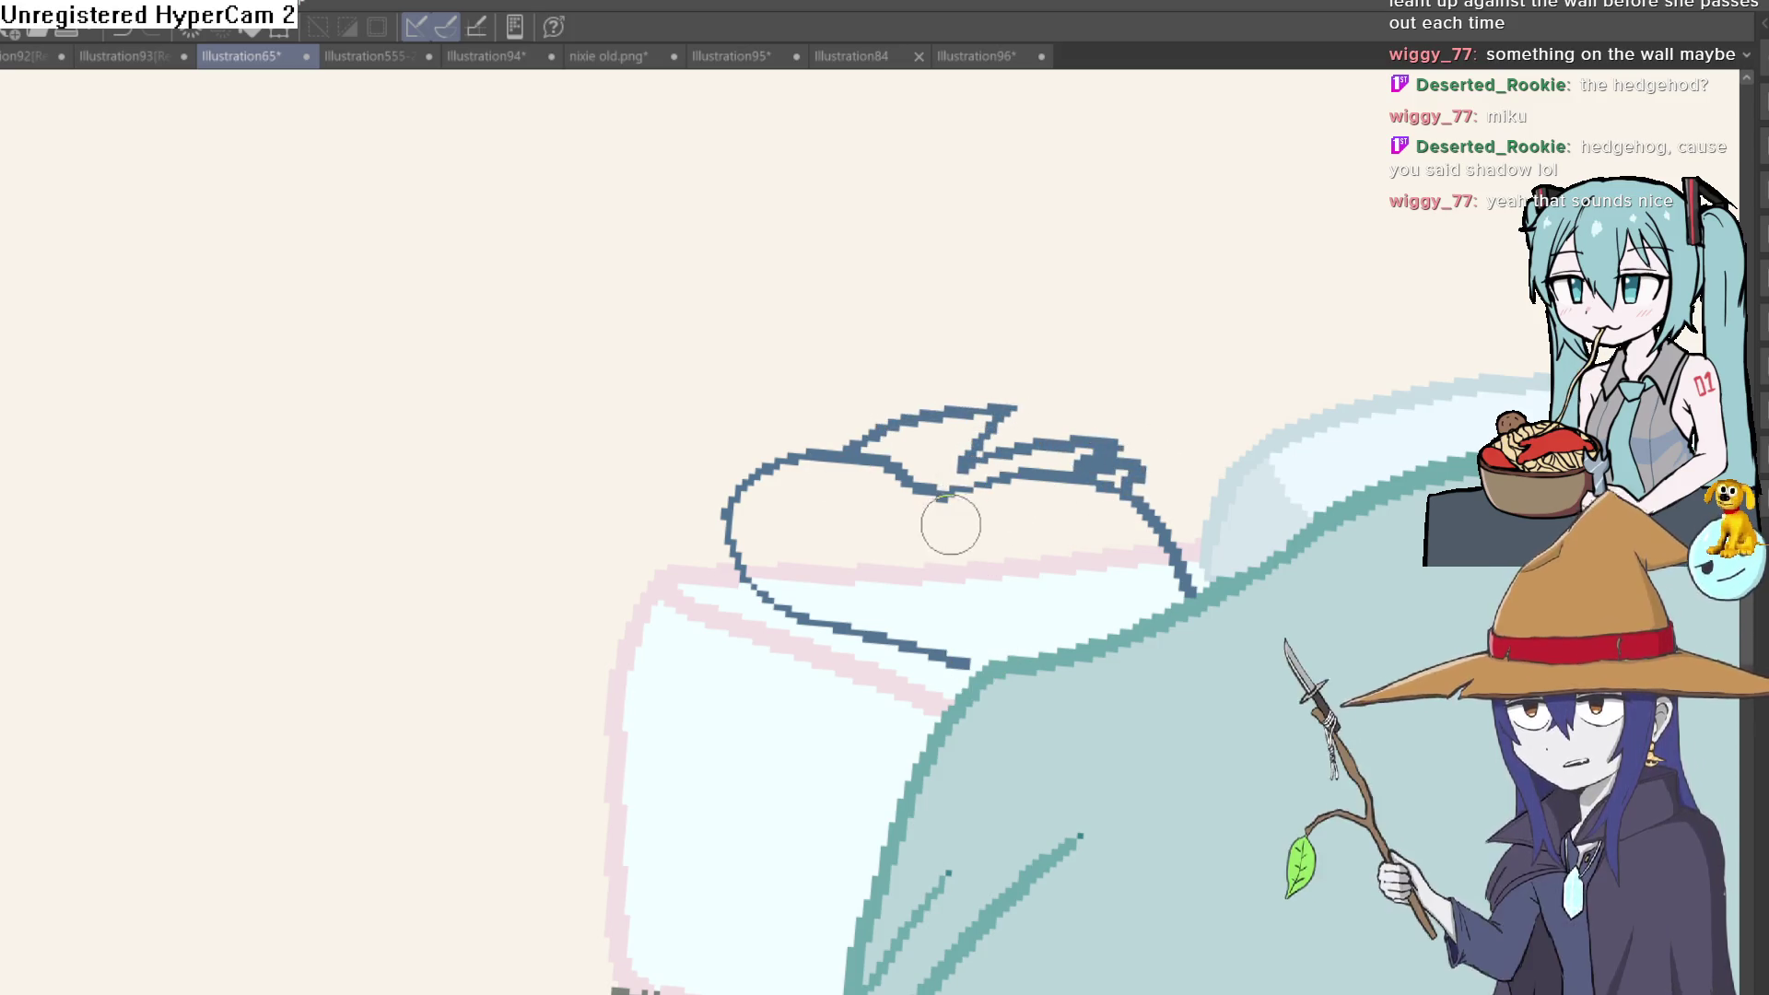
drag(747, 579, 1170, 552)
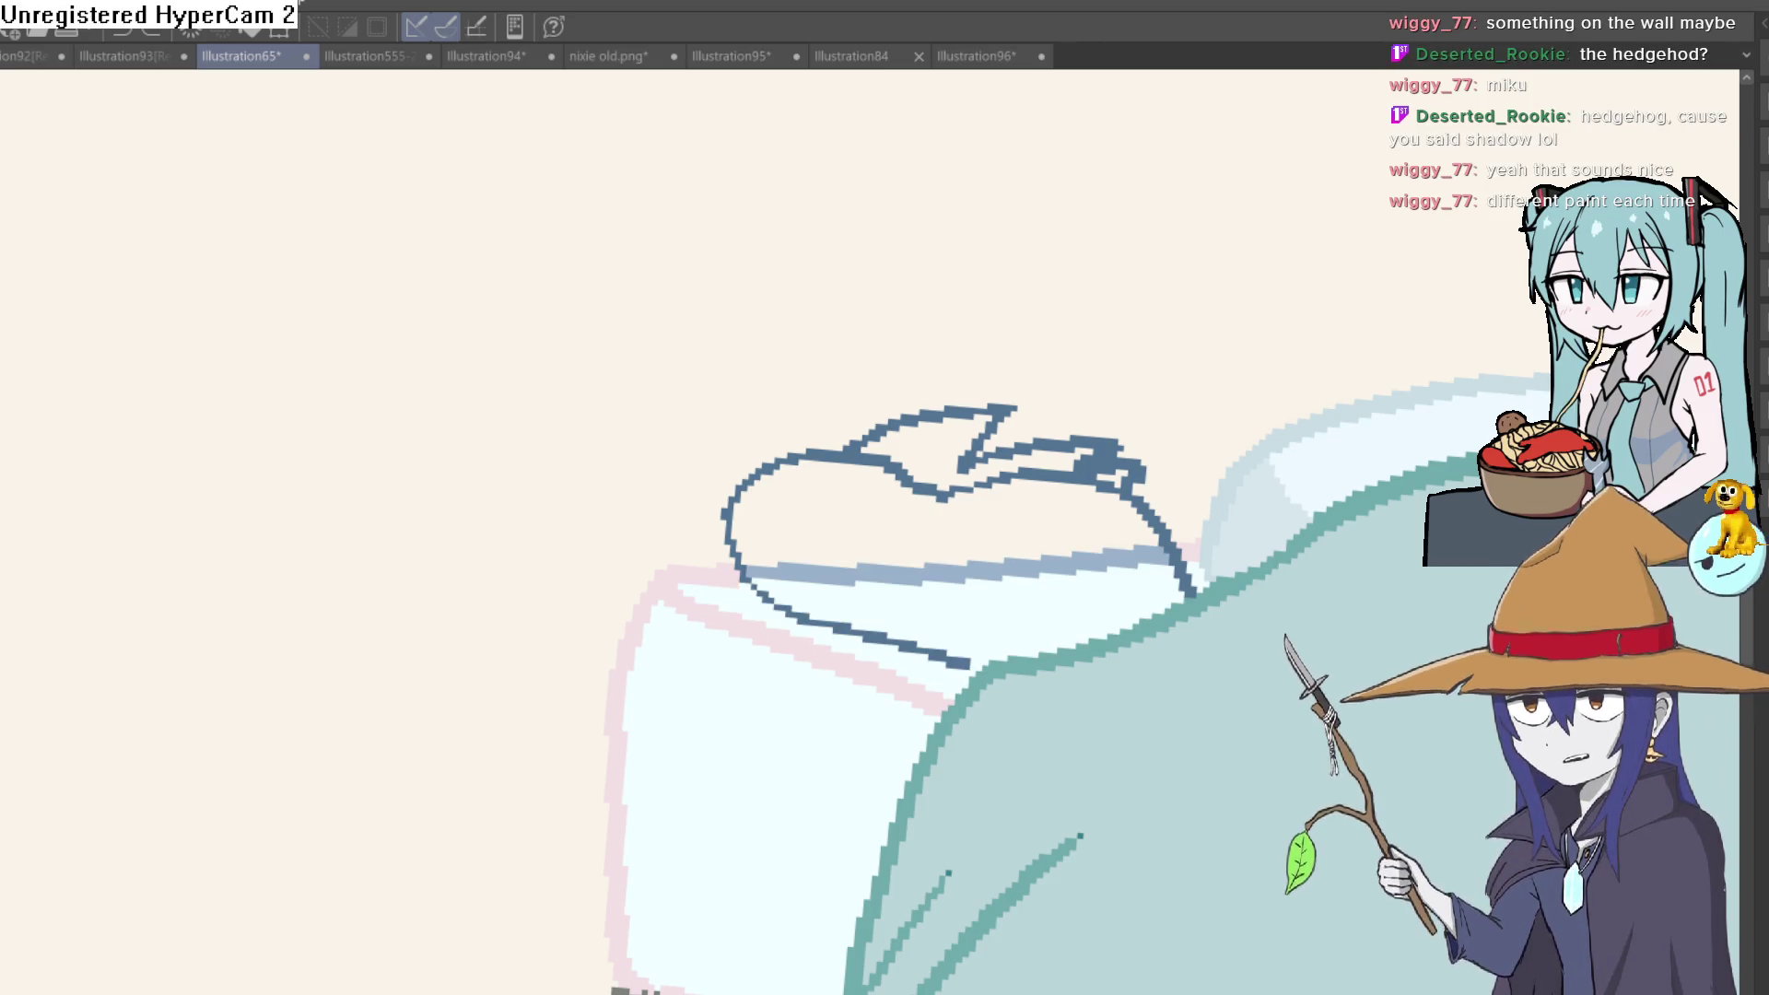
scroll(986, 668, up, 3)
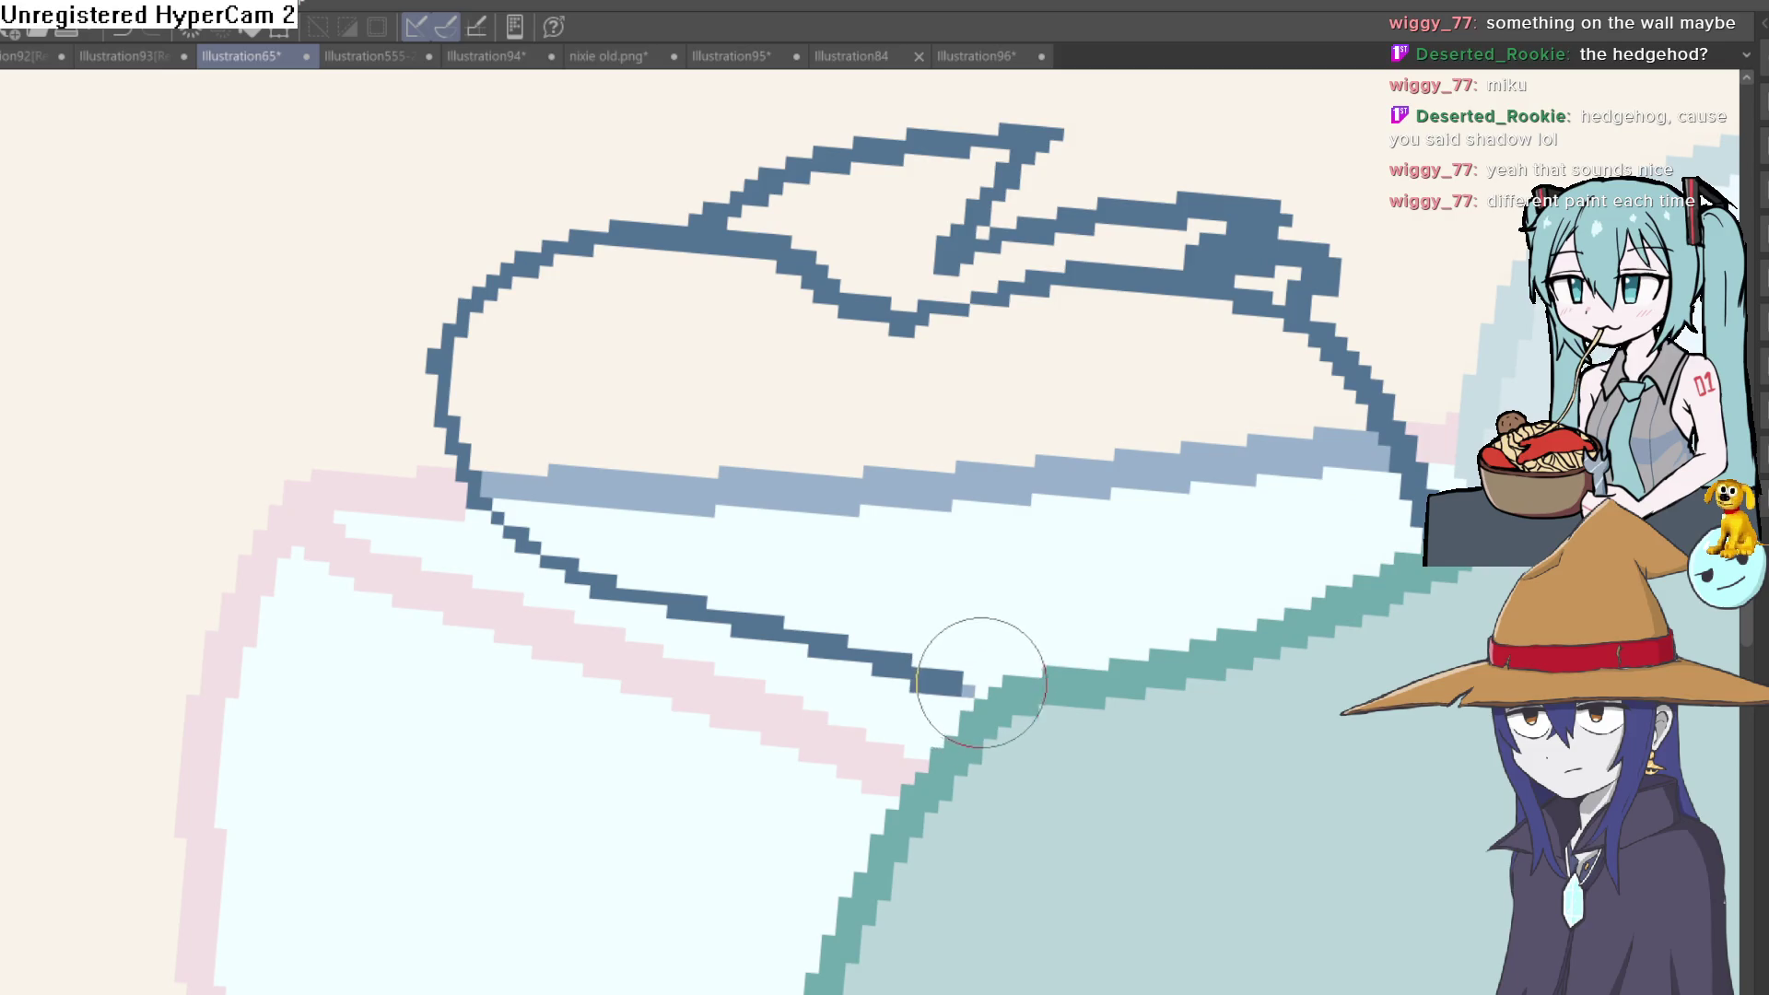
Fill the hedgehog's lower band, body and spikes light blue
key(g)
click(1039, 555)
click(1019, 364)
click(995, 259)
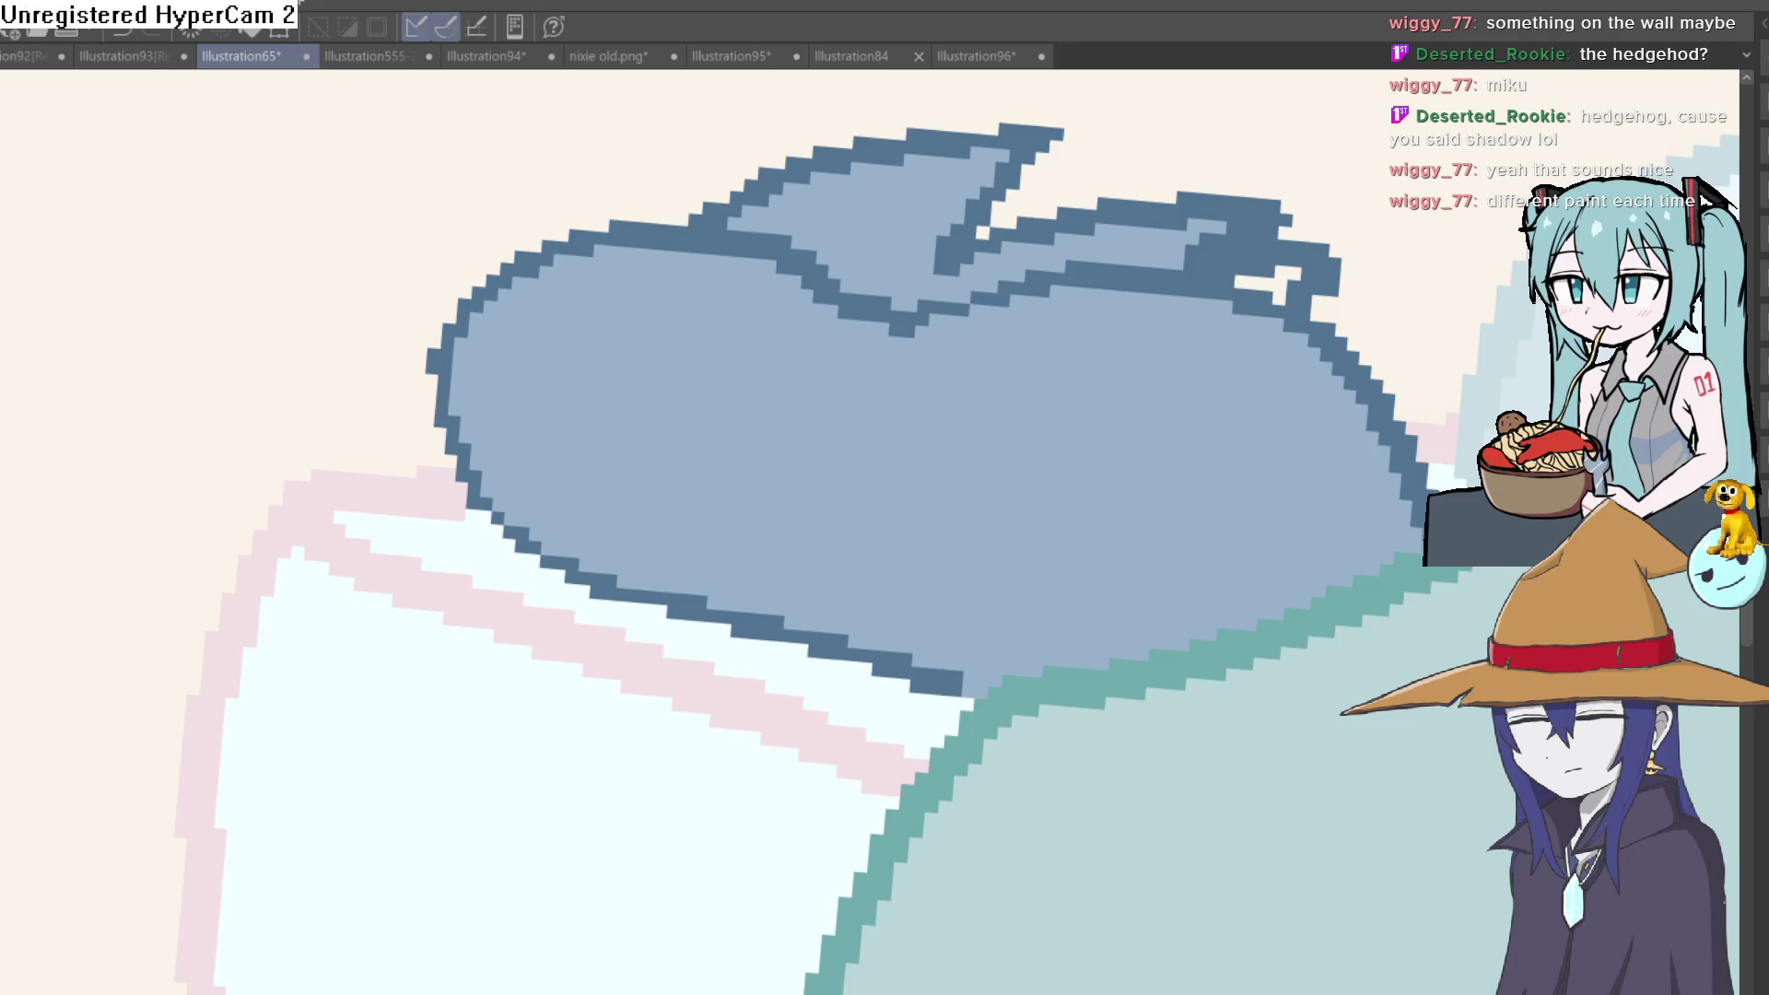
scroll(643, 347, up, 3)
Paint a white eye with black pupil, a black nose and a curled mouth
mouse_move(406, 254)
mouse_down()
mouse_move(710, 296)
mouse_move(422, 431)
mouse_move(442, 285)
mouse_move(513, 316)
mouse_move(623, 323)
mouse_move(588, 453)
mouse_up()
click(588, 452)
mouse_move(348, 445)
mouse_down()
mouse_move(395, 513)
mouse_move(414, 502)
mouse_up()
drag(402, 603, 817, 632)
mouse_move(806, 705)
mouse_down()
mouse_move(844, 699)
mouse_move(926, 463)
mouse_up()
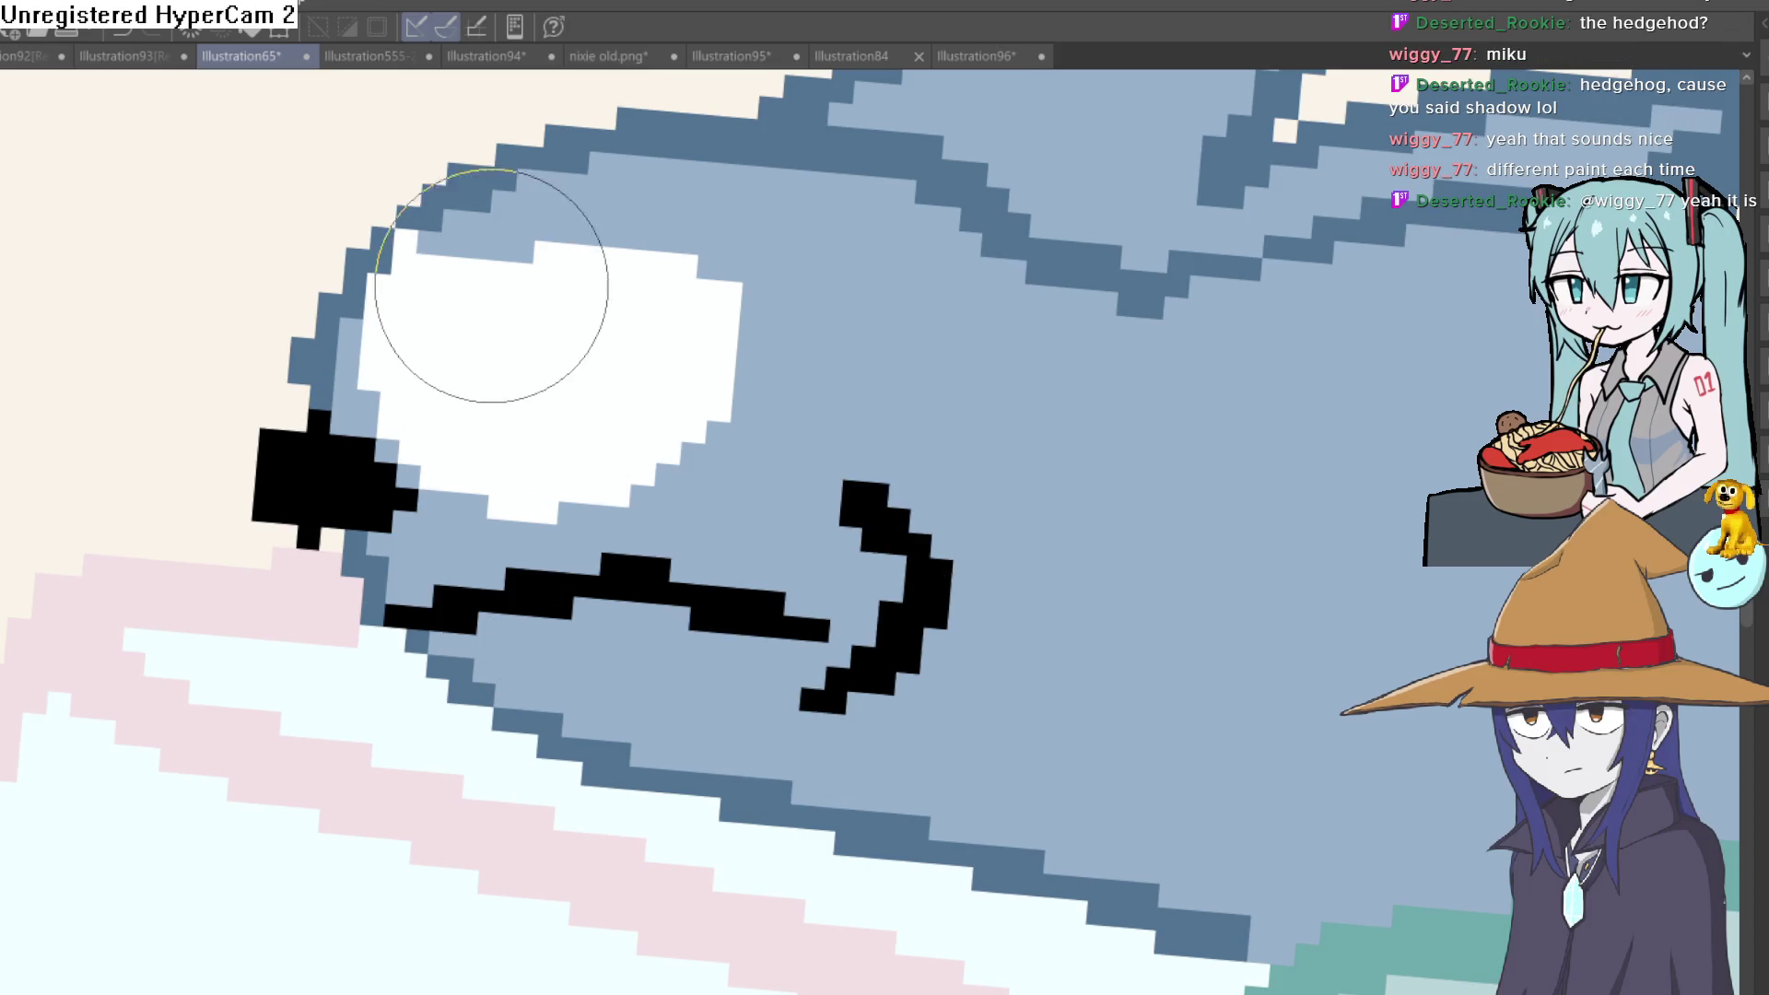
drag(494, 296, 509, 316)
scroll(508, 316, down, 10)
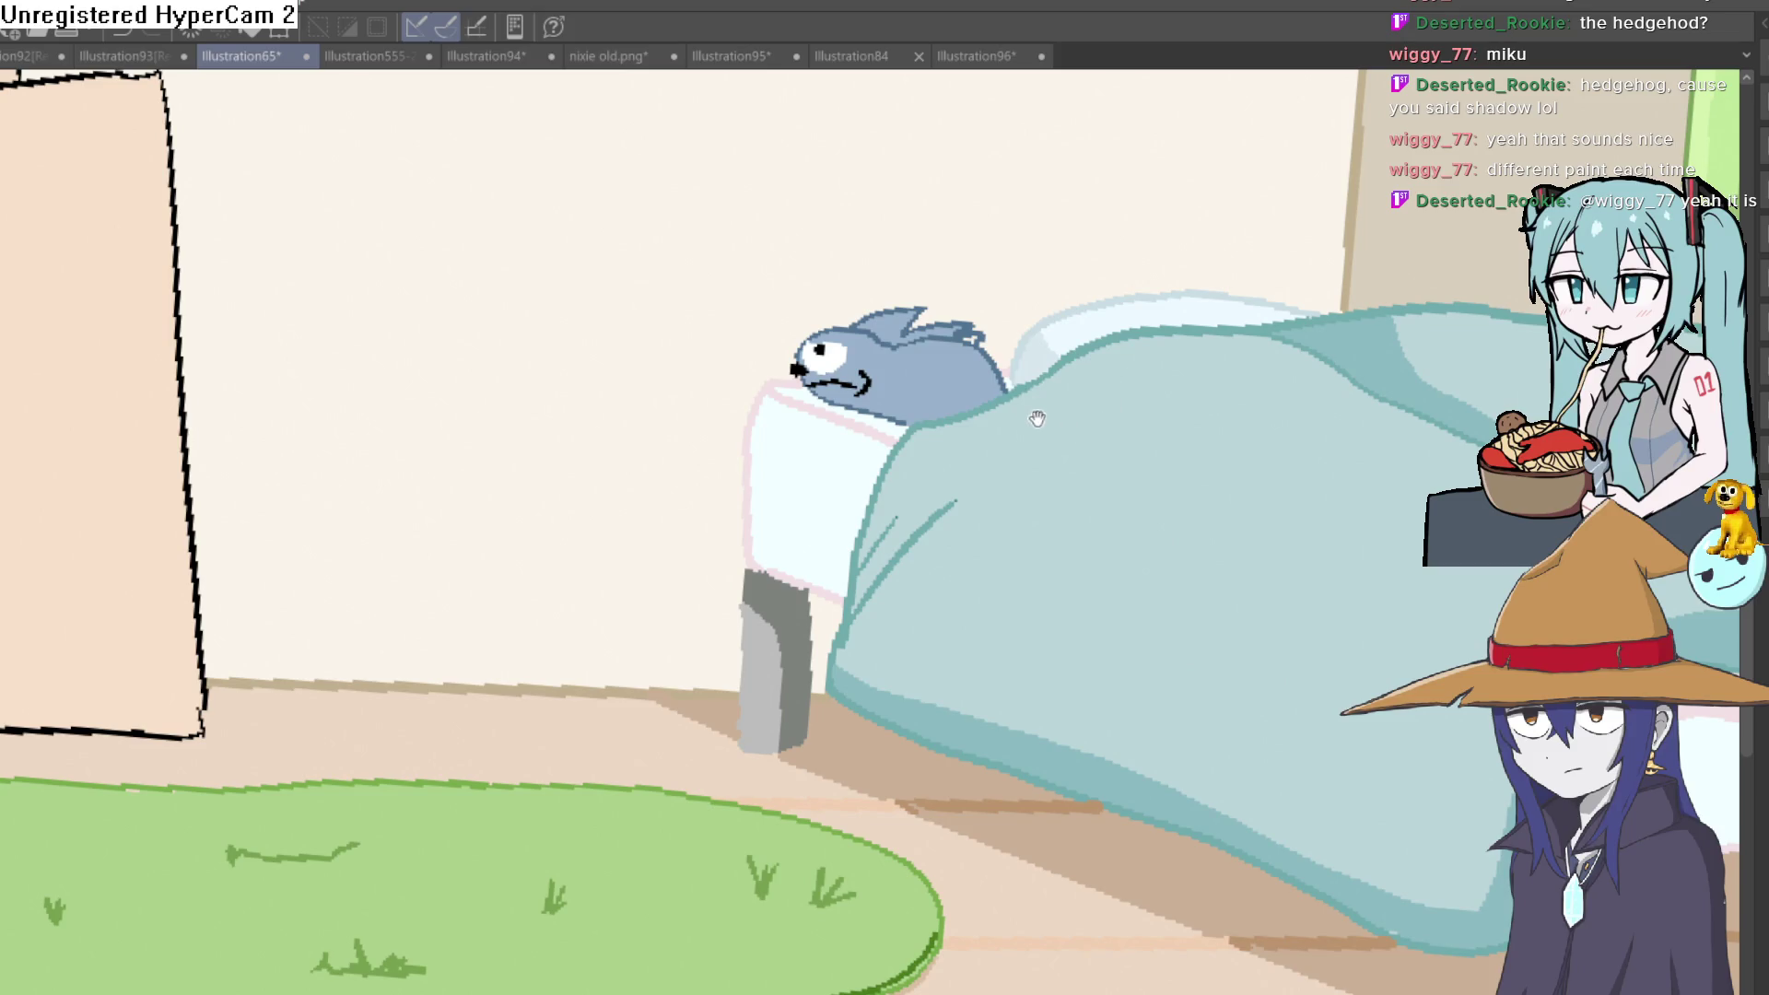
Paint dark blue shading strokes on the hedgehog's body and up its back
scroll(933, 491, up, 1)
scroll(918, 497, up, 5)
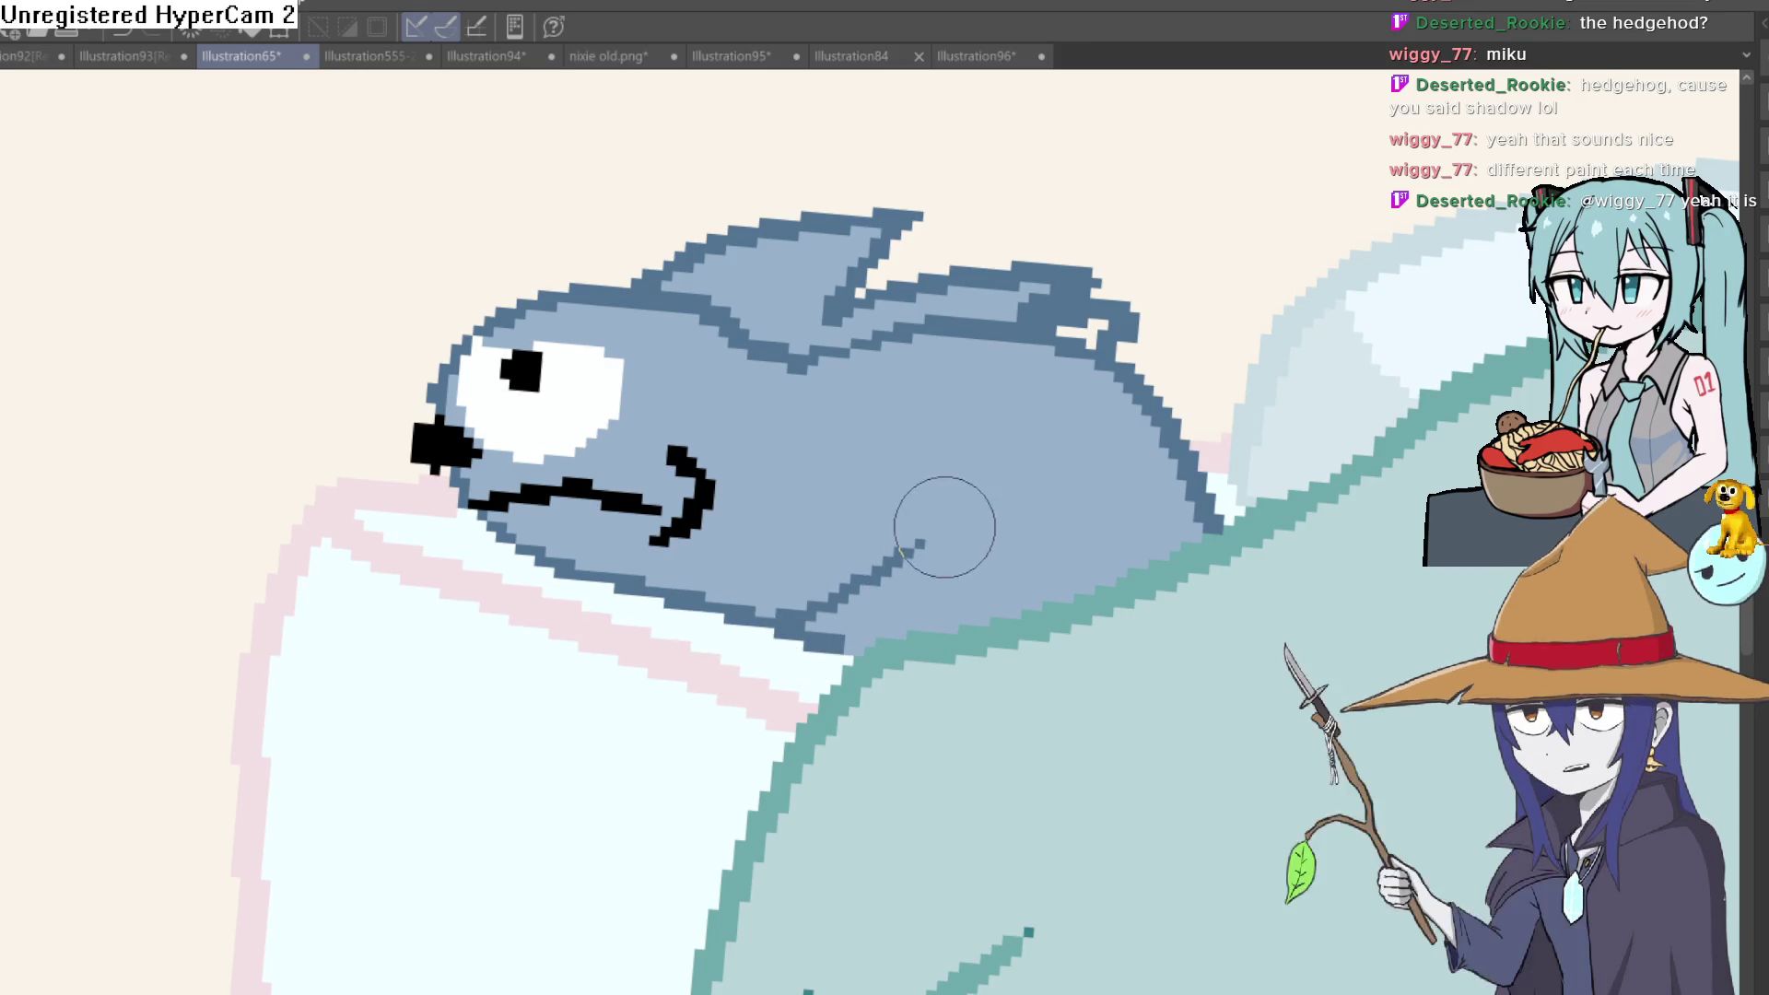
scroll(944, 528, down, 3)
scroll(952, 505, up, 4)
mouse_move(911, 553)
mouse_down()
mouse_move(871, 668)
mouse_move(862, 605)
mouse_up()
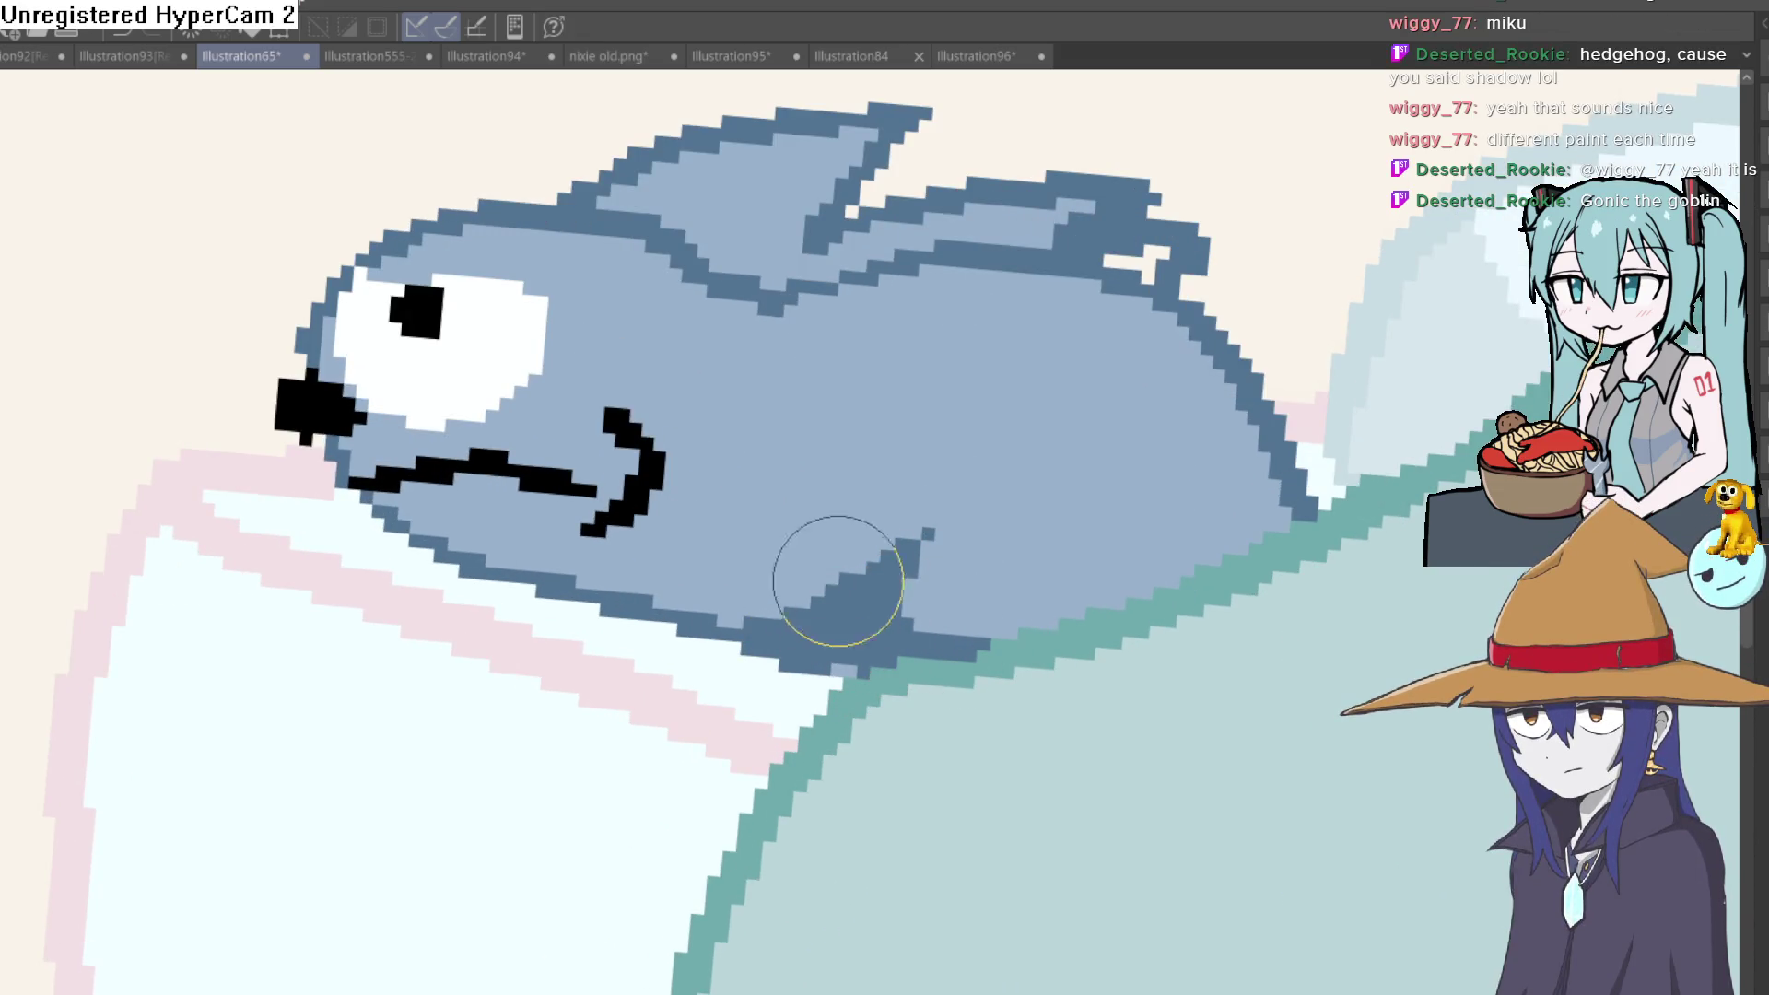
scroll(1055, 440, down, 5)
drag(1108, 427, 1049, 483)
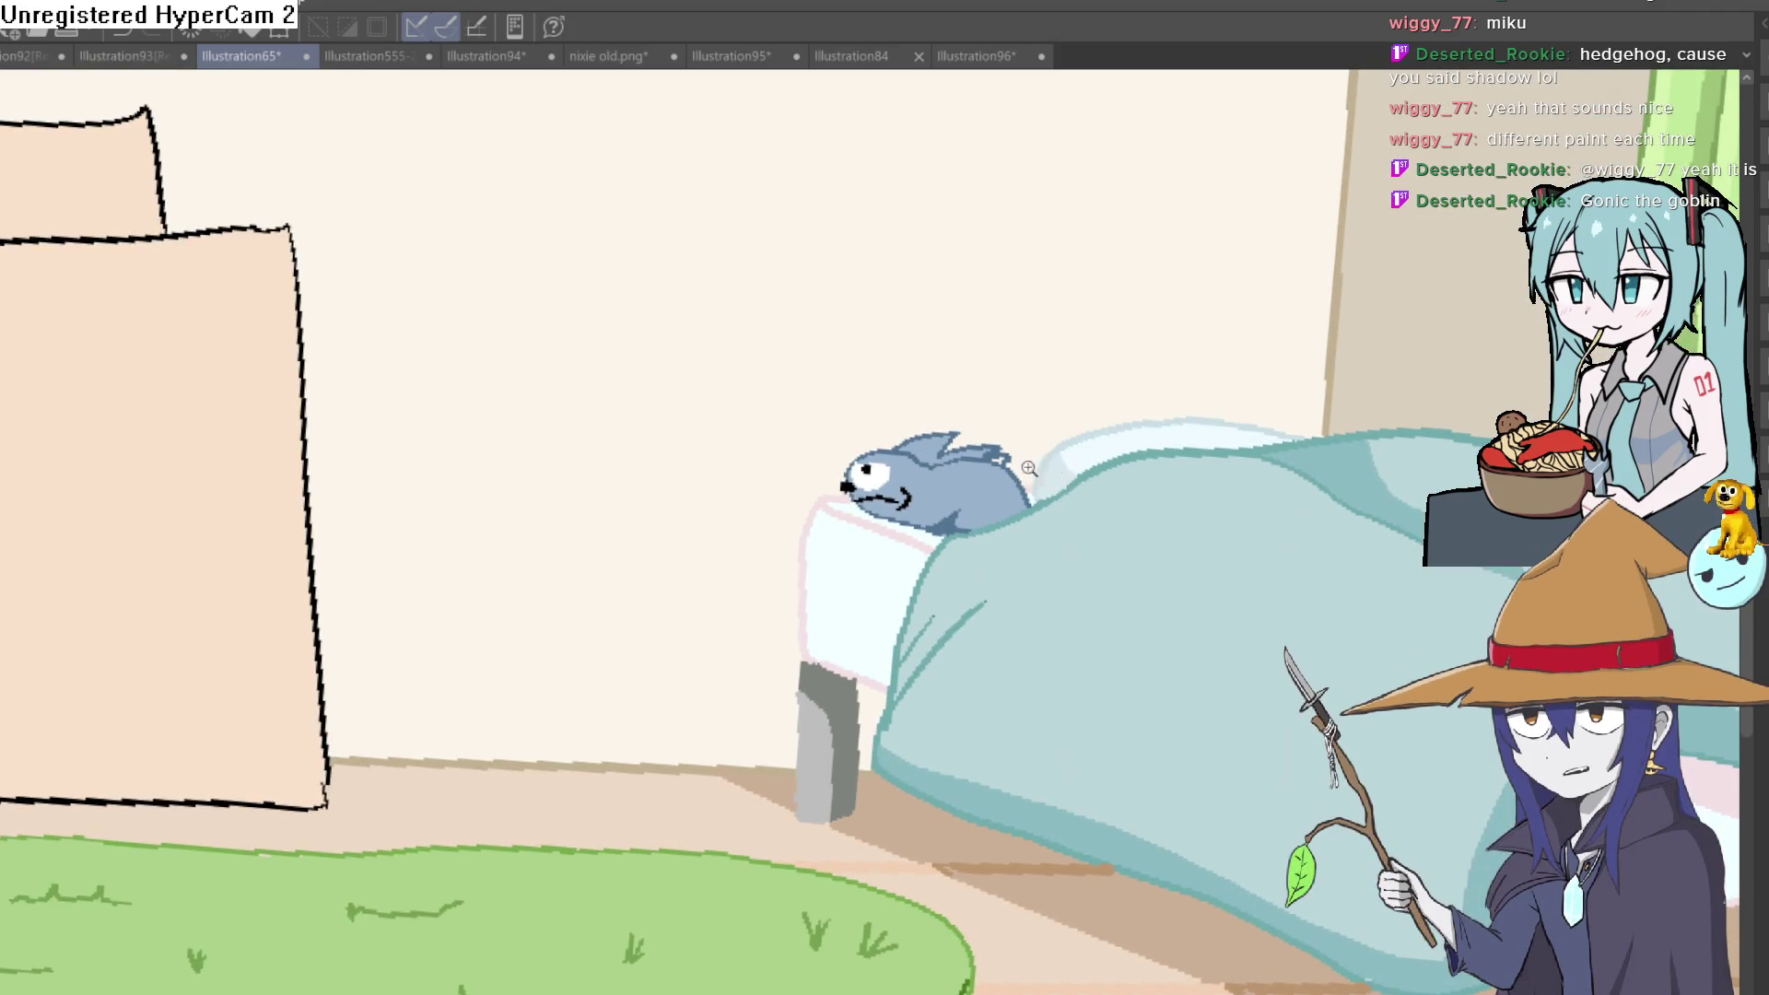
scroll(1042, 471, up, 5)
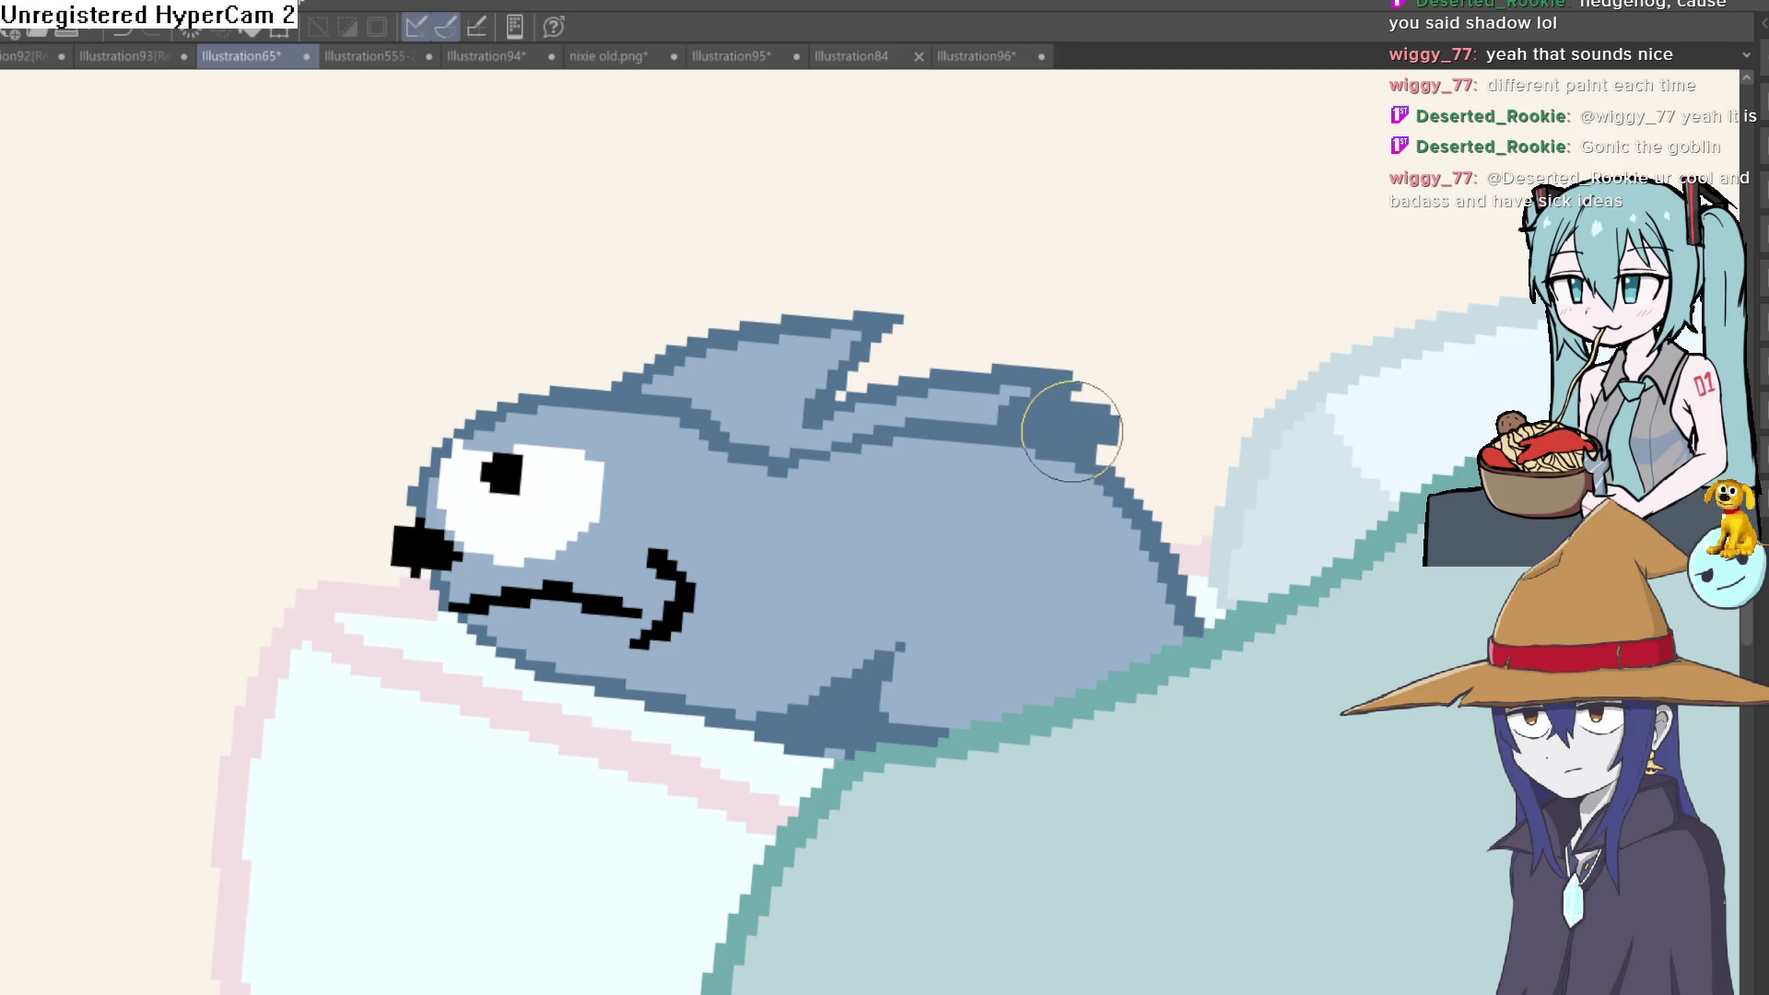
scroll(1093, 429, down, 5)
scroll(1210, 458, up, 5)
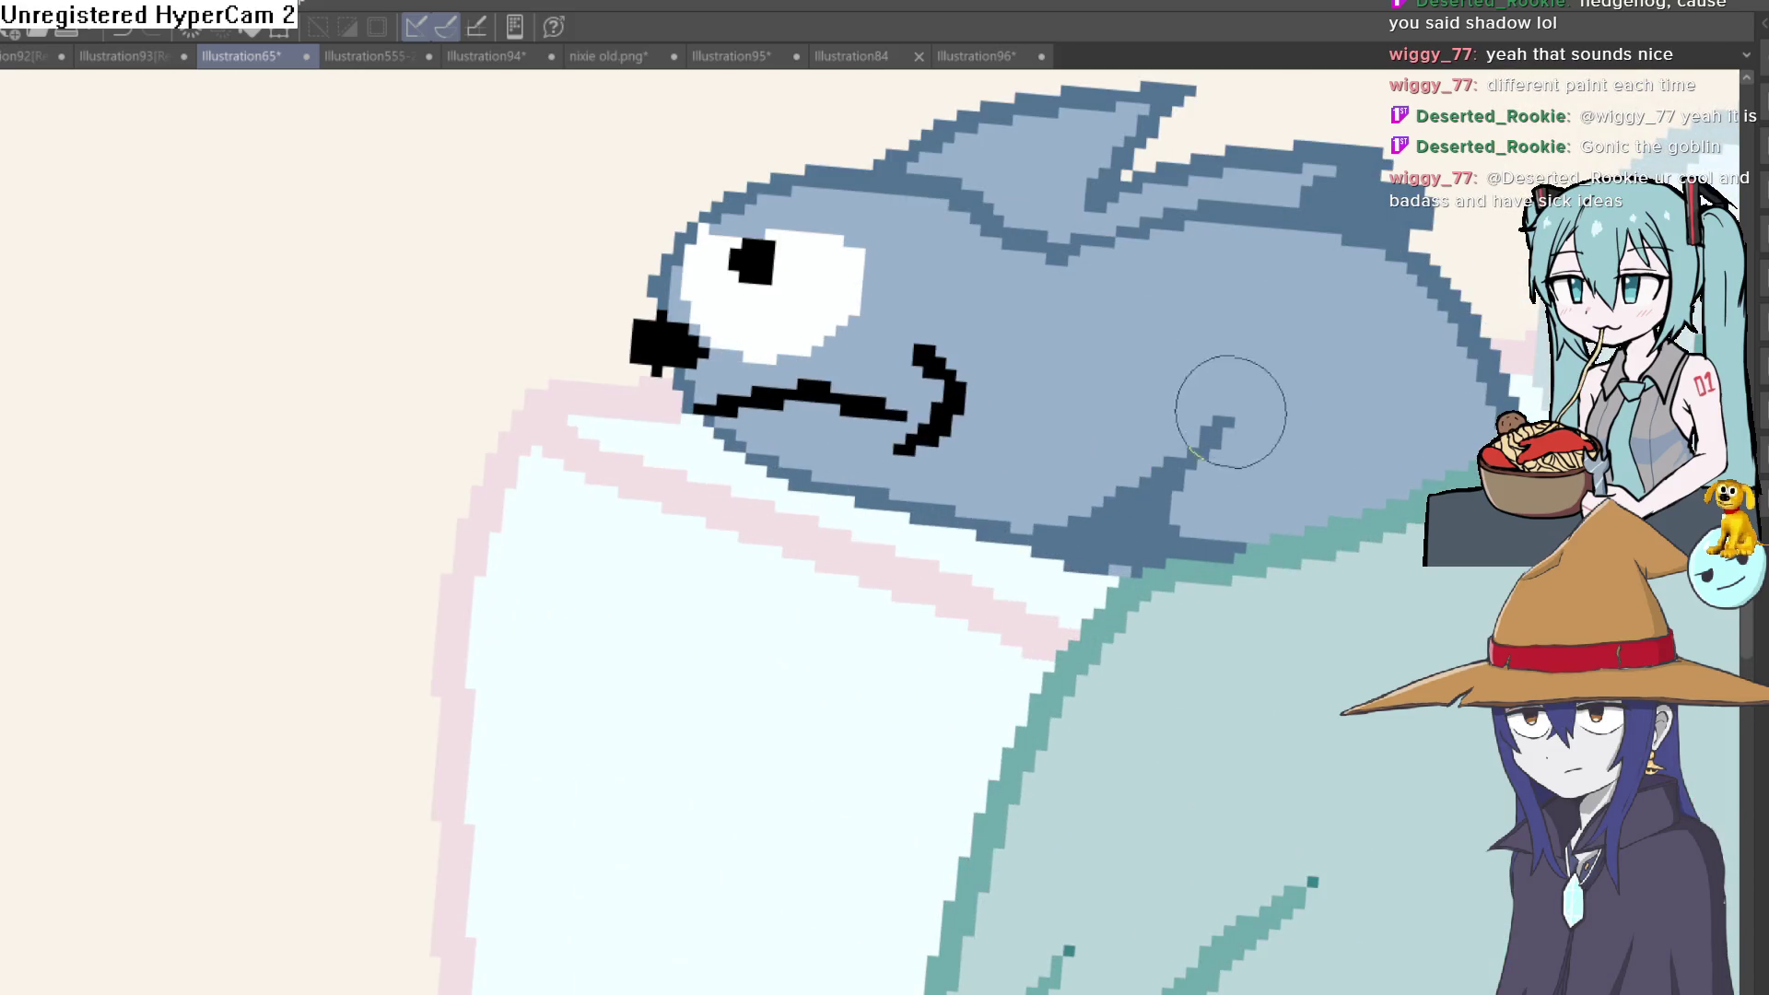
drag(1234, 396, 1234, 313)
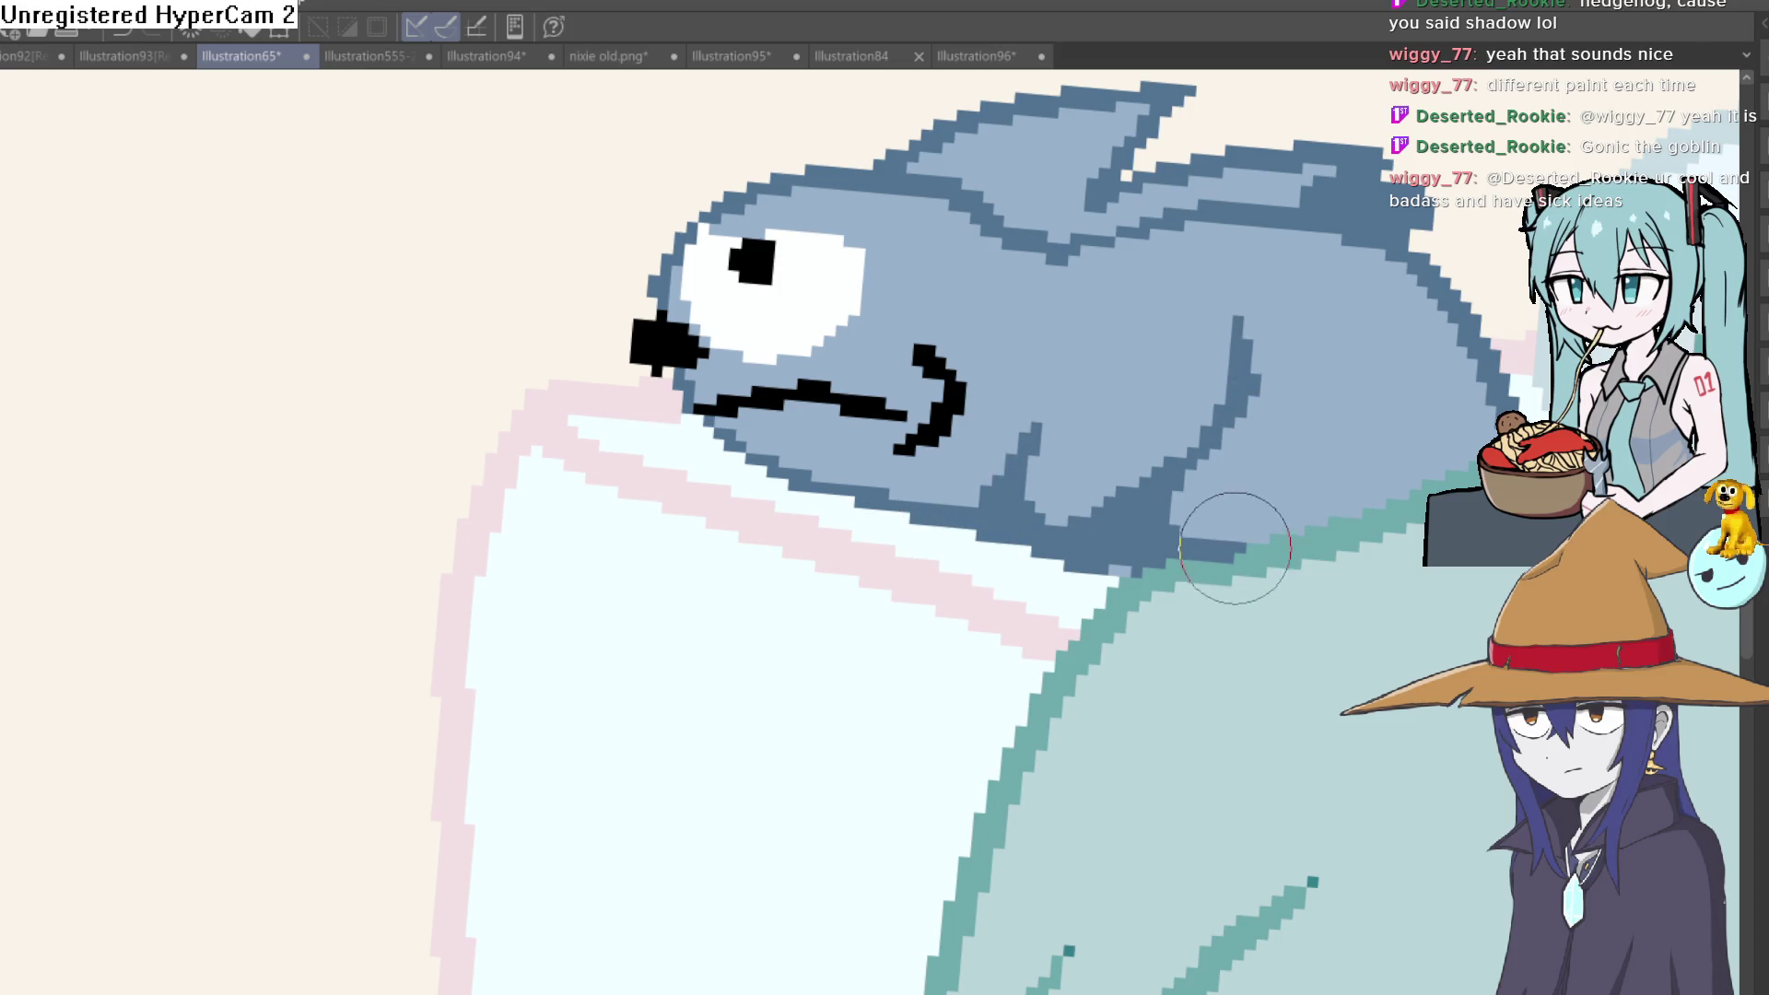
scroll(1347, 516, down, 3)
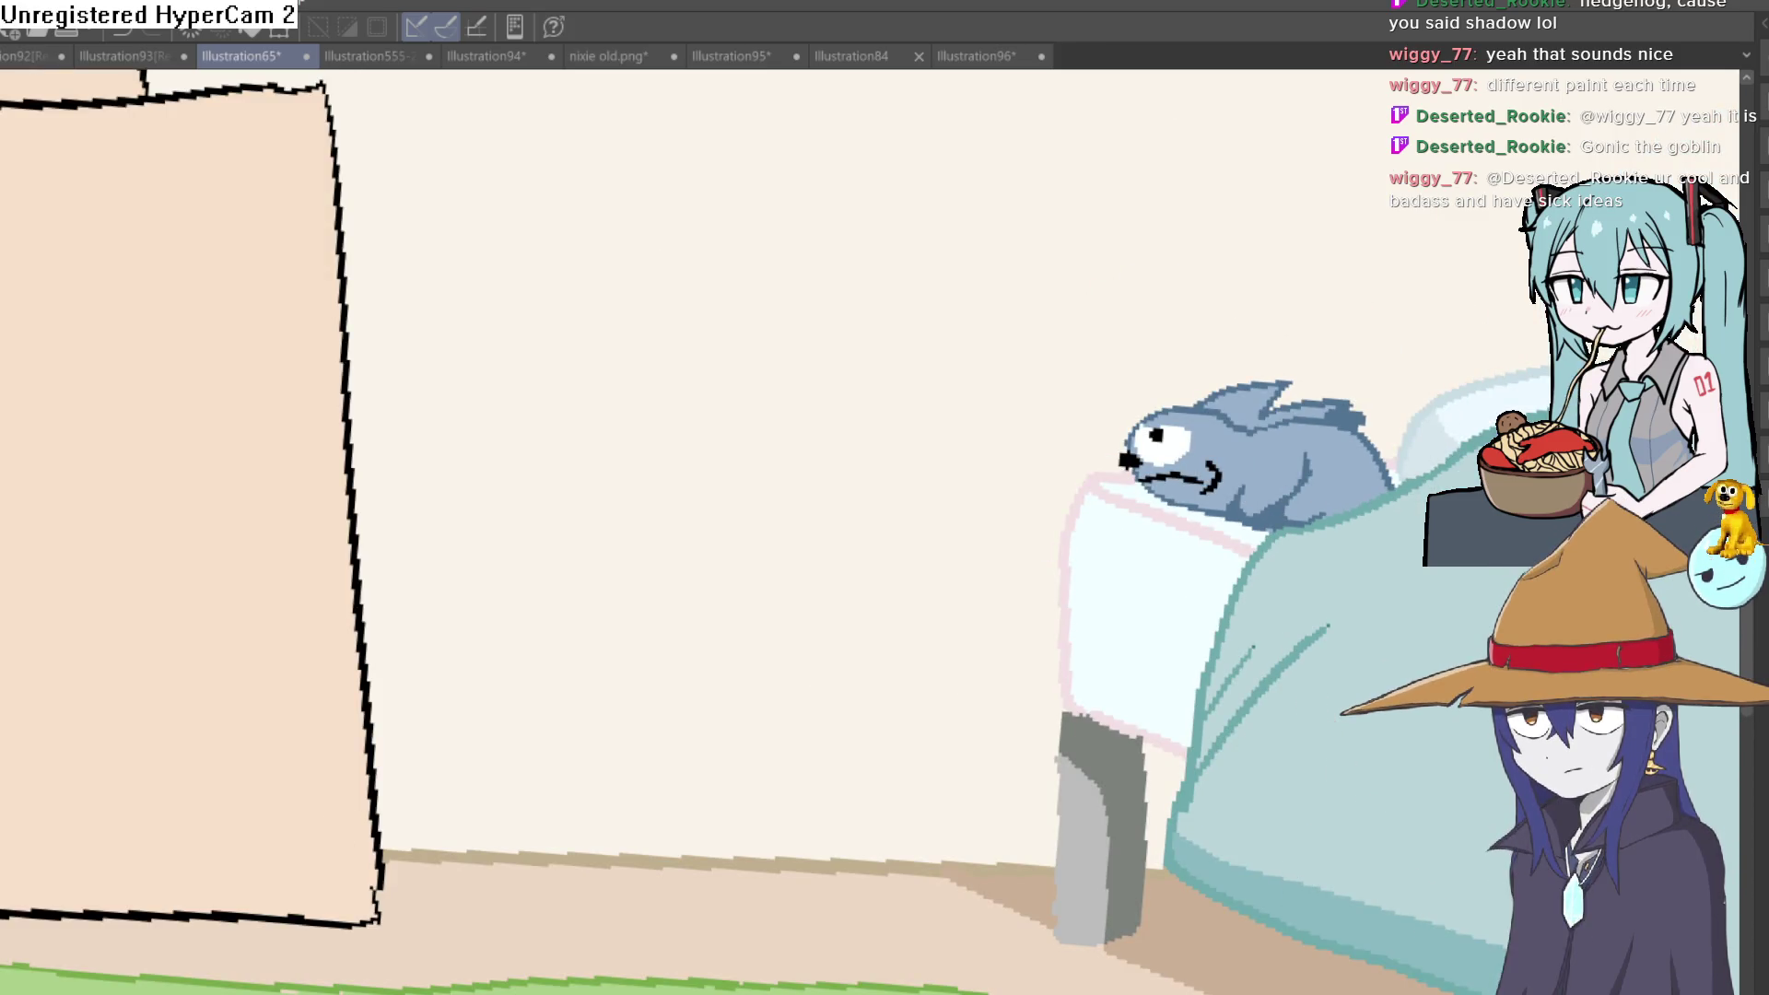
scroll(1303, 445, up, 3)
Fill the hedgehog's blue body, mouth patch, upper back and lower body green
click(1303, 444)
click(1219, 494)
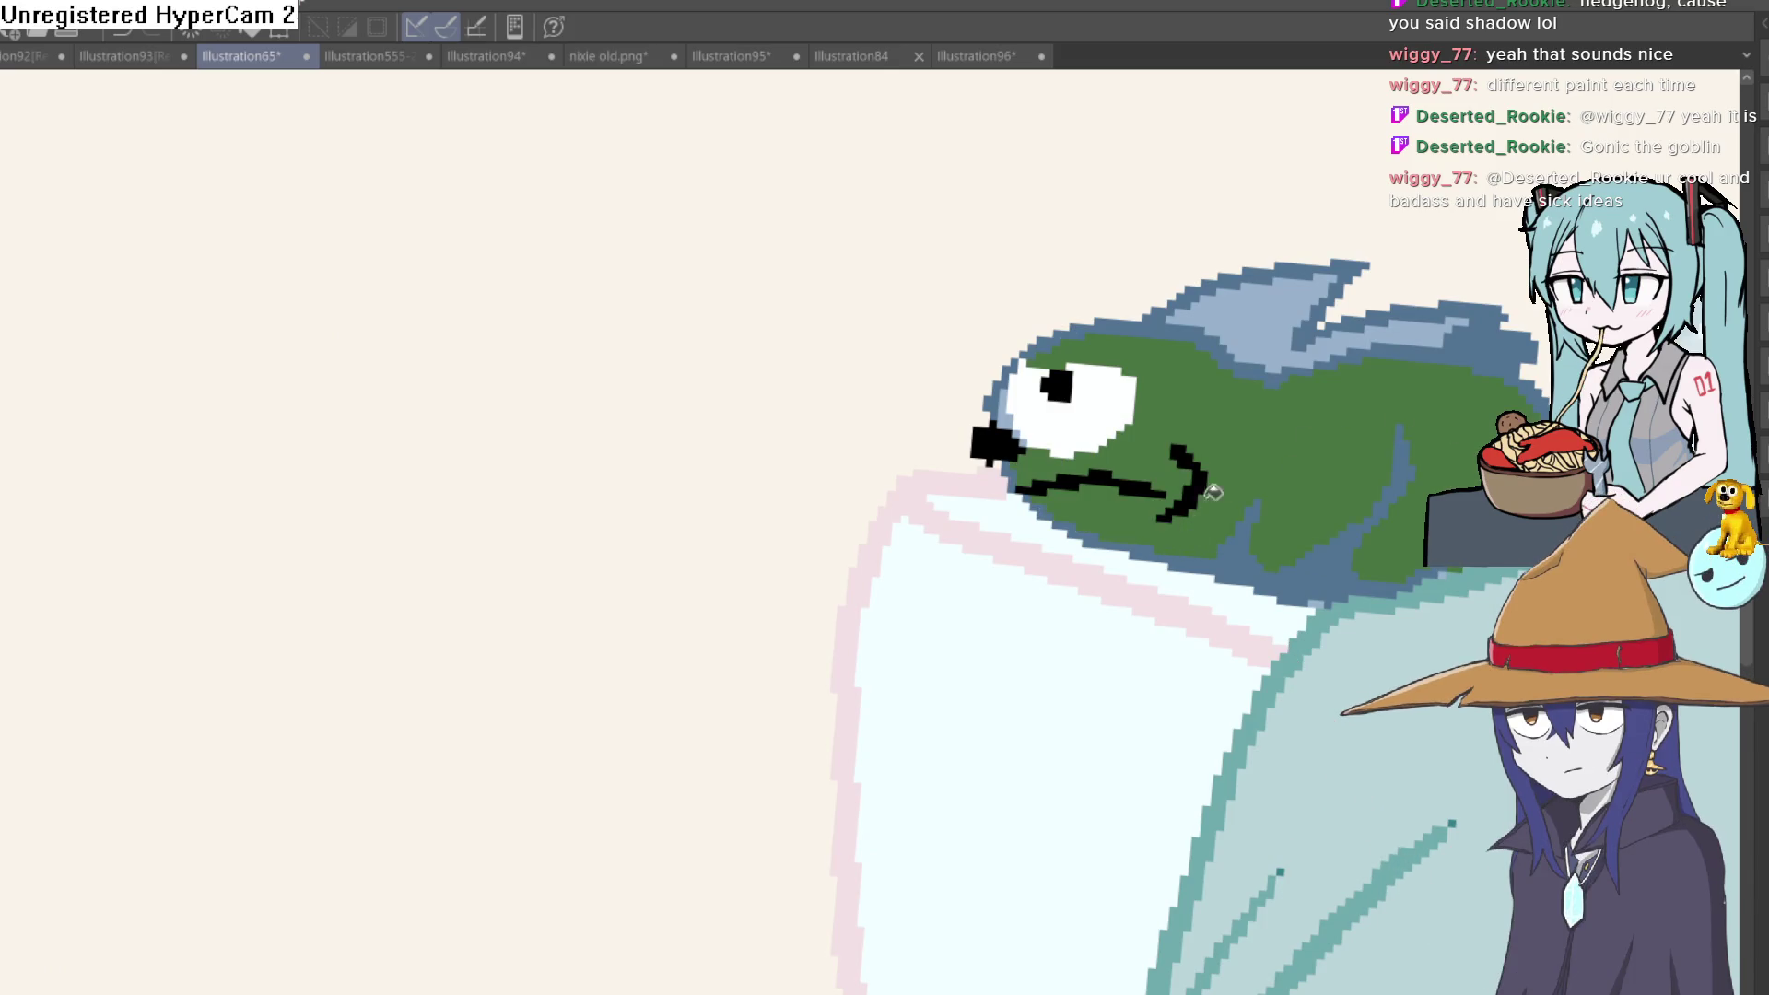
drag(1251, 422, 1237, 440)
scroll(1419, 385, down, 2)
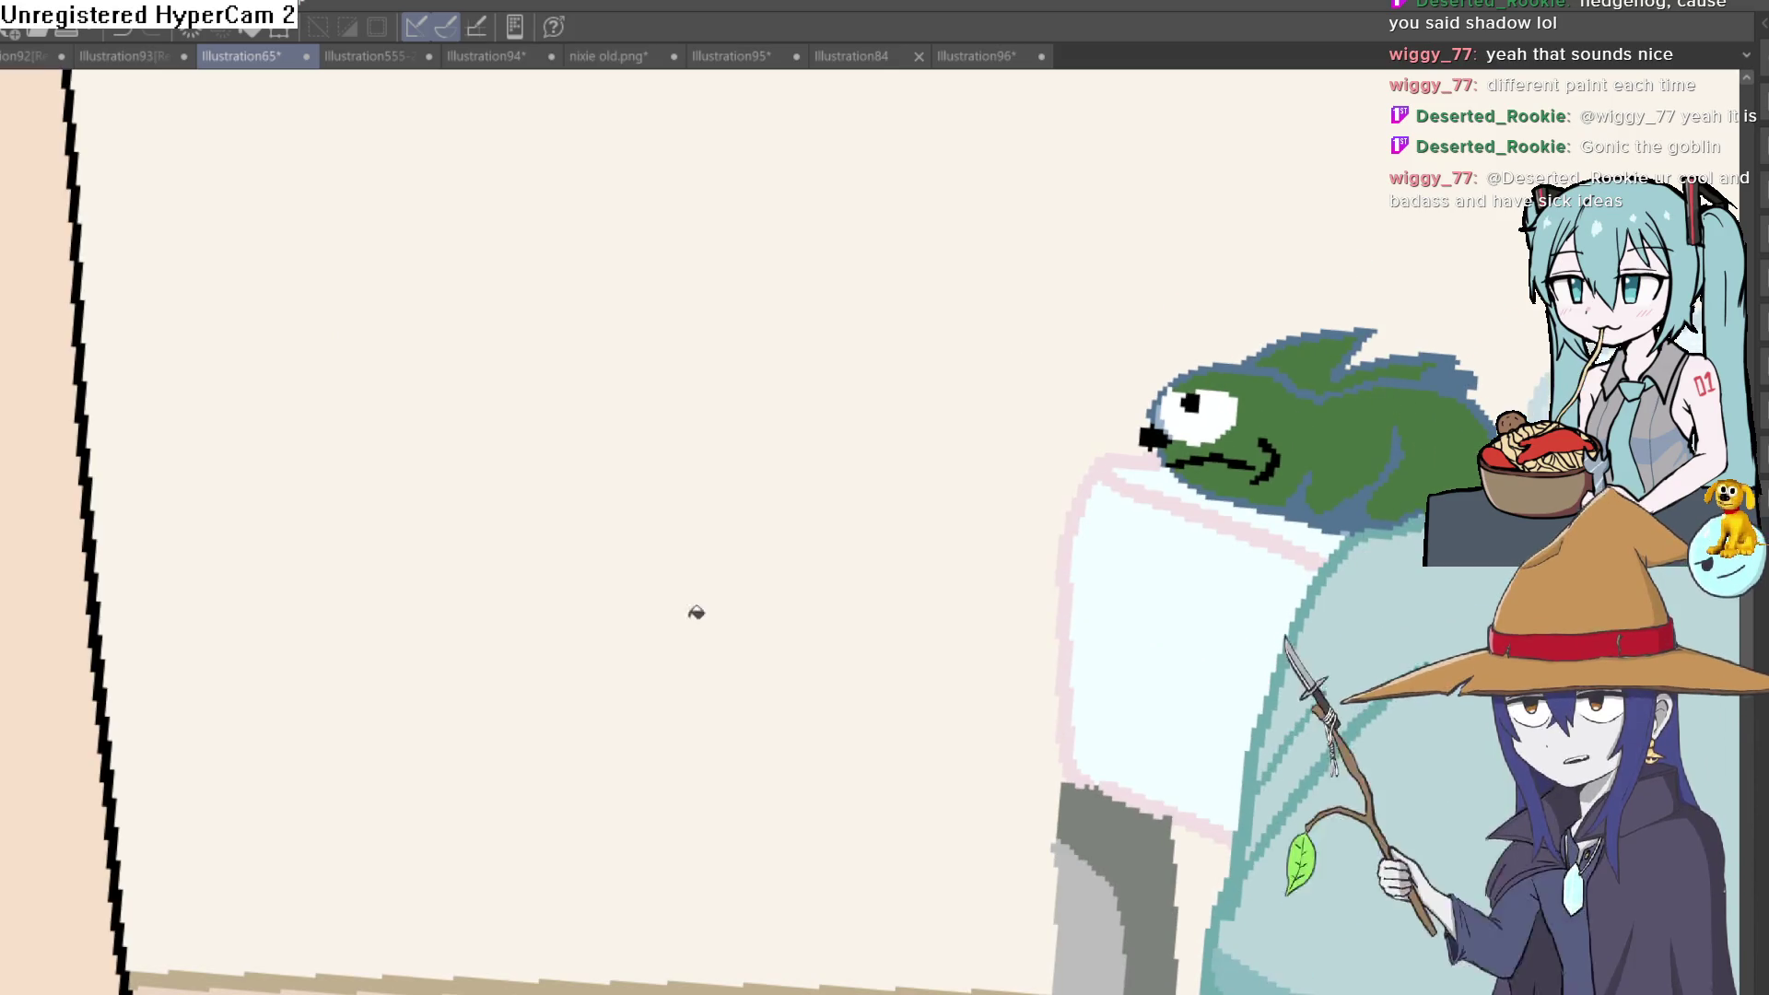
scroll(1303, 395, up, 3)
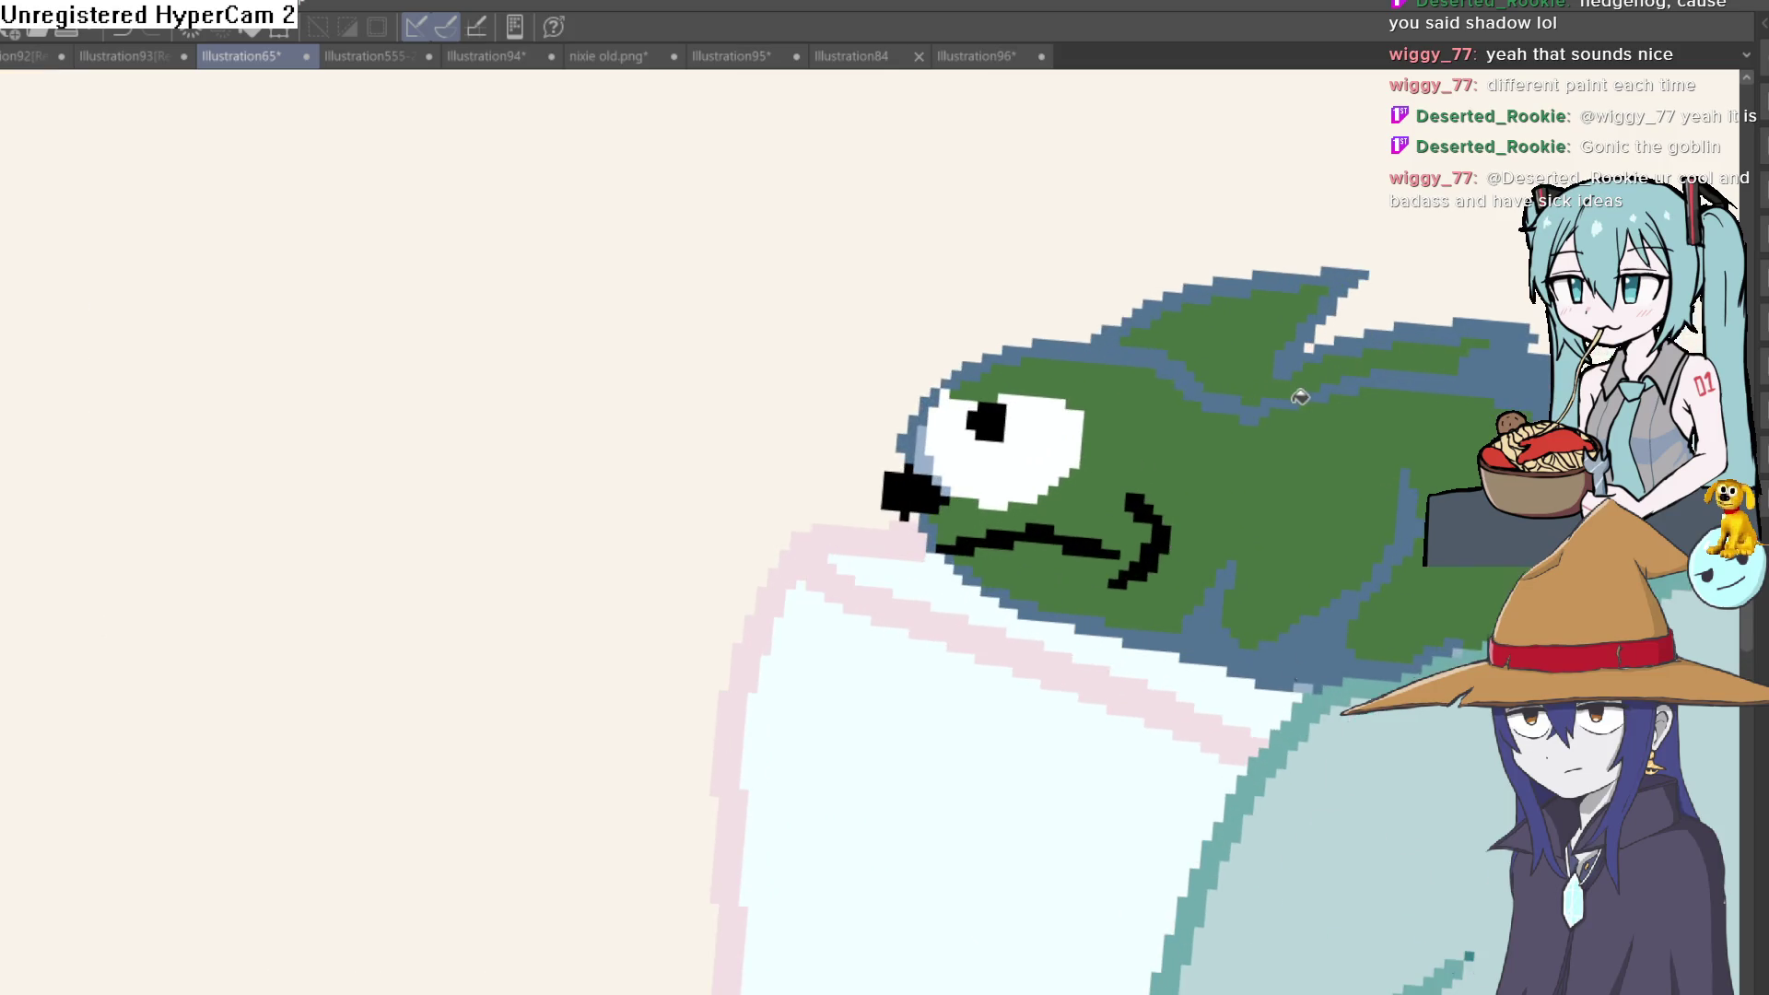
click(1529, 334)
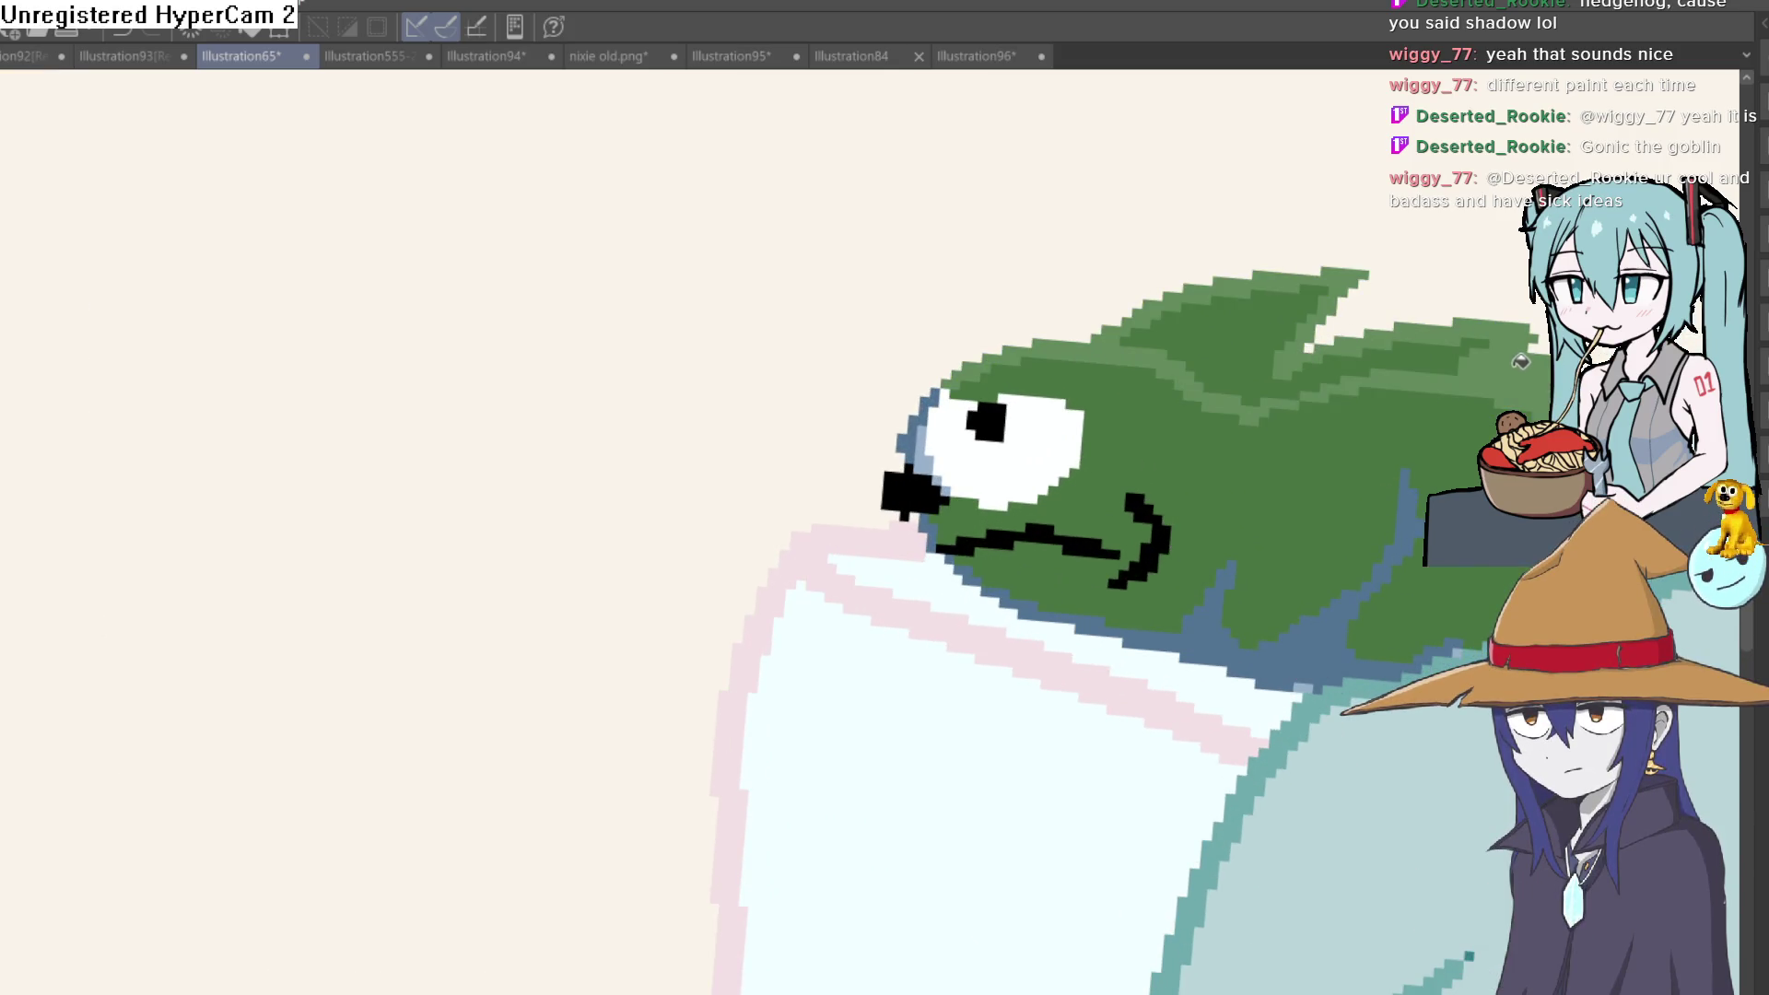
click(1218, 624)
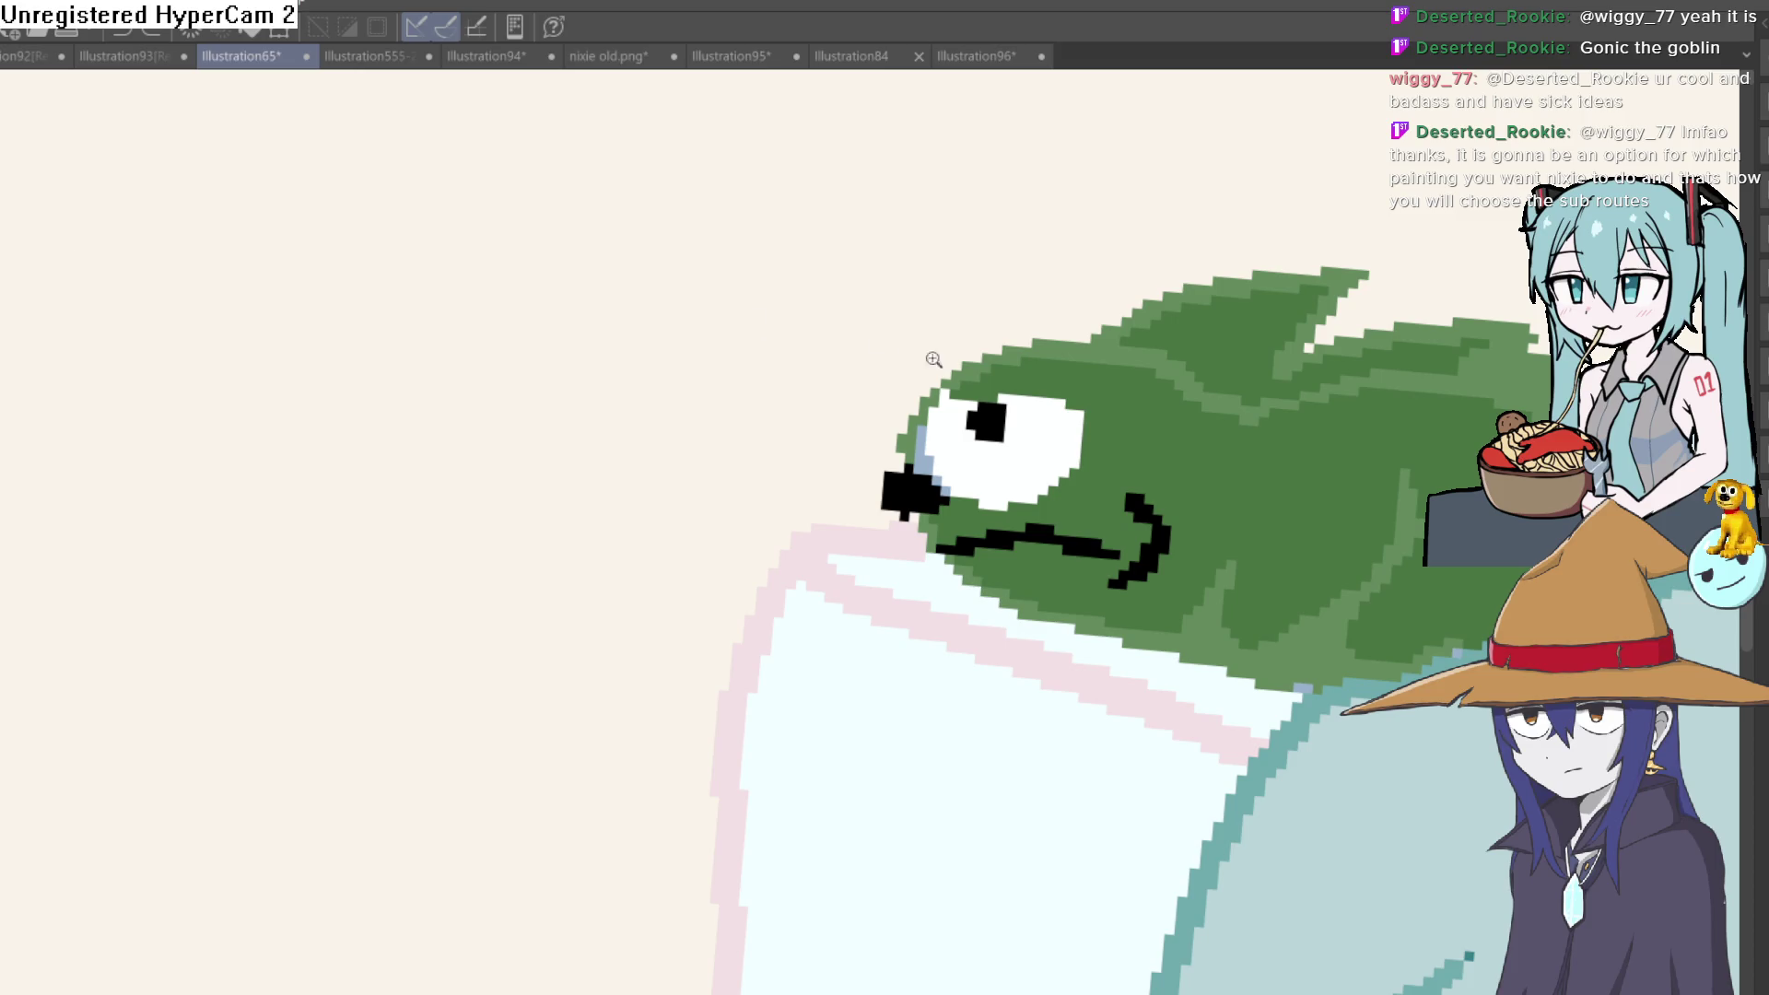
Repaint the light-blue pixels beside the eye green, then switch to the Illustration96 drawing
scroll(970, 503, up, 3)
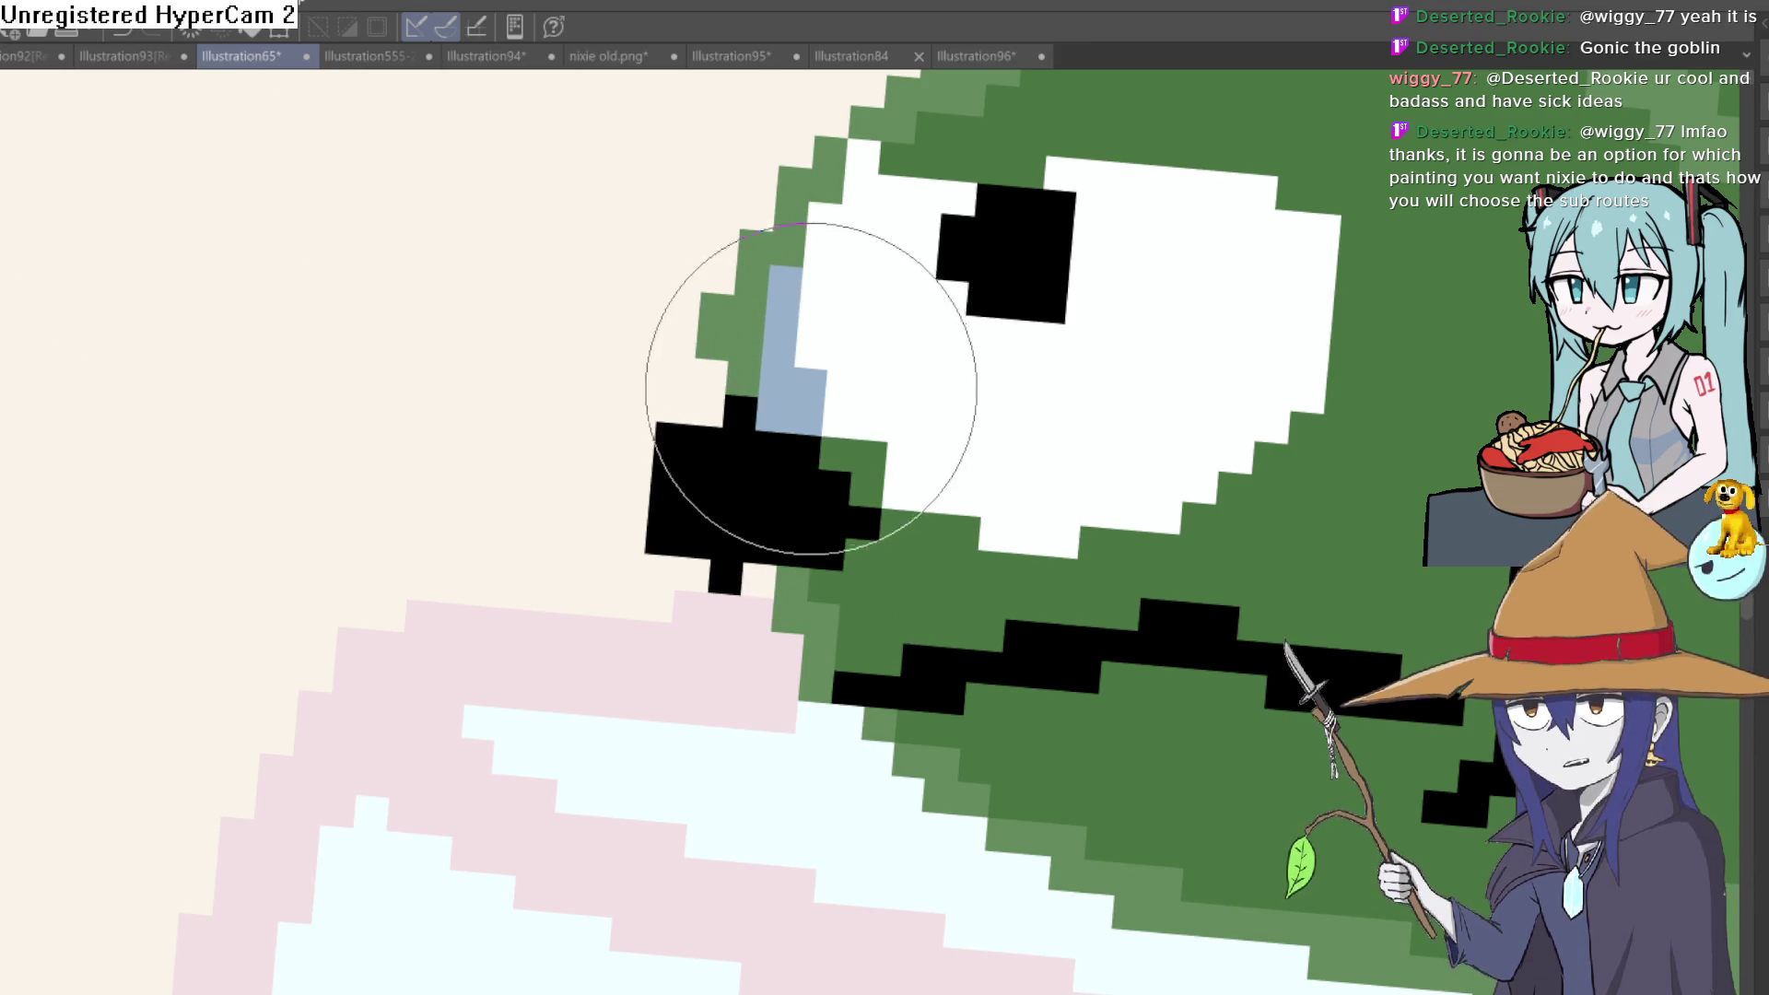
drag(783, 276, 779, 423)
scroll(1066, 384, down, 3)
scroll(1213, 377, down, 3)
scroll(1207, 387, up, 2)
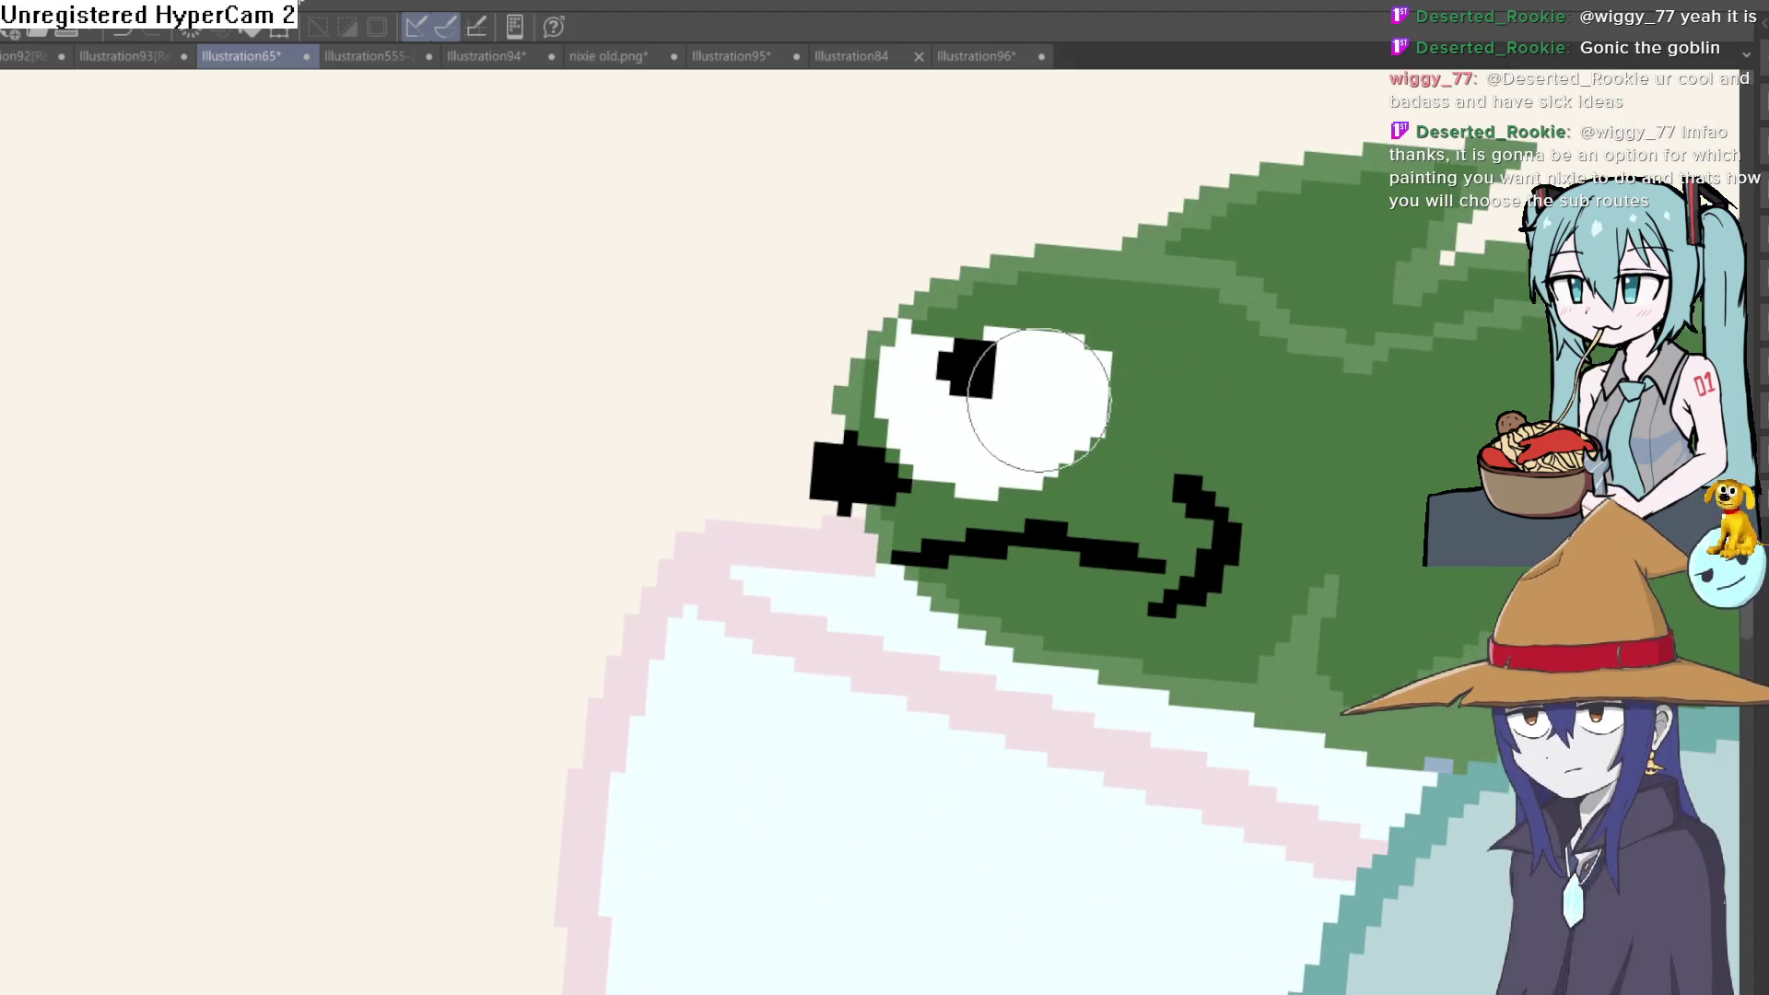
scroll(1204, 396, down, 3)
scroll(1204, 396, down, 5)
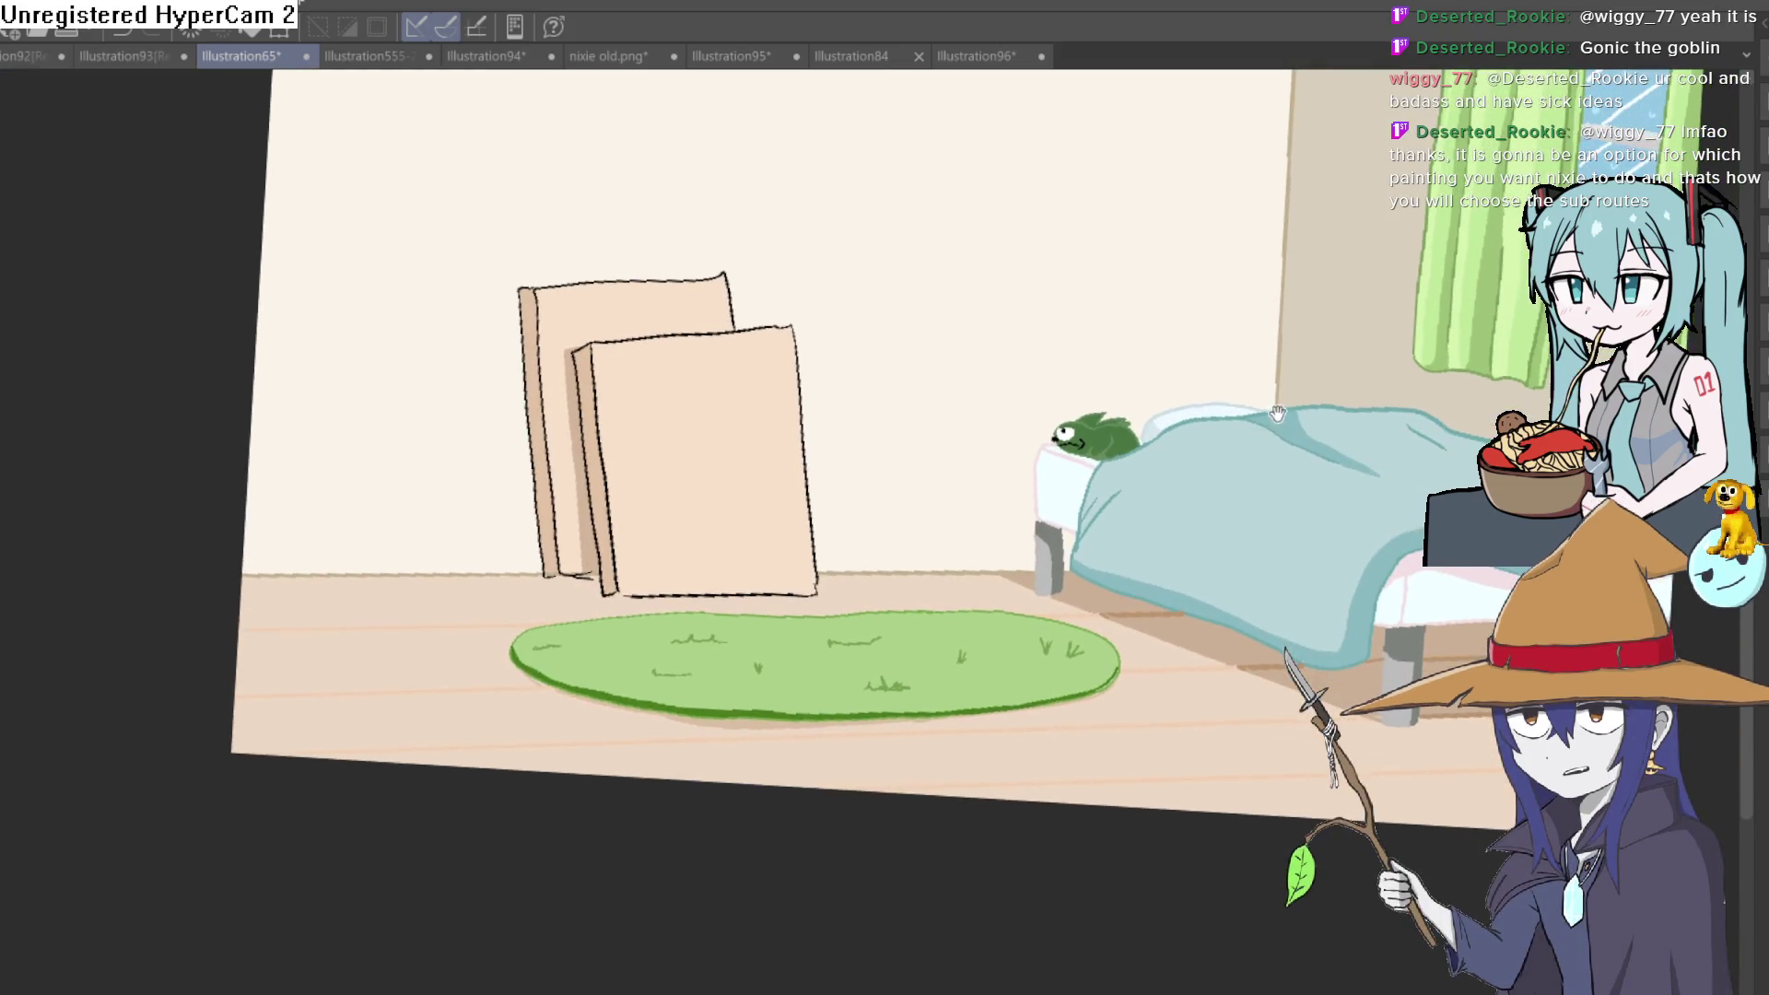
scroll(1314, 427, up, 2)
scroll(1197, 479, up, 4)
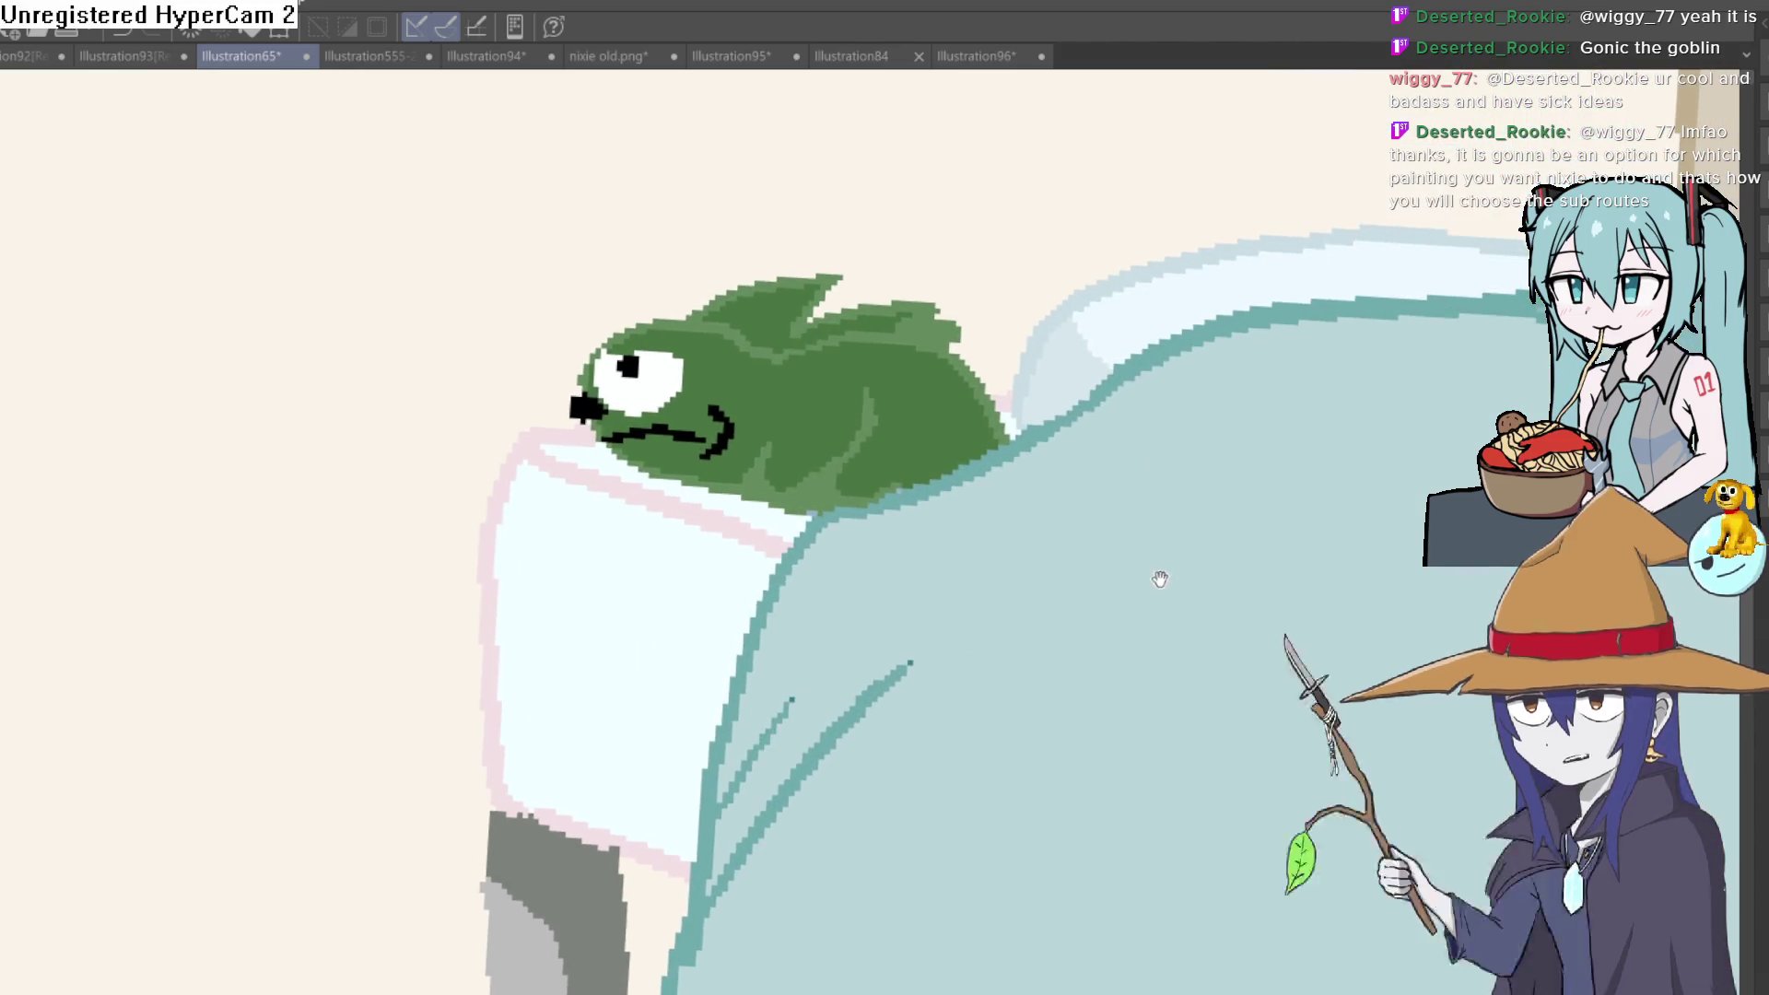
scroll(1183, 504, up, 2)
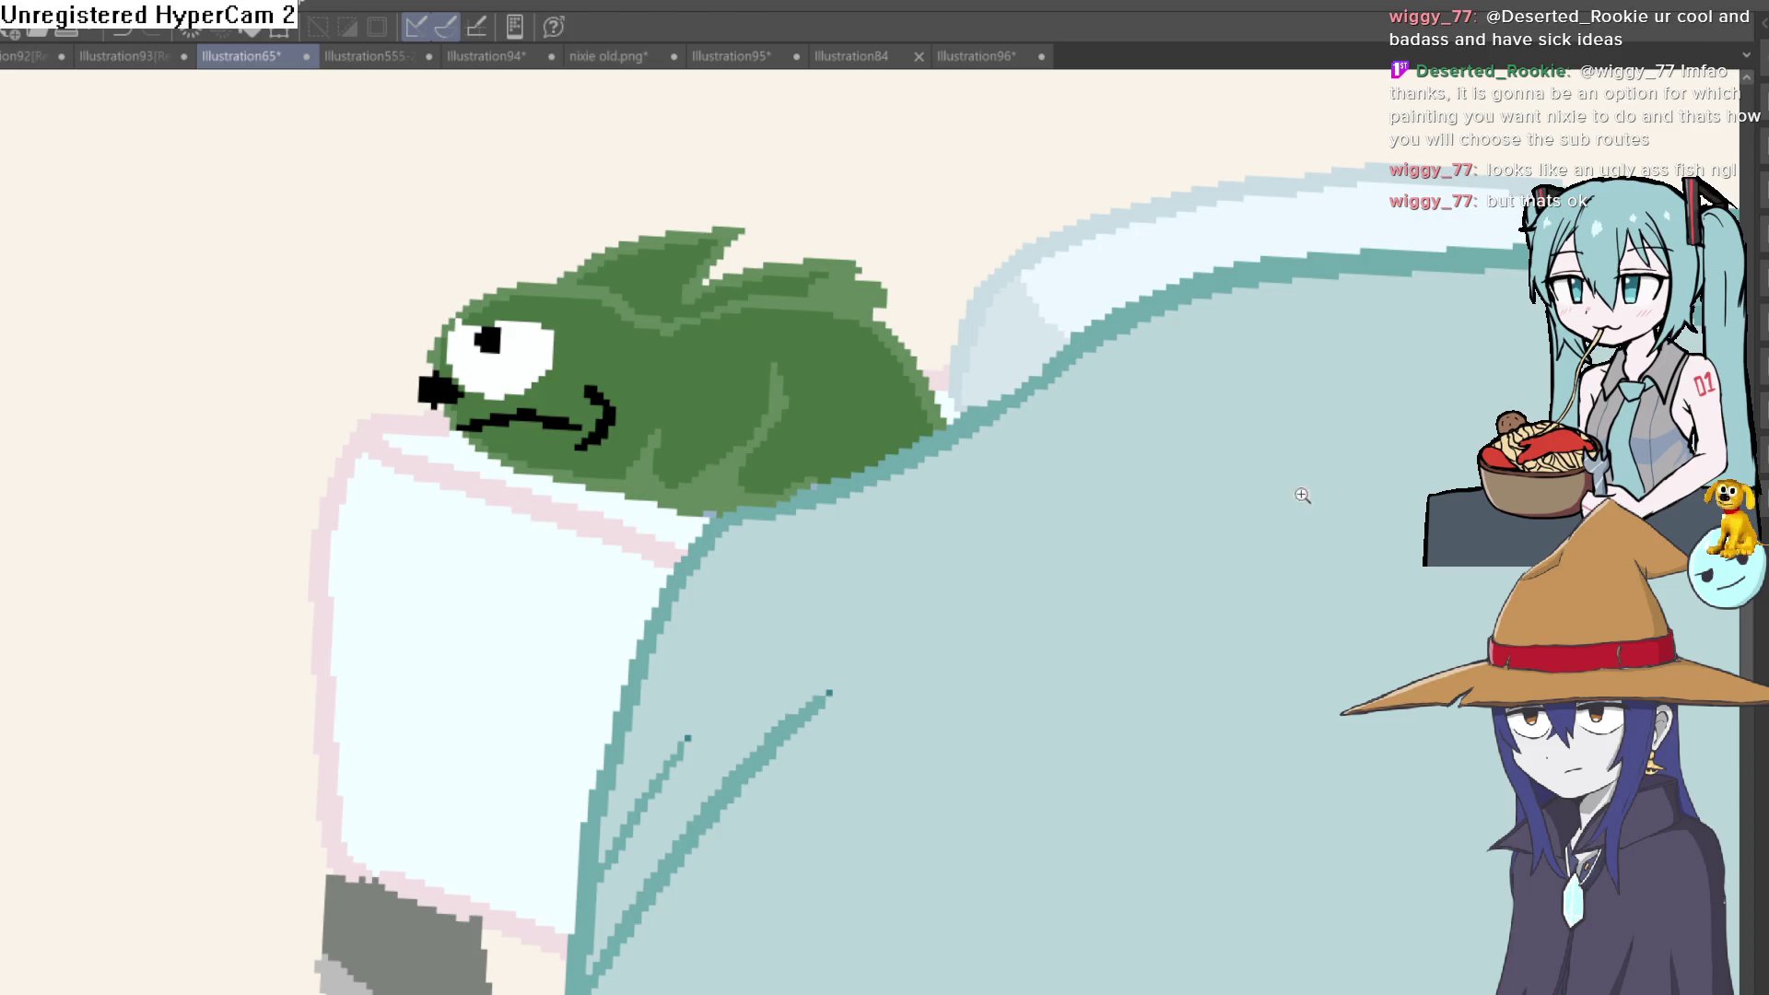
scroll(1306, 501, down, 4)
click(974, 56)
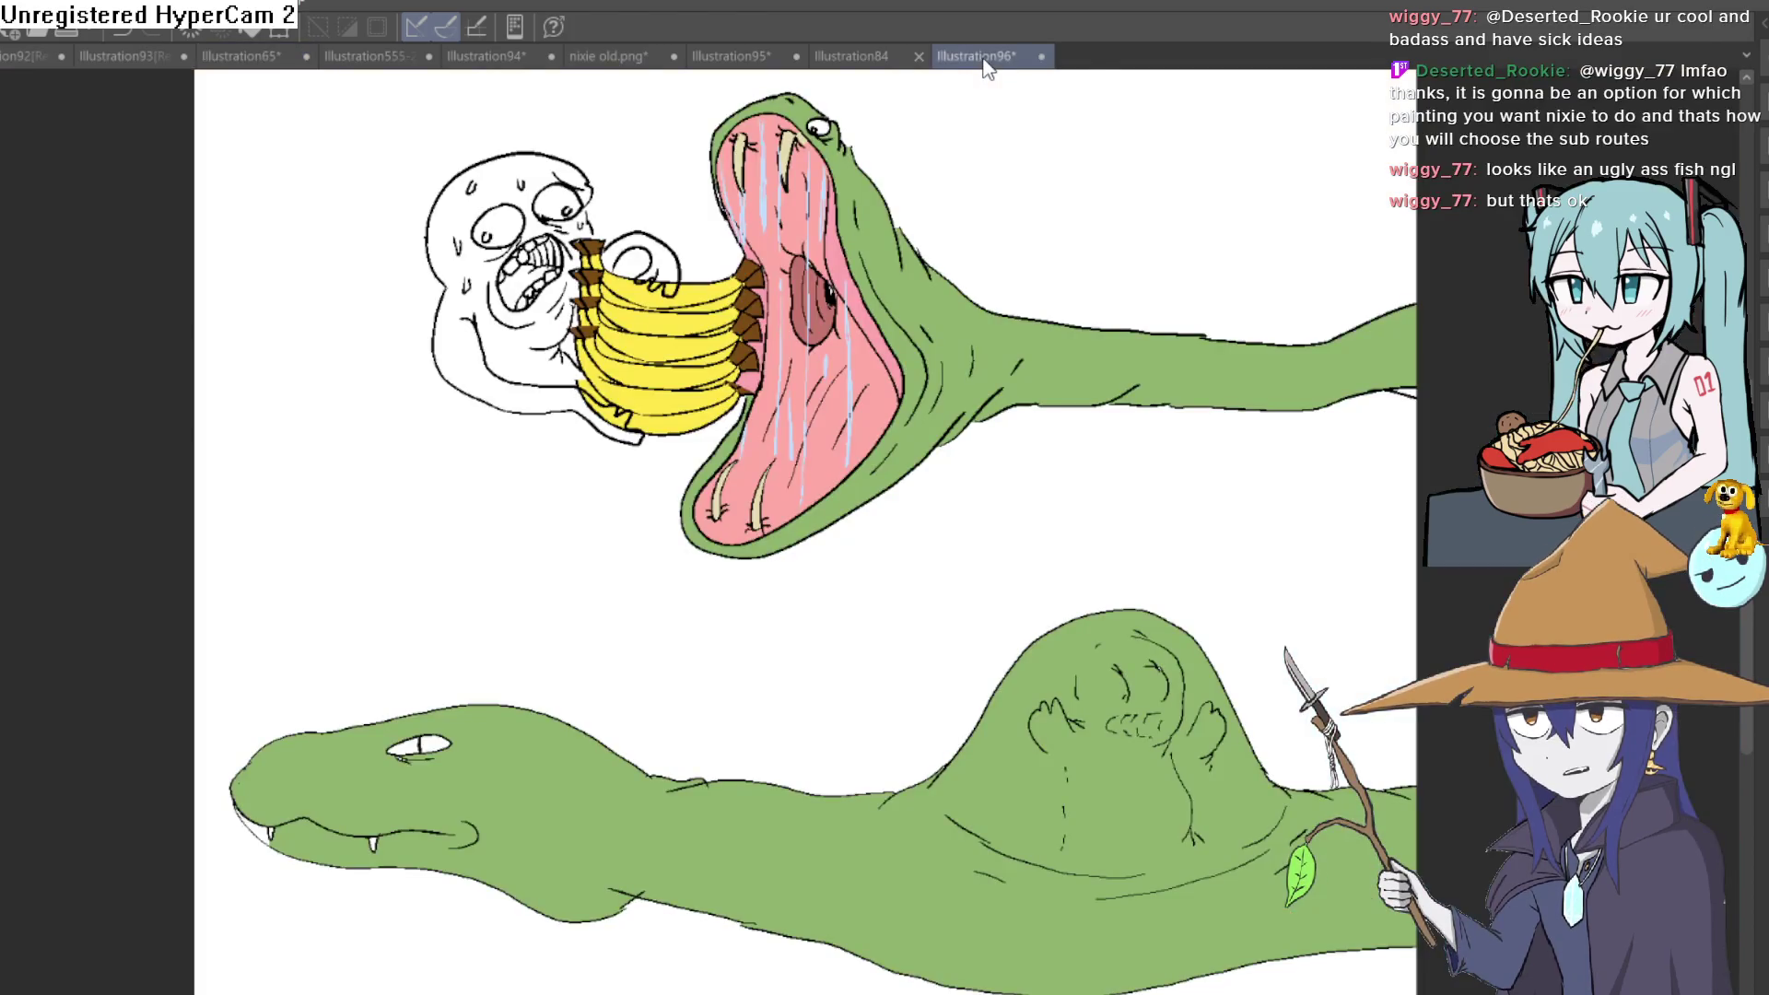
Browse the other open drawings and return to the Illustration65 bedroom scene
click(852, 56)
click(718, 58)
click(626, 55)
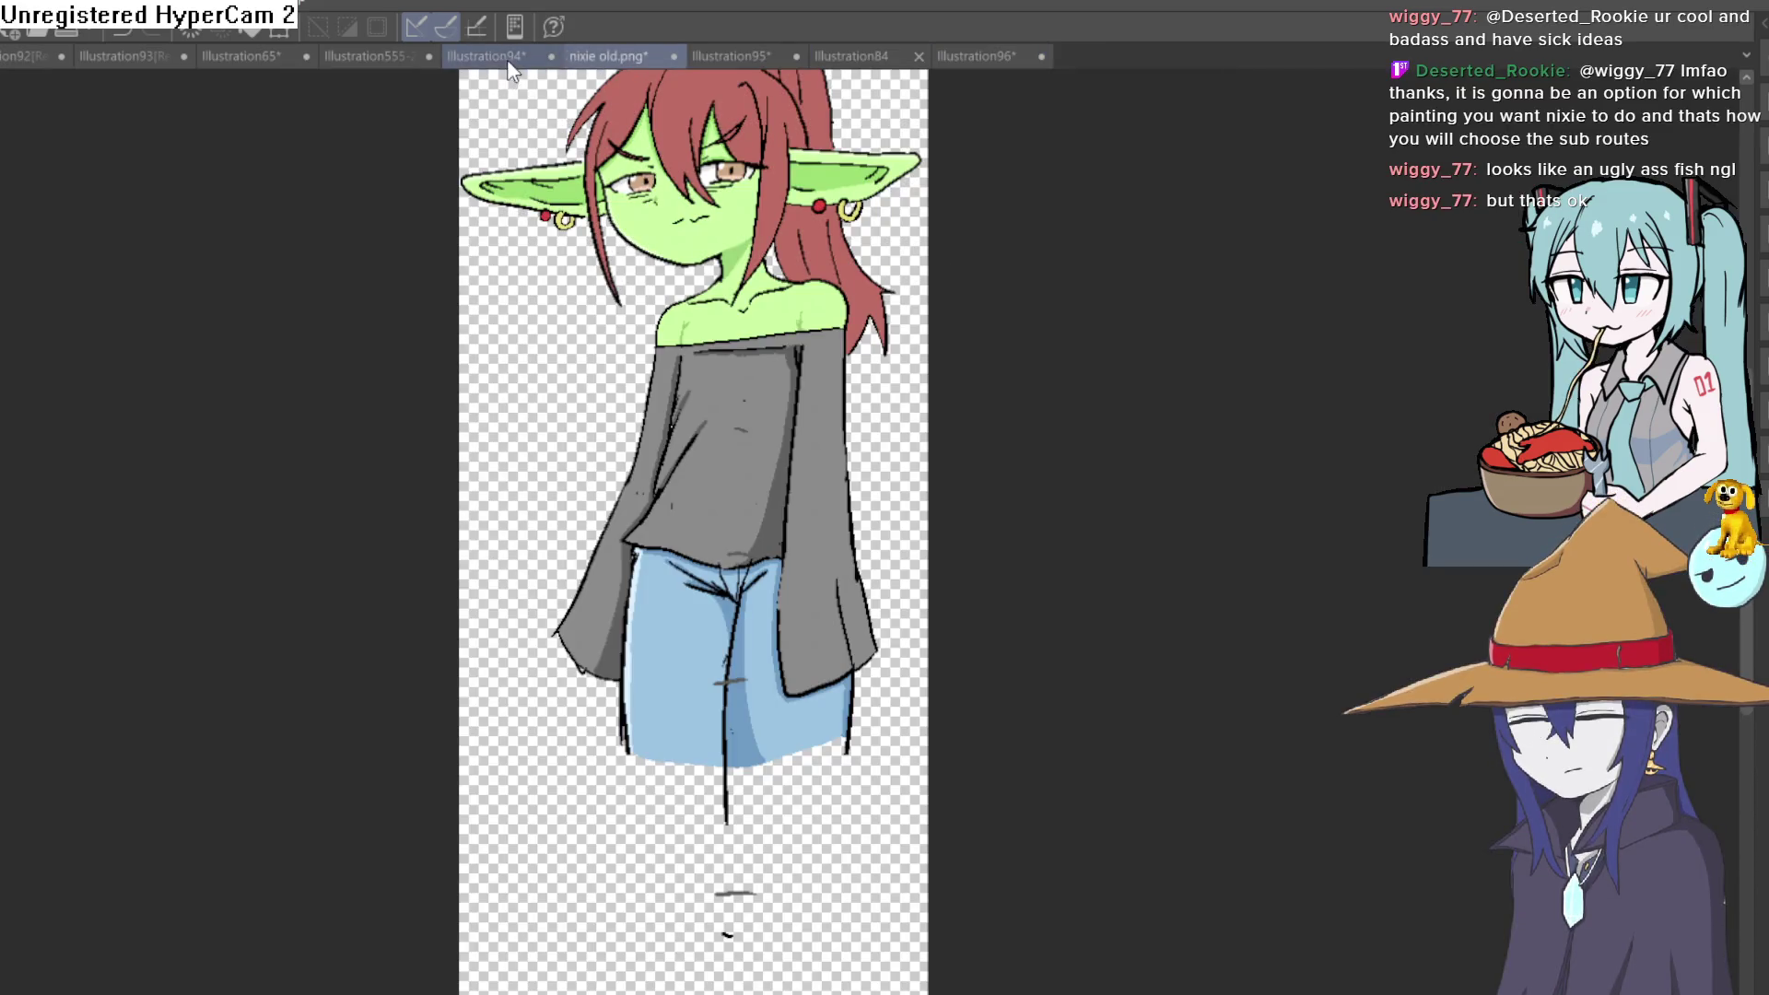
click(508, 63)
click(386, 61)
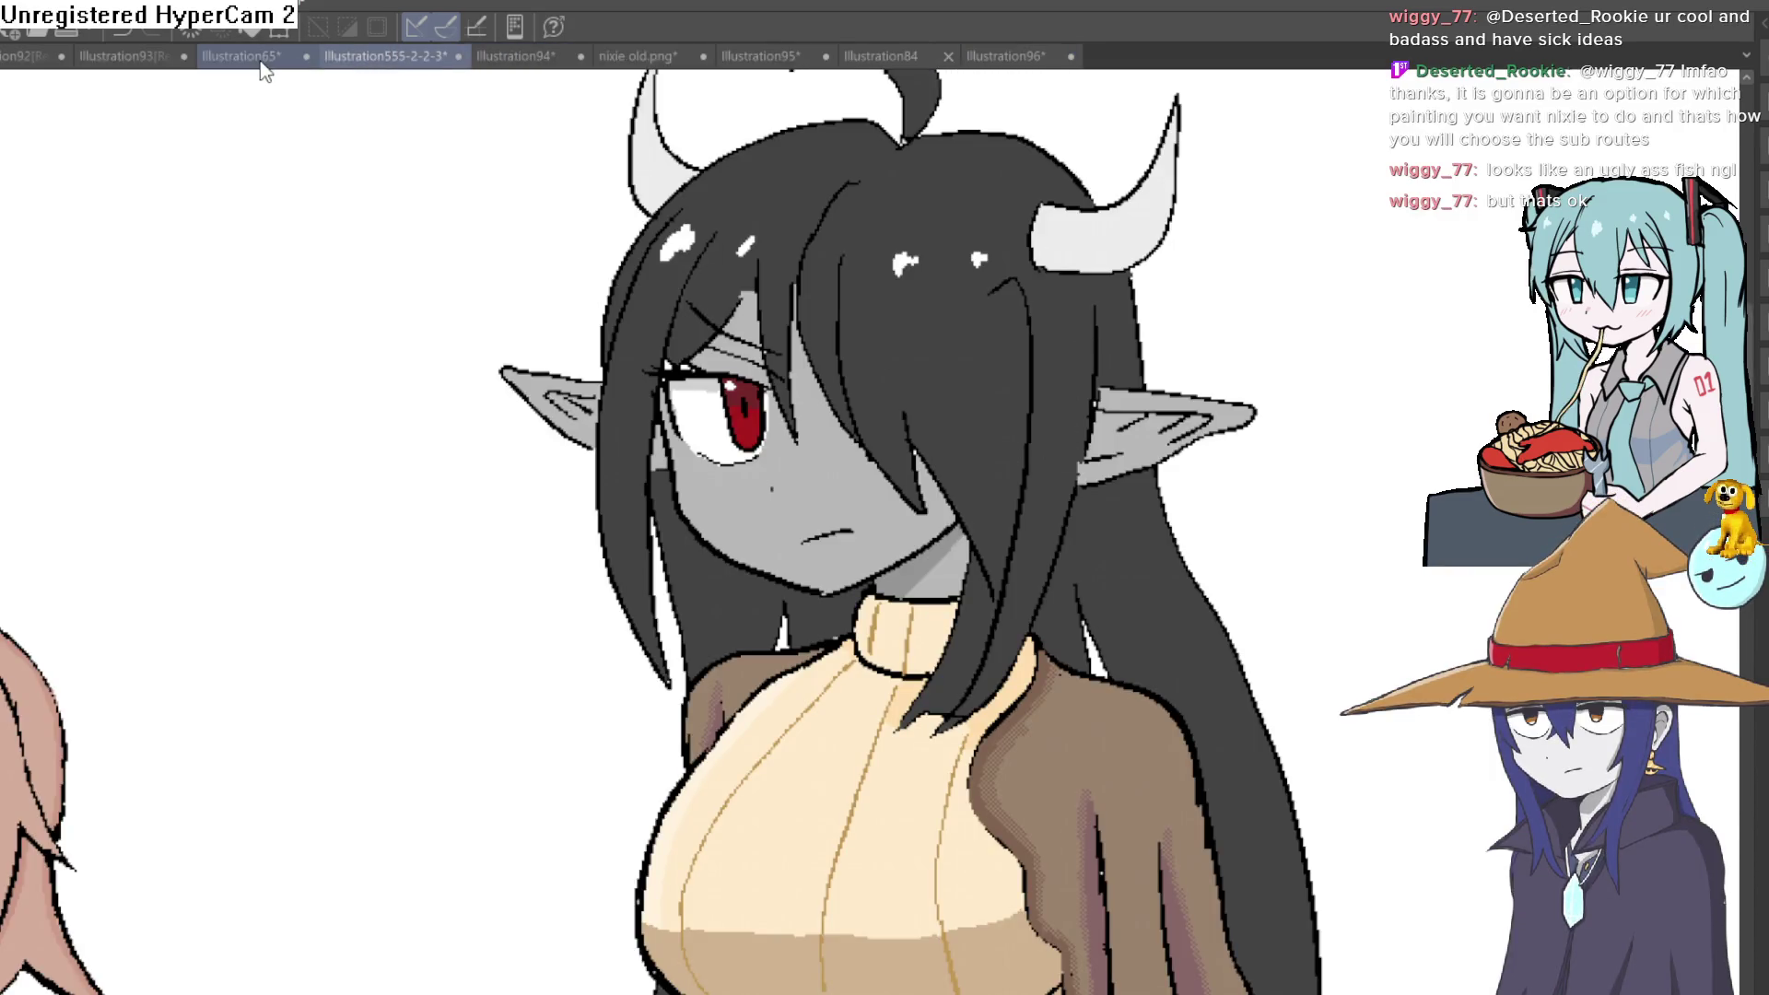
click(242, 56)
Straighten and recentre the bedroom view, then sample the boxes' brown colour
scroll(1197, 525, down, 5)
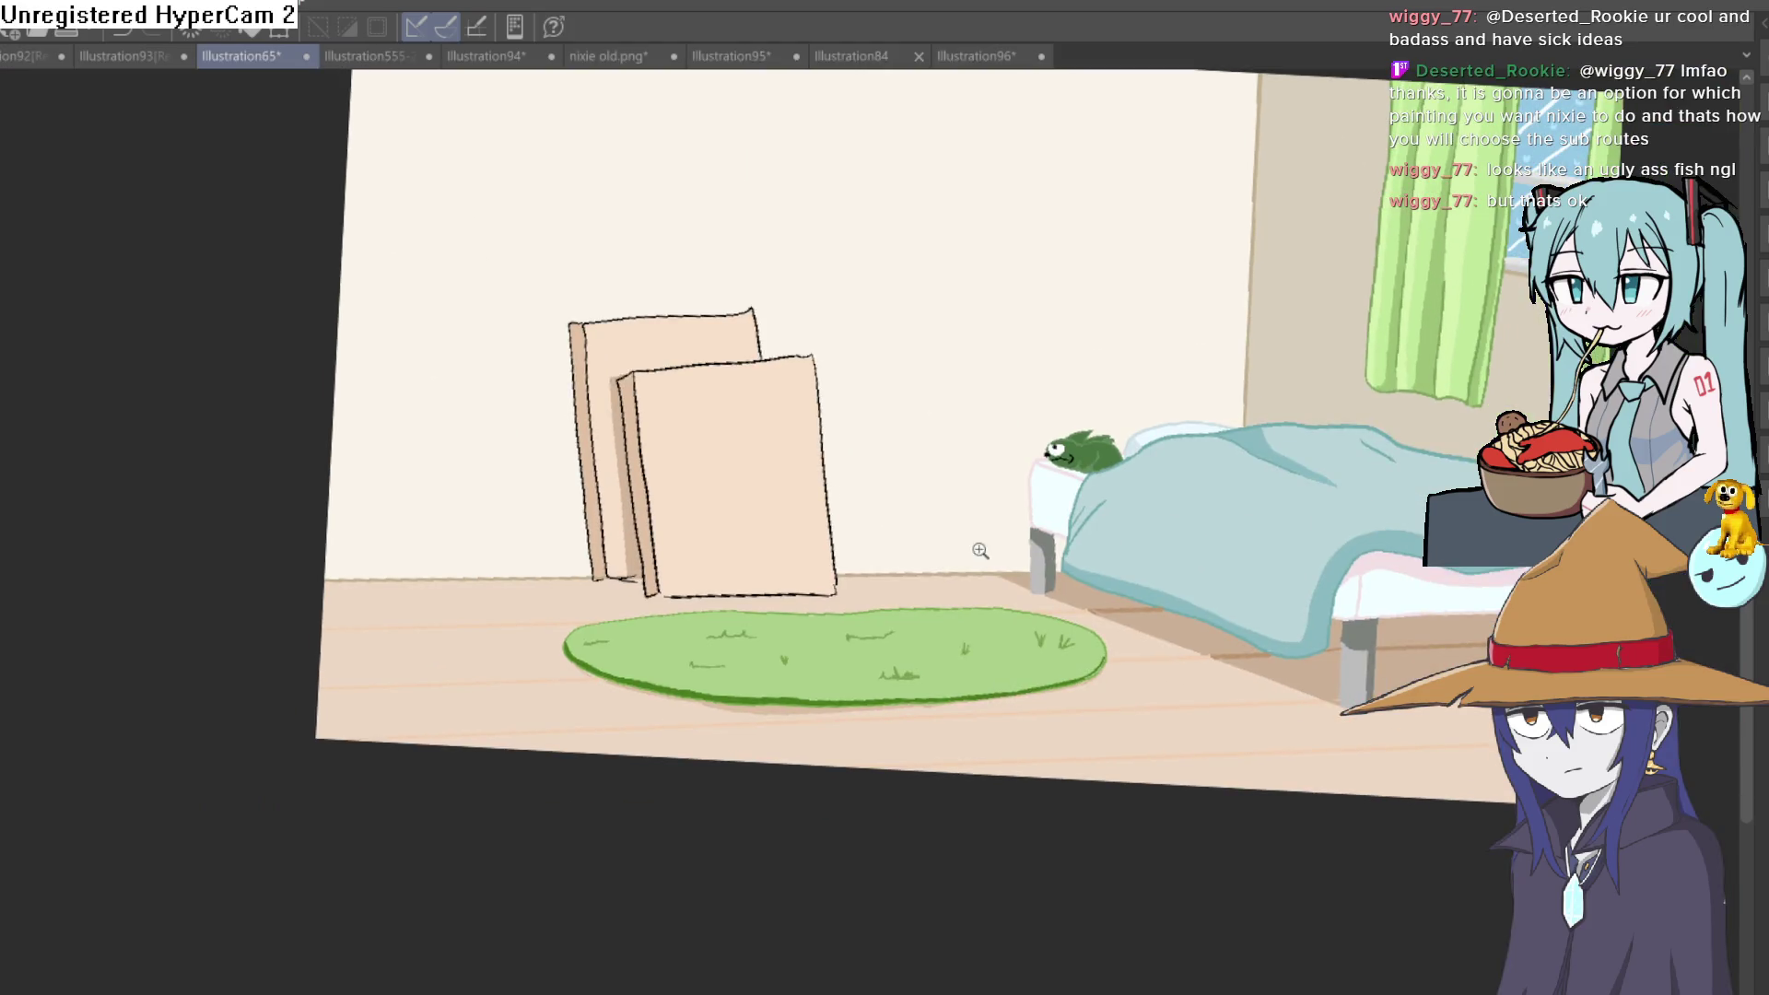
scroll(988, 549, up, 3)
scroll(1173, 587, down, 4)
scroll(1224, 632, up, 1)
drag(1365, 581, 1349, 580)
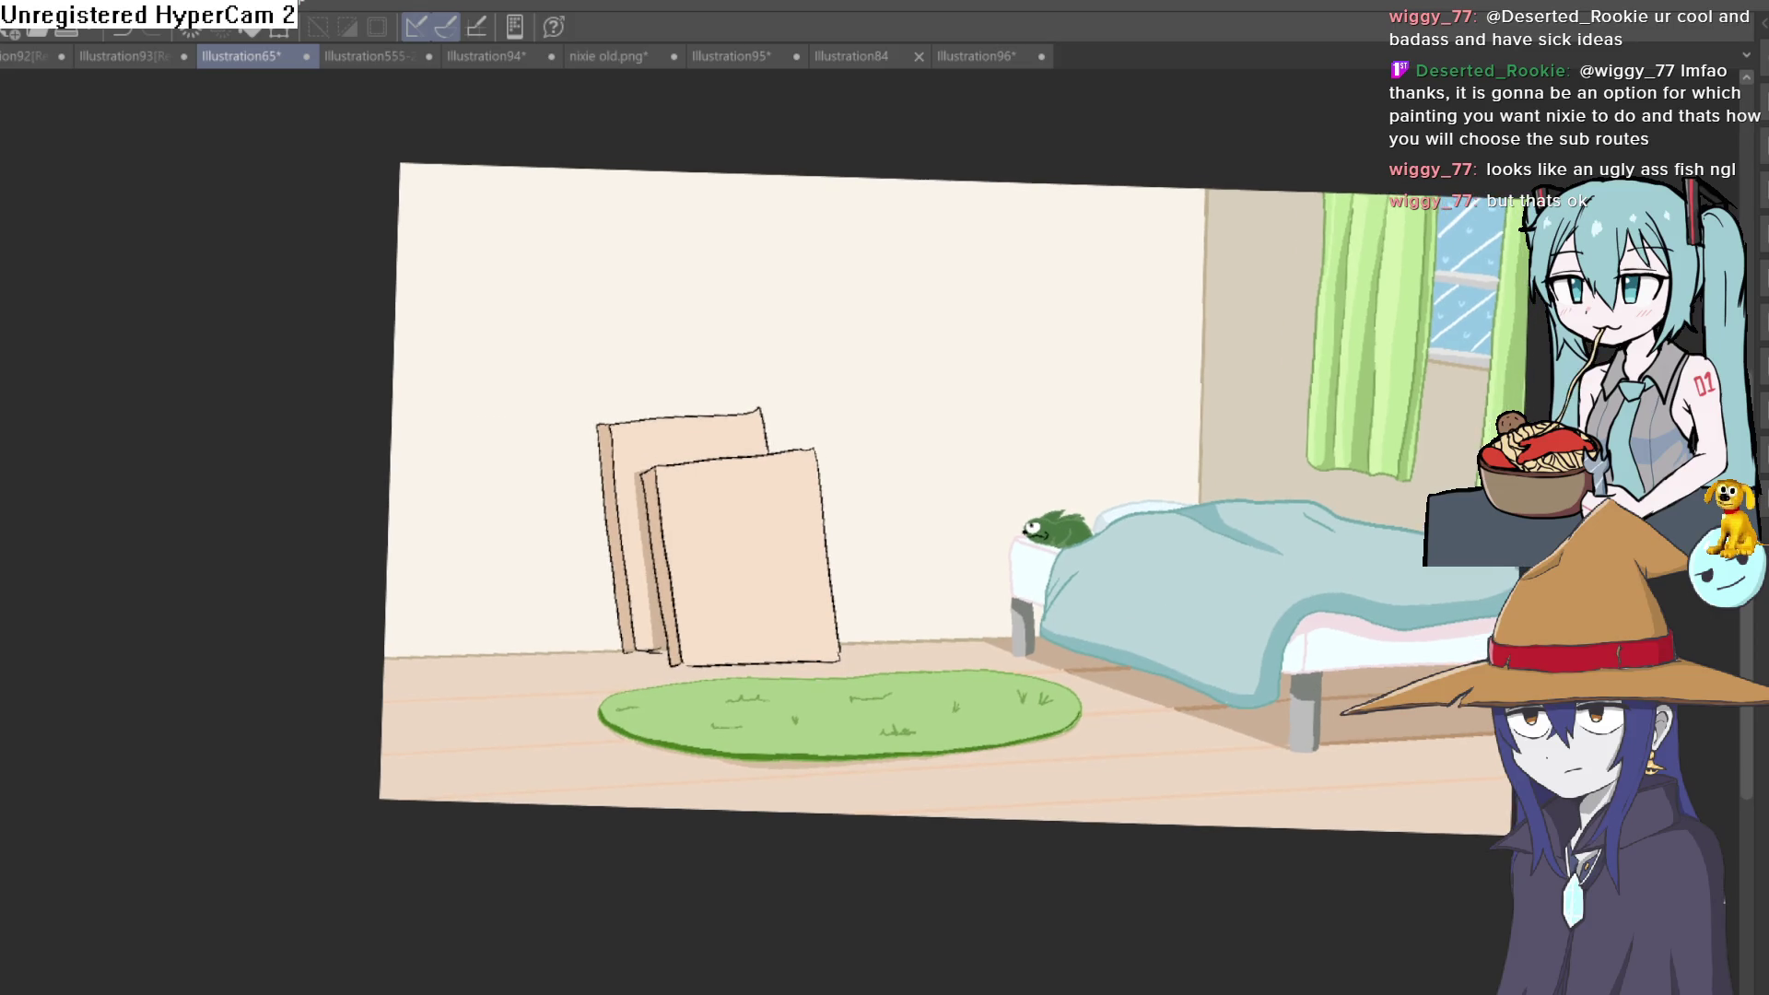
drag(1062, 437, 1025, 533)
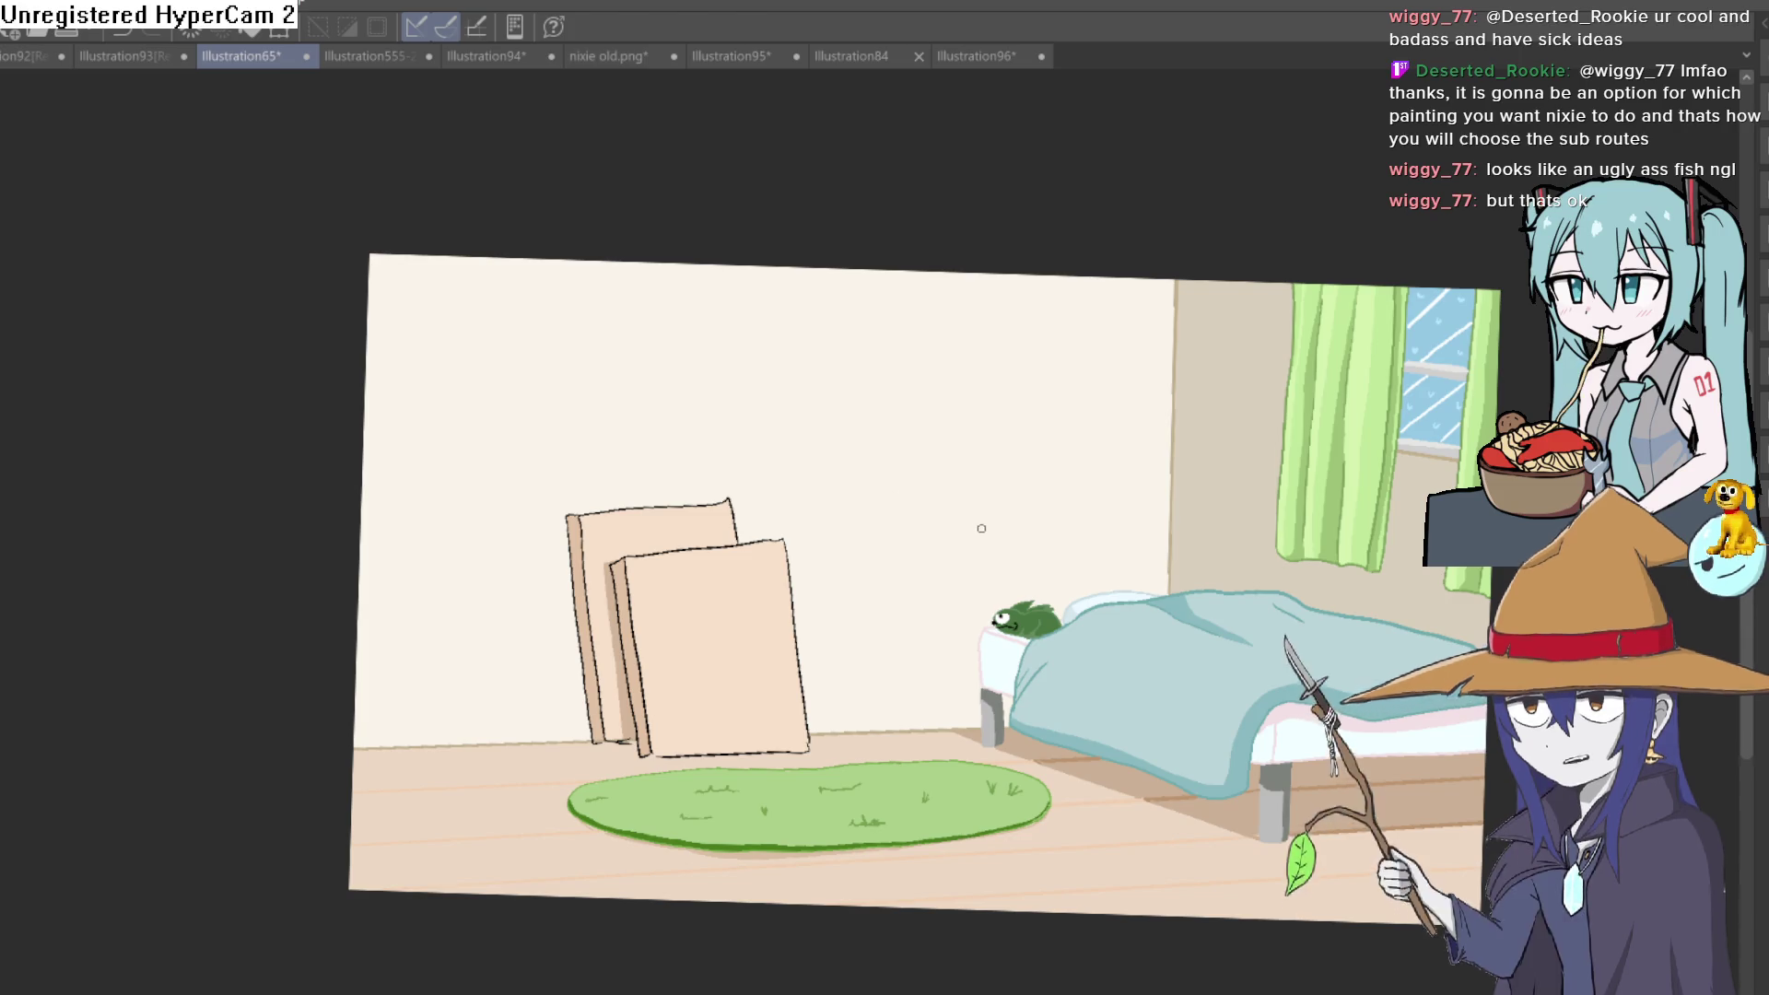
drag(885, 372, 883, 505)
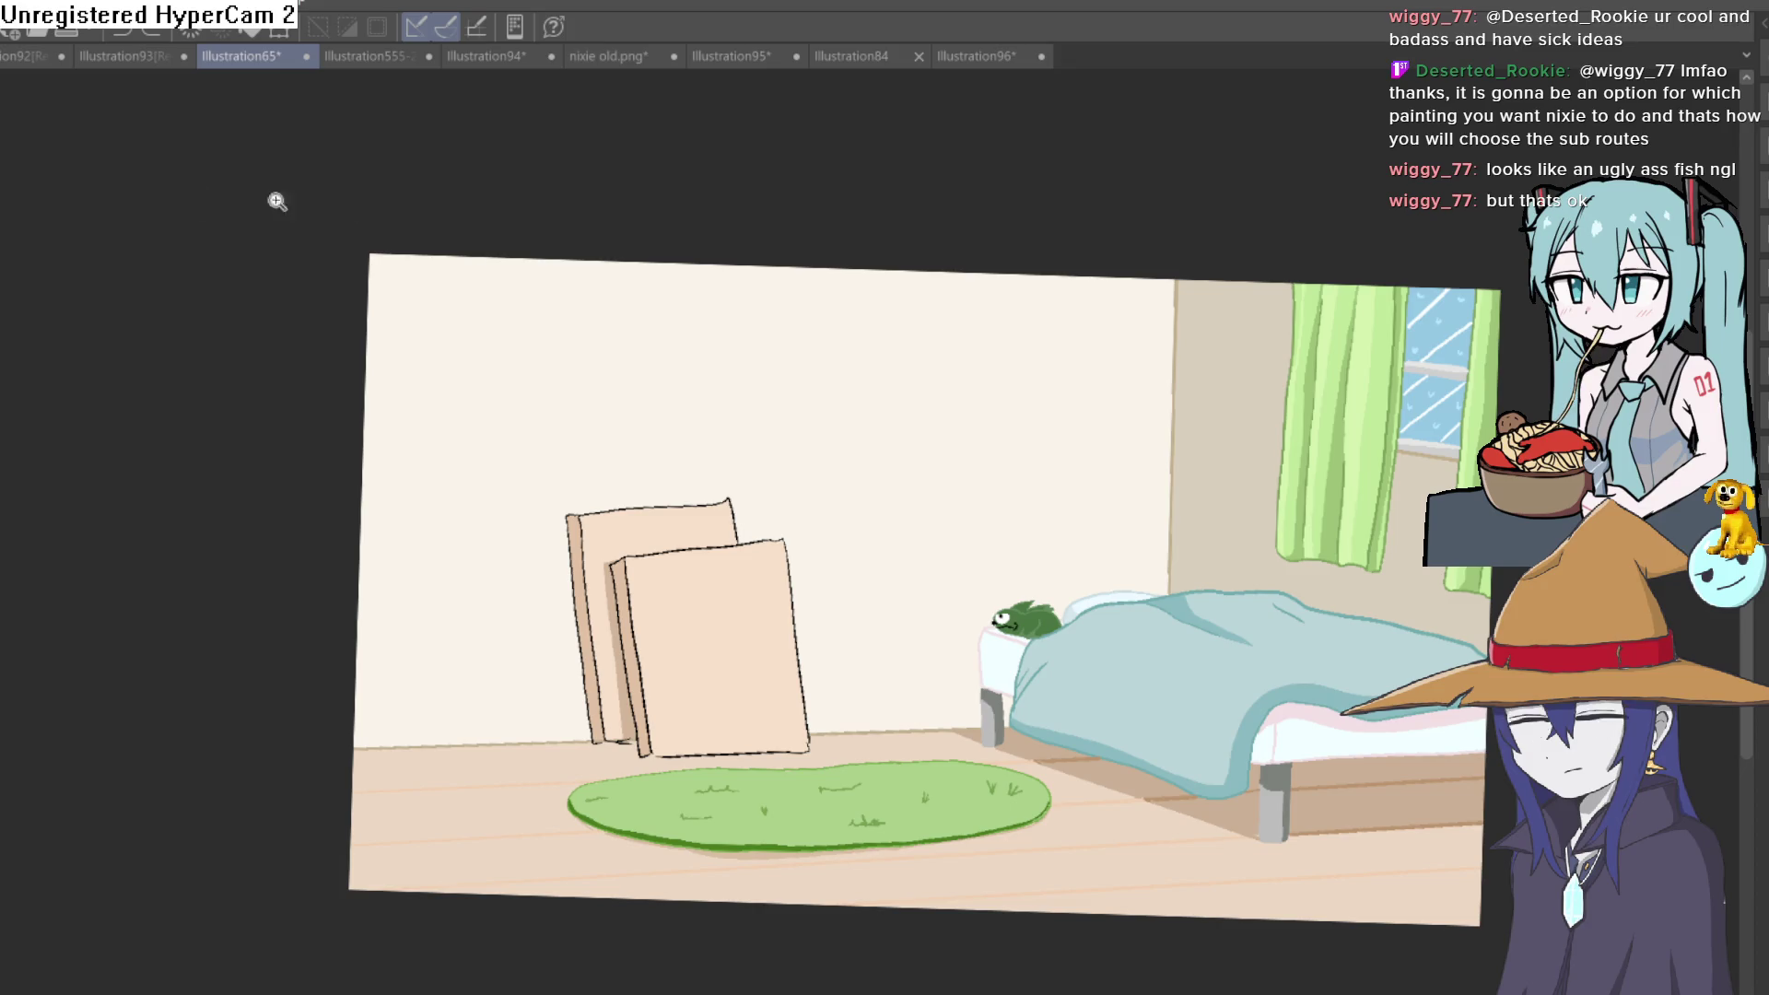
scroll(728, 589, up, 5)
click(491, 493)
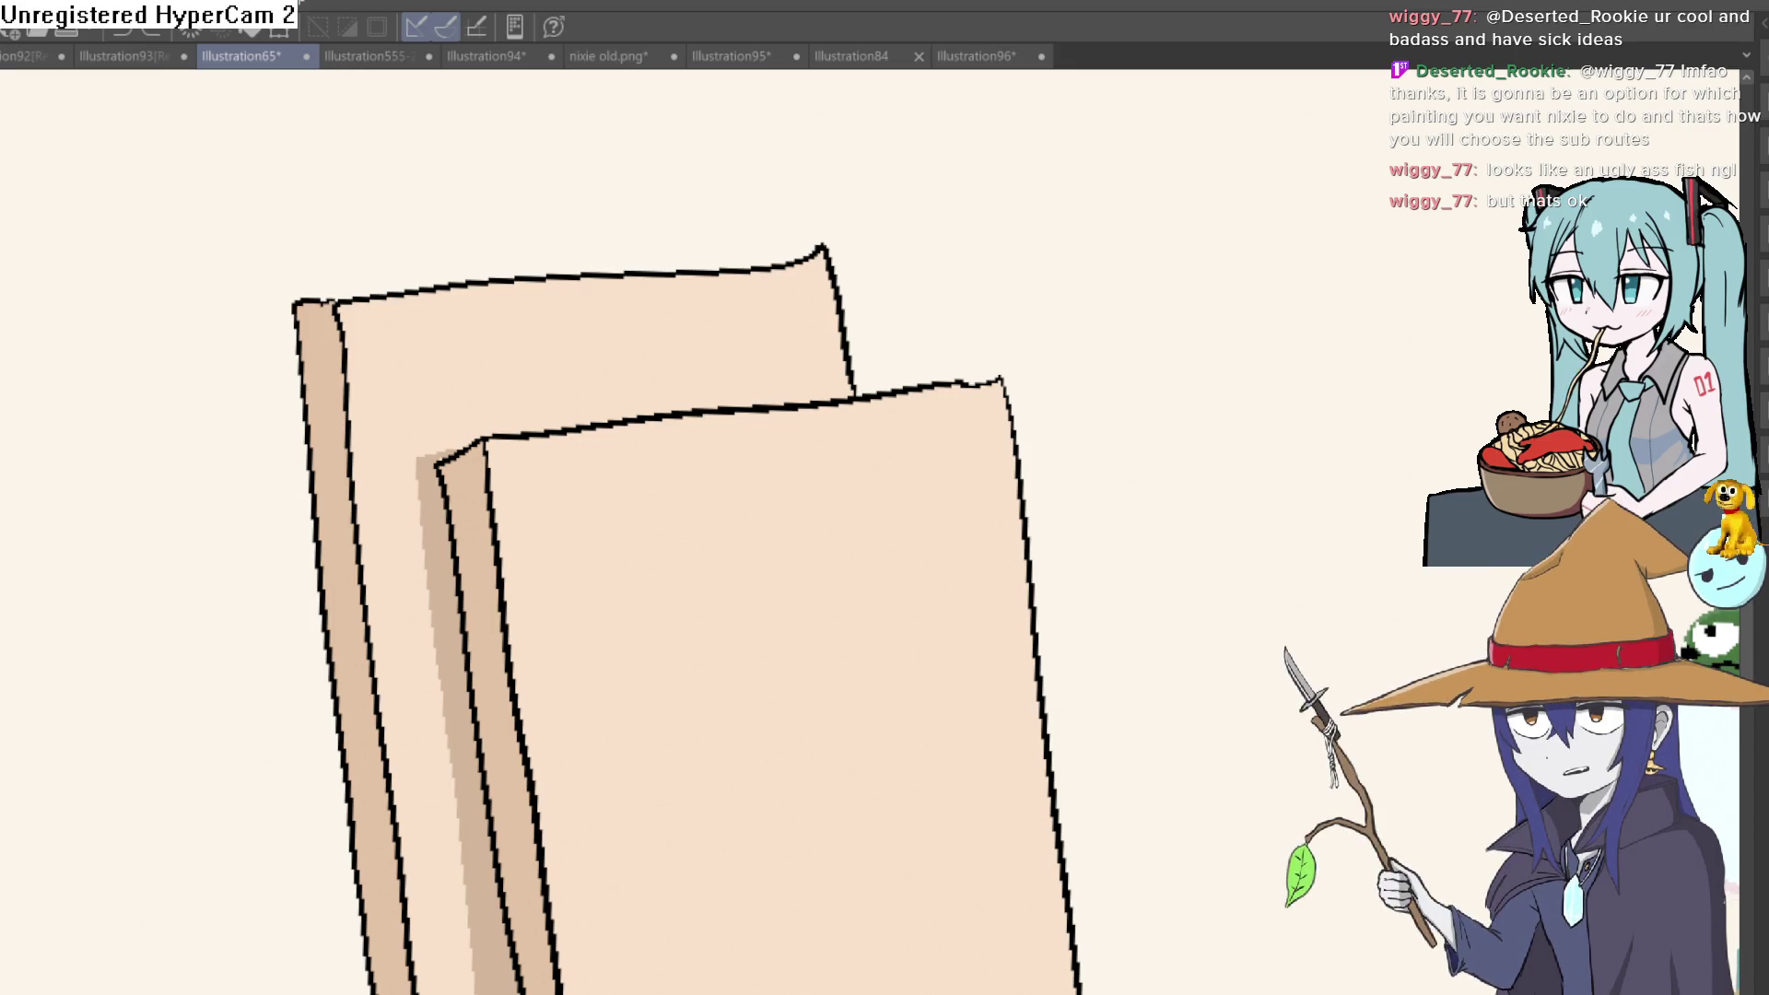
Recolour the front and back boxes' black outline edges brown
click(502, 533)
click(542, 427)
click(891, 380)
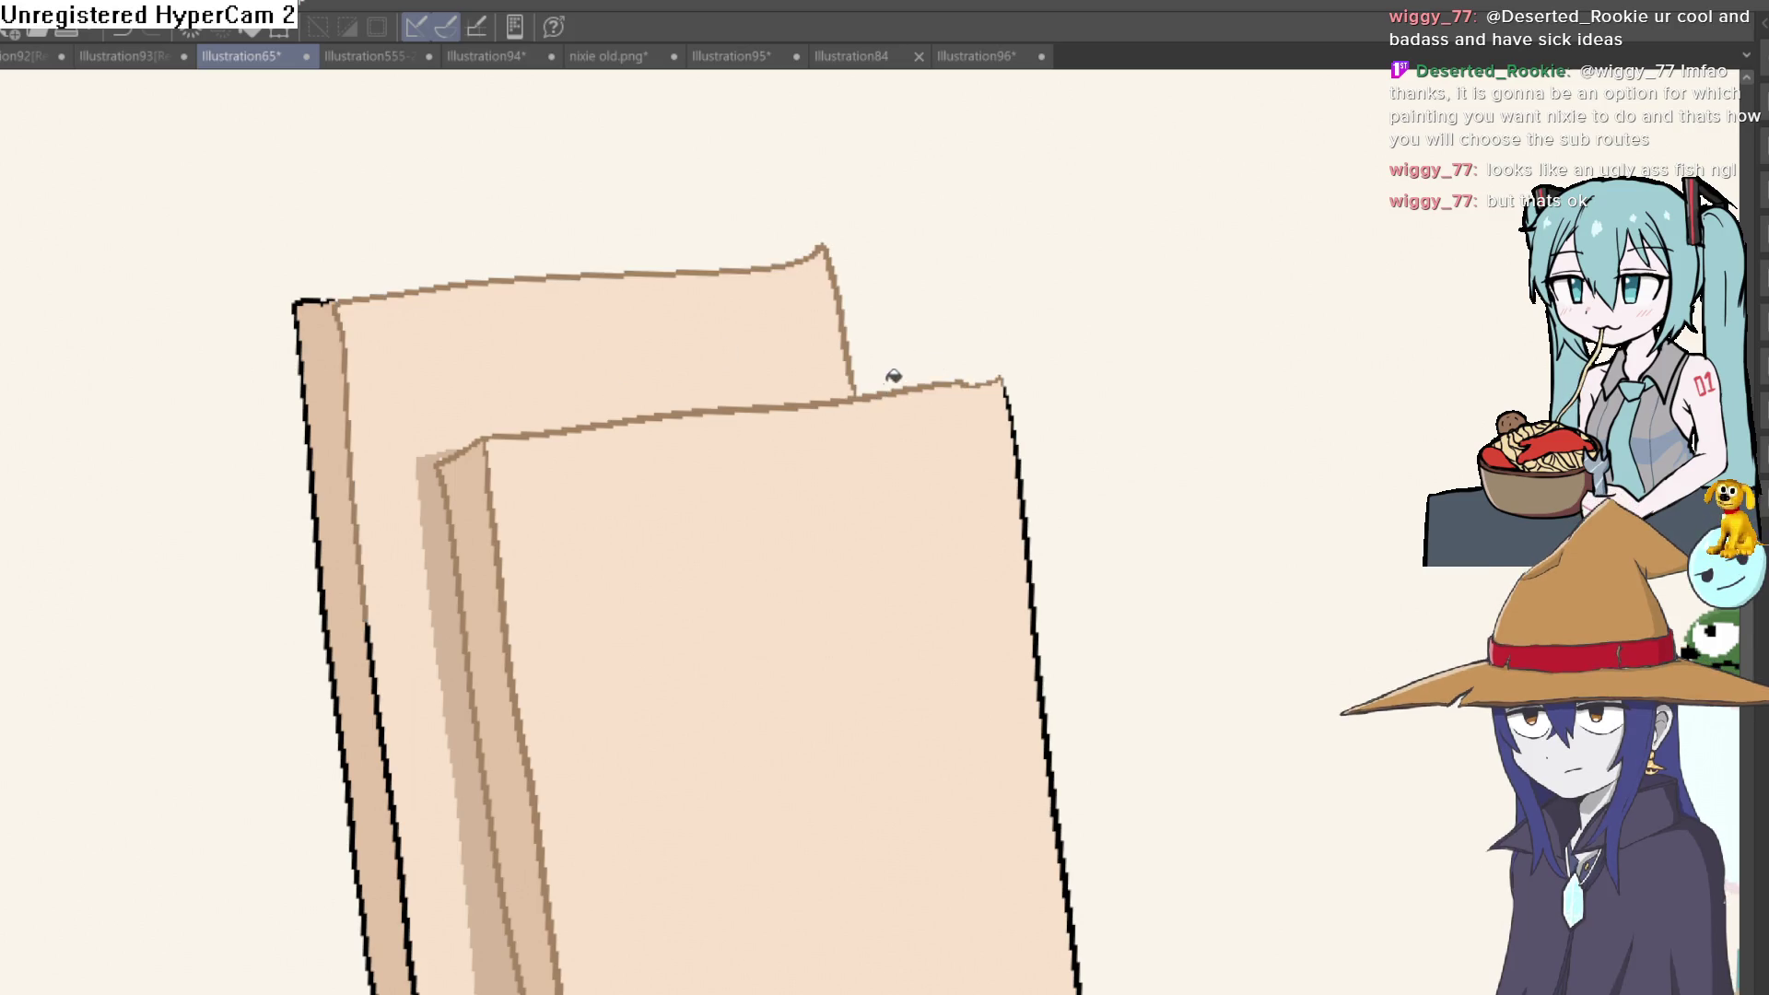
click(1022, 384)
scroll(949, 672, down, 5)
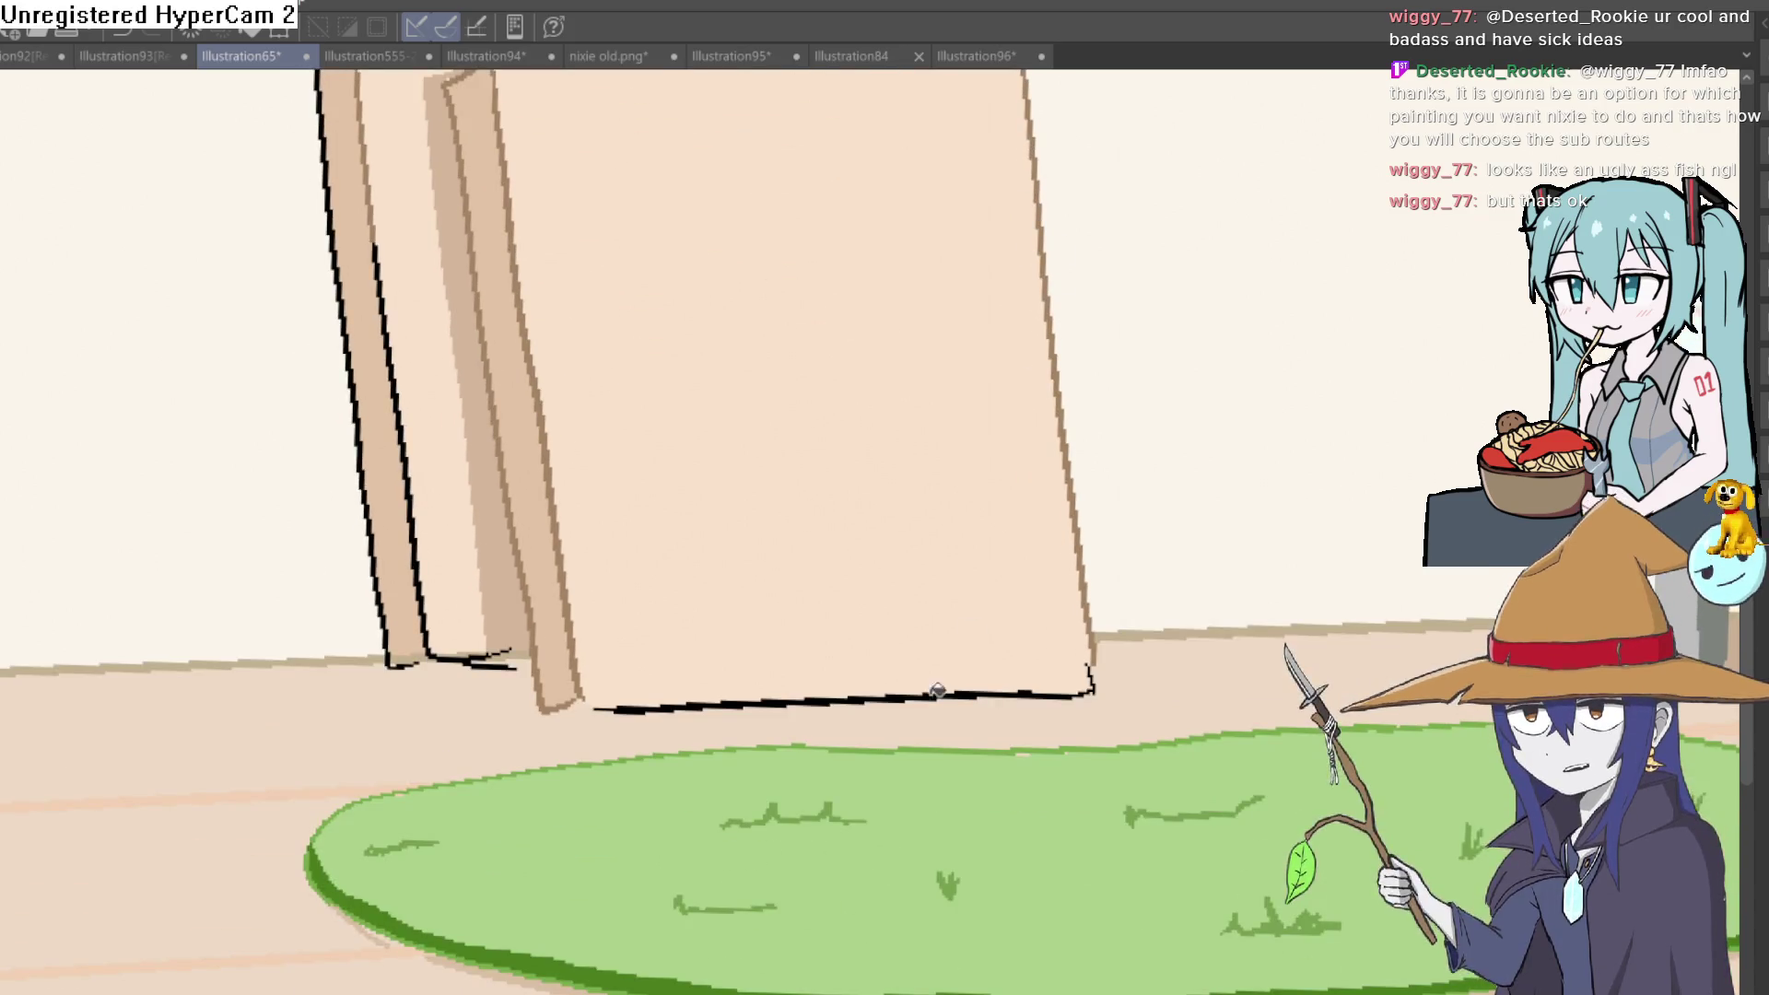
Recolour the left board's black outline and bottom marks brown, then review the room
click(432, 627)
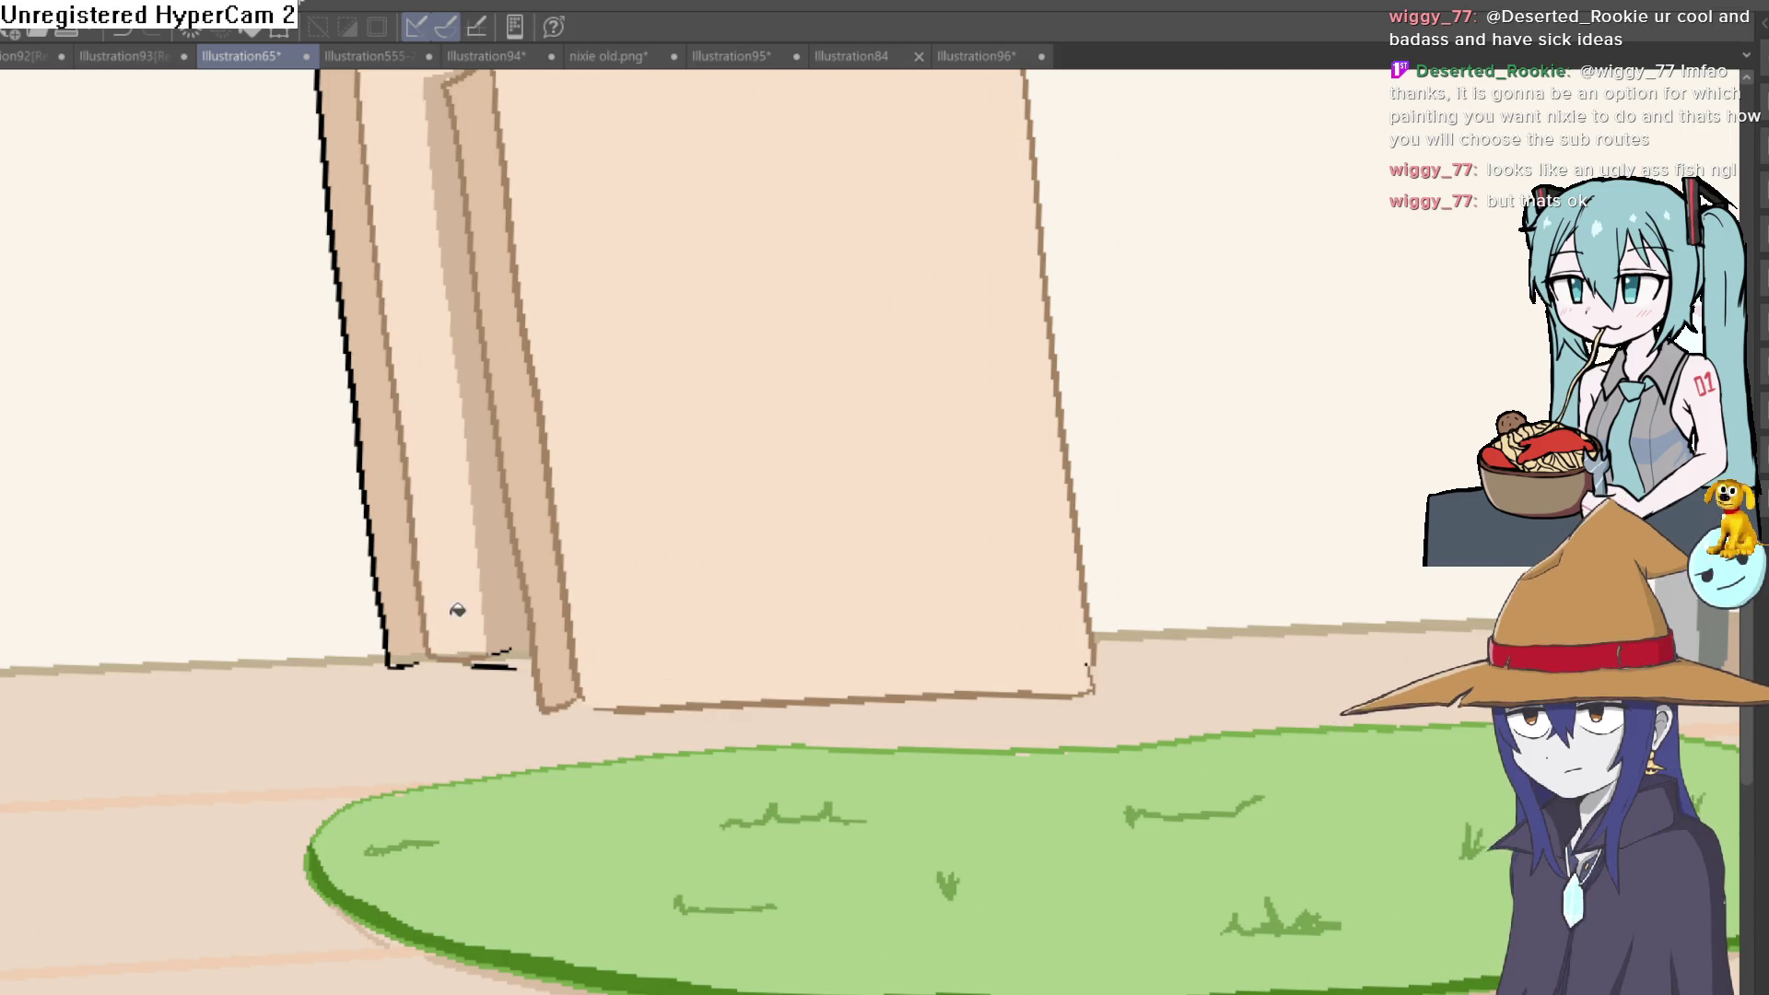
click(504, 656)
click(404, 609)
scroll(506, 940, down, 3)
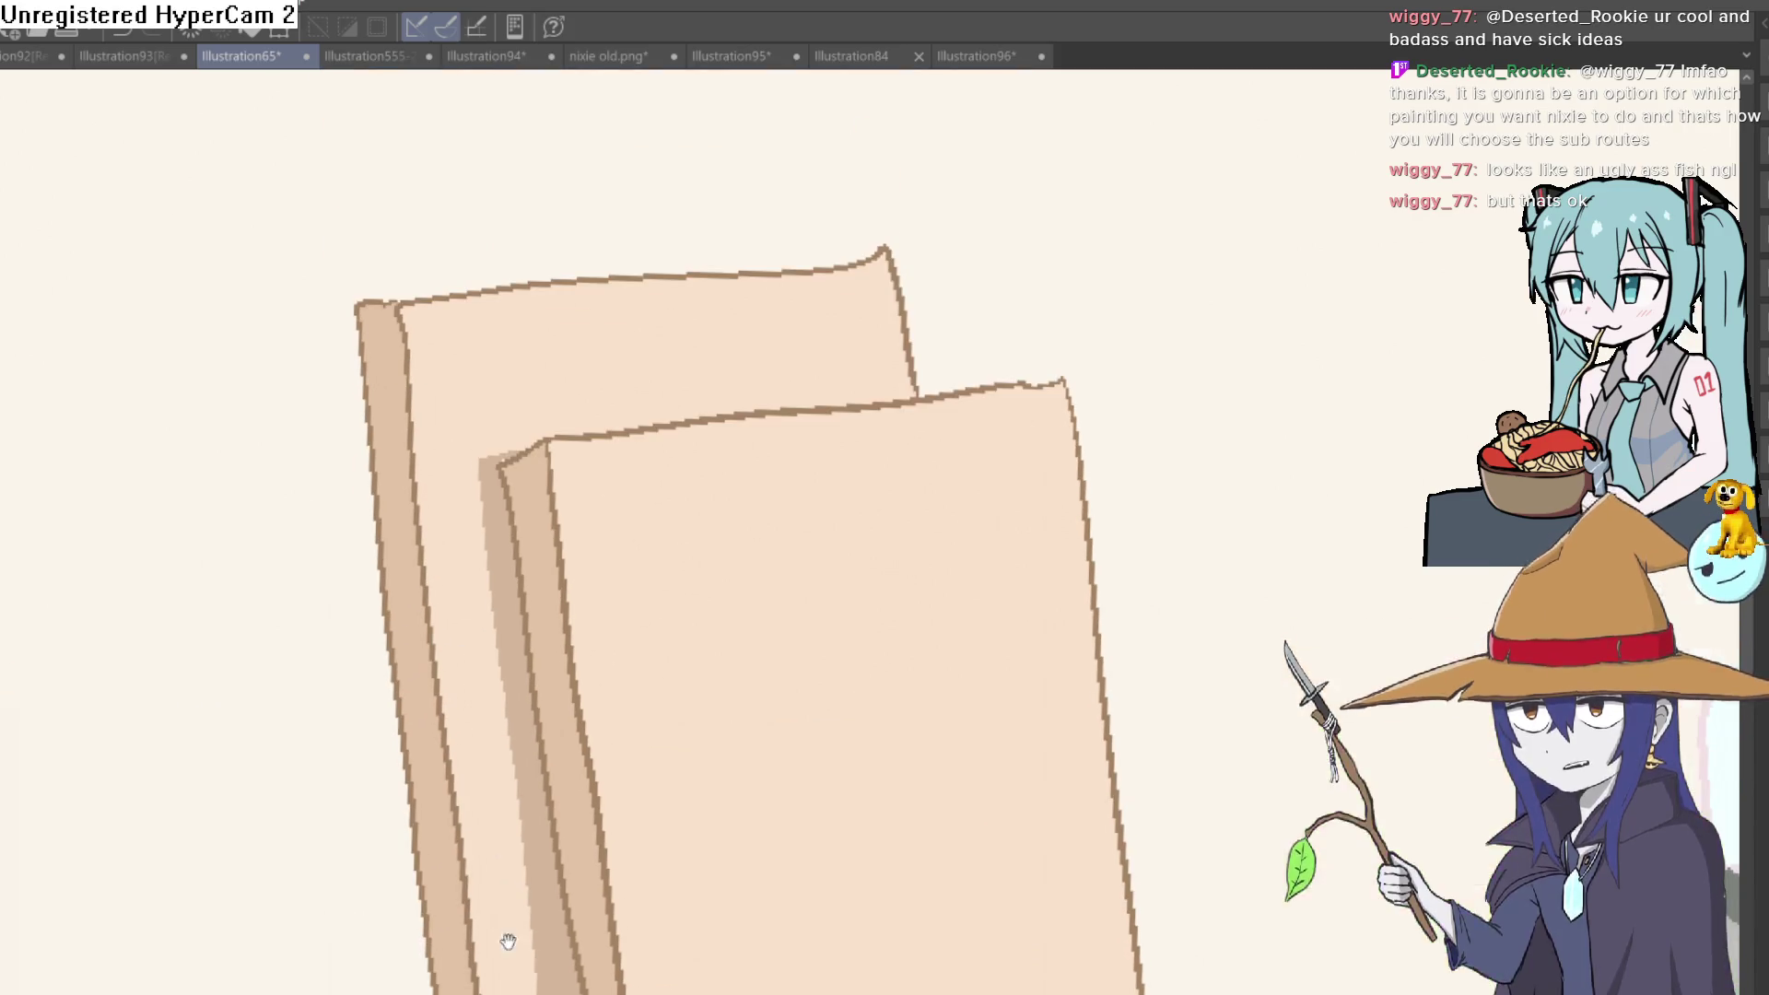
scroll(987, 498, down, 3)
mouse_move(984, 511)
mouse_down()
mouse_move(952, 565)
mouse_move(971, 517)
mouse_move(938, 539)
mouse_move(984, 498)
mouse_up()
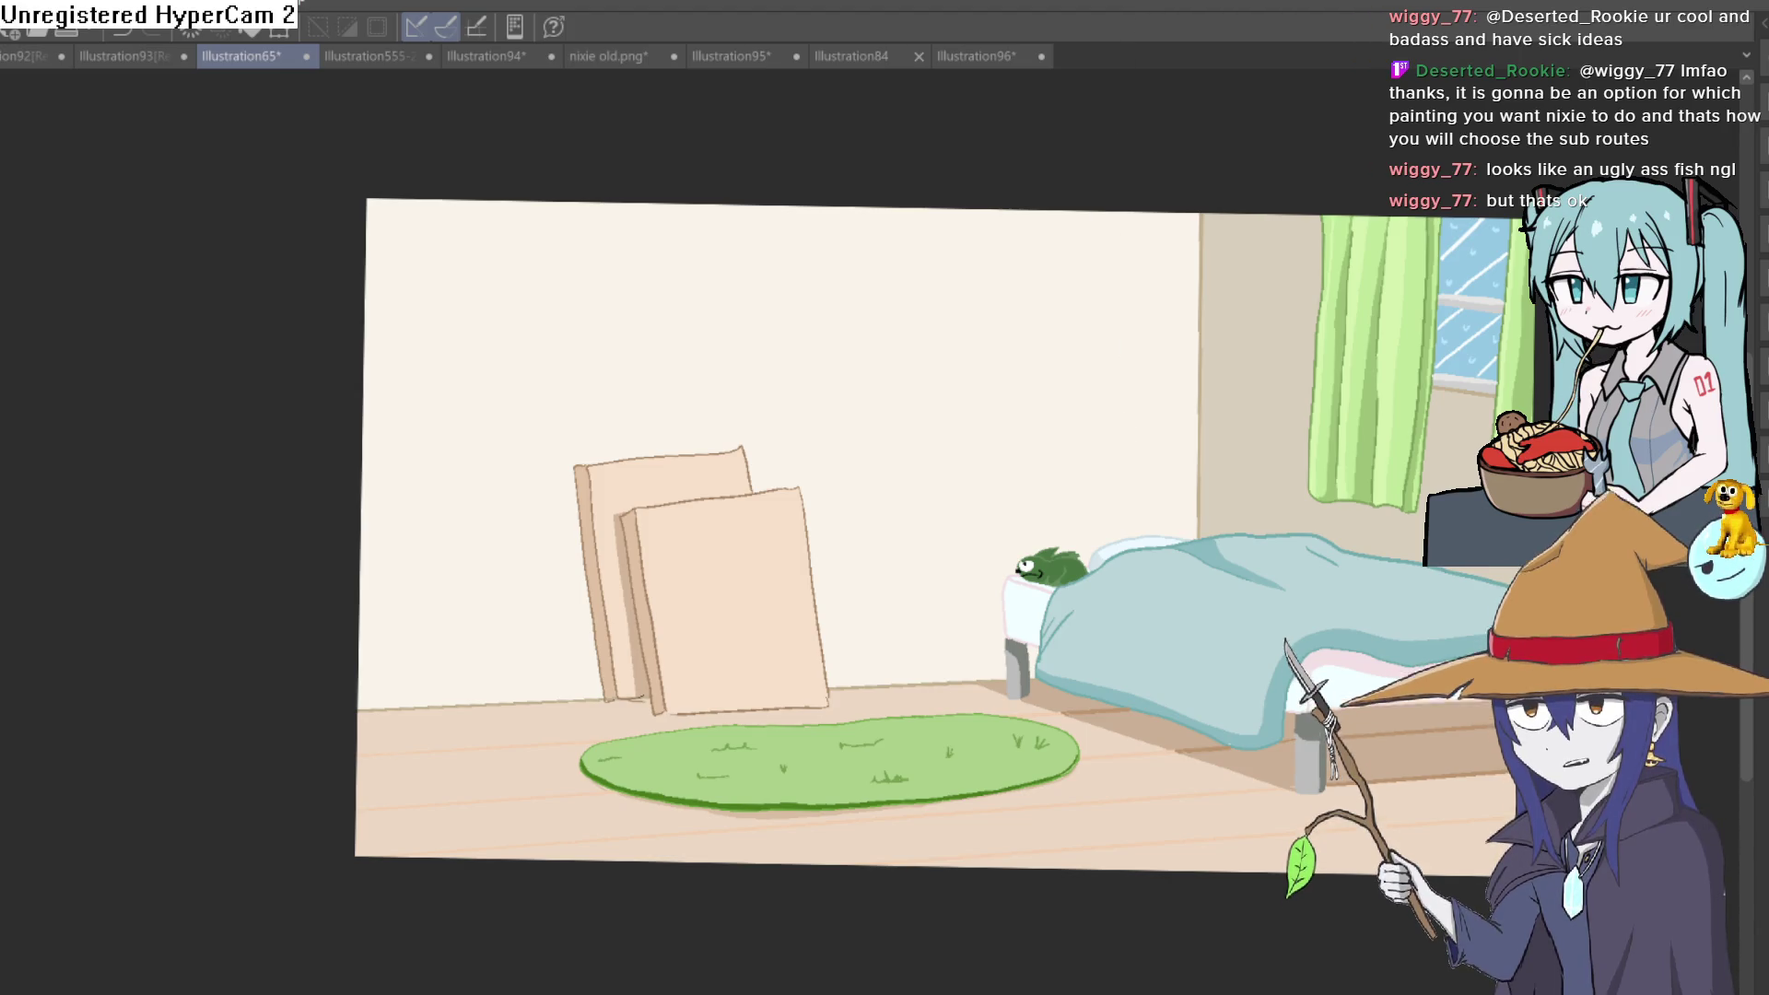
Insert Sprite8 into Layout 1 and paste the bedroom illustration as its 1280x720 frame
key(alt+Tab)
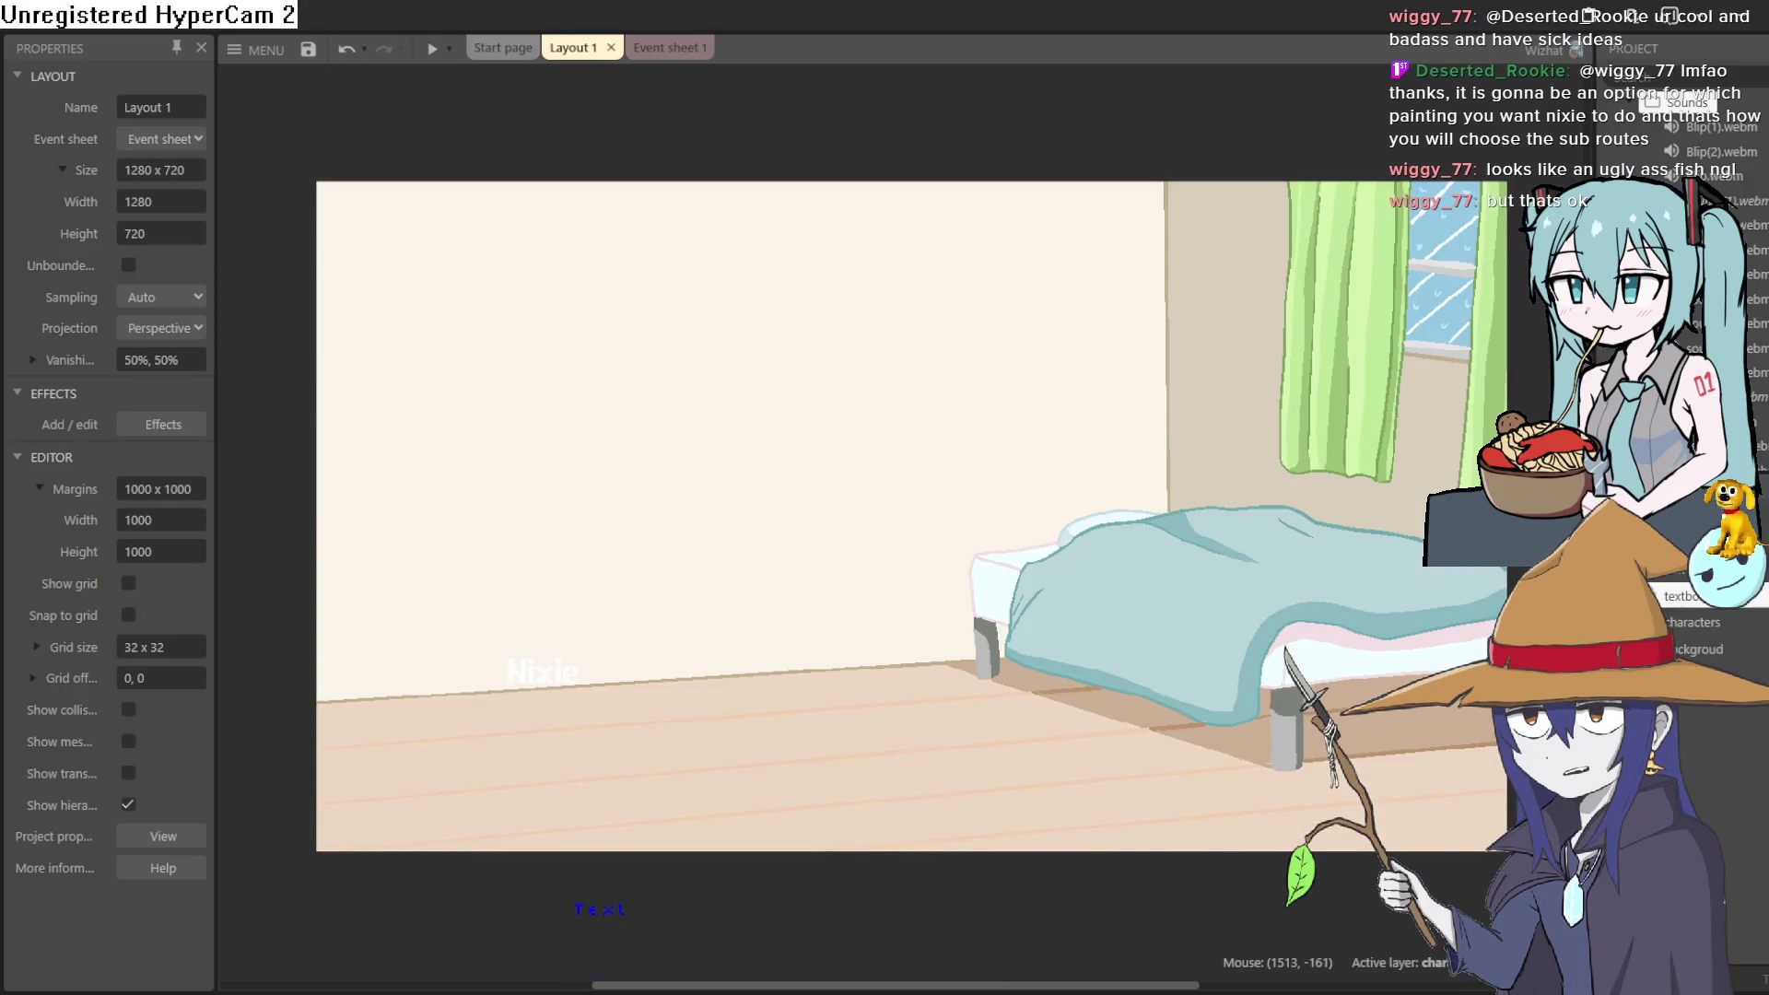
double_click(938, 660)
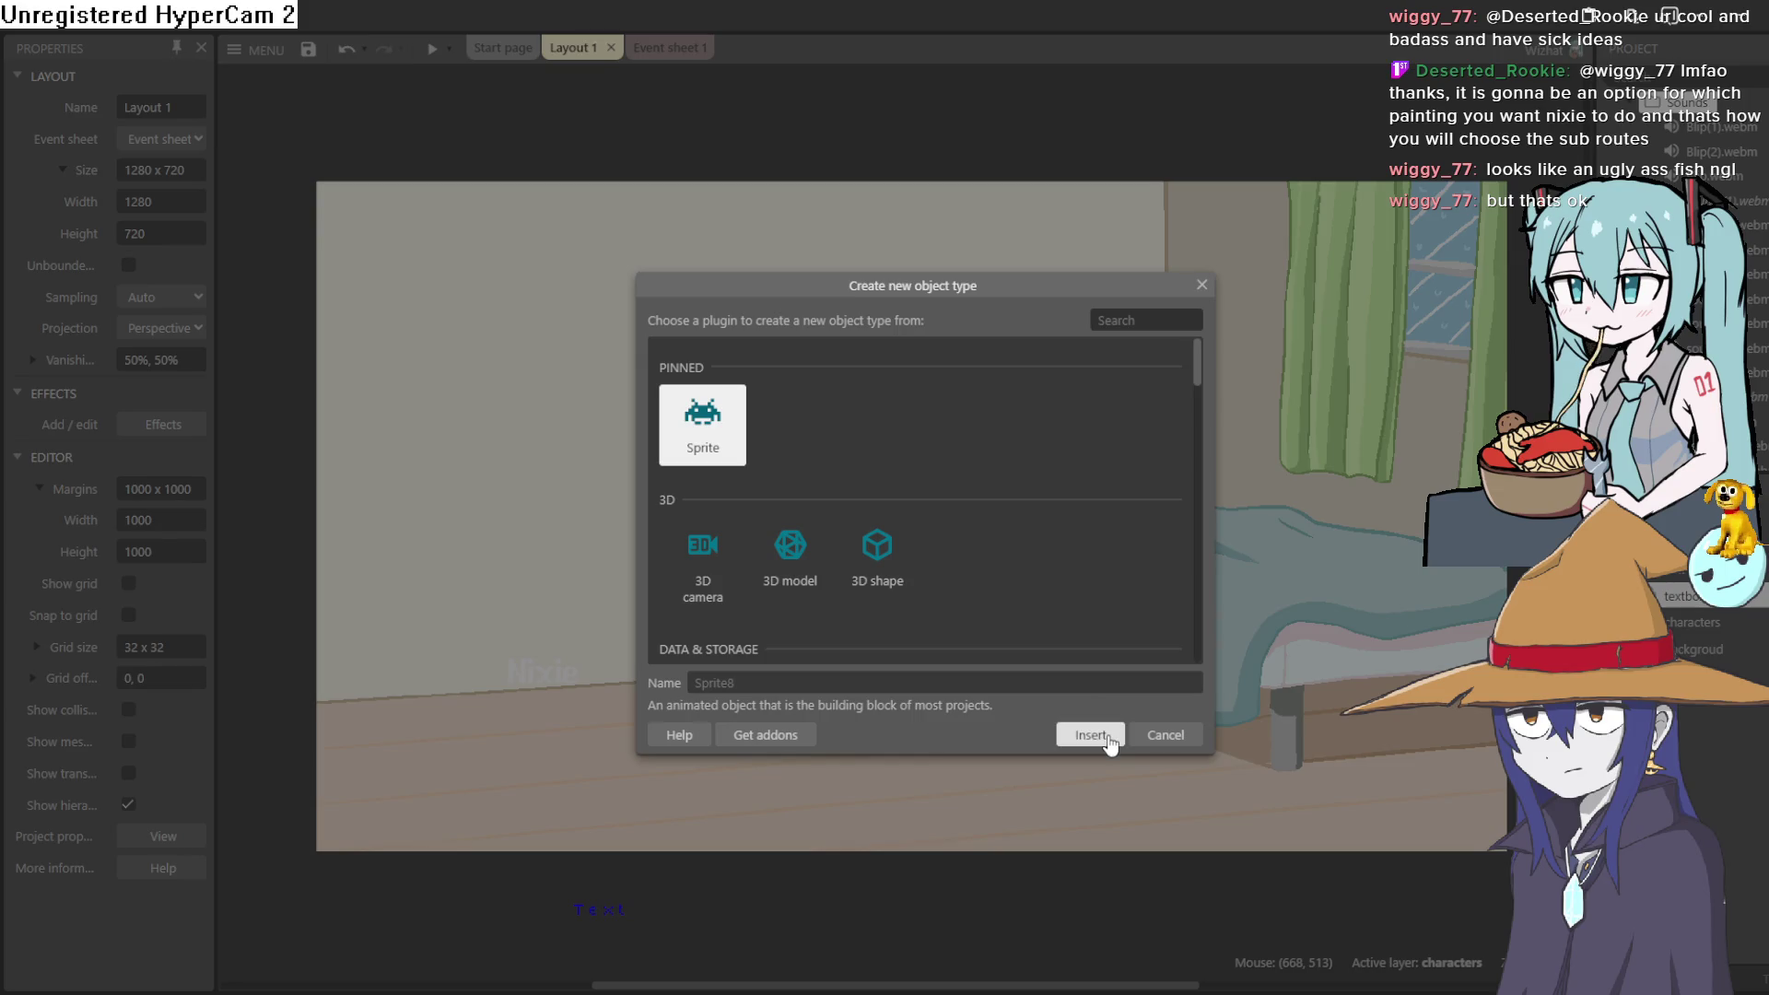
click(1106, 736)
click(820, 131)
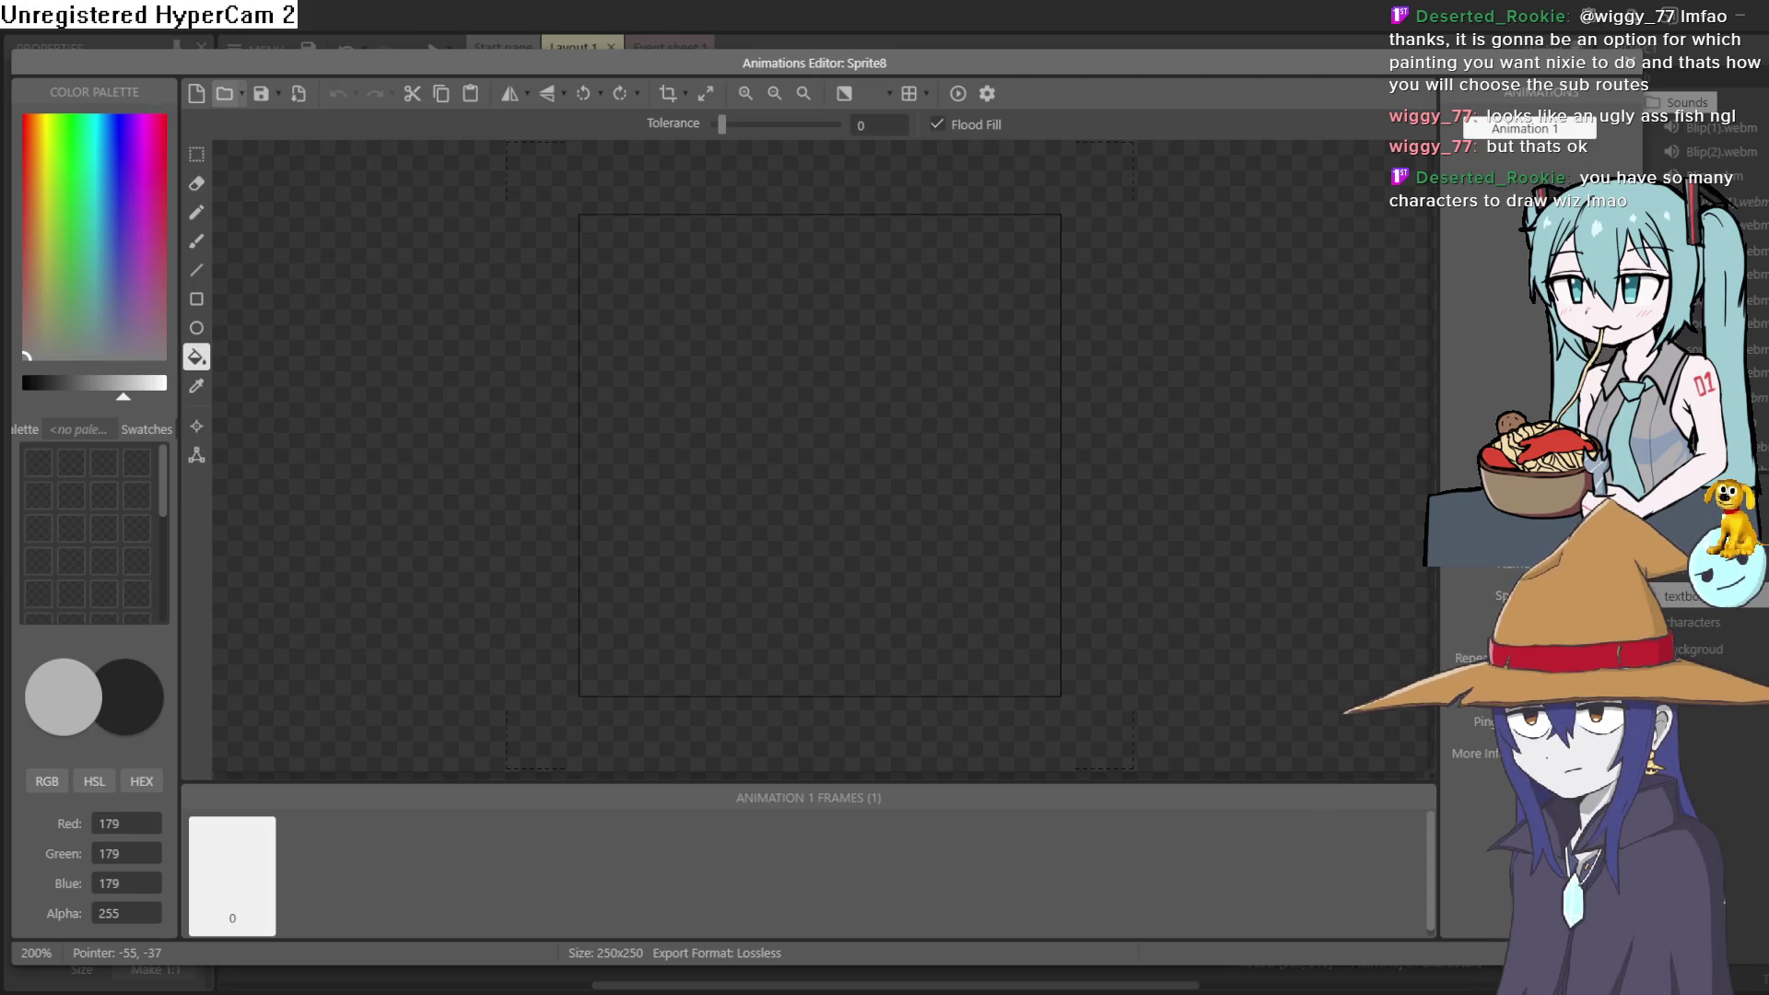
key(ctrl+v)
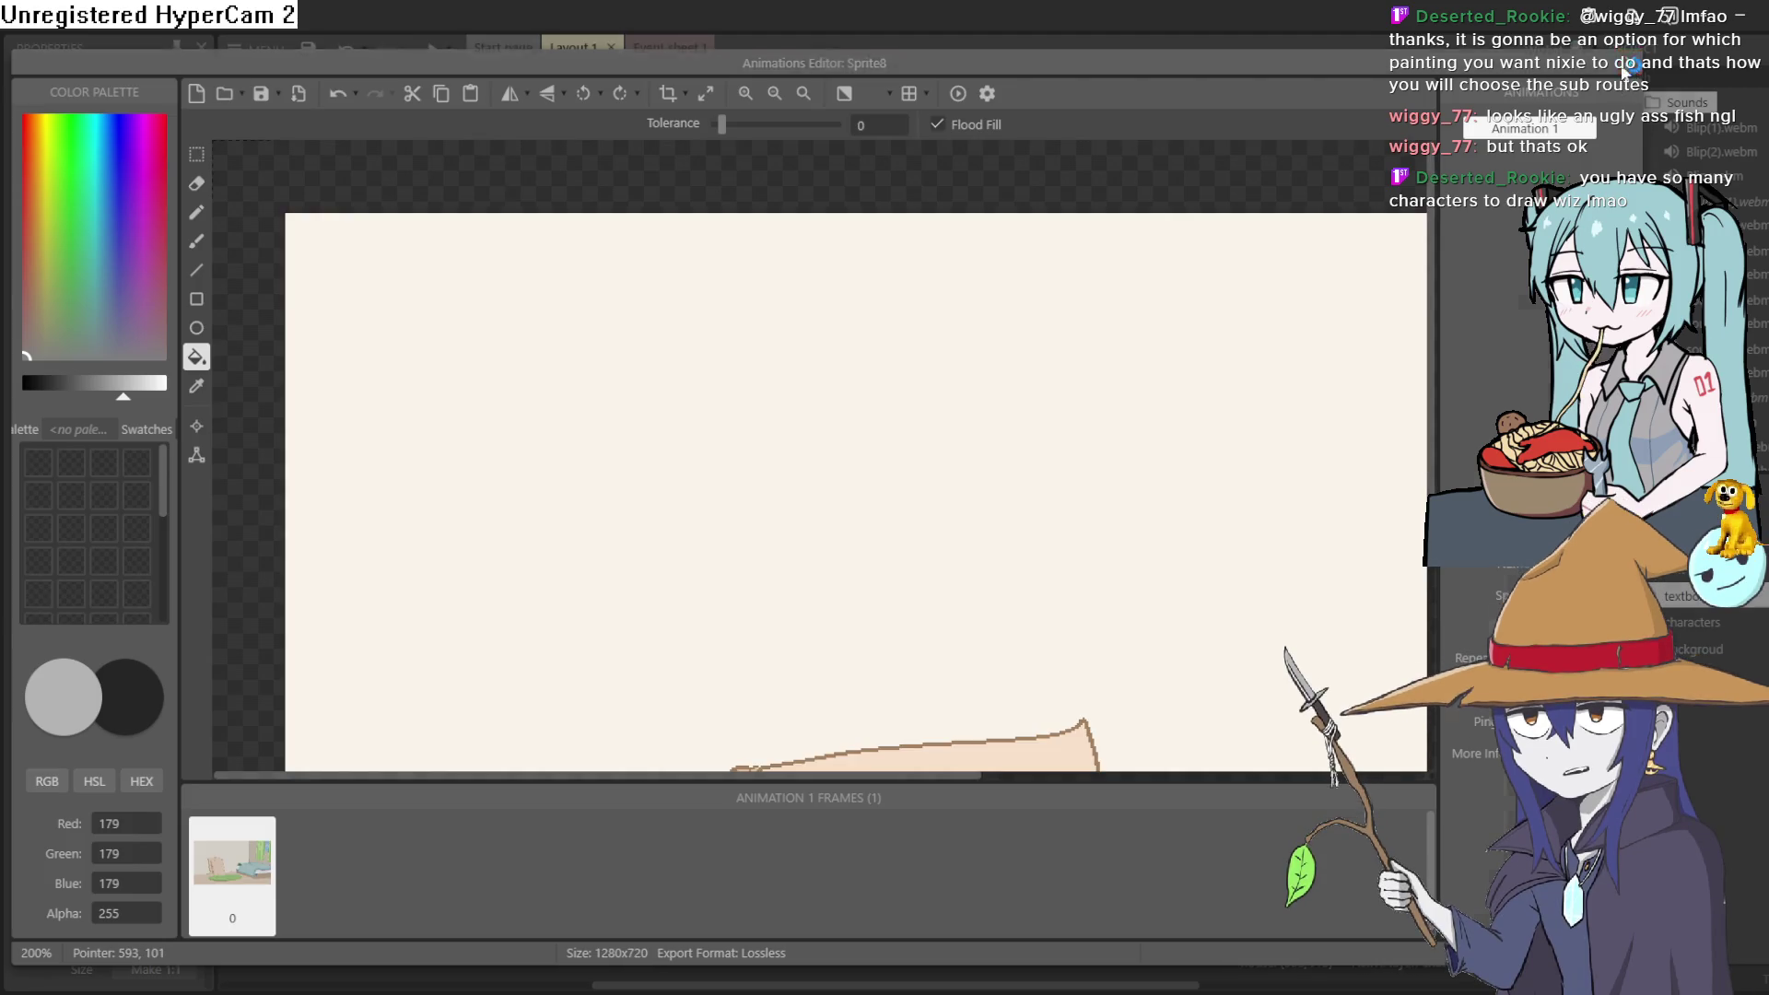
click(1623, 66)
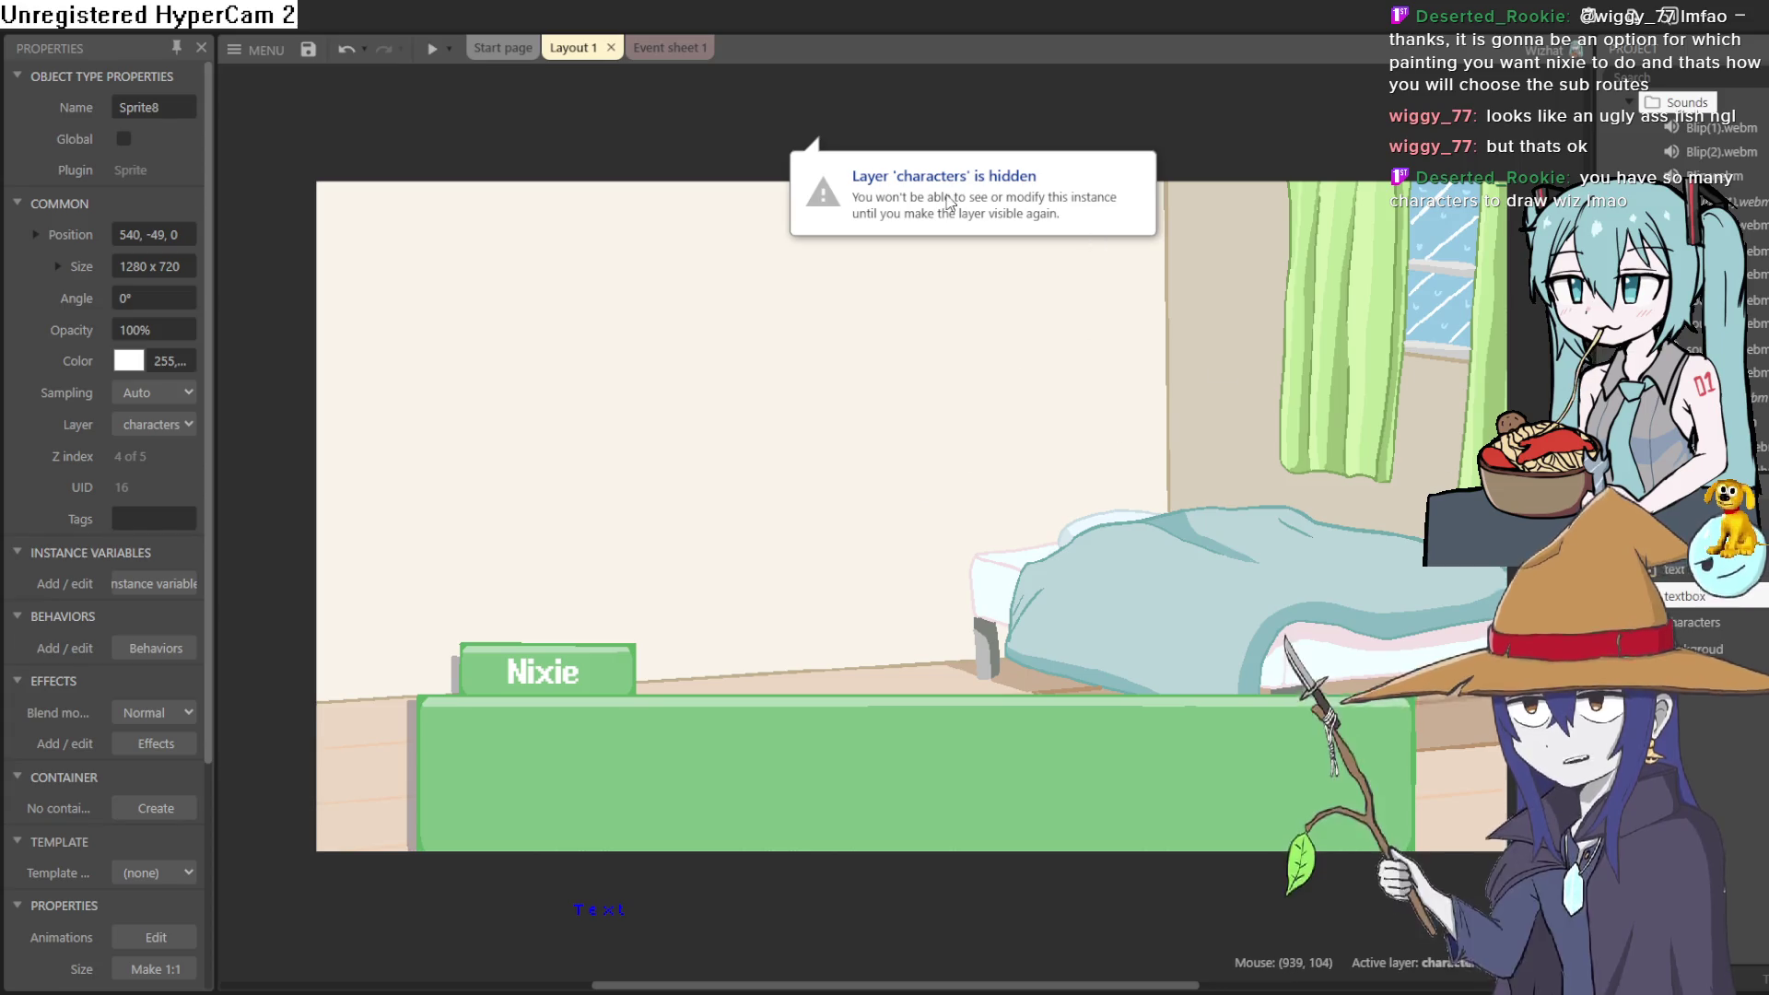
Make the characters layer visible again and select it
click(703, 295)
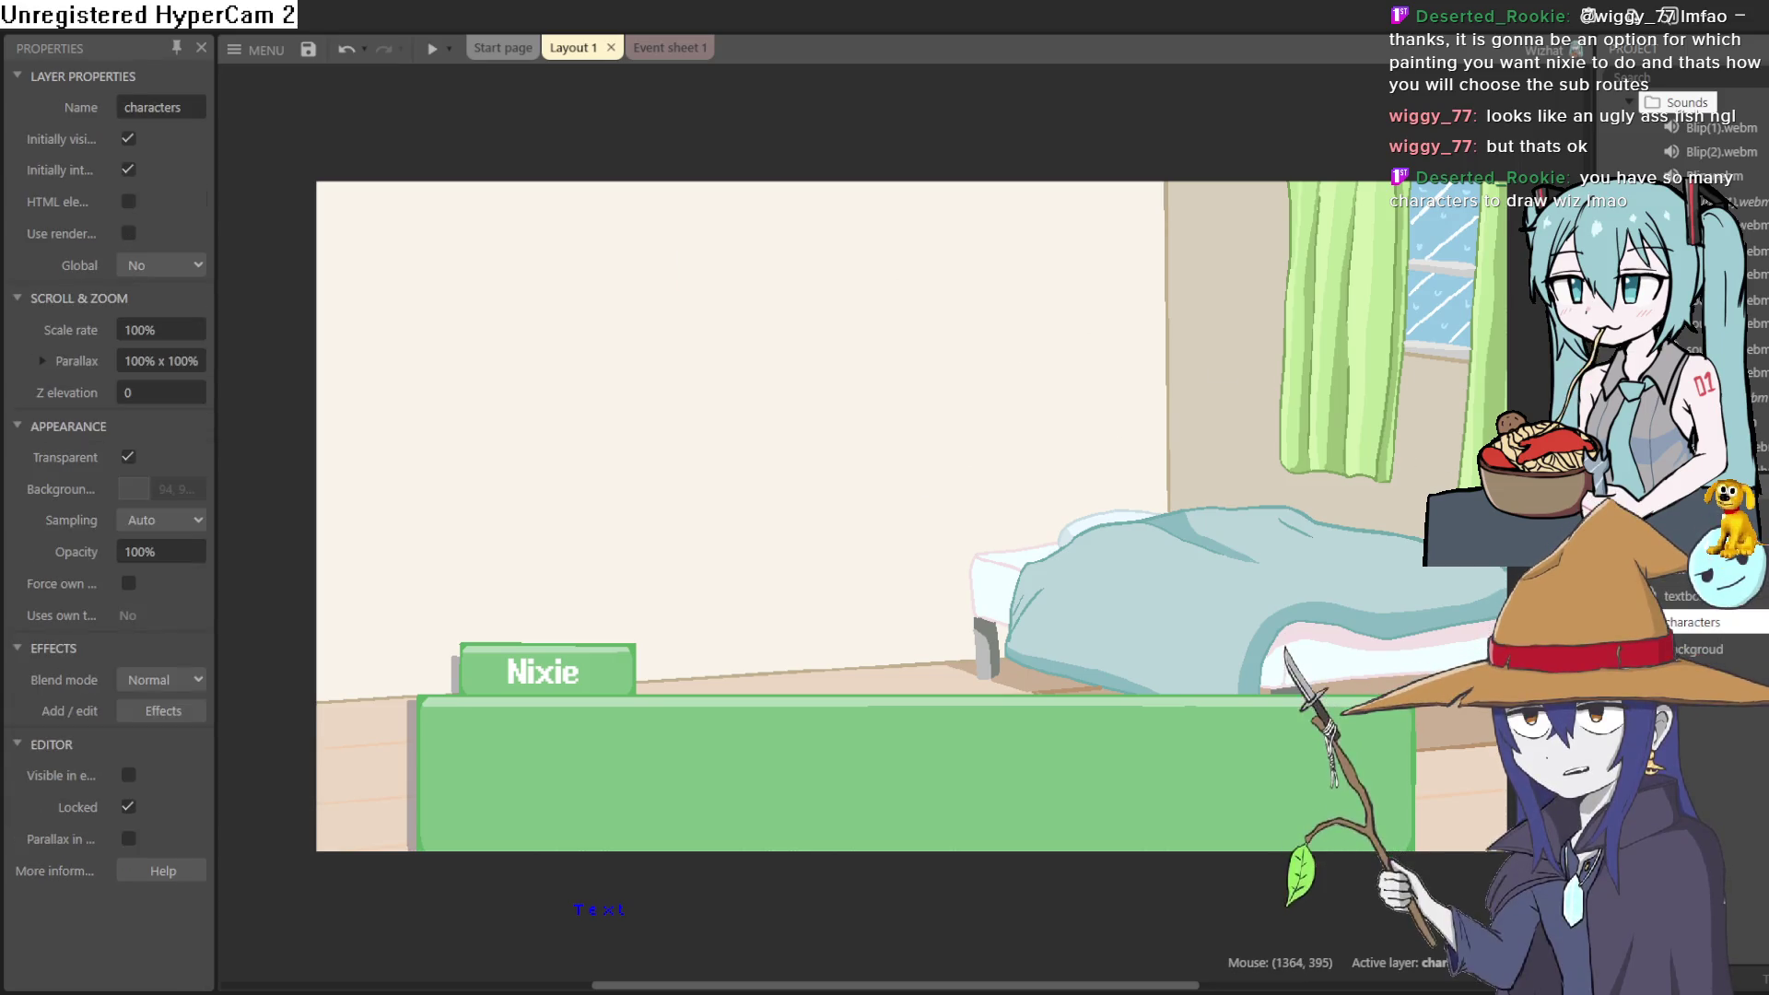
click(1726, 650)
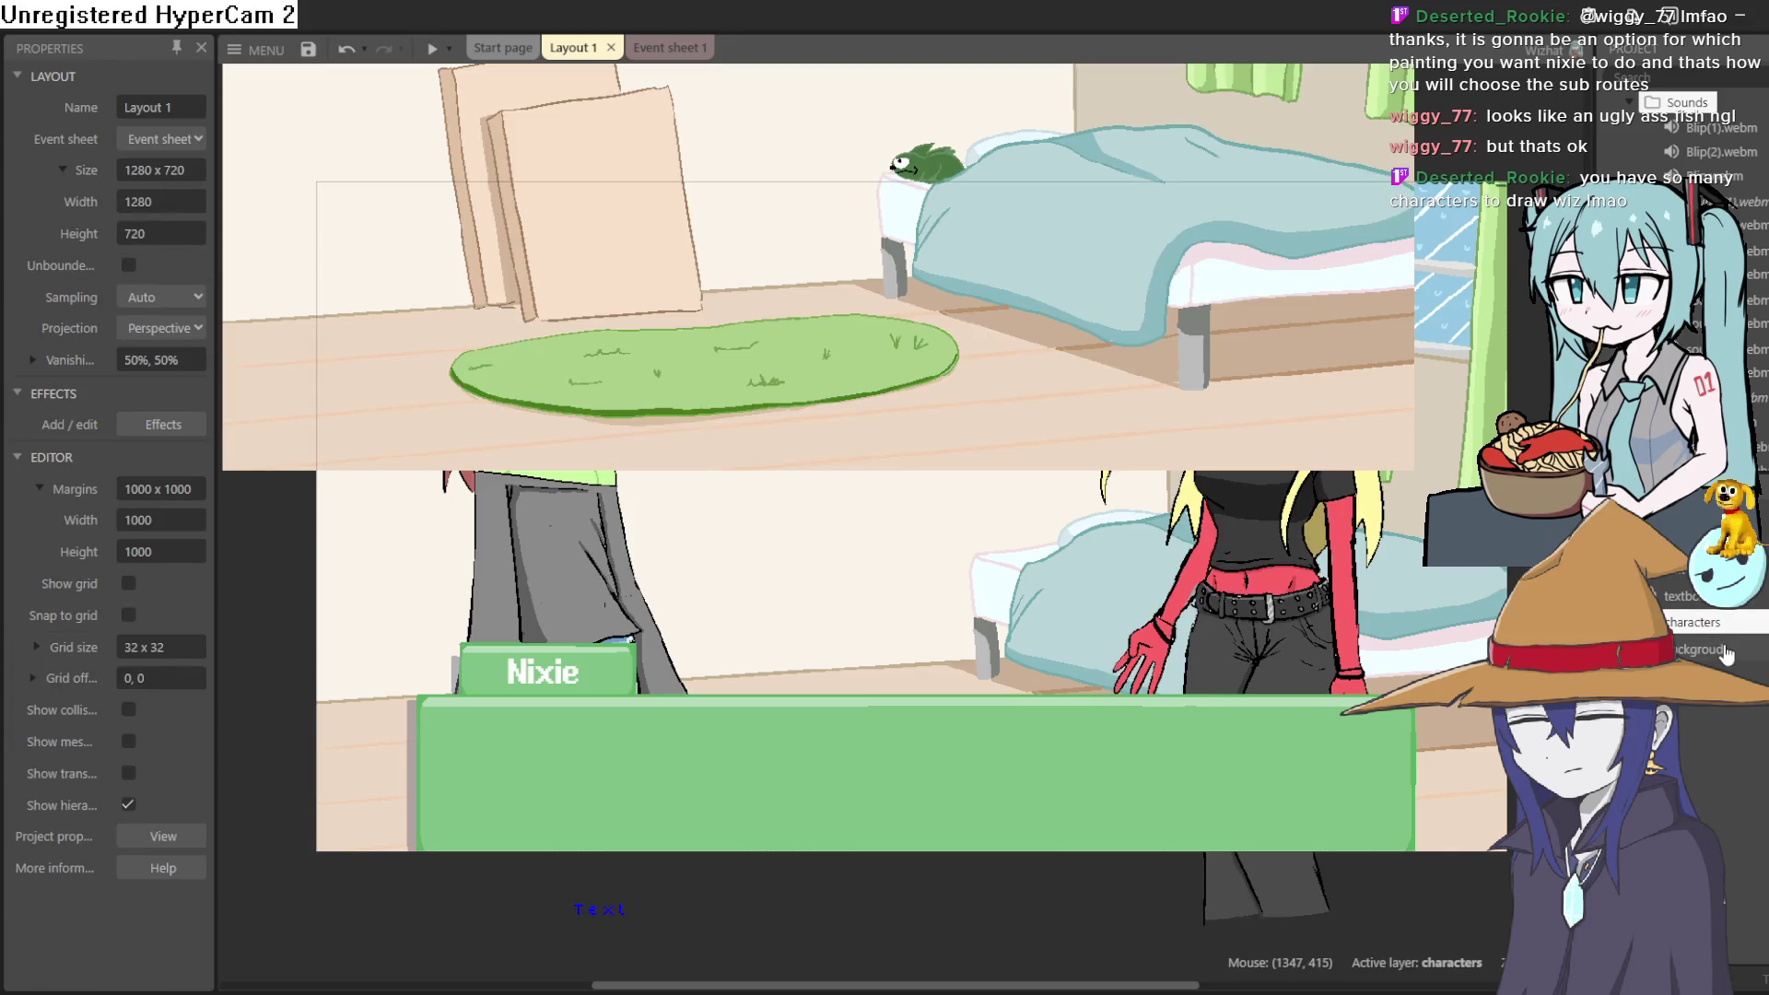
scroll(1563, 583, down, 2)
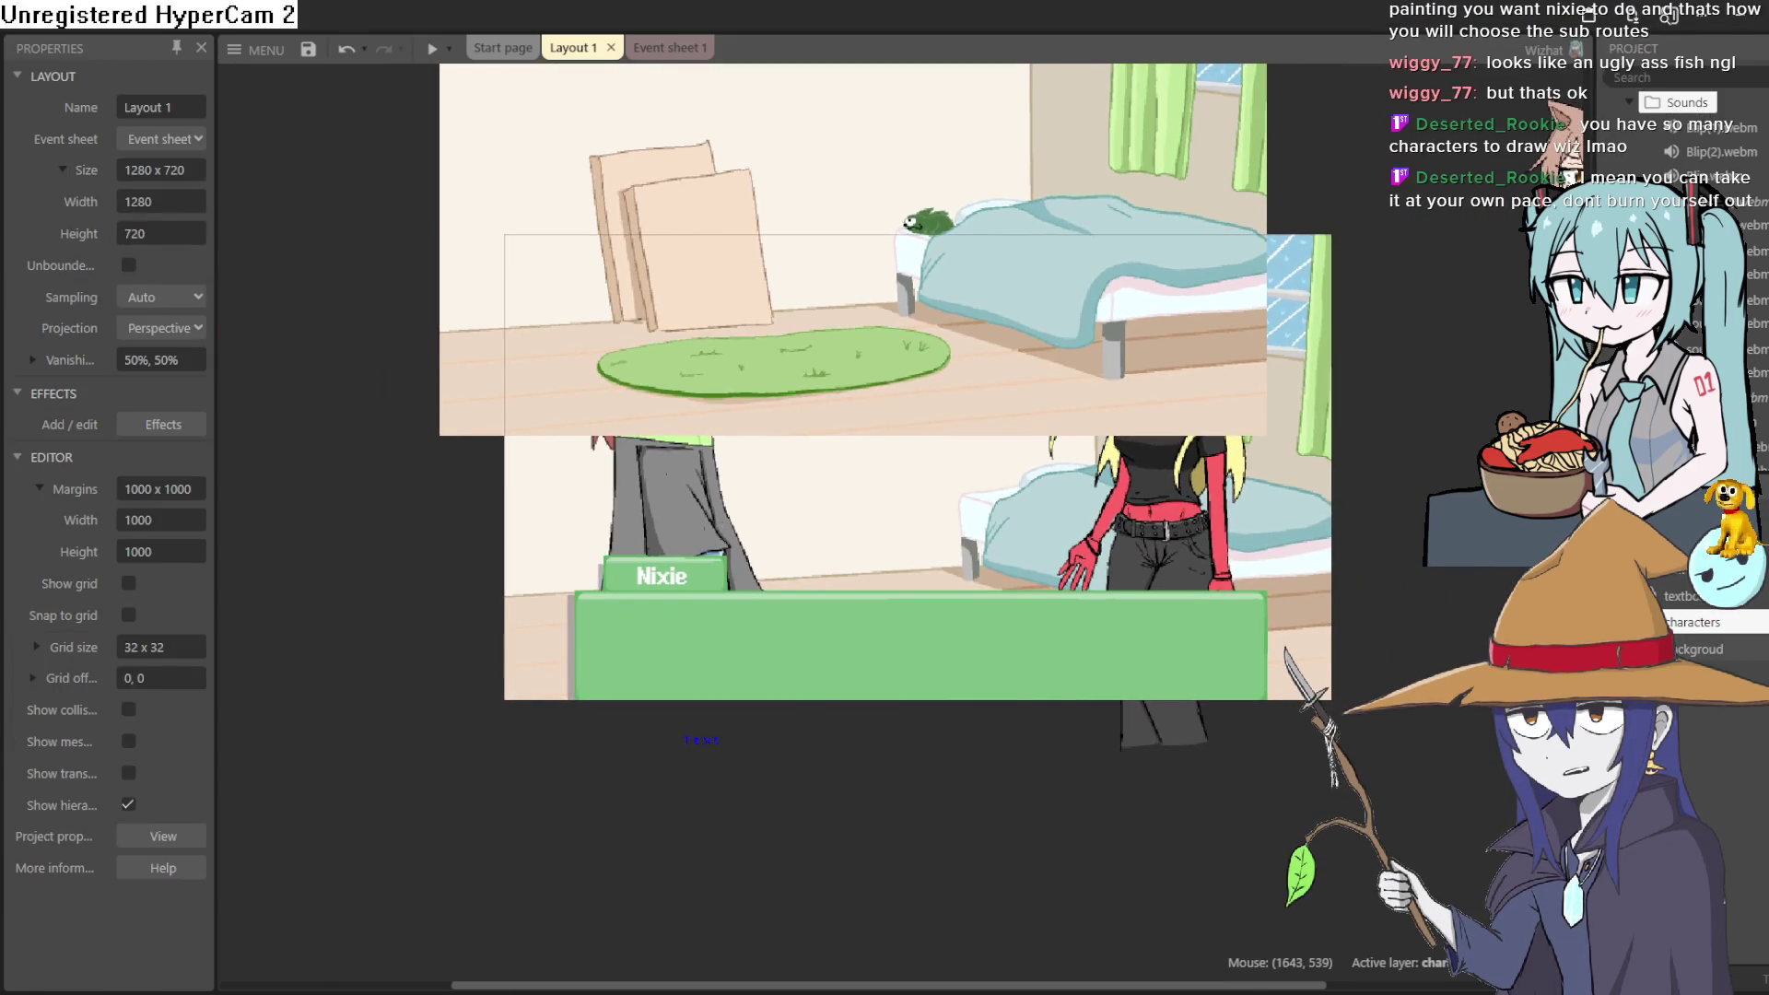
click(1695, 622)
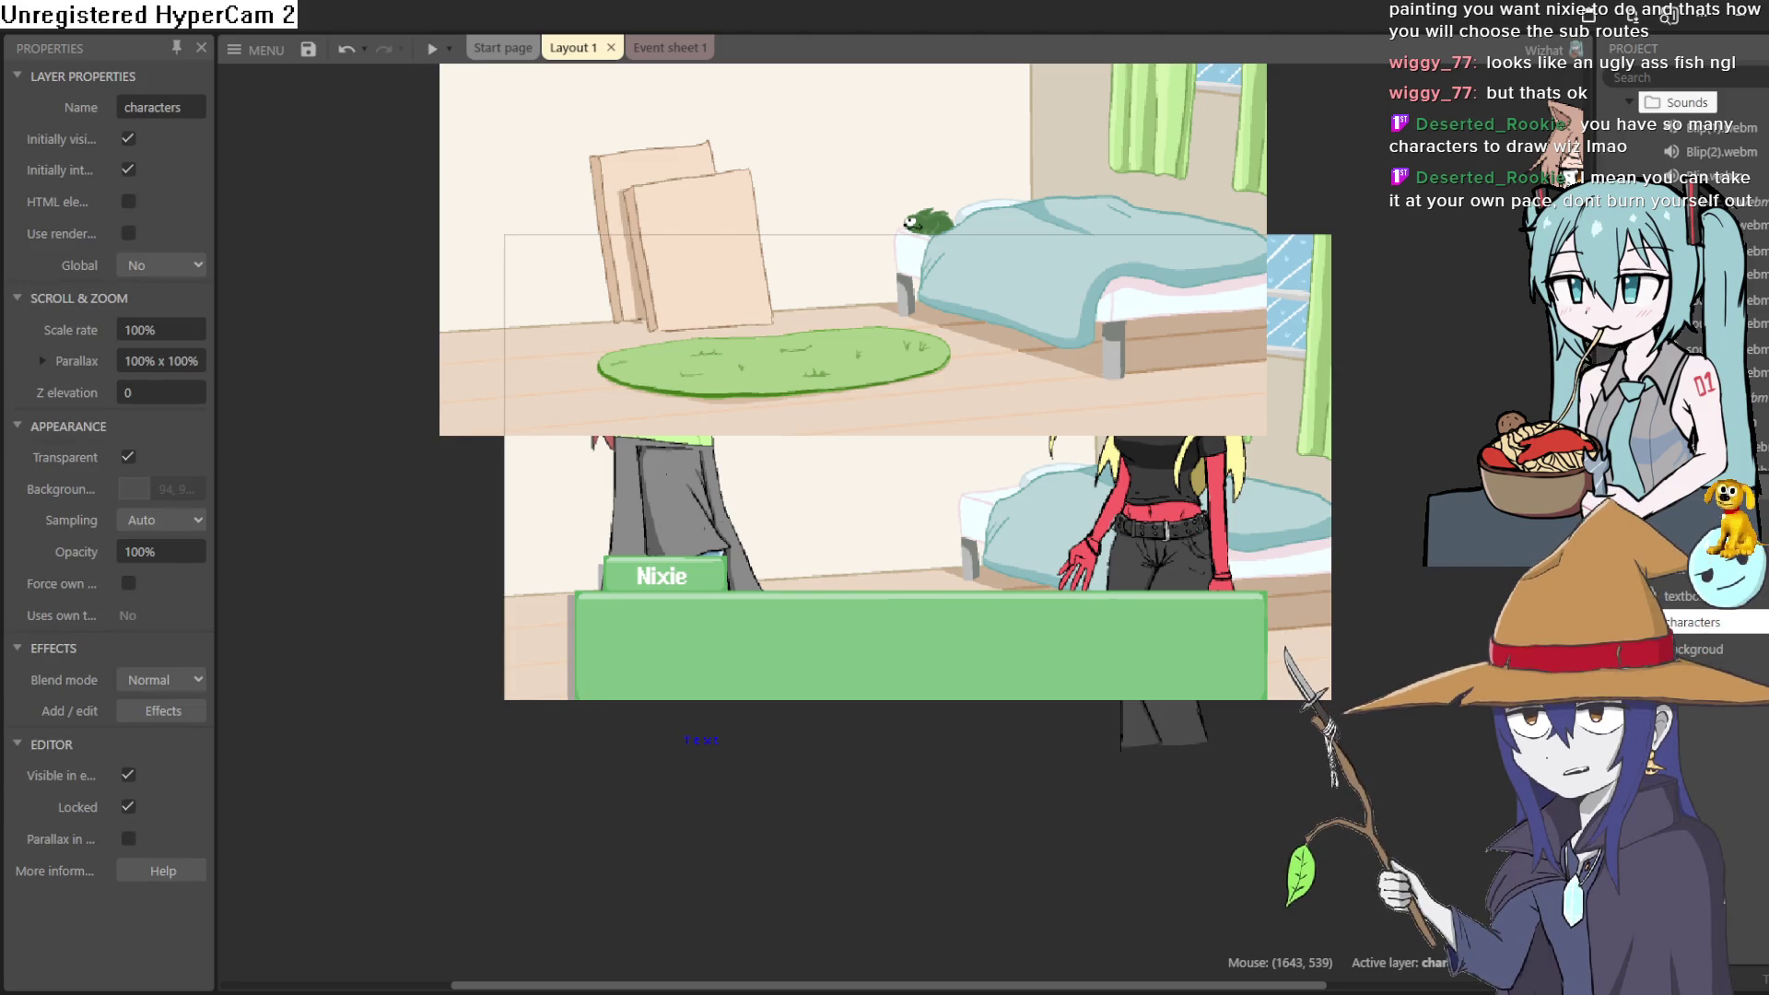
Align Sprite8 with the layout and move it to the background layer behind the characters
mouse_move(880, 318)
mouse_down()
mouse_move(942, 600)
mouse_move(937, 584)
mouse_up()
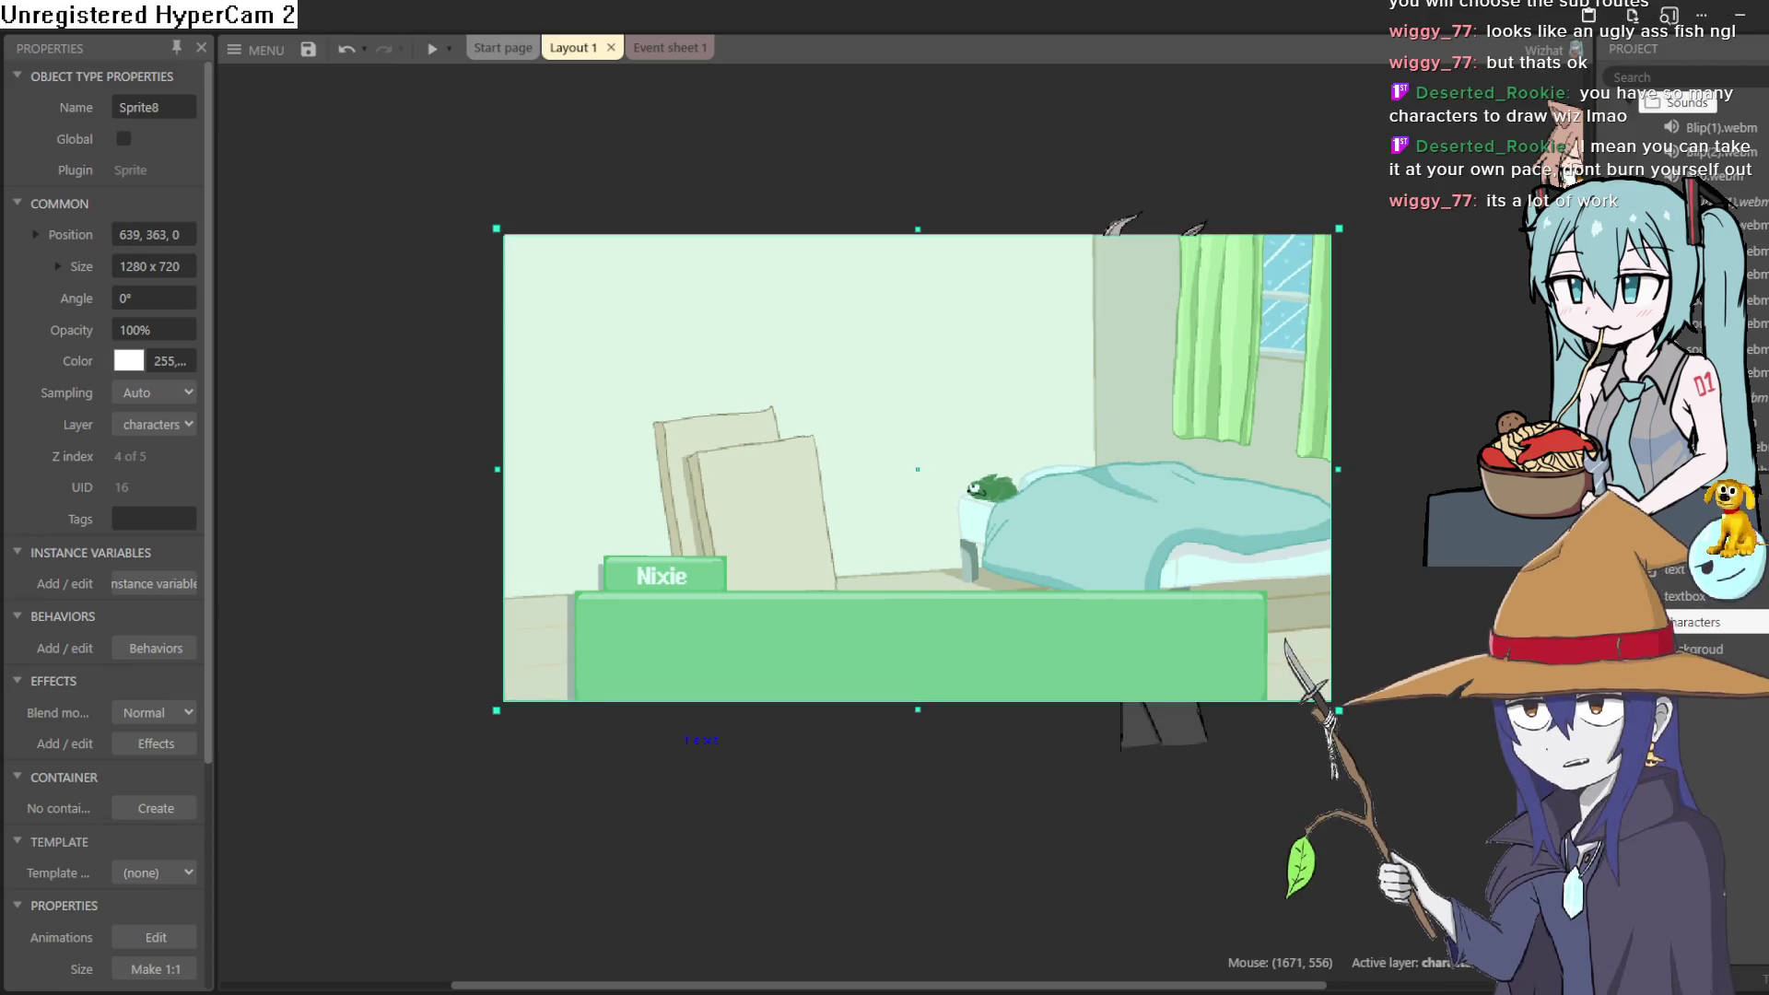
right_click(1182, 486)
mouse_move(1280, 608)
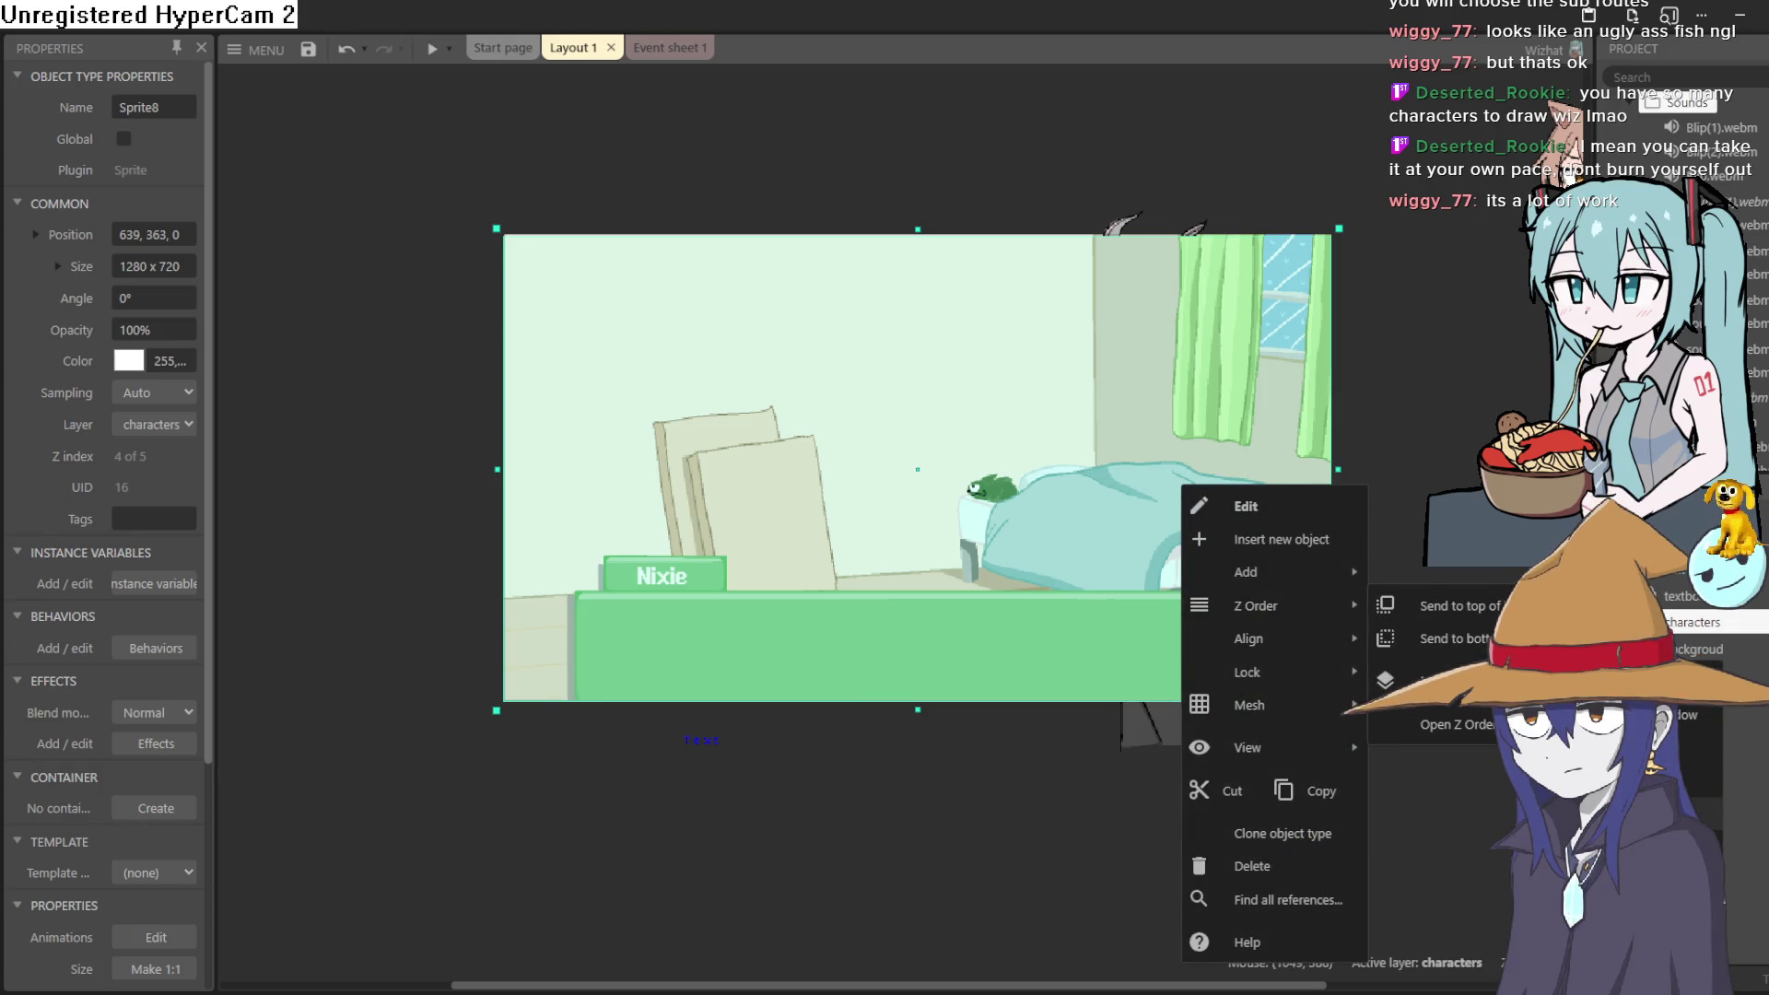
click(1585, 746)
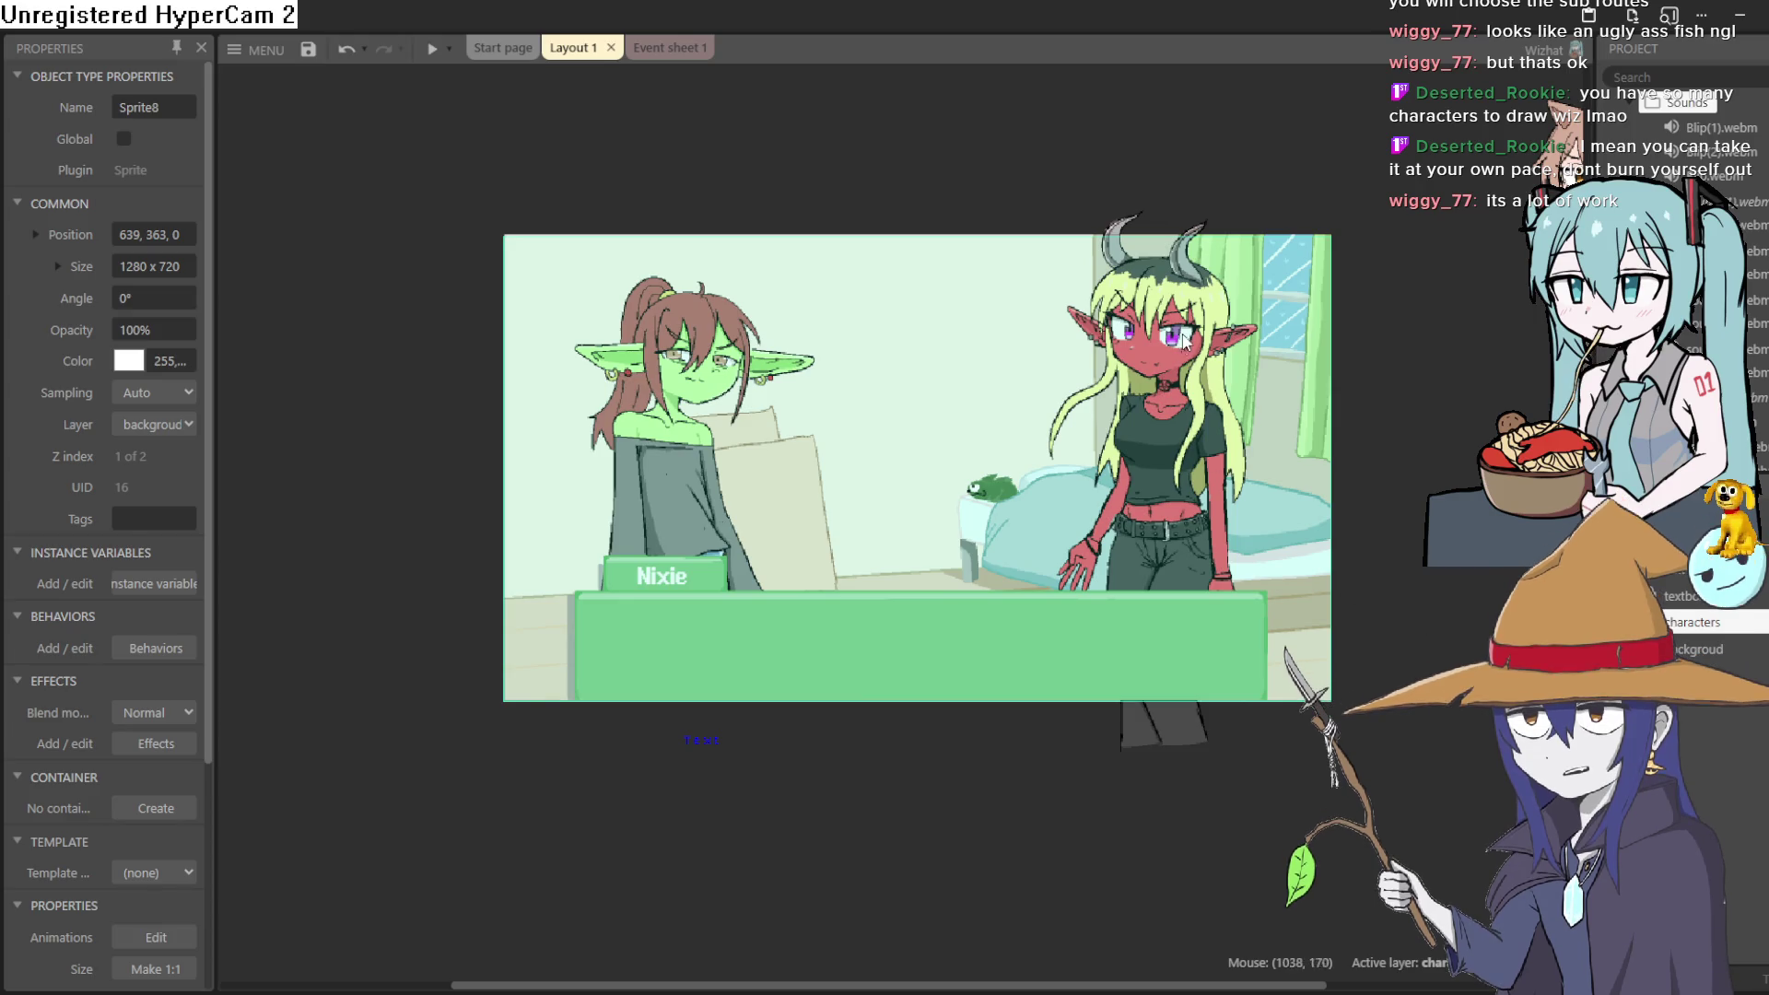
click(1526, 562)
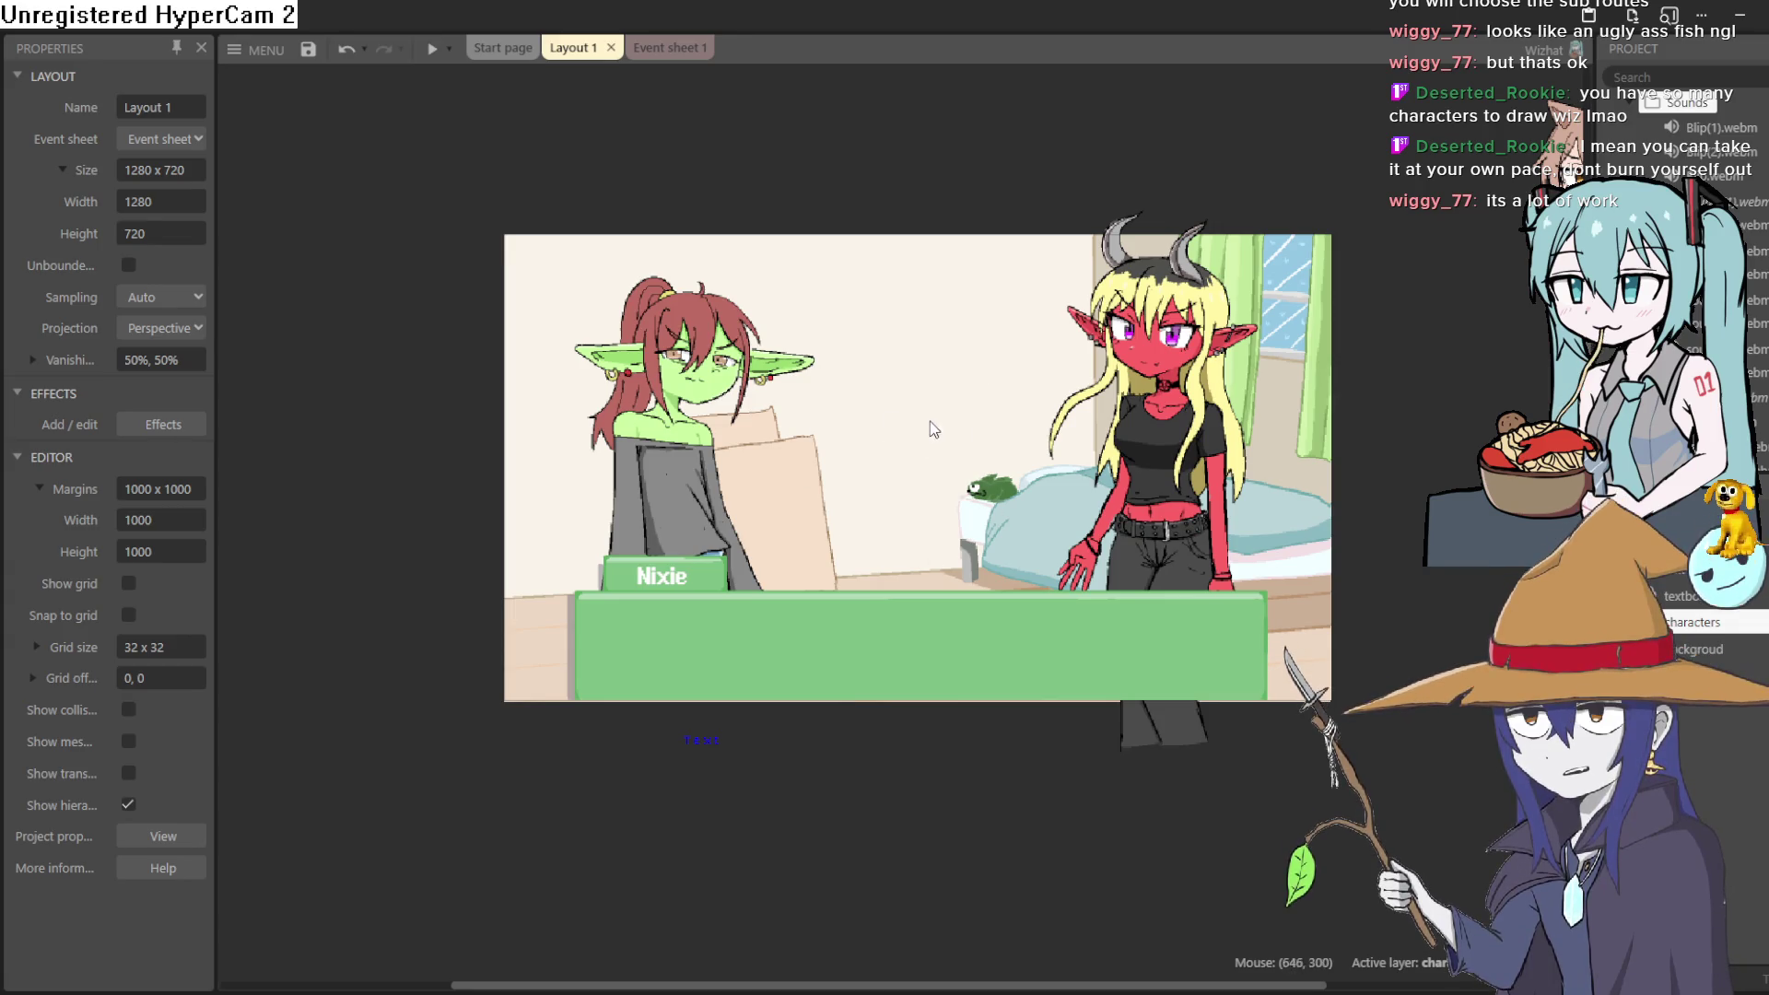
click(433, 49)
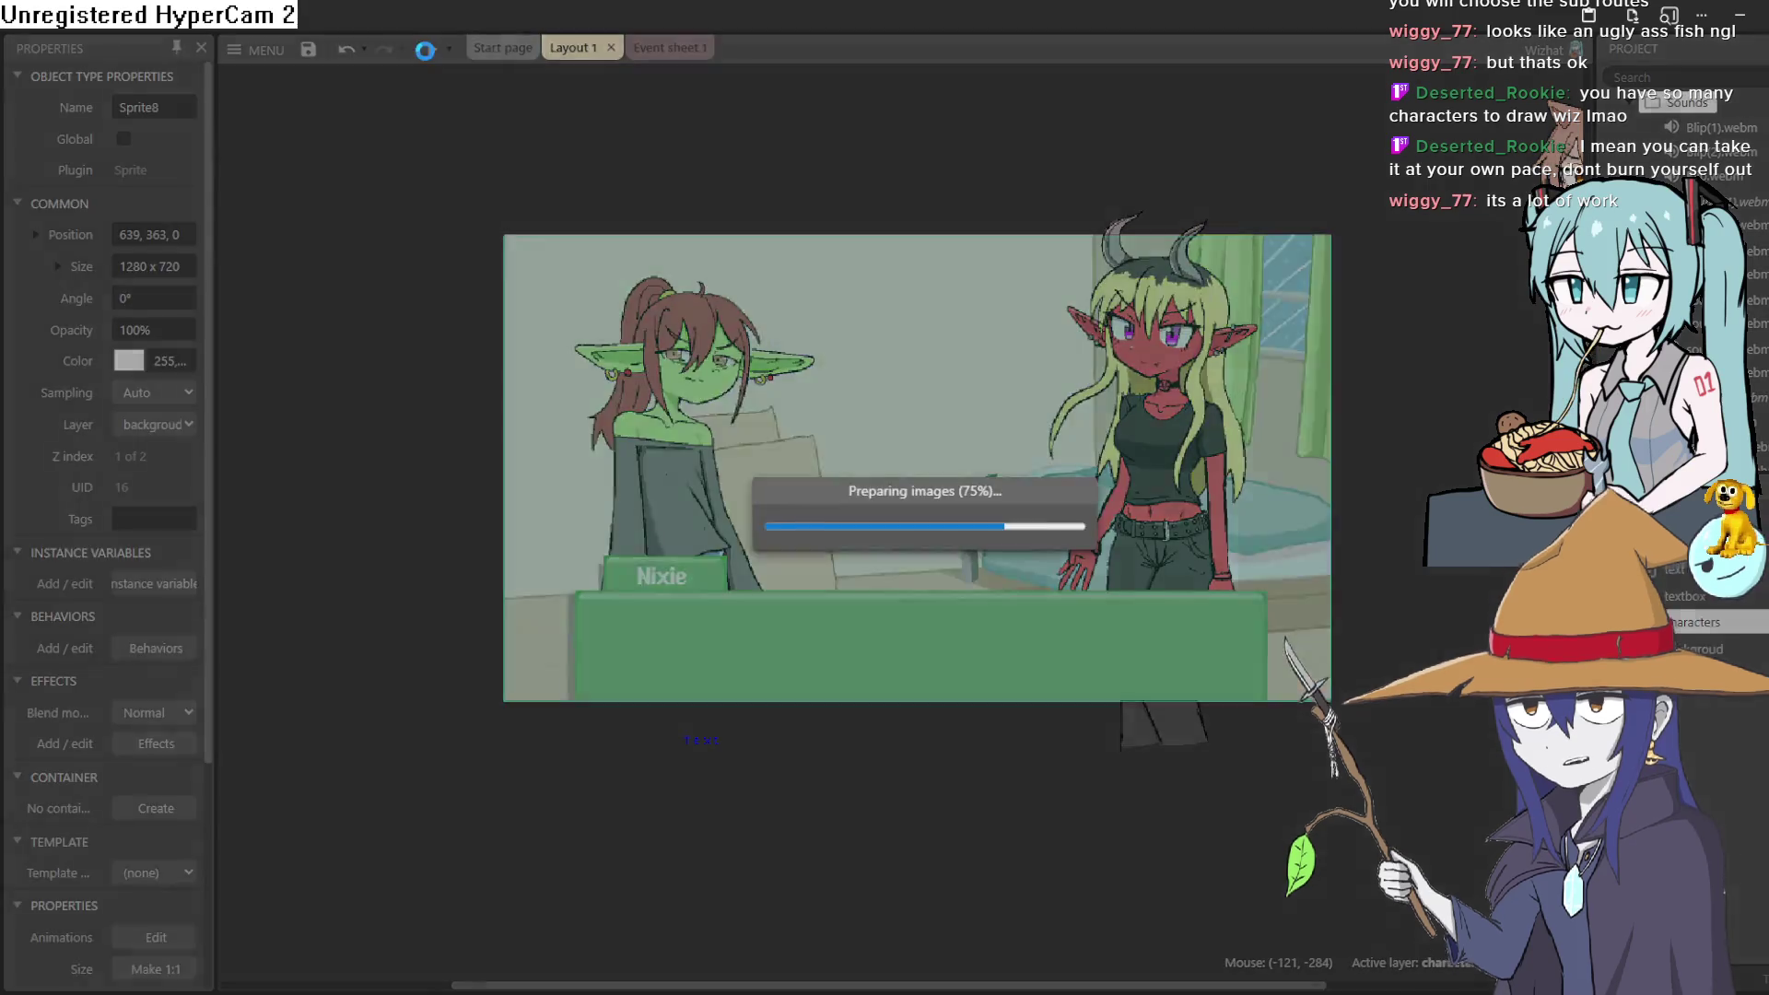
Preview the layout, replay Nixie's 'Teehee I'm a goblin lol' line, then shrink the window
click(1101, 618)
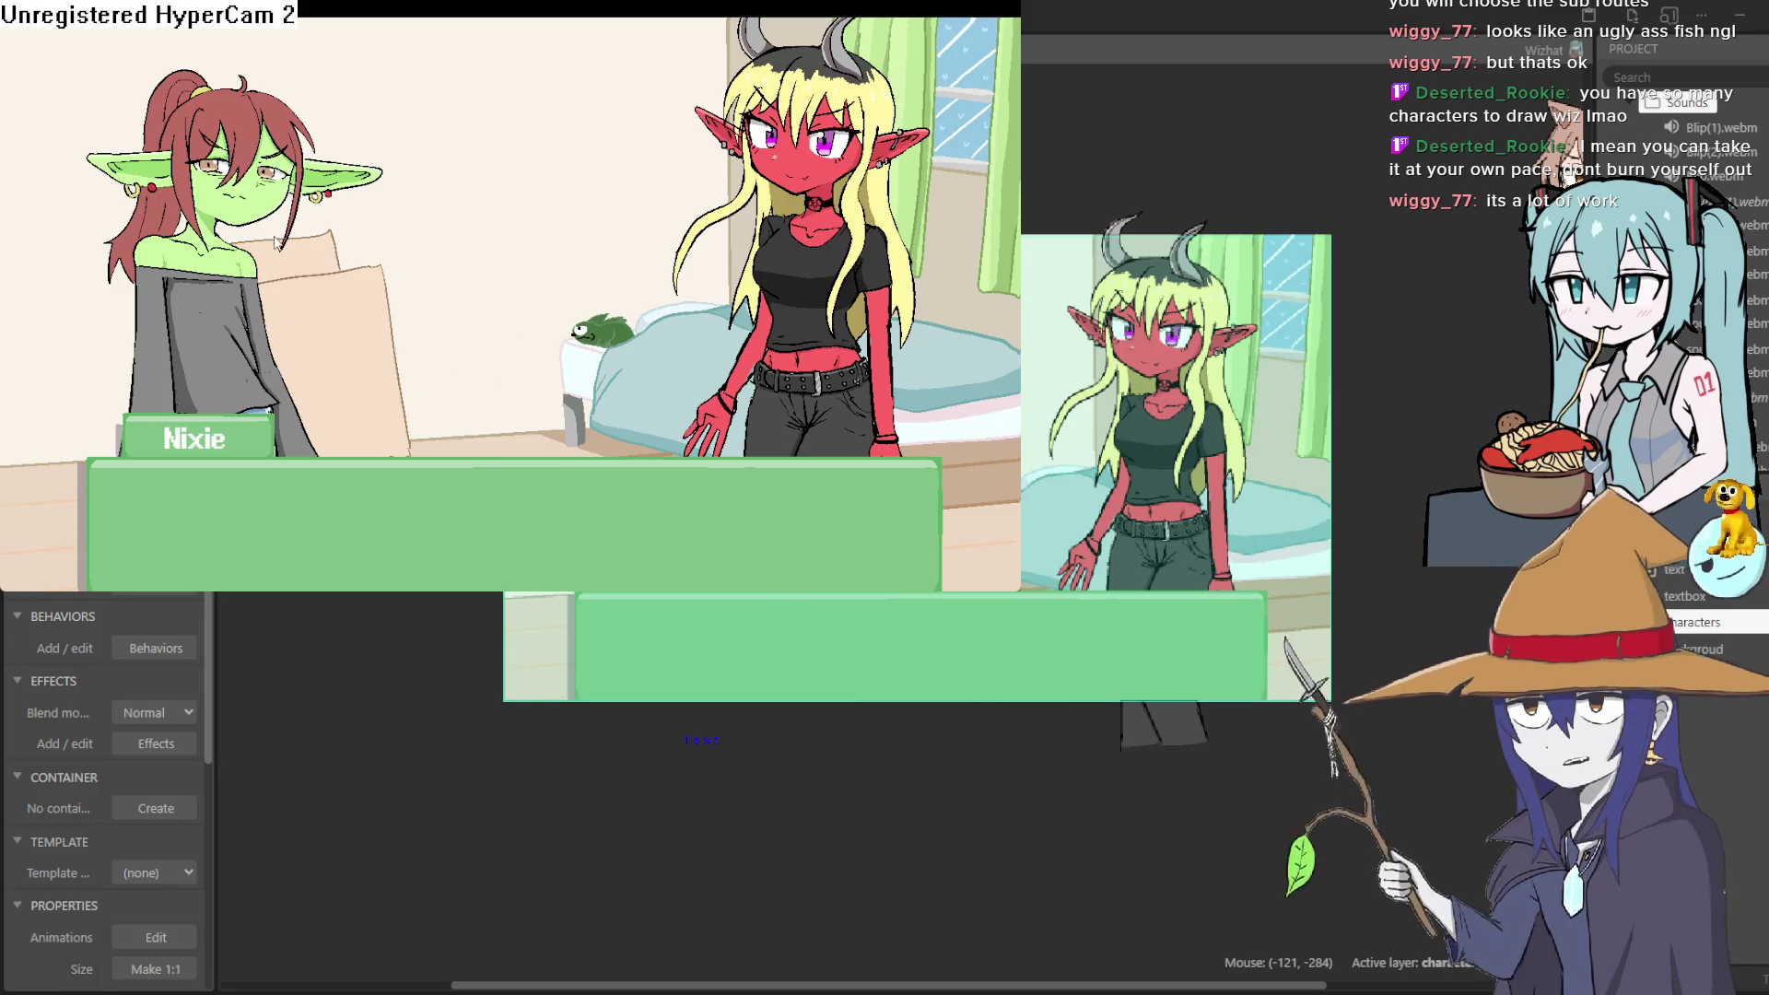
click(355, 308)
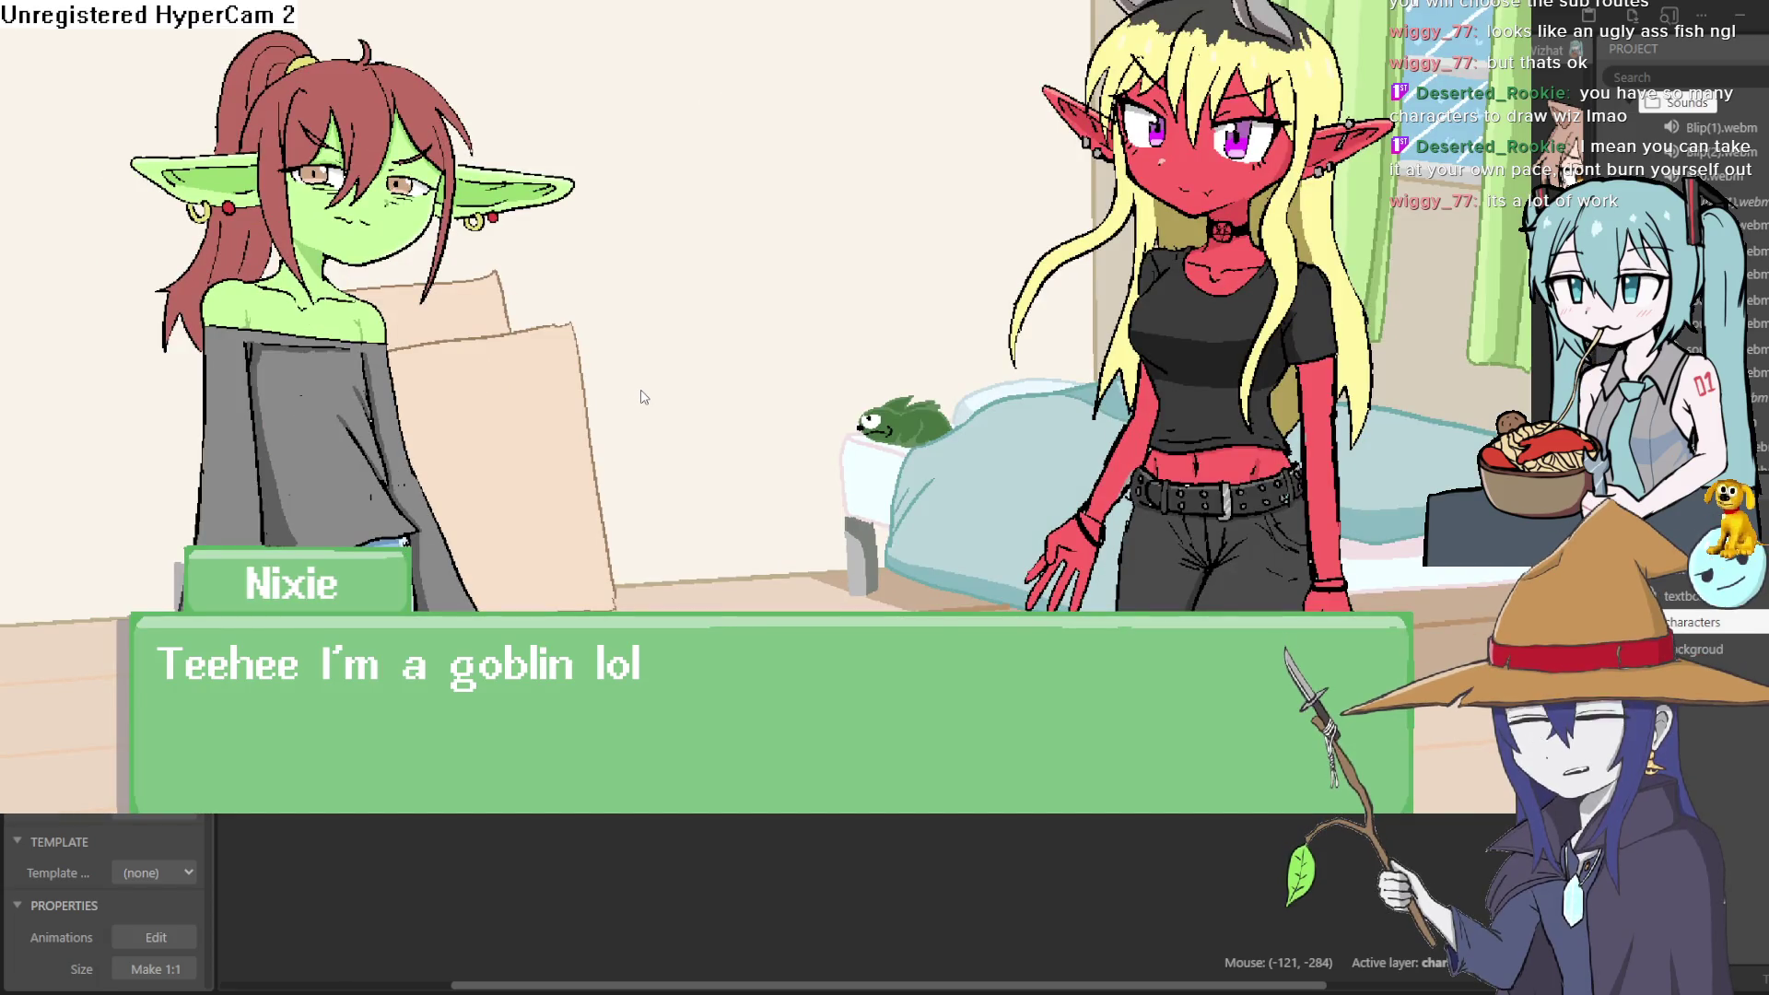
click(643, 396)
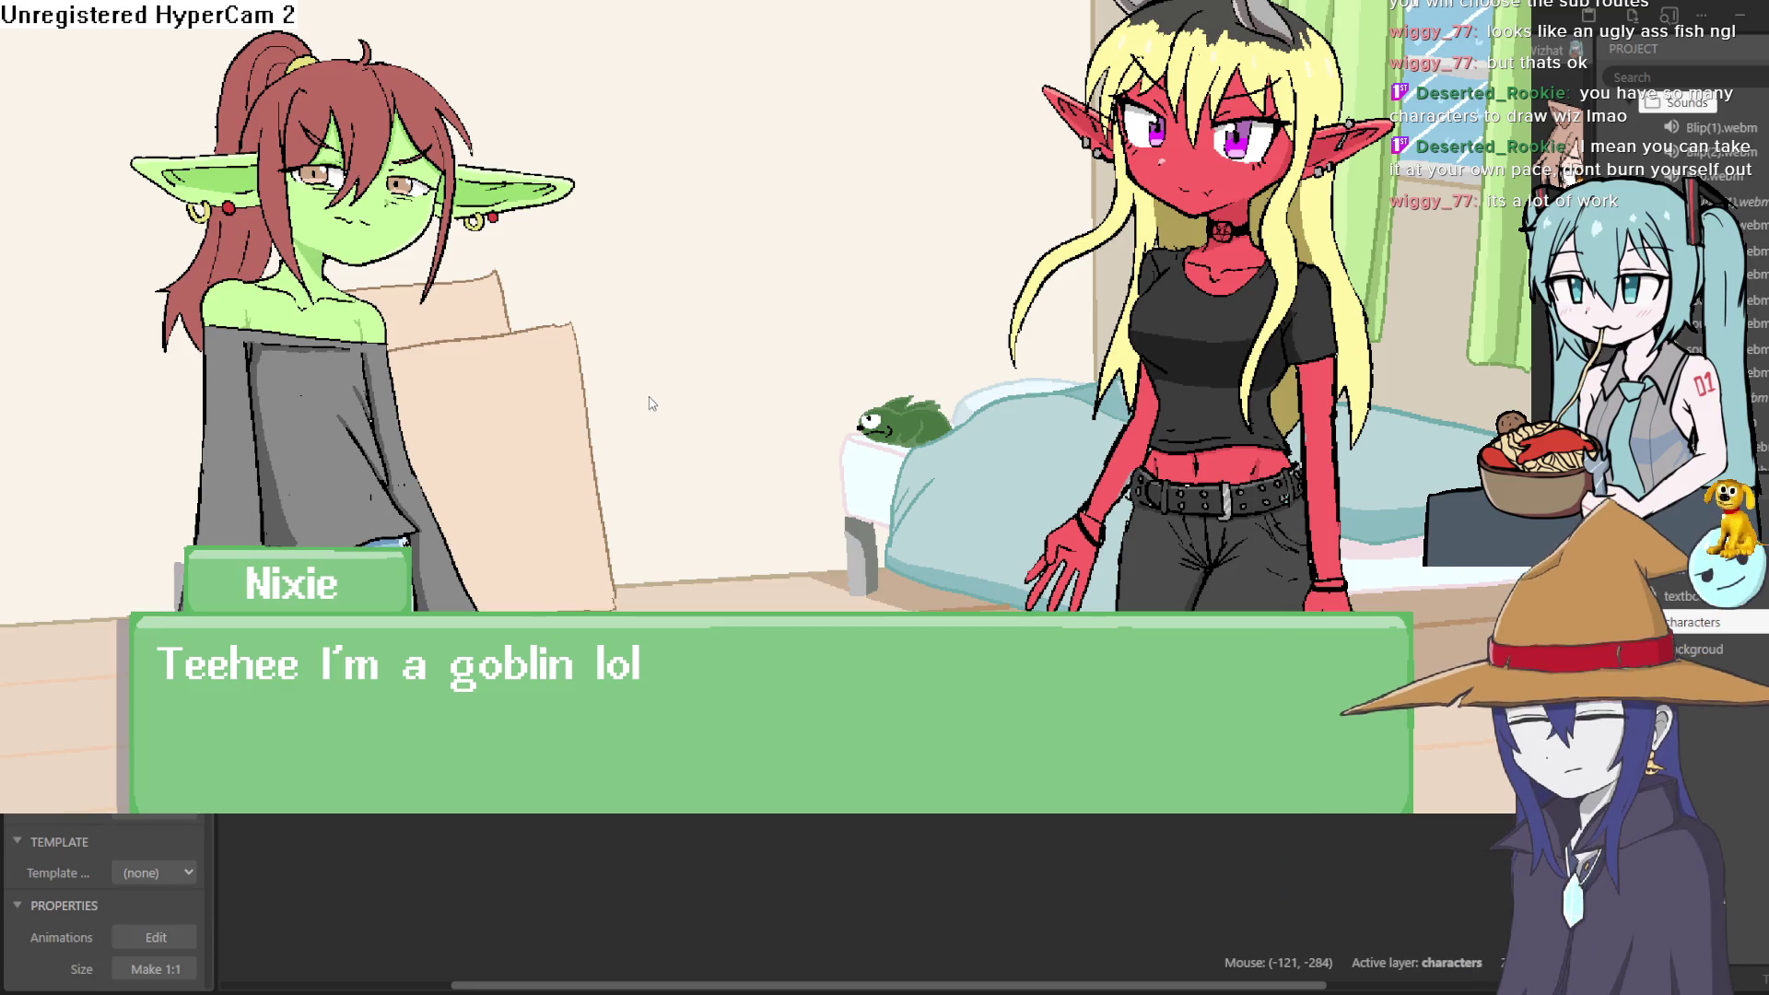
click(652, 402)
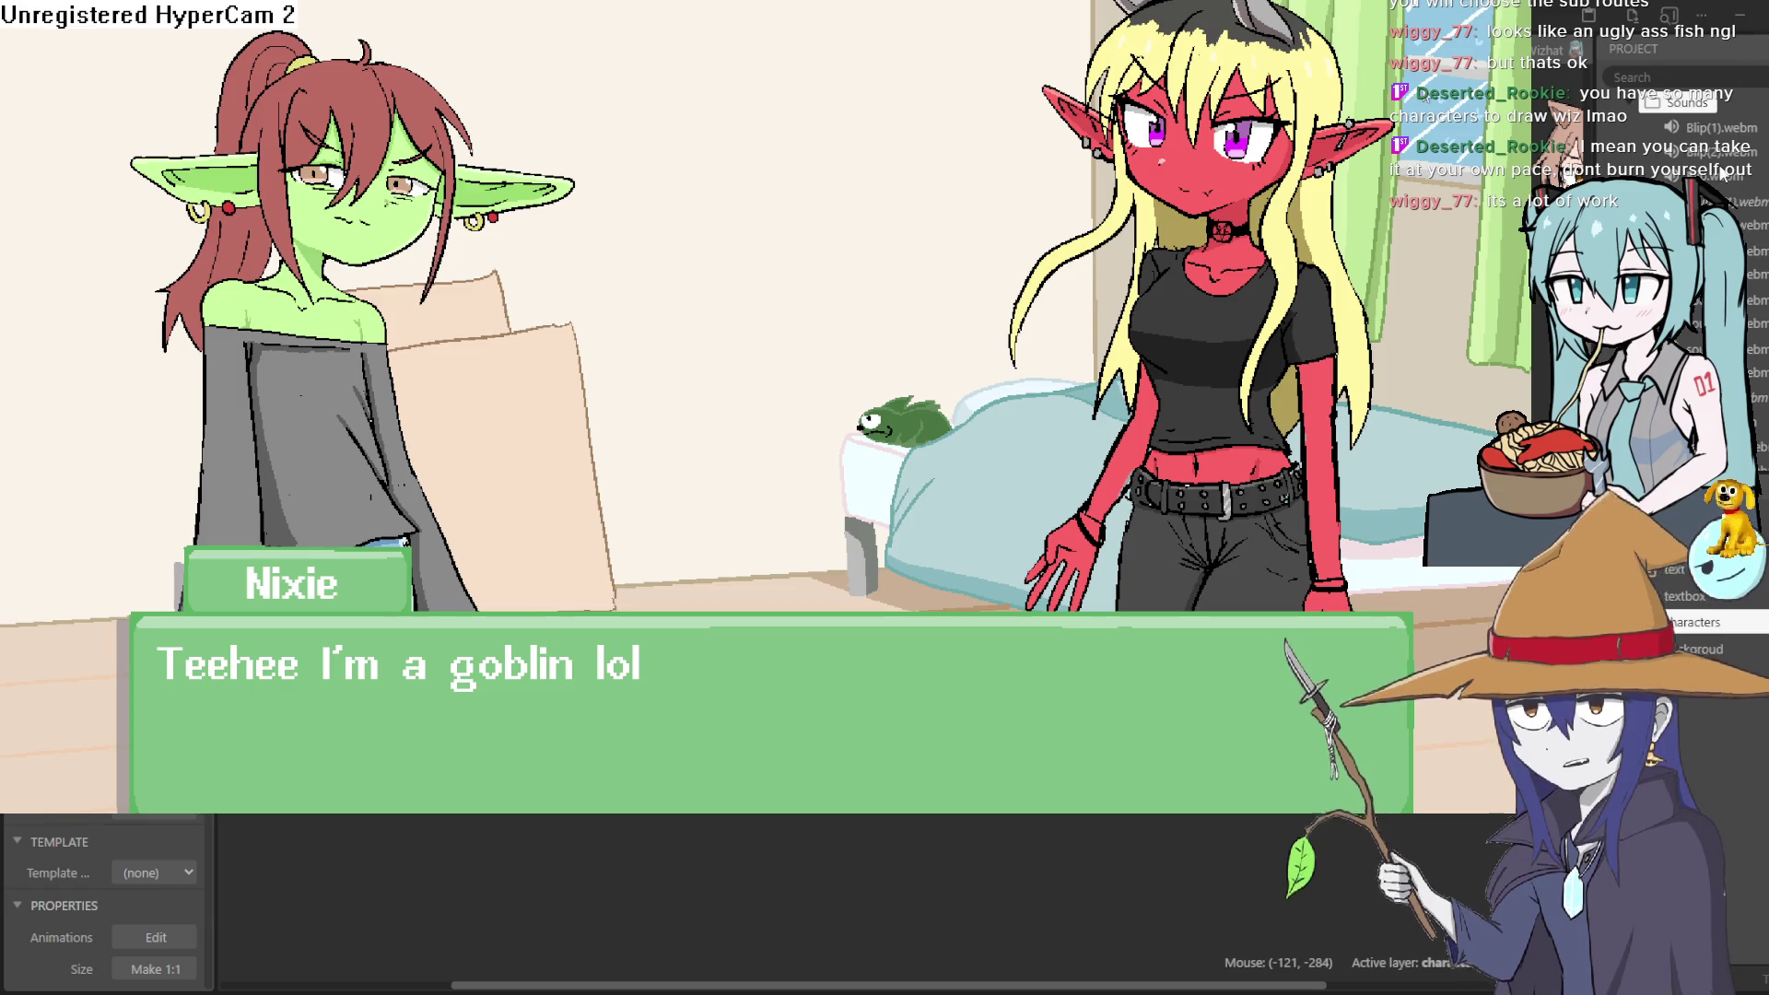
key(super+Down)
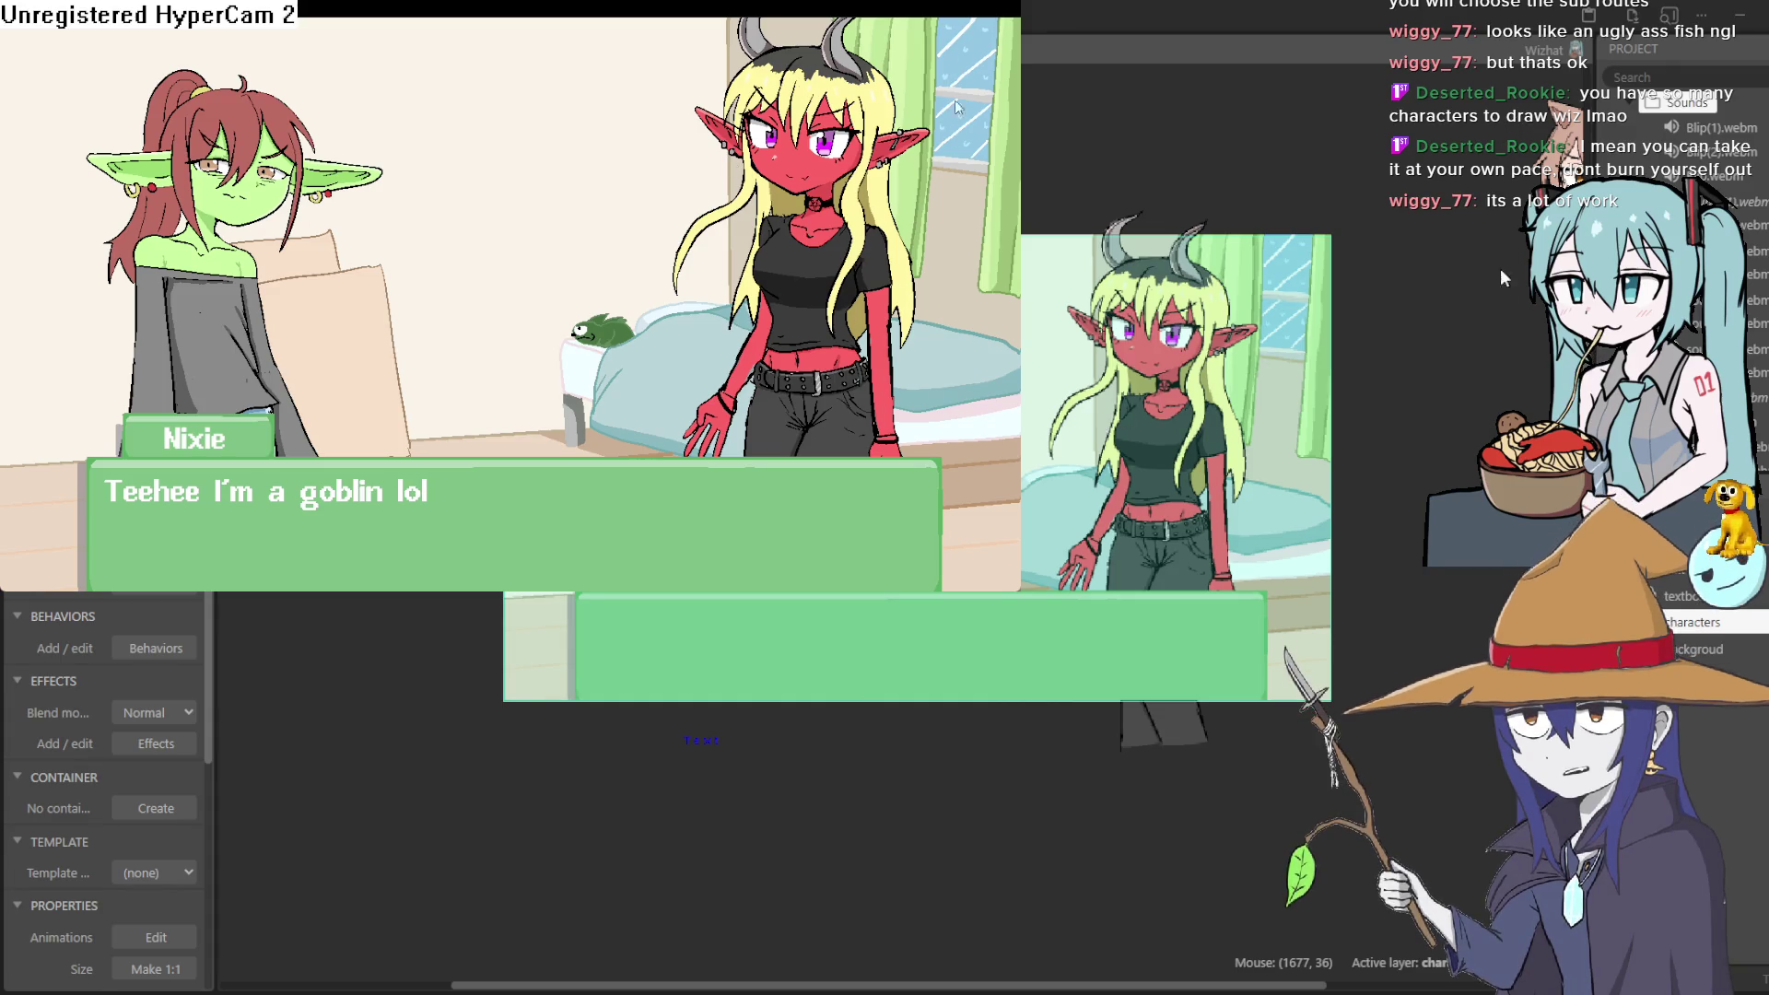
click(624, 317)
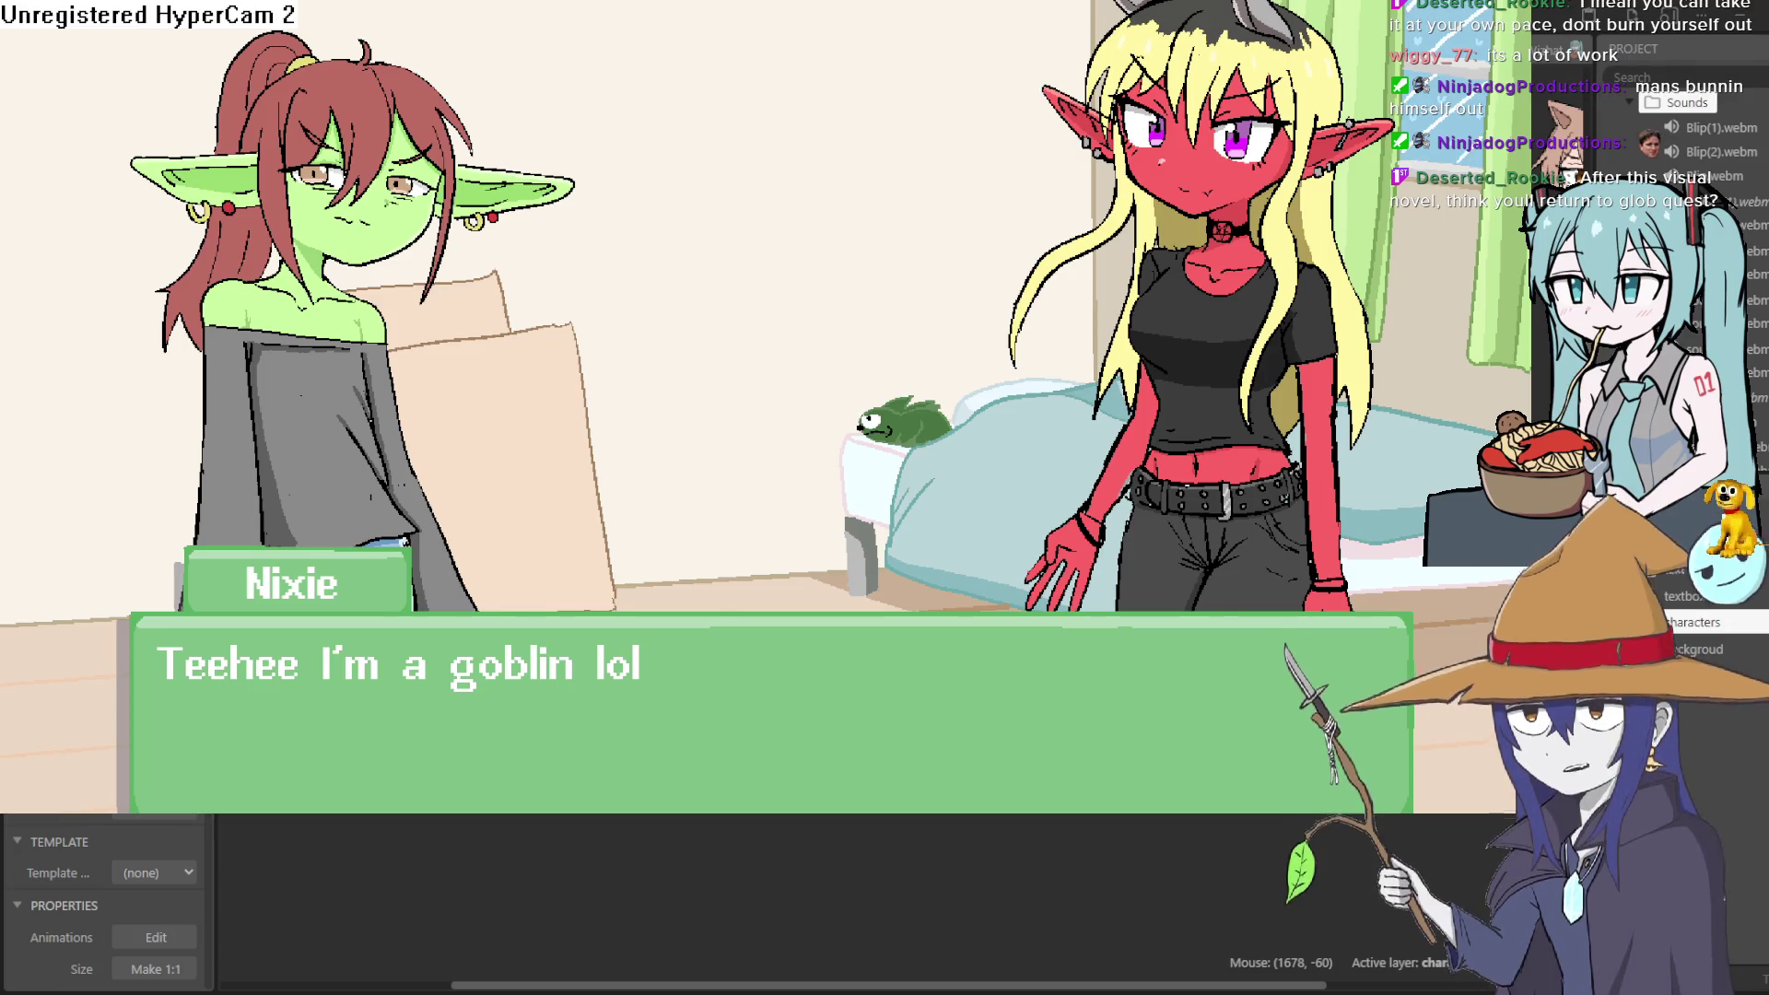
key(Escape)
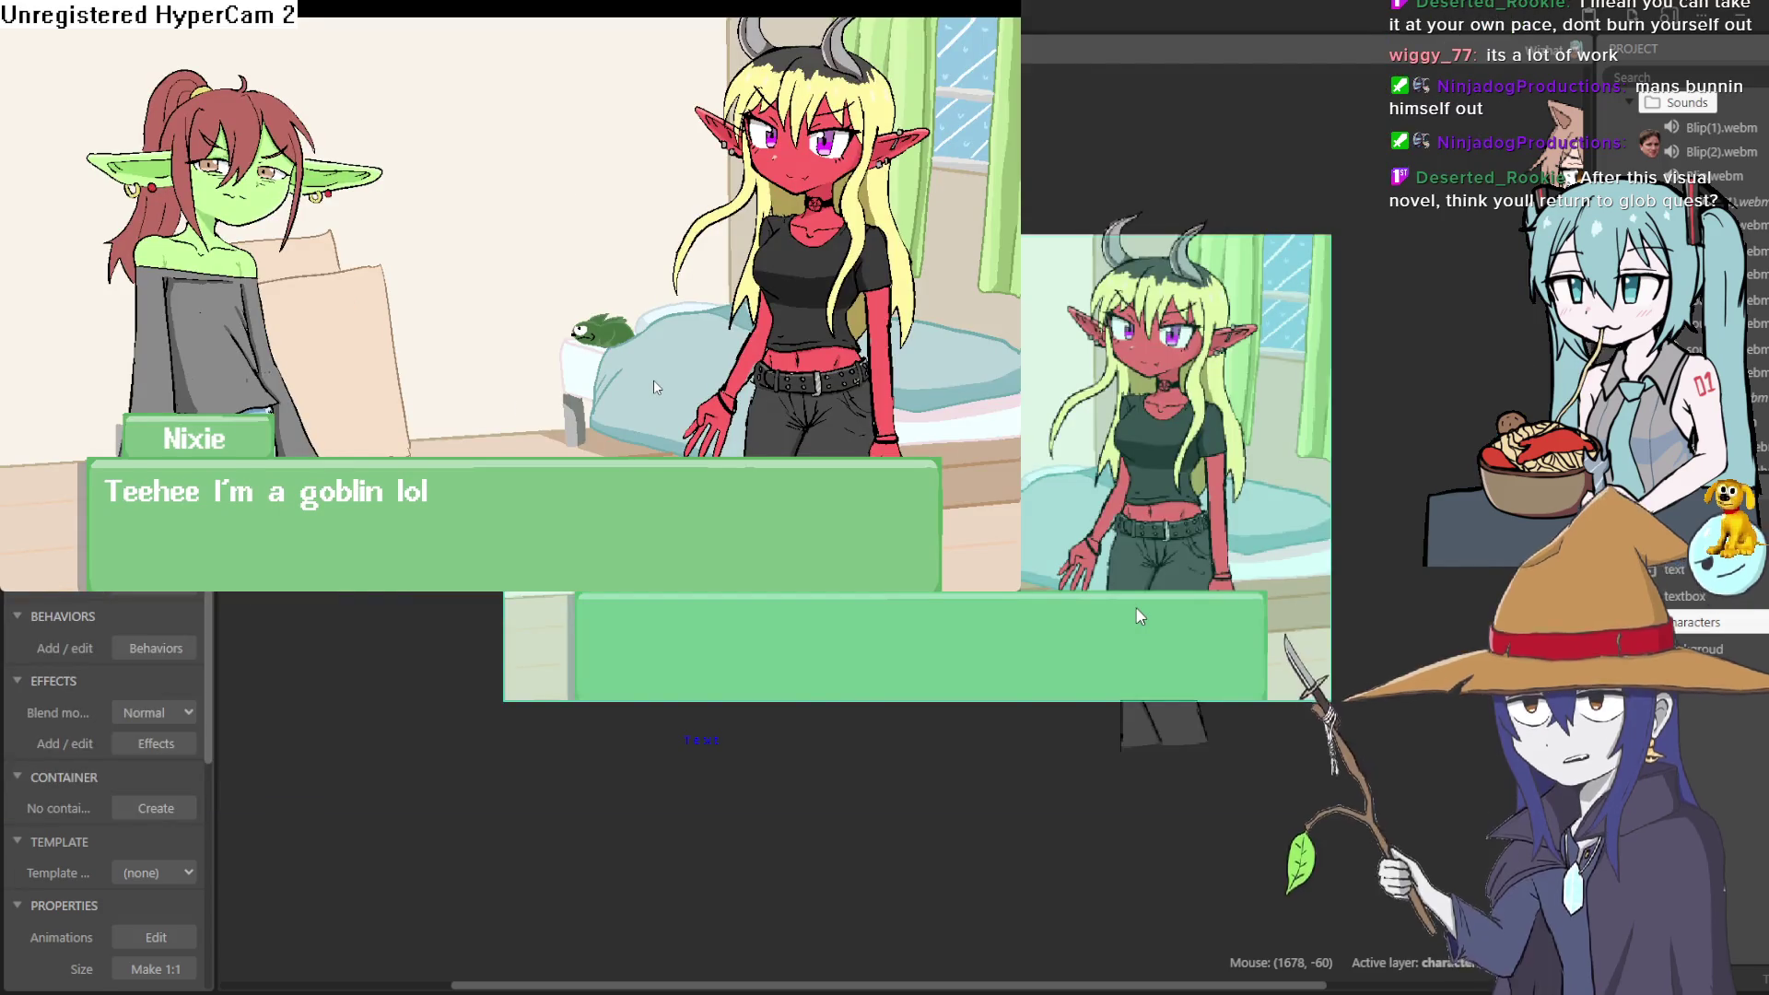